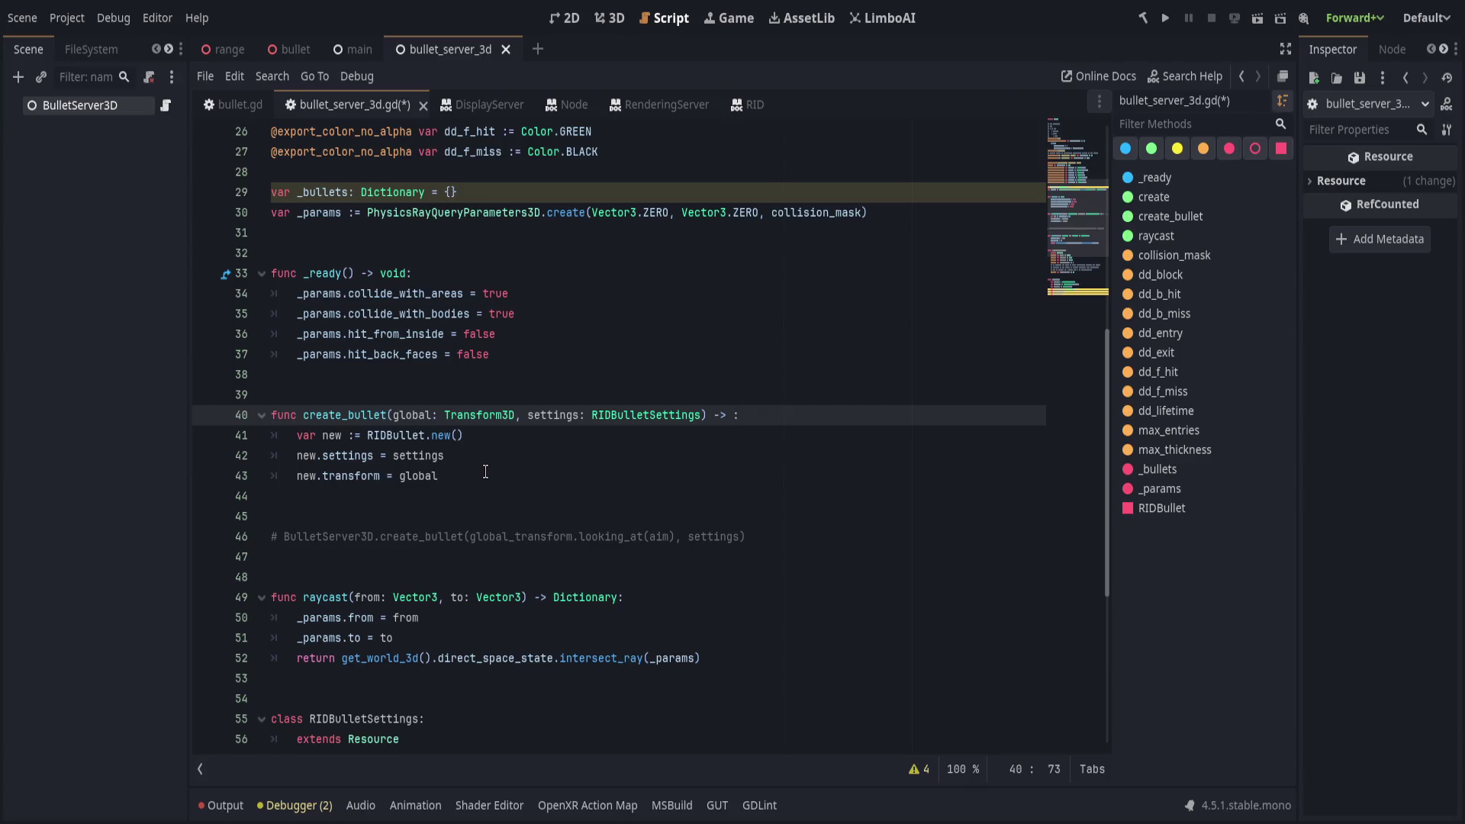
Give create_bullet the return type RIDBullet and end the function with an indented 'return new'.
{"action": "type", "text": "RID"}
{"action": "key", "text": "Return"}
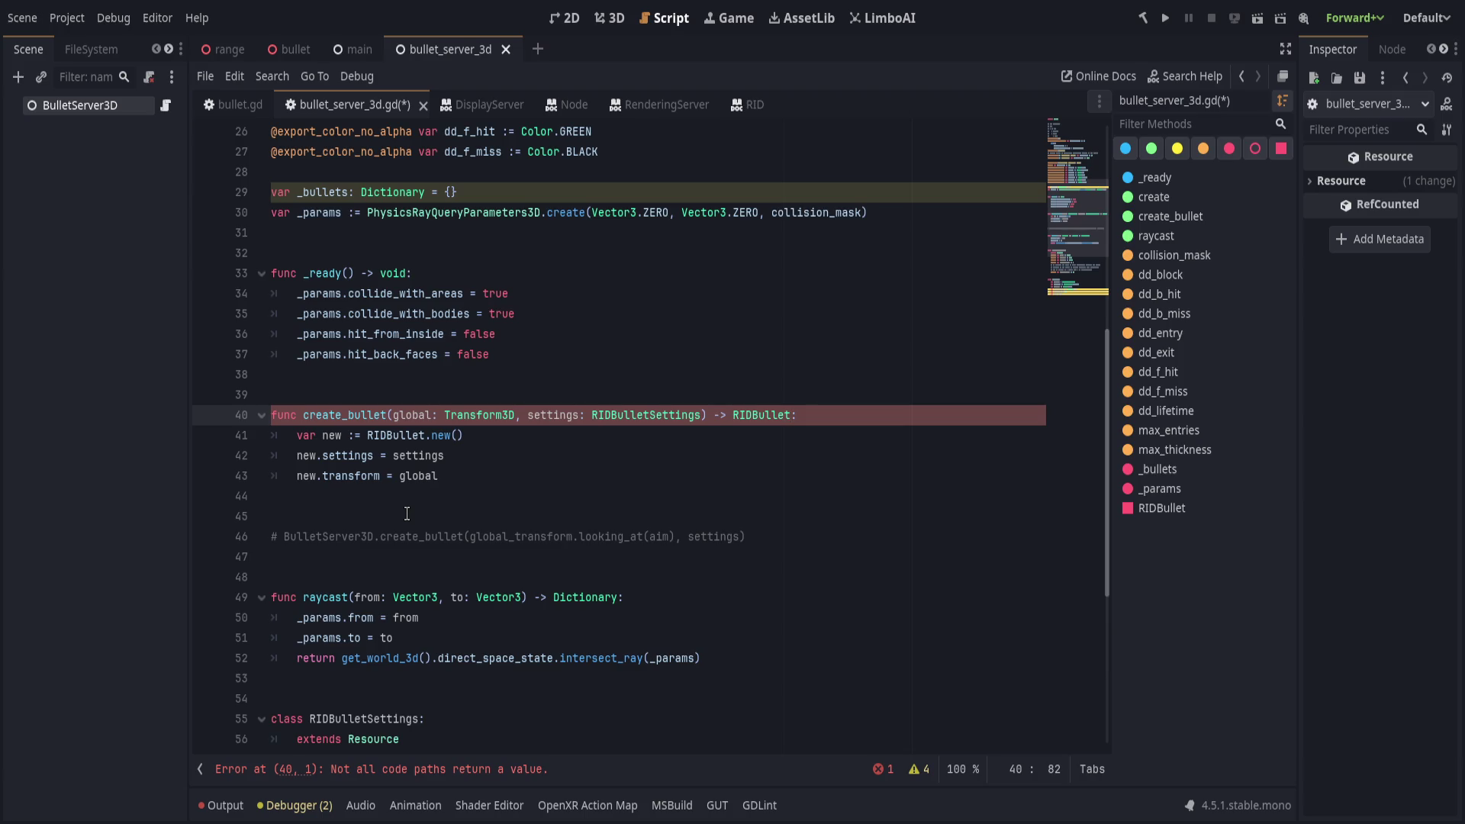
{"action": "left_click", "coordinate": [506, 496]}
{"action": "key", "text": "Tab"}
{"action": "type", "text": "r"}
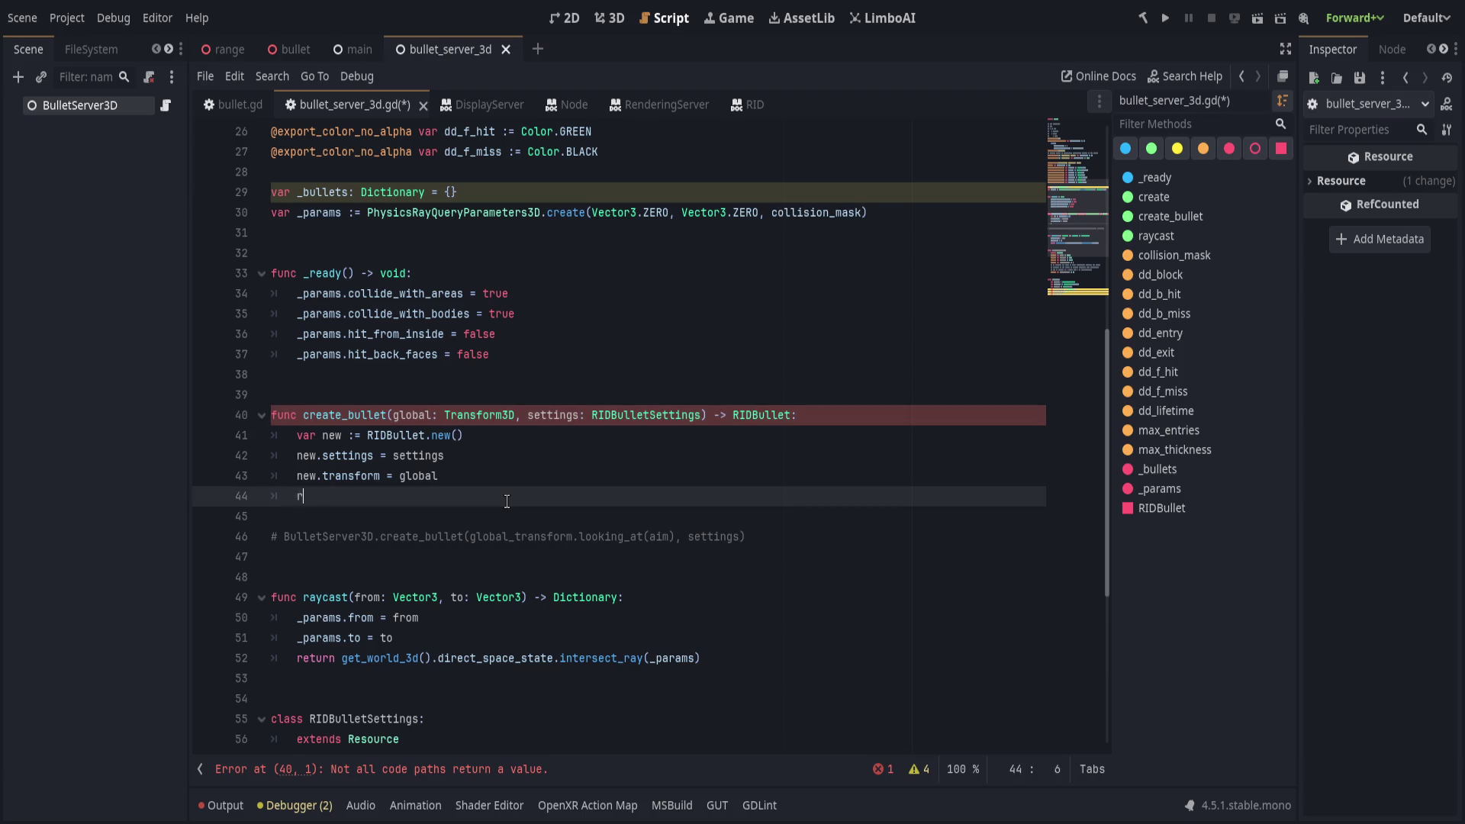
{"action": "type", "text": "eturn new"}
{"action": "key", "text": "Escape"}
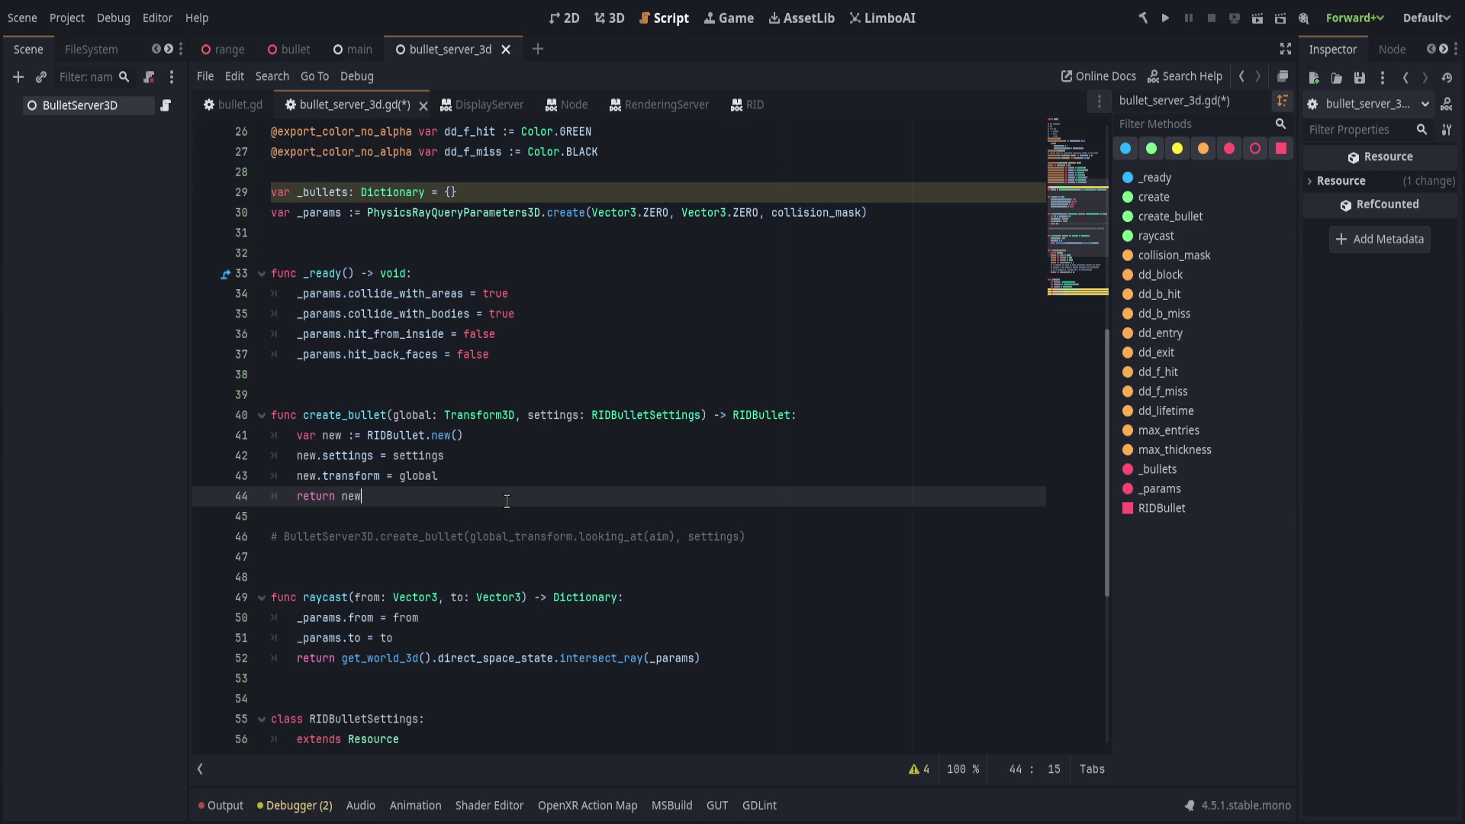
{"action": "key", "text": "Up"}
{"action": "key", "text": "End"}
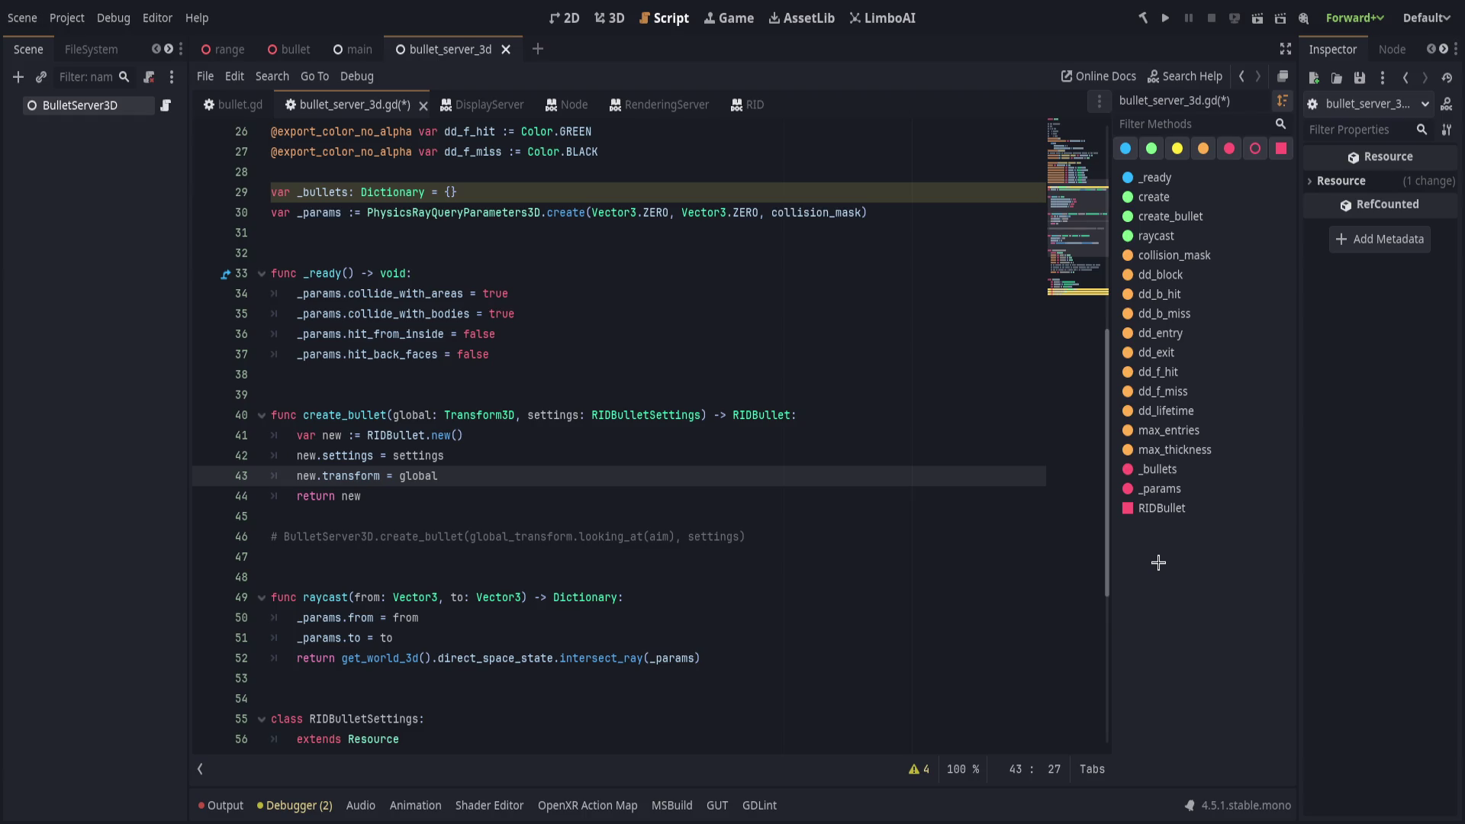
Replace line 43's 'transform = global' with 'global = fall', after trying a 'transform = aff' completion.
{"action": "left_click", "coordinate": [522, 489]}
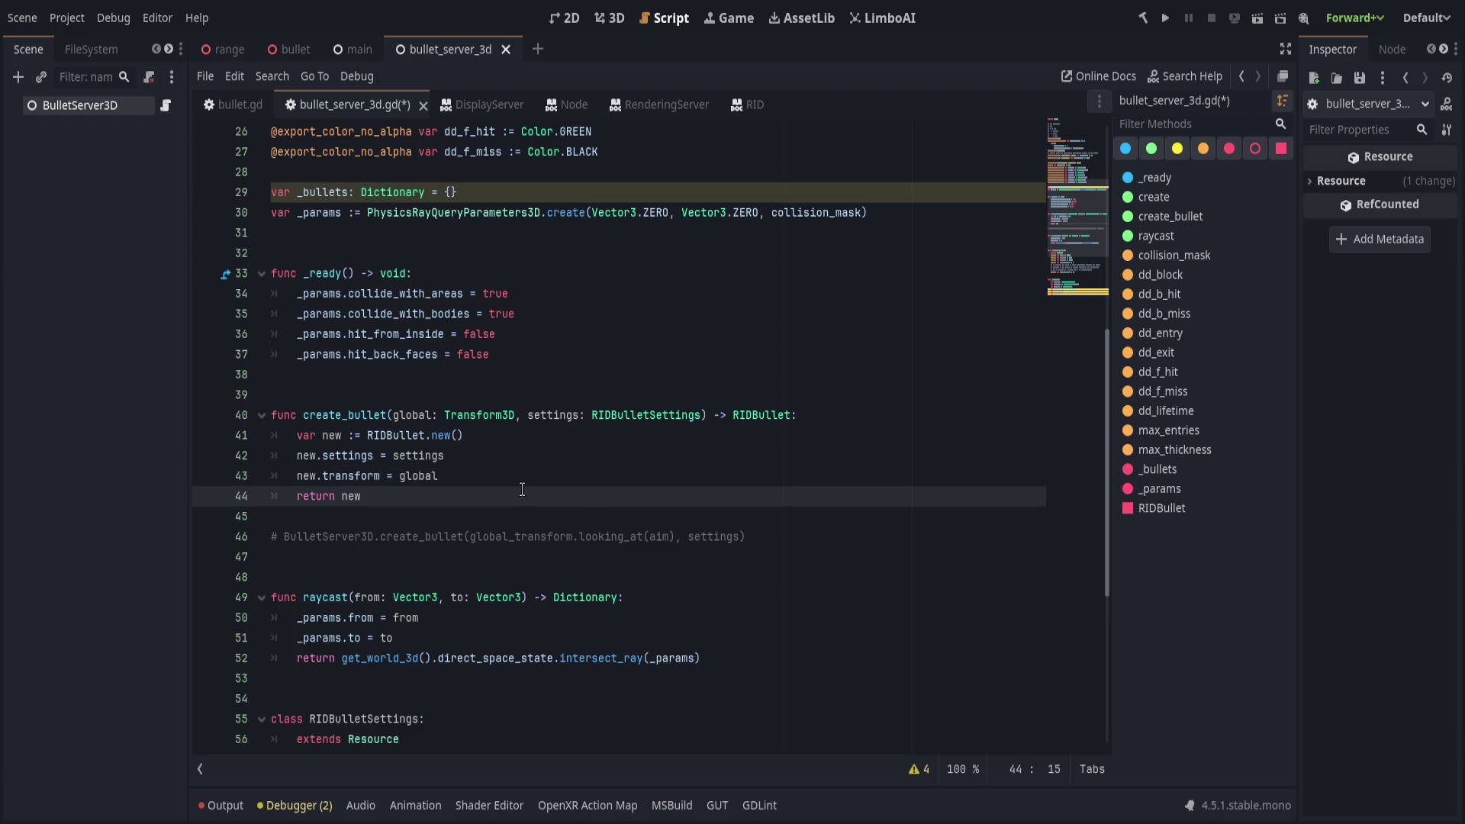
{"action": "left_click", "coordinate": [522, 488]}
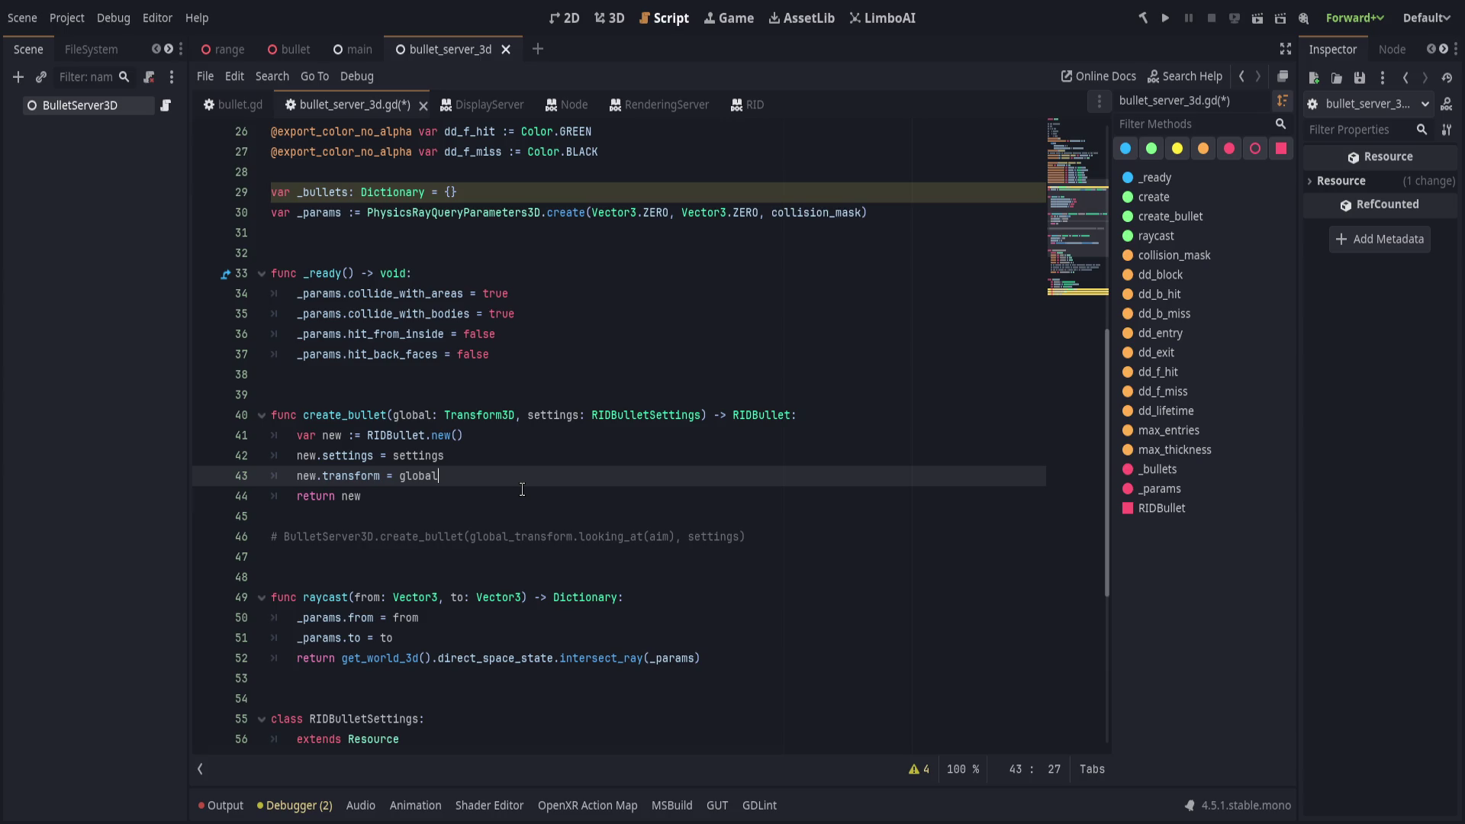
{"action": "key", "text": "ctrl+BackSpace"}
{"action": "key", "text": "ctrl+BackSpace"}
{"action": "key", "text": "ctrl+BackSpace"}
{"action": "type", "text": "transform = a"}
{"action": "type", "text": "ff"}
{"action": "key", "text": "Return"}
{"action": "key", "text": "ctrl+BackSpace"}
{"action": "key", "text": "ctrl+BackSpace"}
{"action": "key", "text": "ctrl+BackSpace"}
{"action": "type", "text": "global"}
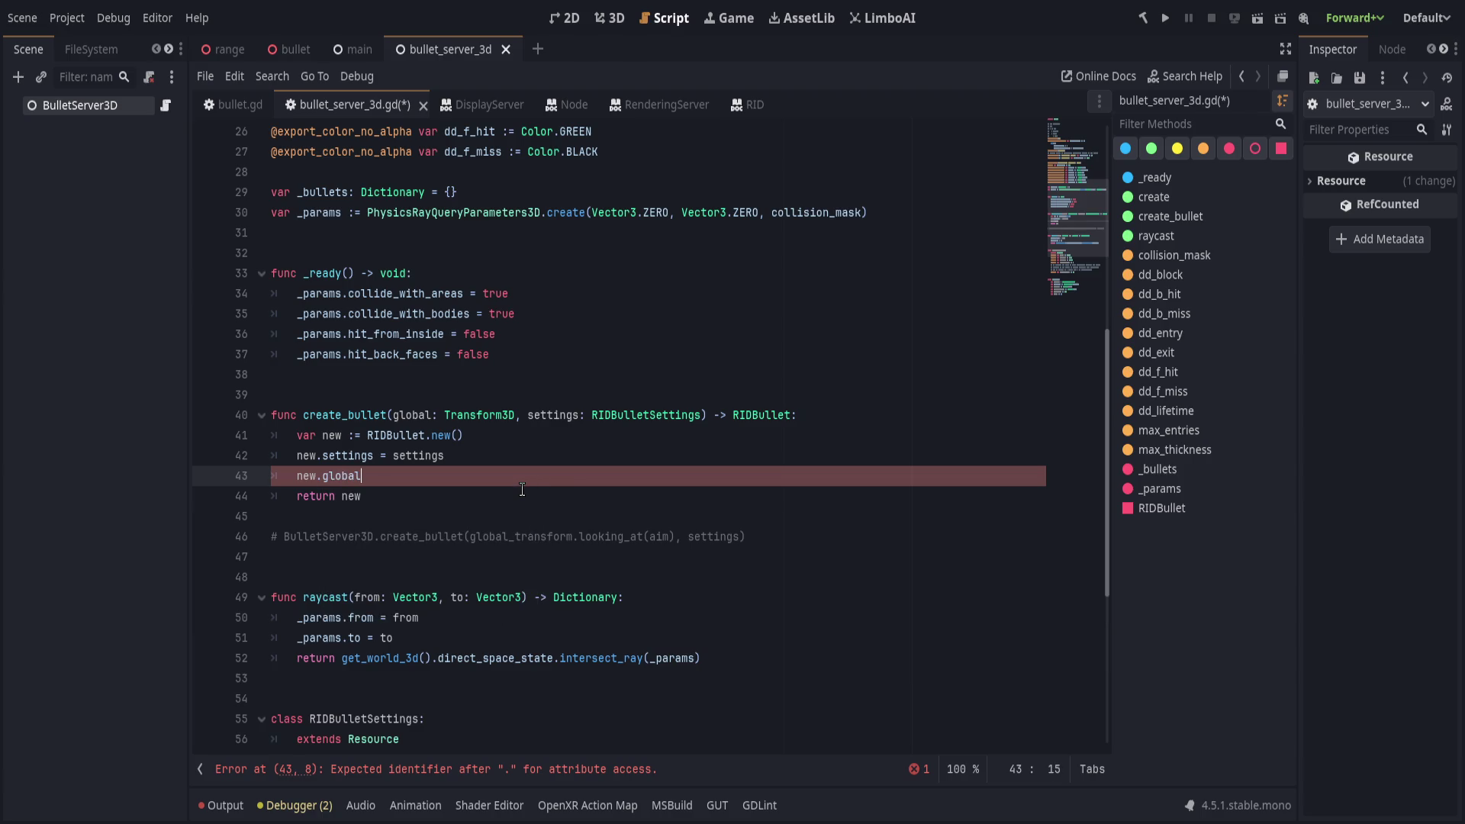
{"action": "type", "text": " = fal"}
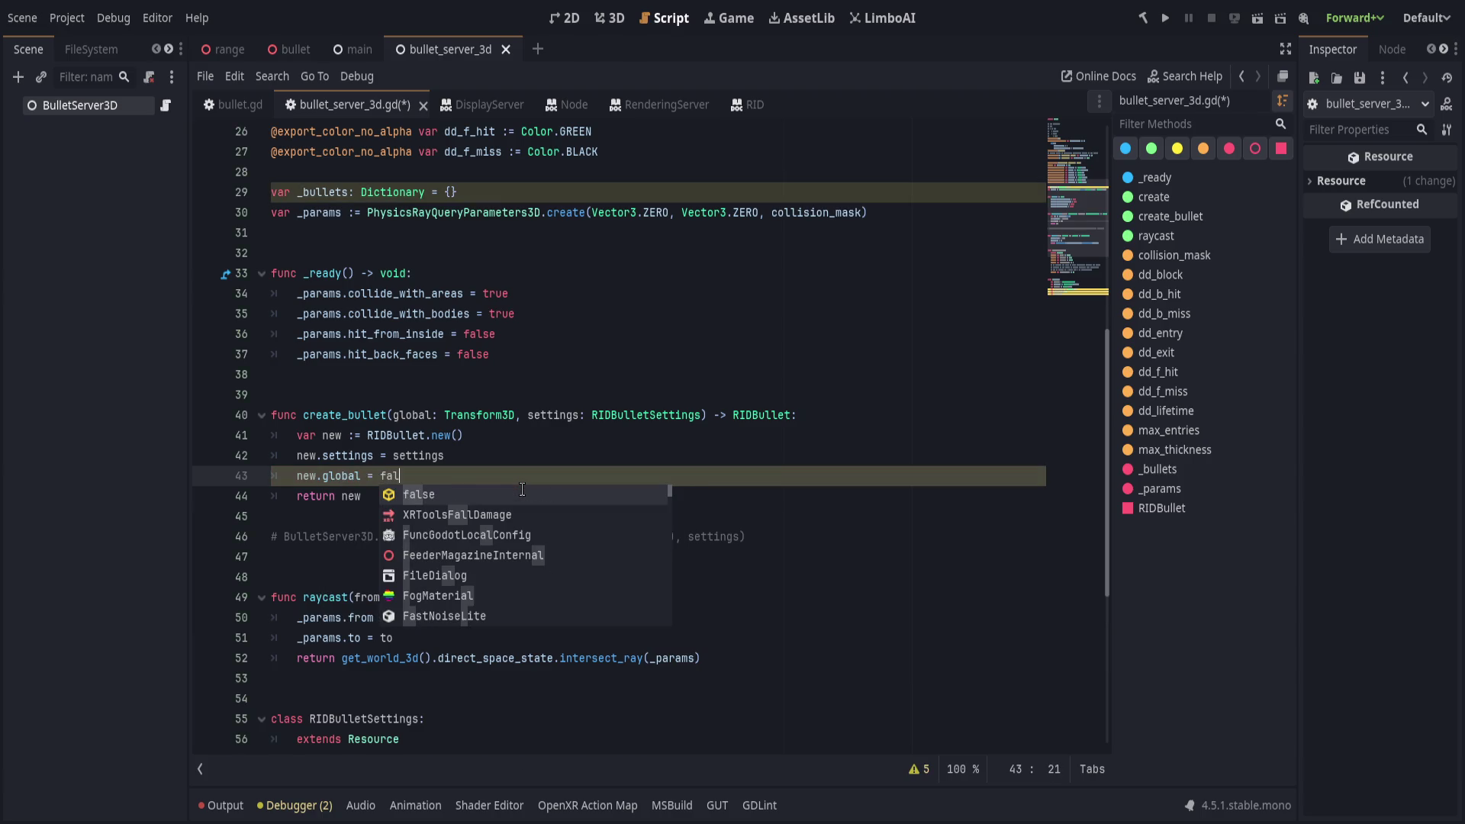
{"action": "type", "text": "l"}
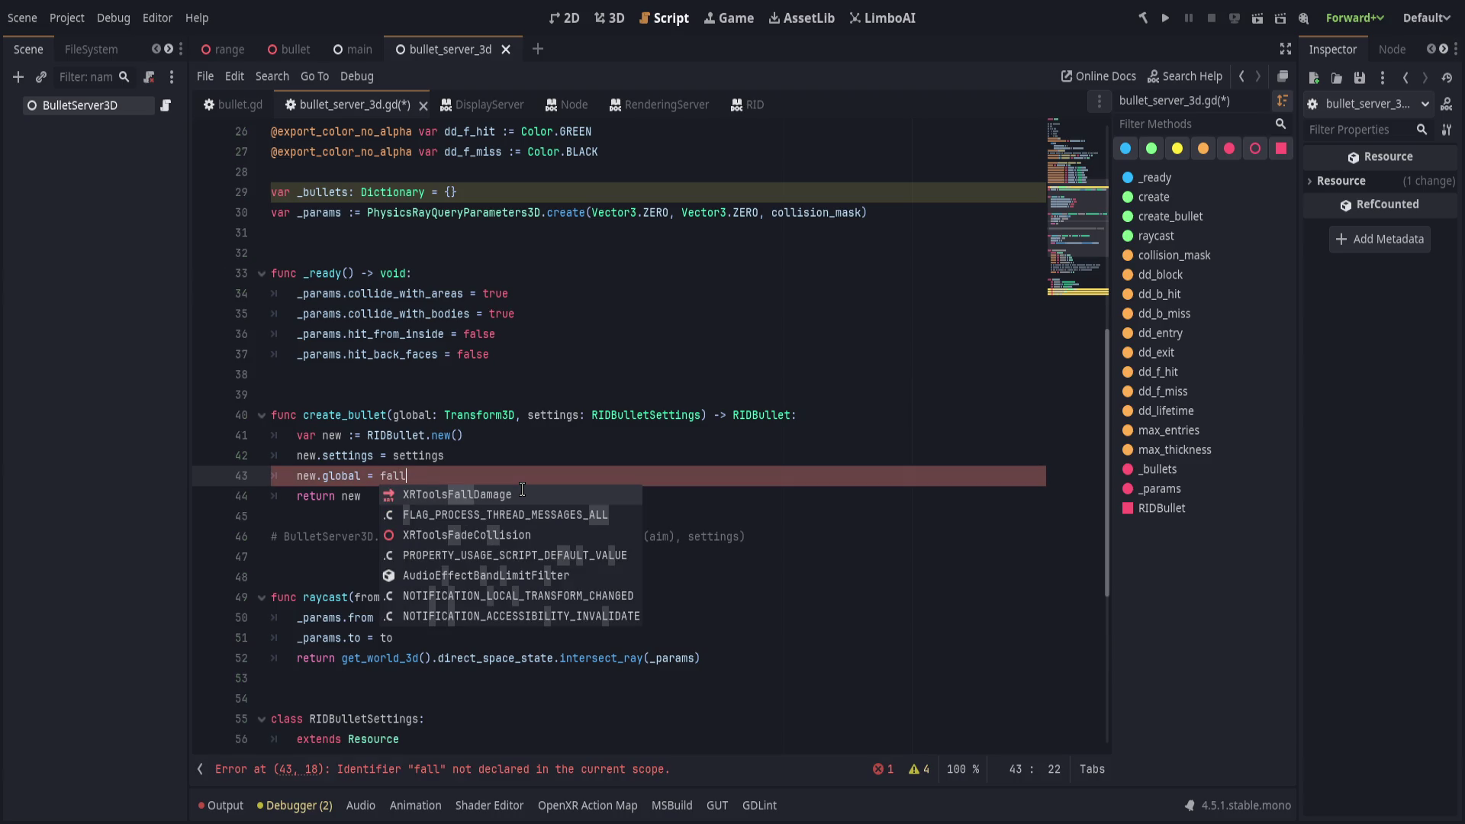
{"action": "double_click", "coordinate": [755, 416]}
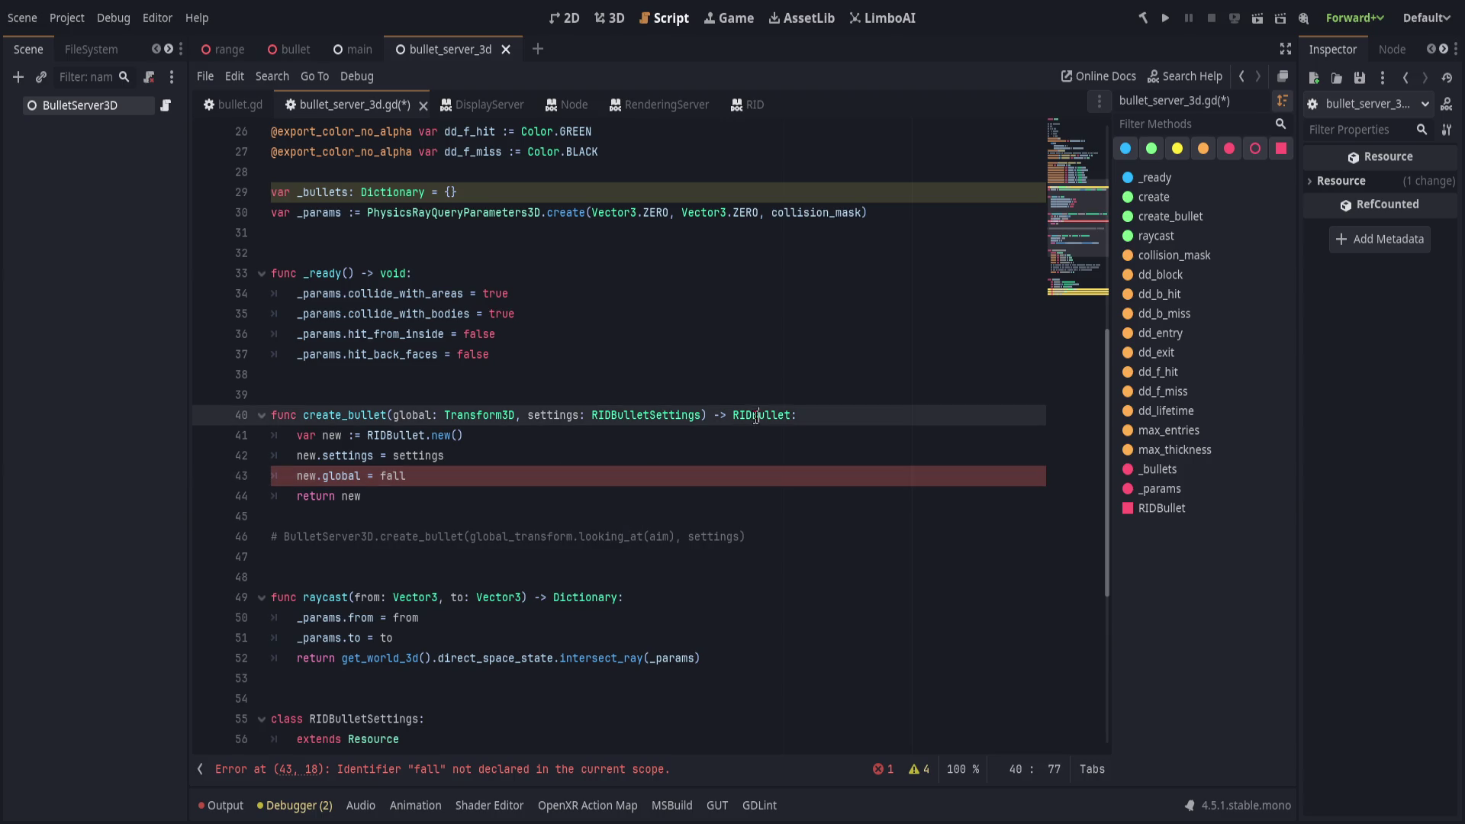
Replace every RIDBullet in the script with MyBullet.
{"action": "key", "text": "ctrl+r"}
{"action": "type", "text": "L"}
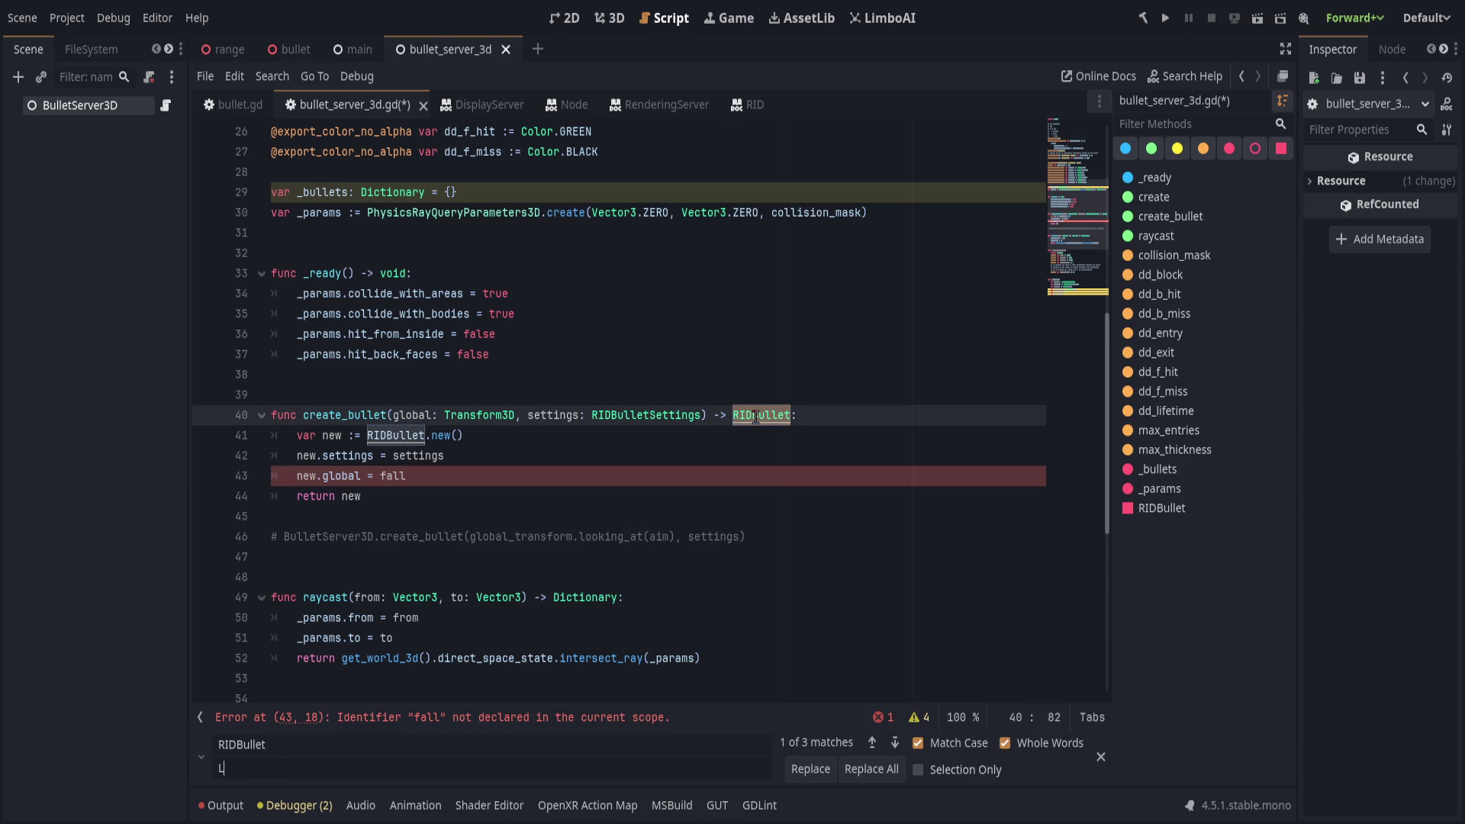
{"action": "key", "text": "BackSpace"}
{"action": "type", "text": "MyBullet"}
{"action": "left_click", "coordinate": [871, 768]}
{"action": "left_click", "coordinate": [702, 536]}
Restore line 43 to 'new.transform = global' and close the find-and-replace bar.
{"action": "left_click", "coordinate": [506, 479]}
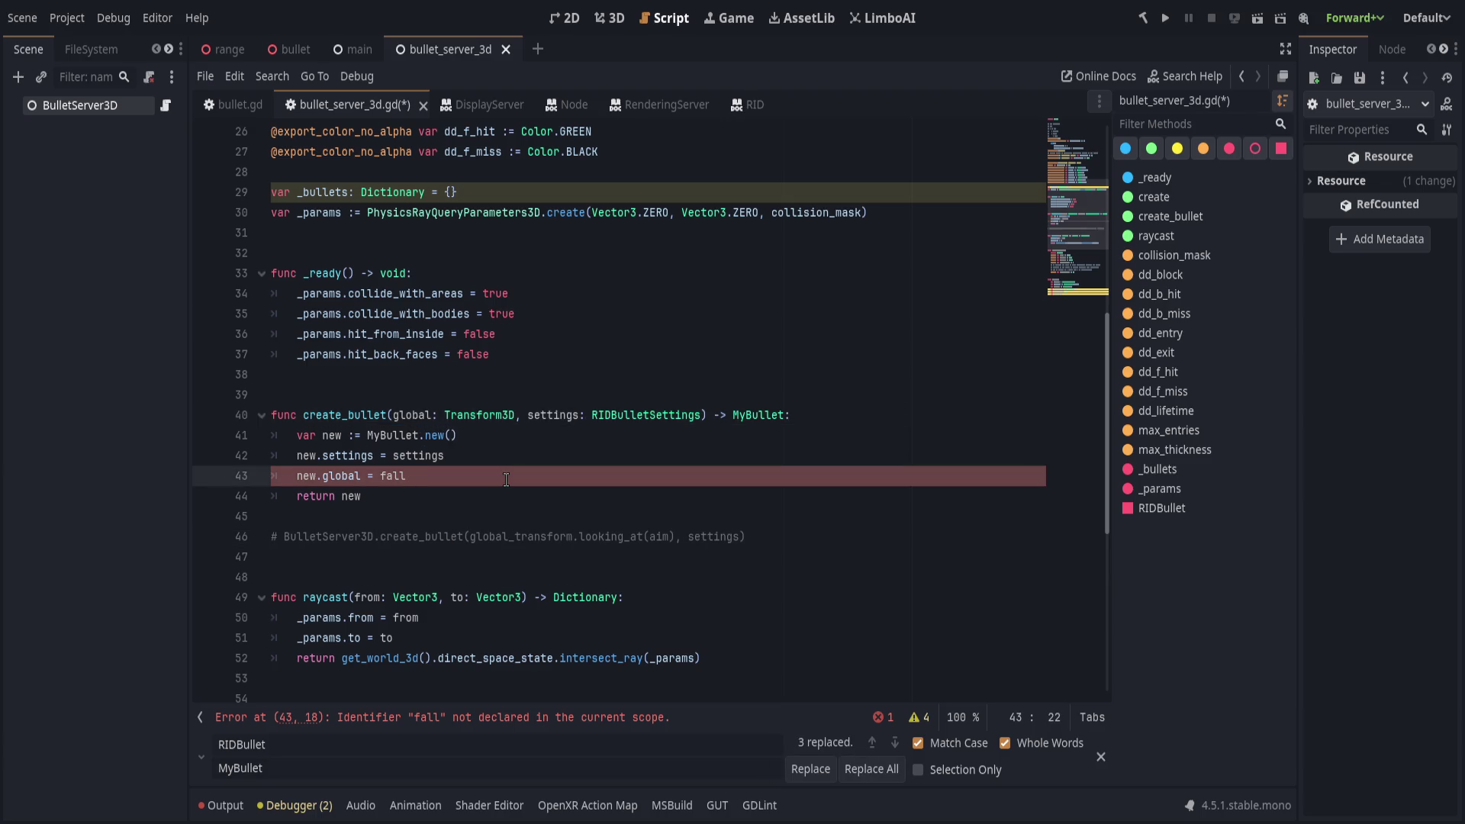
{"action": "key", "text": "ctrl+BackSpace"}
{"action": "key", "text": "ctrl+BackSpace"}
{"action": "key", "text": "ctrl+BackSpace"}
{"action": "key", "text": "ctrl+BackSpace"}
{"action": "type", "text": "new.transform = "}
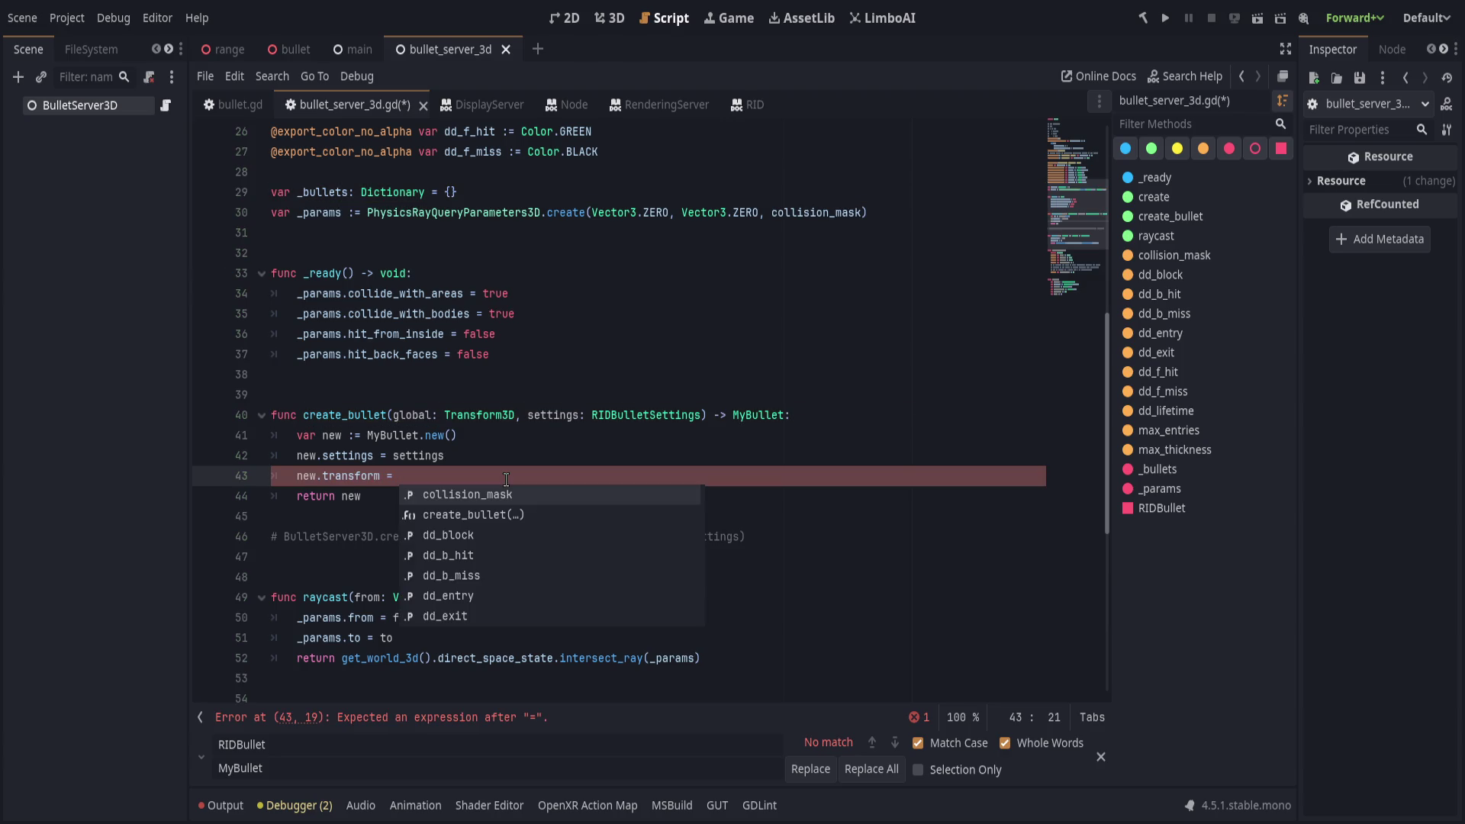
{"action": "type", "text": "global"}
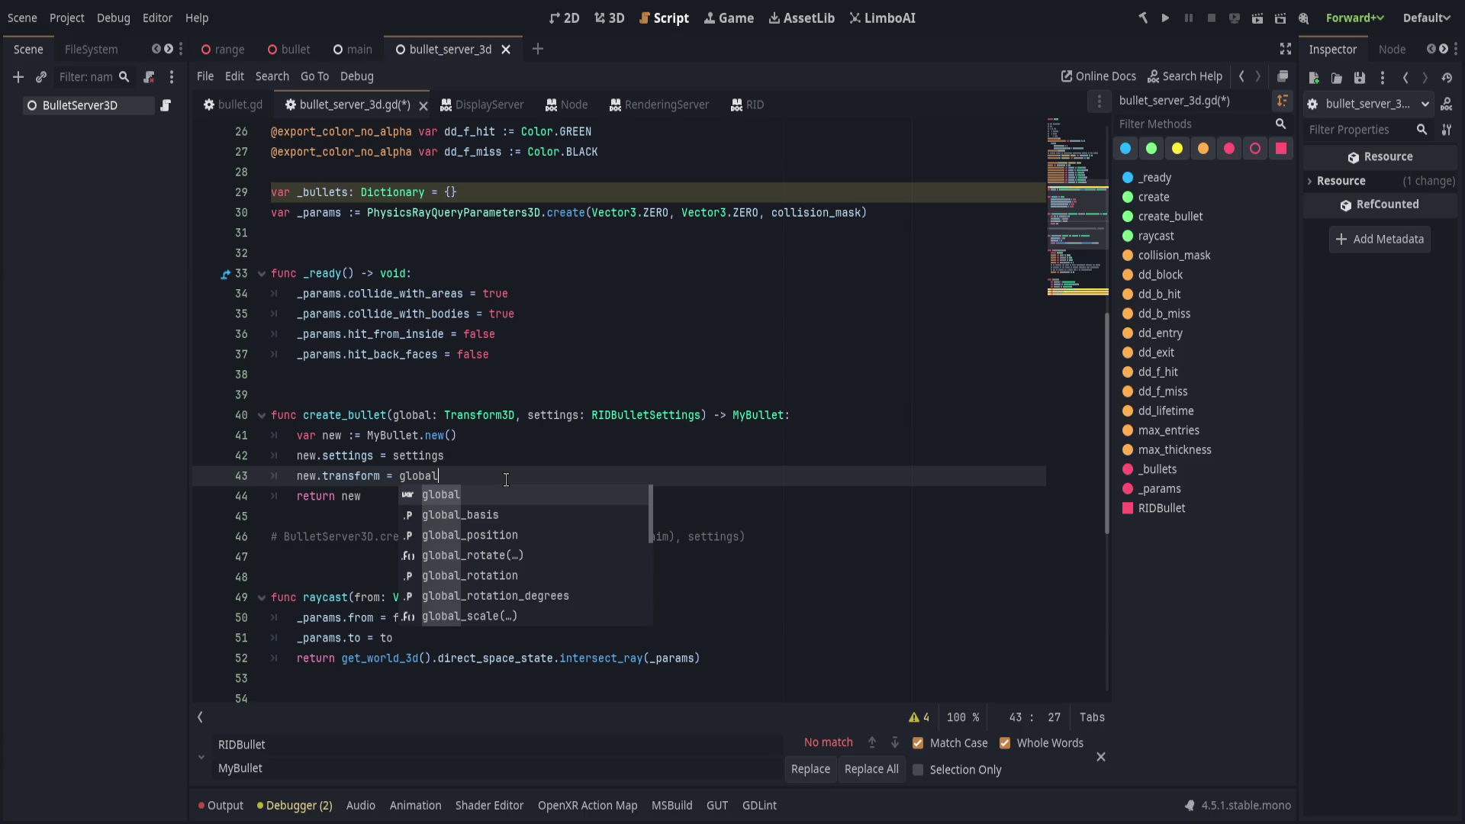
{"action": "key", "text": "Escape"}
{"action": "key", "text": "Escape"}
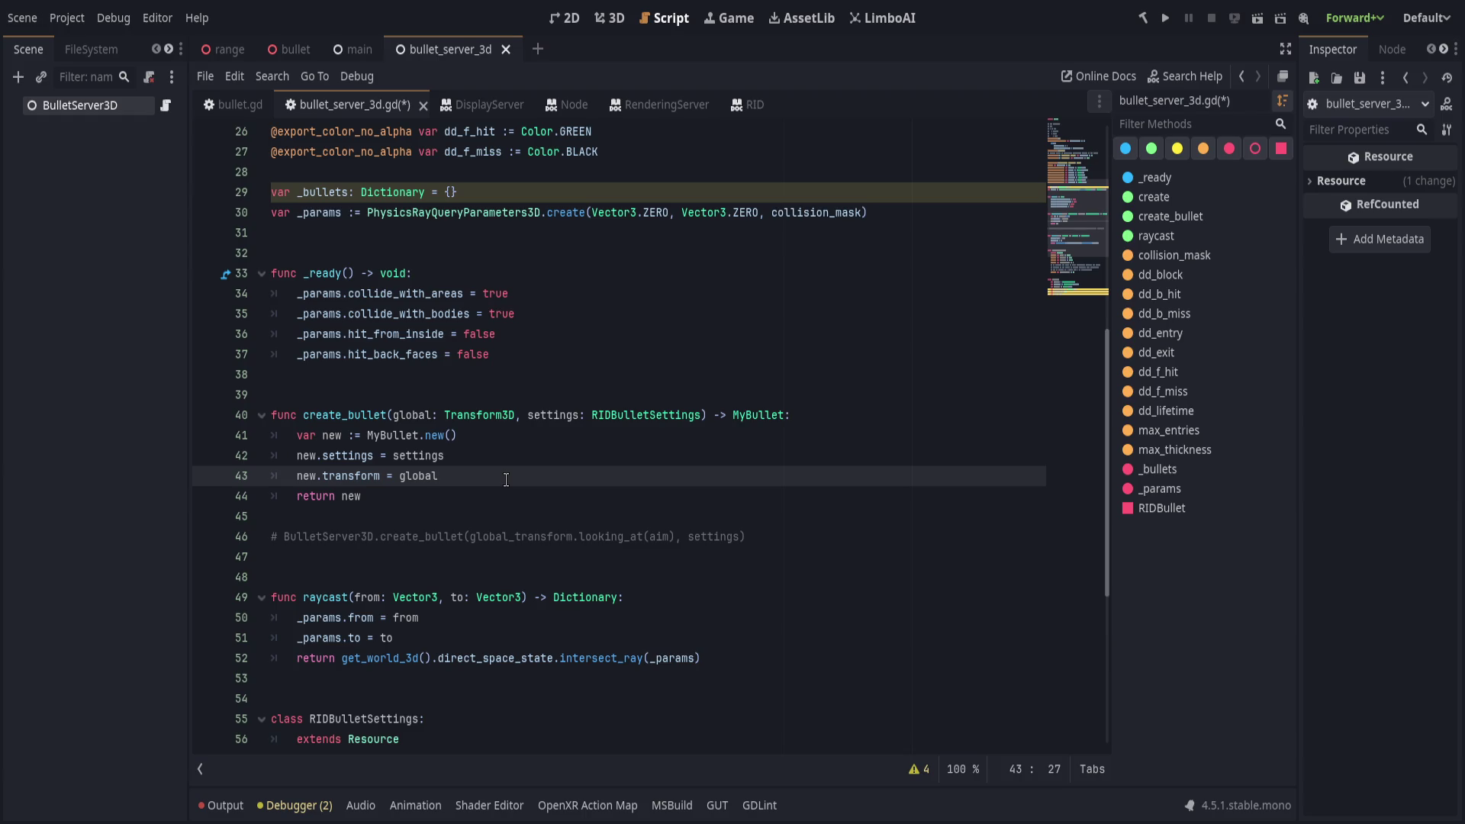
{"action": "scroll", "coordinate": [575, 450], "scroll_direction": "down", "scroll_amount": 3}
Delete the commented-out create_bullet example and its leftover blank lines.
{"action": "scroll", "coordinate": [635, 487], "scroll_direction": "down", "scroll_amount": 1}
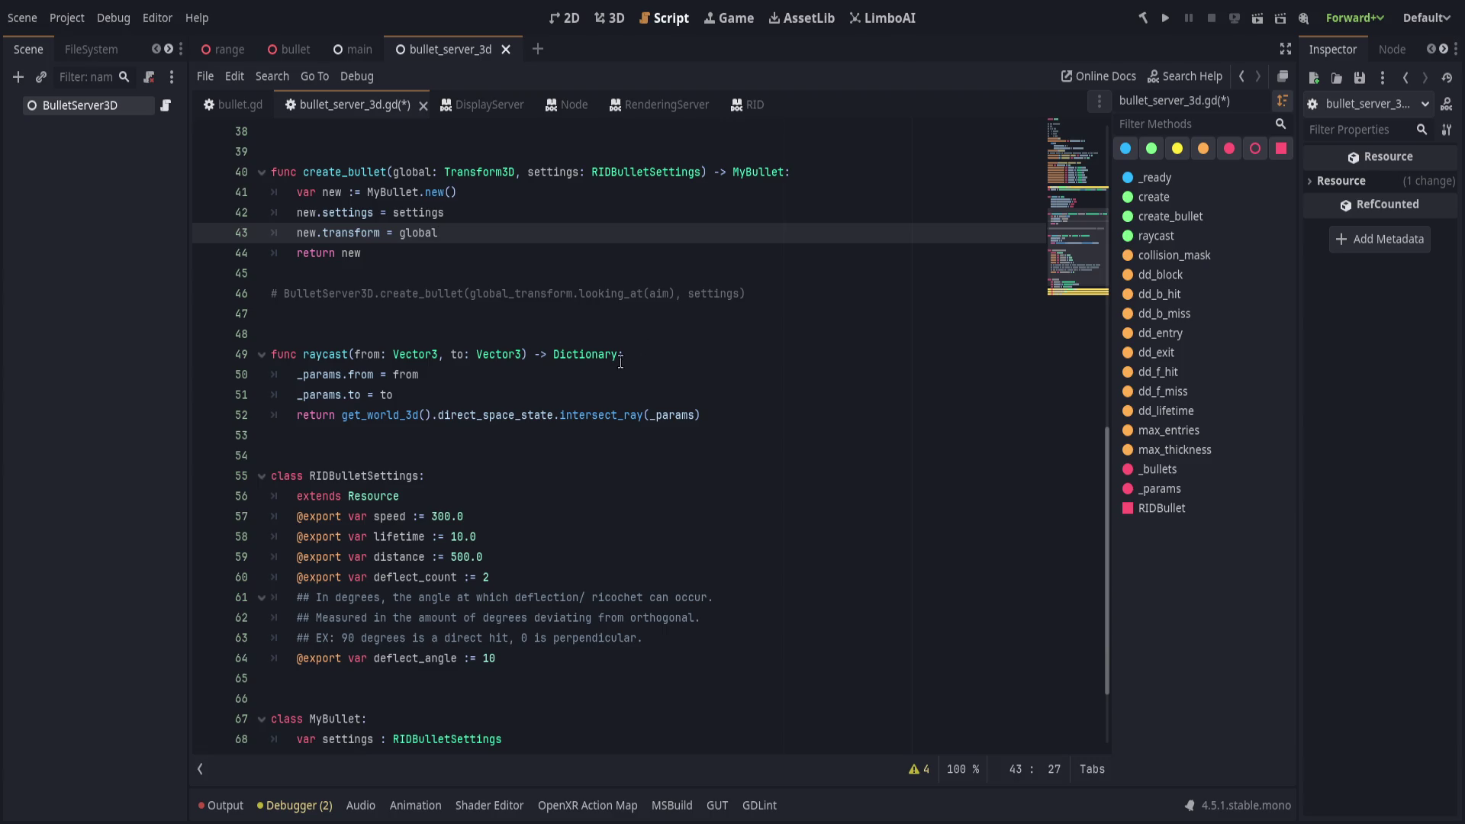
{"action": "left_click", "coordinate": [793, 294]}
{"action": "scroll", "coordinate": [760, 459], "scroll_direction": "up", "scroll_amount": 3}
{"action": "key", "text": "shift+Home"}
{"action": "key", "text": "BackSpace"}
{"action": "key", "text": "BackSpace"}
{"action": "key", "text": "BackSpace"}
{"action": "scroll", "coordinate": [579, 426], "scroll_direction": "up", "scroll_amount": 2}
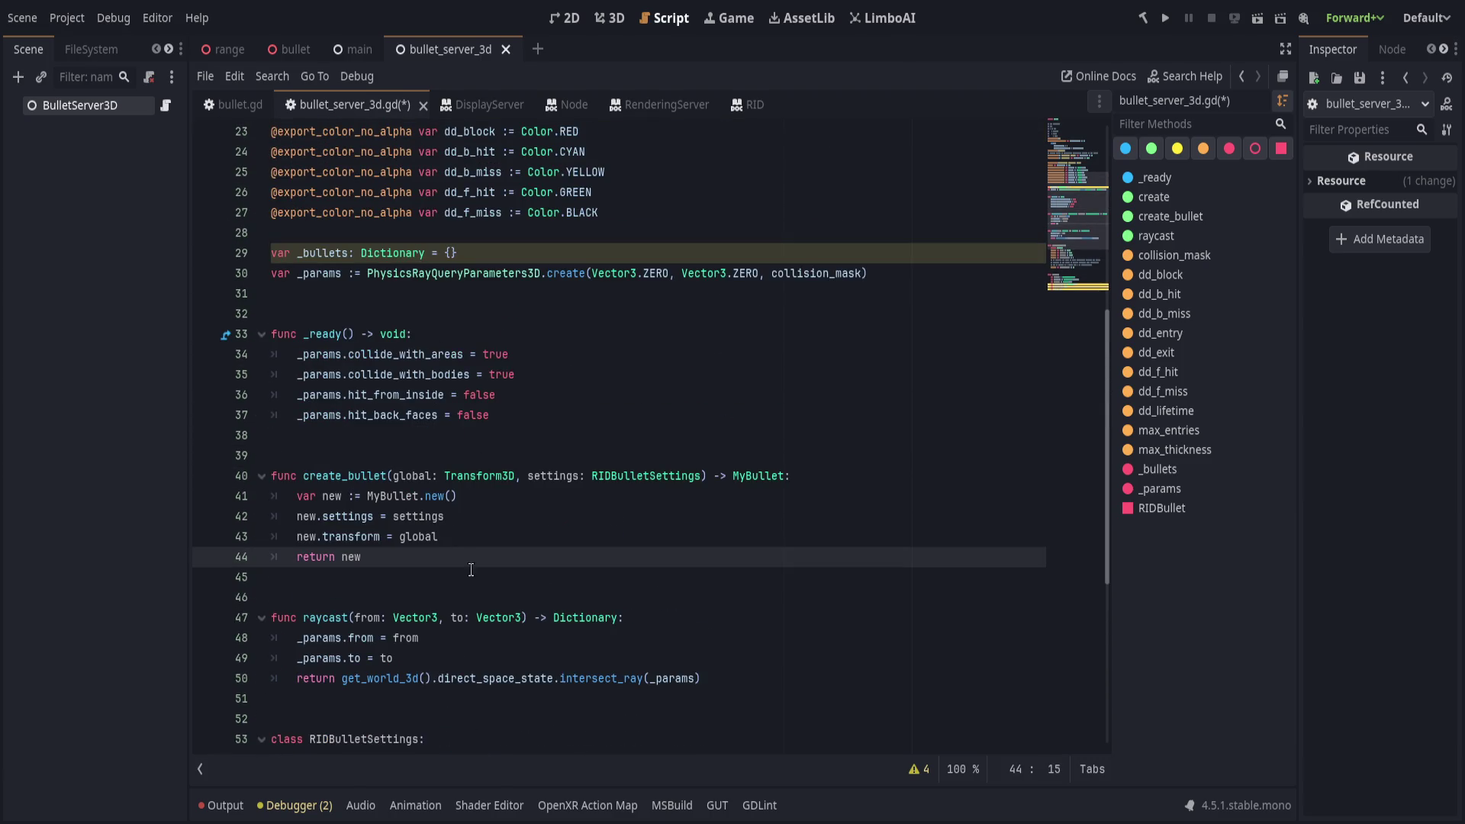
Start a '_bullets.append' line below the transform assignment.
{"action": "left_click", "coordinate": [613, 543]}
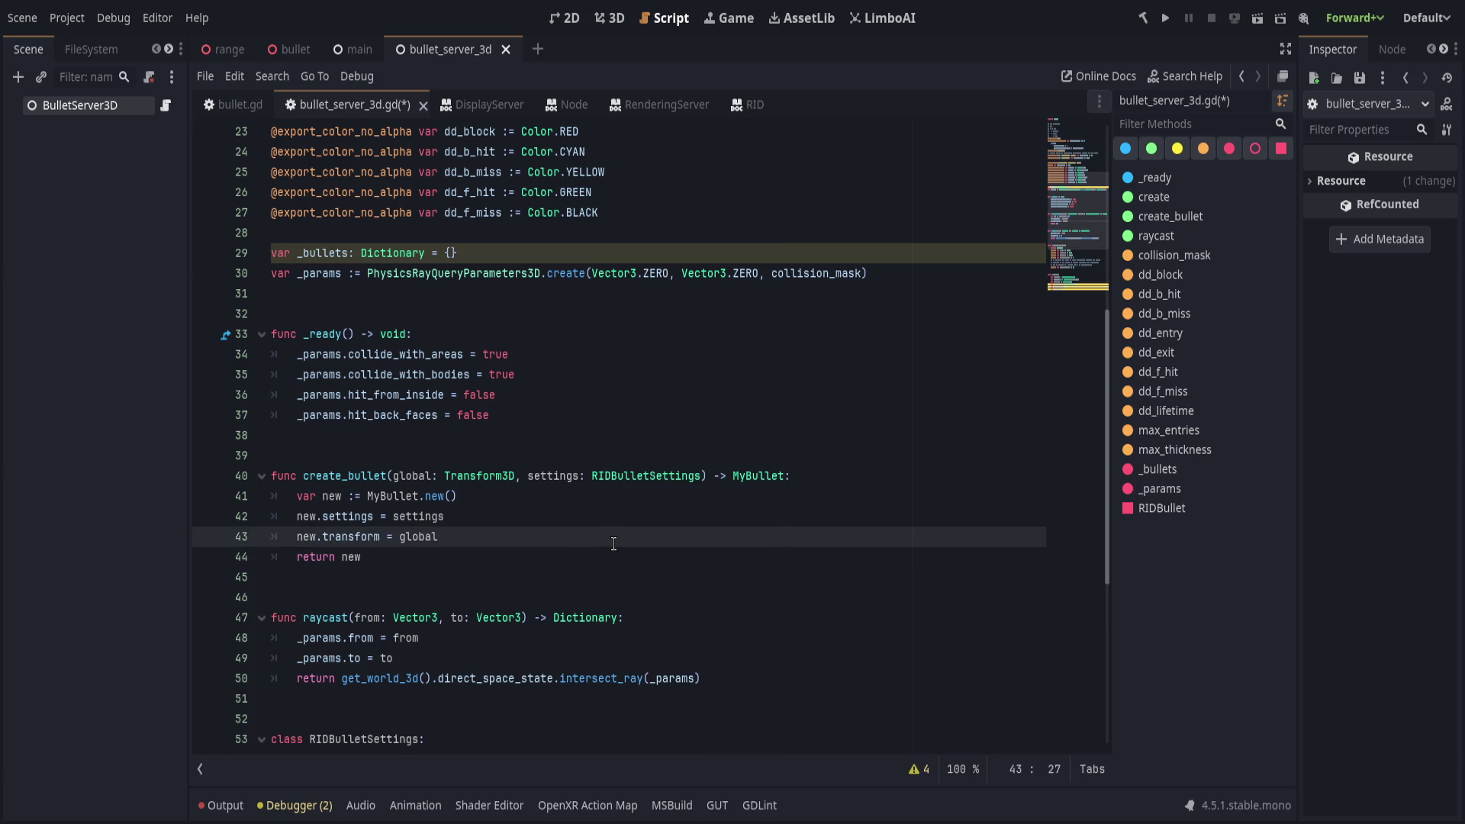
{"action": "key", "text": "Return"}
{"action": "type", "text": "_bullet"}
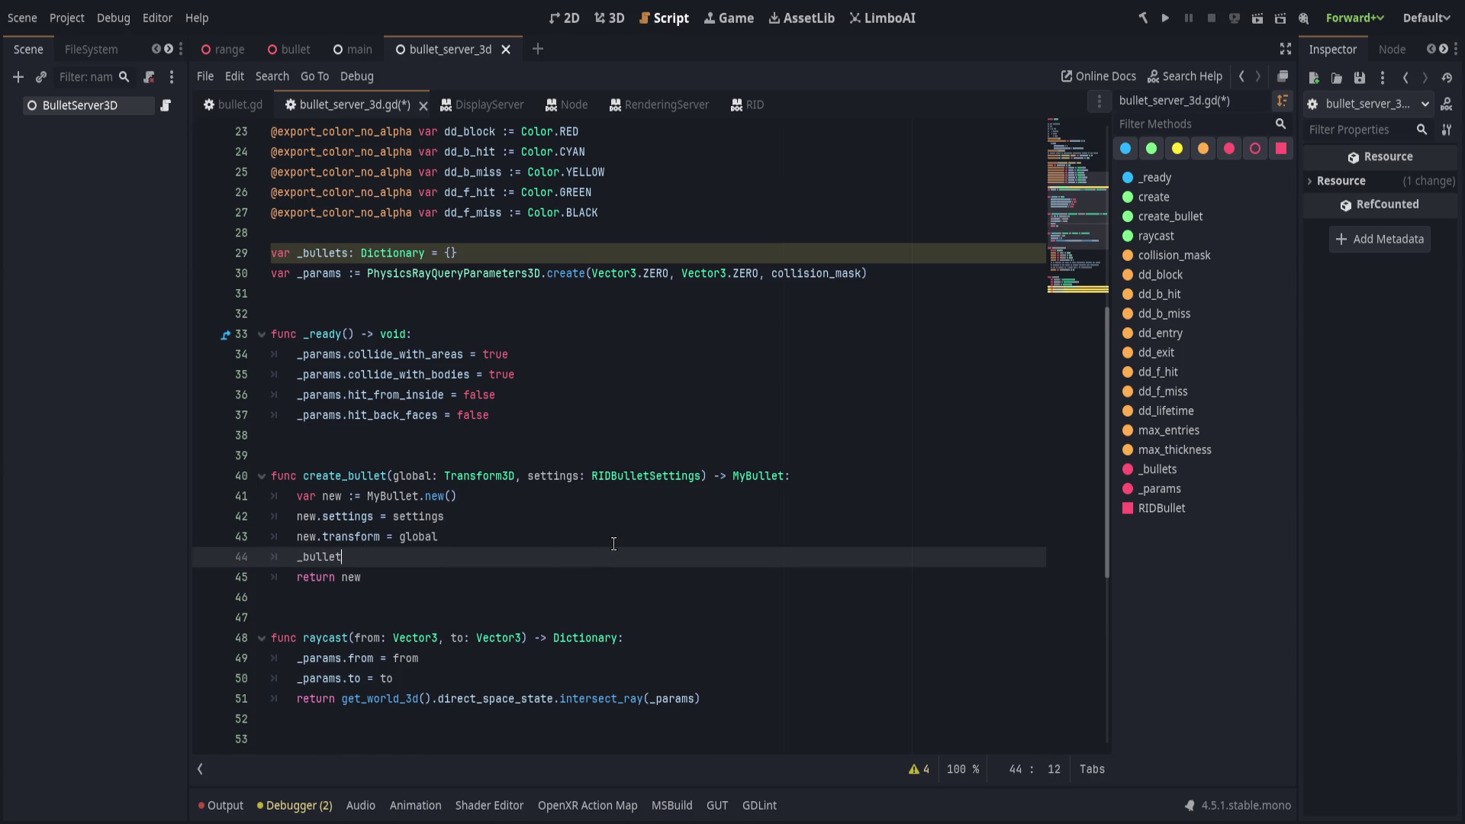
{"action": "type", "text": "s.append"}
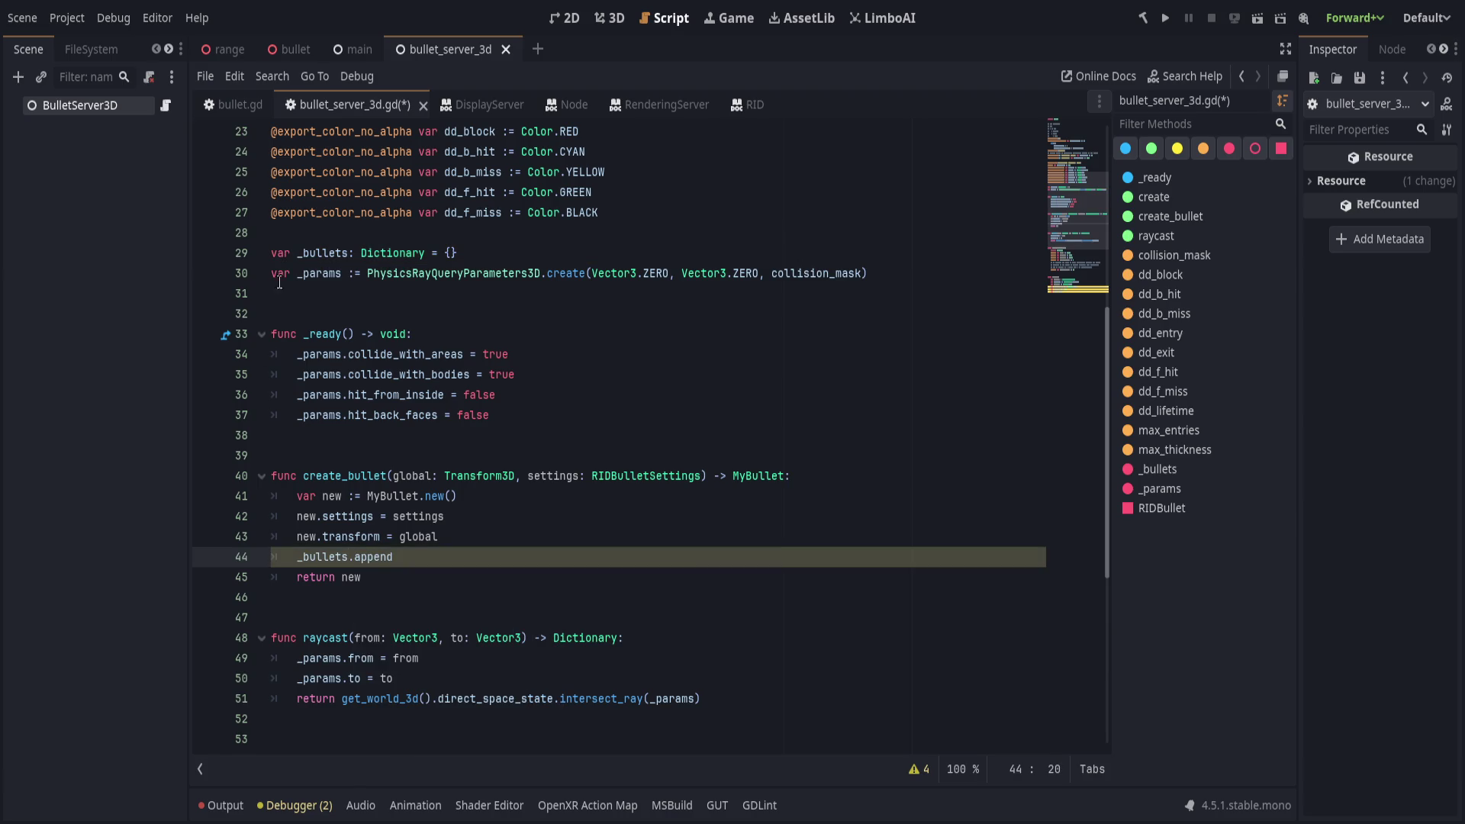
Change _bullets from a Dictionary to 'Array = []'.
{"action": "double_click", "coordinate": [389, 253]}
{"action": "type", "text": "Array"}
{"action": "key", "text": "End"}
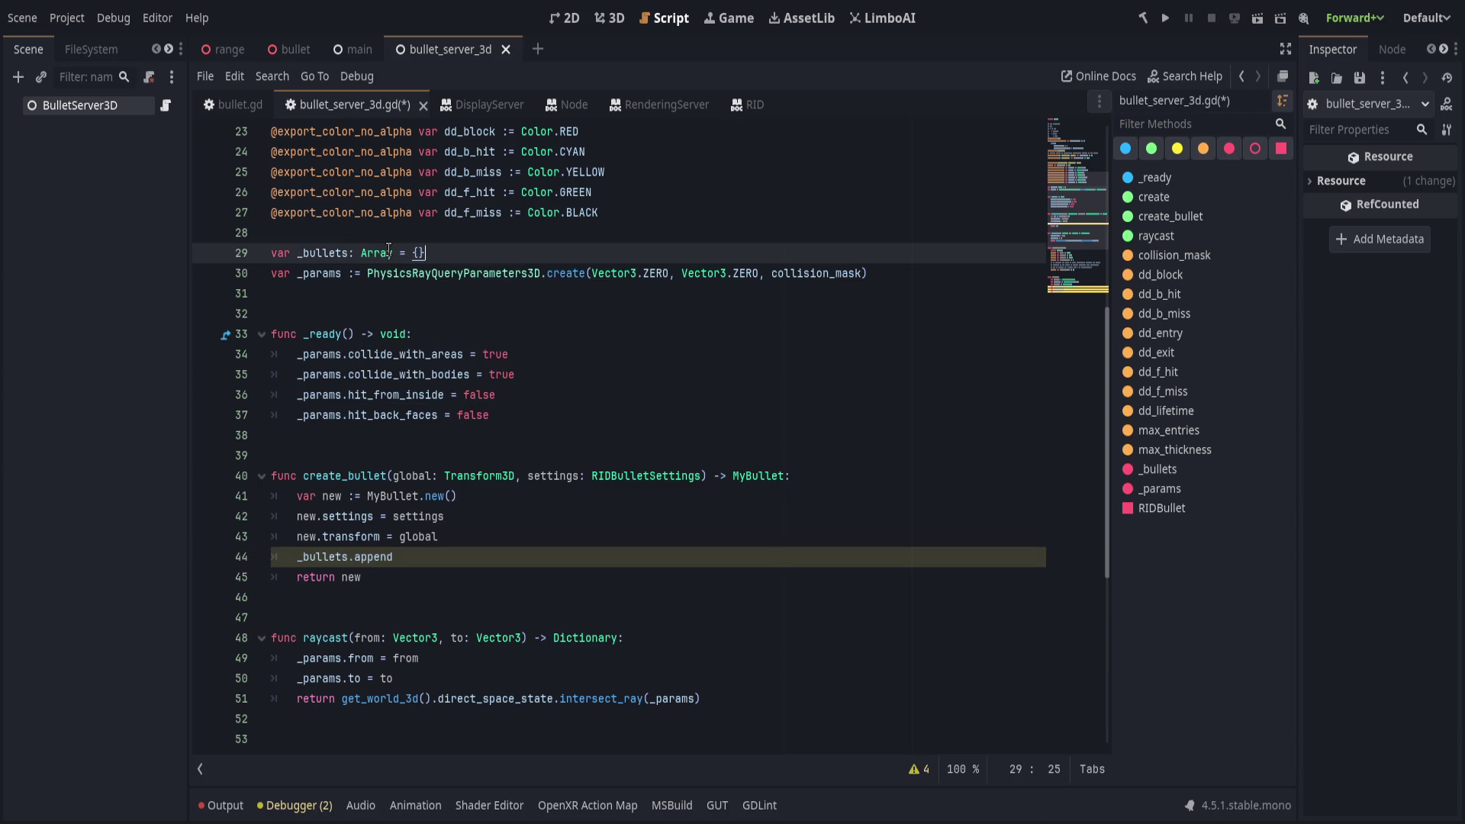
{"action": "key", "text": "BackSpace"}
{"action": "key", "text": "BackSpace"}
{"action": "type", "text": "[]"}
Complete the new line as '_bullets.append(new)'.
{"action": "left_click", "coordinate": [472, 557]}
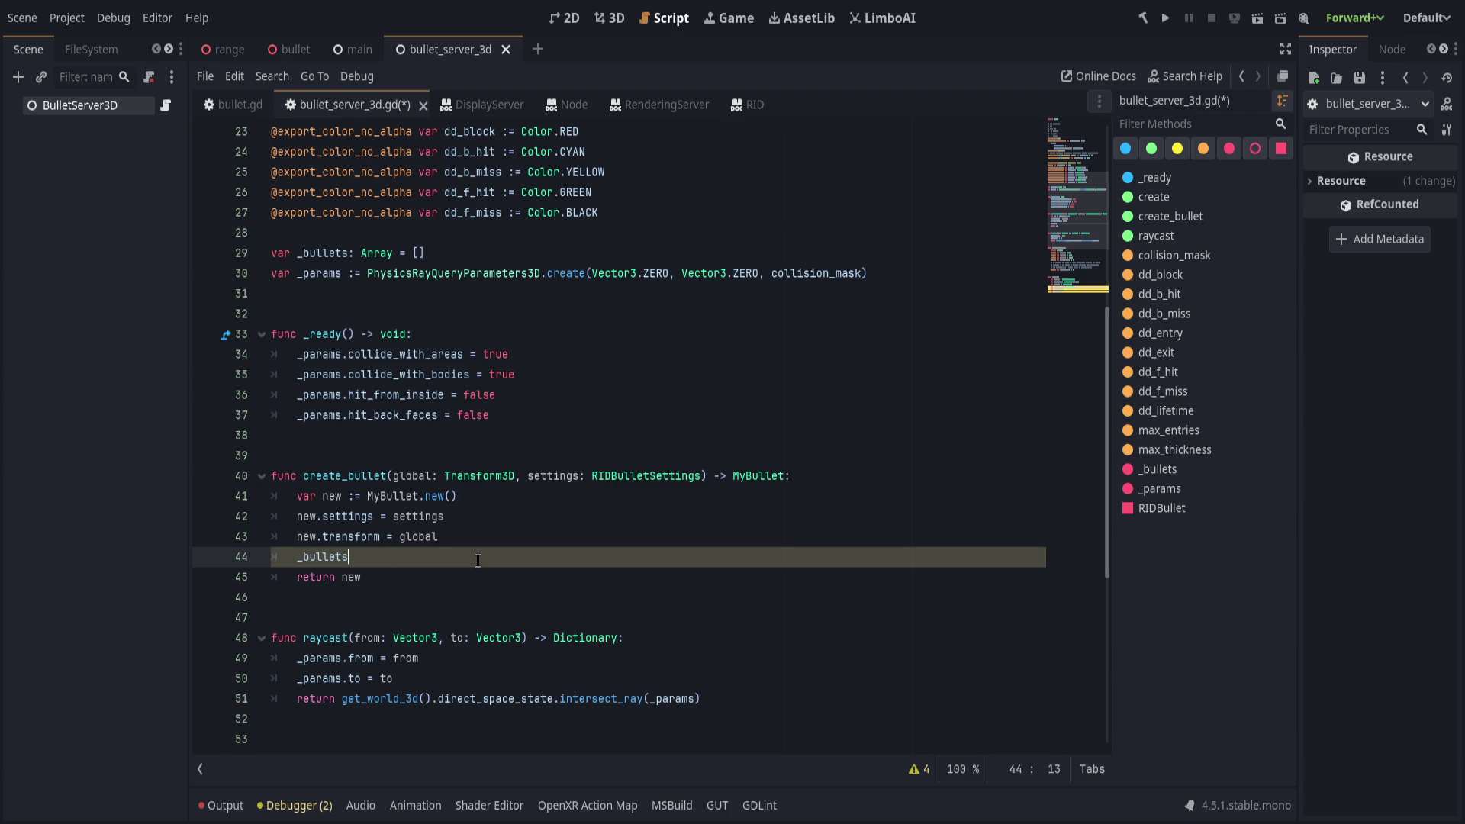
{"action": "key", "text": "ctrl+space"}
{"action": "key", "text": "Return"}
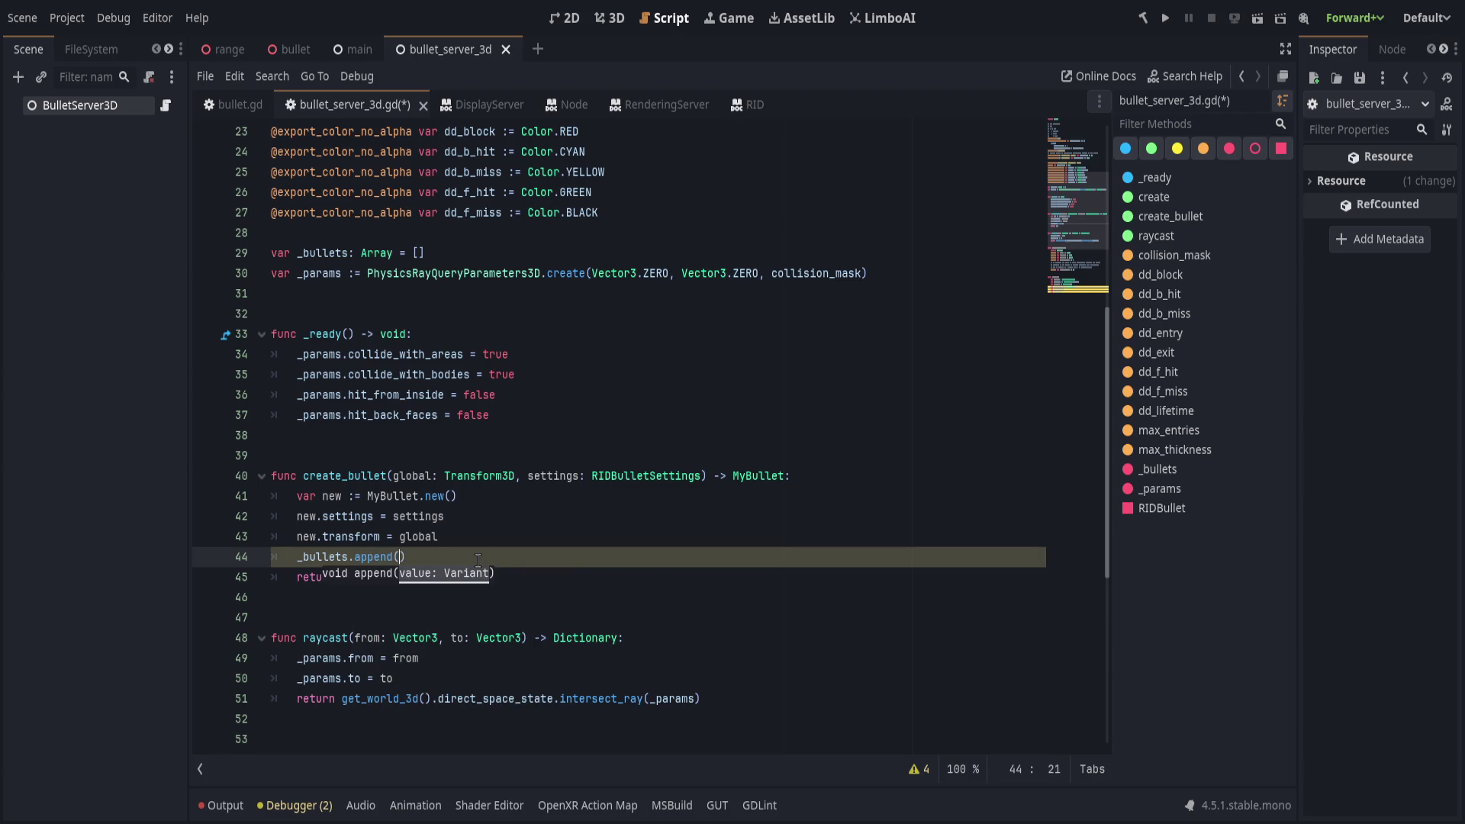
{"action": "type", "text": "new)"}
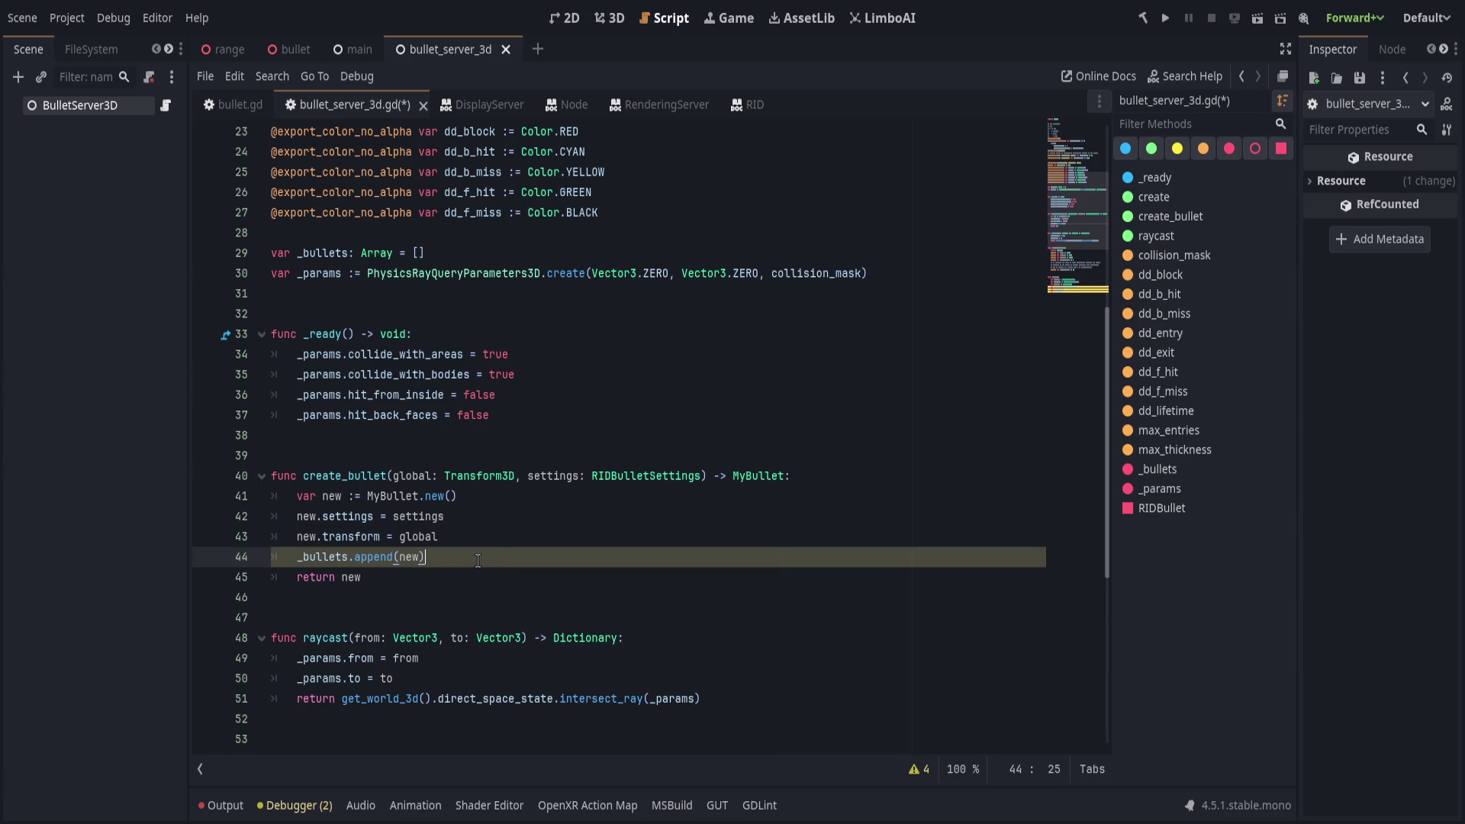
Insert a blank line after the transform line and save the script.
{"action": "key", "text": "Down"}
{"action": "key", "text": "Up"}
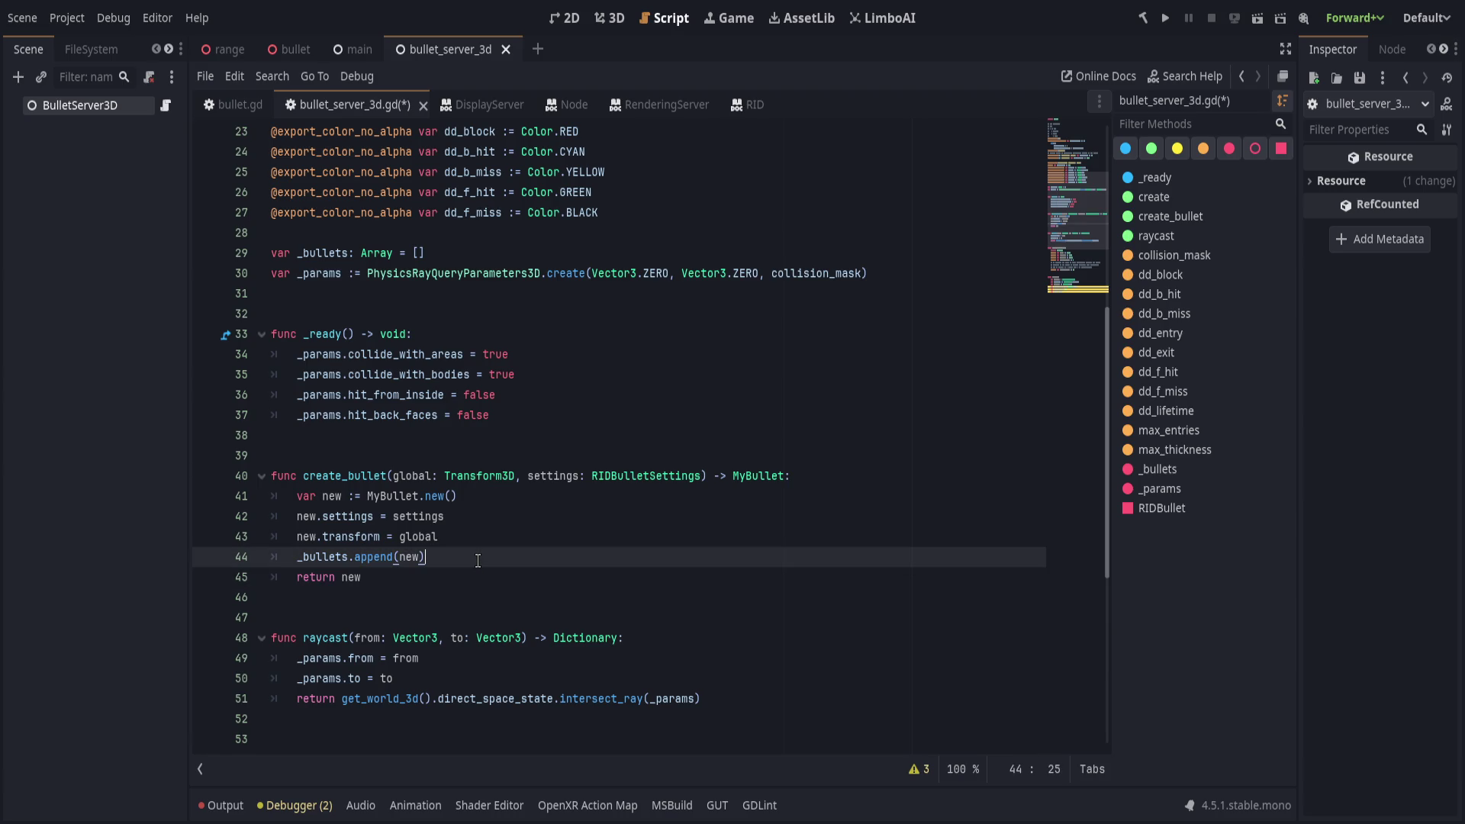
{"action": "key", "text": "Down"}
{"action": "key", "text": "Up"}
{"action": "key", "text": "Up"}
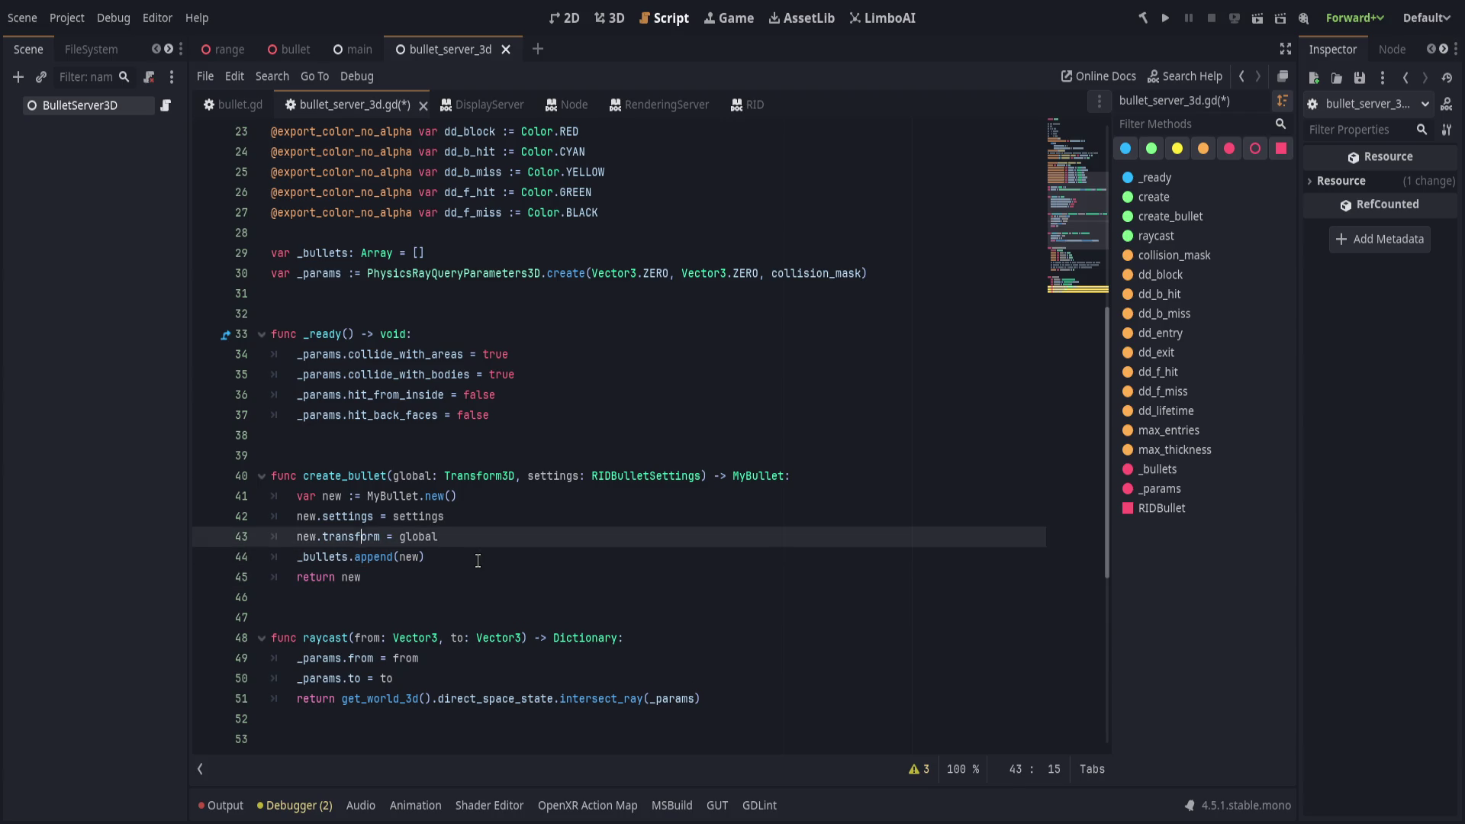
{"action": "key", "text": "End"}
{"action": "key", "text": "Return"}
{"action": "key", "text": "BackSpace"}
{"action": "key", "text": "ctrl+s"}
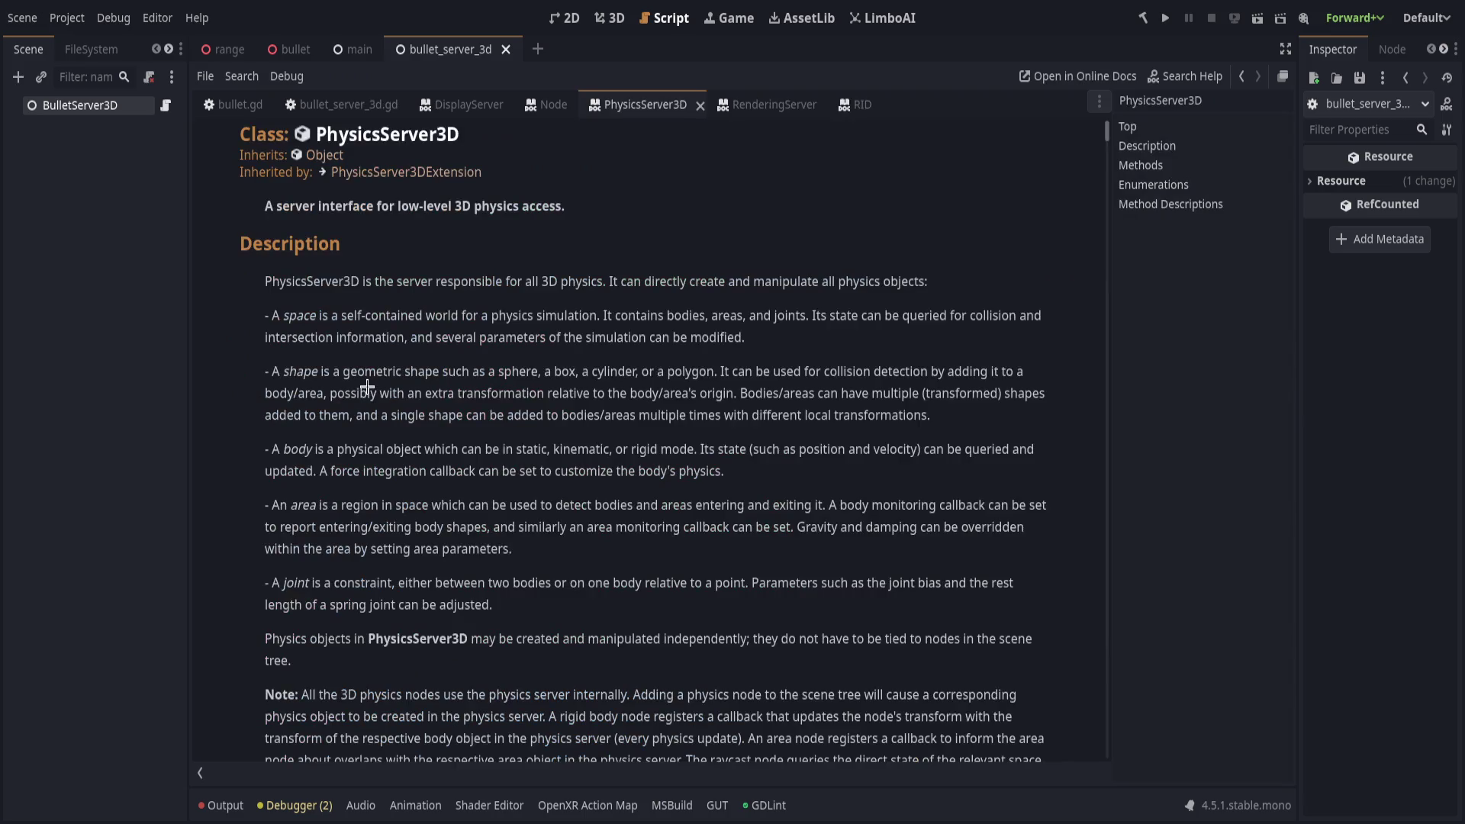
Browse the PhysicsServer3D method list in the documentation.
{"action": "scroll", "coordinate": [411, 411], "scroll_direction": "down", "scroll_amount": 10}
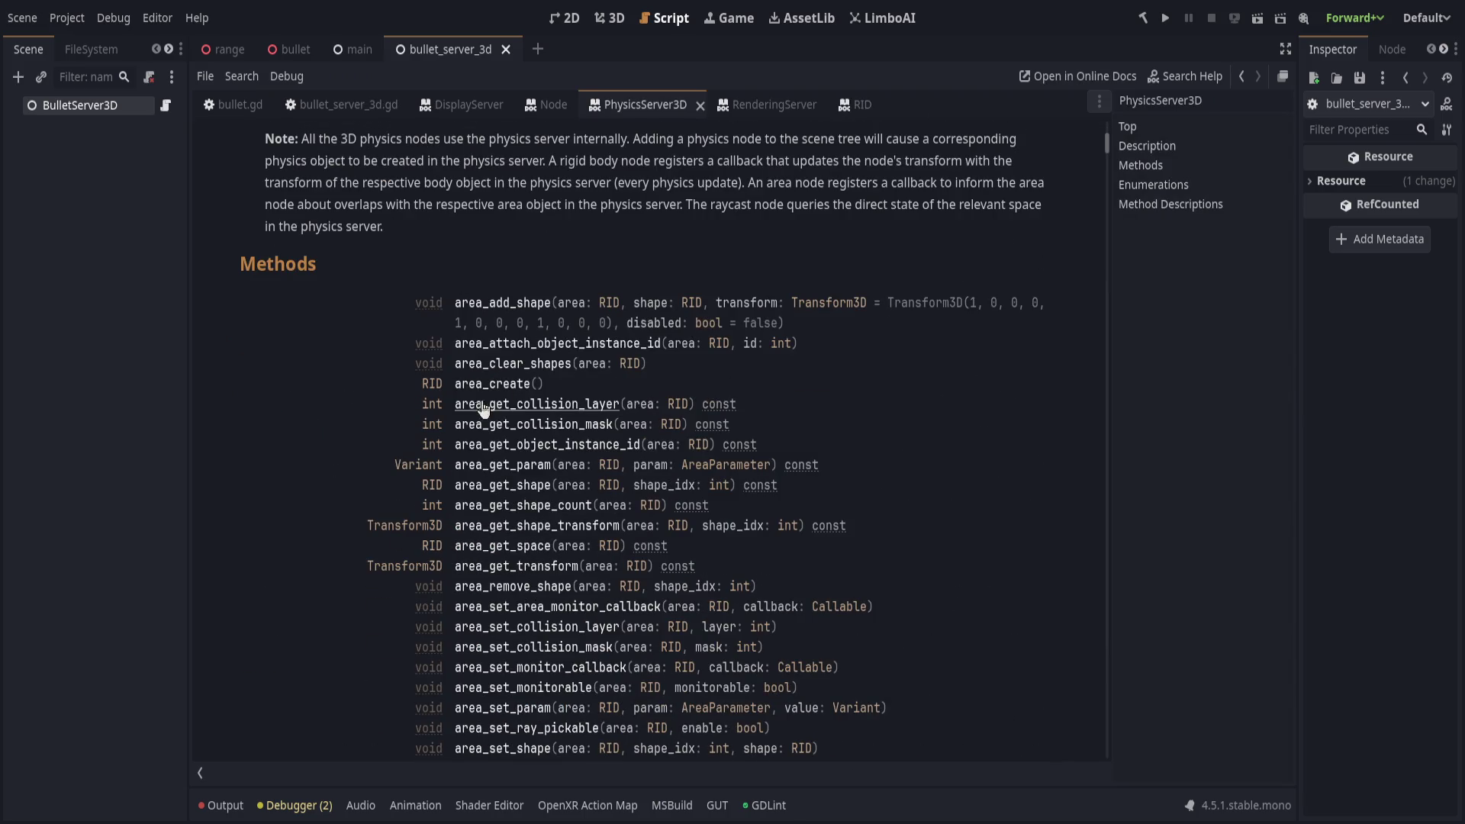
{"action": "scroll", "coordinate": [510, 398], "scroll_direction": "down", "scroll_amount": 15}
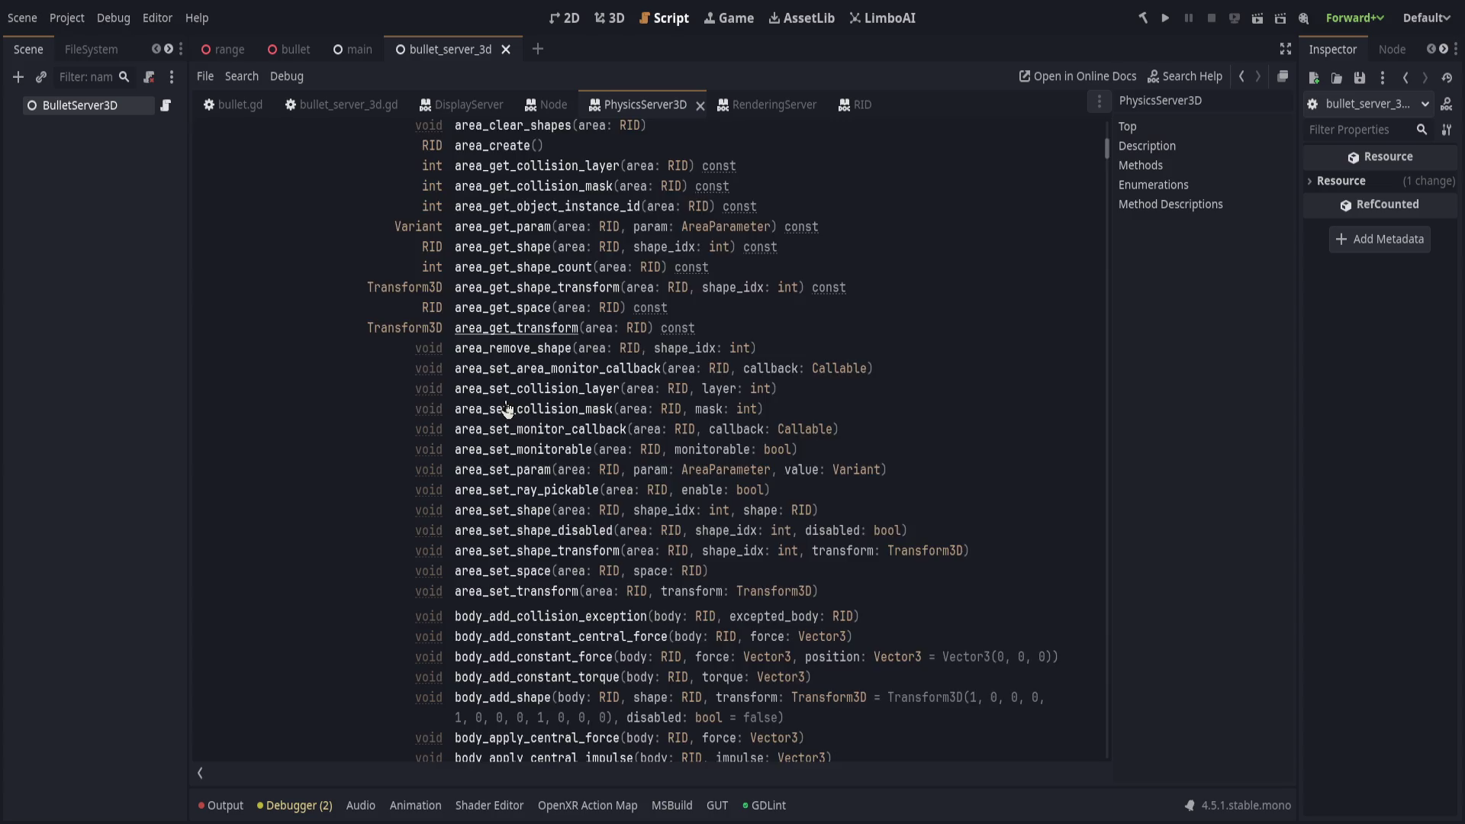
{"action": "scroll", "coordinate": [551, 458], "scroll_direction": "down", "scroll_amount": 5}
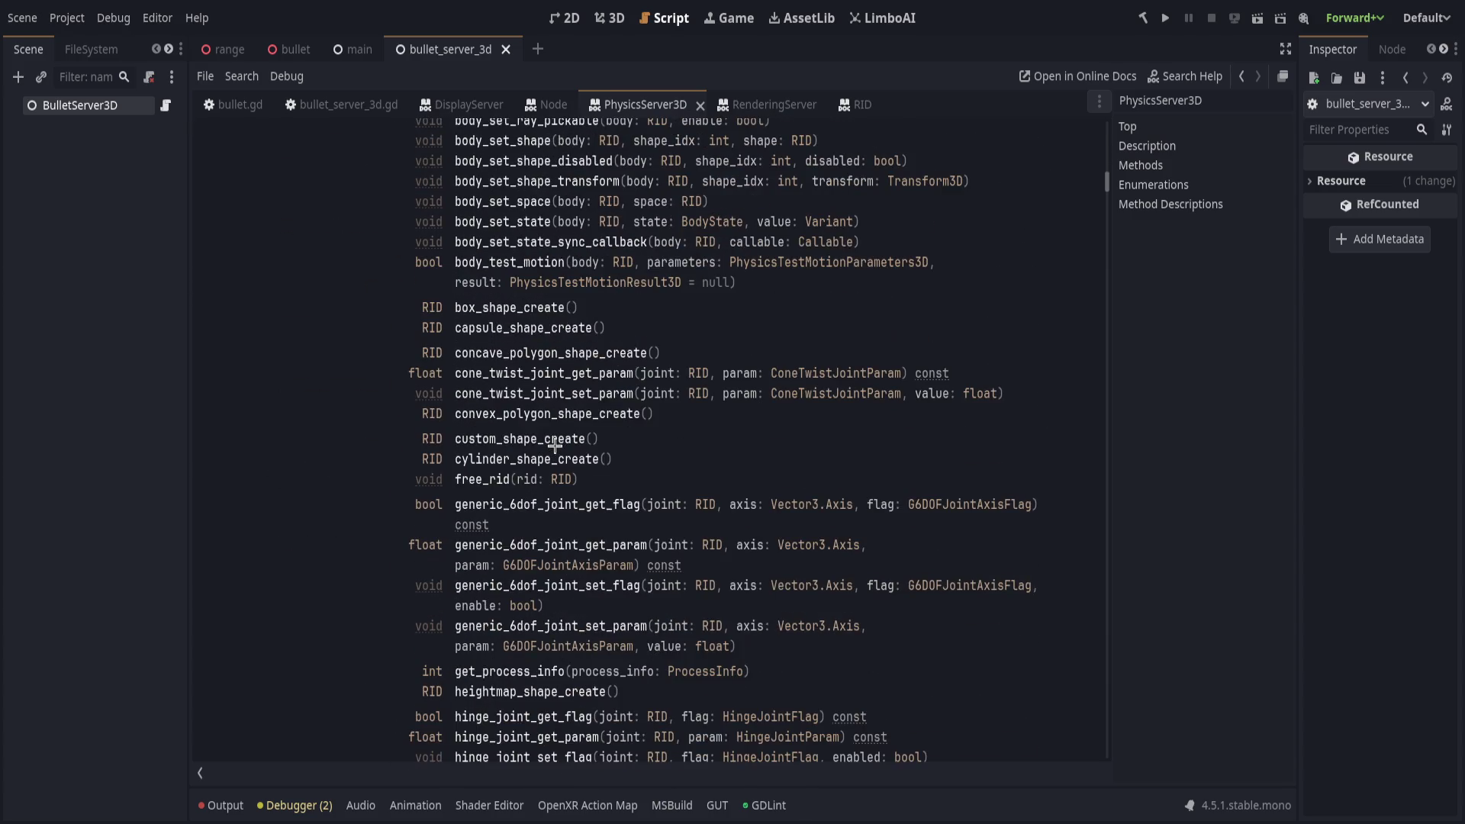
{"action": "scroll", "coordinate": [551, 458], "scroll_direction": "up", "scroll_amount": 6}
{"action": "scroll", "coordinate": [532, 419], "scroll_direction": "up", "scroll_amount": 3}
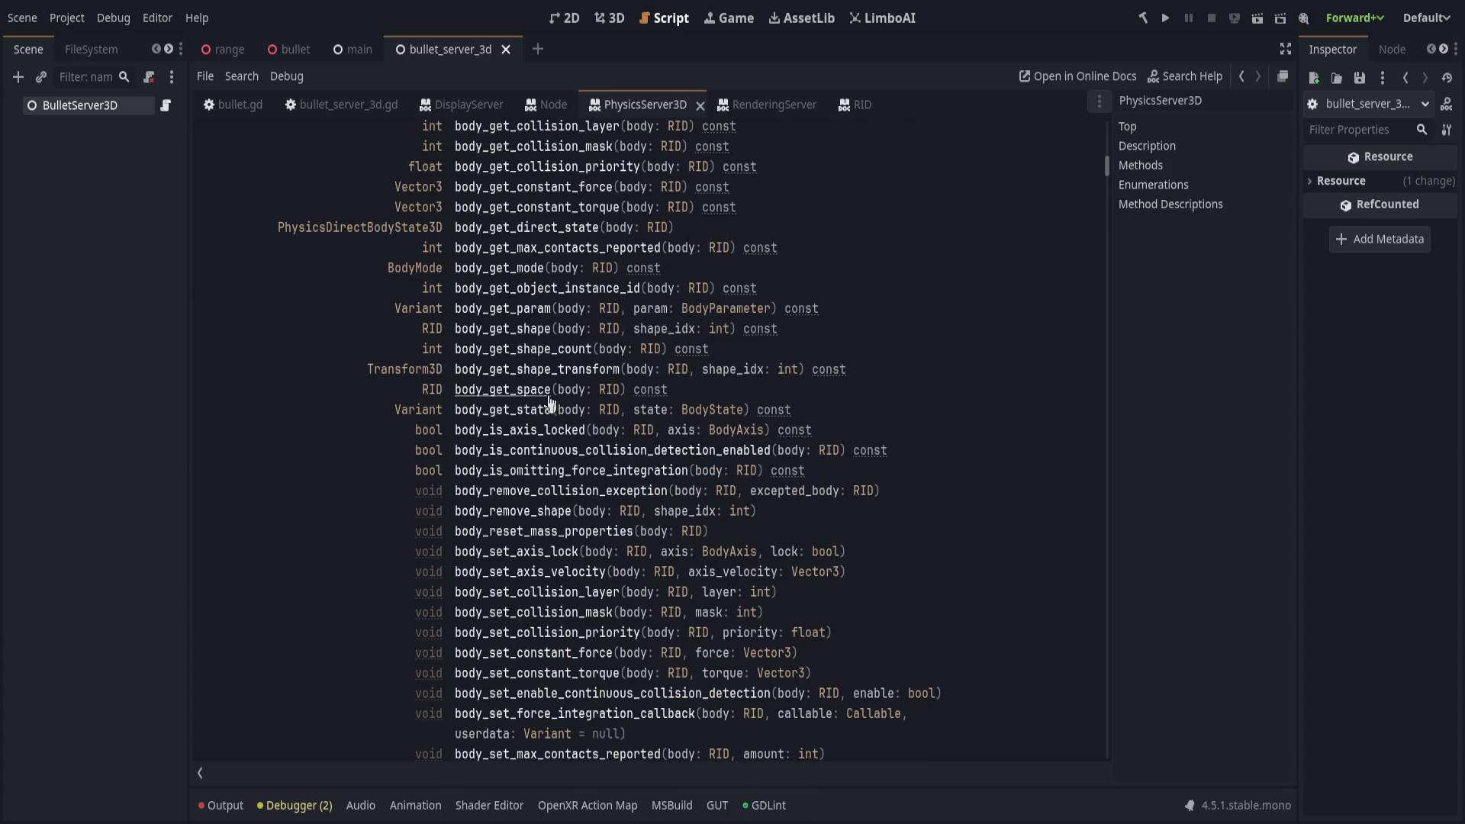
{"action": "scroll", "coordinate": [726, 428], "scroll_direction": "up", "scroll_amount": 3}
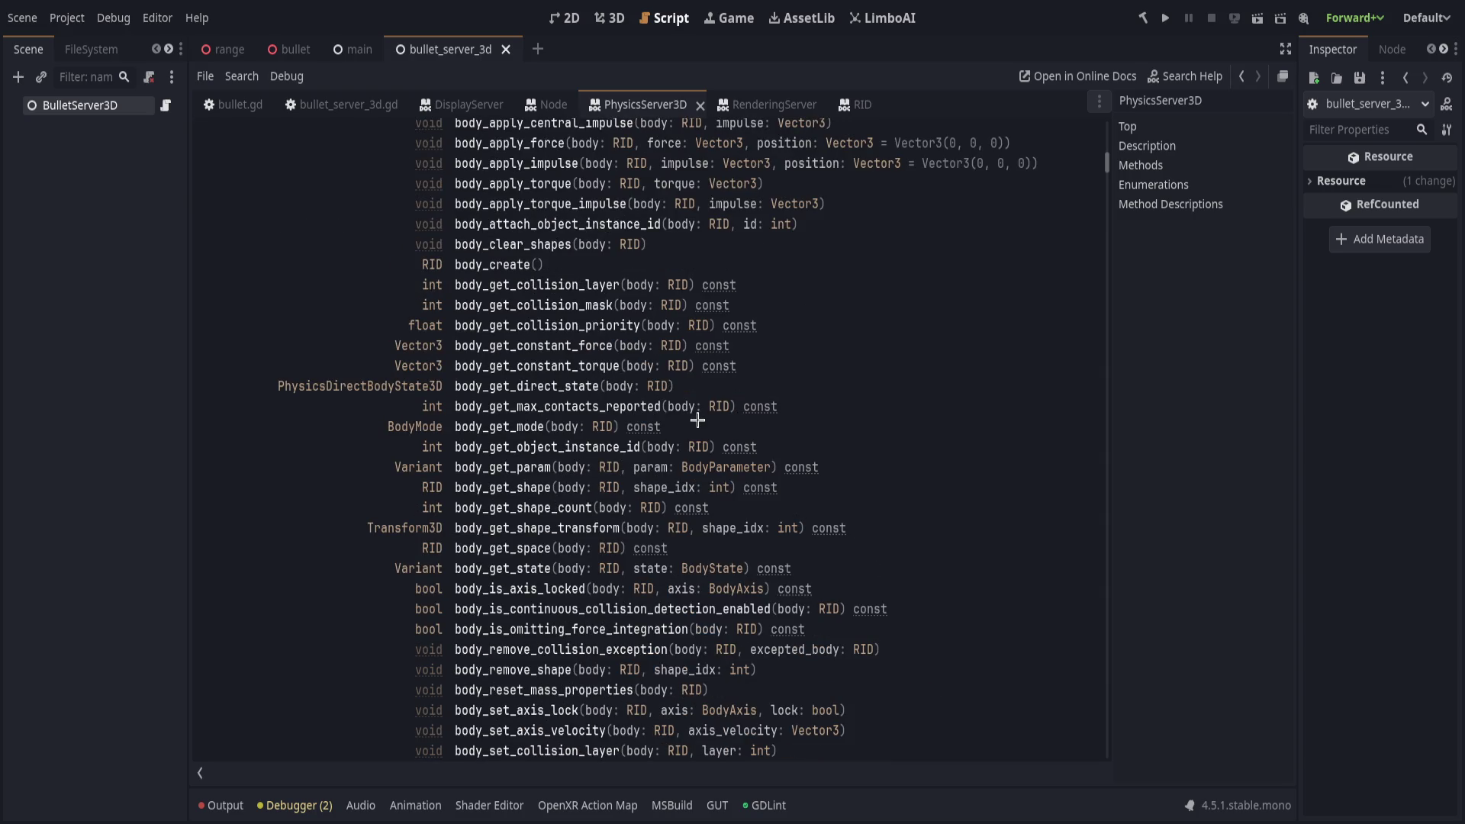
{"action": "scroll", "coordinate": [687, 423], "scroll_direction": "up", "scroll_amount": 3}
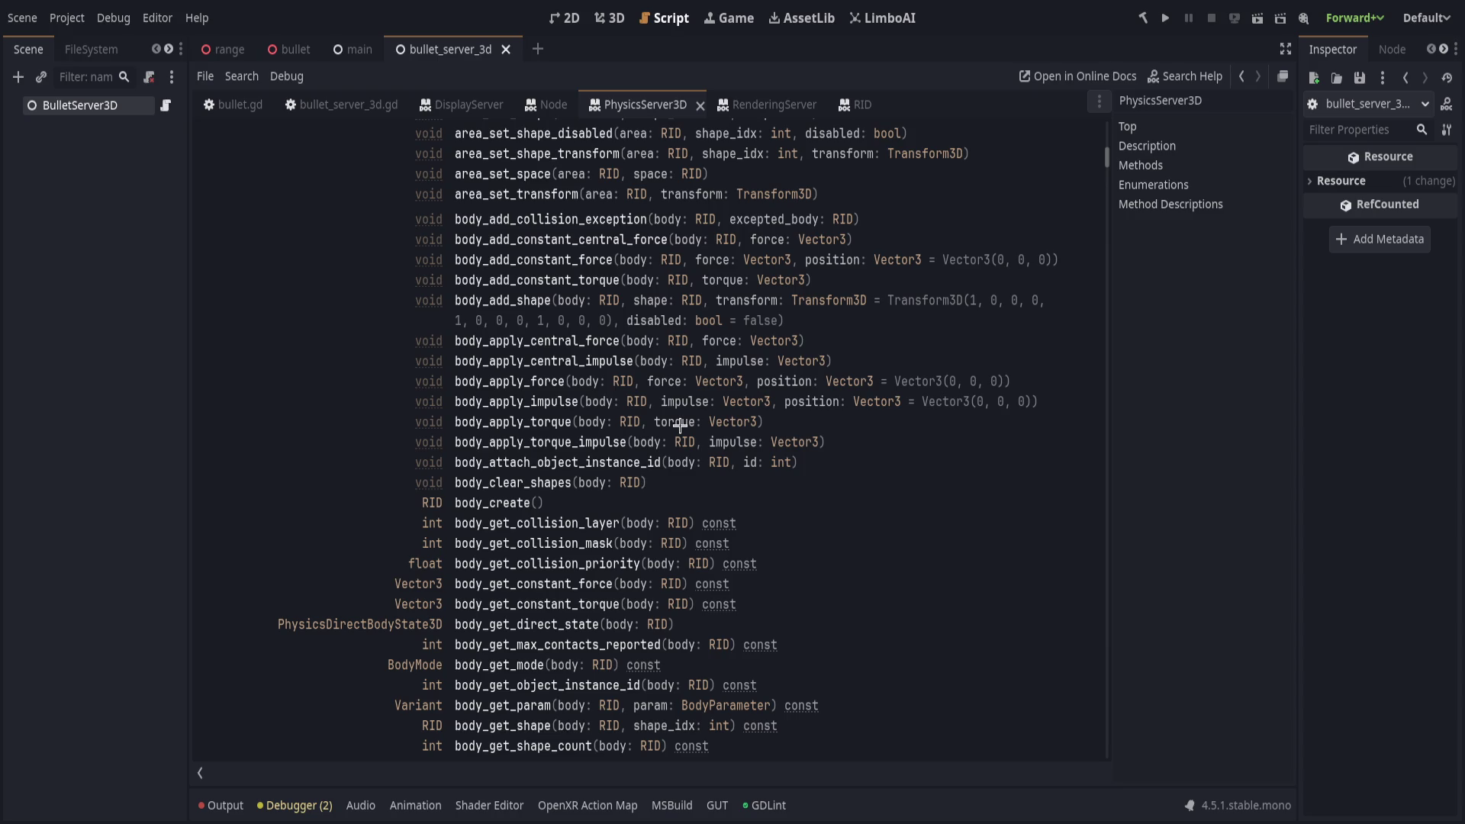
{"action": "scroll", "coordinate": [680, 424], "scroll_direction": "down", "scroll_amount": 8}
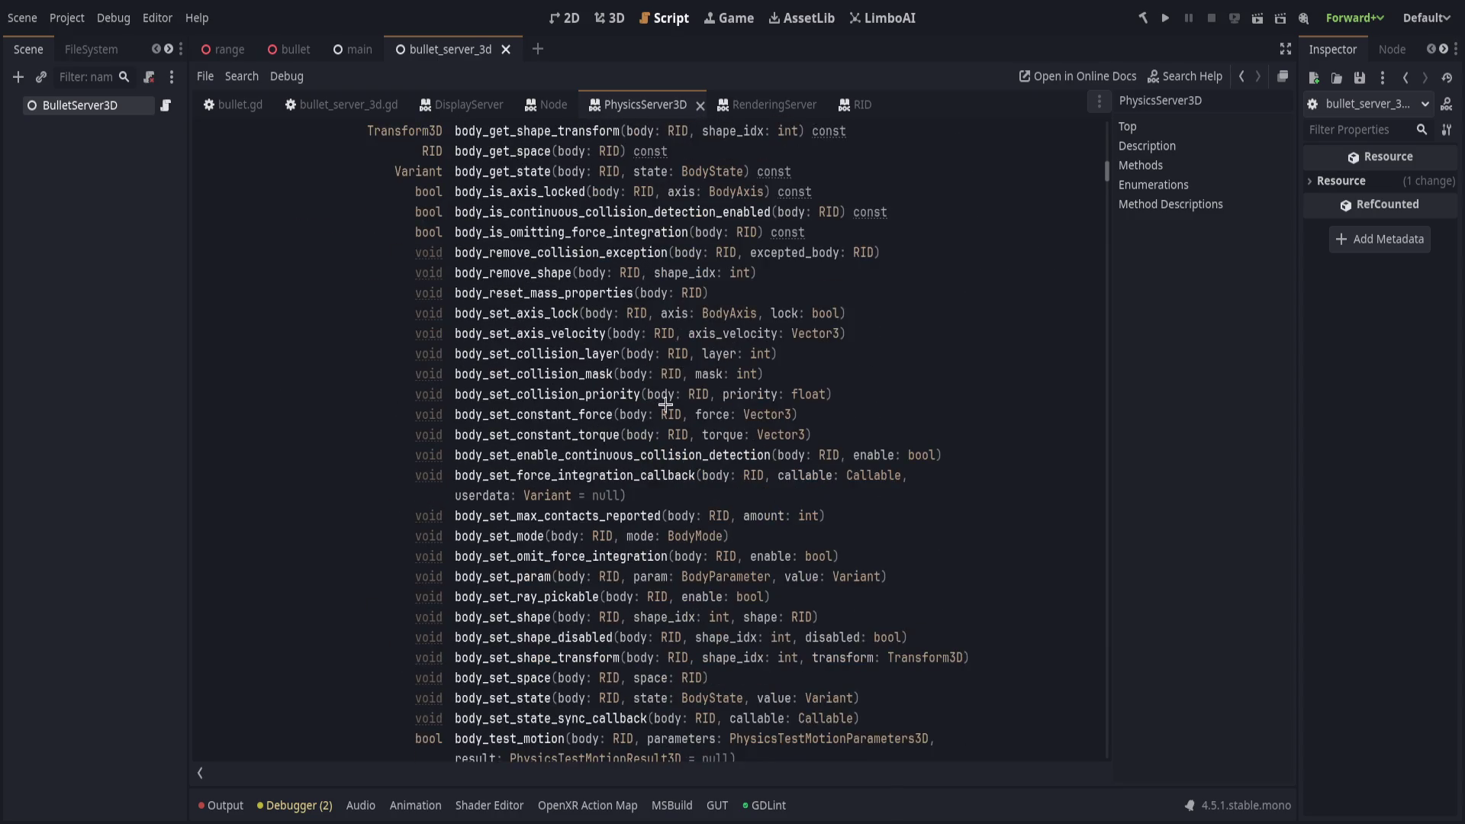
{"action": "scroll", "coordinate": [665, 405], "scroll_direction": "down", "scroll_amount": 2}
{"action": "scroll", "coordinate": [668, 412], "scroll_direction": "down", "scroll_amount": 2}
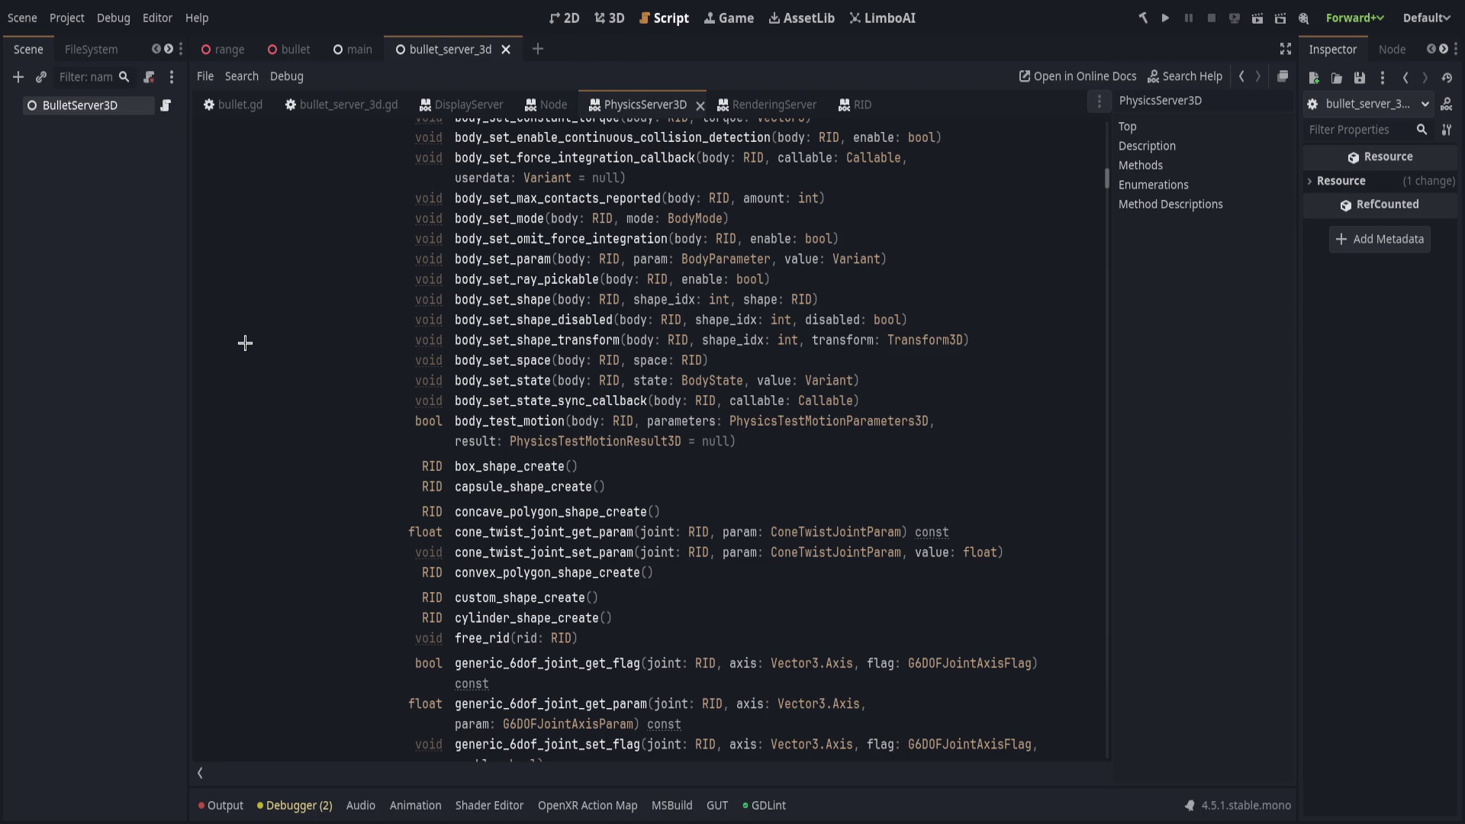
{"action": "scroll", "coordinate": [245, 342], "scroll_direction": "down", "scroll_amount": 8}
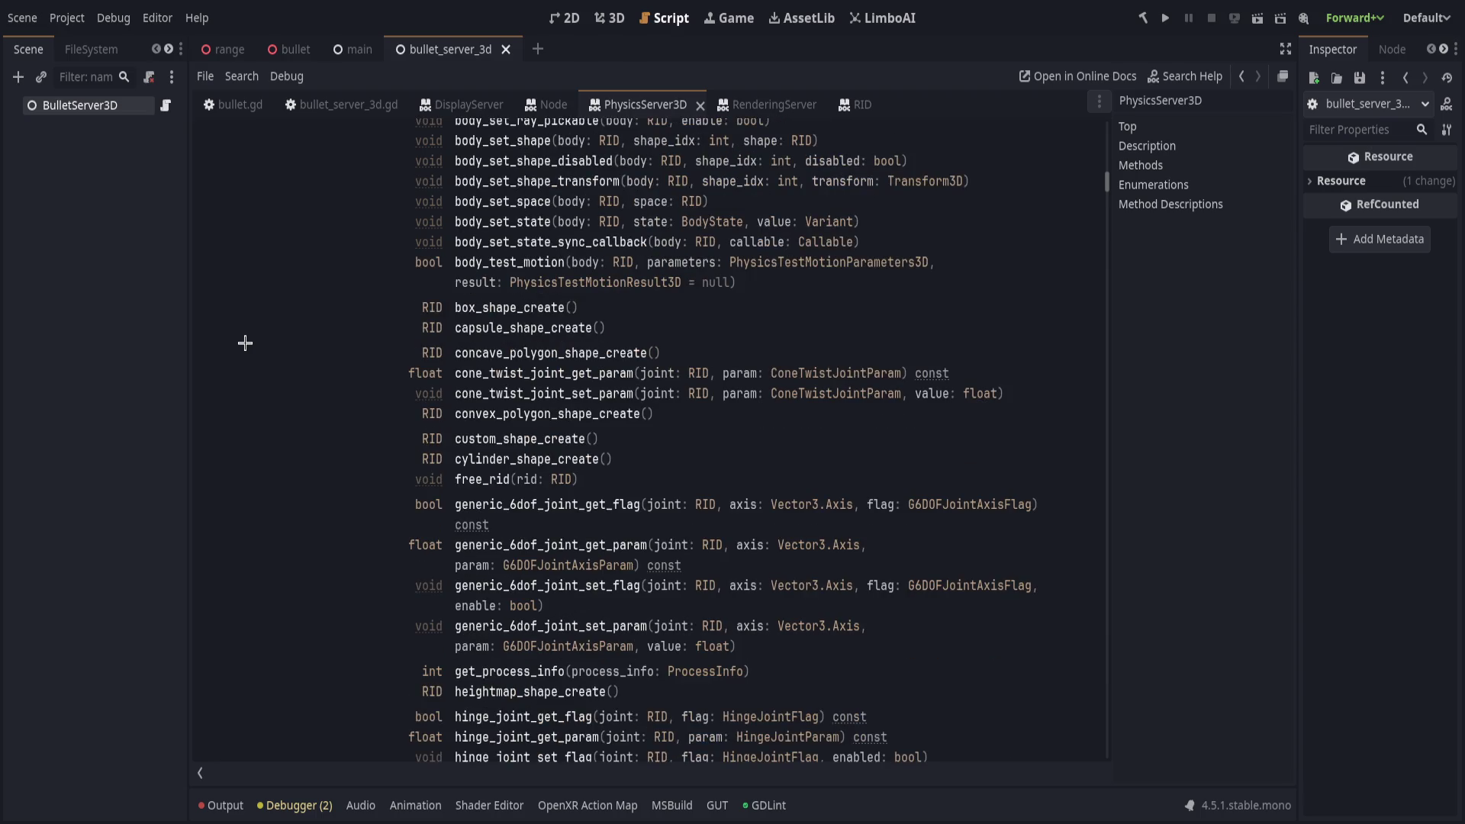
{"action": "scroll", "coordinate": [245, 343], "scroll_direction": "down", "scroll_amount": 4}
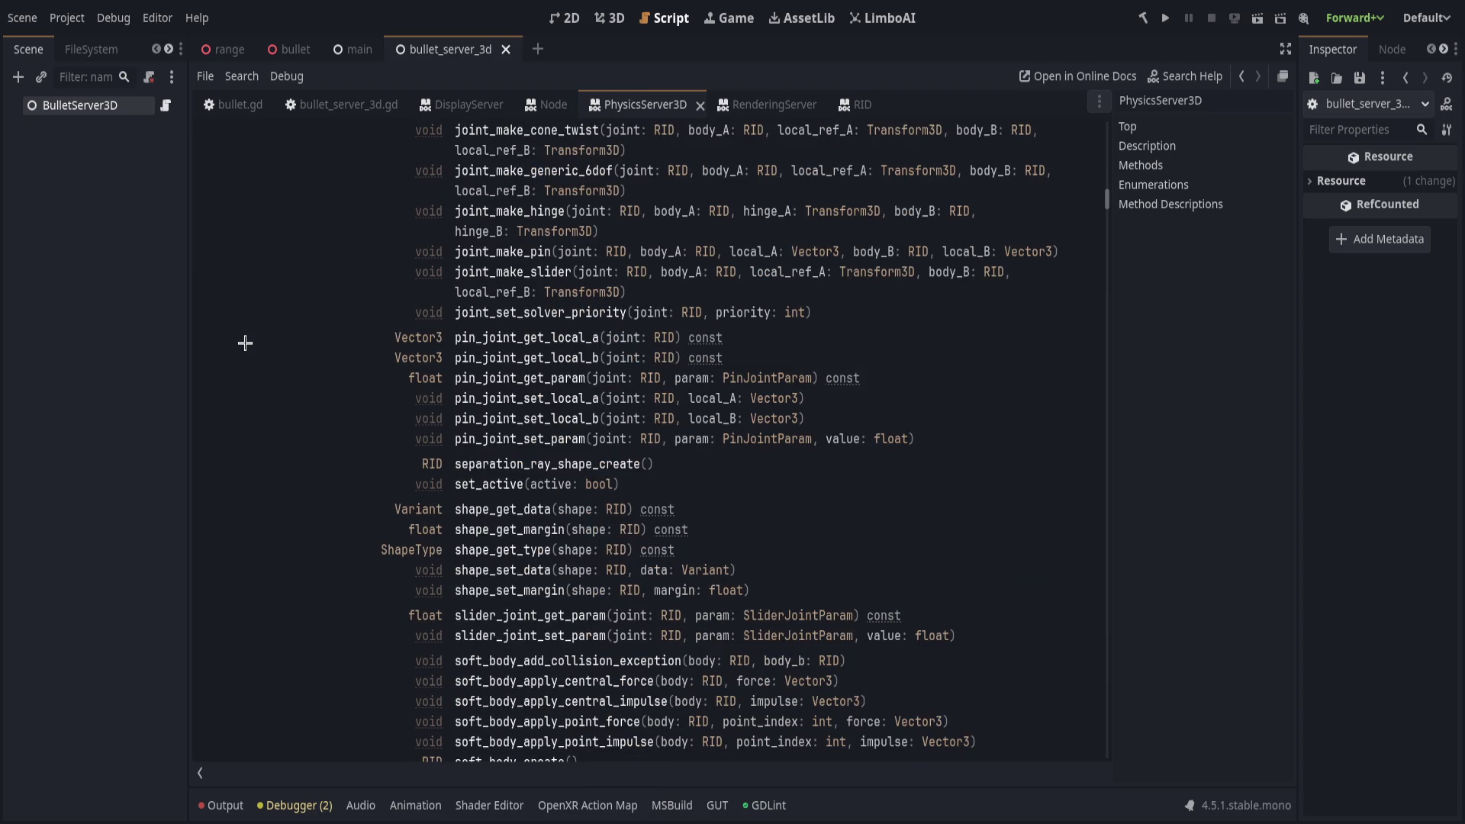
{"action": "scroll", "coordinate": [244, 343], "scroll_direction": "down", "scroll_amount": 4}
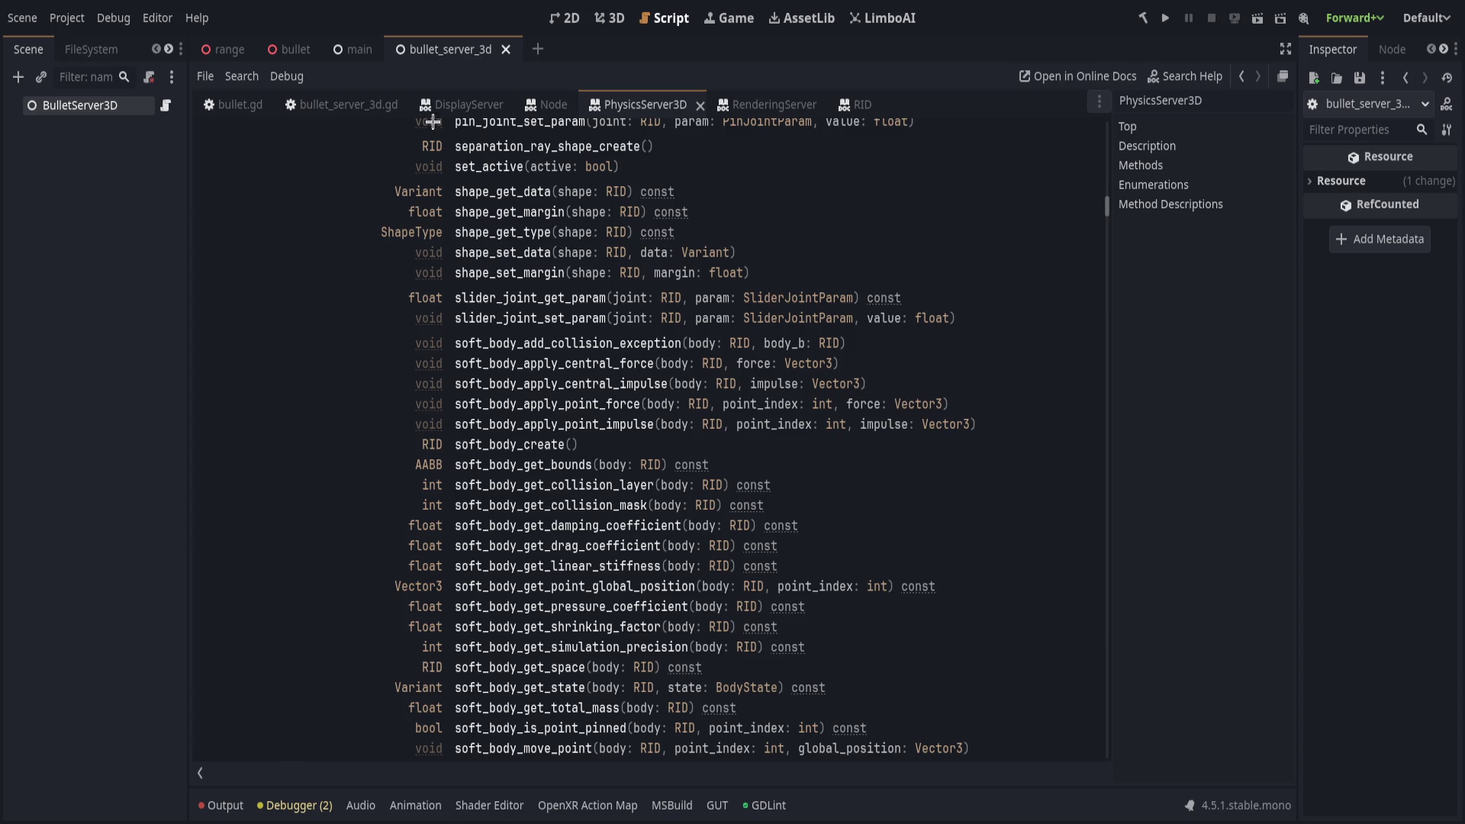
Glance at both bullet scripts, read area_create's full description, then return to bullet_server_3d.gd.
{"action": "left_click", "coordinate": [231, 106]}
{"action": "left_click", "coordinate": [333, 106]}
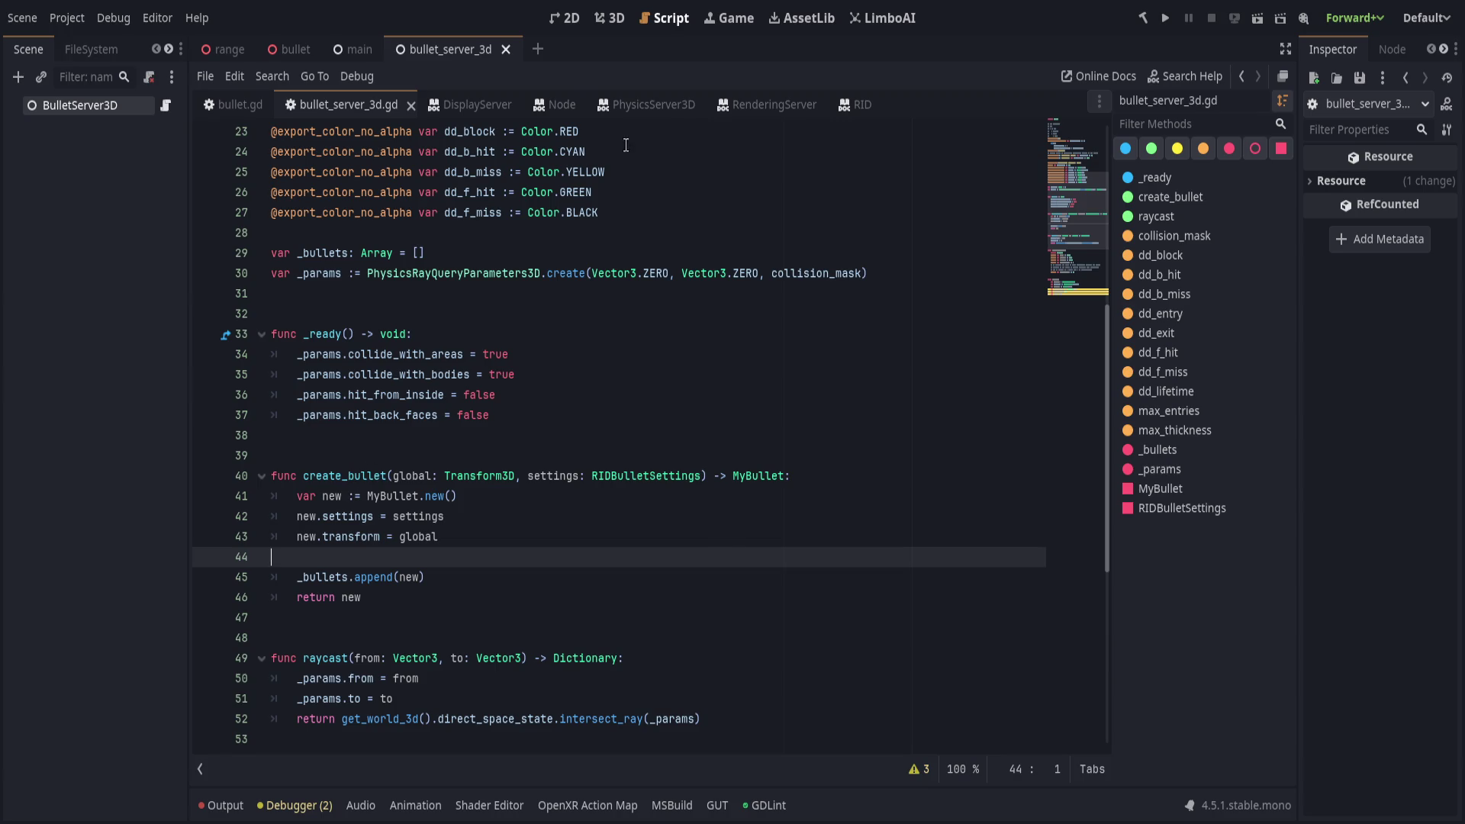
{"action": "left_click", "coordinate": [646, 104]}
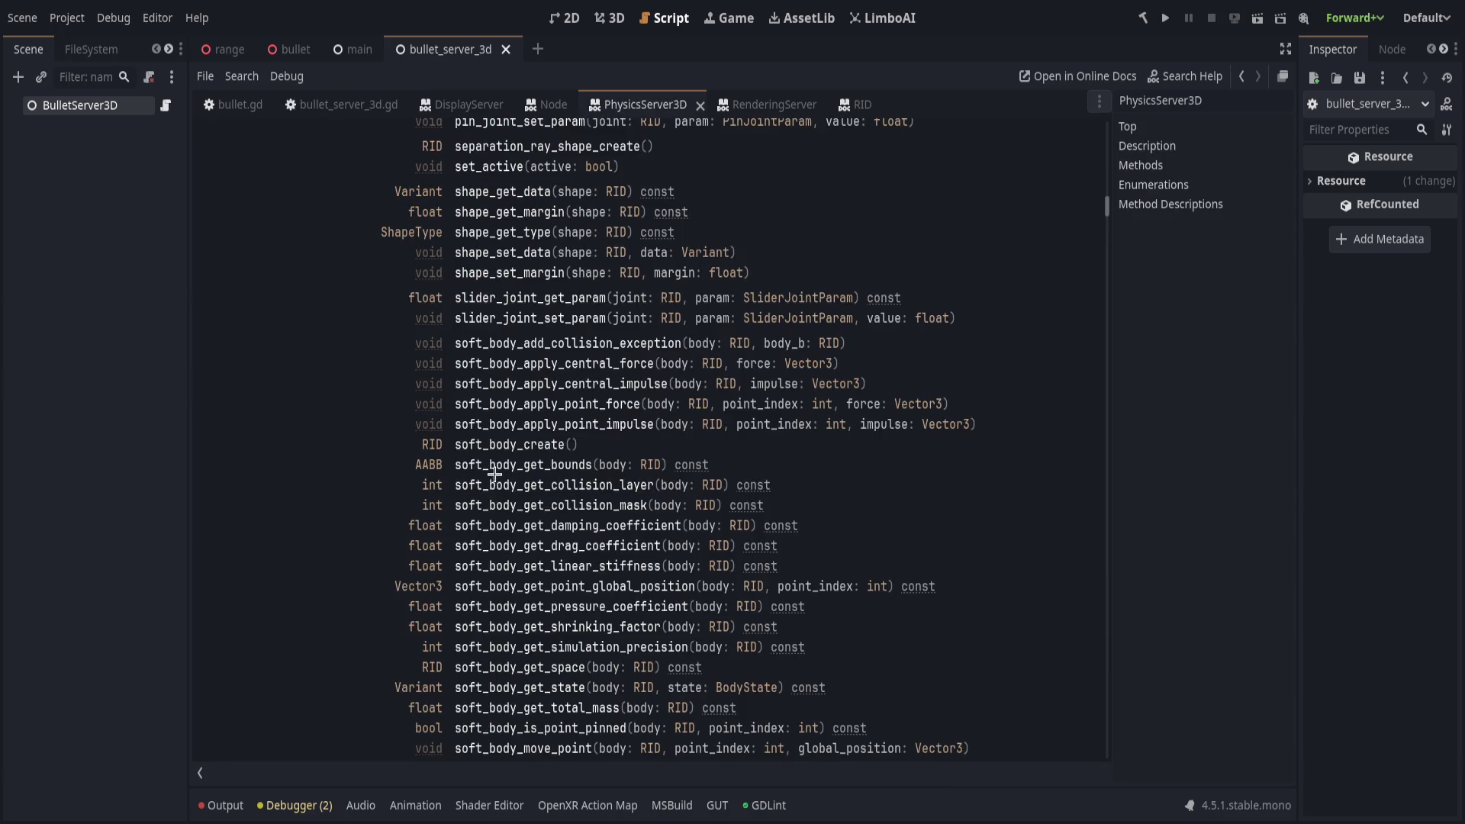
{"action": "scroll", "coordinate": [450, 443], "scroll_direction": "up", "scroll_amount": 15}
{"action": "scroll", "coordinate": [523, 329], "scroll_direction": "up", "scroll_amount": 10}
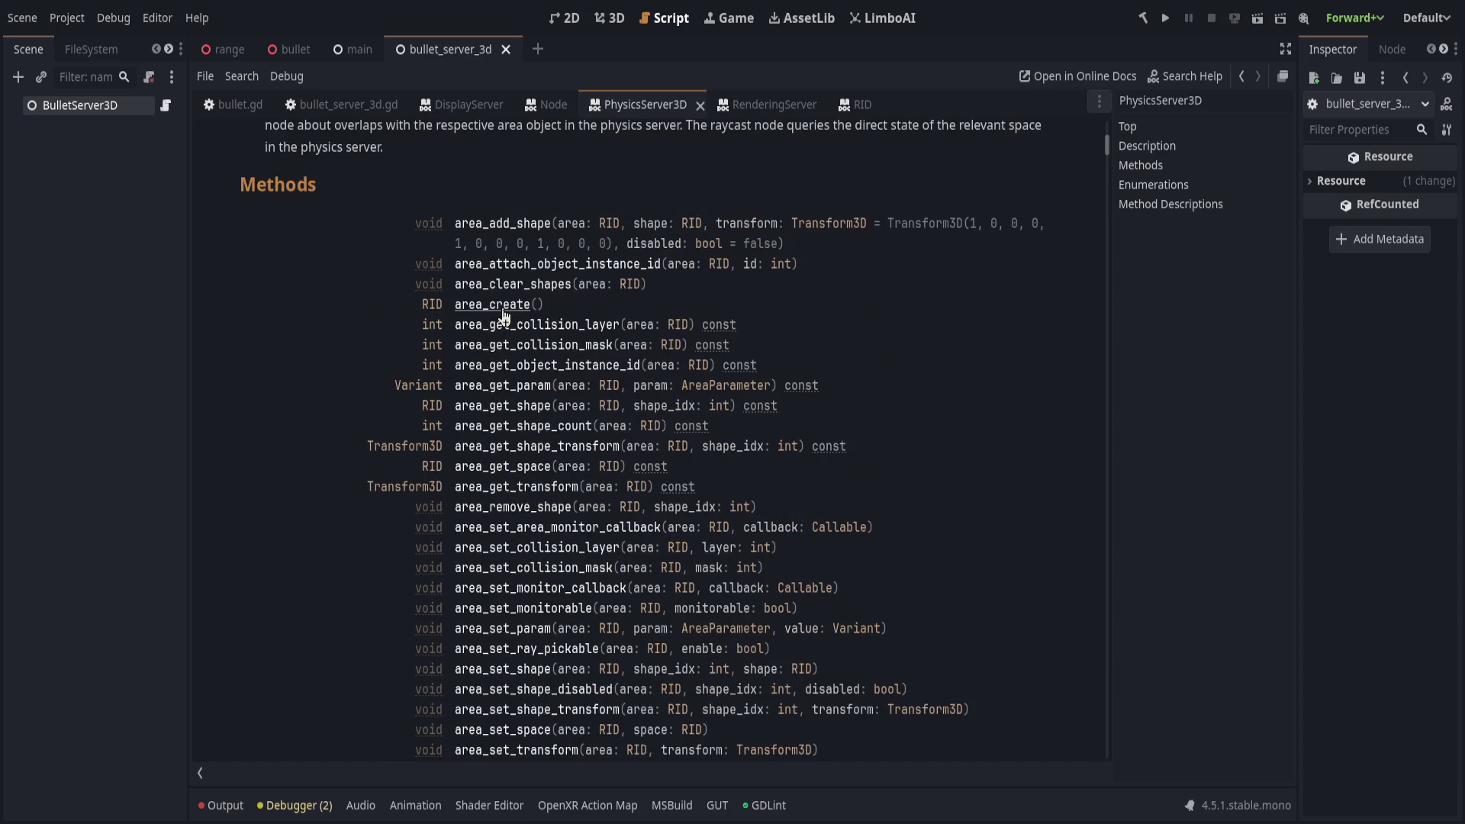
{"action": "left_click", "coordinate": [504, 315]}
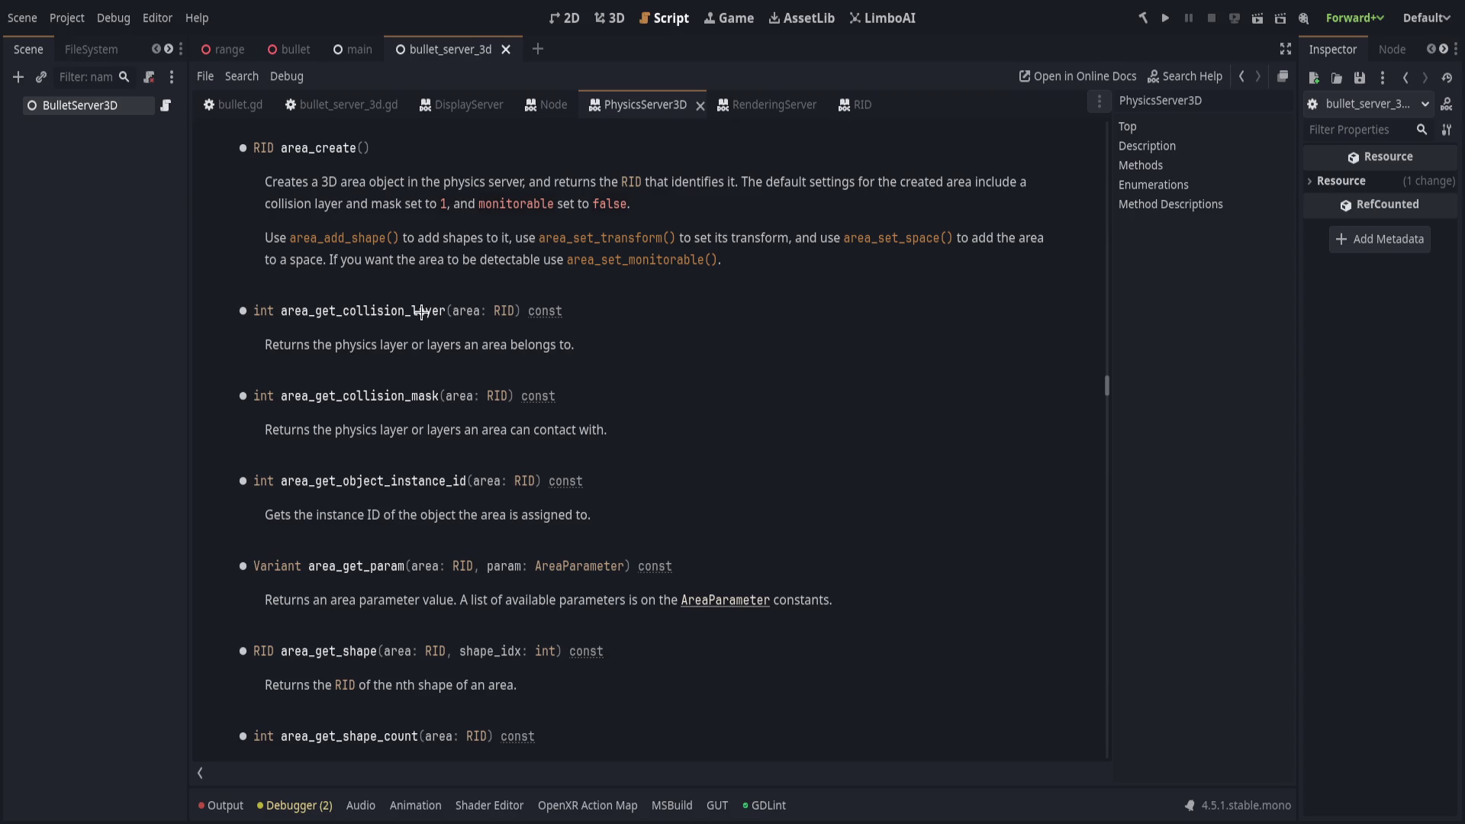
{"action": "left_click", "coordinate": [345, 111]}
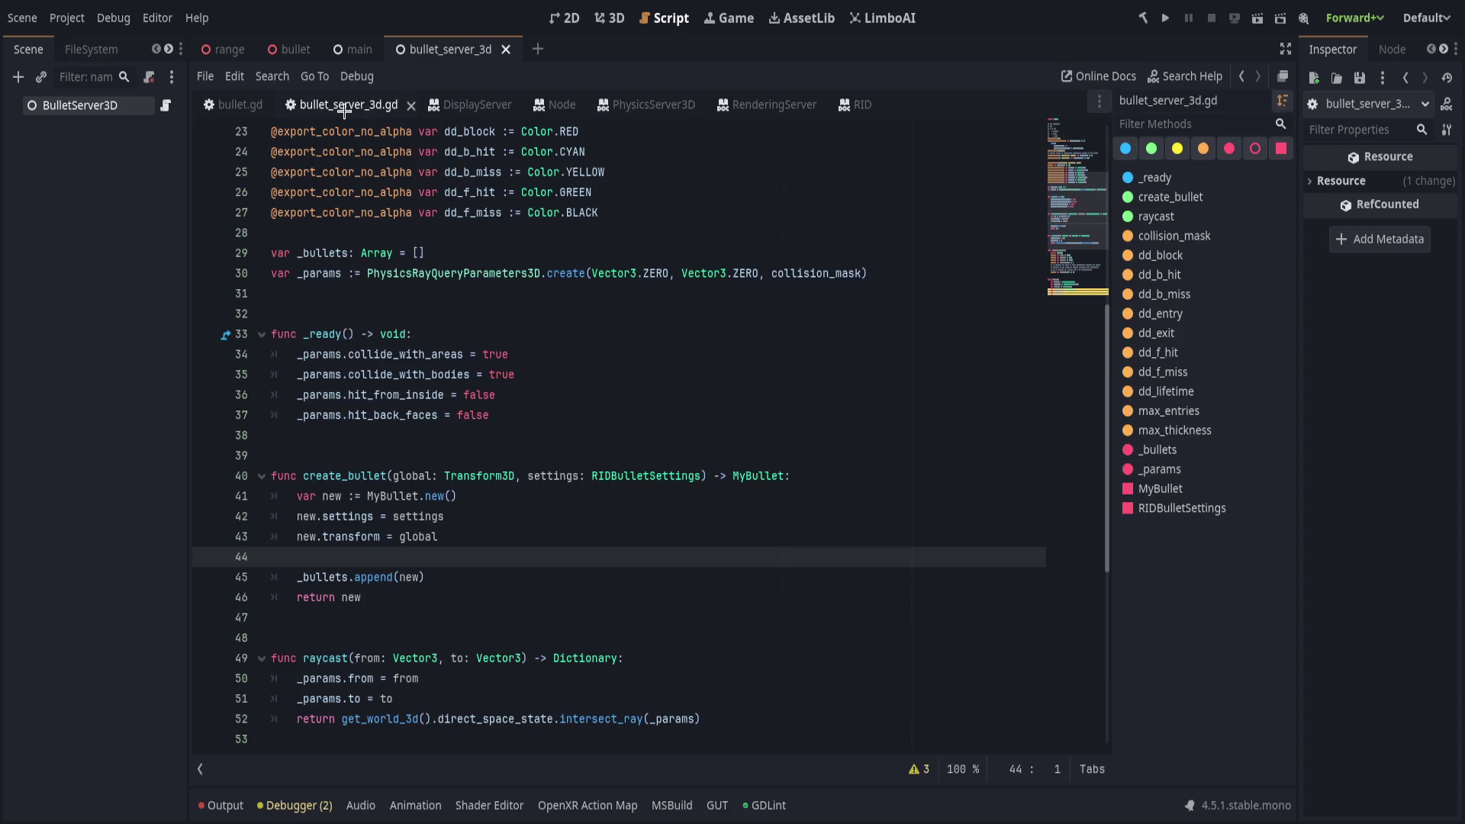
Change the function name on line 40 from create_bullet to bullet_create and save.
{"action": "double_click", "coordinate": [328, 475]}
{"action": "type", "text": "bullet_create"}
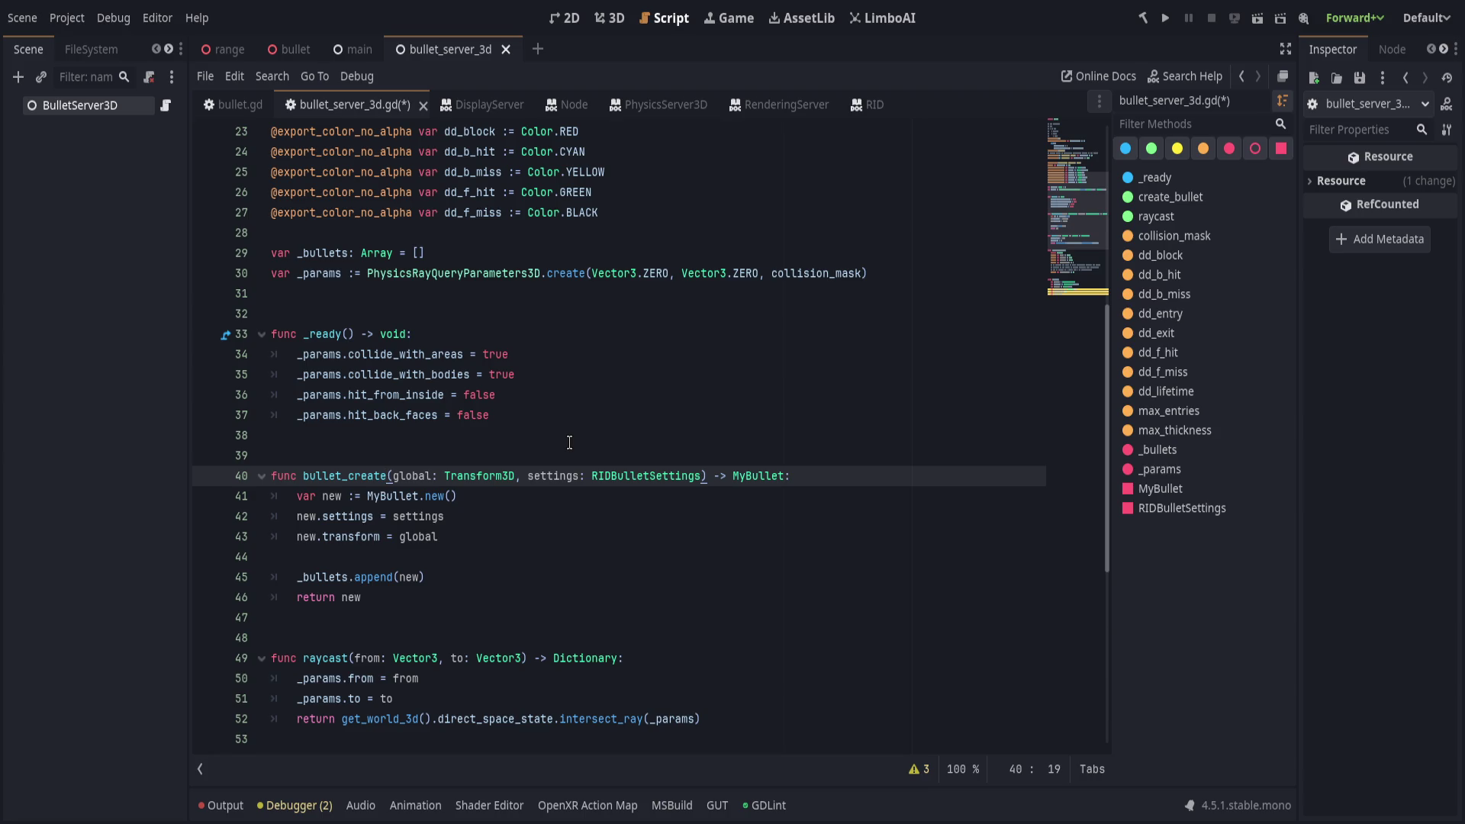
{"action": "key", "text": "End"}
{"action": "key", "text": "Down"}
{"action": "key", "text": "Down"}
{"action": "key", "text": "Down"}
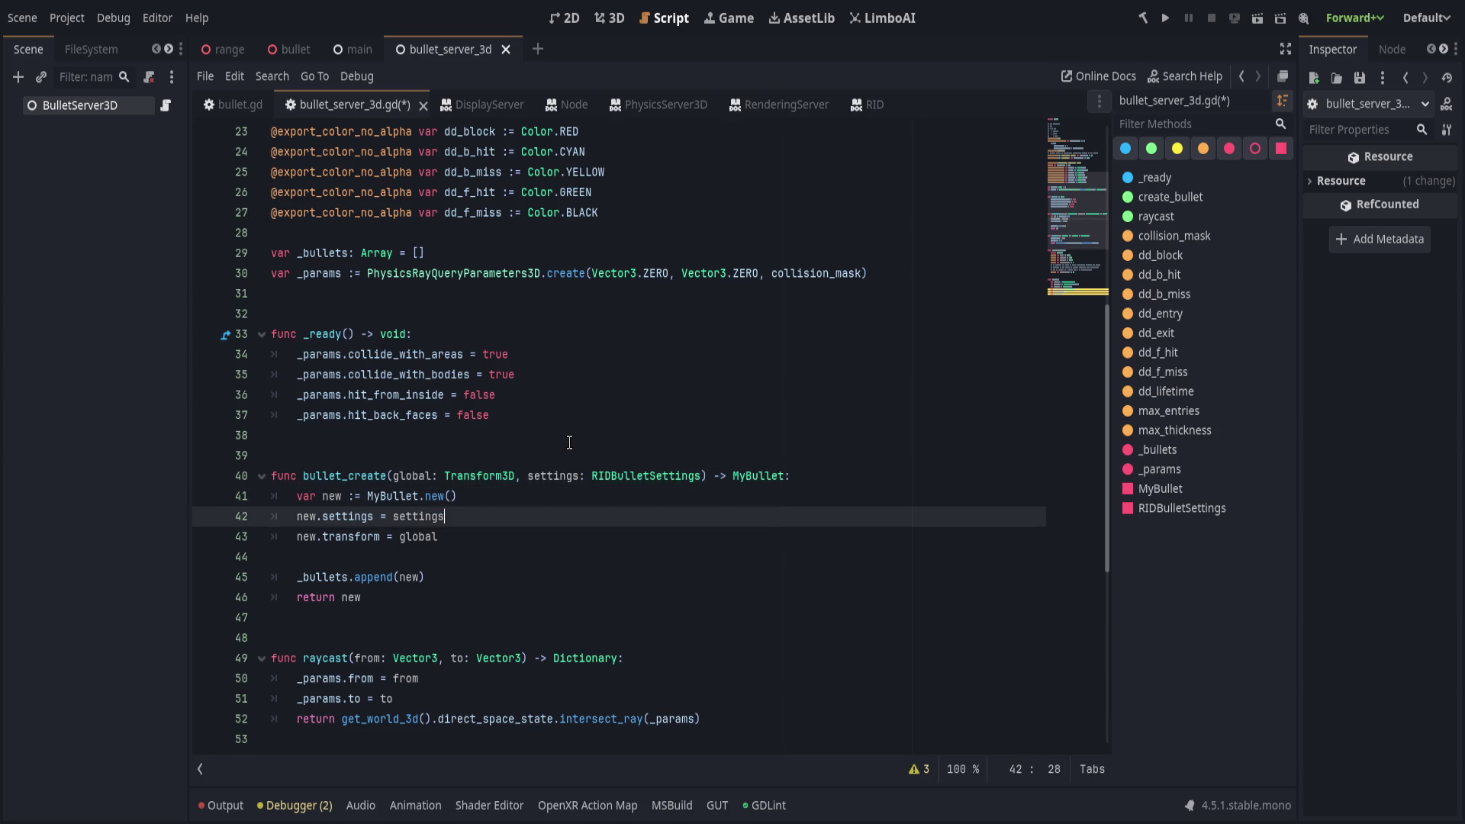
{"action": "scroll", "coordinate": [569, 442], "scroll_direction": "down", "scroll_amount": 2}
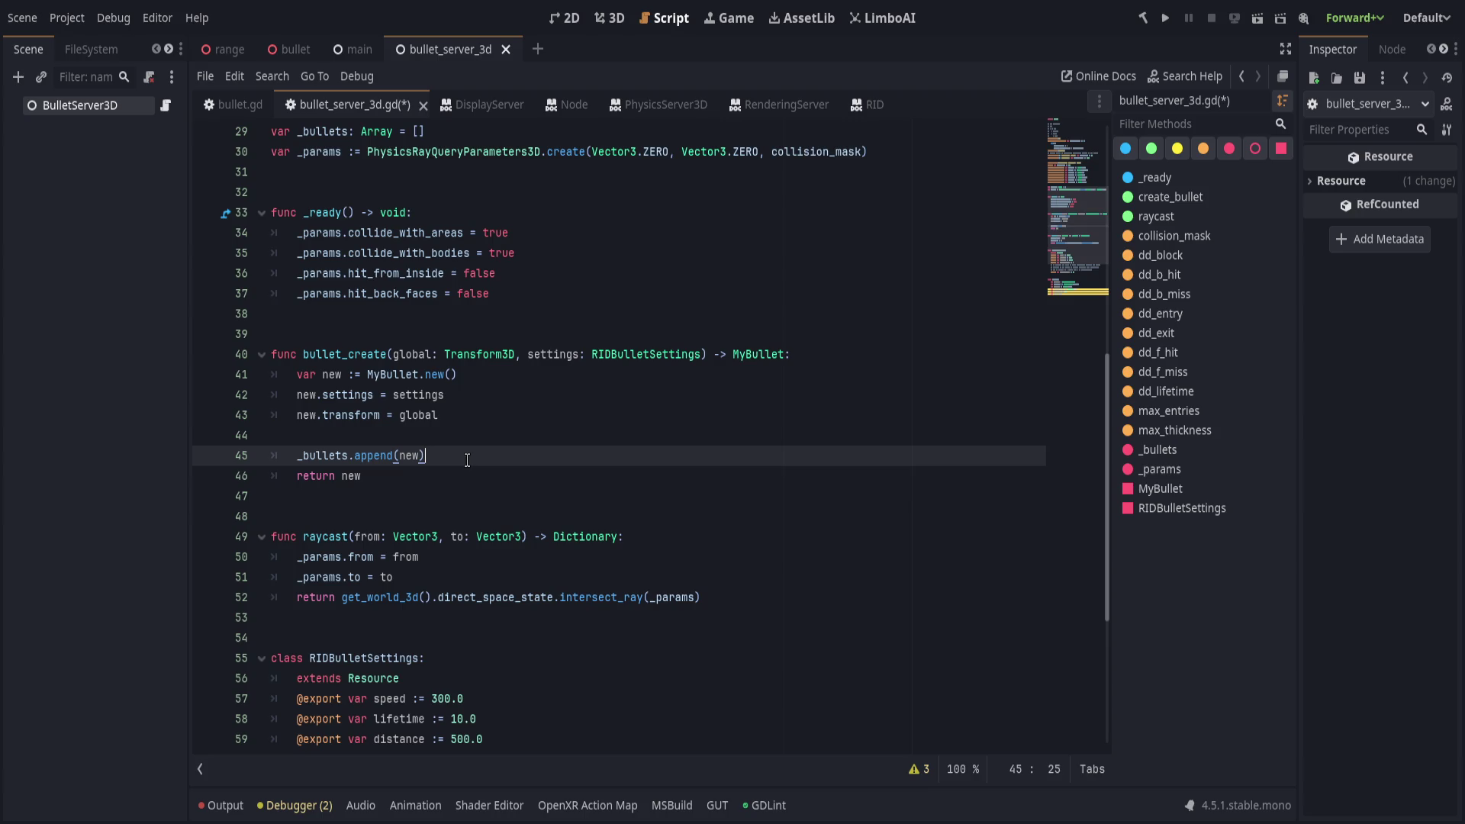
{"action": "left_click", "coordinate": [465, 475]}
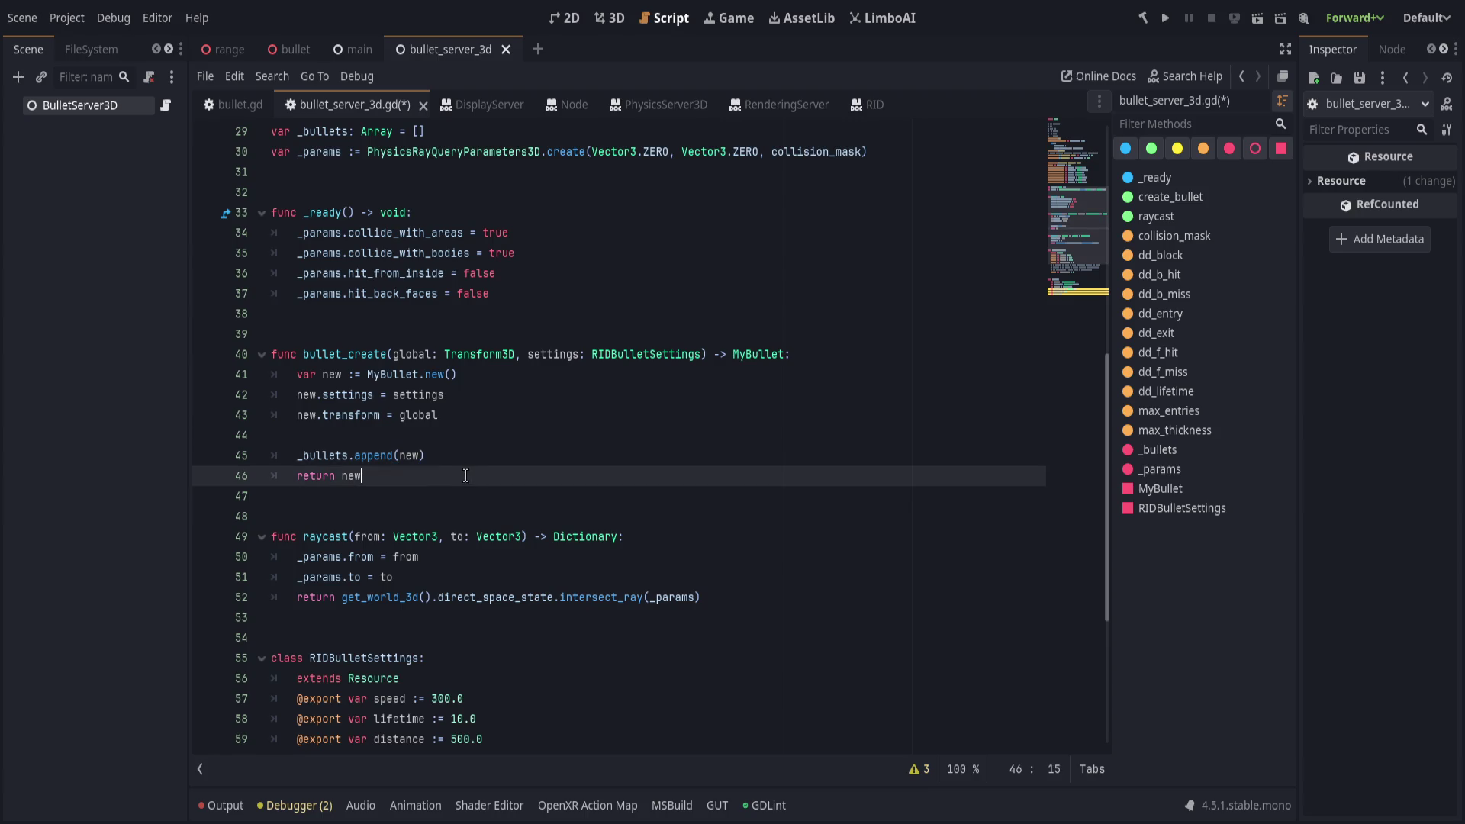
{"action": "key", "text": "ctrl+s"}
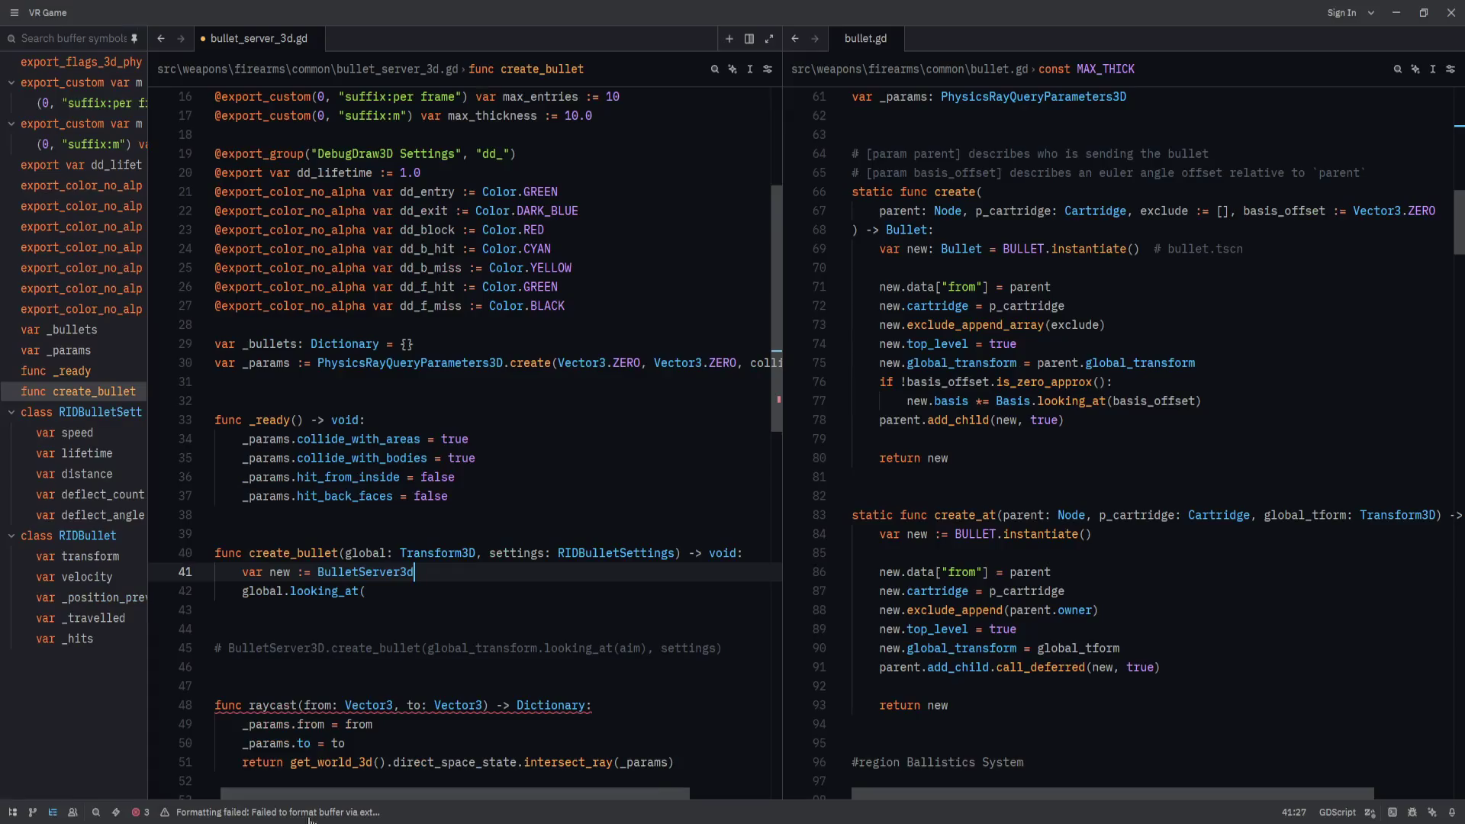
{"action": "left_click", "coordinate": [481, 533]}
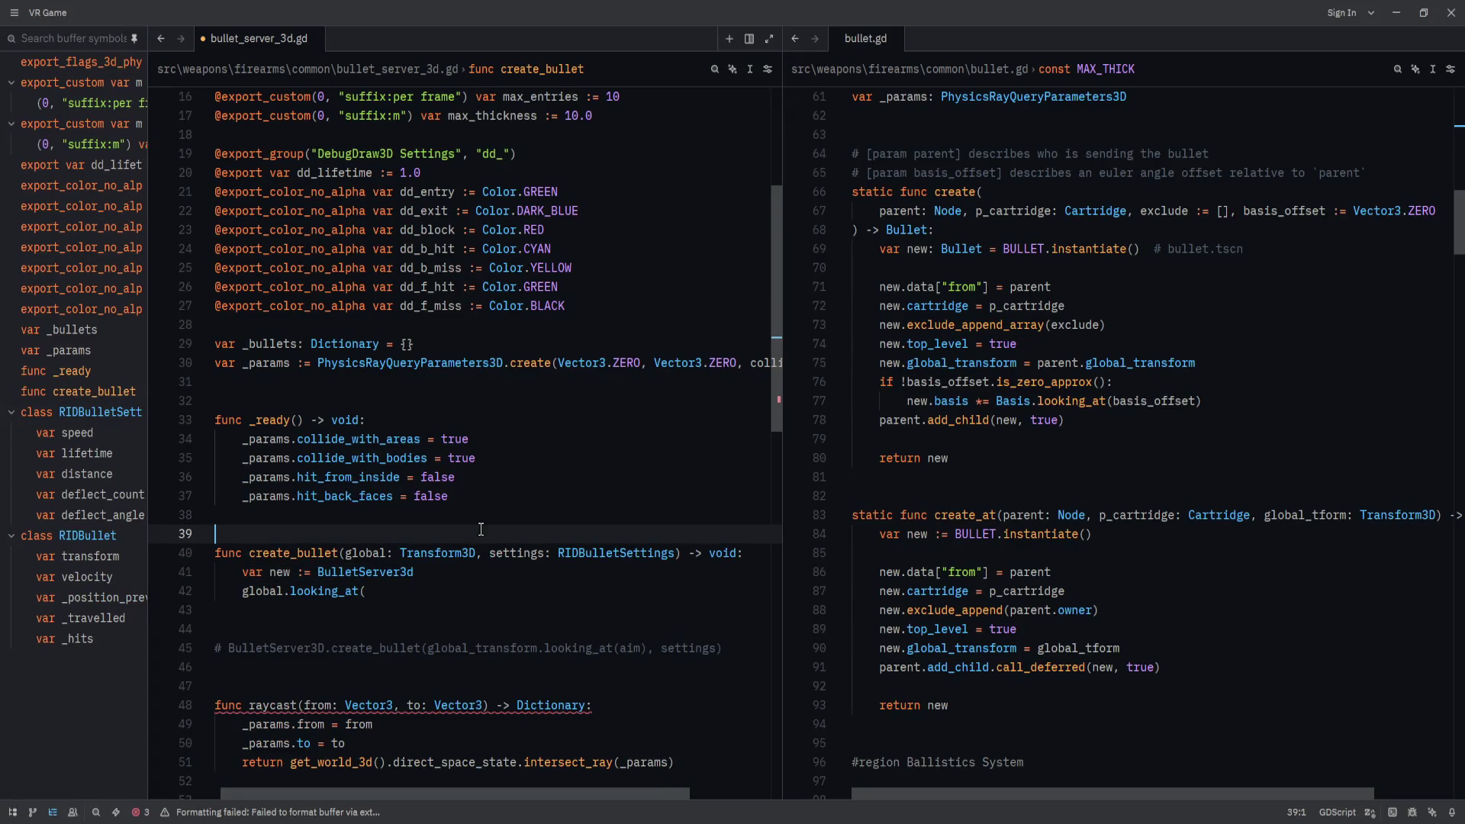
Save the script in Godot and reload the updated bullet_server_3d.gd in Zed.
{"action": "left_click", "coordinate": [463, 585]}
{"action": "key", "text": "alt+Tab"}
{"action": "left_click", "coordinate": [485, 467]}
{"action": "key", "text": "ctrl+s"}
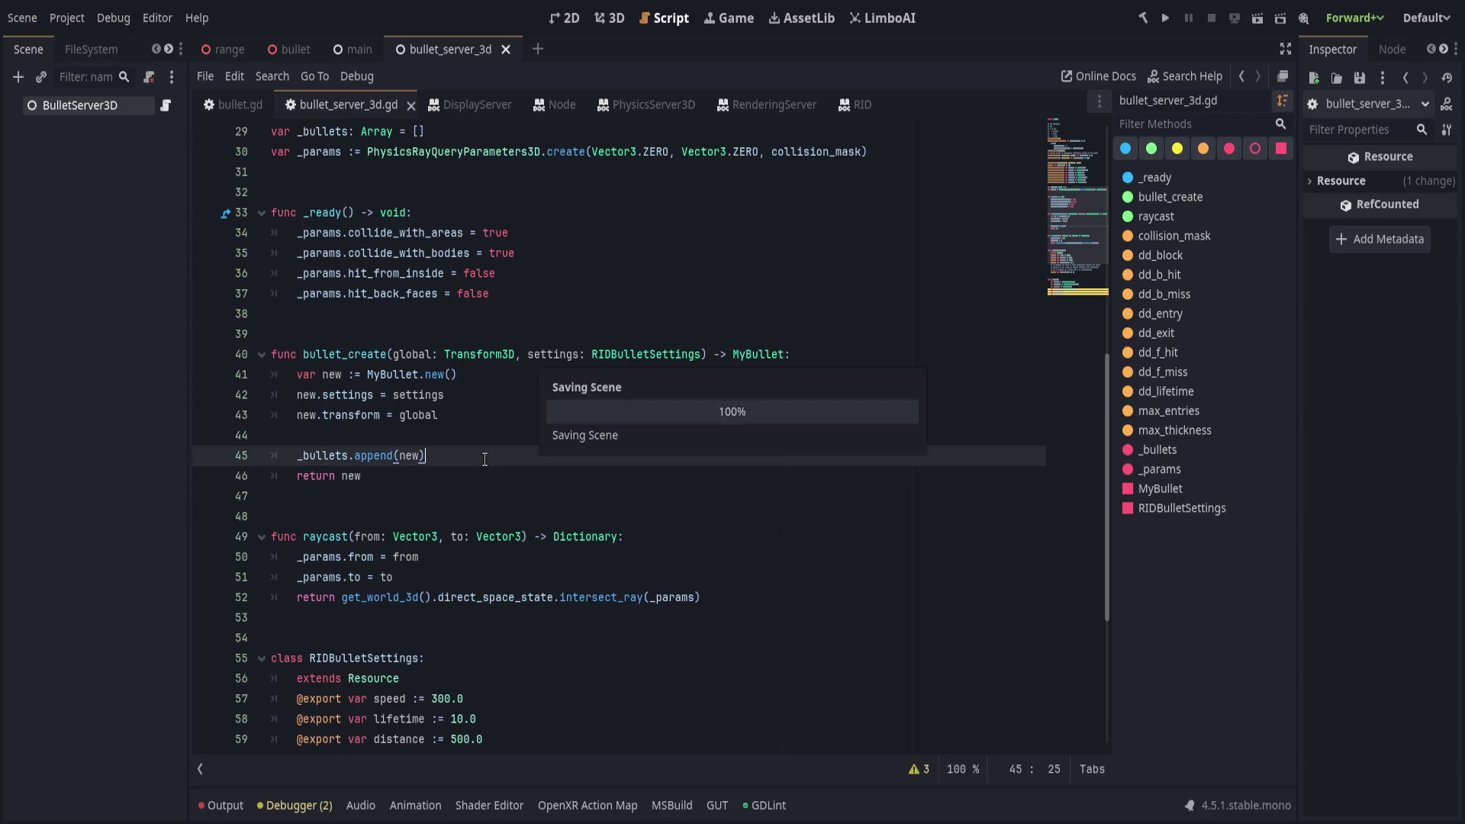
{"action": "key", "text": "alt+Tab"}
{"action": "left_click", "coordinate": [485, 467]}
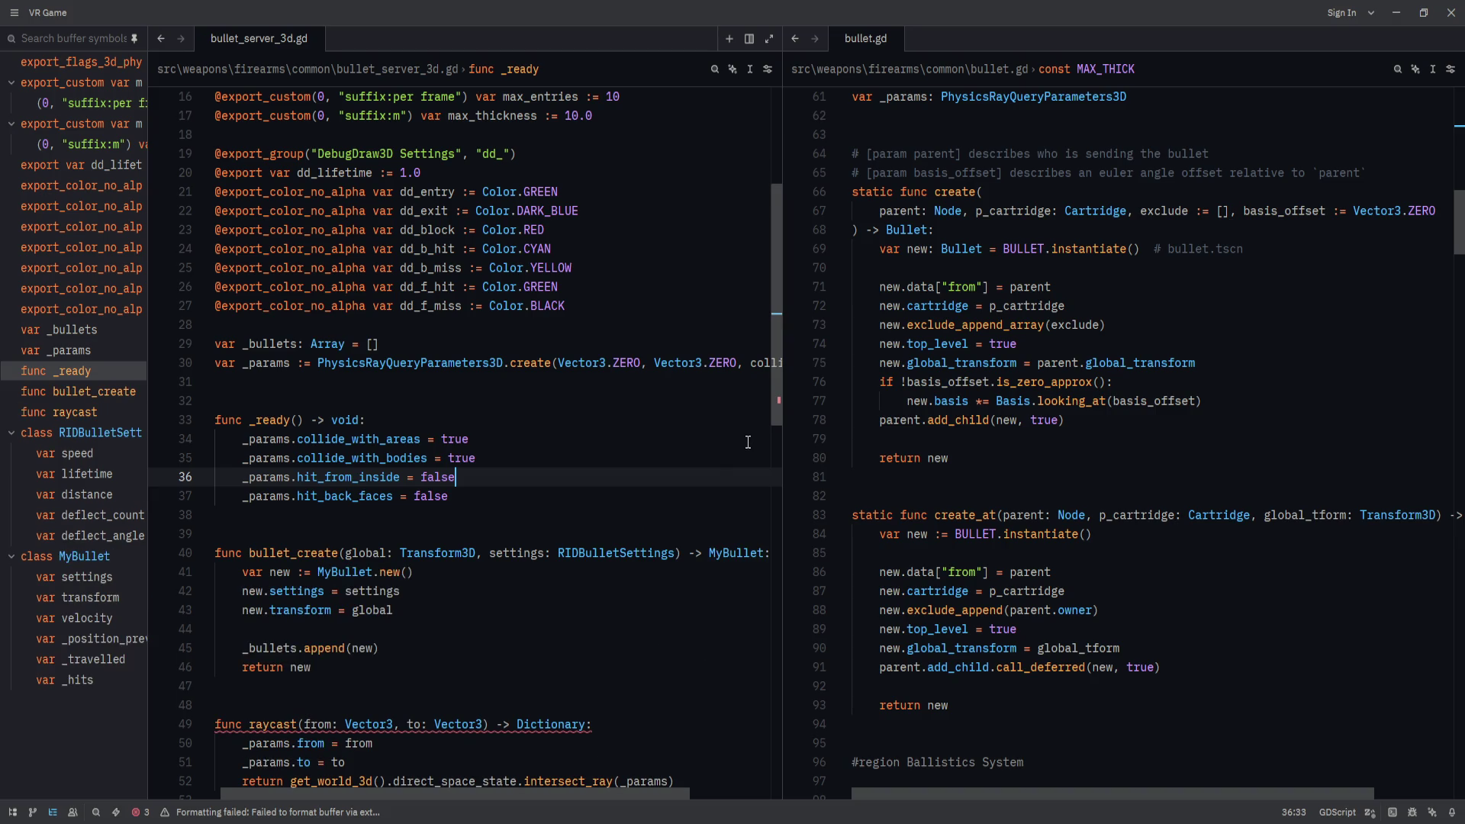
{"action": "left_click", "coordinate": [625, 527]}
Compare against bullet.gd's create_at function and its cartridge assignment on line 72.
{"action": "scroll", "coordinate": [625, 526], "scroll_direction": "down", "scroll_amount": 2}
{"action": "left_click", "coordinate": [989, 514]}
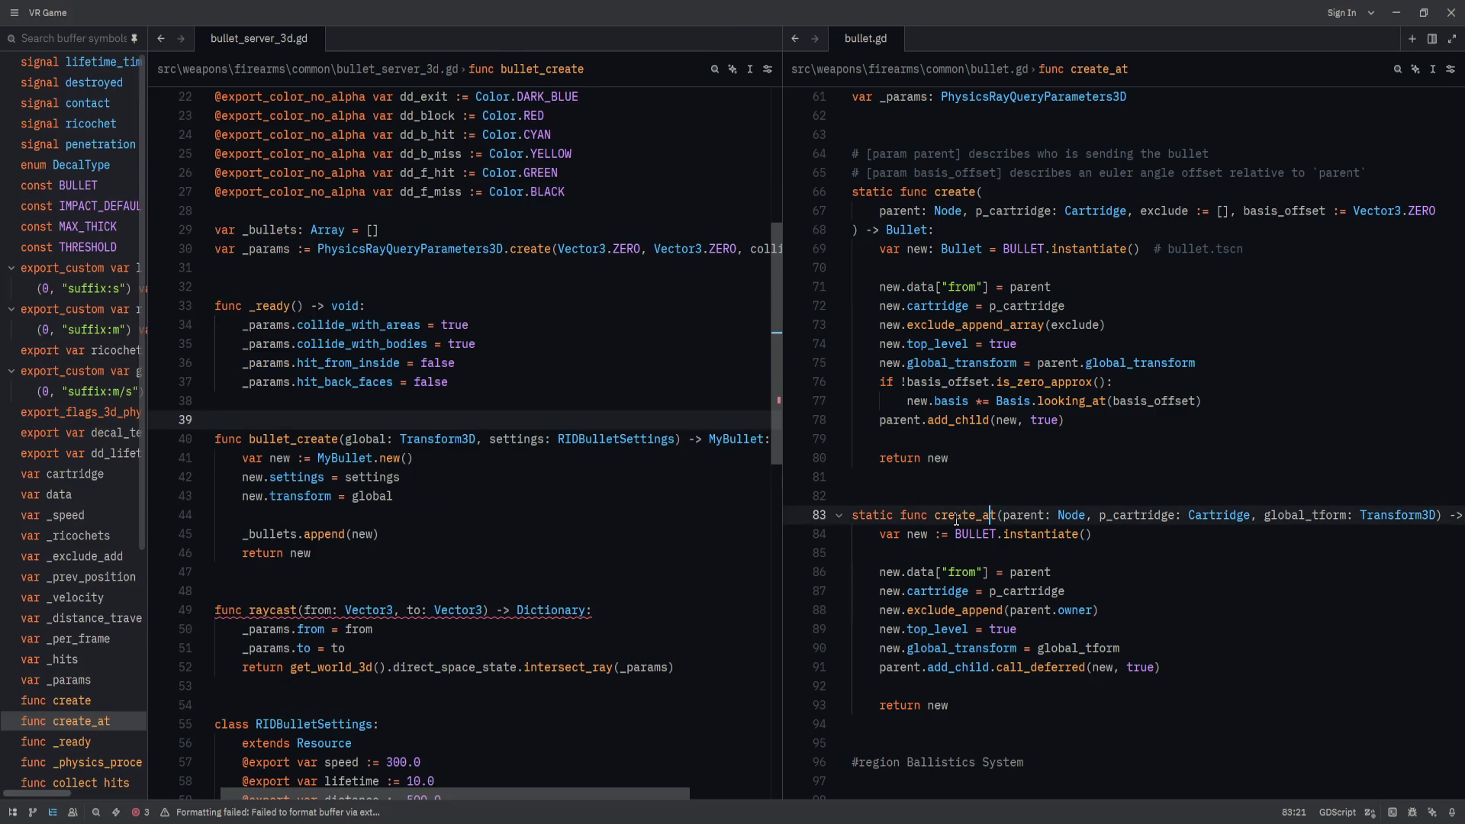
{"action": "left_click", "coordinate": [715, 476]}
{"action": "left_click", "coordinate": [907, 477]}
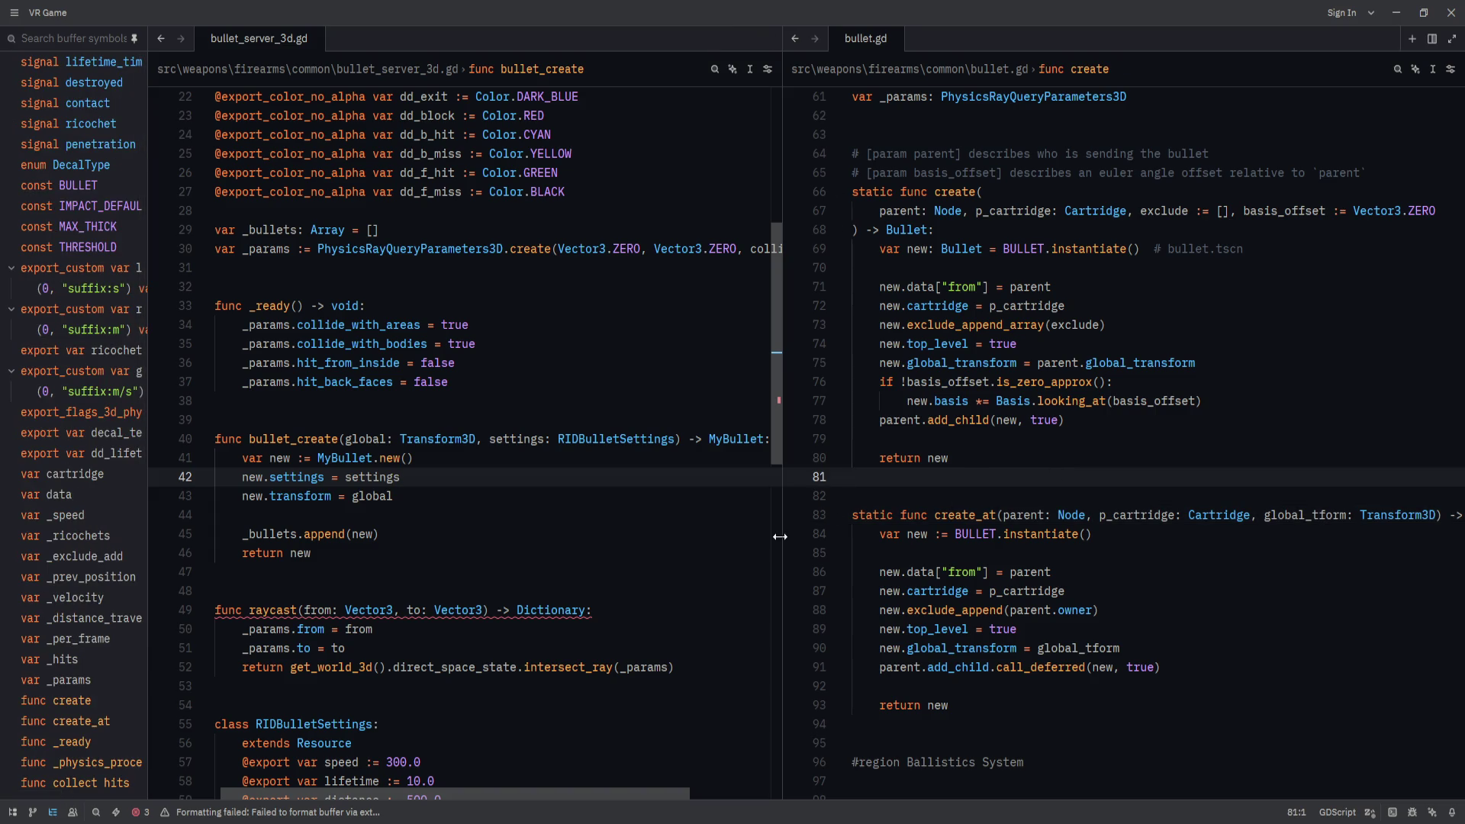
{"action": "left_click", "coordinate": [1101, 289]}
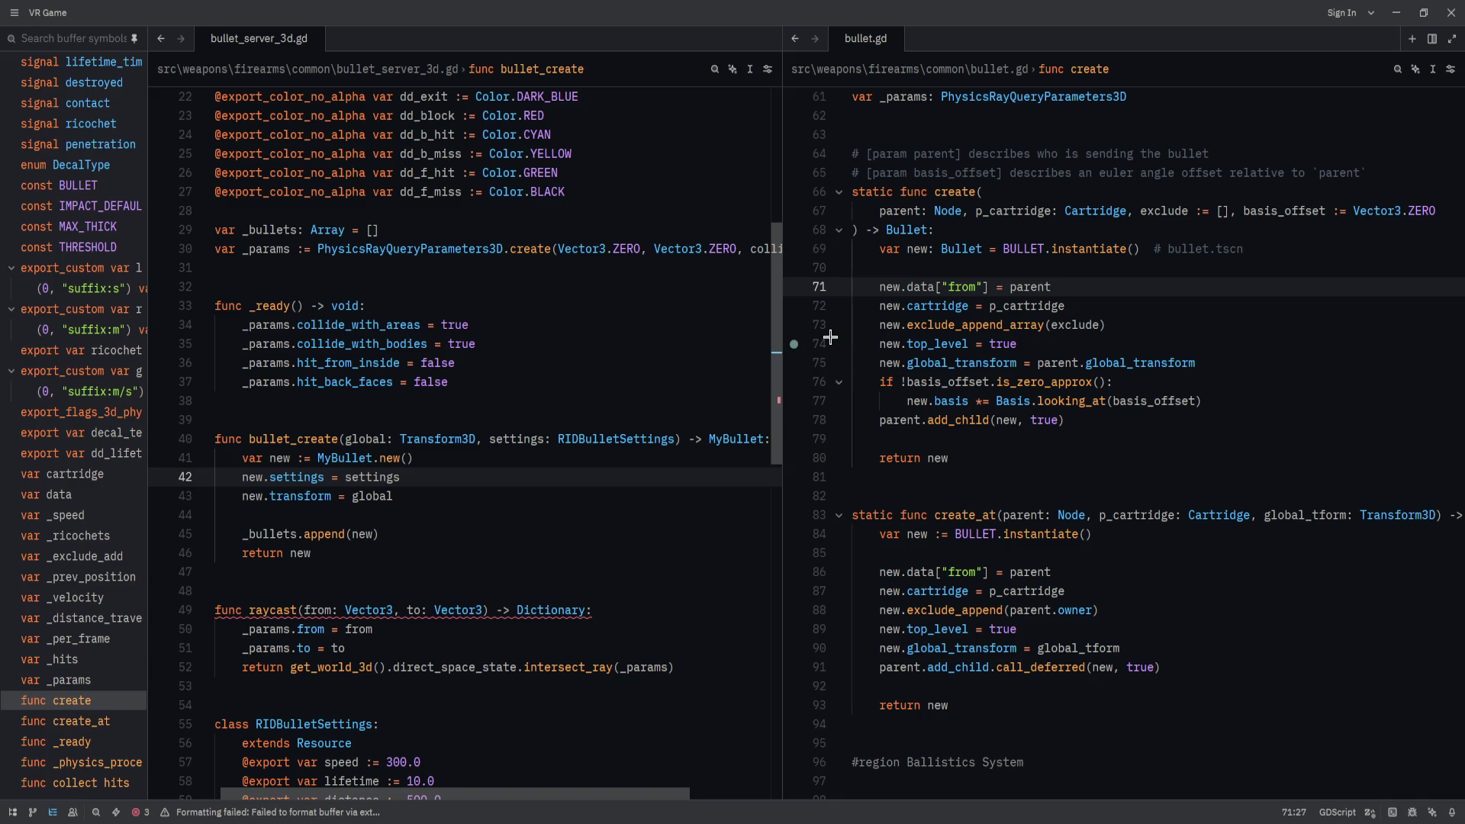
{"action": "left_click", "coordinate": [1083, 306]}
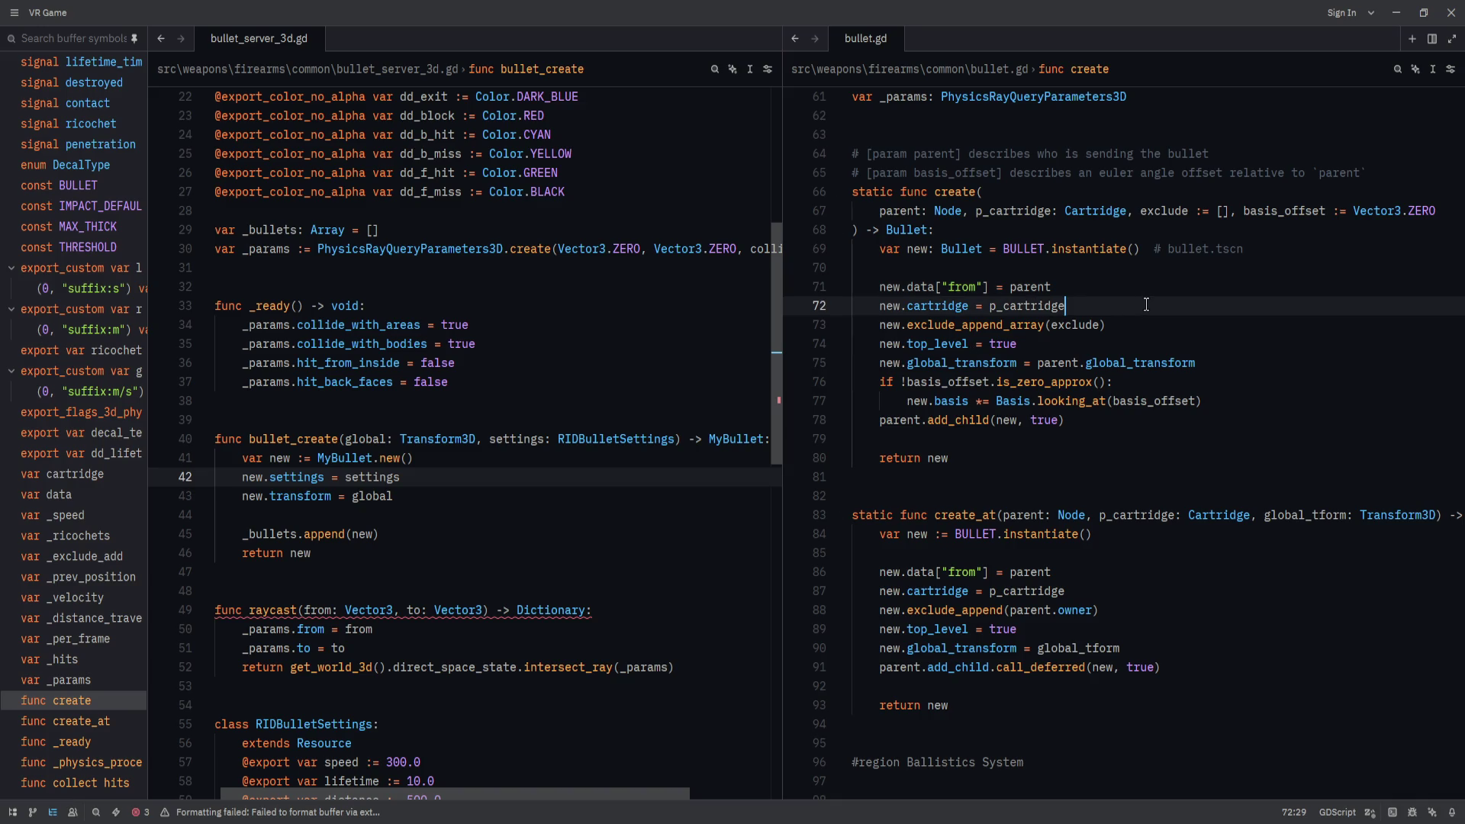
Review lines 42–45 of bullet_create in bullet_server_3d.gd.
{"action": "left_click", "coordinate": [607, 477]}
{"action": "key", "text": "Down"}
{"action": "key", "text": "Up"}
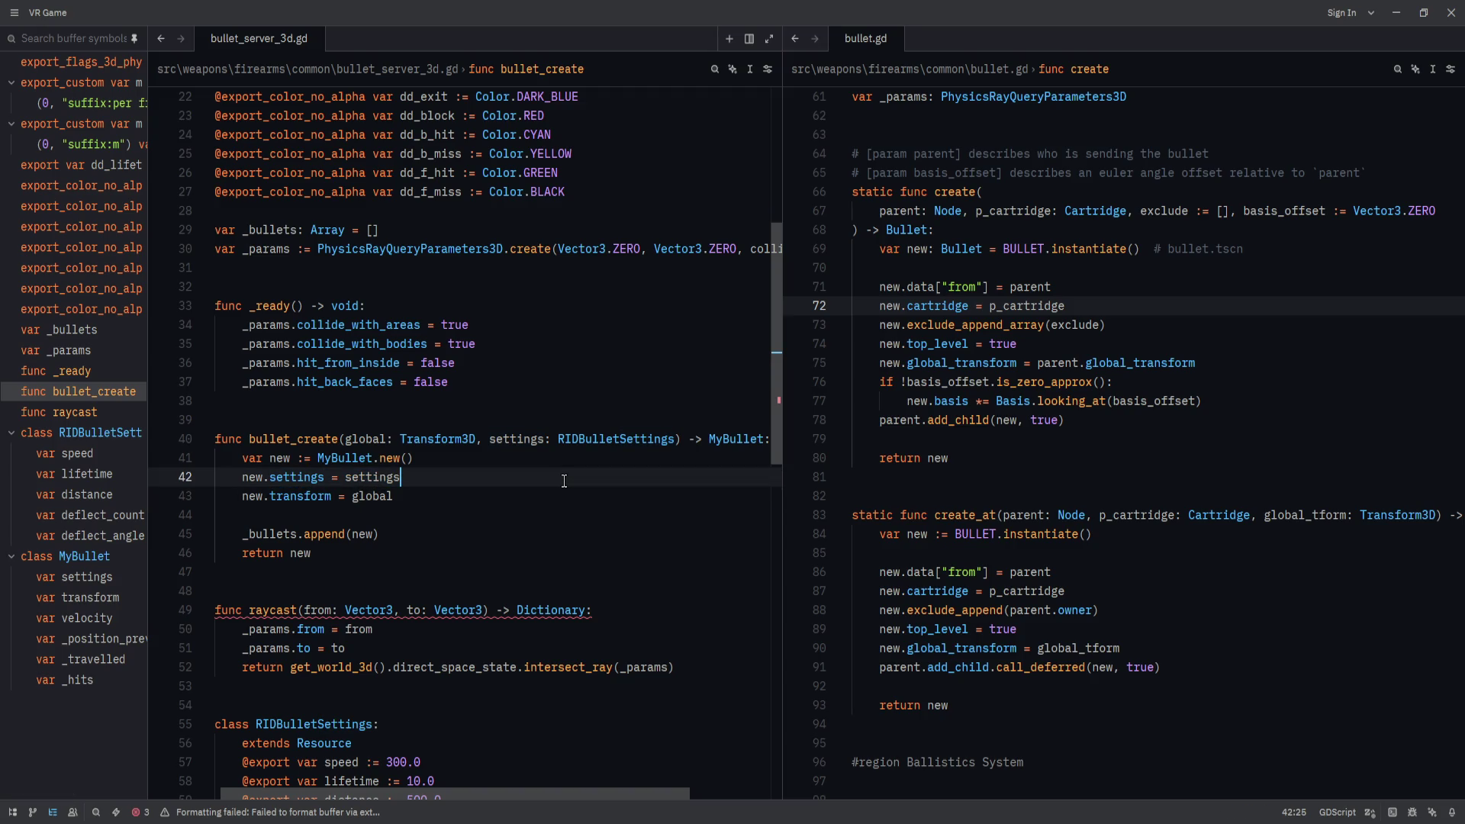
{"action": "left_click", "coordinate": [561, 505]}
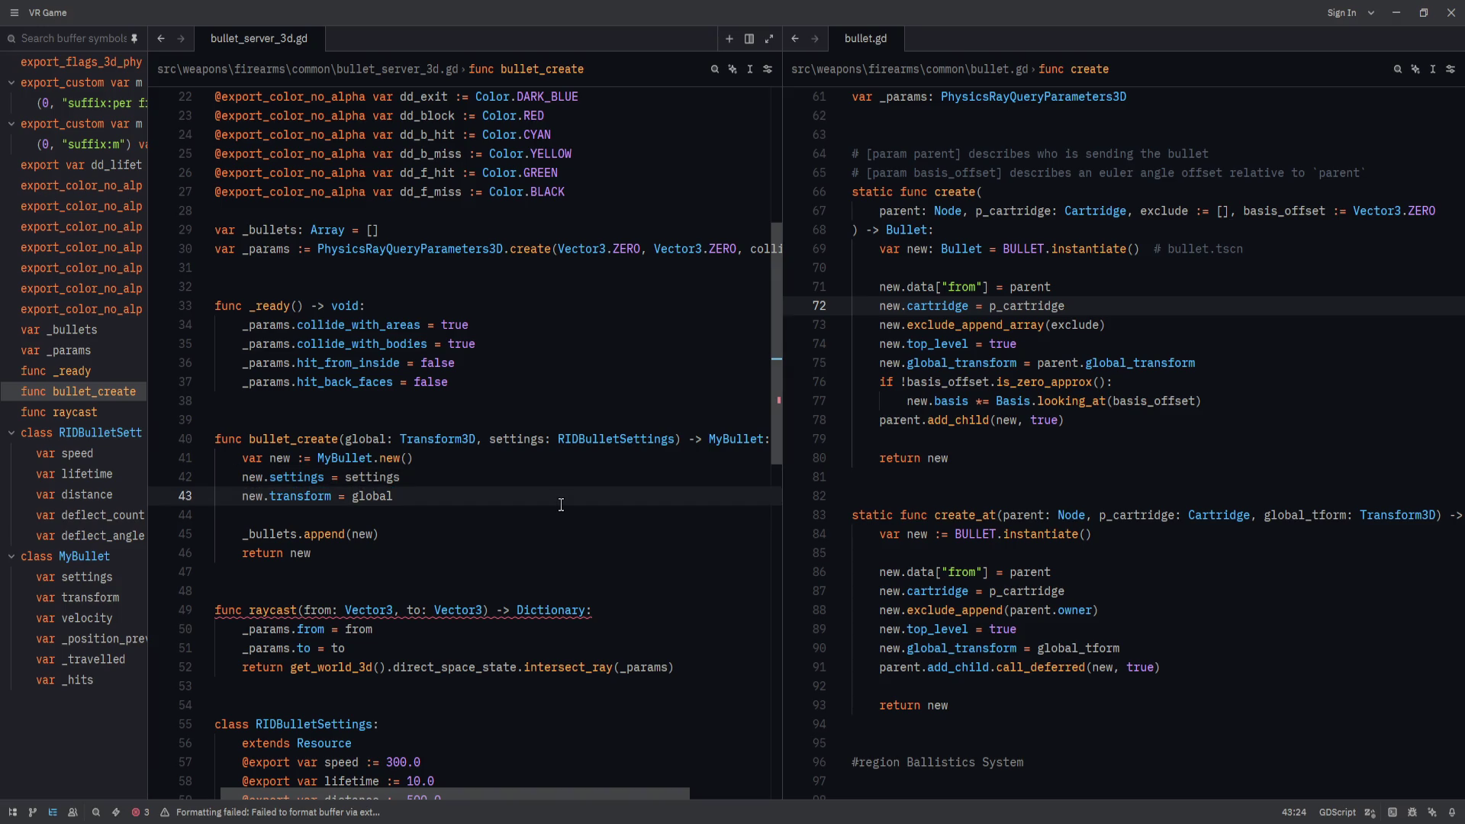
{"action": "left_click", "coordinate": [561, 519]}
{"action": "left_click", "coordinate": [569, 501]}
{"action": "left_click", "coordinate": [566, 529]}
{"action": "left_click", "coordinate": [575, 503]}
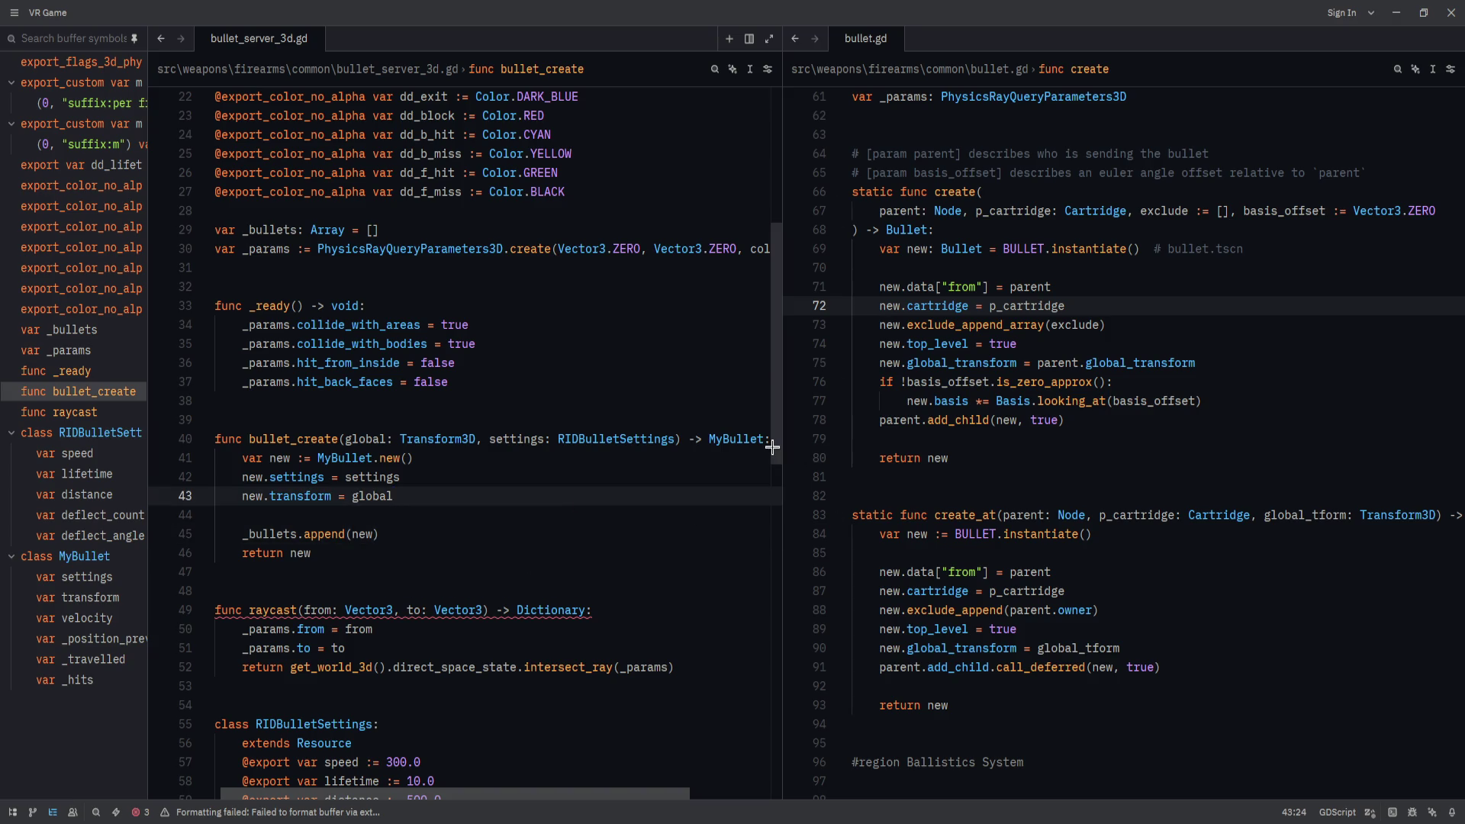
{"action": "mouse_move", "coordinate": [773, 446]}
{"action": "left_mouse_down"}
{"action": "mouse_move", "coordinate": [746, 607]}
{"action": "mouse_move", "coordinate": [748, 593]}
{"action": "left_mouse_up"}
Add 'var exclude := []' to MyBullet just below the velocity variable.
{"action": "left_click", "coordinate": [495, 543]}
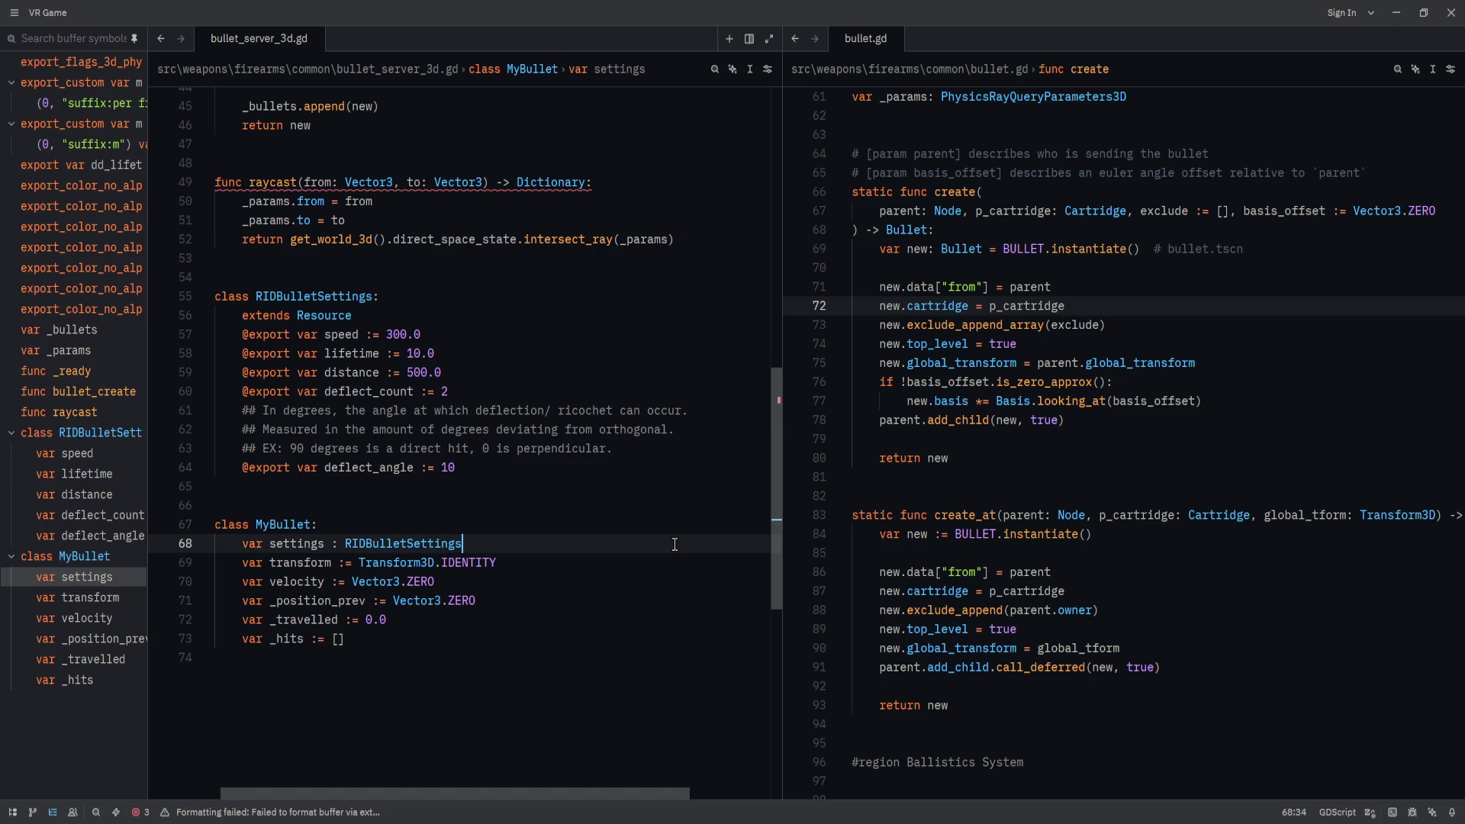
{"action": "key", "text": "Return"}
{"action": "type", "text": "v"}
{"action": "key", "text": "BackSpace"}
{"action": "key", "text": "alt+Down"}
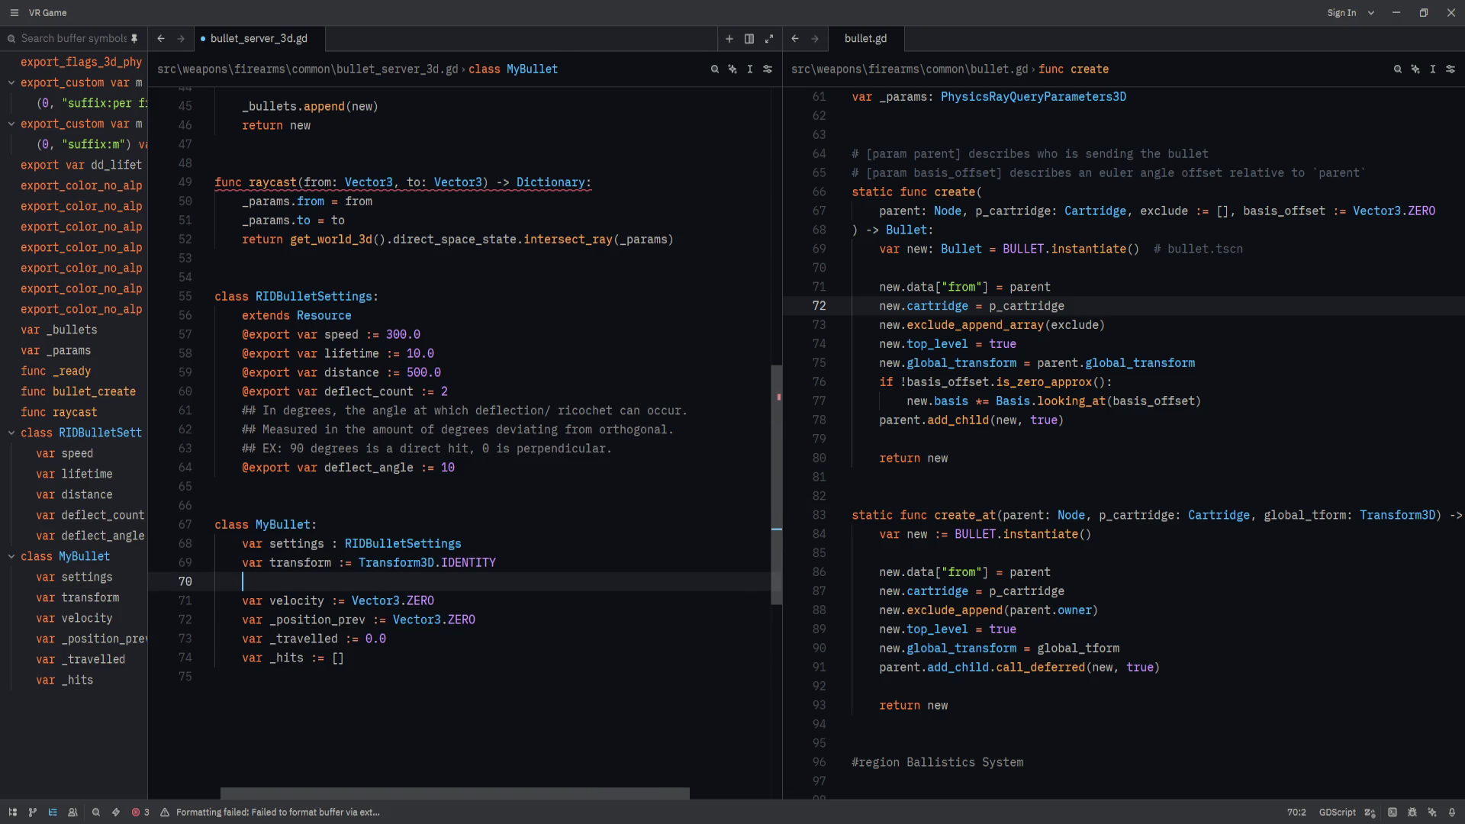
{"action": "key", "text": "alt+Down"}
{"action": "type", "text": "var "}
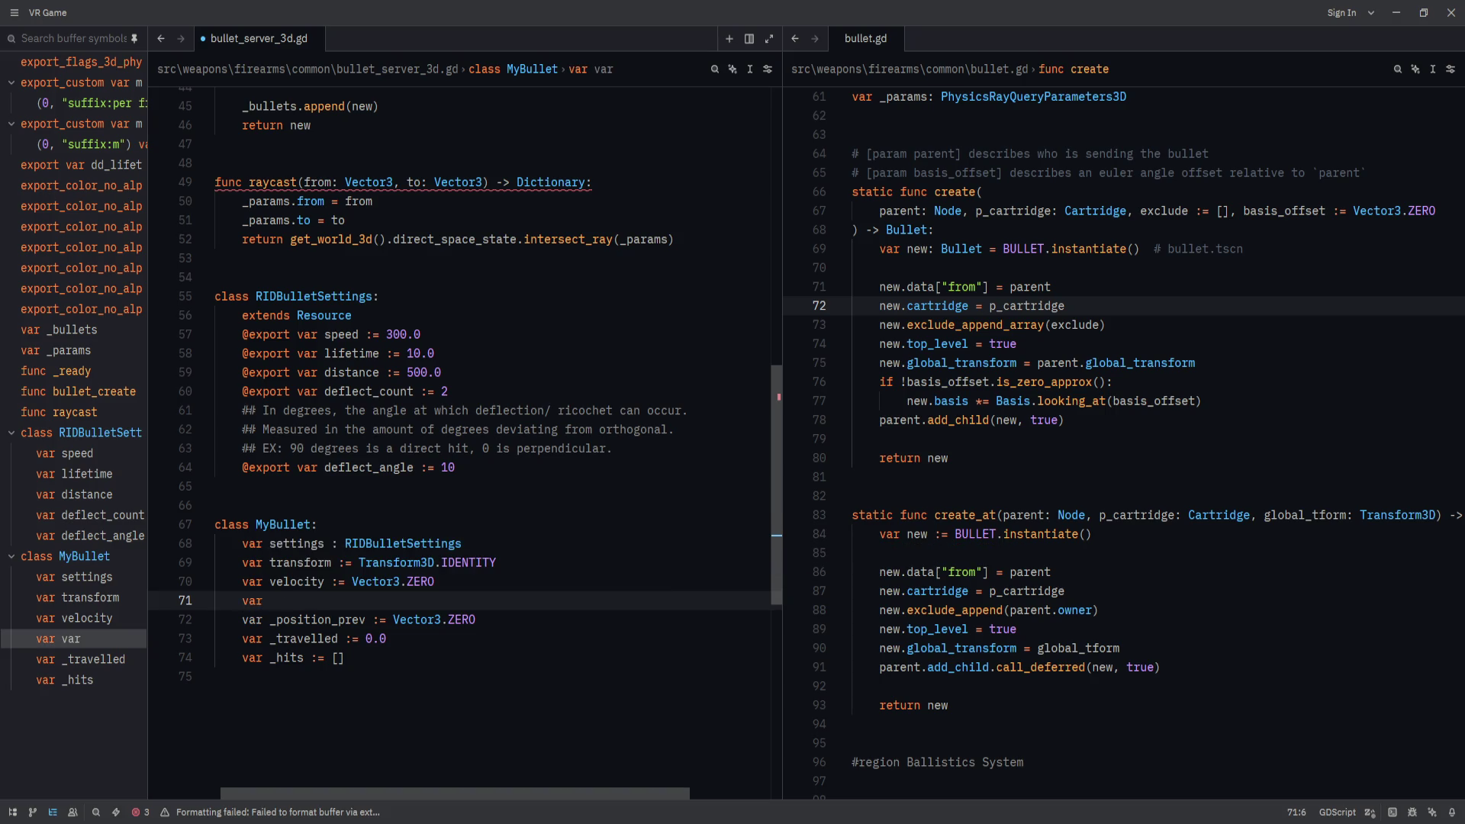
{"action": "type", "text": "e"}
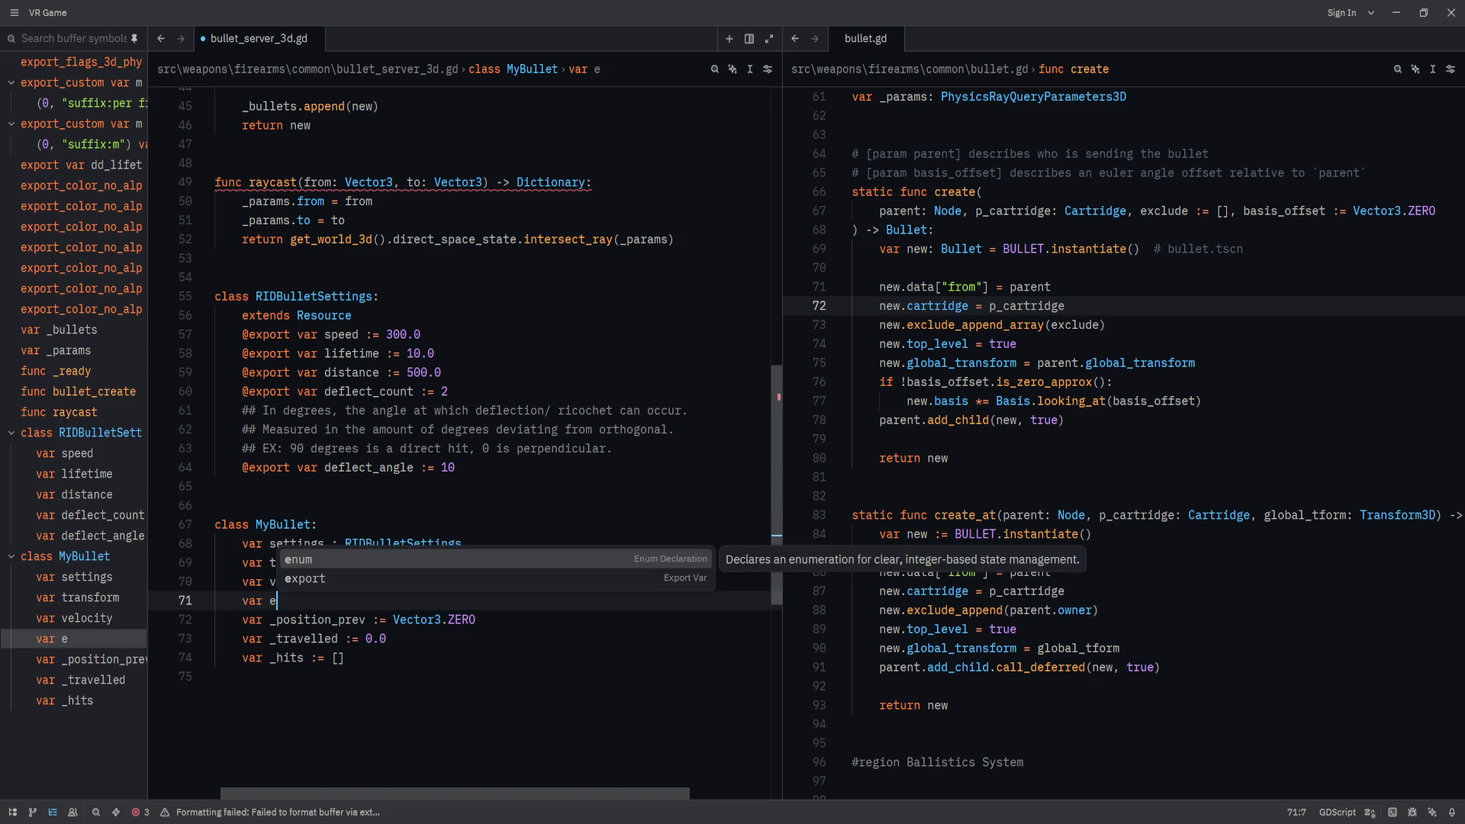
{"action": "type", "text": "xclude := []"}
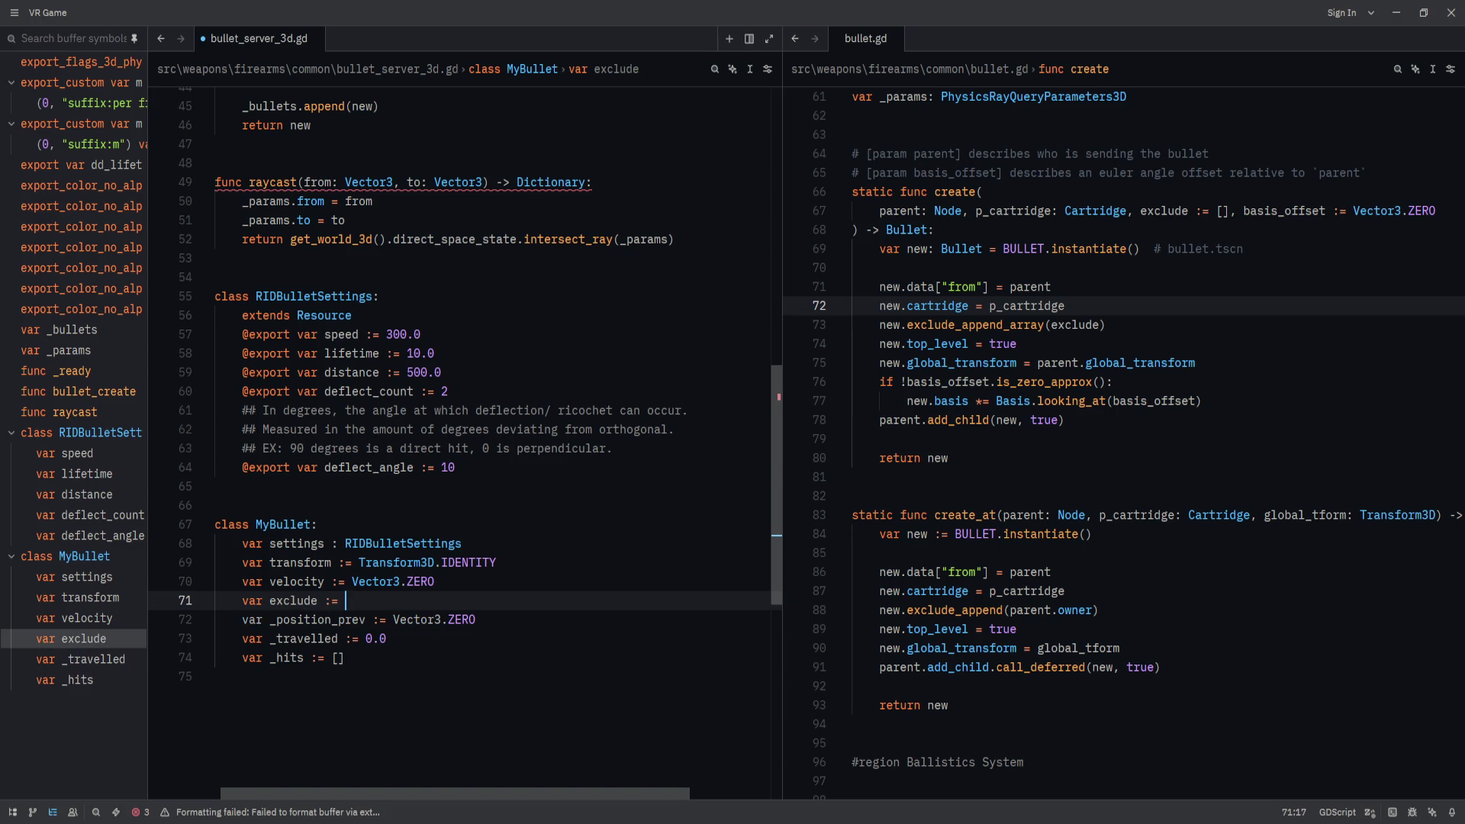
Open a fresh line after velocity and type 'var'.
{"action": "key", "text": "Up"}
{"action": "key", "text": "End"}
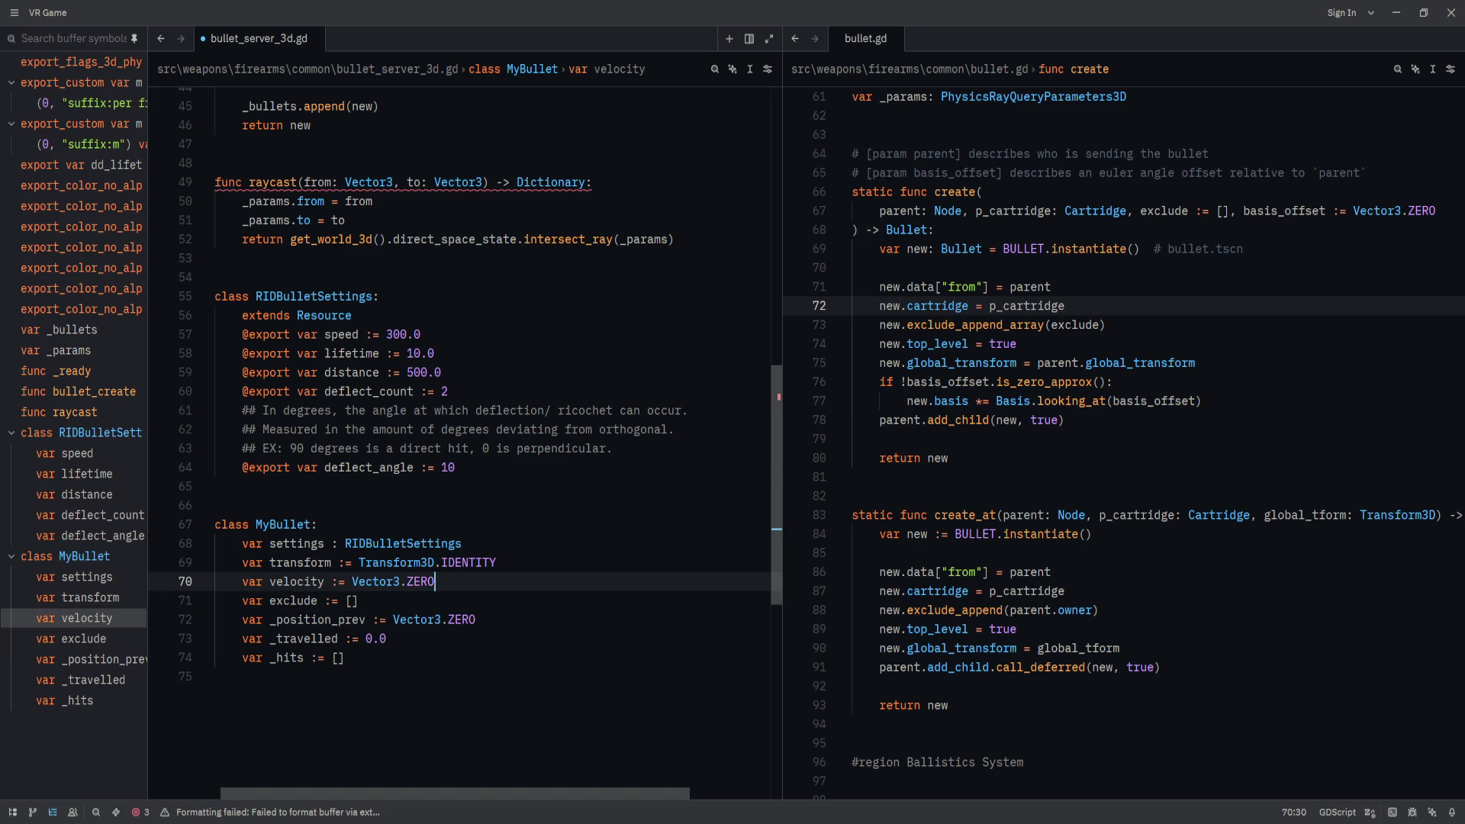
{"action": "key", "text": "Return"}
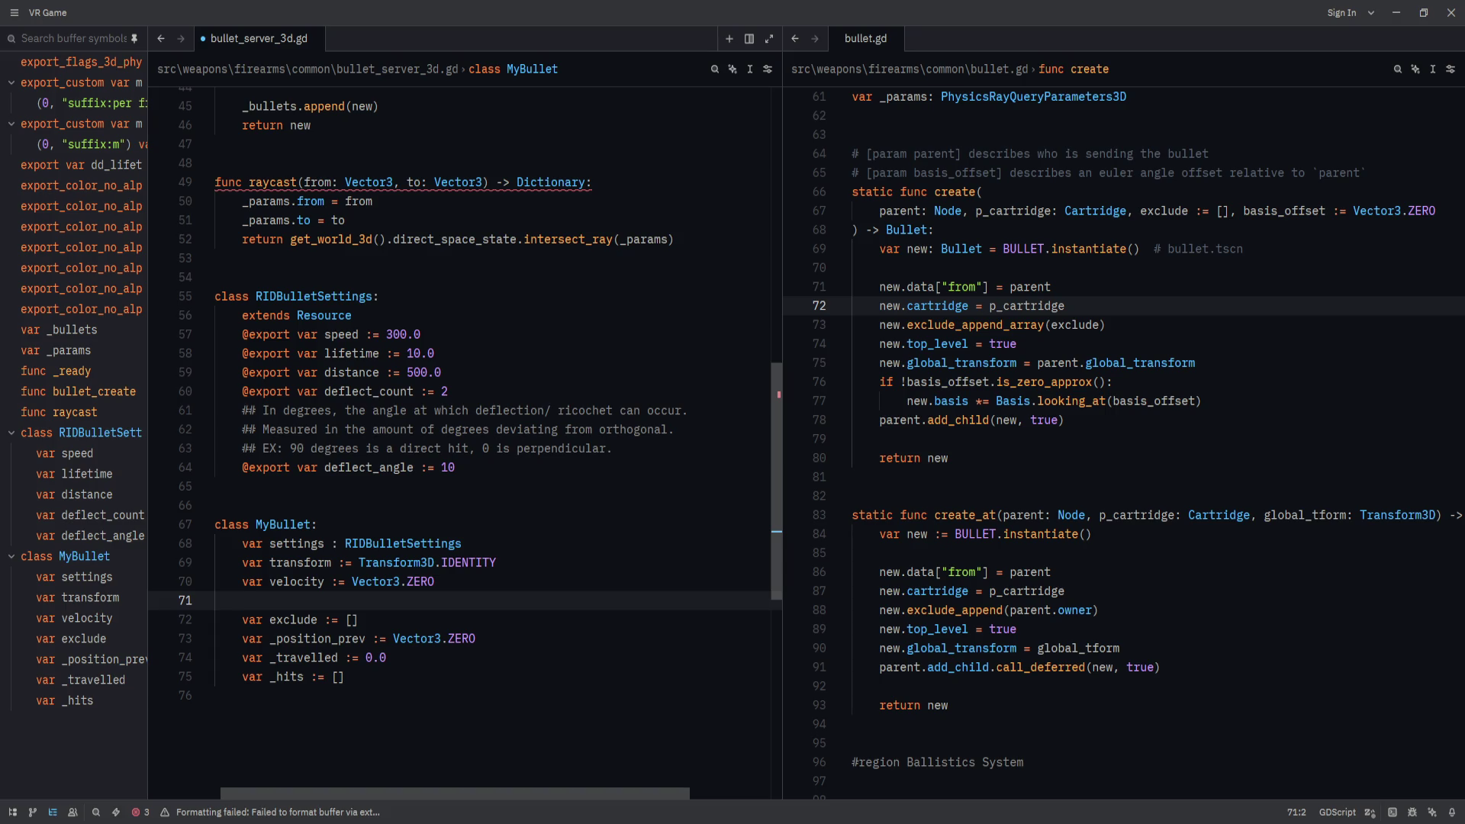
{"action": "type", "text": "var"}
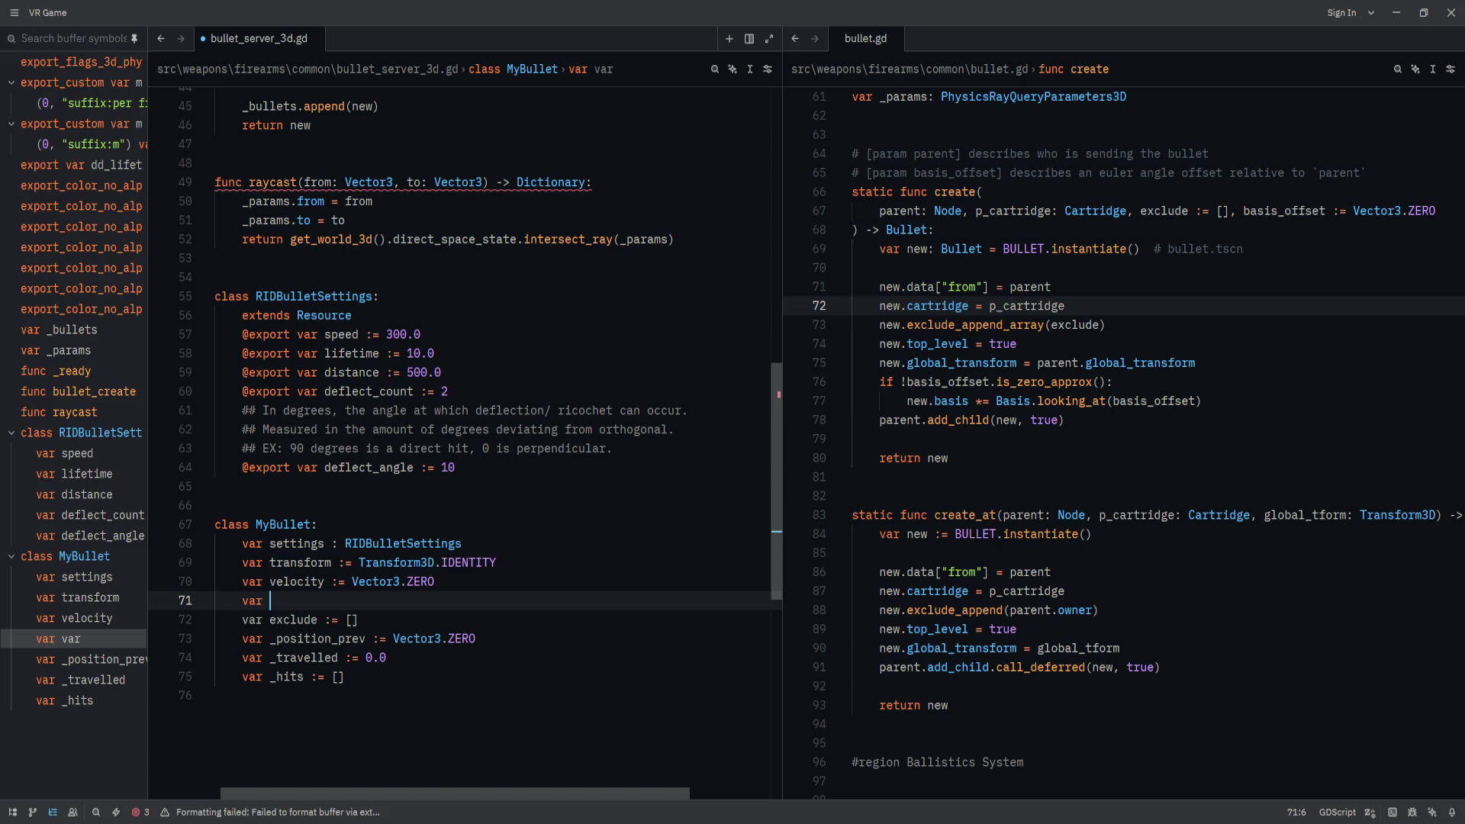
Add 'var data := {}' as the first line inside class MyBullet.
{"action": "scroll", "coordinate": [492, 588], "scroll_direction": "down", "scroll_amount": 5}
{"action": "scroll", "coordinate": [492, 588], "scroll_direction": "up", "scroll_amount": 4}
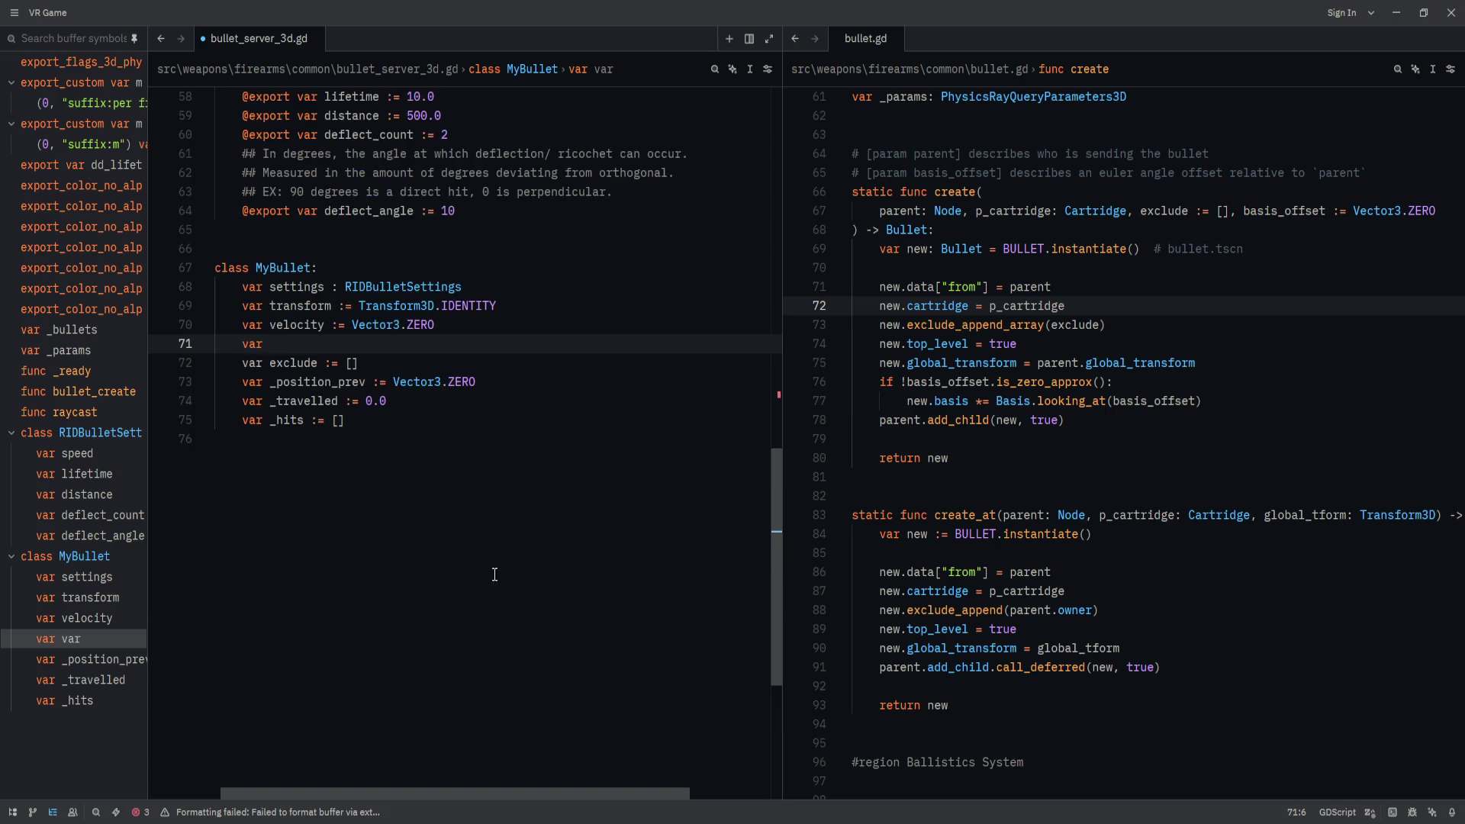
{"action": "key", "text": "Up"}
{"action": "key", "text": "Up"}
{"action": "key", "text": "Up"}
{"action": "key", "text": "End"}
{"action": "key", "text": "Return"}
{"action": "type", "text": "da"}
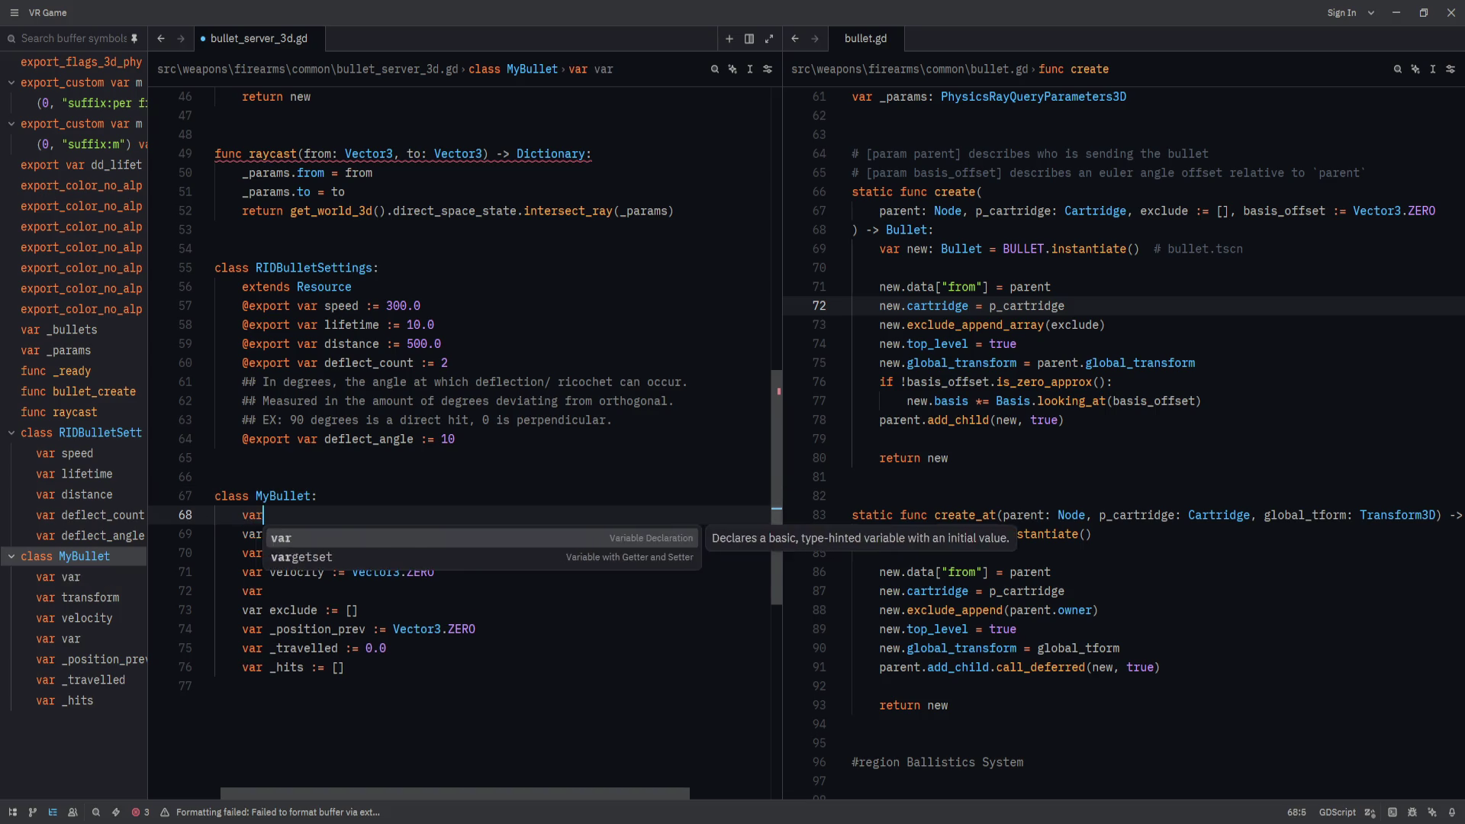
{"action": "key", "text": "Escape"}
{"action": "type", "text": "ta :"}
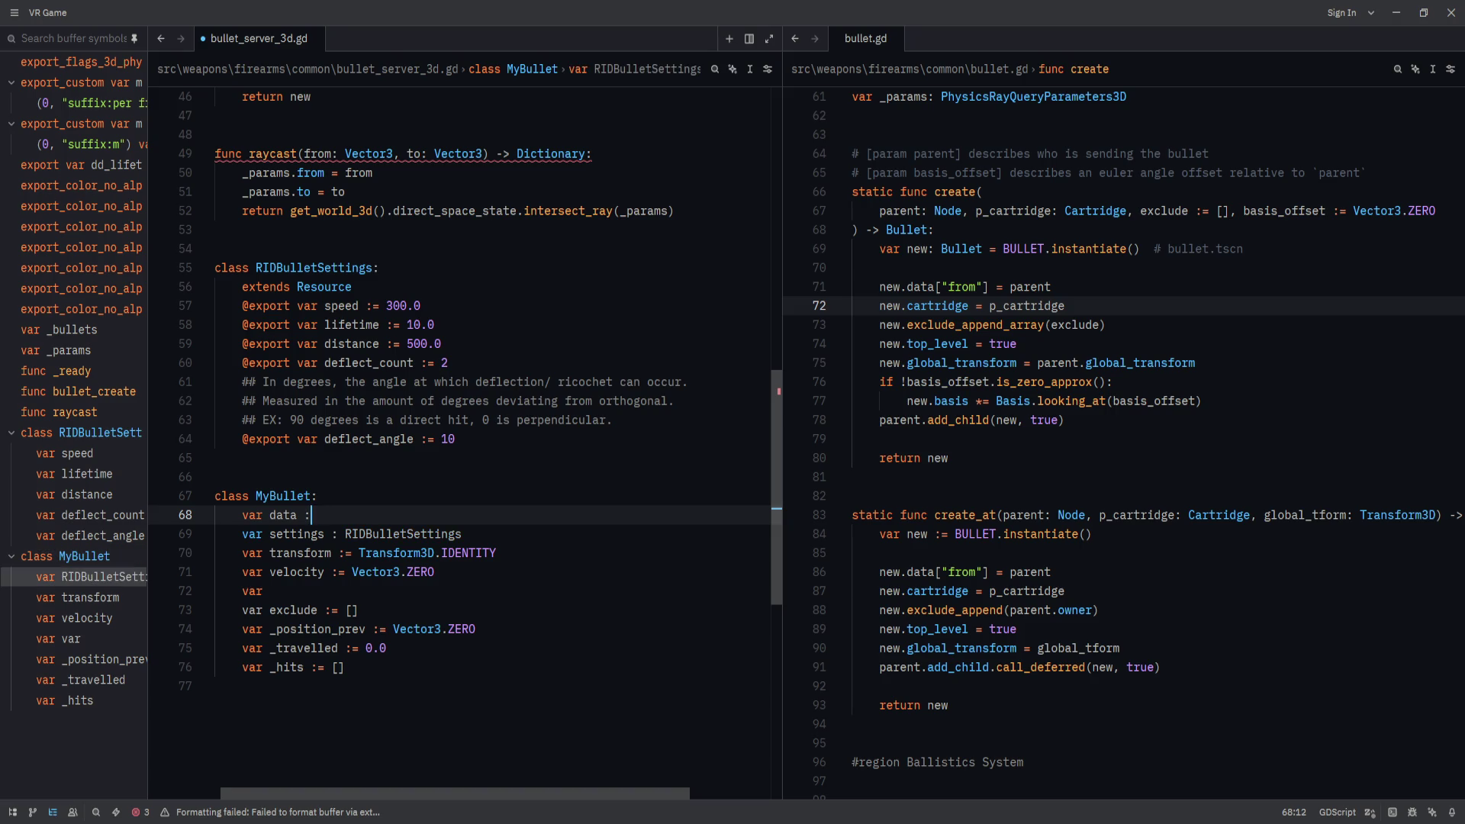
{"action": "type", "text": "= {}"}
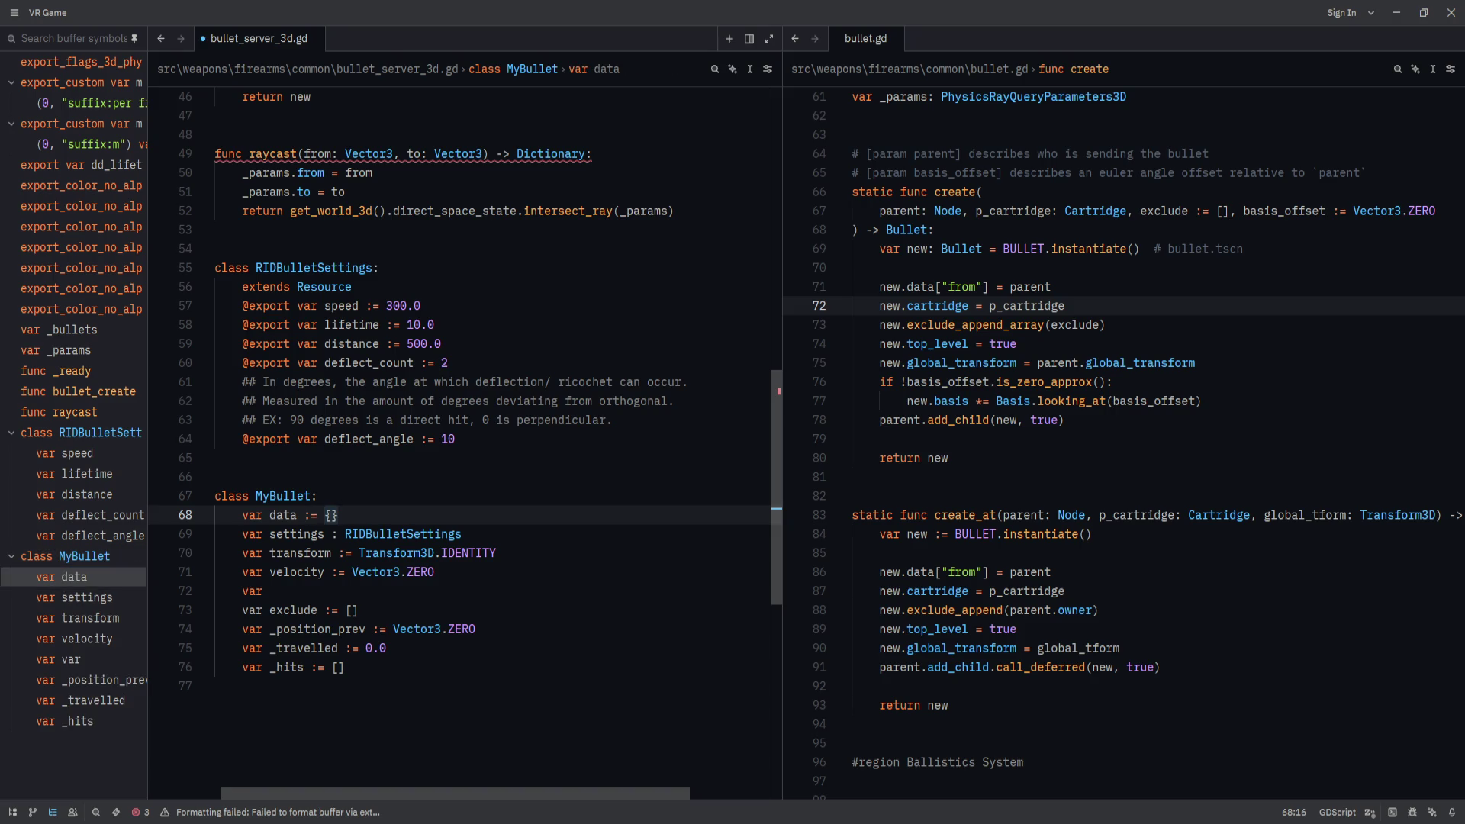
Delete the unfinished 'var' line, then bring up the editor's context menu.
{"action": "key", "text": "Down"}
{"action": "key", "text": "Down"}
{"action": "key", "text": "Down"}
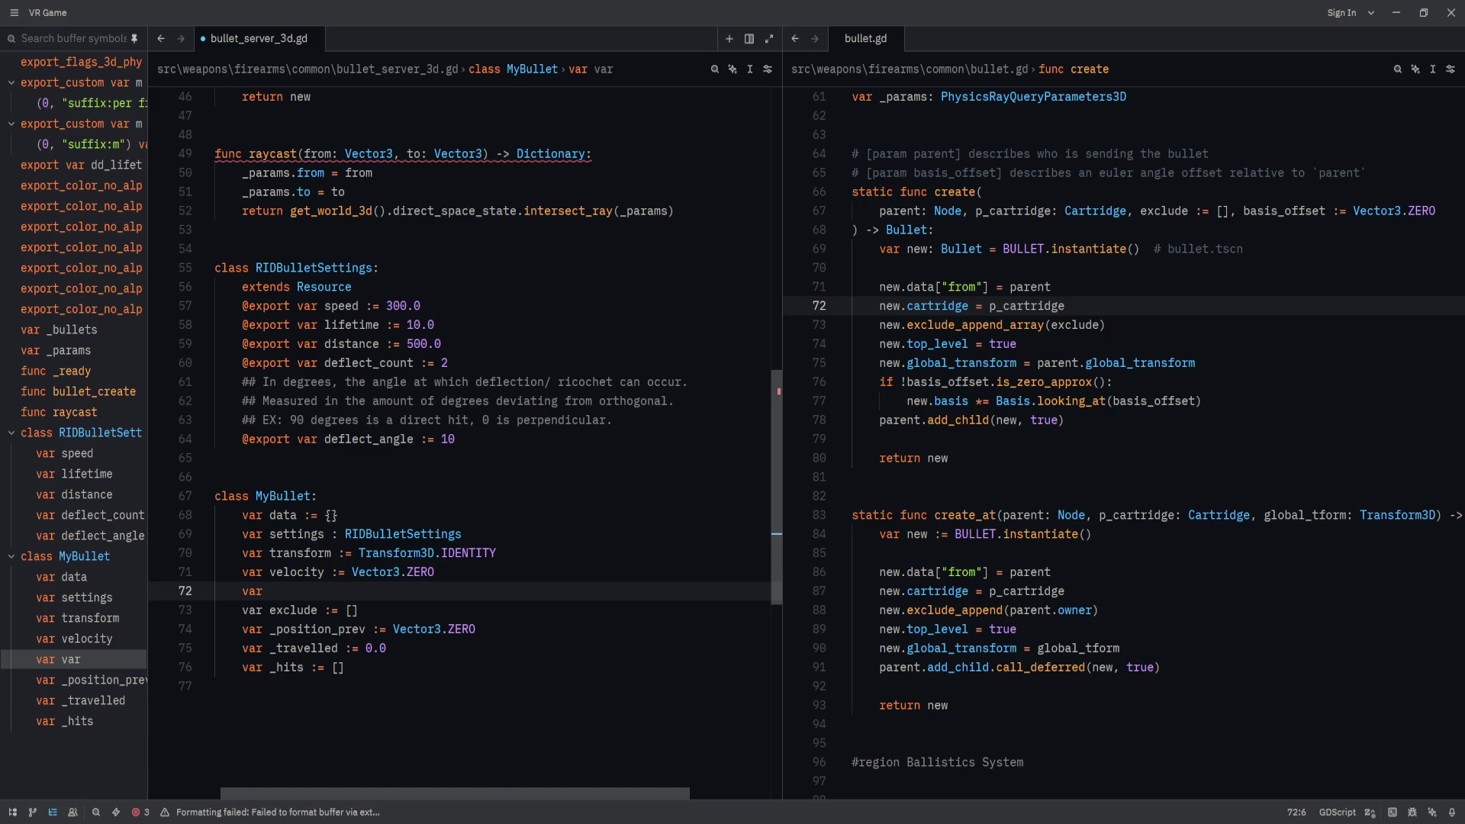
{"action": "key", "text": "ctrl+shift+k"}
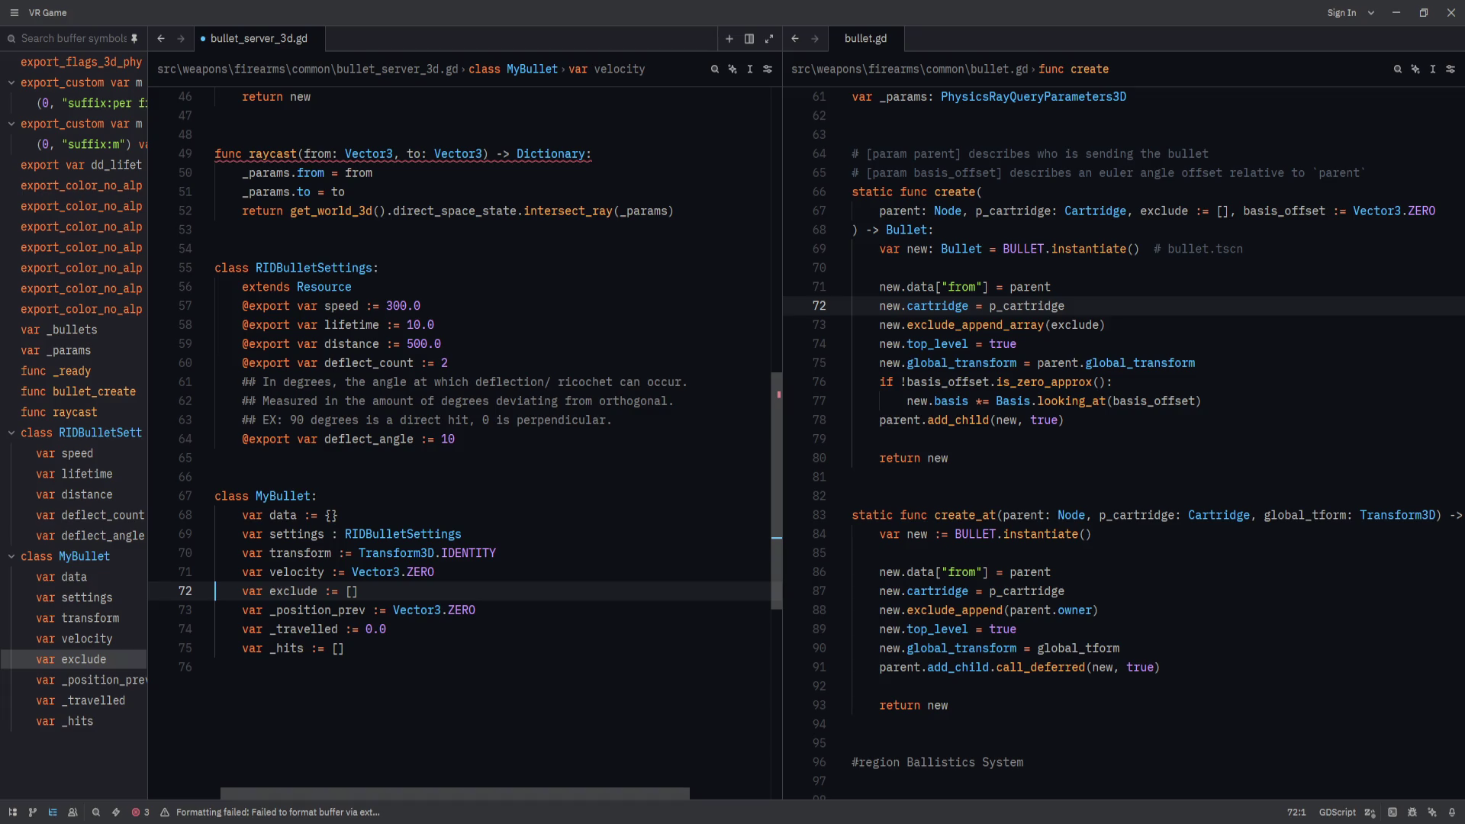
{"action": "left_click", "coordinate": [359, 591]}
{"action": "right_click", "coordinate": [632, 515]}
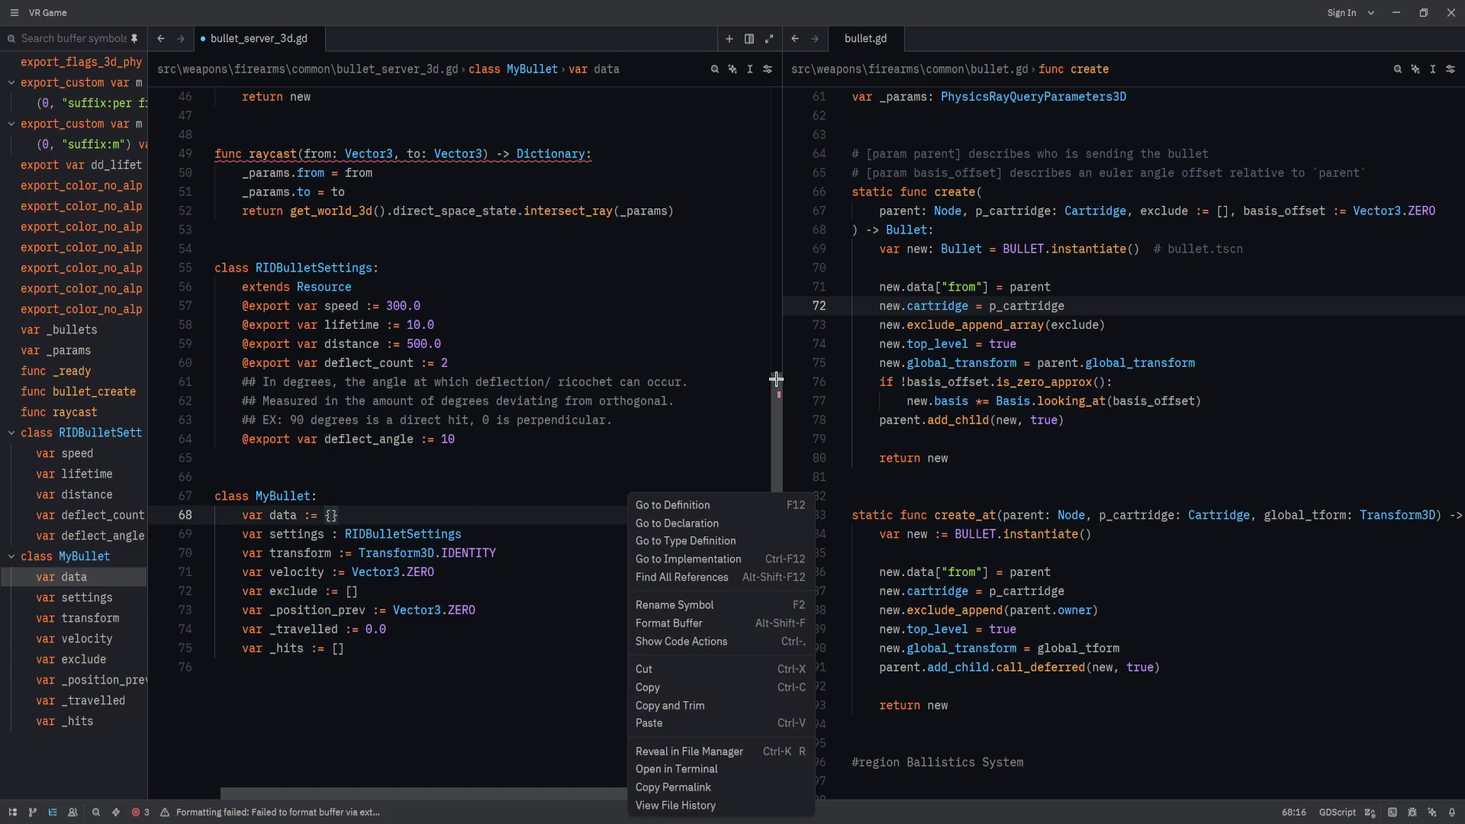
Bring bullet_create into view and highlight the whole function.
{"action": "left_click", "coordinate": [446, 458]}
{"action": "scroll", "coordinate": [446, 462], "scroll_direction": "up", "scroll_amount": 8}
{"action": "scroll", "coordinate": [415, 549], "scroll_direction": "down", "scroll_amount": 3}
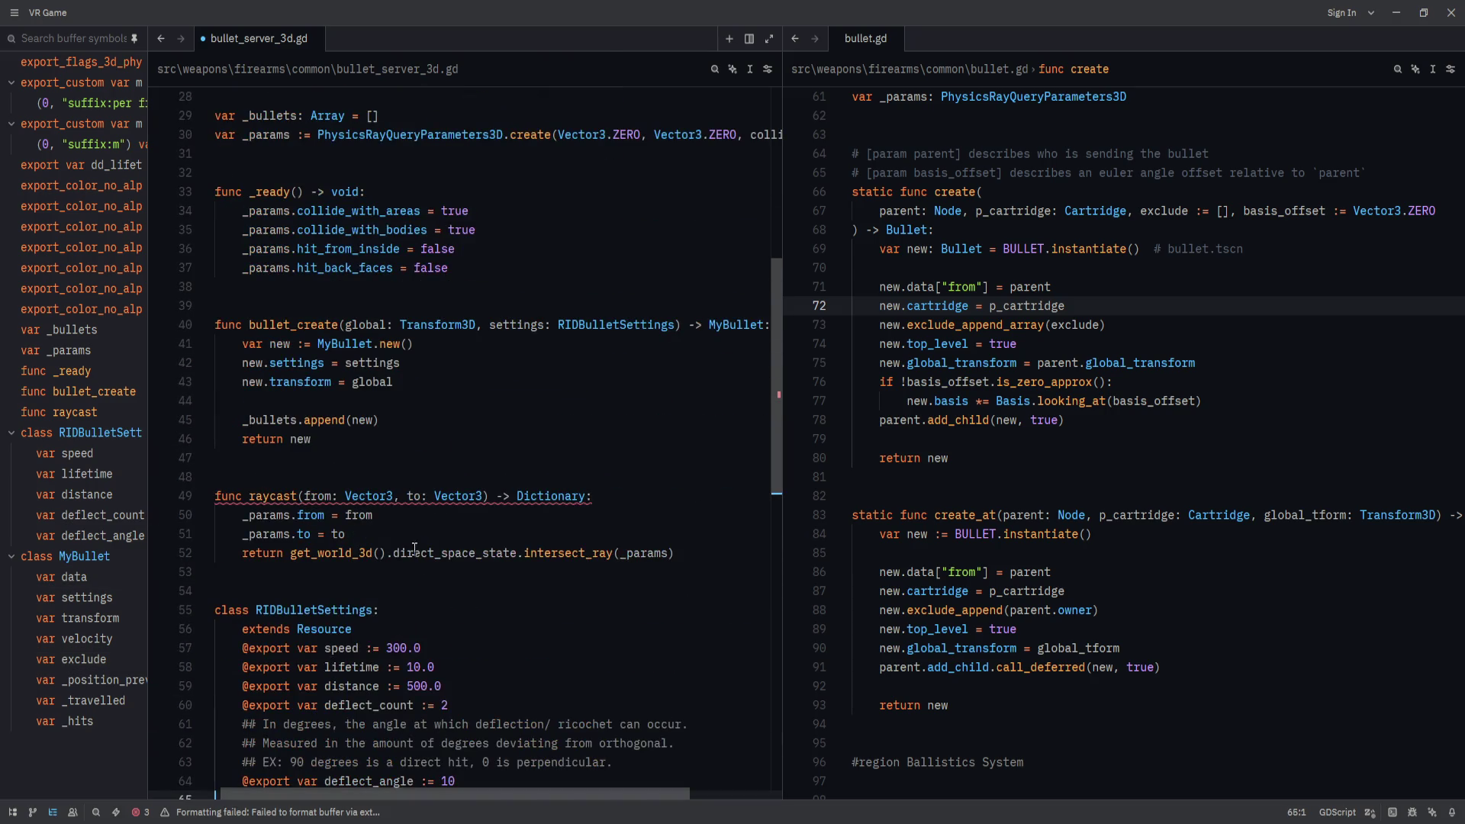
{"action": "scroll", "coordinate": [251, 489], "scroll_direction": "up", "scroll_amount": 5}
{"action": "left_click", "coordinate": [463, 637]}
{"action": "left_click", "coordinate": [391, 723]}
{"action": "key", "text": "Up"}
{"action": "key", "text": "Up"}
{"action": "key", "text": "Up"}
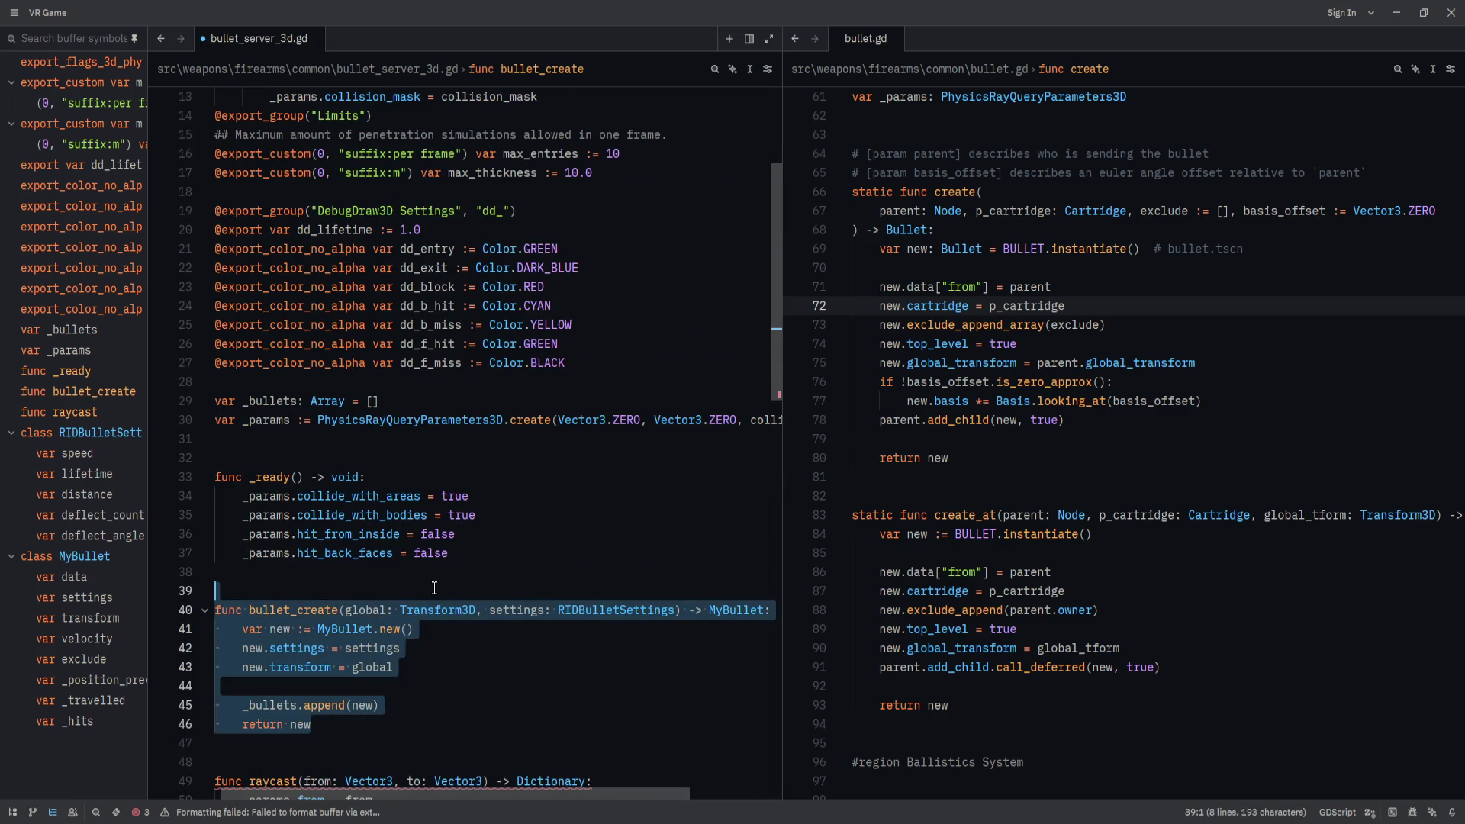
{"action": "scroll", "coordinate": [427, 712], "scroll_direction": "down", "scroll_amount": 4}
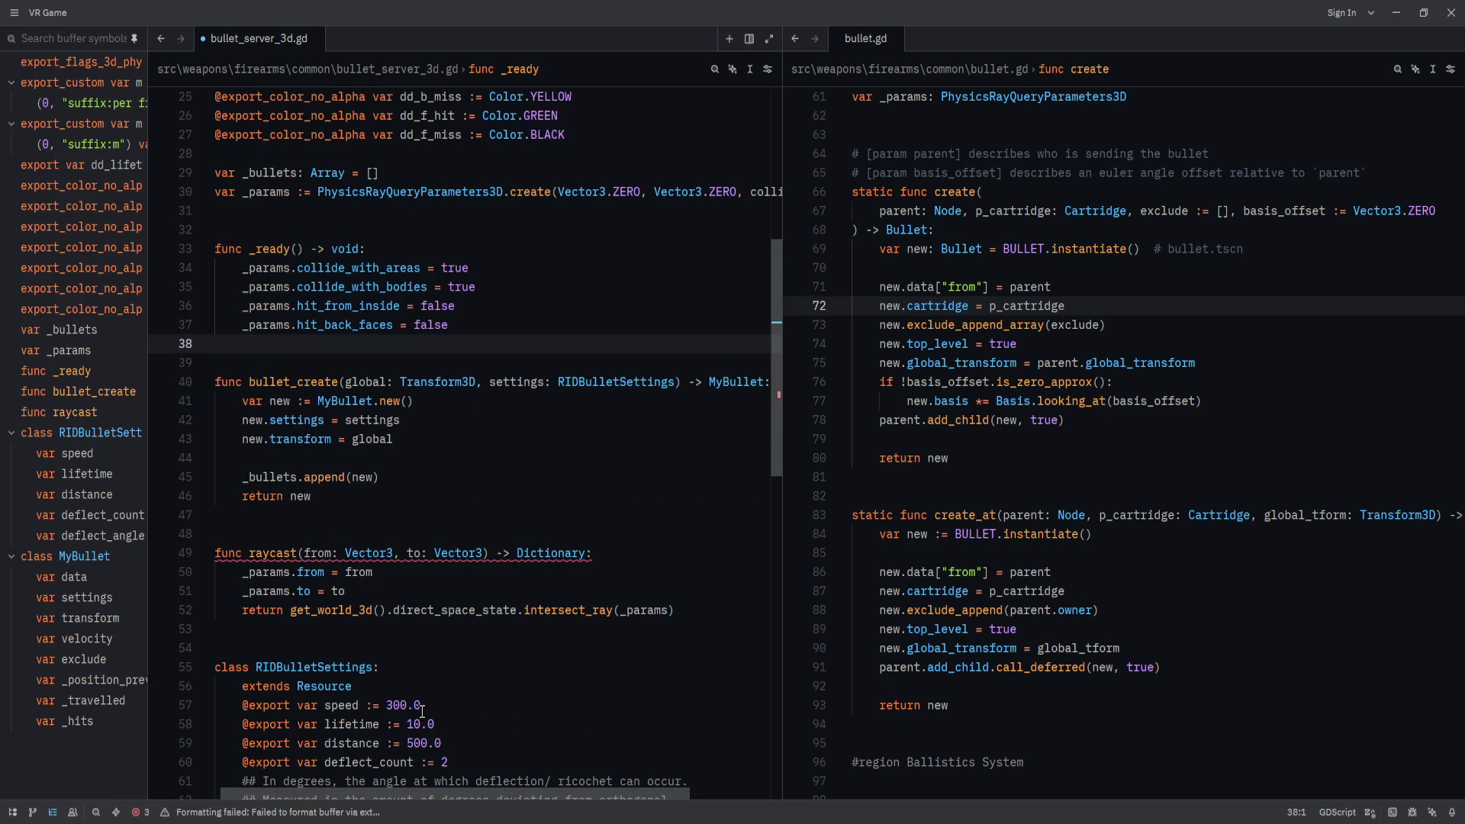
Widen the symbol outline panel and select bullet_create's parameter list.
{"action": "left_click_drag", "start_coordinate": [148, 603], "coordinate": [177, 615]}
{"action": "scroll", "coordinate": [492, 490], "scroll_direction": "up", "scroll_amount": 1}
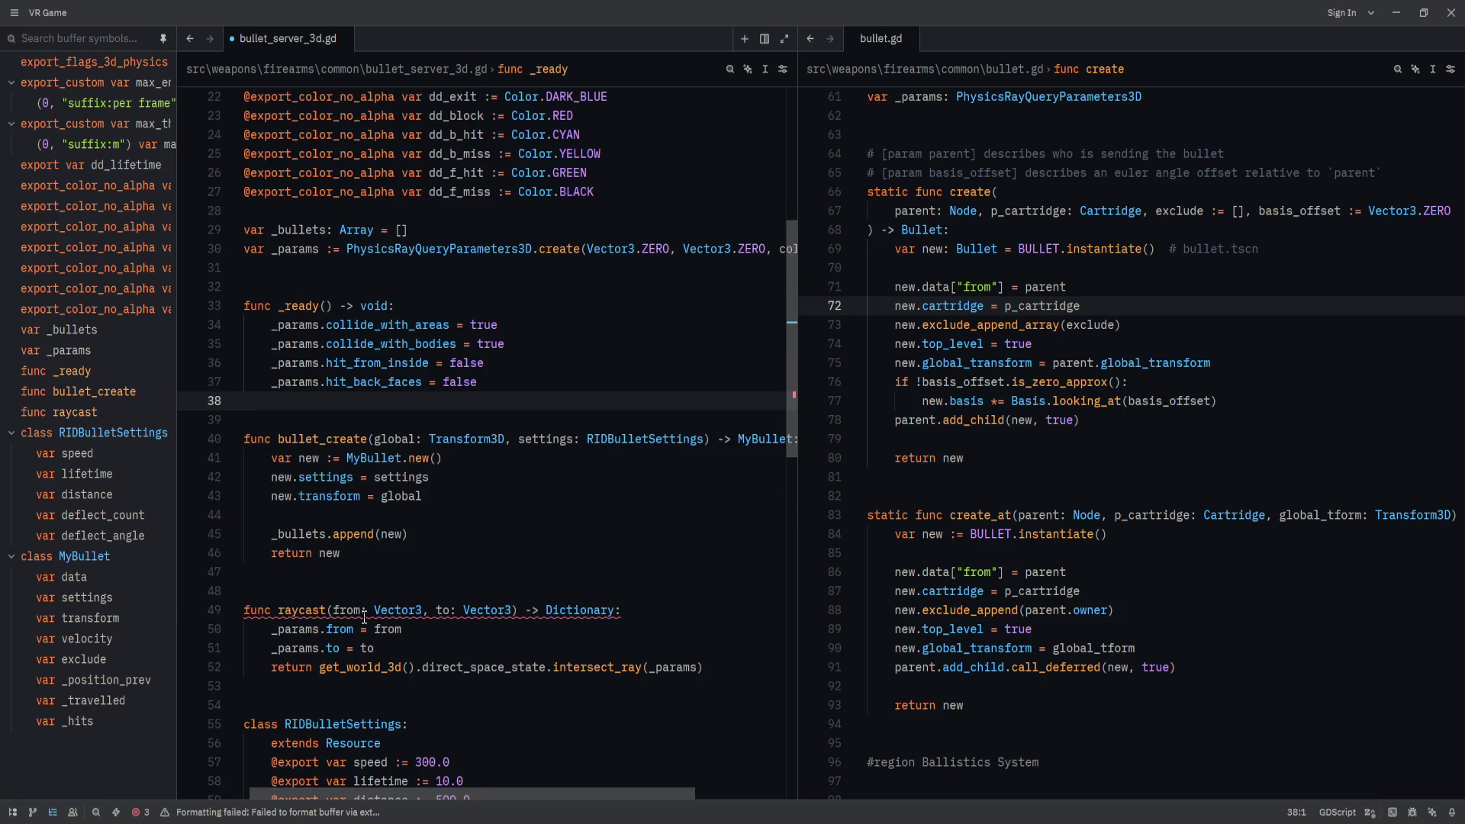
{"action": "left_click_drag", "start_coordinate": [376, 439], "coordinate": [705, 439]}
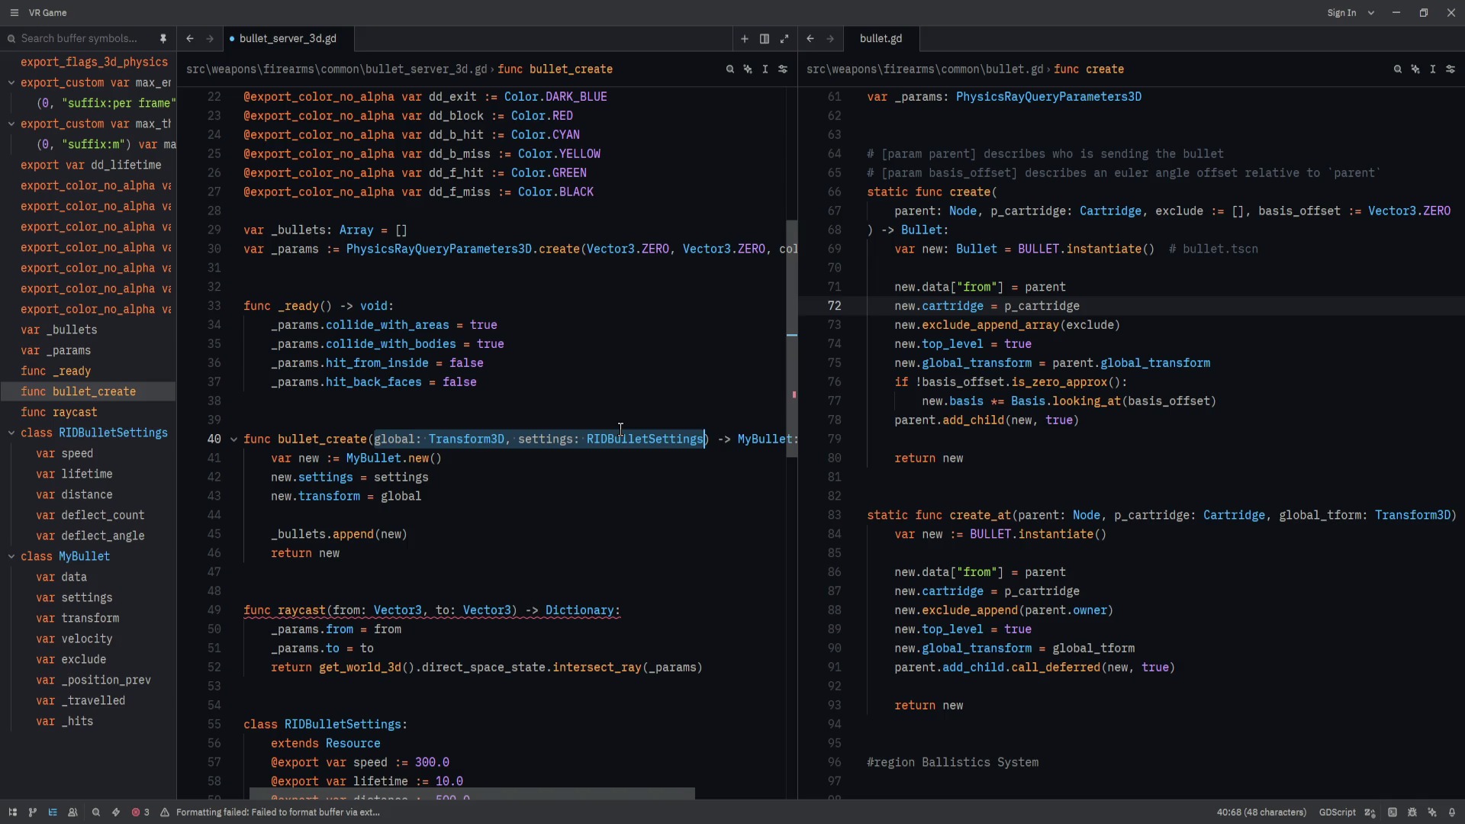
Add an exclude := [] parameter to the bullet_create signature.
{"action": "left_click", "coordinate": [641, 491]}
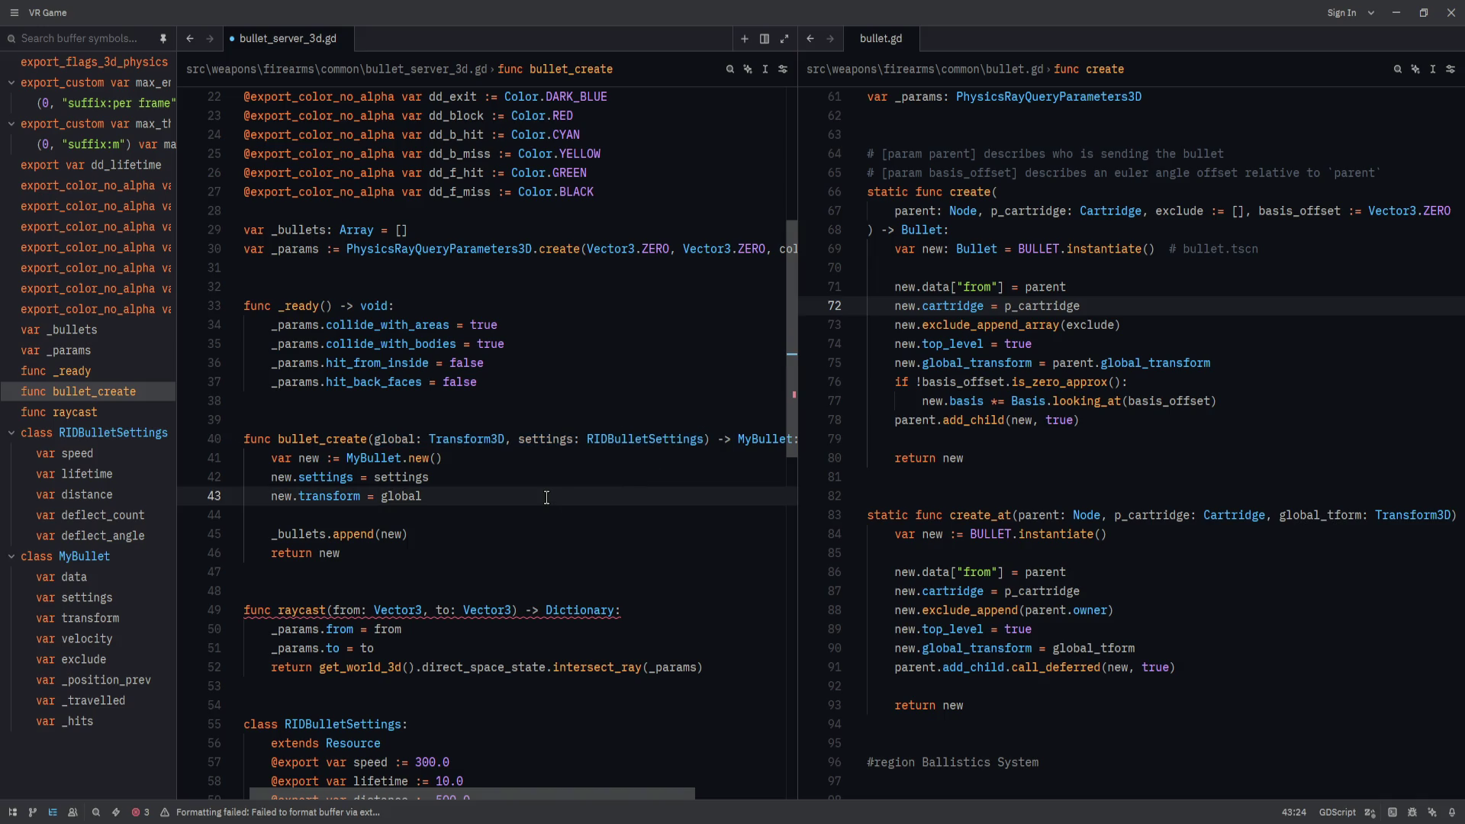
{"action": "scroll", "coordinate": [546, 498], "scroll_direction": "down", "scroll_amount": 10}
{"action": "scroll", "coordinate": [546, 498], "scroll_direction": "up", "scroll_amount": 6}
{"action": "scroll", "coordinate": [534, 518], "scroll_direction": "down", "scroll_amount": 3}
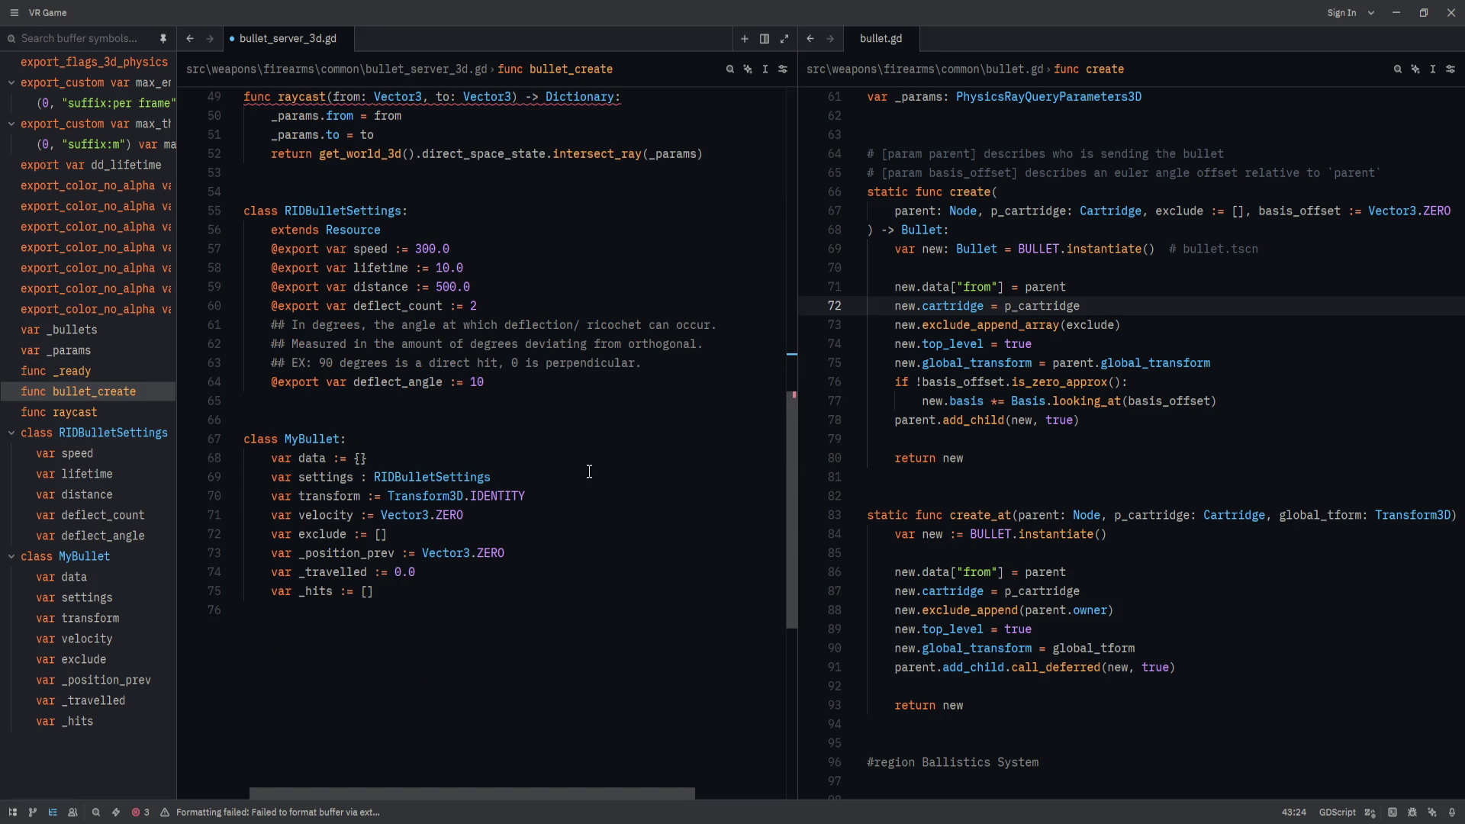
{"action": "left_click", "coordinate": [527, 476]}
{"action": "scroll", "coordinate": [534, 496], "scroll_direction": "up", "scroll_amount": 10}
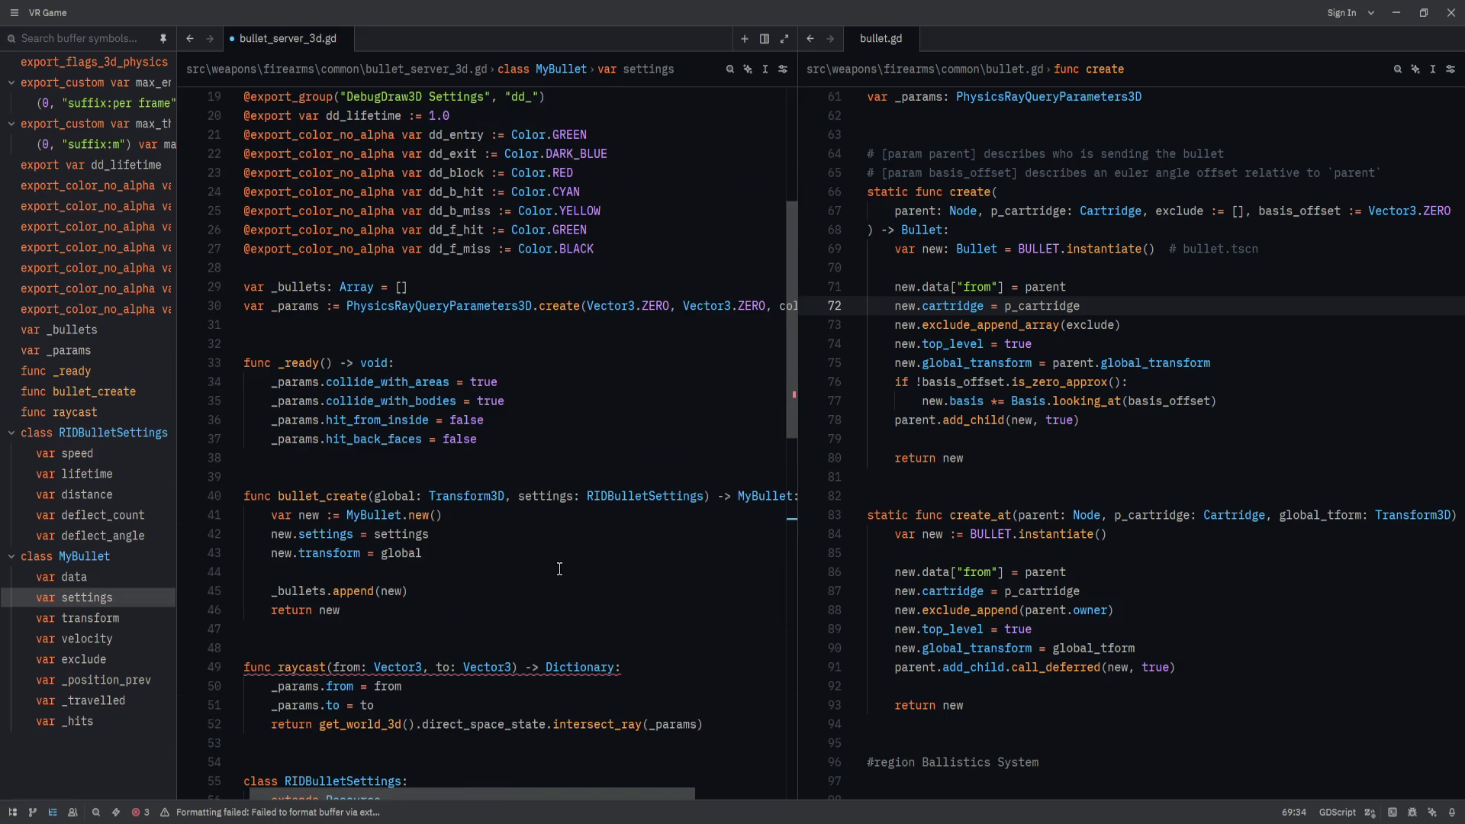
{"action": "left_click", "coordinate": [370, 495]}
{"action": "key", "text": "alt+Up"}
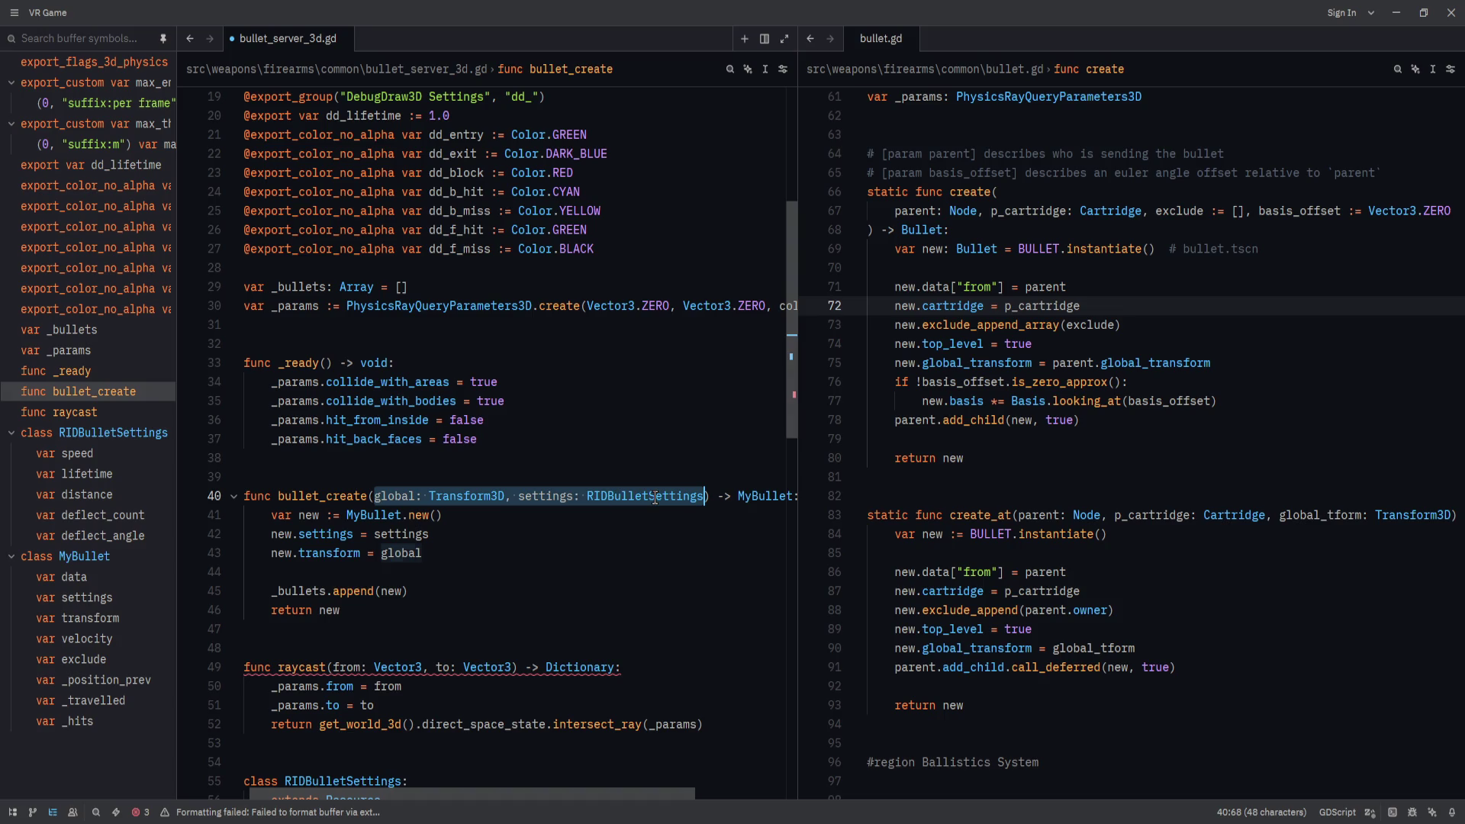
{"action": "scroll", "coordinate": [651, 500], "scroll_direction": "down", "scroll_amount": 3}
{"action": "left_click", "coordinate": [703, 432]}
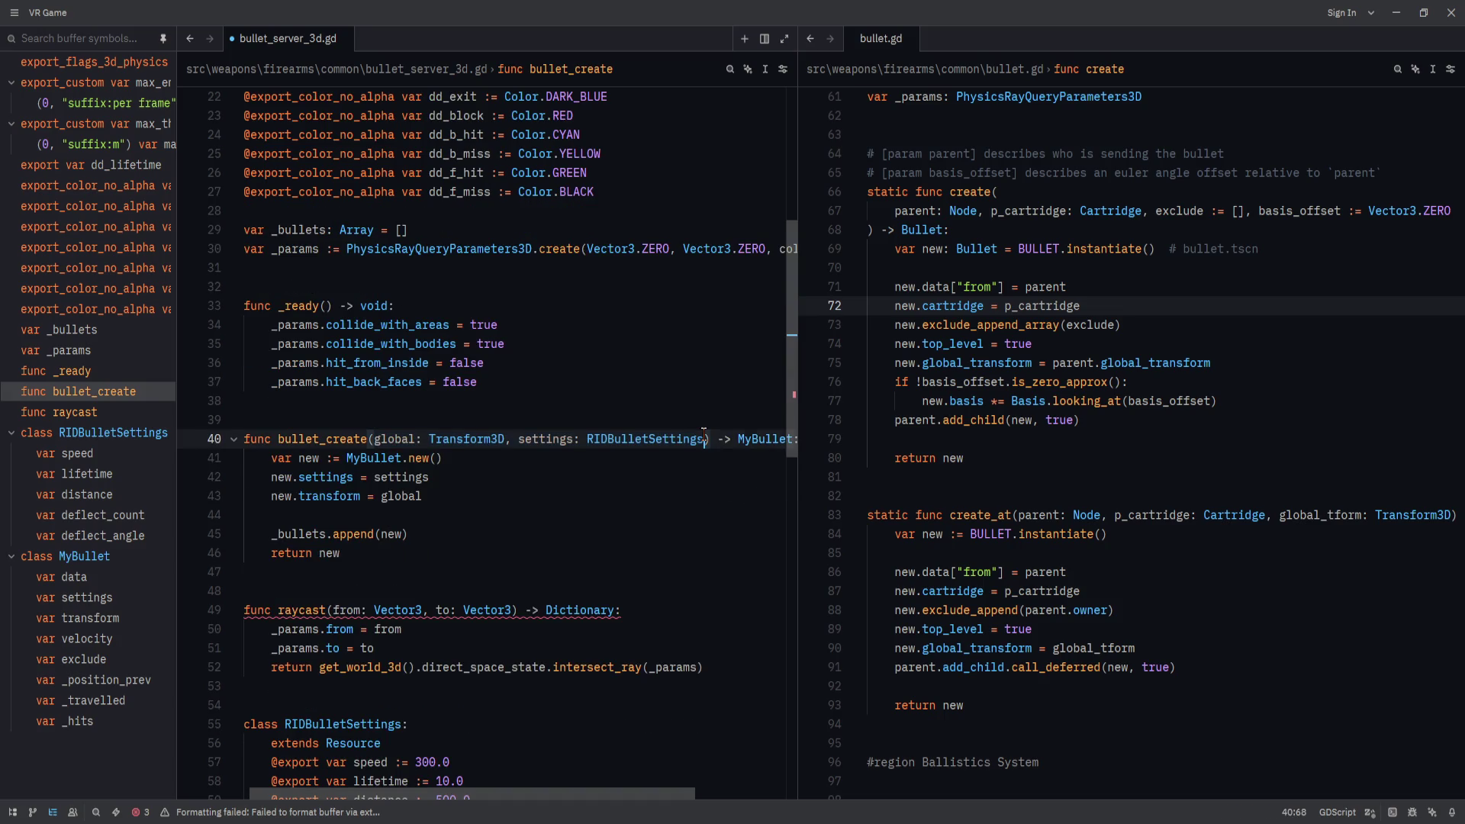
{"action": "type", "text": ", exclude"}
{"action": "type", "text": " :"}
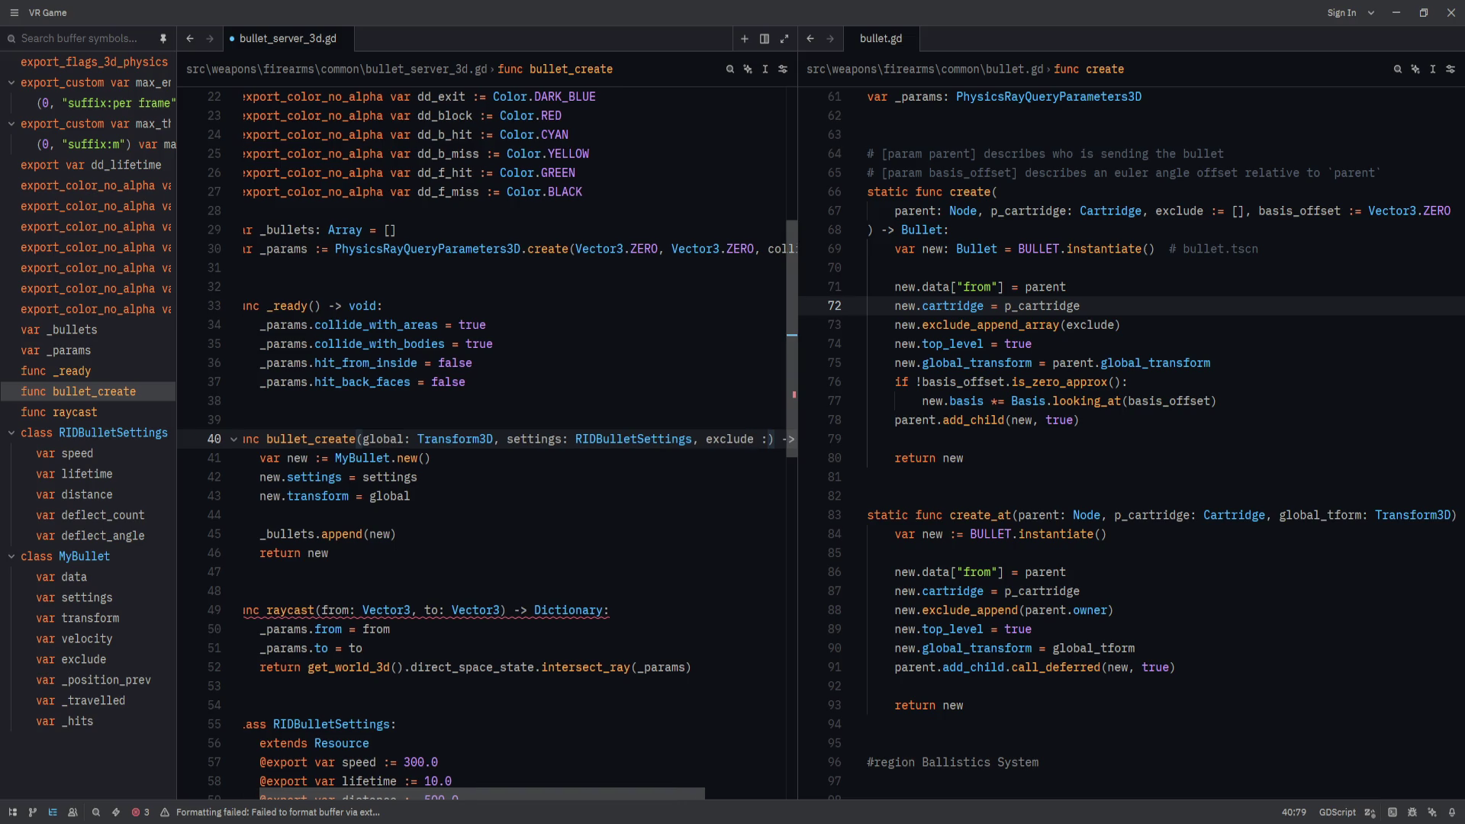
{"action": "type", "text": "= []"}
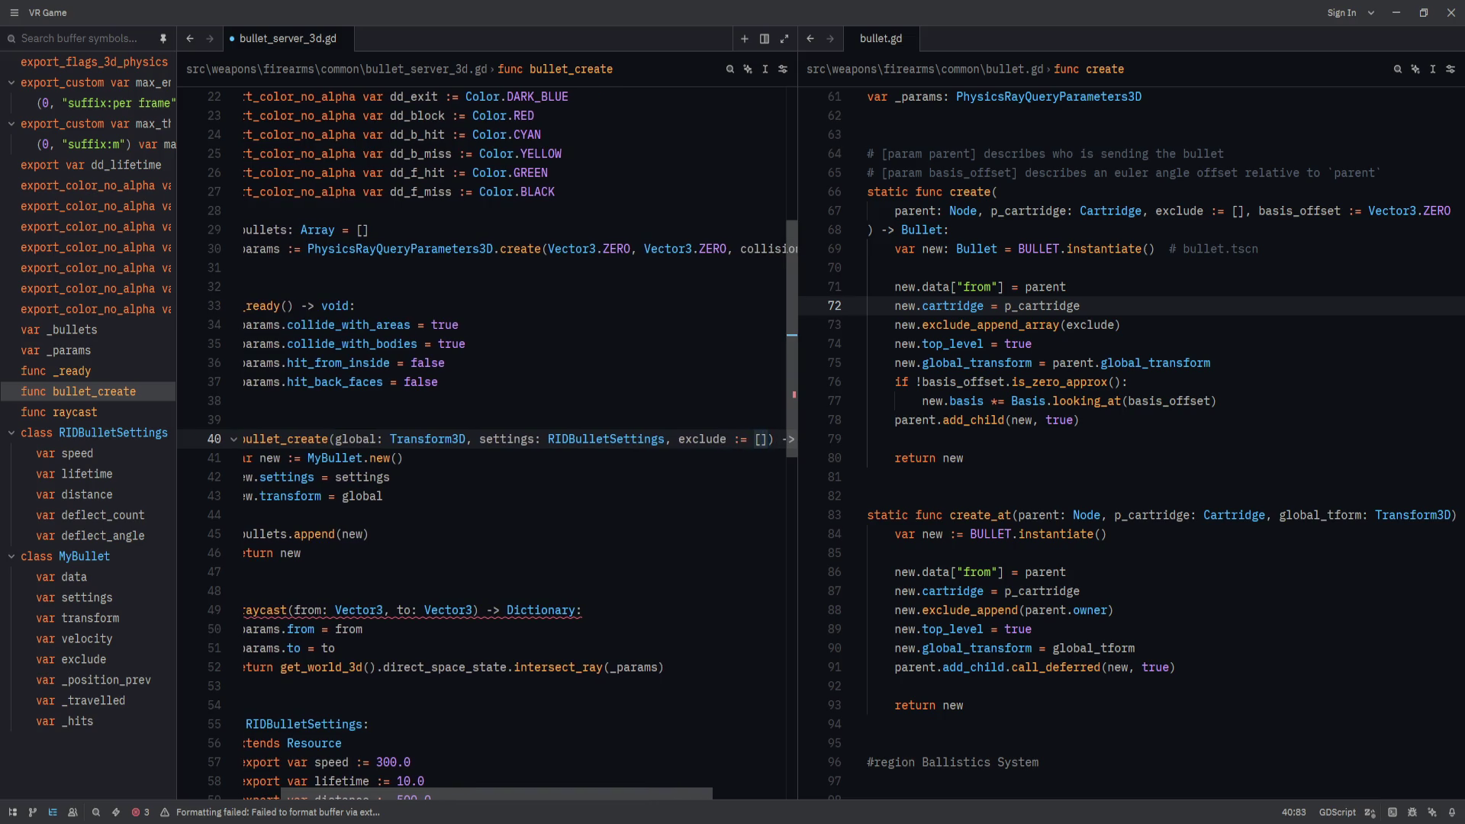
Glance at bullet.gd, then return to bullet_create's return new line.
{"action": "key", "text": "Home"}
{"action": "key", "text": "Down"}
{"action": "key", "text": "Down"}
{"action": "key", "text": "Down"}
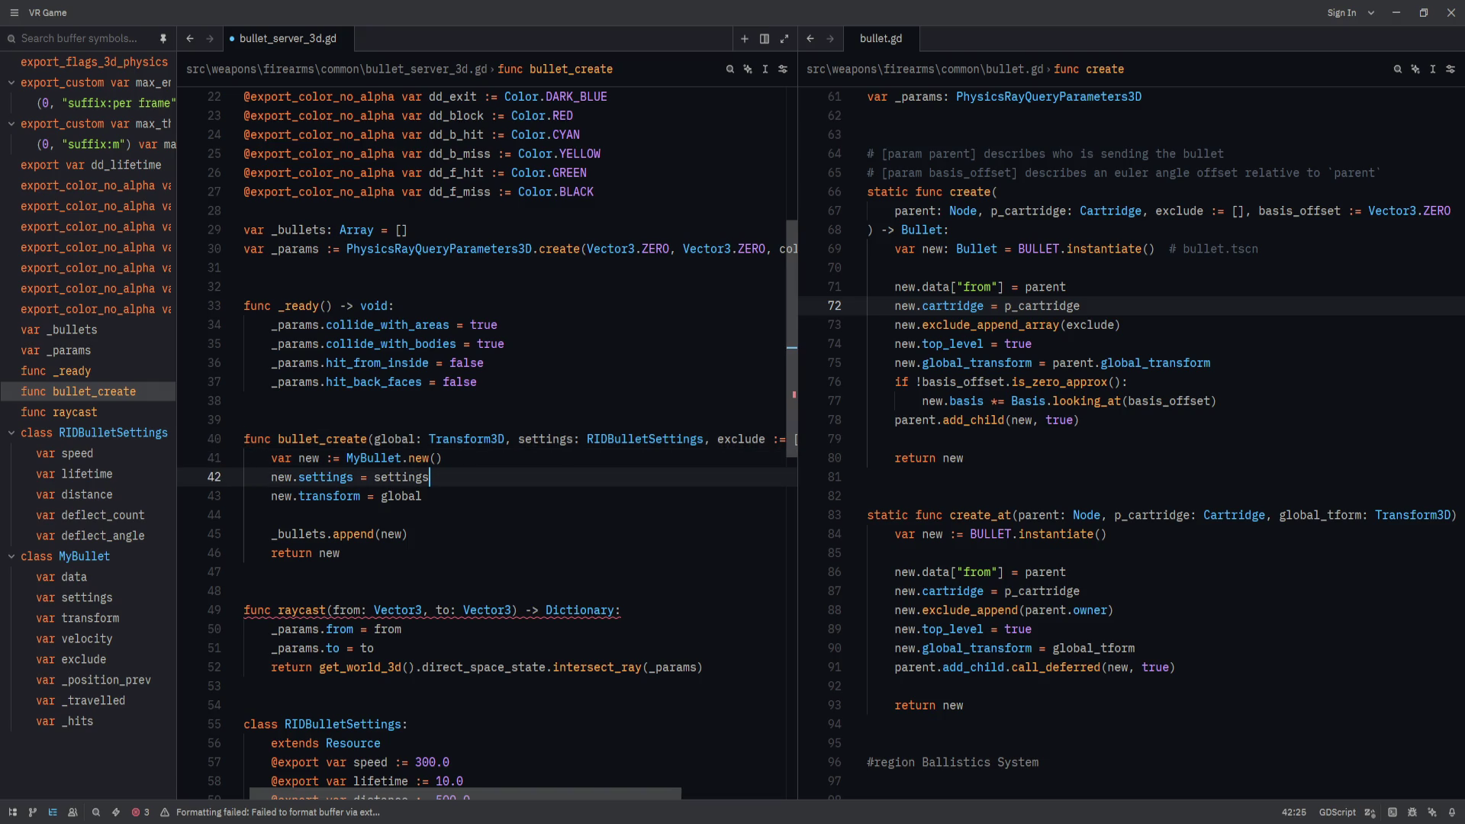
{"action": "key", "text": "End"}
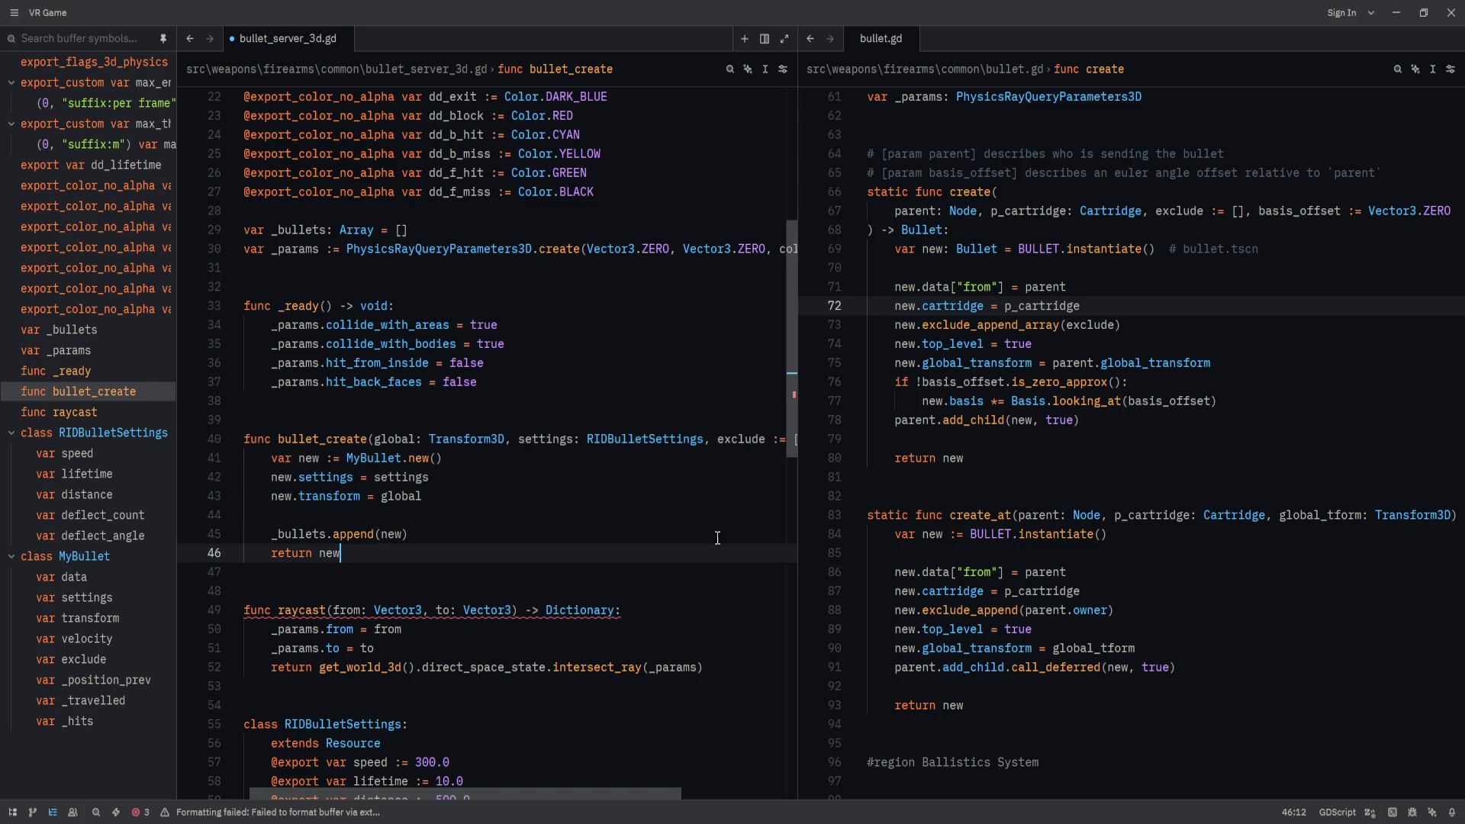
{"action": "left_click", "coordinate": [1154, 587]}
{"action": "mouse_move", "coordinate": [1095, 788]}
{"action": "left_mouse_down"}
{"action": "mouse_move", "coordinate": [1175, 787]}
{"action": "mouse_move", "coordinate": [954, 781]}
{"action": "left_mouse_up"}
{"action": "left_click", "coordinate": [656, 534]}
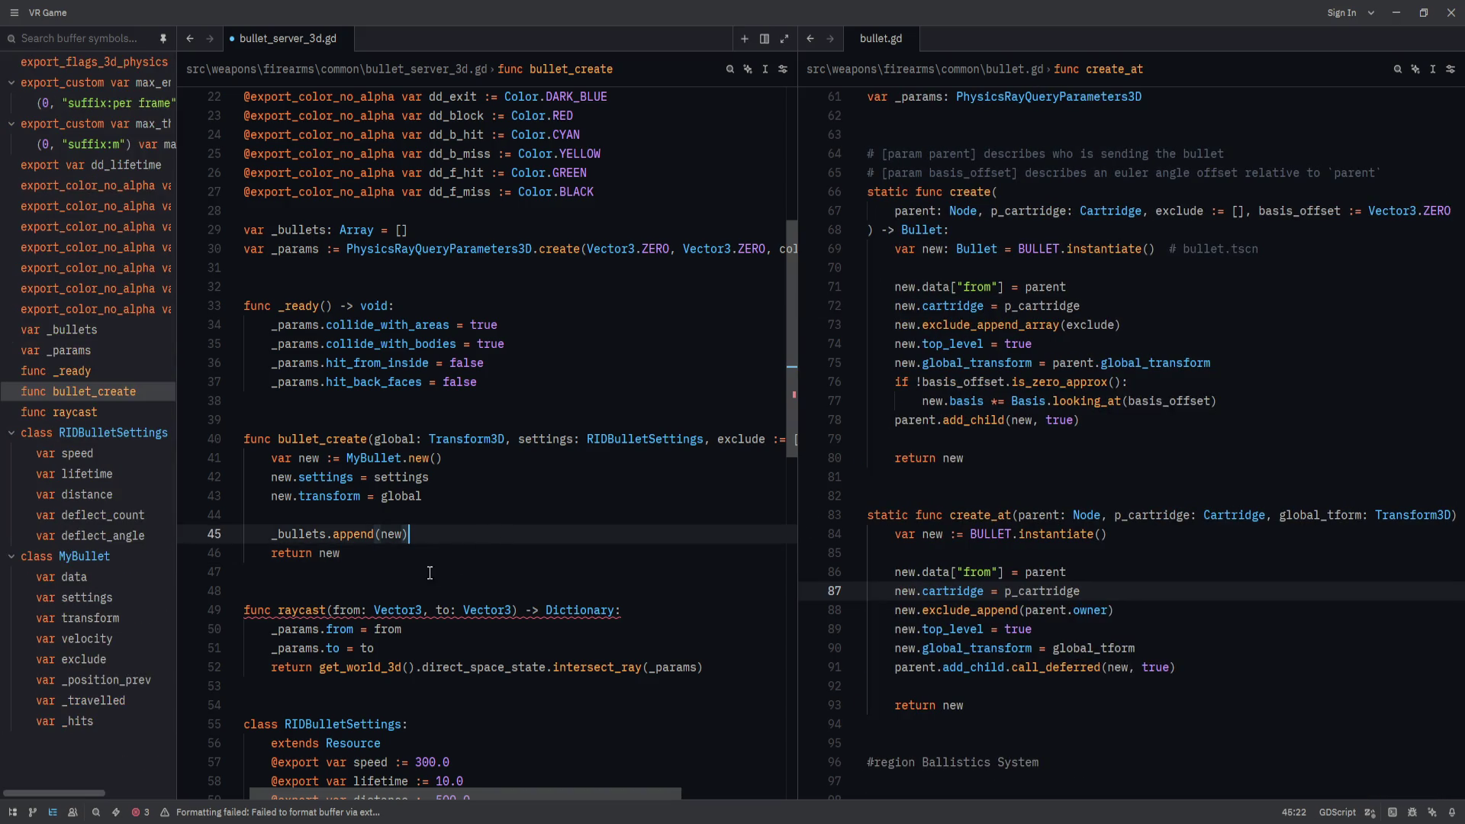
{"action": "left_click", "coordinate": [535, 518]}
{"action": "left_click", "coordinate": [550, 552]}
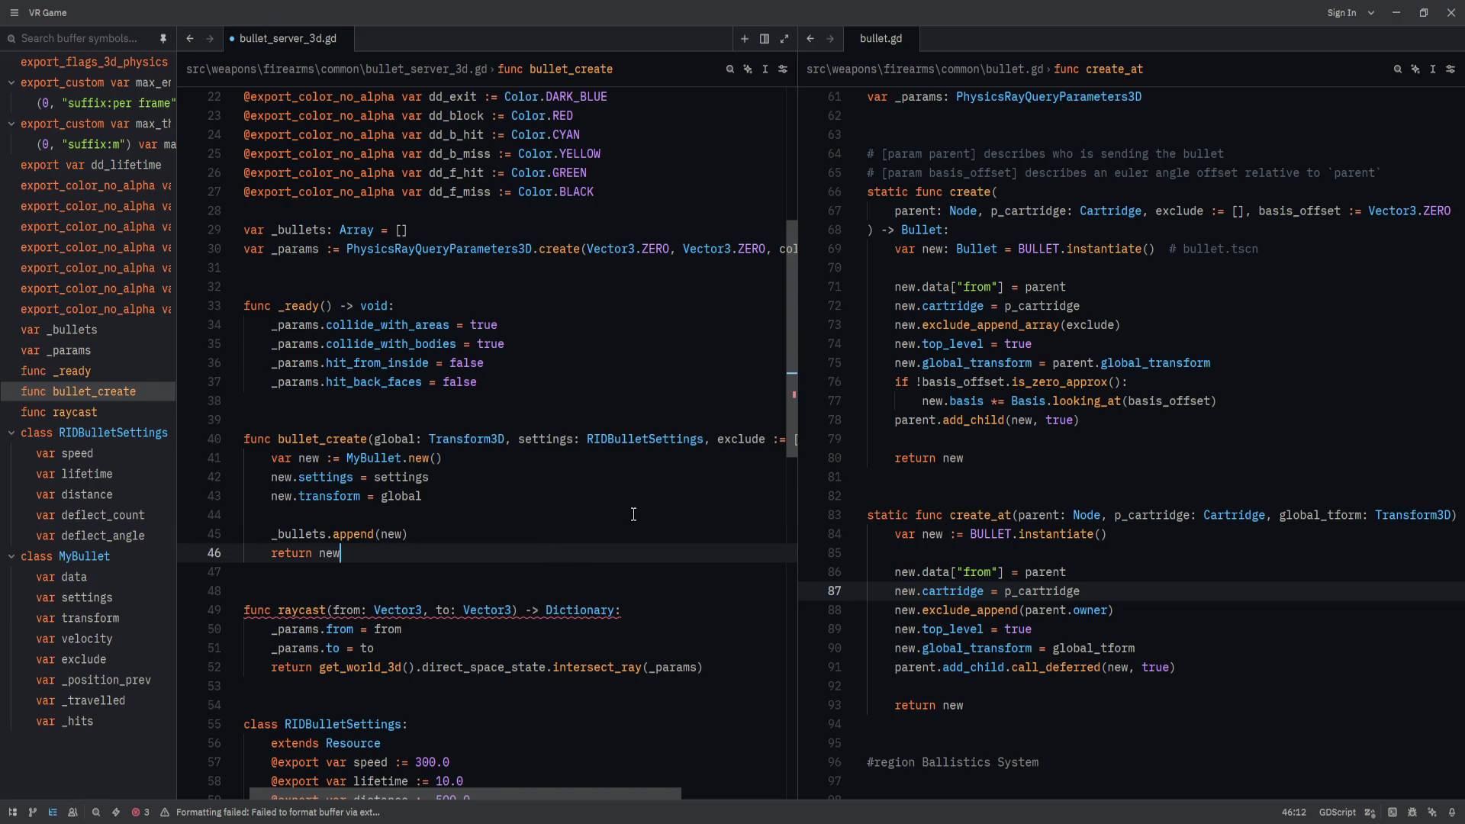
{"action": "mouse_move", "coordinate": [682, 791]}
{"action": "left_mouse_down"}
{"action": "mouse_move", "coordinate": [786, 798]}
{"action": "mouse_move", "coordinate": [496, 776]}
{"action": "left_mouse_up"}
{"action": "mouse_move", "coordinate": [793, 684]}
{"action": "left_mouse_down"}
{"action": "mouse_move", "coordinate": [806, 166]}
{"action": "mouse_move", "coordinate": [797, 290]}
{"action": "mouse_move", "coordinate": [801, 260]}
{"action": "left_mouse_up"}
{"action": "left_click_drag", "start_coordinate": [798, 440], "coordinate": [832, 440]}
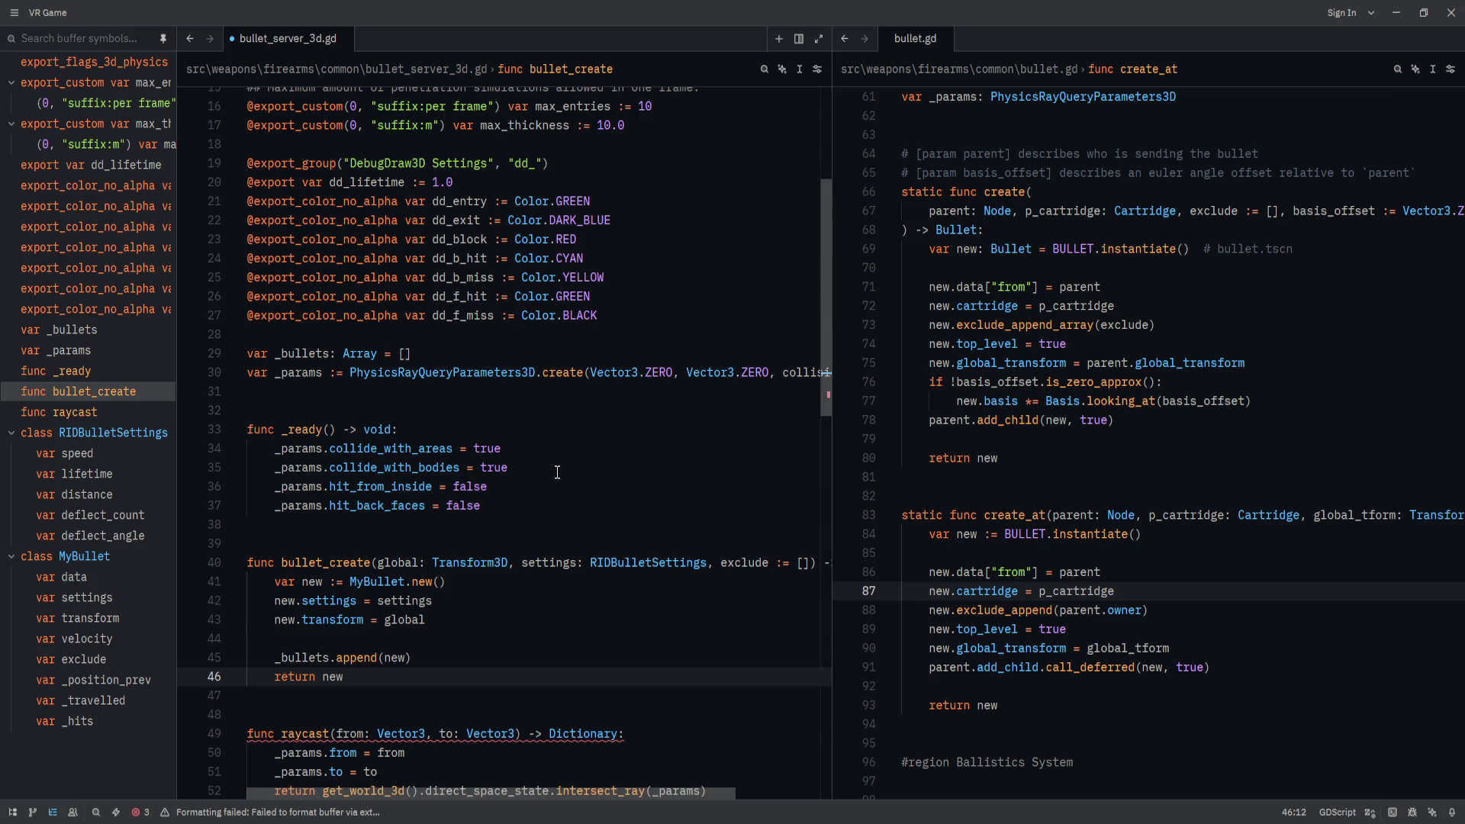
Step line by line through bullet_create, from the signature down to return new.
{"action": "left_click", "coordinate": [509, 505]}
{"action": "left_click", "coordinate": [527, 582]}
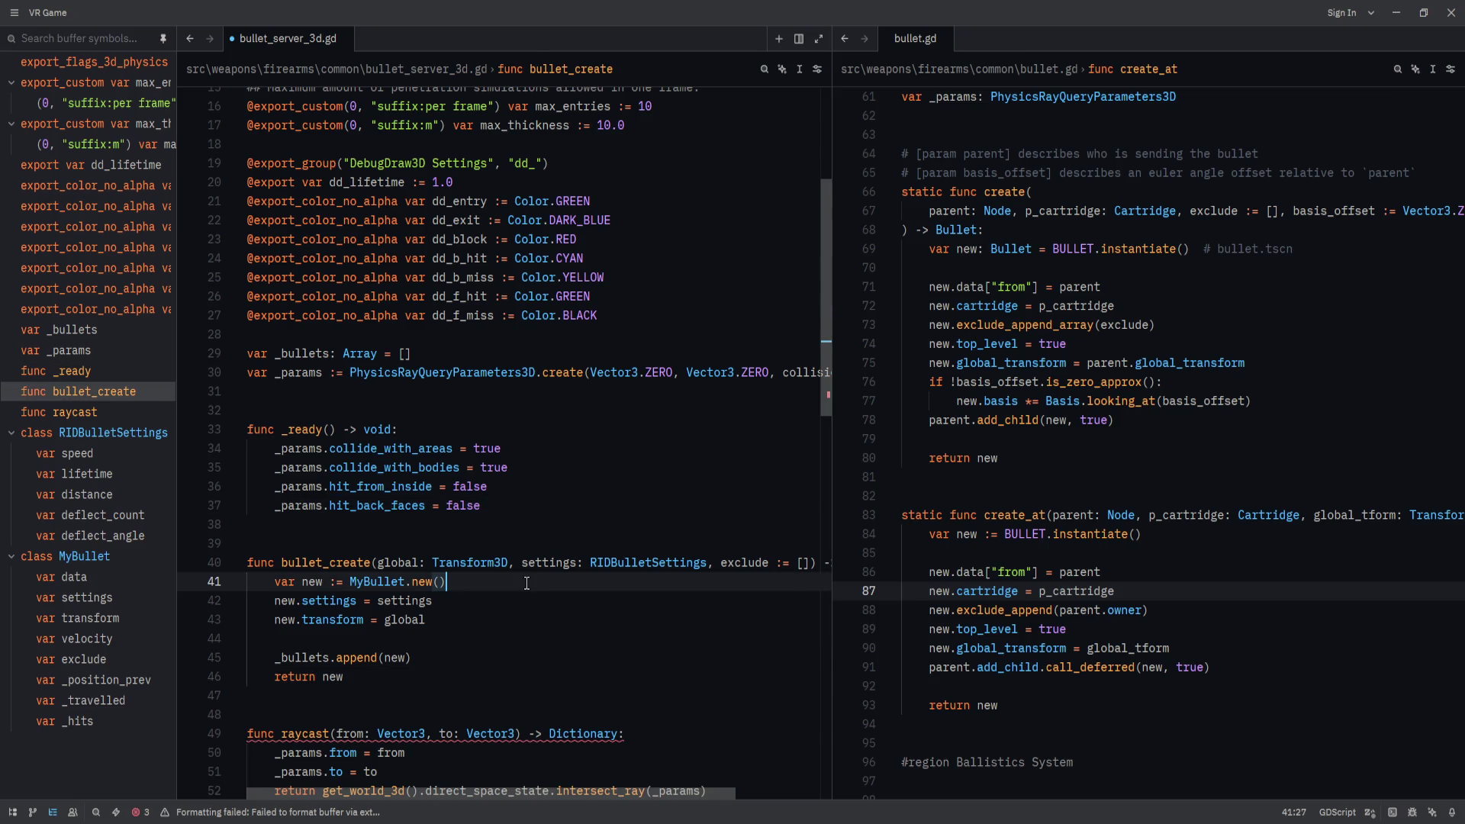
{"action": "left_click", "coordinate": [542, 620]}
{"action": "left_click", "coordinate": [594, 602]}
{"action": "left_click", "coordinate": [589, 611]}
{"action": "key", "text": "Up"}
{"action": "key", "text": "Up"}
{"action": "key", "text": "Down"}
{"action": "left_click", "coordinate": [639, 578]}
{"action": "key", "text": "Down"}
{"action": "left_click", "coordinate": [640, 616]}
{"action": "left_click", "coordinate": [645, 569]}
{"action": "left_click", "coordinate": [614, 580]}
{"action": "left_click", "coordinate": [606, 603]}
{"action": "left_click", "coordinate": [600, 624]}
{"action": "left_click", "coordinate": [593, 656]}
{"action": "left_click", "coordinate": [614, 587]}
{"action": "left_click", "coordinate": [612, 603]}
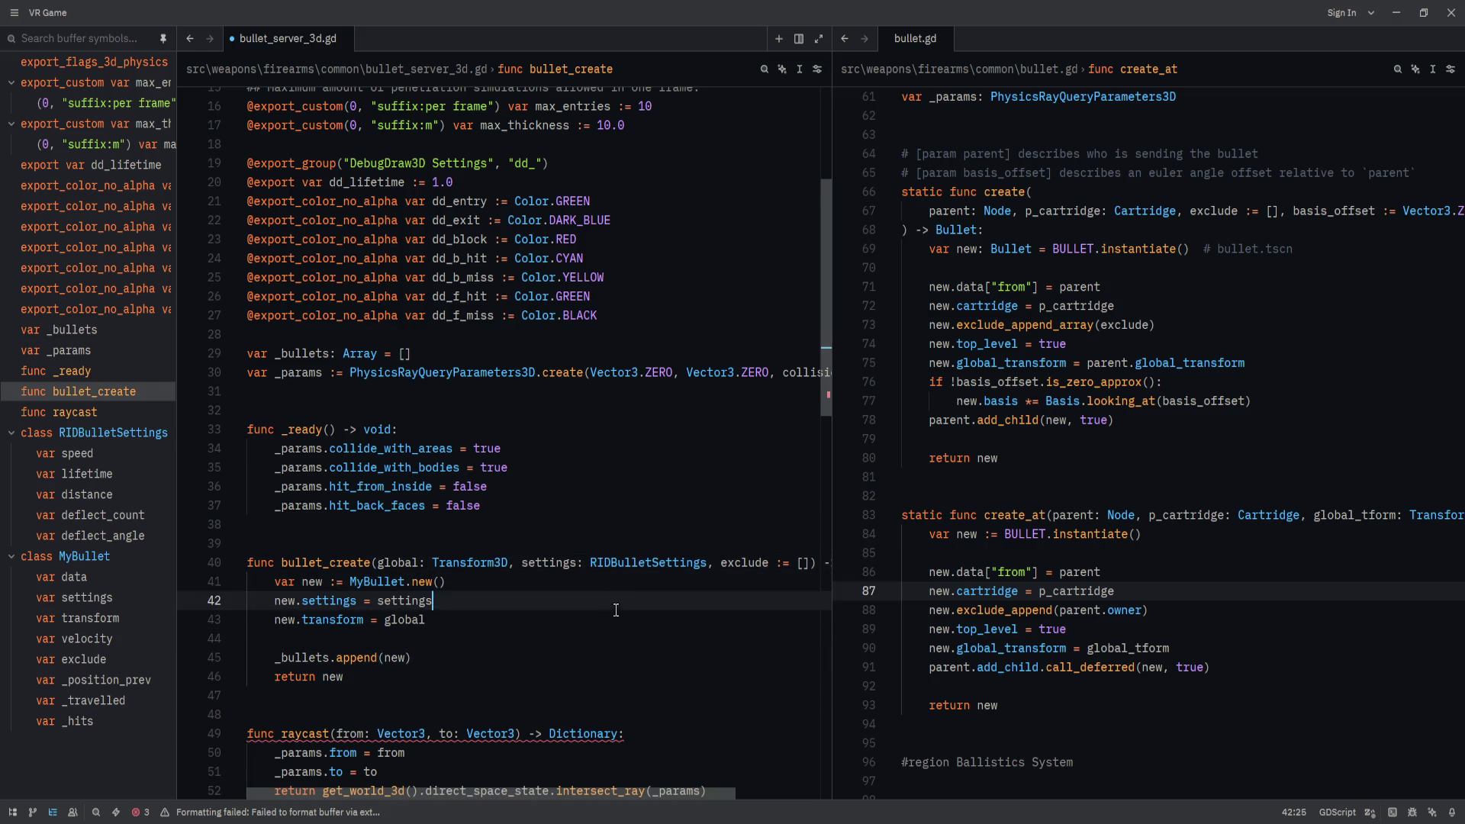
{"action": "left_click", "coordinate": [613, 619]}
{"action": "left_click", "coordinate": [612, 635]}
{"action": "left_click", "coordinate": [599, 676]}
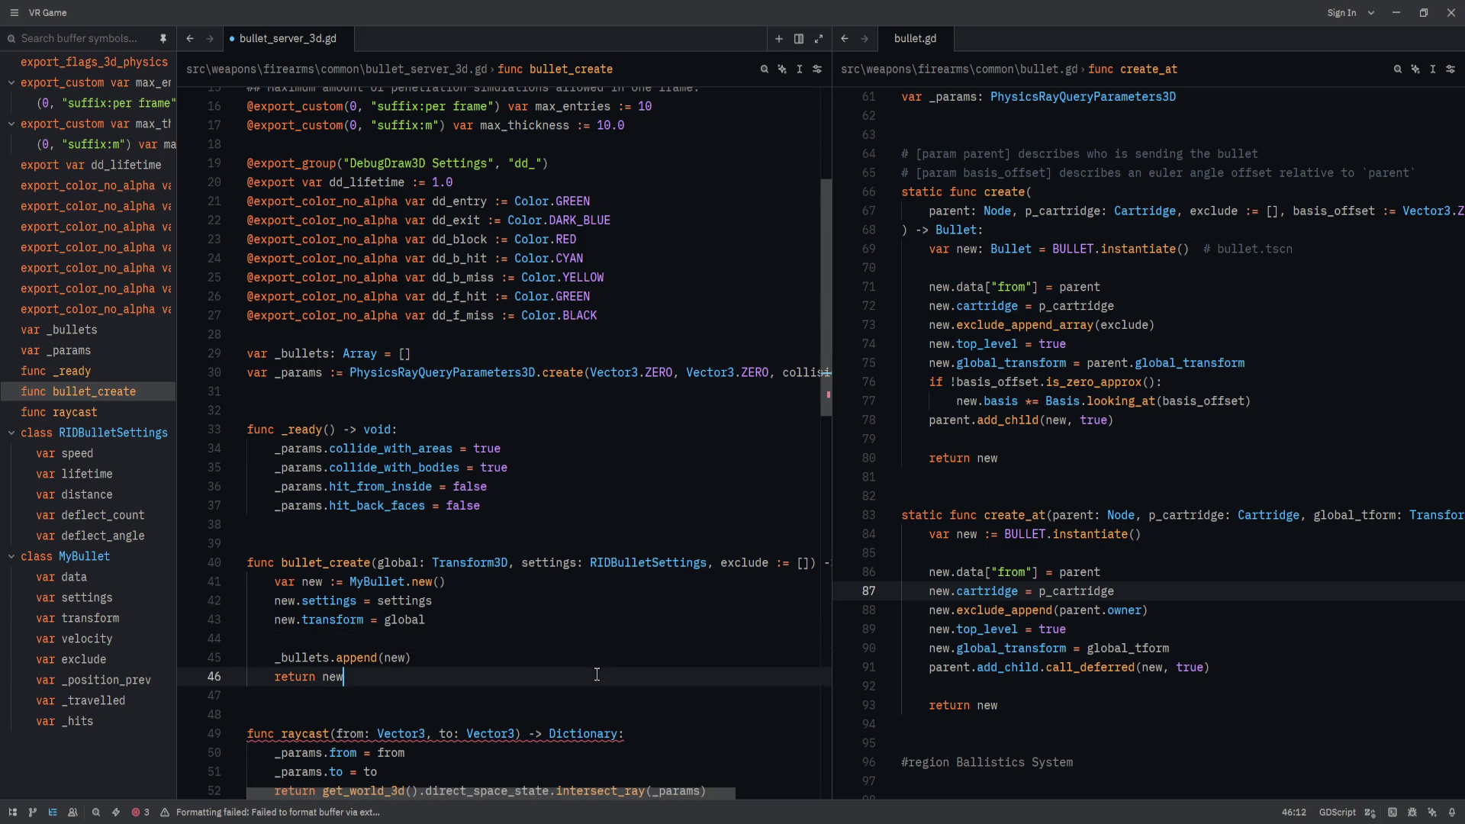
{"action": "scroll", "coordinate": [615, 662], "scroll_direction": "down", "scroll_amount": 6}
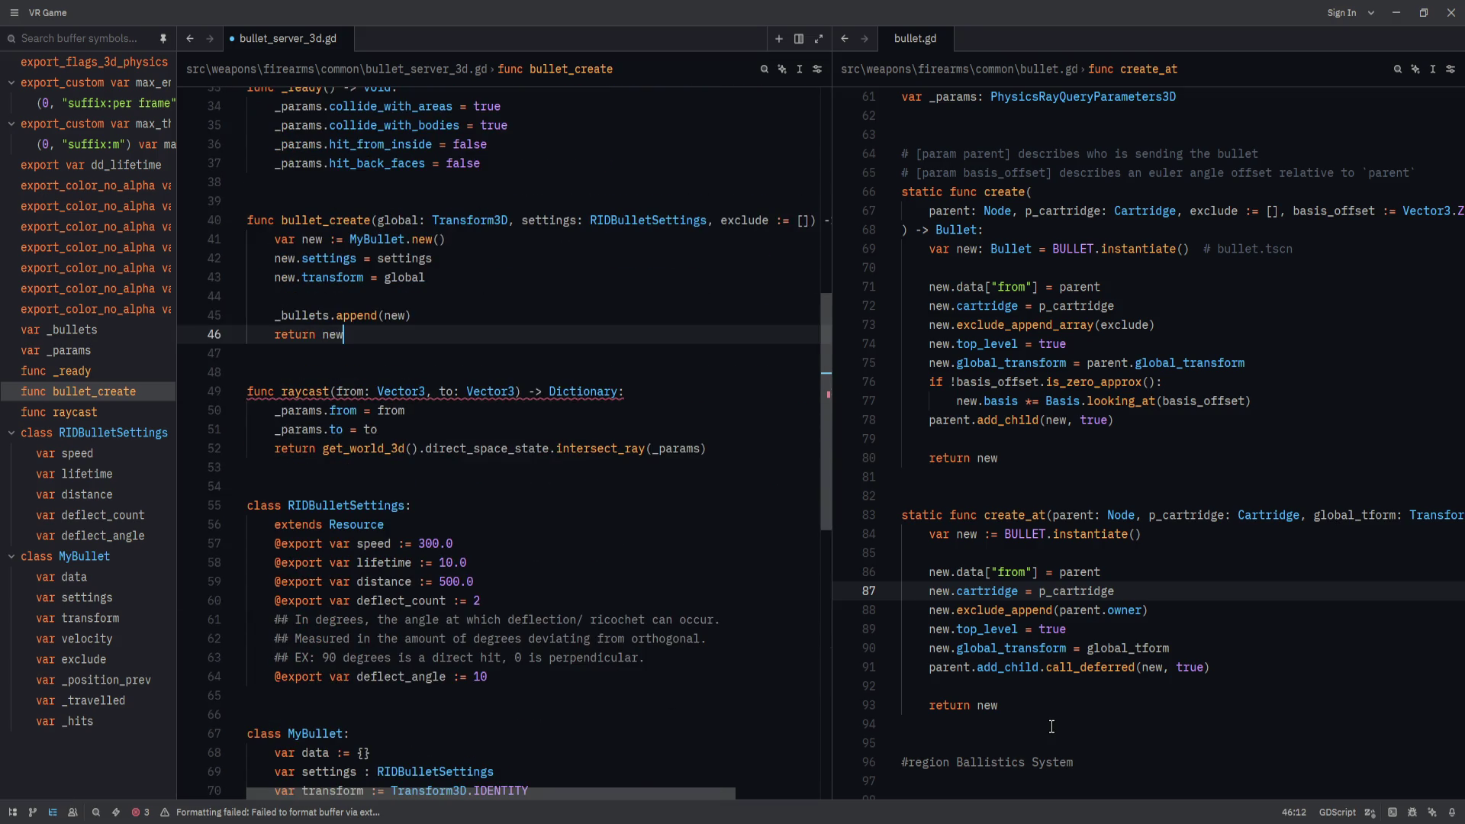
{"action": "scroll", "coordinate": [1054, 725], "scroll_direction": "up", "scroll_amount": 1}
{"action": "scroll", "coordinate": [674, 557], "scroll_direction": "up", "scroll_amount": 3}
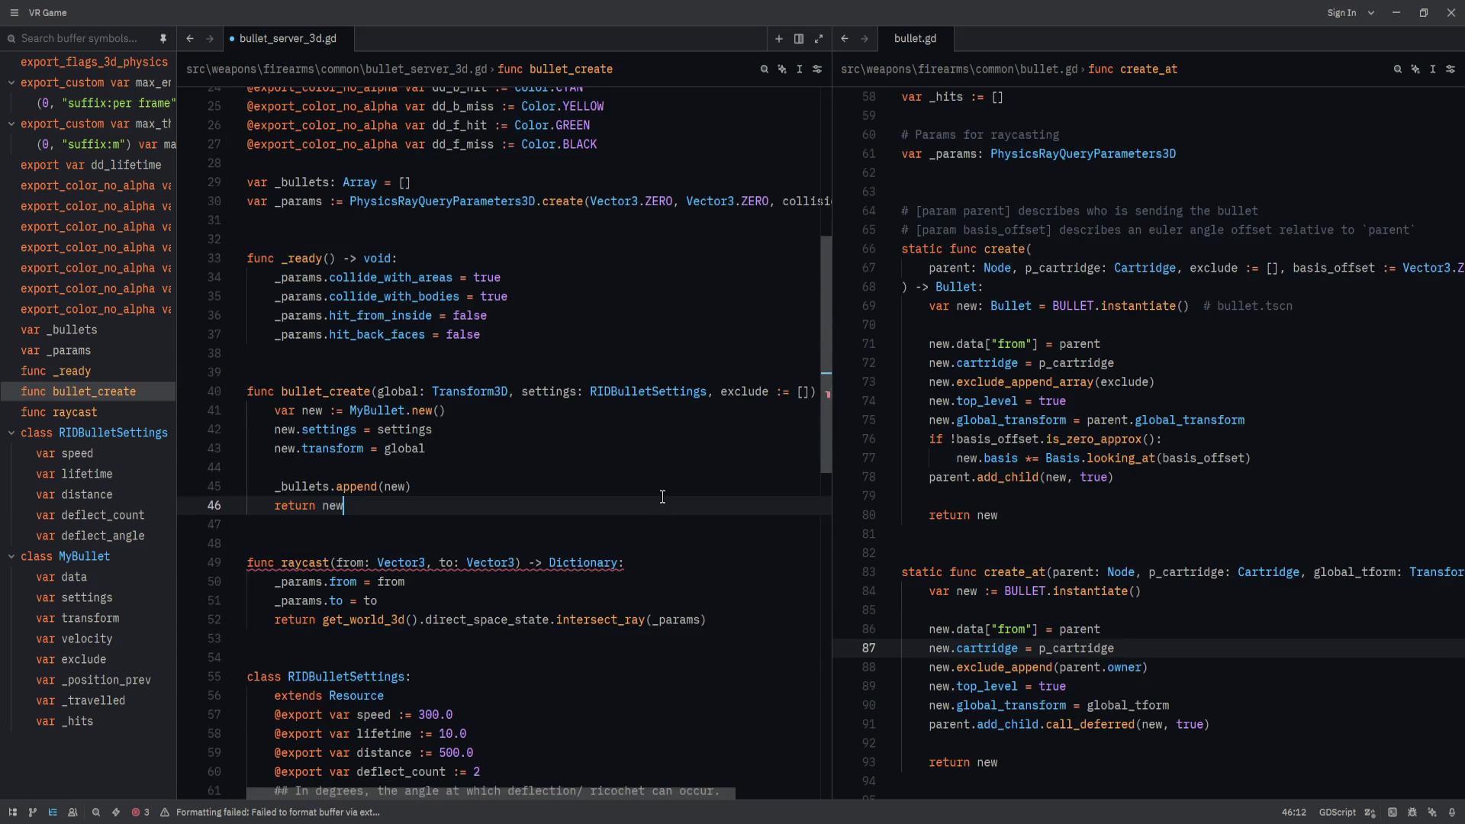
Open a line after _bullets.append(new), begin get_tree(), then clear the line in Godot.
{"action": "left_click", "coordinate": [674, 485]}
{"action": "key", "text": "Return"}
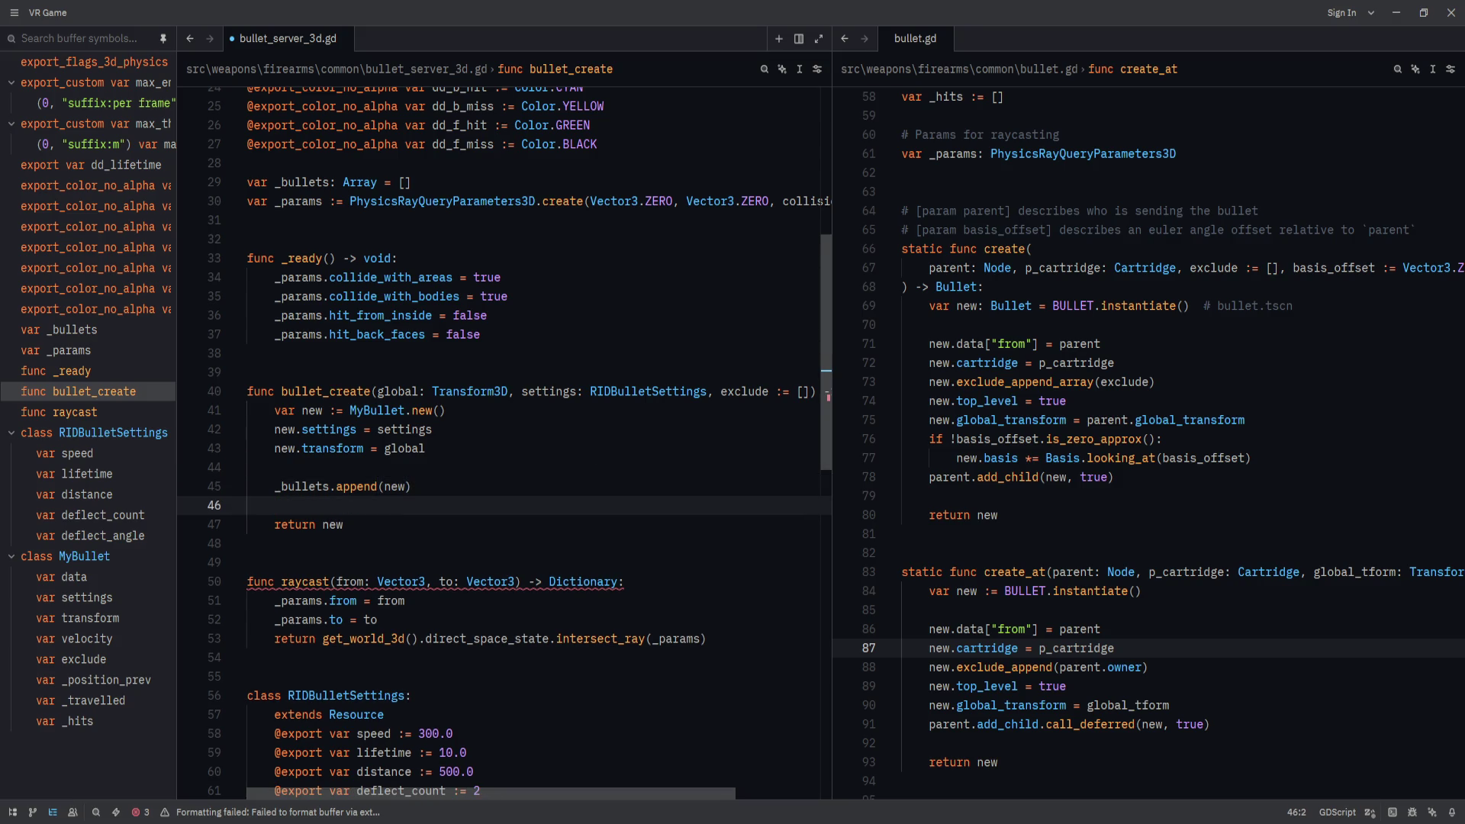
{"action": "type", "text": "get_tree"}
{"action": "type", "text": "()"}
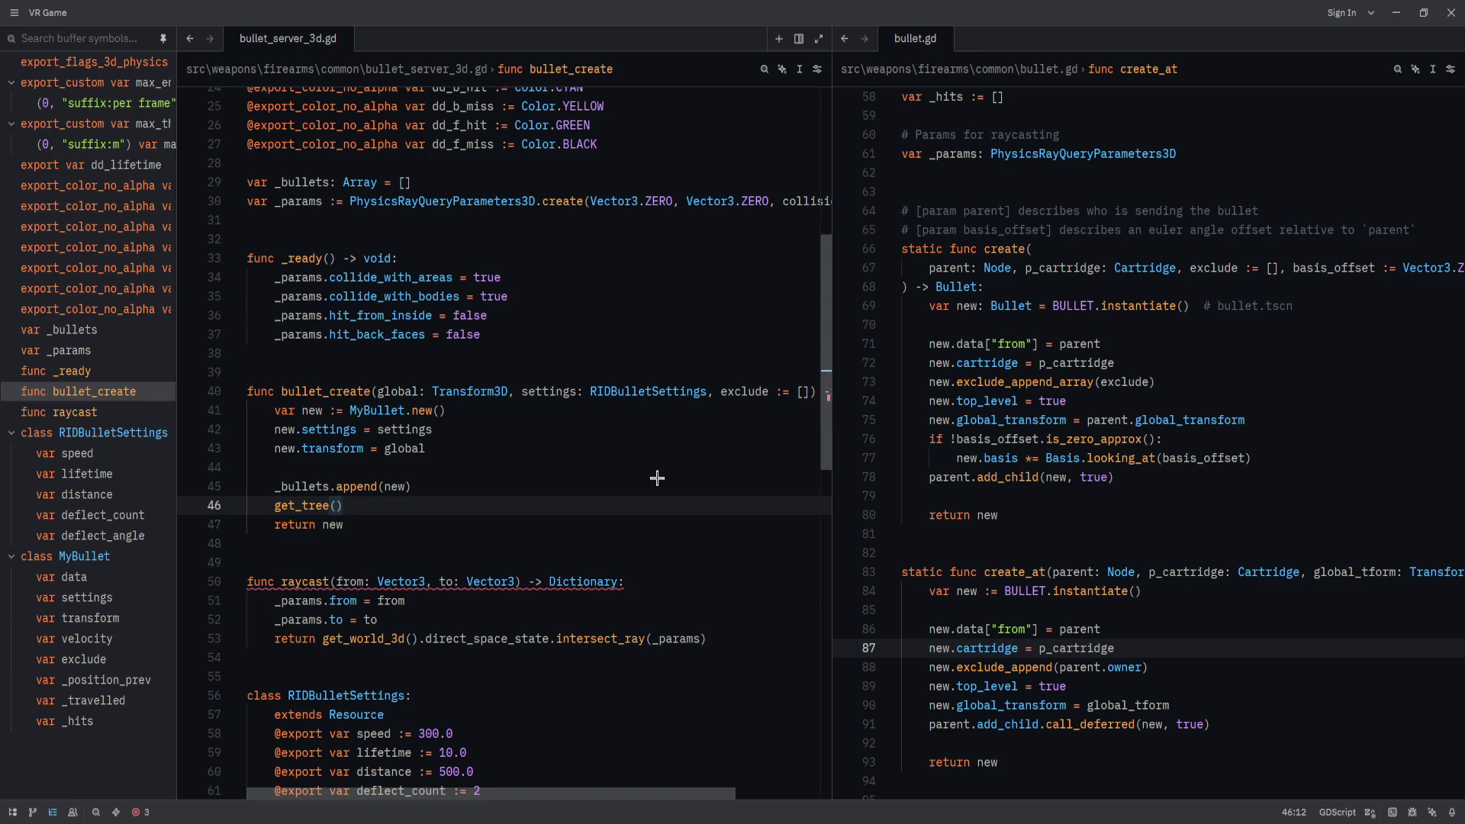
{"action": "key", "text": "alt+Tab"}
{"action": "key", "text": "ctrl+BackSpace"}
{"action": "key", "text": "ctrl+BackSpace"}
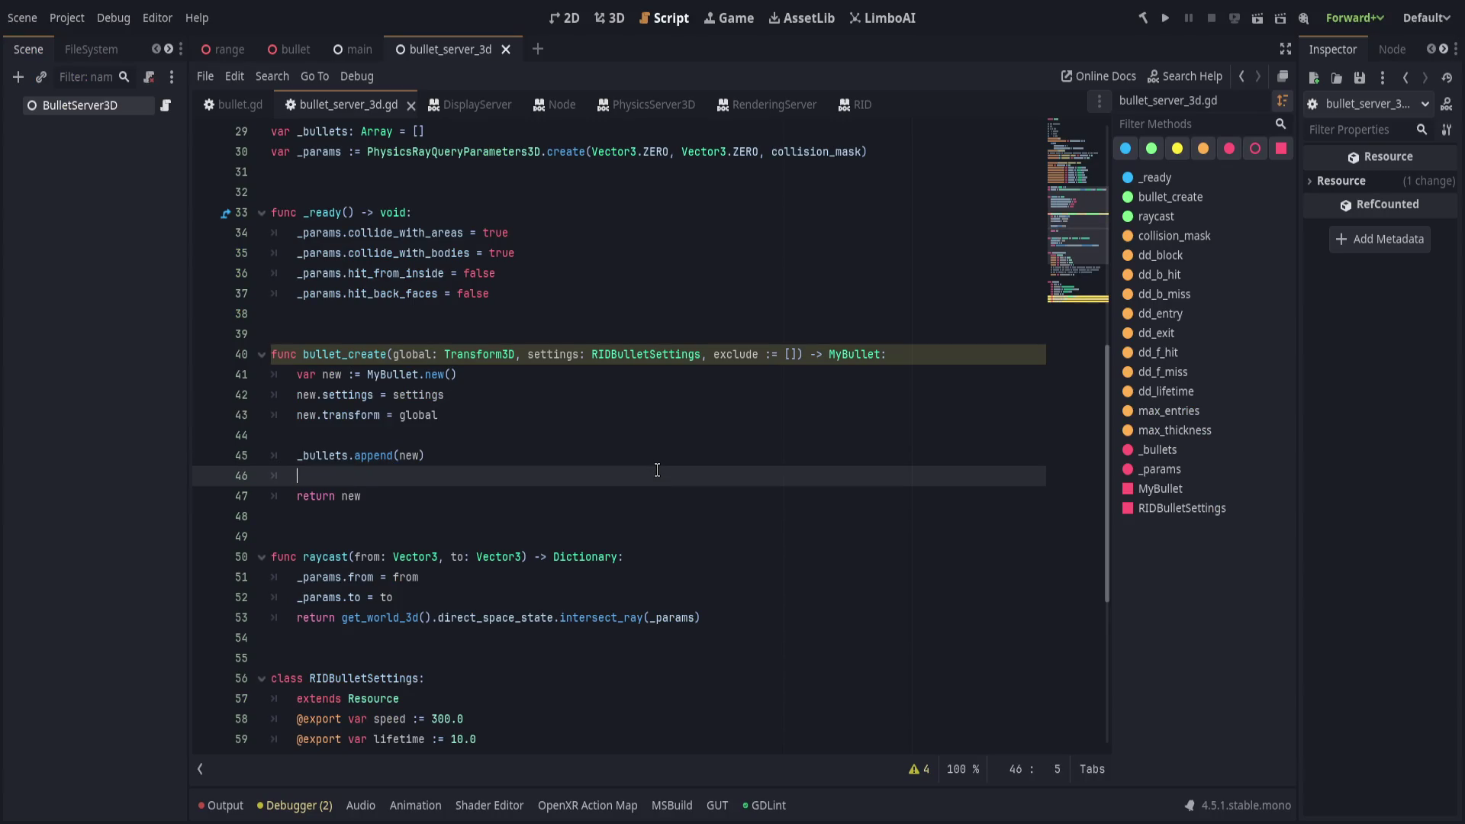
Try writing get_tree().root.add_child(MyBullet, in Godot's bullet_create.
{"action": "type", "text": "get_tree"}
{"action": "key", "text": "Return"}
{"action": "type", "text": ".root."}
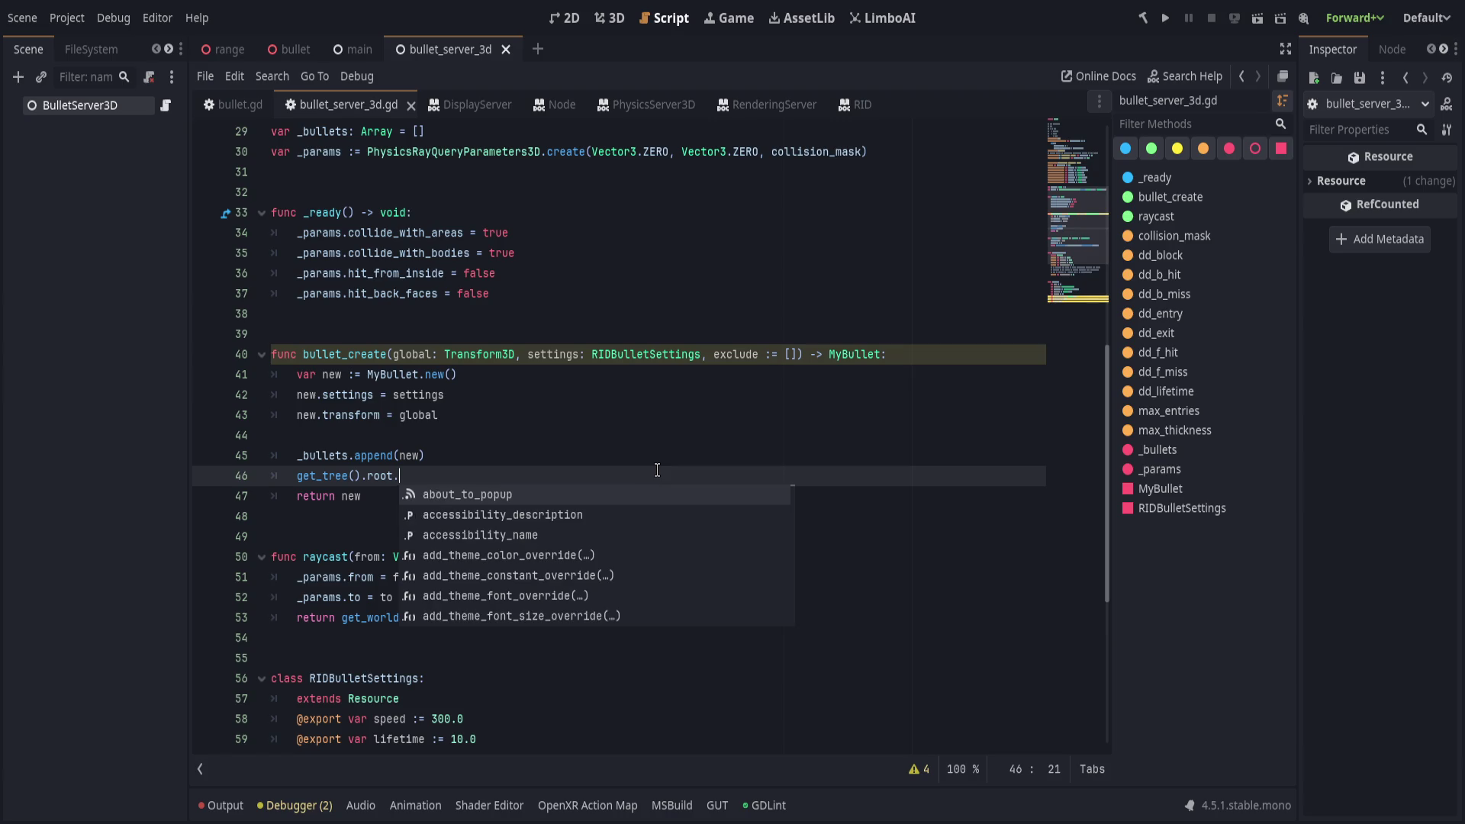
{"action": "type", "text": "add_chil"}
{"action": "key", "text": "Return"}
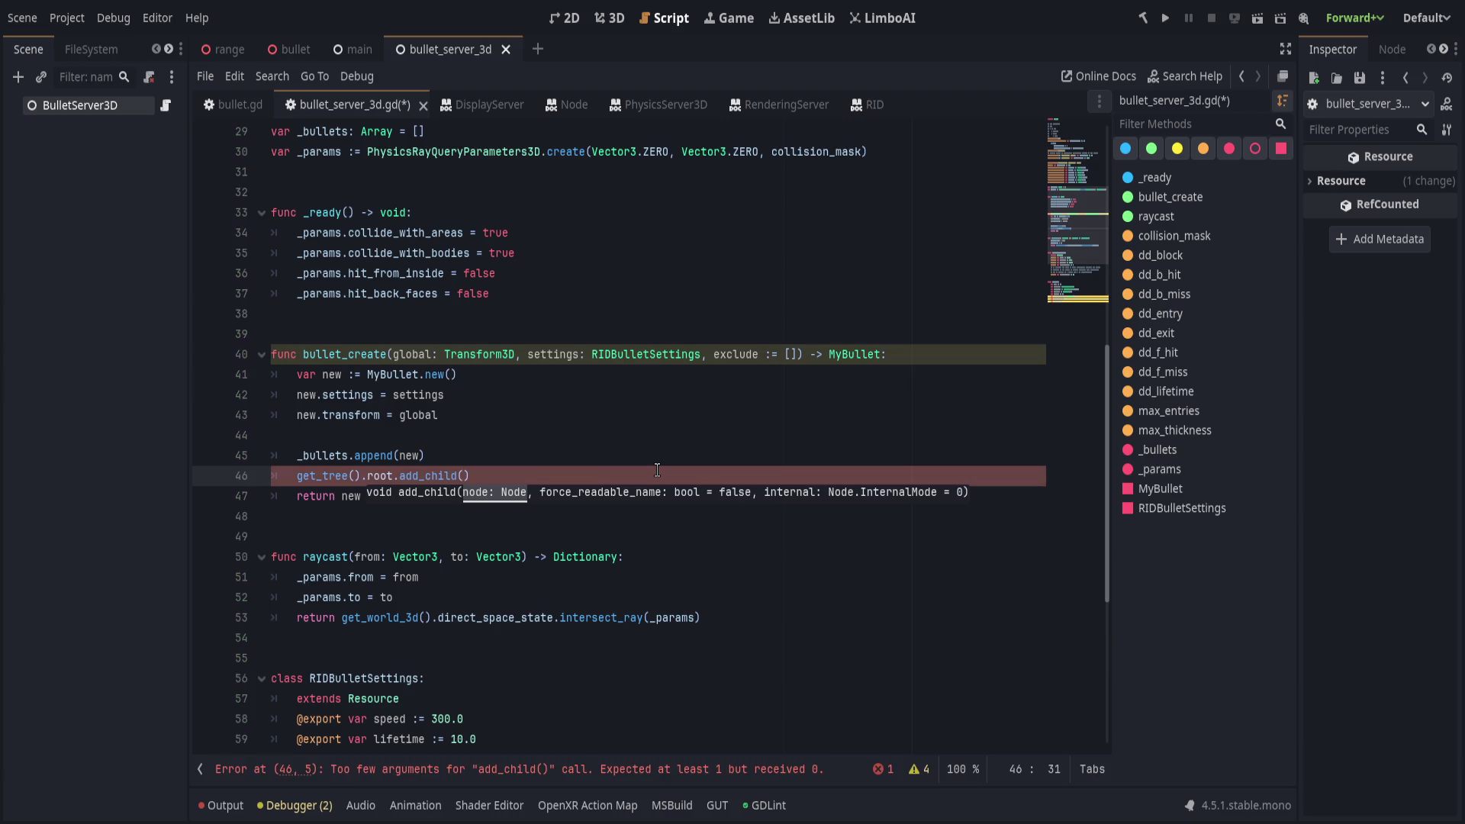
{"action": "type", "text": "MyBullet"}
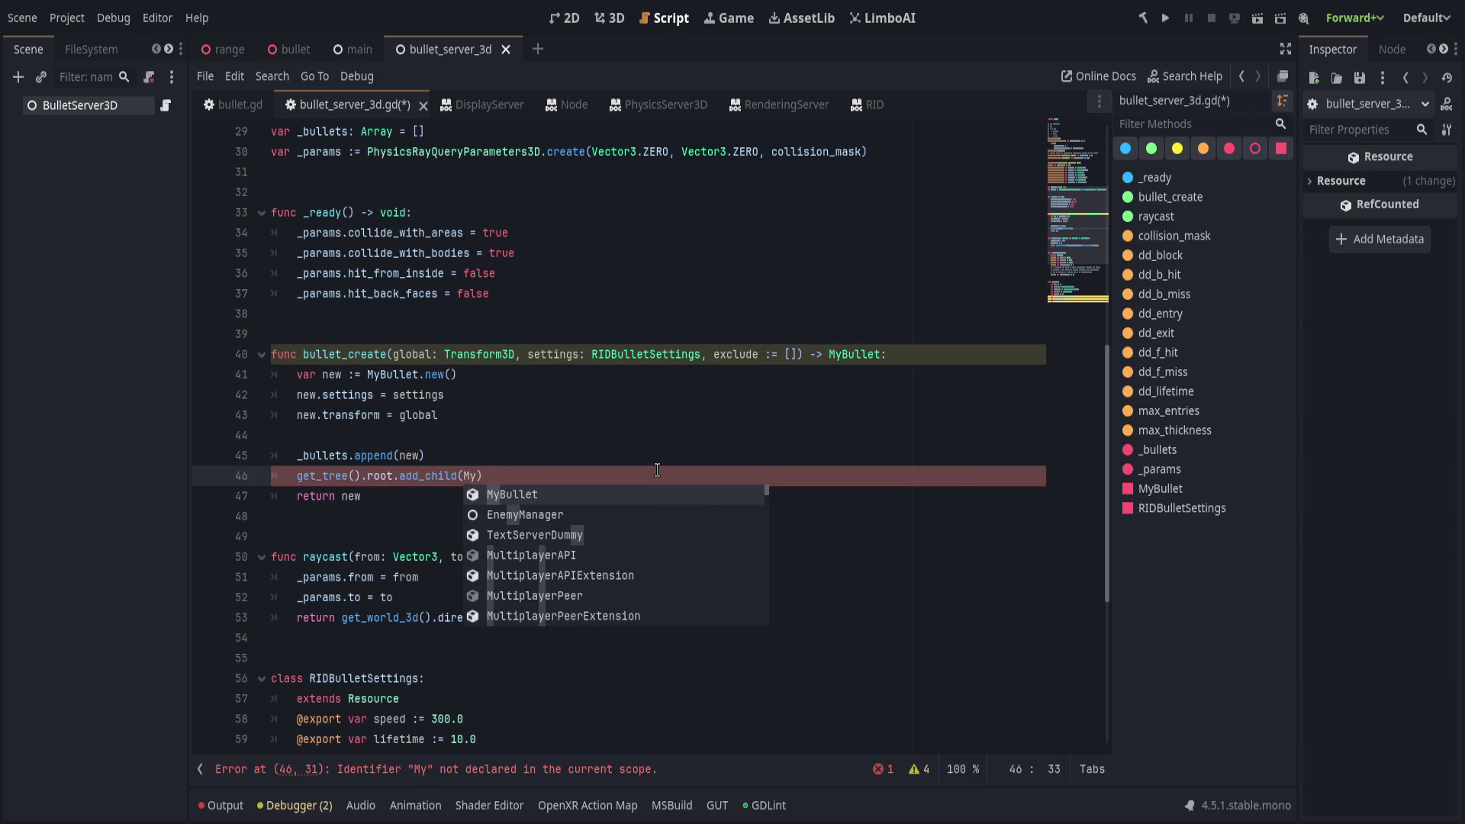
{"action": "type", "text": ","}
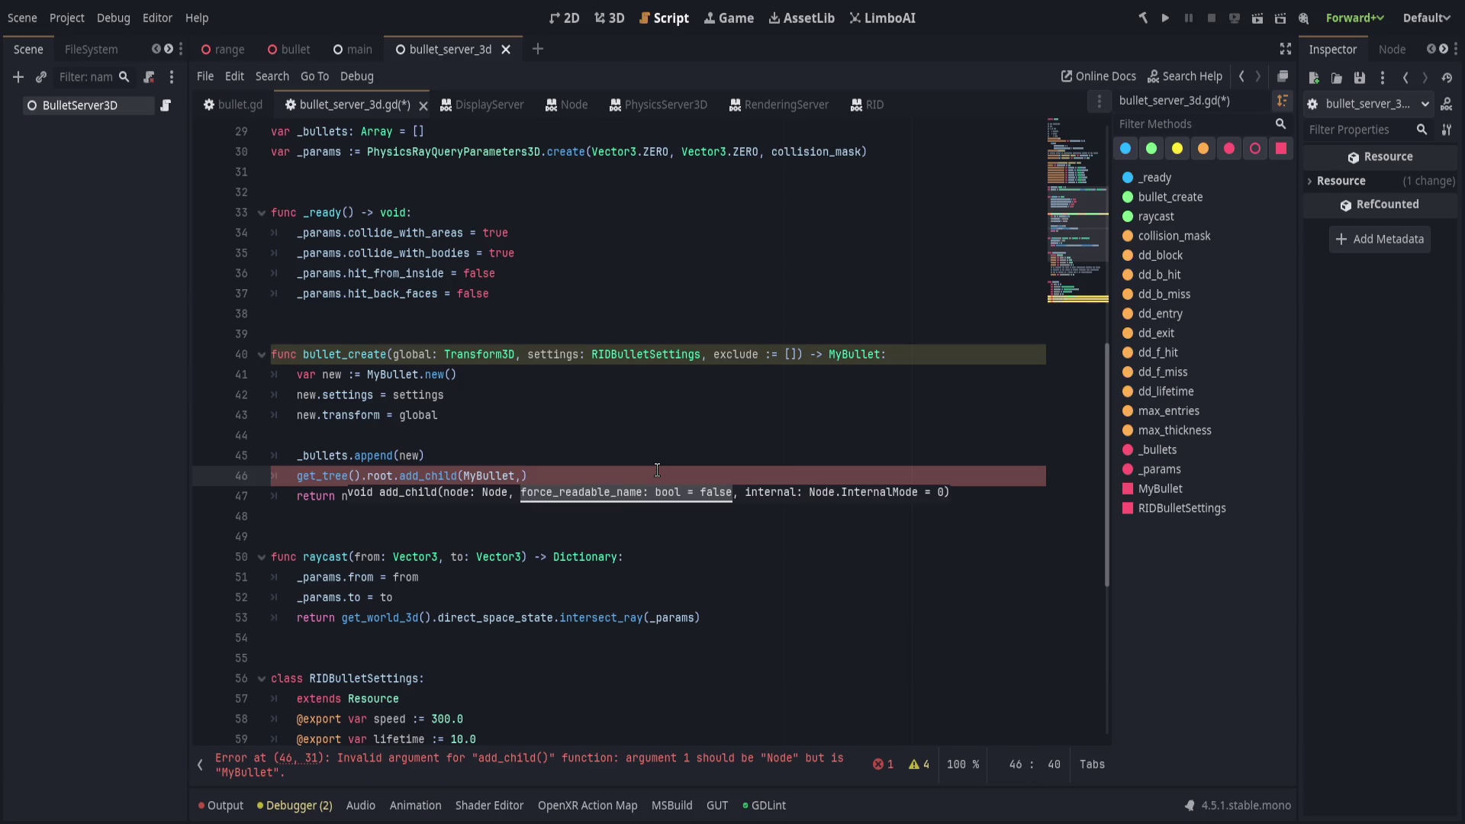
Delete the unfinished add_child line, joining it back into line 45, and return to Zed.
{"action": "key", "text": "shift+Home"}
{"action": "key", "text": "BackSpace"}
{"action": "key", "text": "BackSpace"}
{"action": "key", "text": "Delete"}
{"action": "key", "text": "BackSpace"}
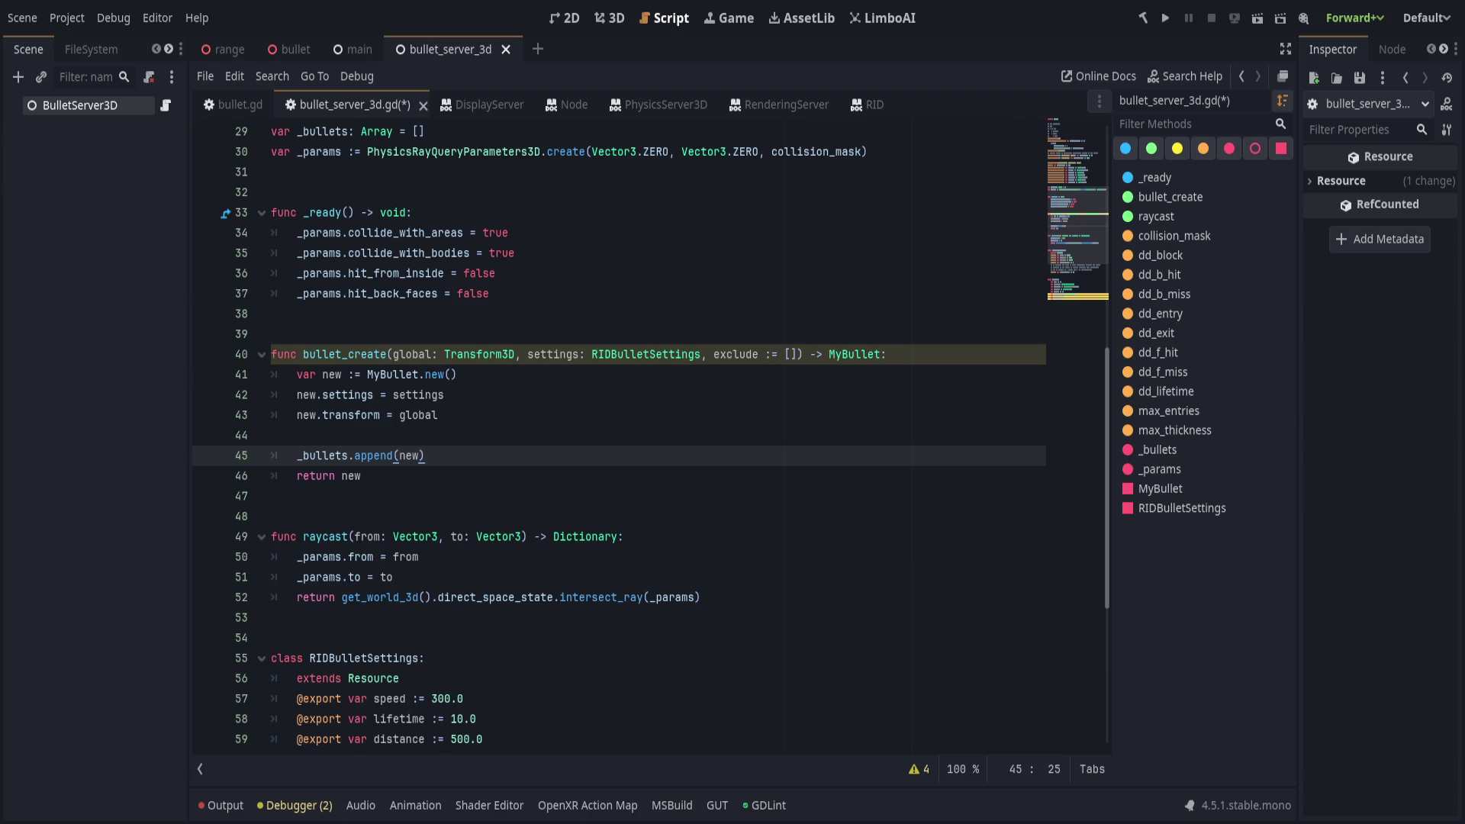
{"action": "key", "text": "alt+Tab"}
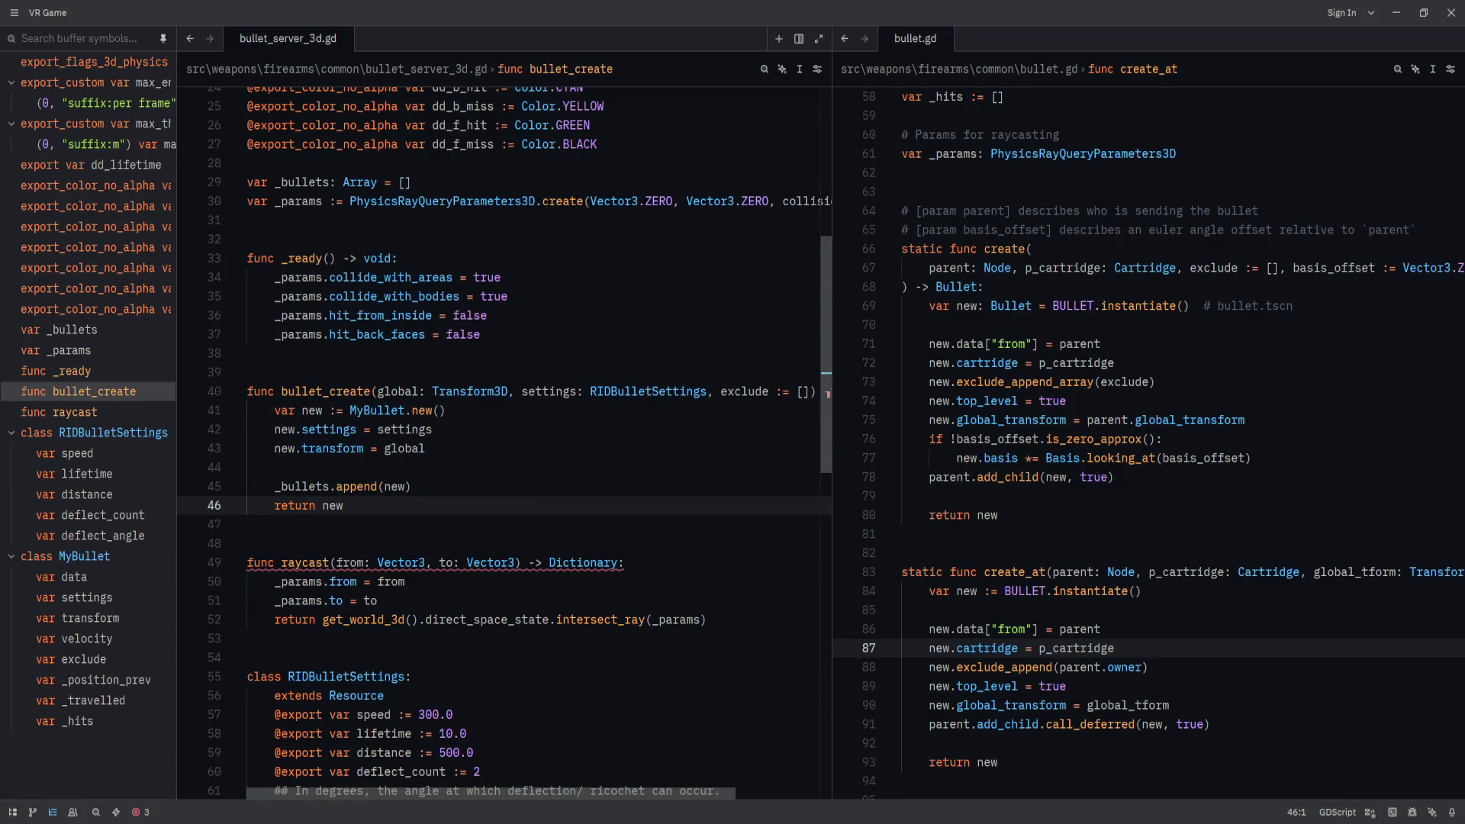
Inspect the RIDBulletSettings class, the raycast function and the error near the append line.
{"action": "scroll", "coordinate": [499, 556], "scroll_direction": "down", "scroll_amount": 2}
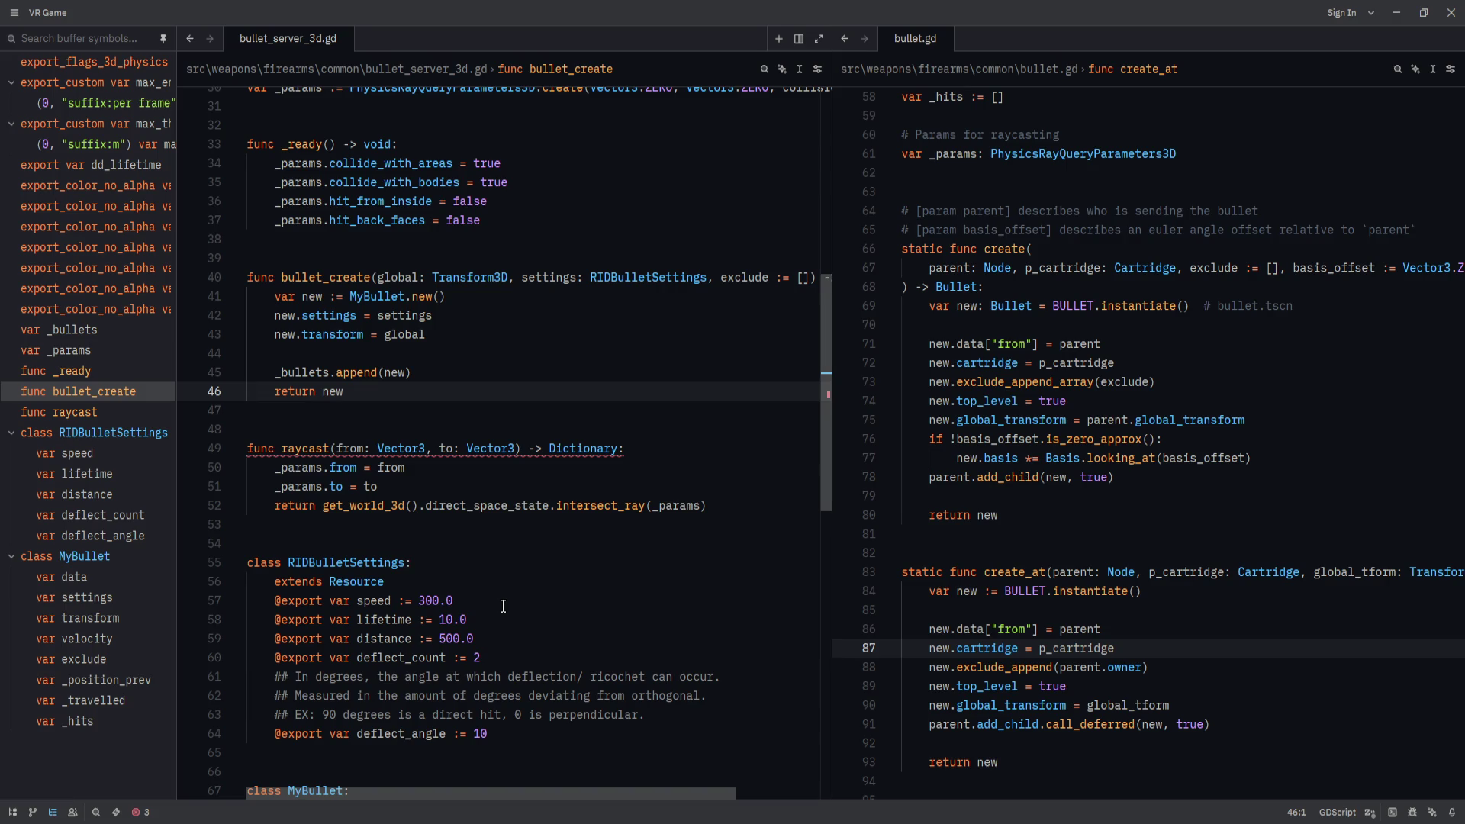
{"action": "left_click", "coordinate": [551, 589]}
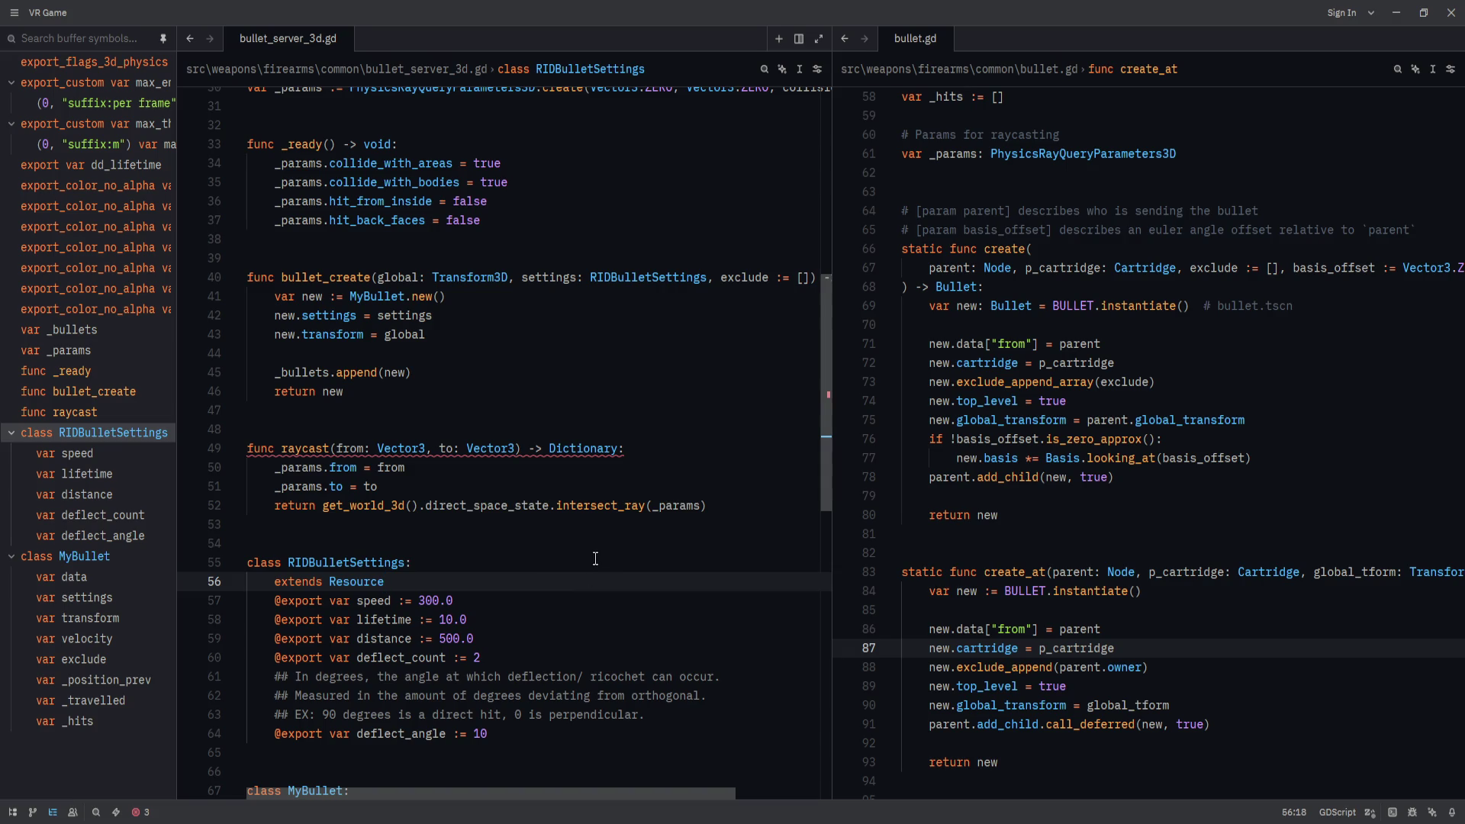
{"action": "left_click", "coordinate": [573, 509]}
{"action": "key", "text": "Up"}
{"action": "key", "text": "Up"}
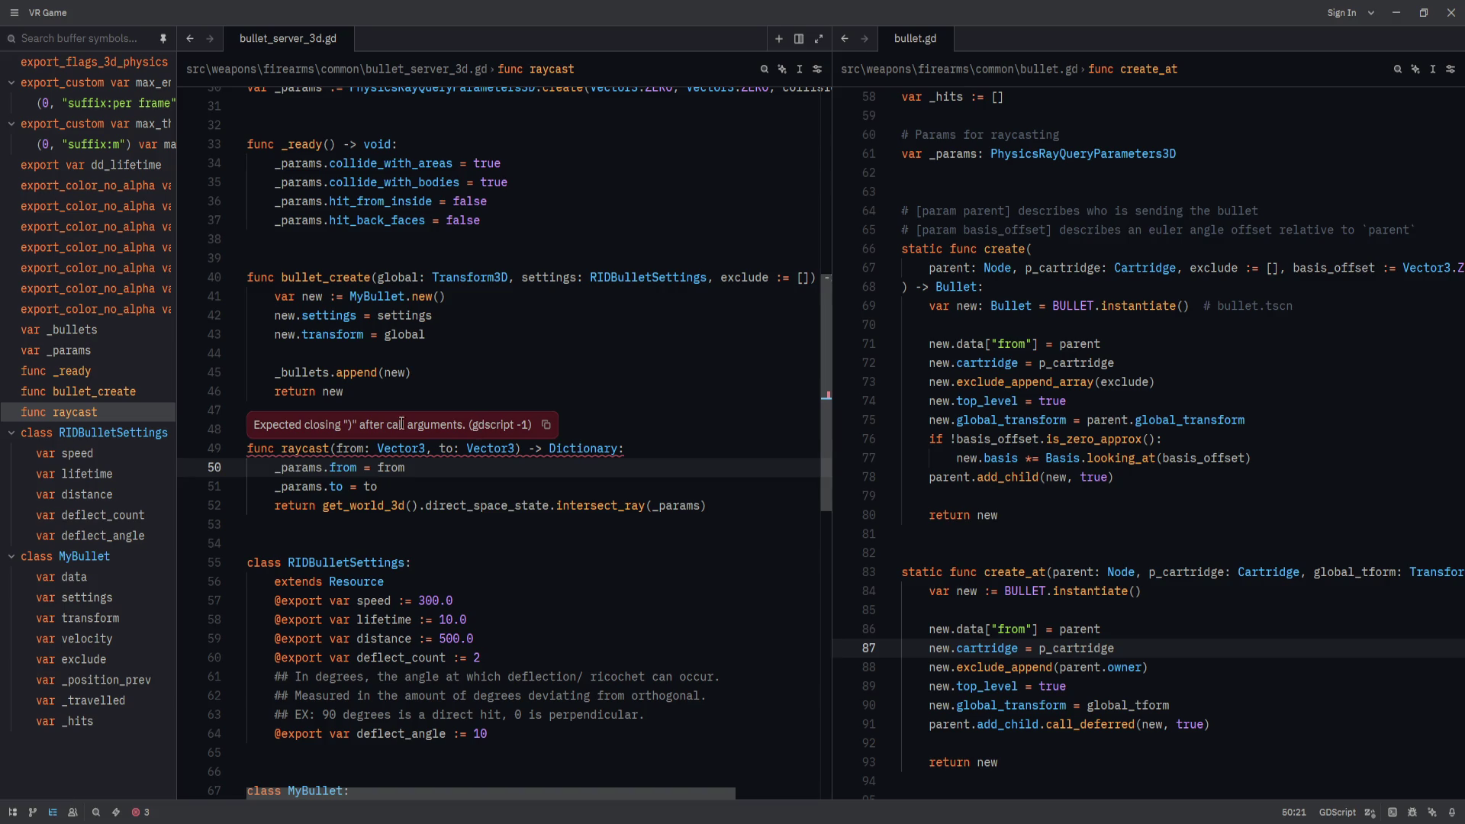
{"action": "mouse_move", "coordinate": [478, 443]}
{"action": "left_click", "coordinate": [431, 371]}
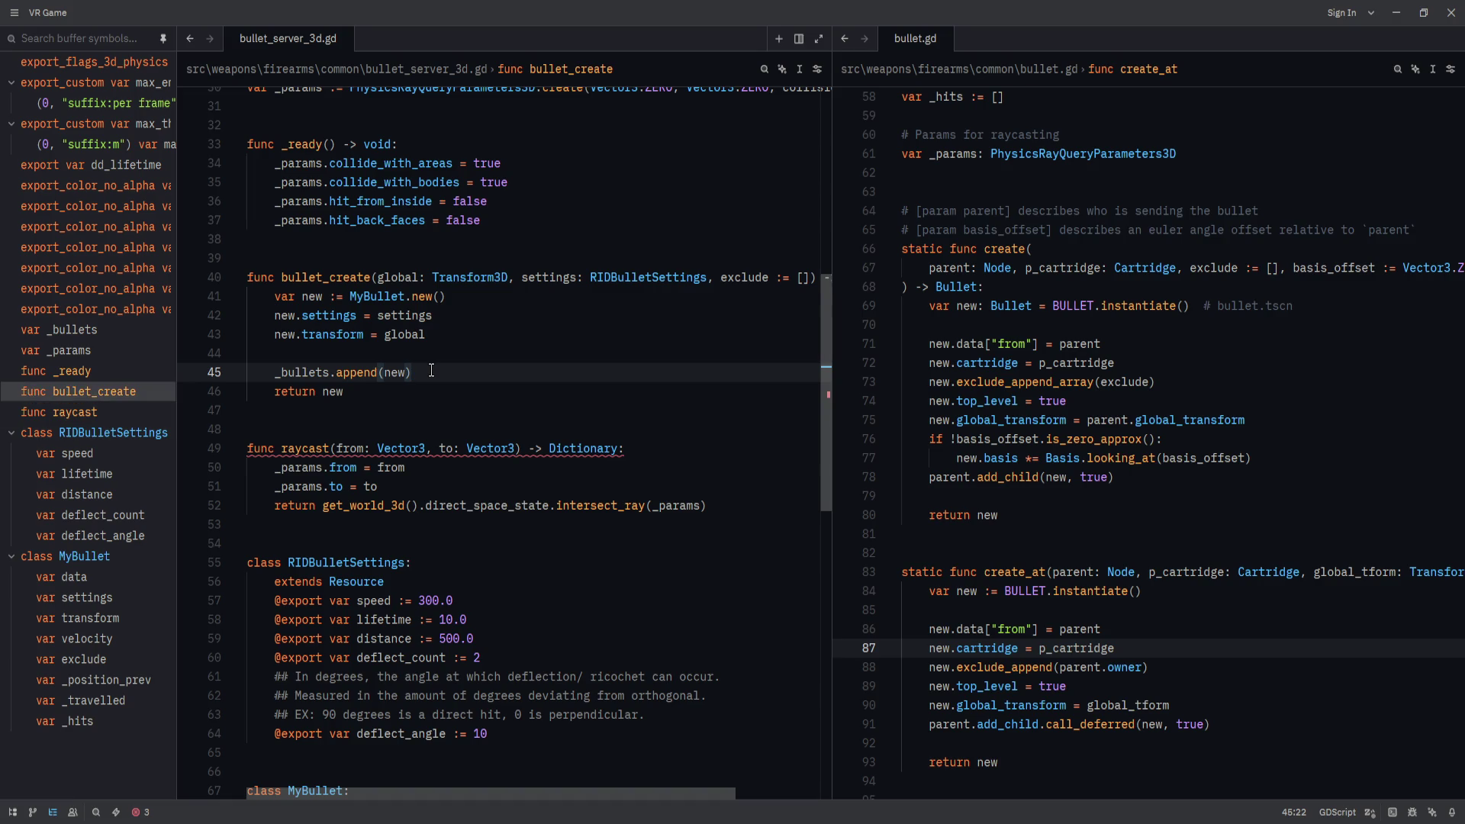
{"action": "mouse_move", "coordinate": [472, 439]}
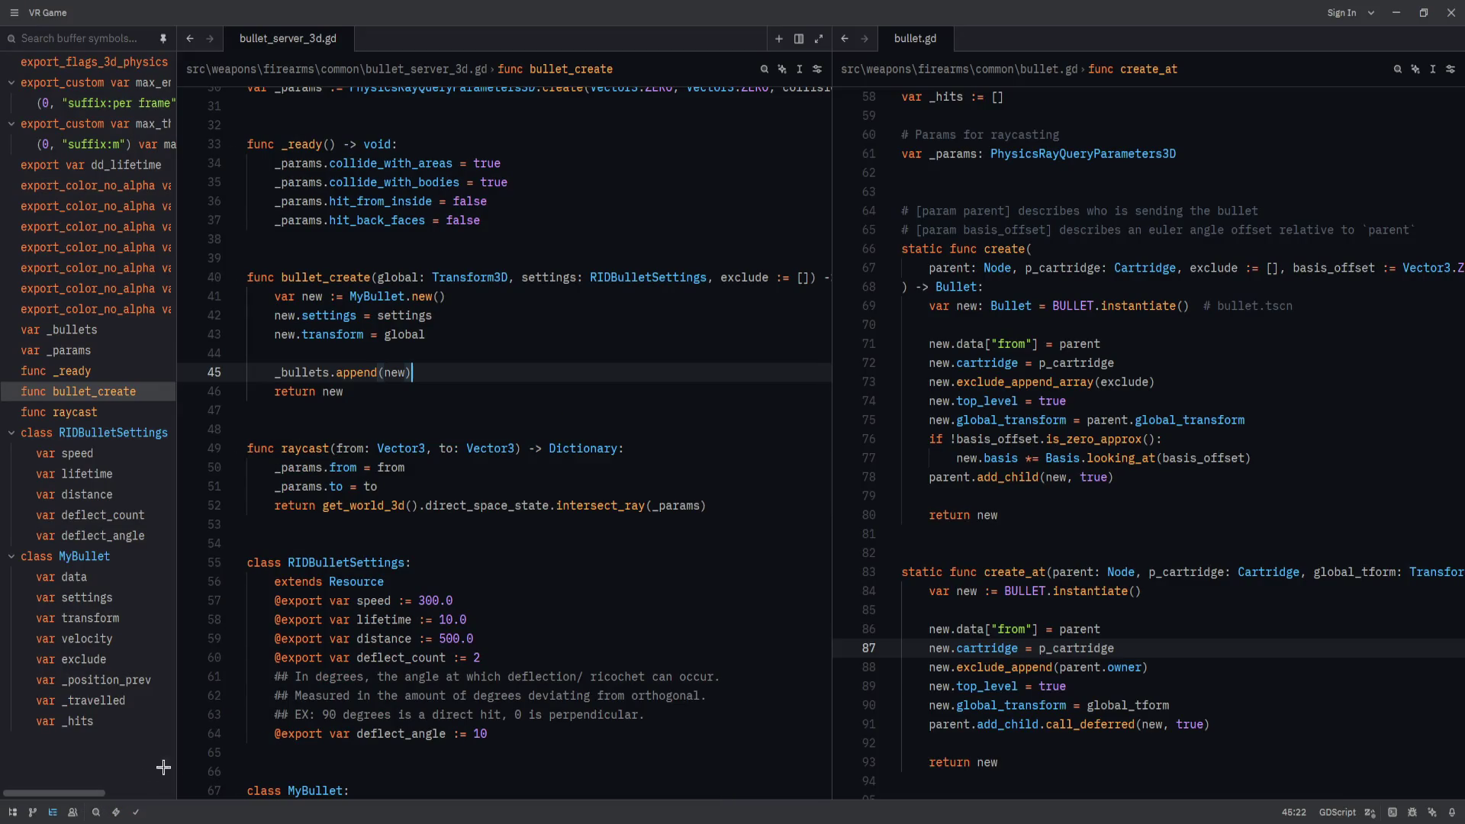
{"action": "left_click", "coordinate": [566, 563]}
{"action": "scroll", "coordinate": [566, 563], "scroll_direction": "up", "scroll_amount": 2}
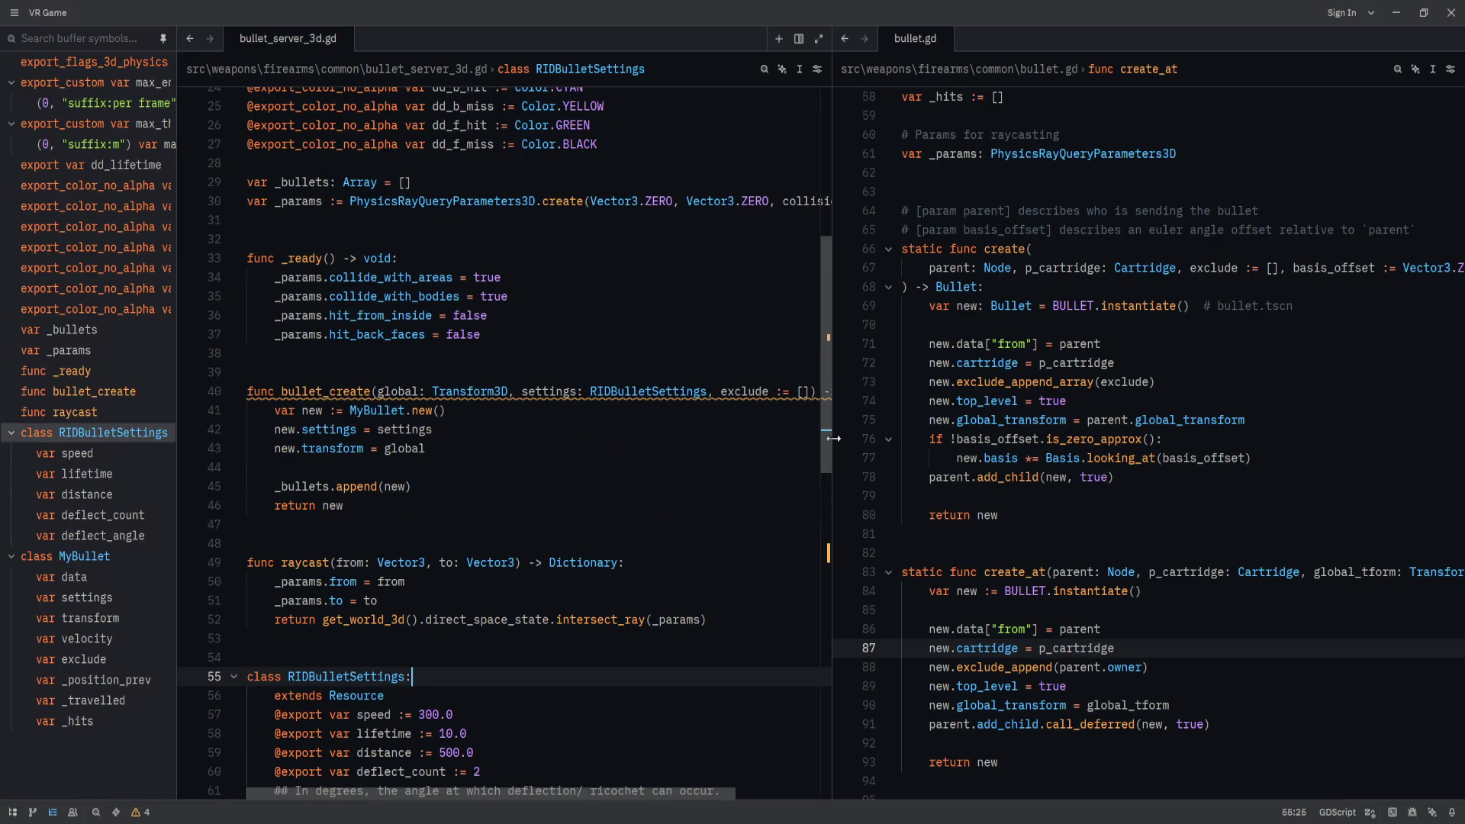
Widen the bullet_server_3d.gd pane by moving the split divider toward bullet.gd.
{"action": "left_click_drag", "start_coordinate": [901, 438], "coordinate": [902, 477]}
{"action": "key", "text": "shift+Up"}
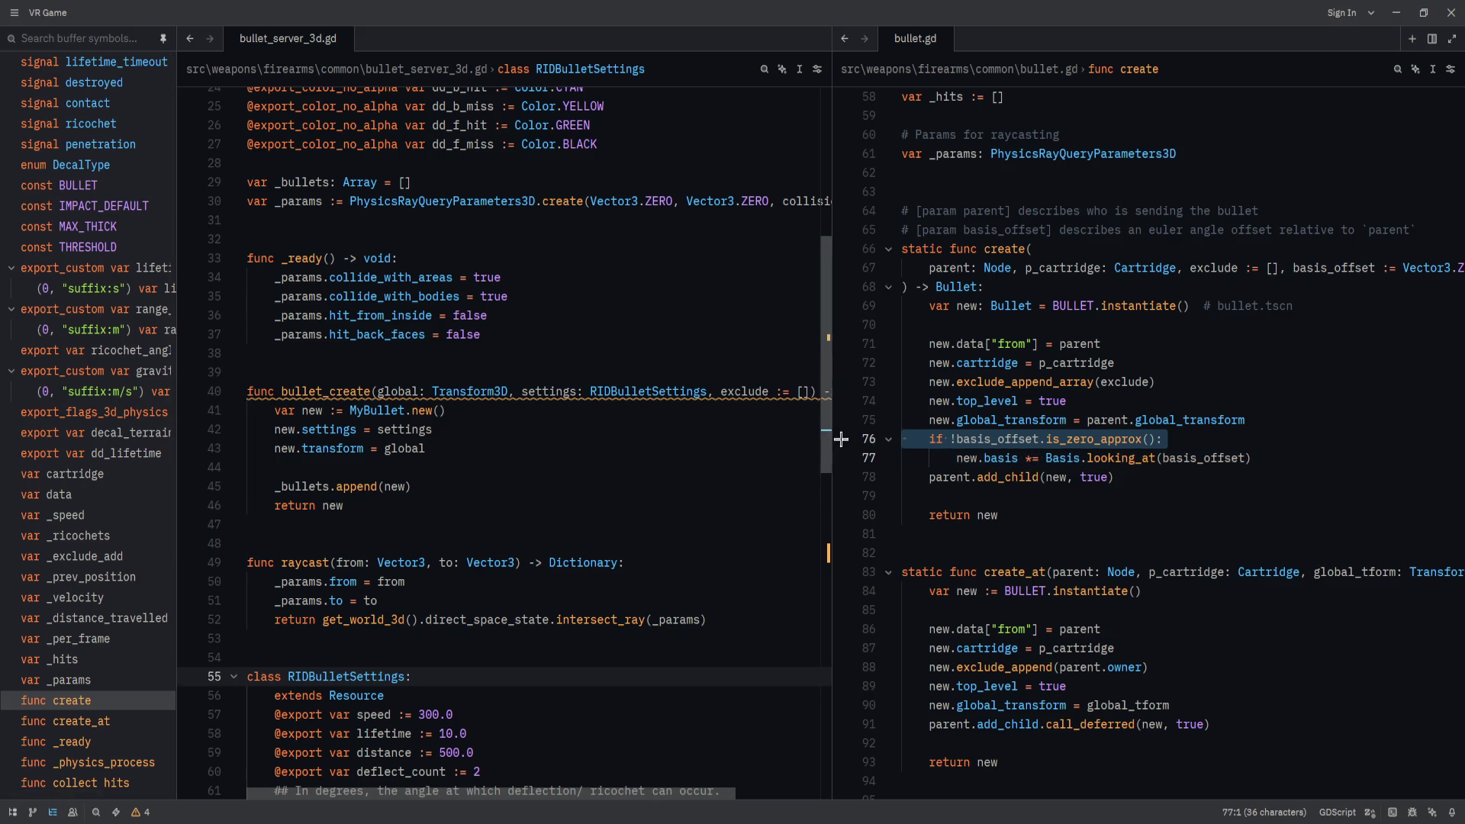
{"action": "scroll", "coordinate": [828, 431], "scroll_direction": "up", "scroll_amount": 1}
{"action": "mouse_move", "coordinate": [830, 429]}
{"action": "left_mouse_down"}
{"action": "mouse_move", "coordinate": [995, 428]}
{"action": "mouse_move", "coordinate": [845, 434]}
{"action": "mouse_move", "coordinate": [1041, 458]}
{"action": "mouse_move", "coordinate": [731, 458]}
{"action": "left_mouse_up"}
{"action": "left_click", "coordinate": [432, 451]}
Add new.exclude = exclude on a new line after the transform assignment.
{"action": "key", "text": "Down"}
{"action": "key", "text": "Return"}
{"action": "type", "text": "new.ex"}
{"action": "key", "text": "Return"}
{"action": "type", "text": "= "}
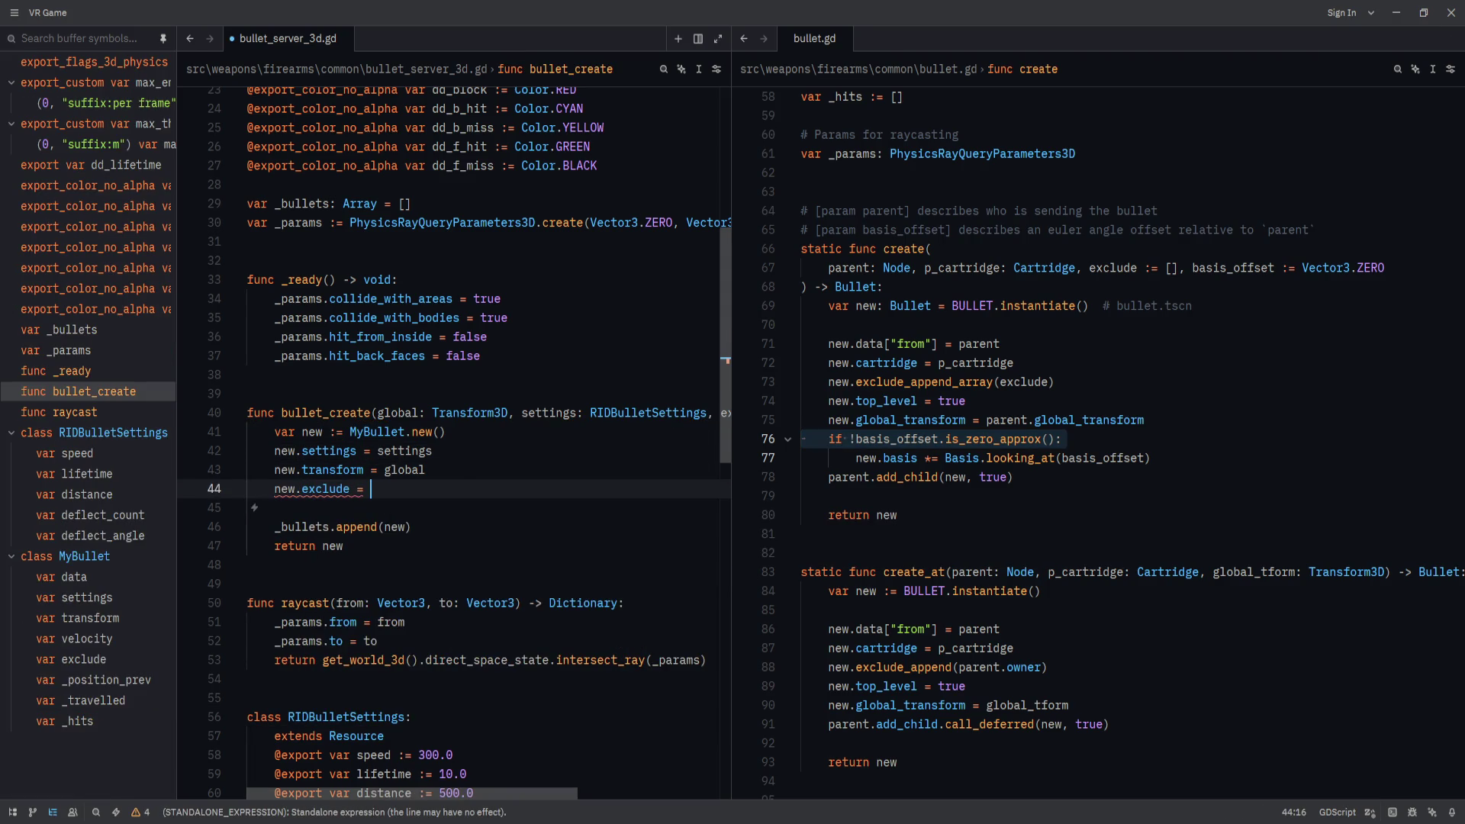
{"action": "type", "text": "exclude"}
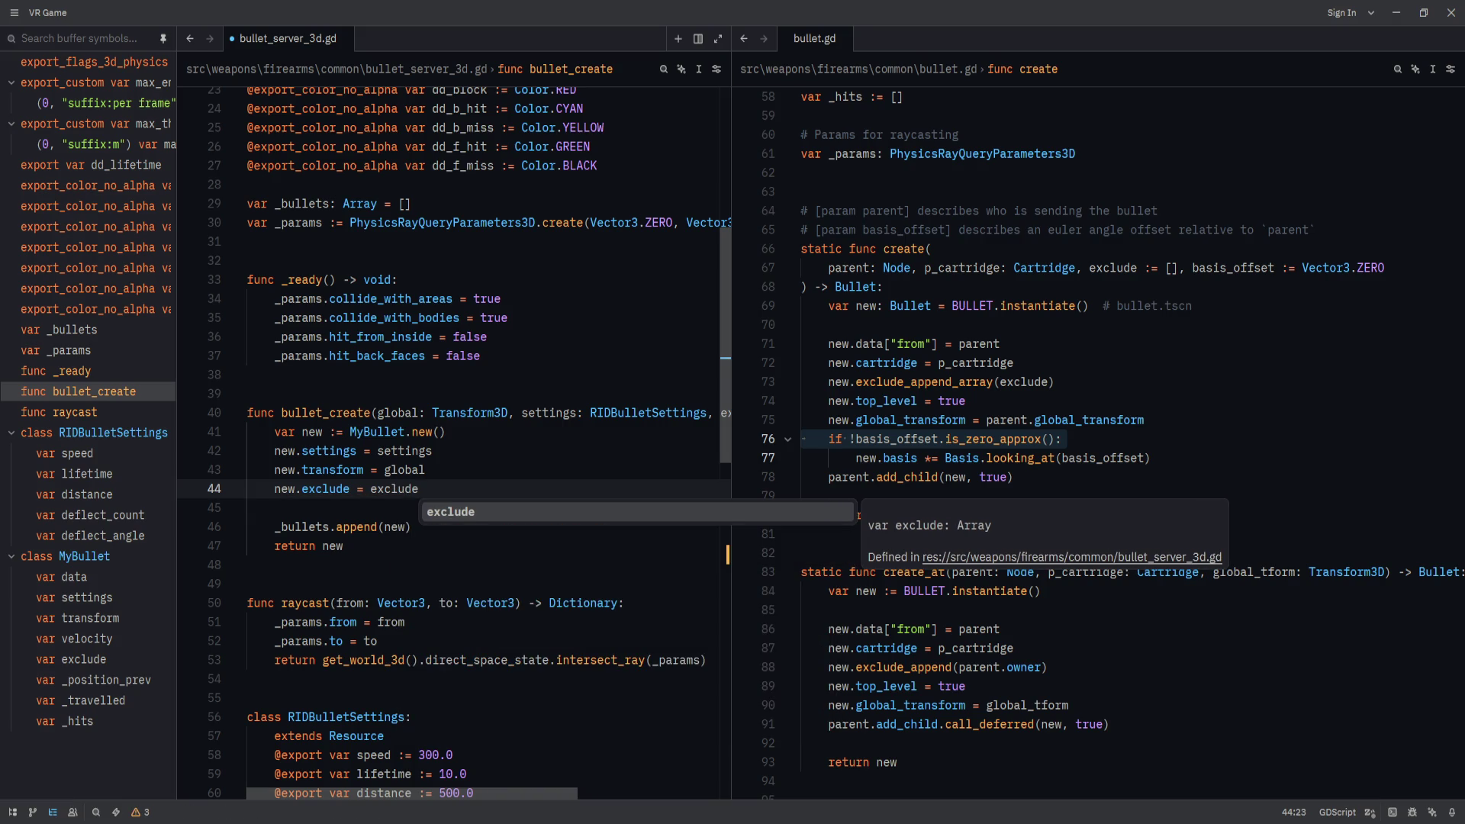
{"action": "left_click", "coordinate": [546, 454]}
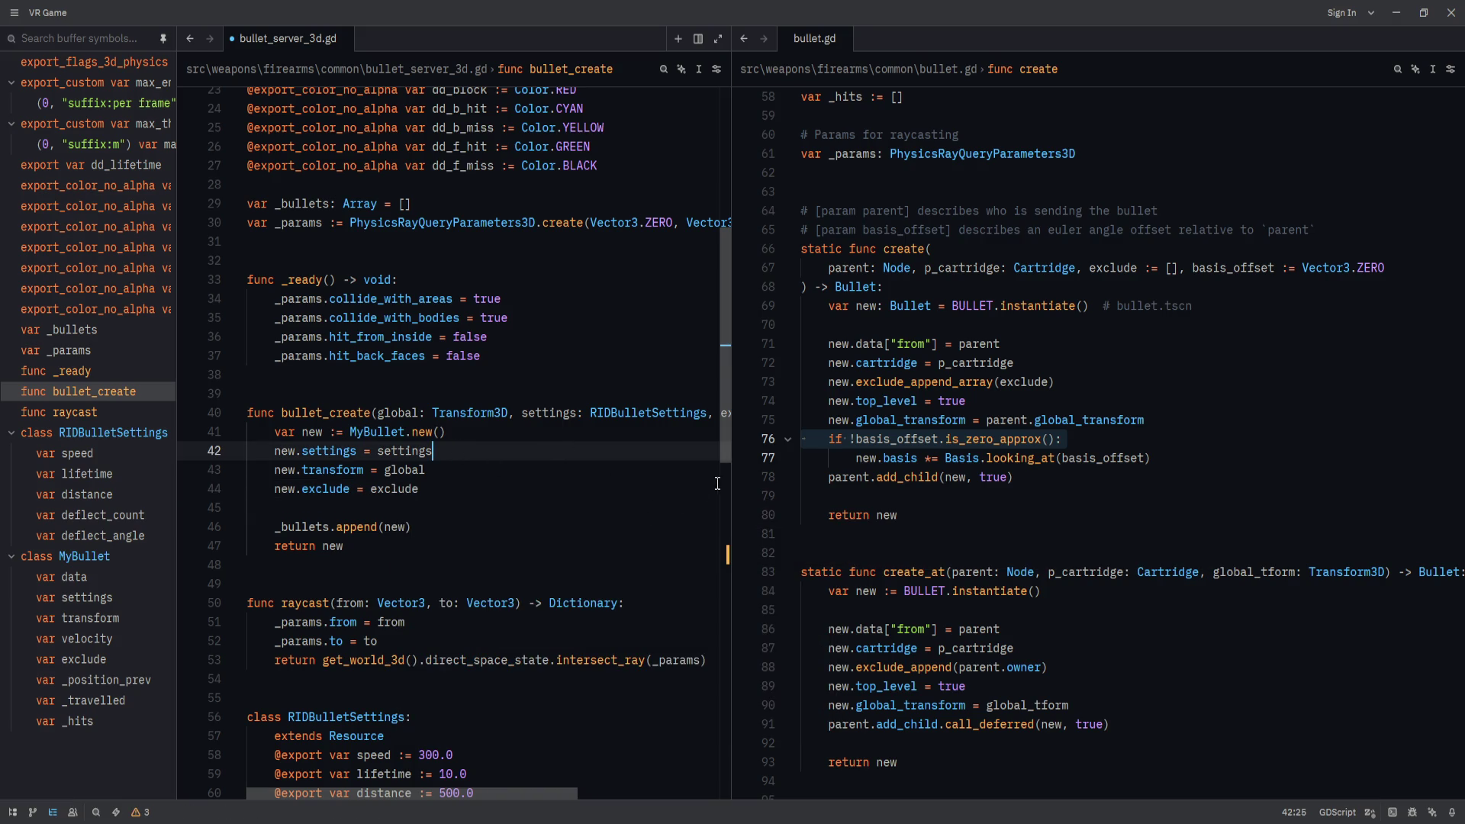
Check Project Diagnostics for the _hits warning, save, and return to bullet_server_3d.gd.
{"action": "mouse_move", "coordinate": [731, 480]}
{"action": "left_mouse_down"}
{"action": "mouse_move", "coordinate": [972, 478]}
{"action": "mouse_move", "coordinate": [696, 506]}
{"action": "left_mouse_up"}
{"action": "left_click", "coordinate": [135, 812]}
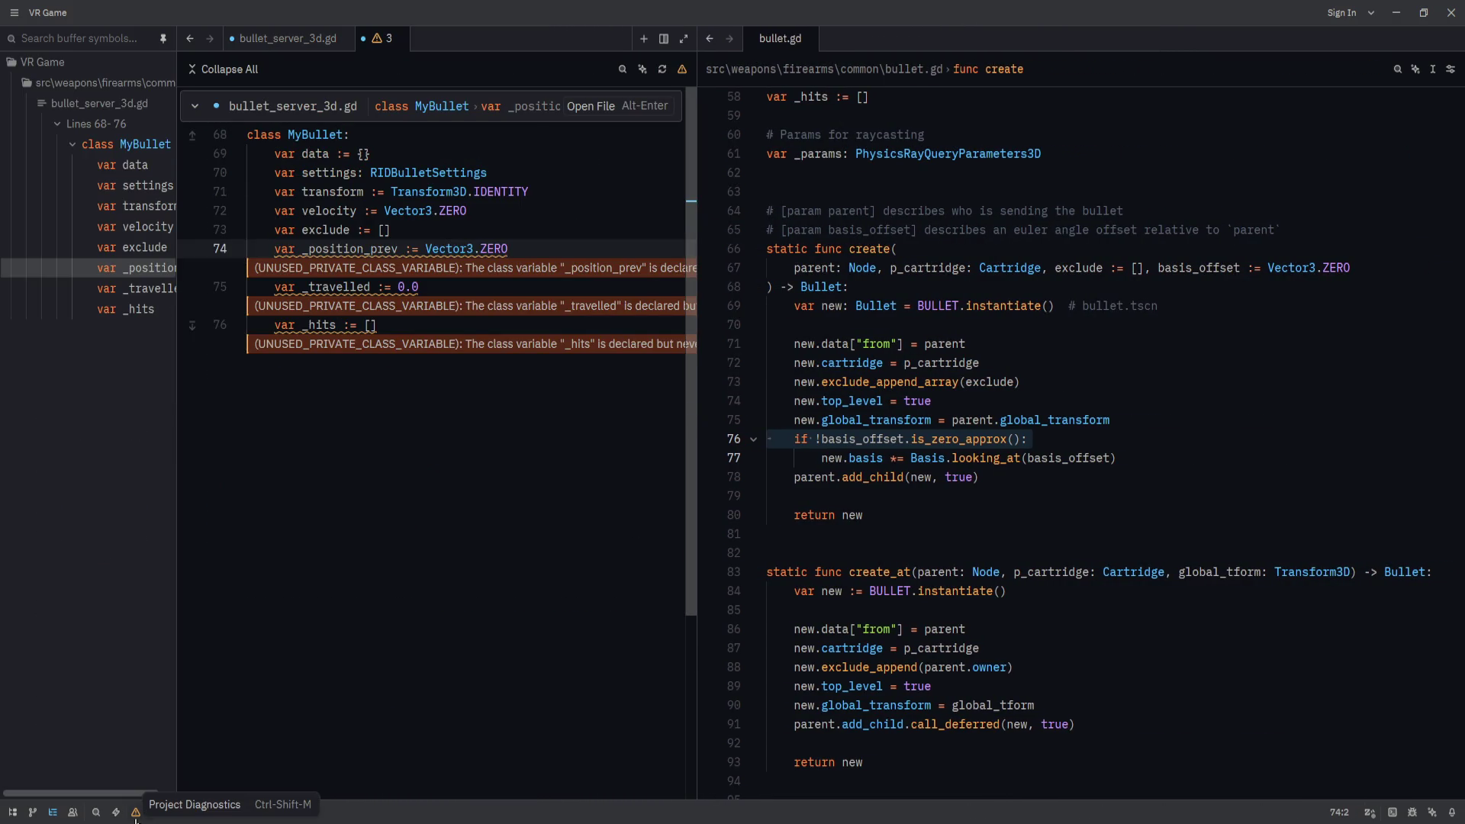
{"action": "left_click", "coordinate": [456, 602]}
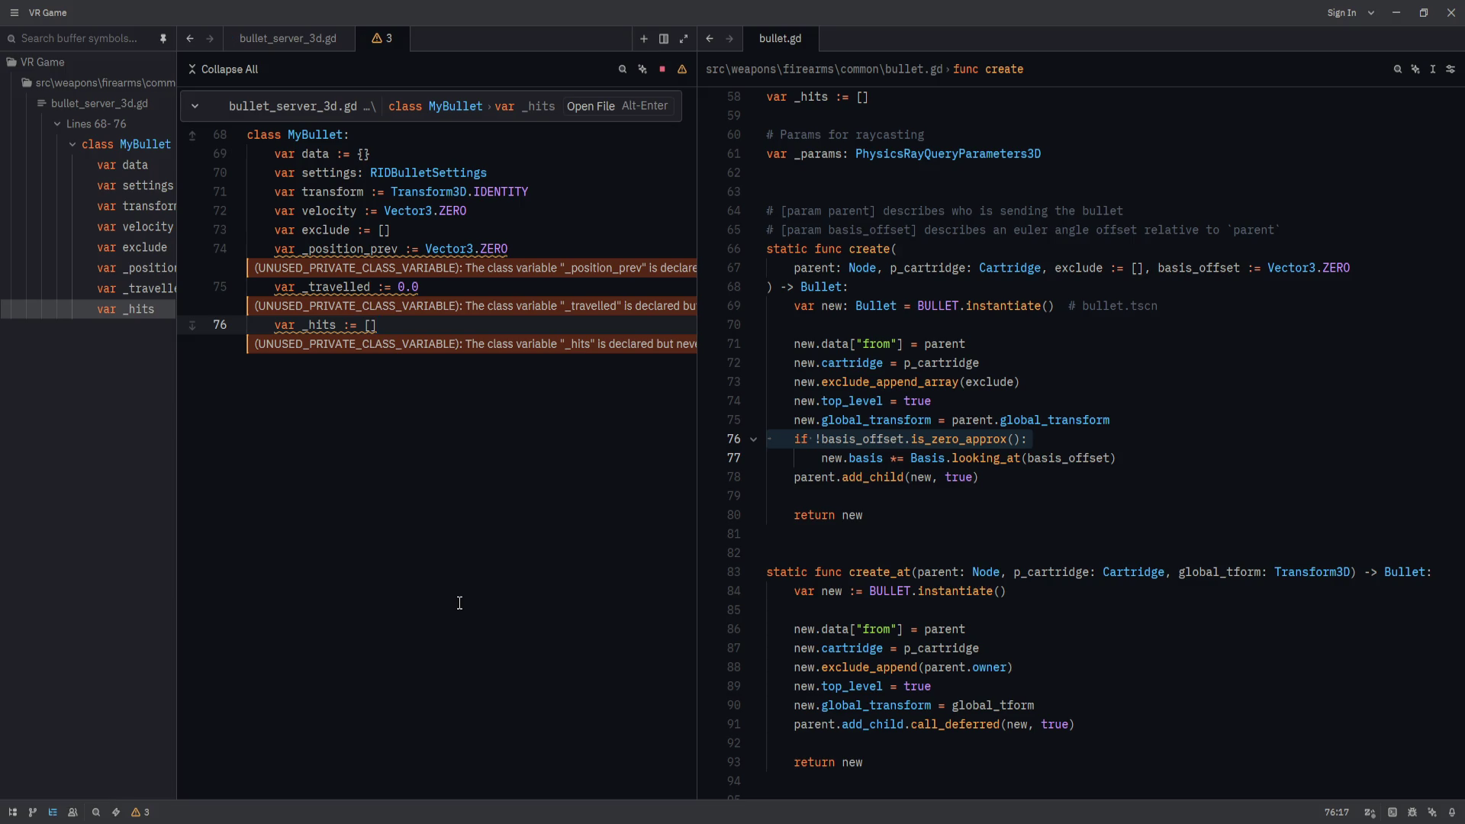
{"action": "key", "text": "ctrl+s"}
{"action": "left_click", "coordinate": [283, 44]}
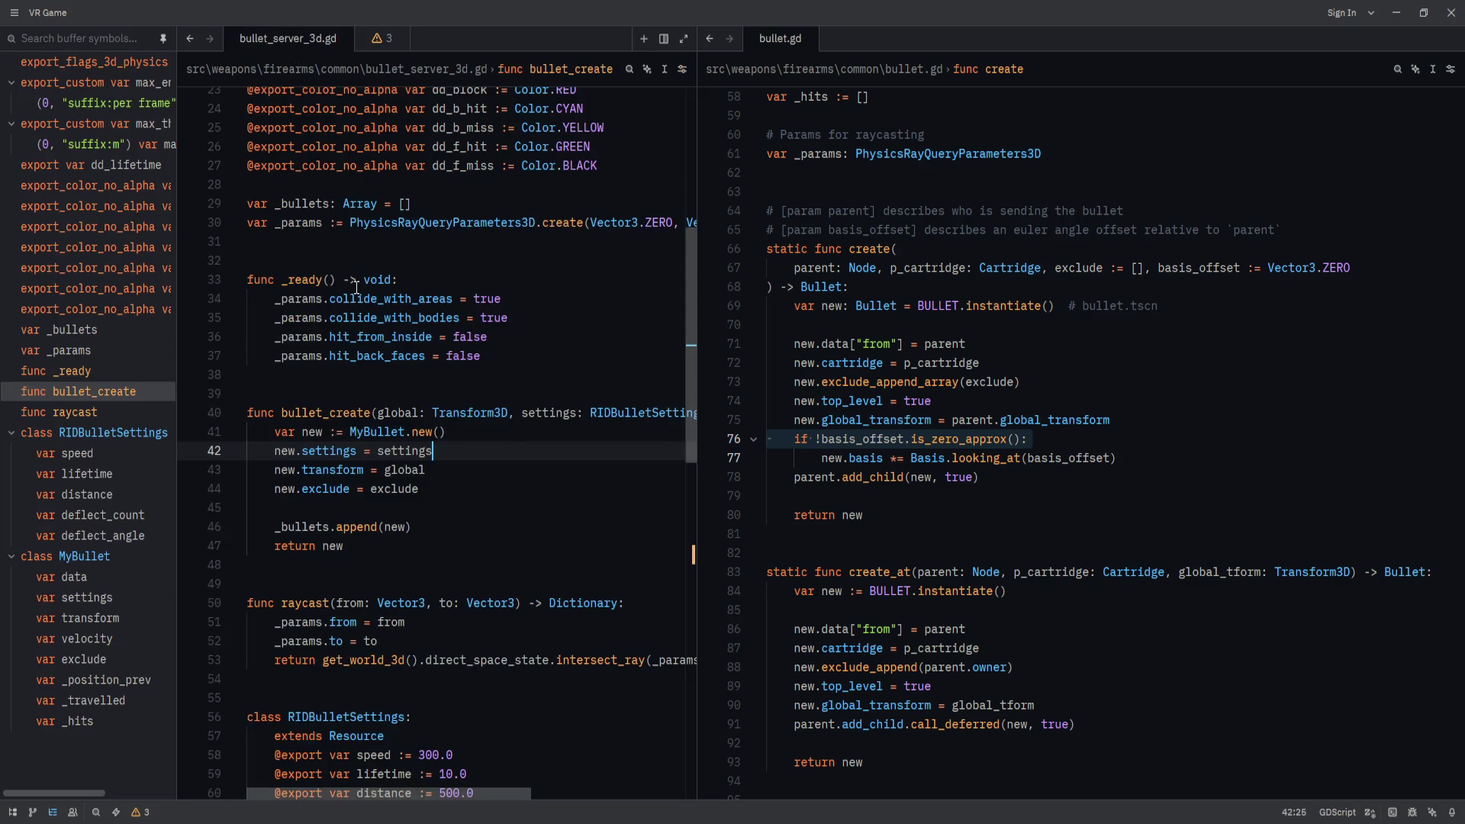
{"action": "left_click_drag", "start_coordinate": [700, 440], "coordinate": [809, 472]}
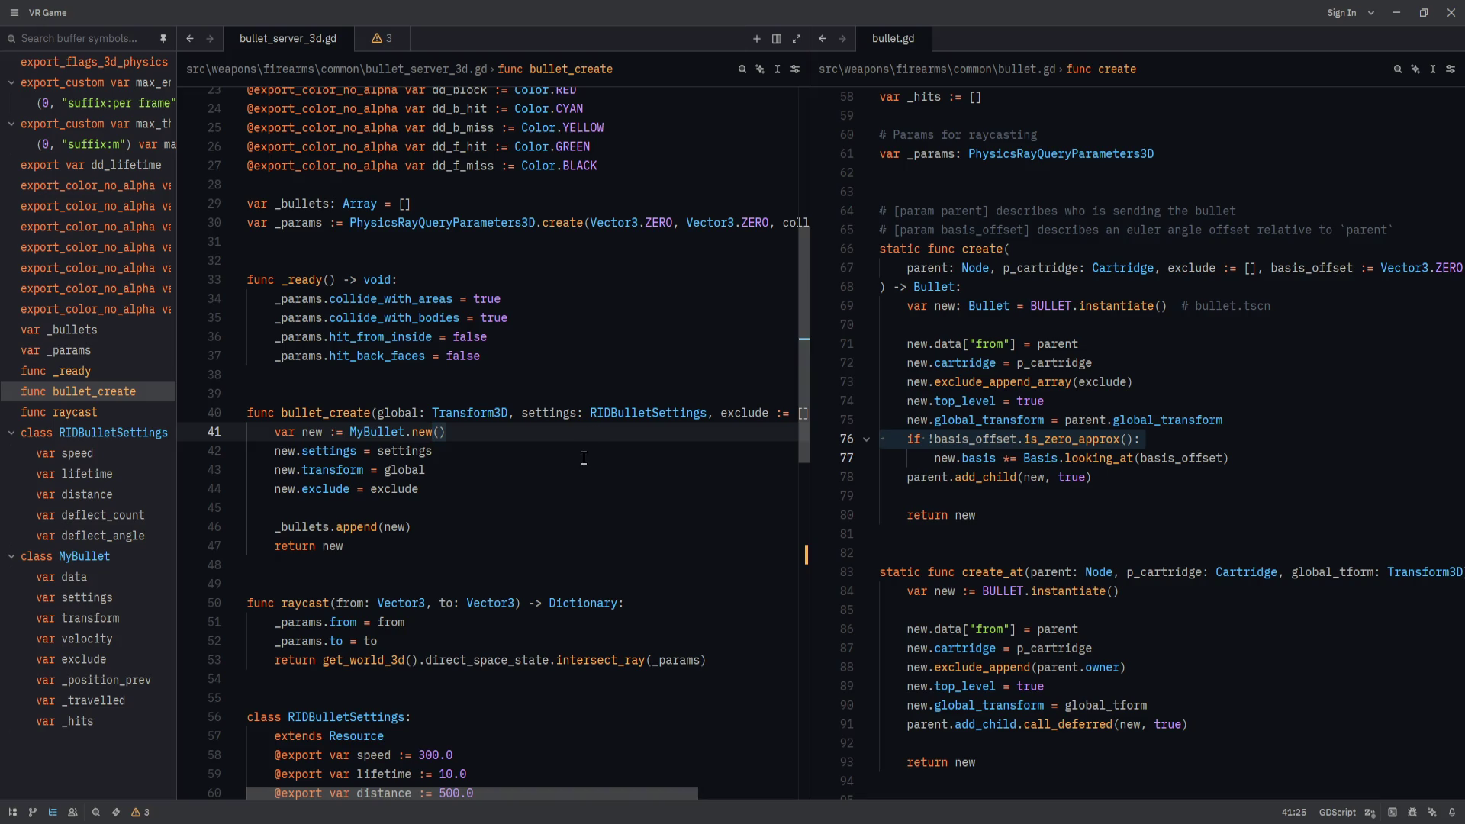
Delete the blank line before _bullets.append(new) and save the file.
{"action": "key", "text": "Down"}
{"action": "key", "text": "Down"}
{"action": "key", "text": "Down"}
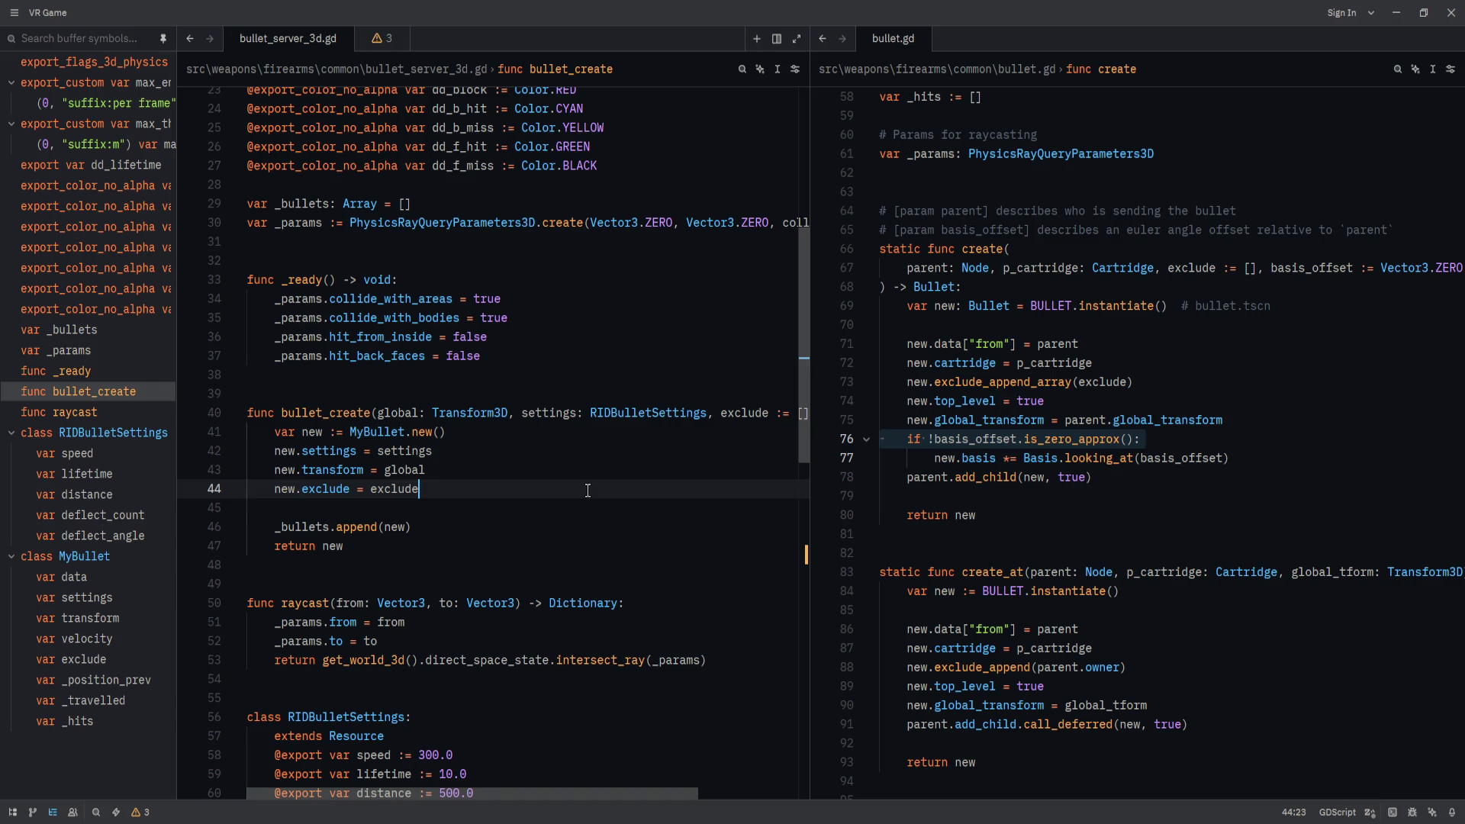
{"action": "left_click", "coordinate": [566, 520]}
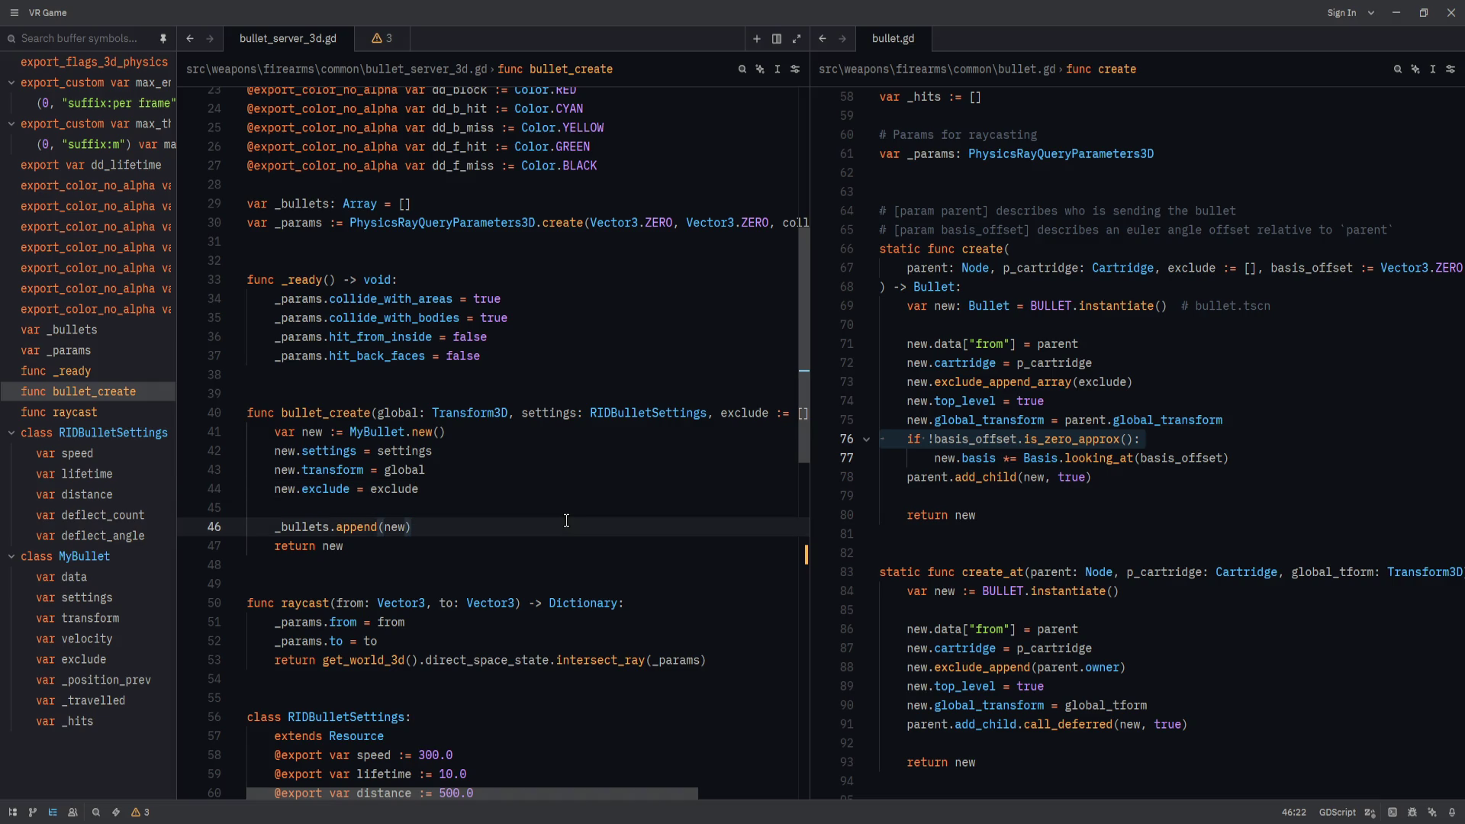
{"action": "key", "text": "Up"}
{"action": "key", "text": "Delete"}
{"action": "key", "text": "ctrl+s"}
{"action": "left_click", "coordinate": [571, 509]}
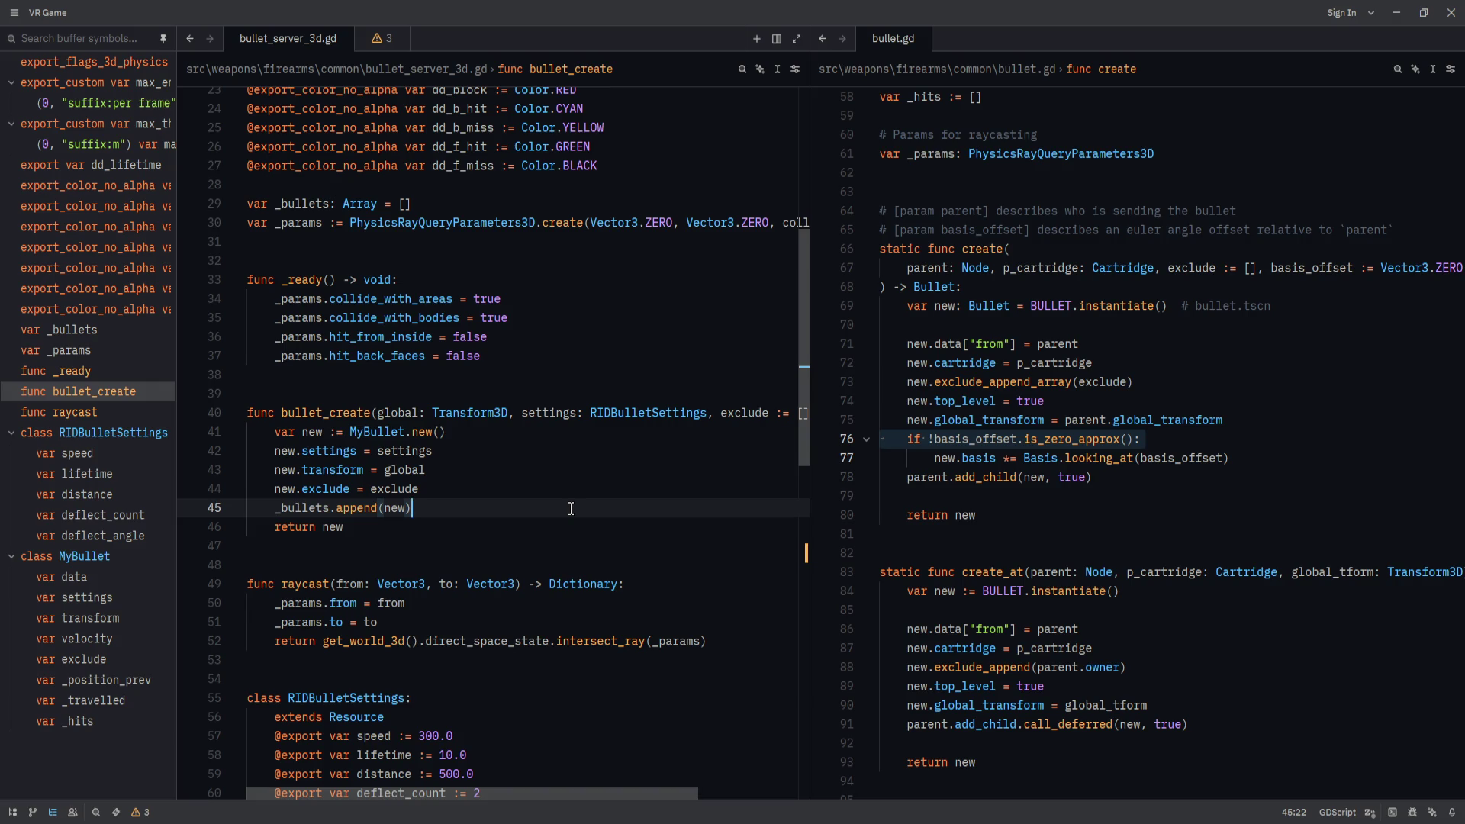
{"action": "key", "text": "Down"}
{"action": "key", "text": "Down"}
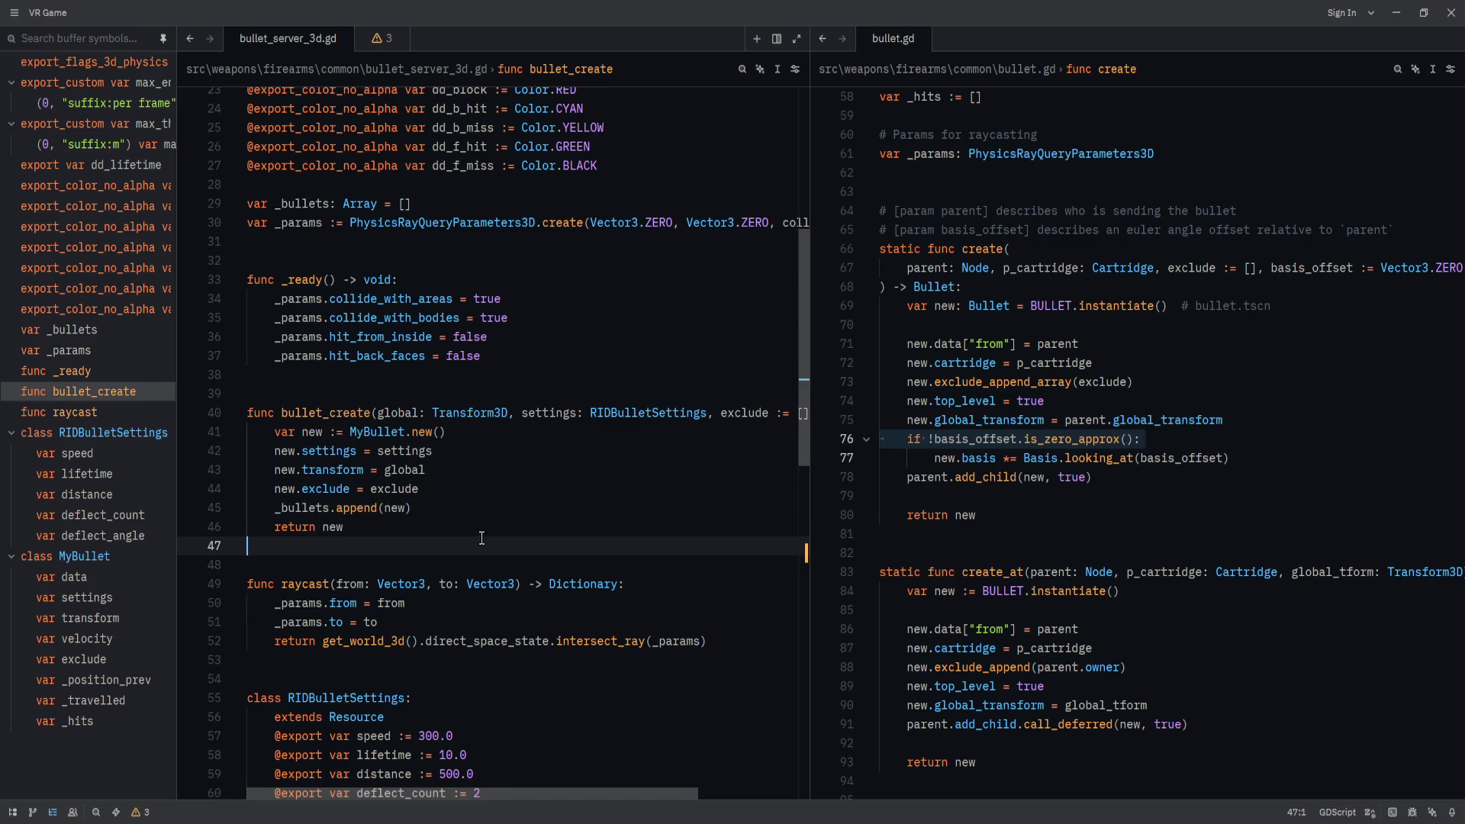
Add an empty _physics_process function after _ready, discarding a half-written if statement.
{"action": "key", "text": "Up"}
{"action": "key", "text": "Up"}
{"action": "key", "text": "Up"}
{"action": "key", "text": "Down"}
{"action": "key", "text": "Down"}
{"action": "key", "text": "Down"}
{"action": "key", "text": "Down"}
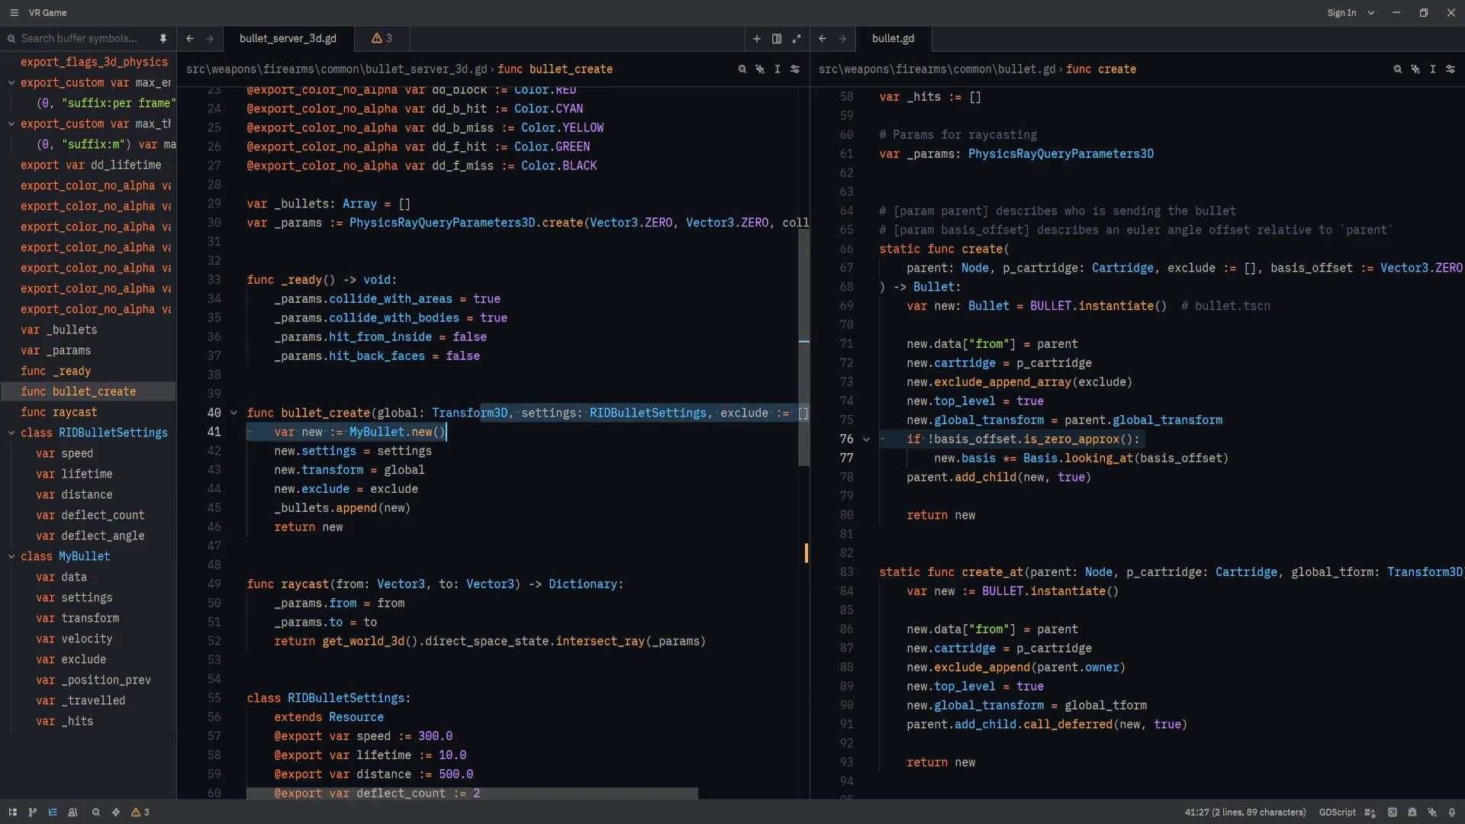
{"action": "key", "text": "shift+Down"}
{"action": "key", "text": "shift+Down"}
{"action": "key", "text": "shift+Down"}
{"action": "key", "text": "Up"}
{"action": "key", "text": "Up"}
{"action": "key", "text": "Up"}
{"action": "key", "text": "Return"}
{"action": "key", "text": "Return"}
{"action": "key", "text": "Return"}
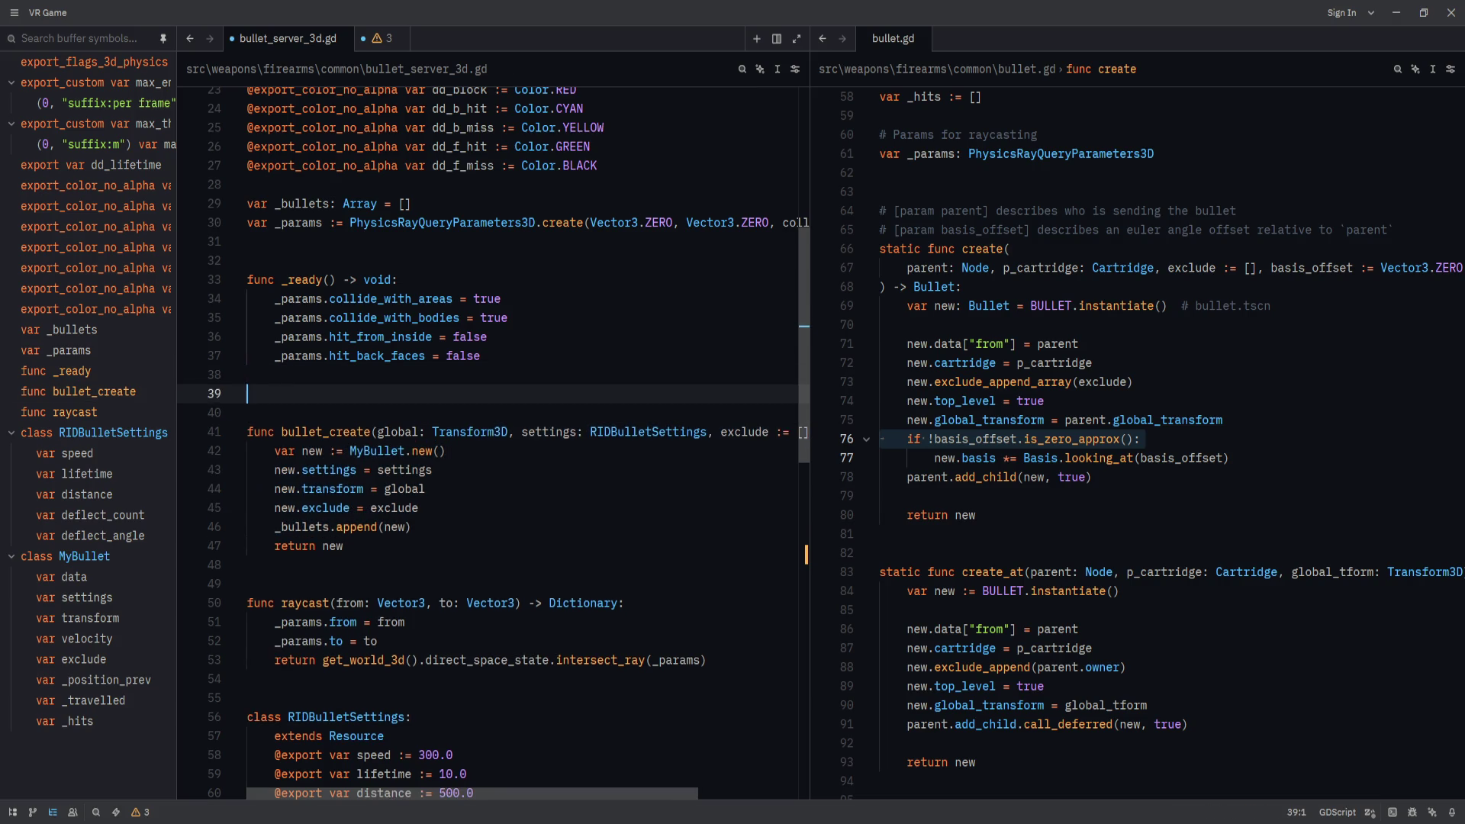
{"action": "key", "text": "Up"}
{"action": "type", "text": "func _ph"}
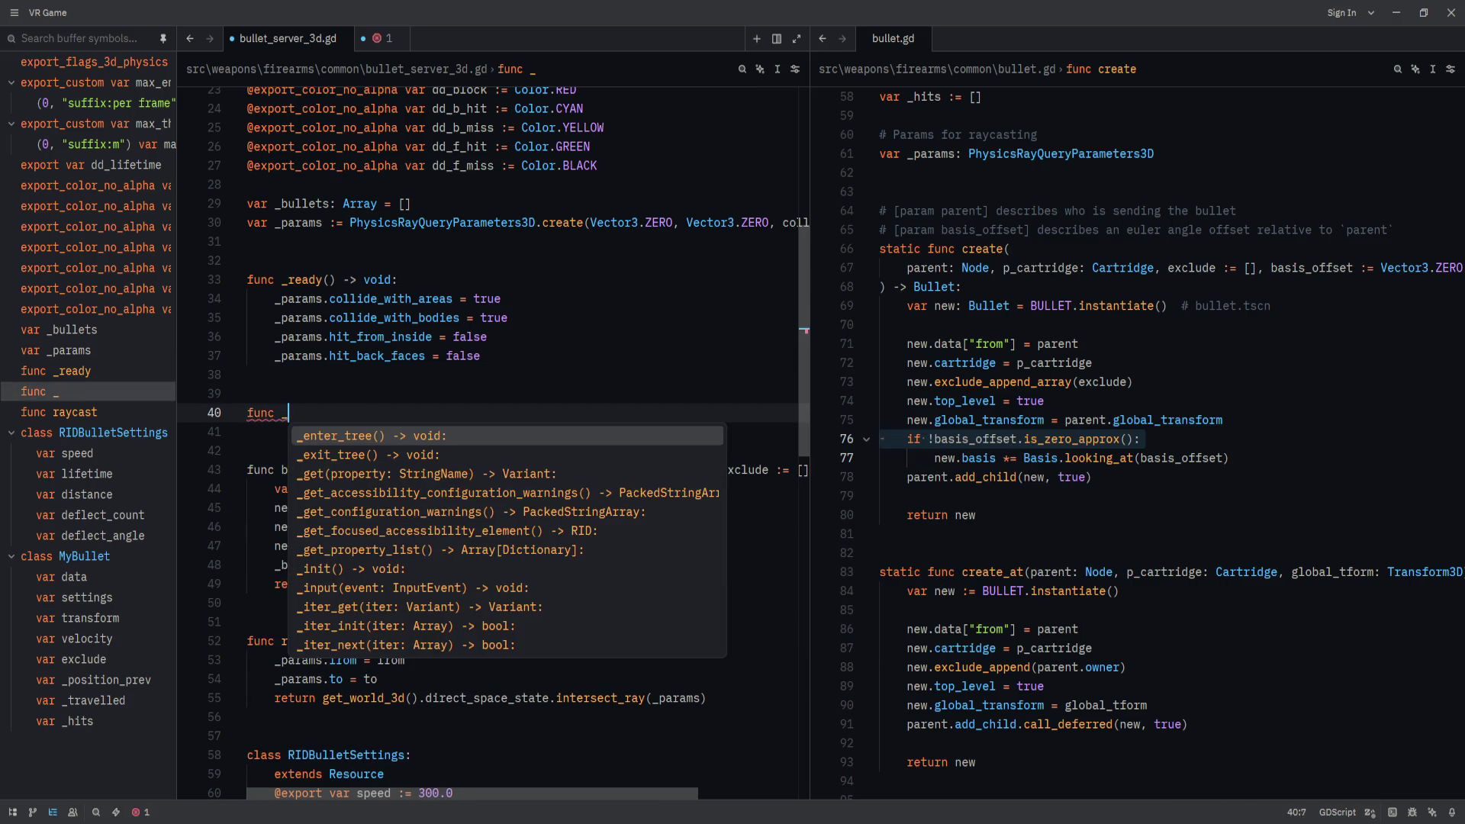
{"action": "key", "text": "Return"}
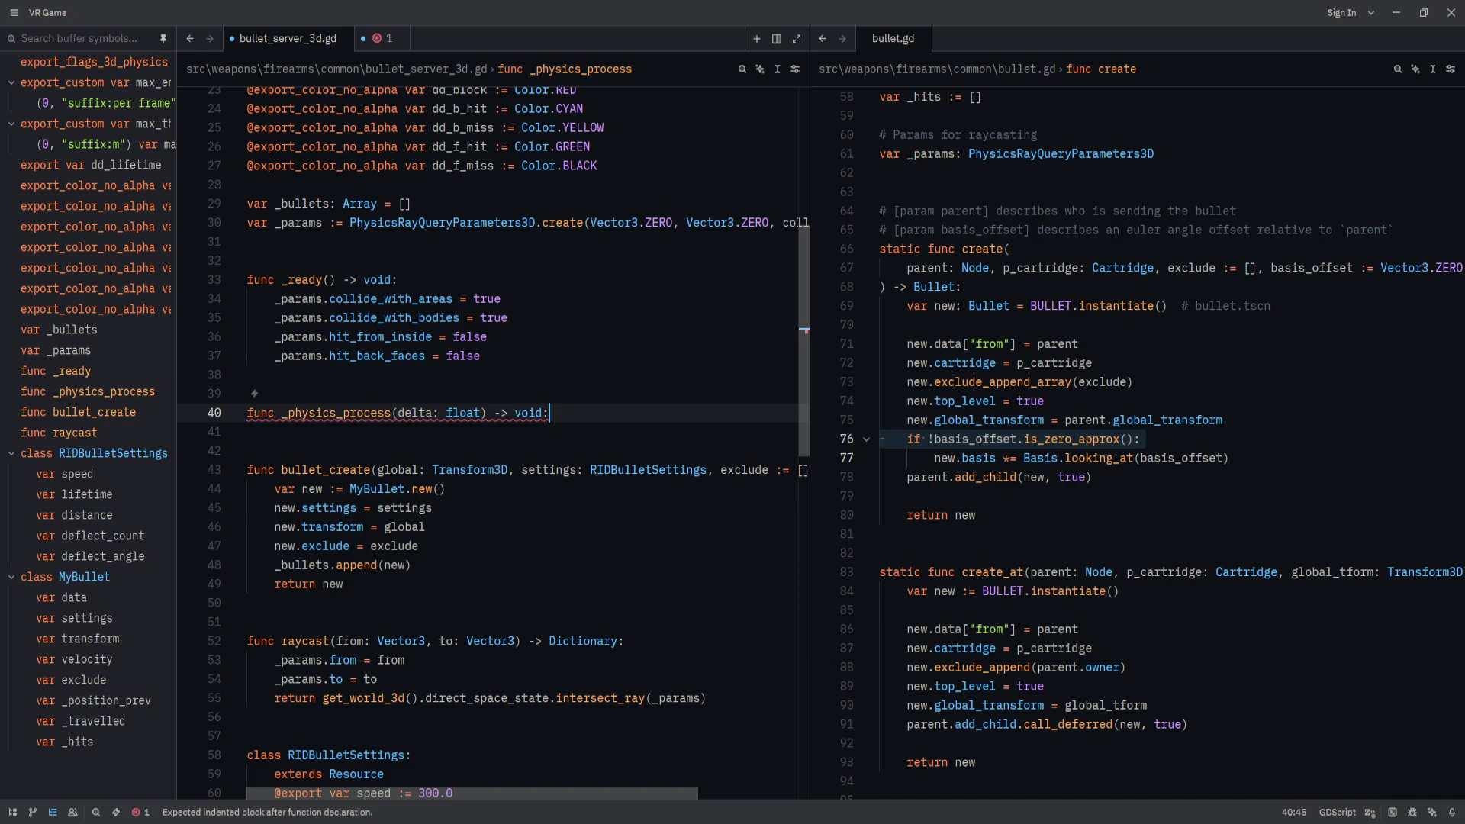
{"action": "key", "text": "Return"}
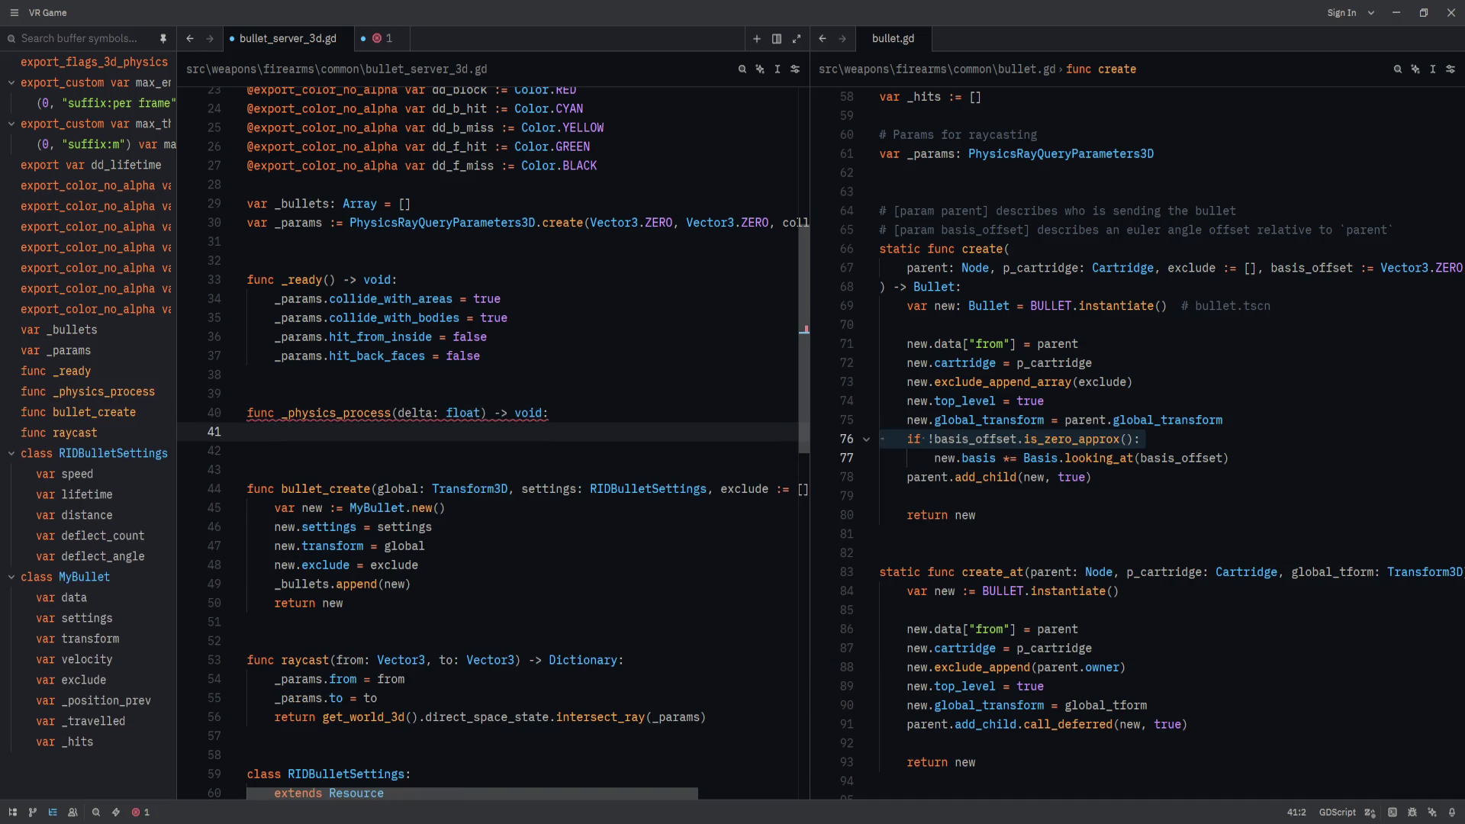
{"action": "scroll", "coordinate": [1149, 572], "scroll_direction": "down", "scroll_amount": 8}
{"action": "scroll", "coordinate": [1150, 572], "scroll_direction": "down", "scroll_amount": 9}
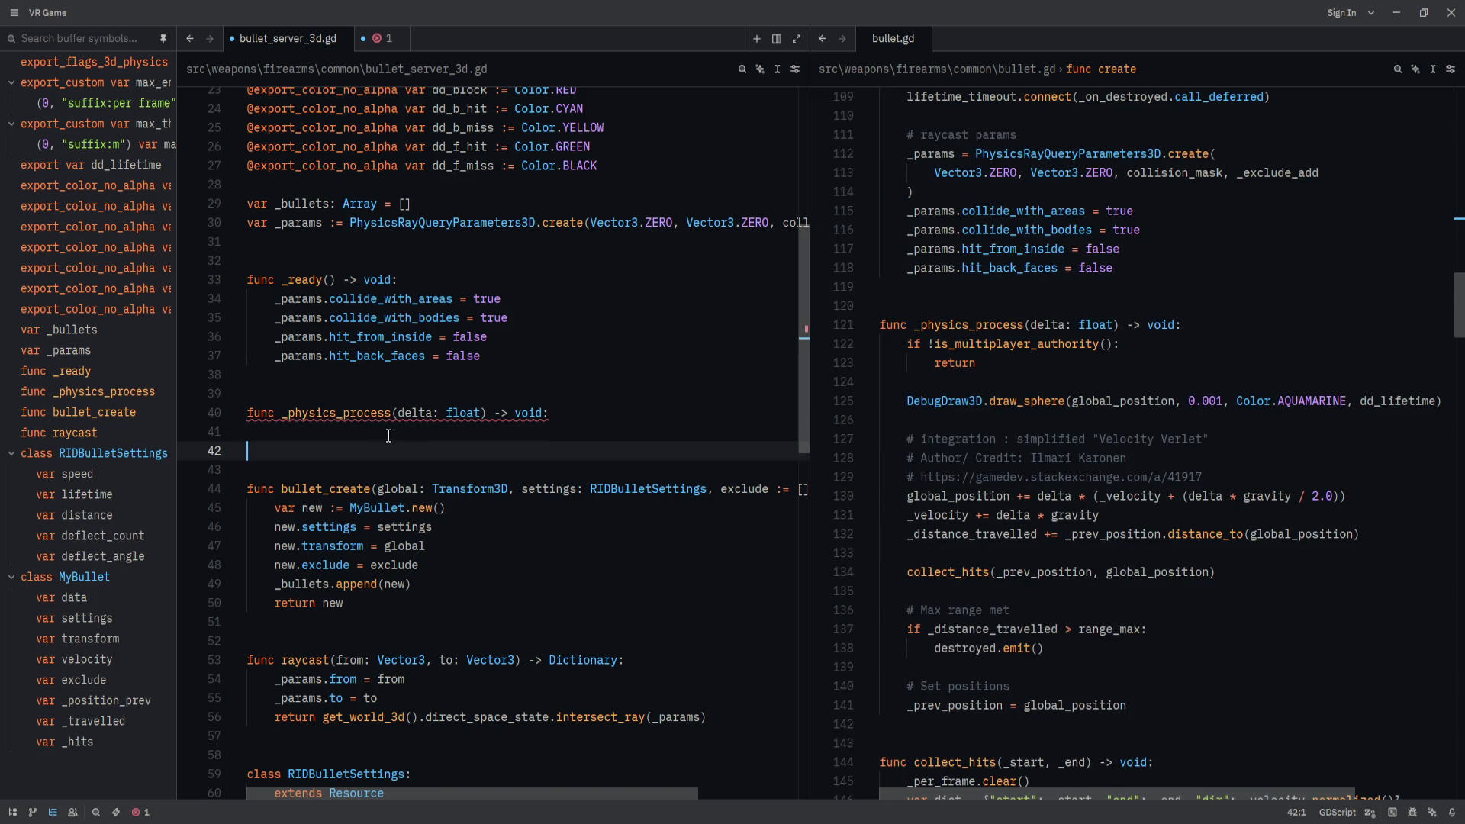
{"action": "type", "text": "if !is"}
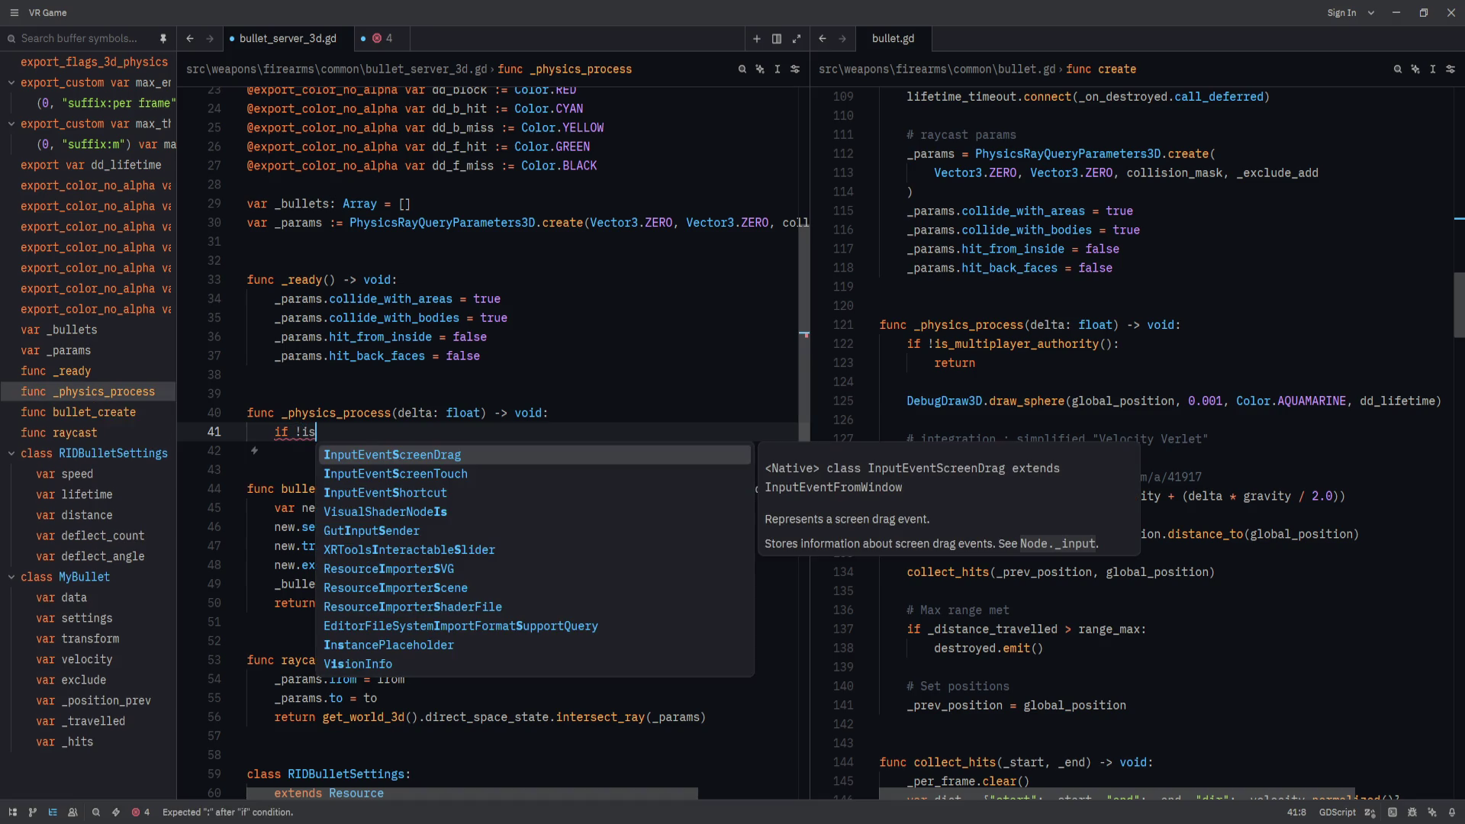
{"action": "key", "text": "BackSpace"}
{"action": "key", "text": "BackSpace"}
{"action": "key", "text": "BackSpace"}
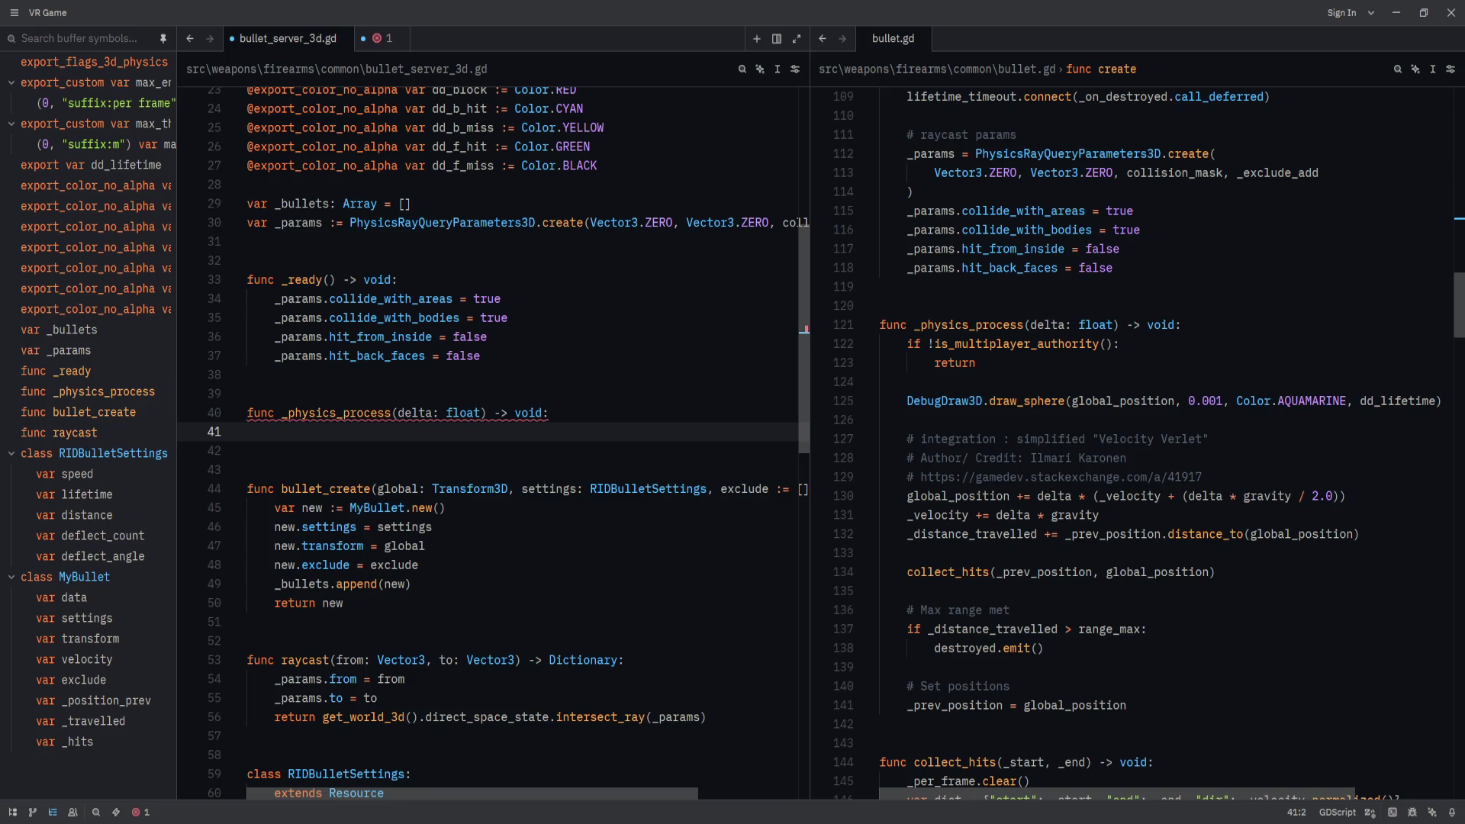
Copy bullet.gd's integration lines into a new 'for b in _bullets:' loop.
{"action": "mouse_move", "coordinate": [1401, 534]}
{"action": "left_mouse_down"}
{"action": "mouse_move", "coordinate": [992, 496]}
{"action": "mouse_move", "coordinate": [892, 437]}
{"action": "left_mouse_up"}
{"action": "key", "text": "ctrl+c"}
{"action": "left_click", "coordinate": [461, 439]}
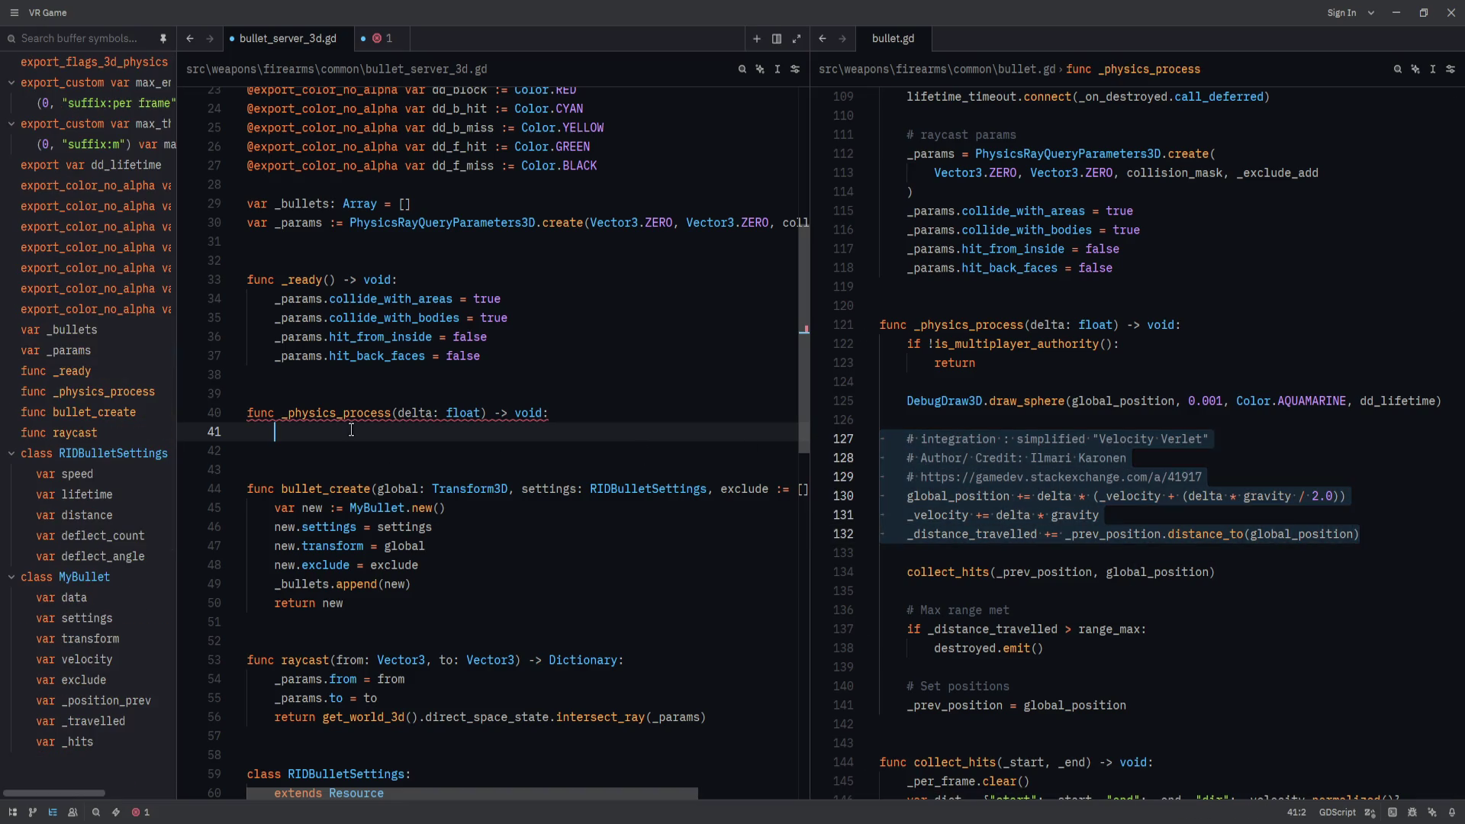
{"action": "left_click", "coordinate": [553, 413]}
{"action": "key", "text": "Return"}
{"action": "type", "text": "for bu"}
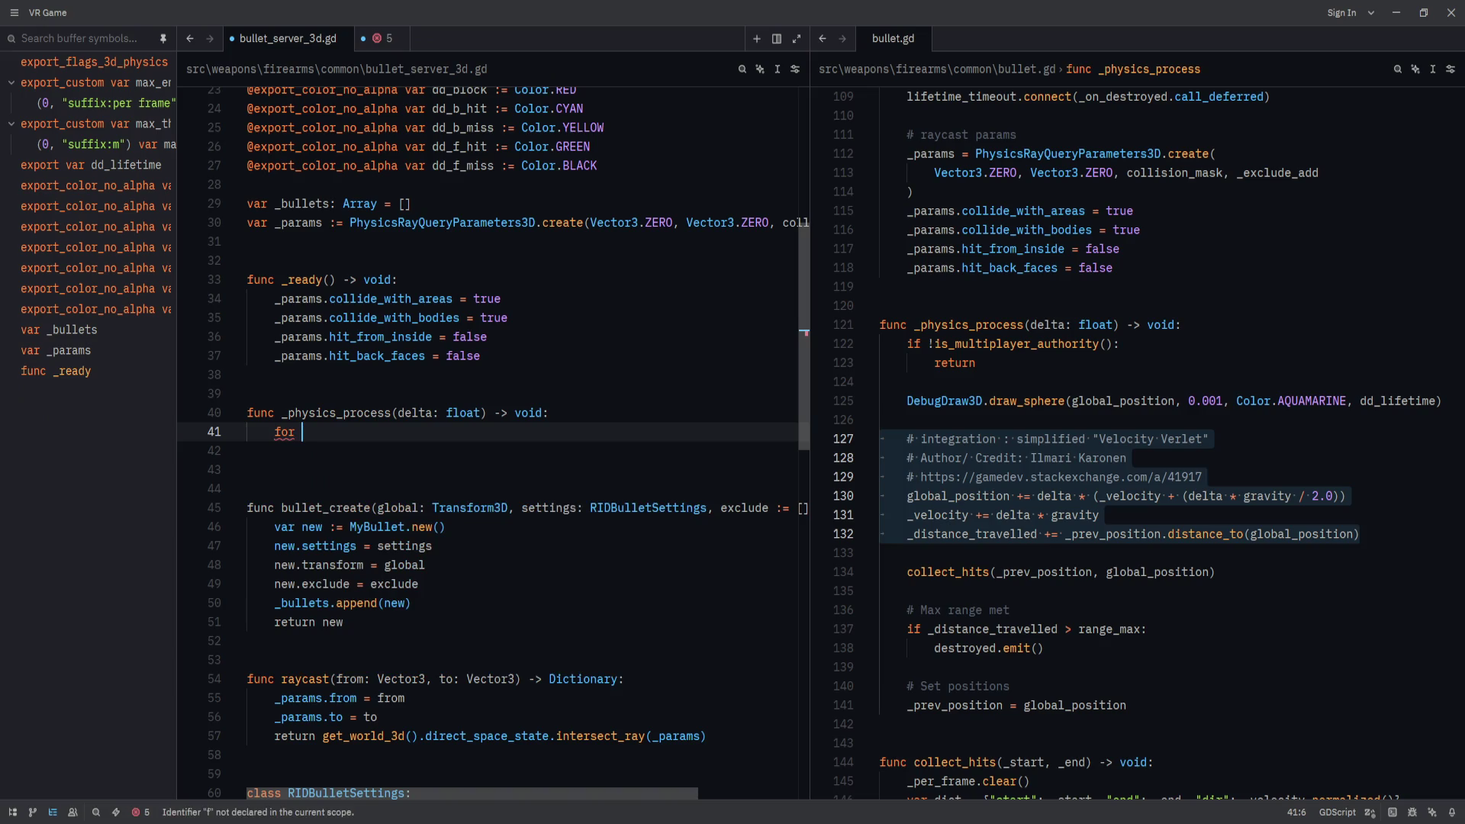
{"action": "key", "text": "BackSpace"}
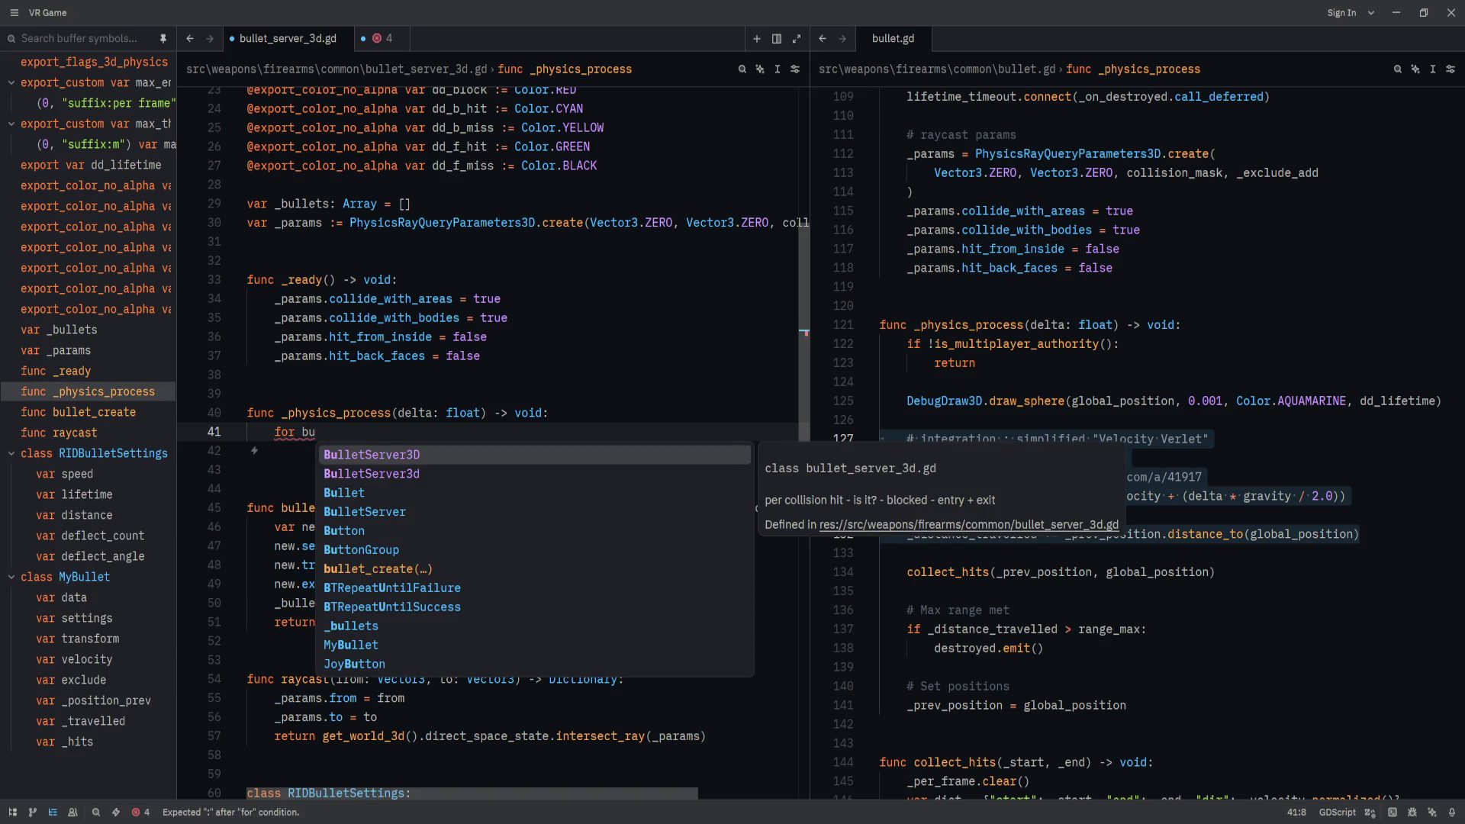
{"action": "type", "text": "in _b"}
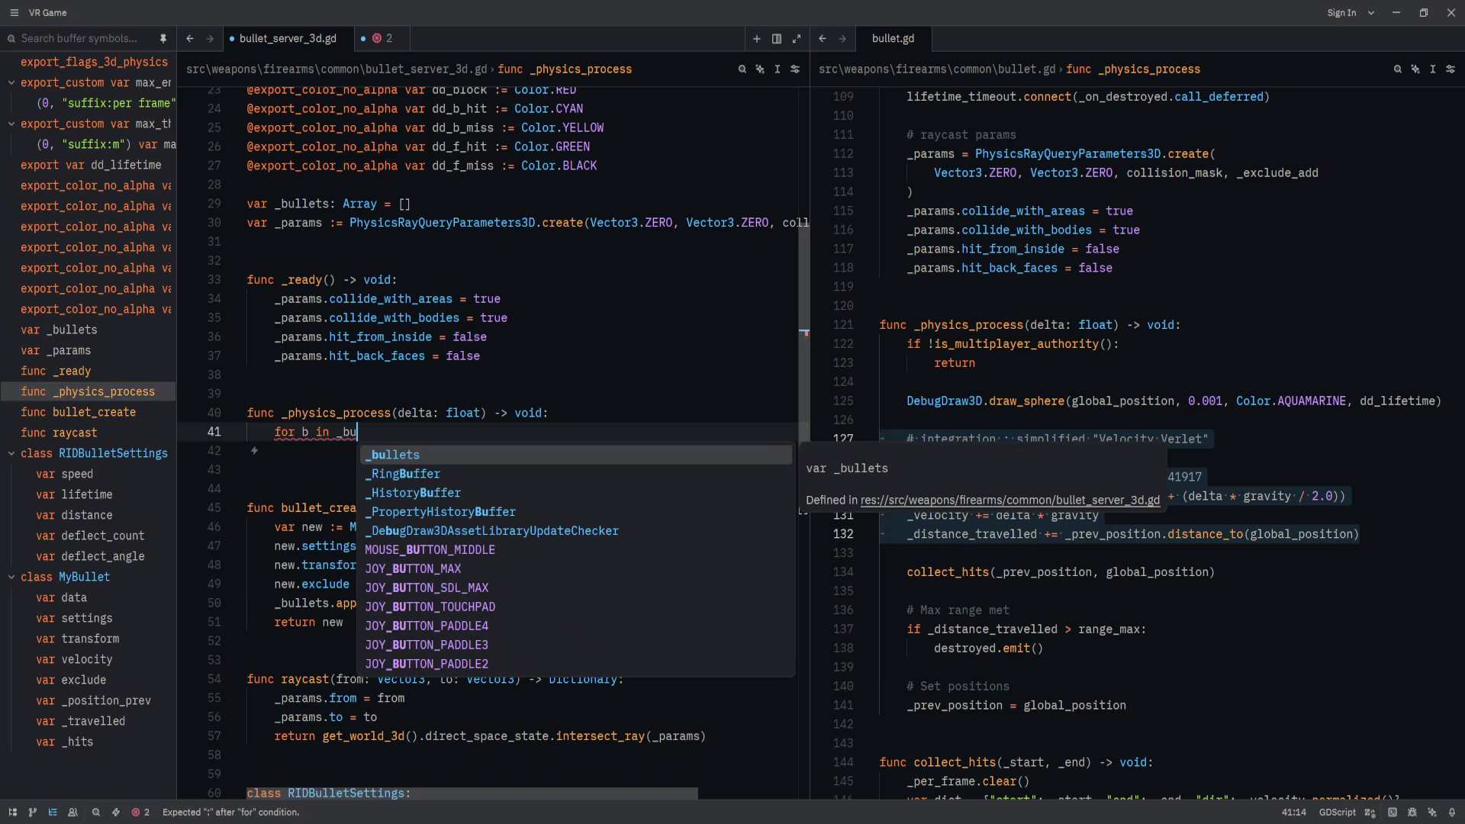
{"action": "key", "text": "Return"}
{"action": "type", "text": ":"}
{"action": "key", "text": "Return"}
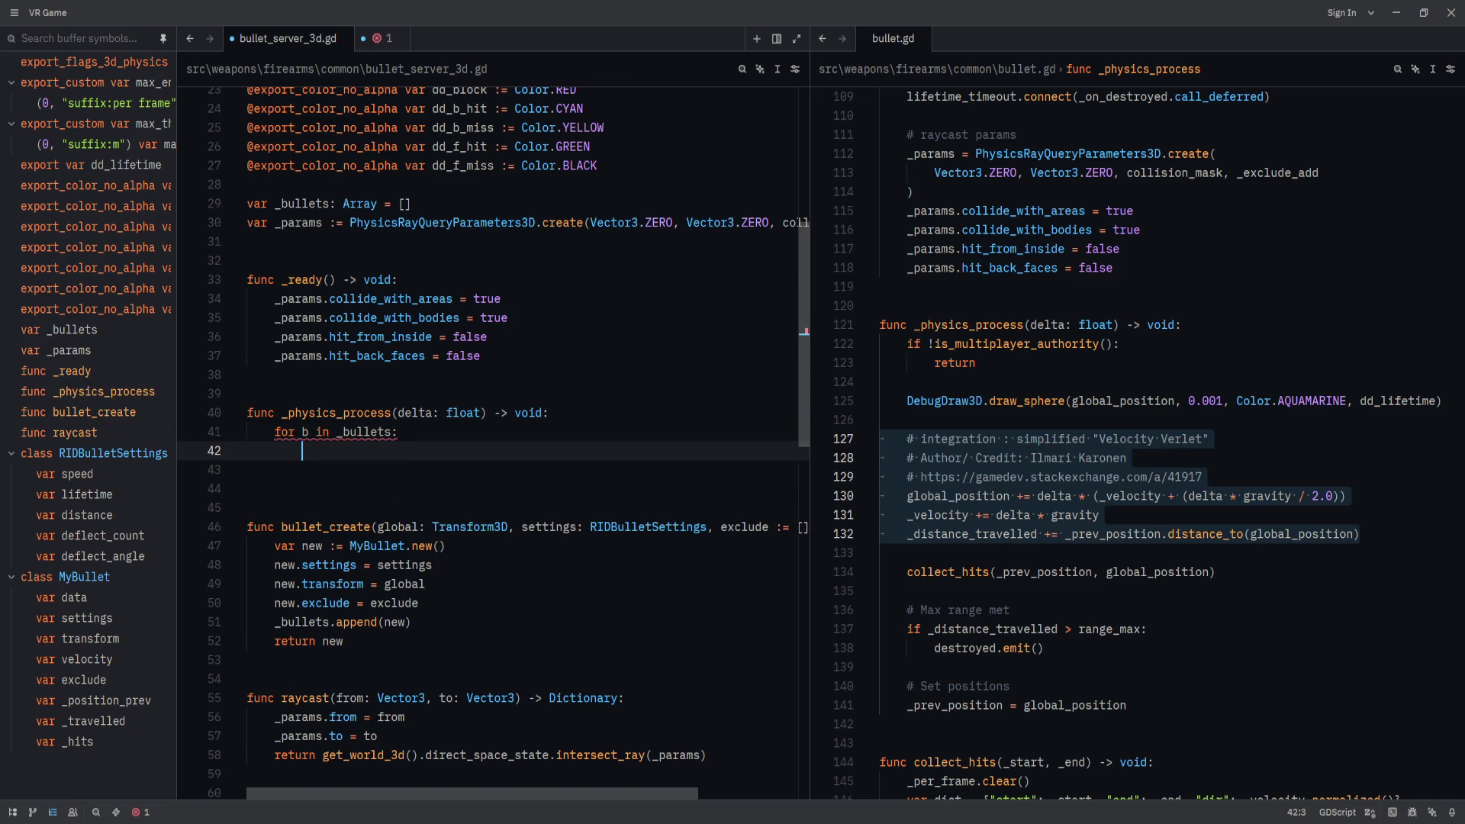
{"action": "key", "text": "ctrl+v"}
Prefix the pasted lines with b., use b.velocity, save, and start retyping gravity.
{"action": "key", "text": "Return"}
{"action": "key", "text": "Return"}
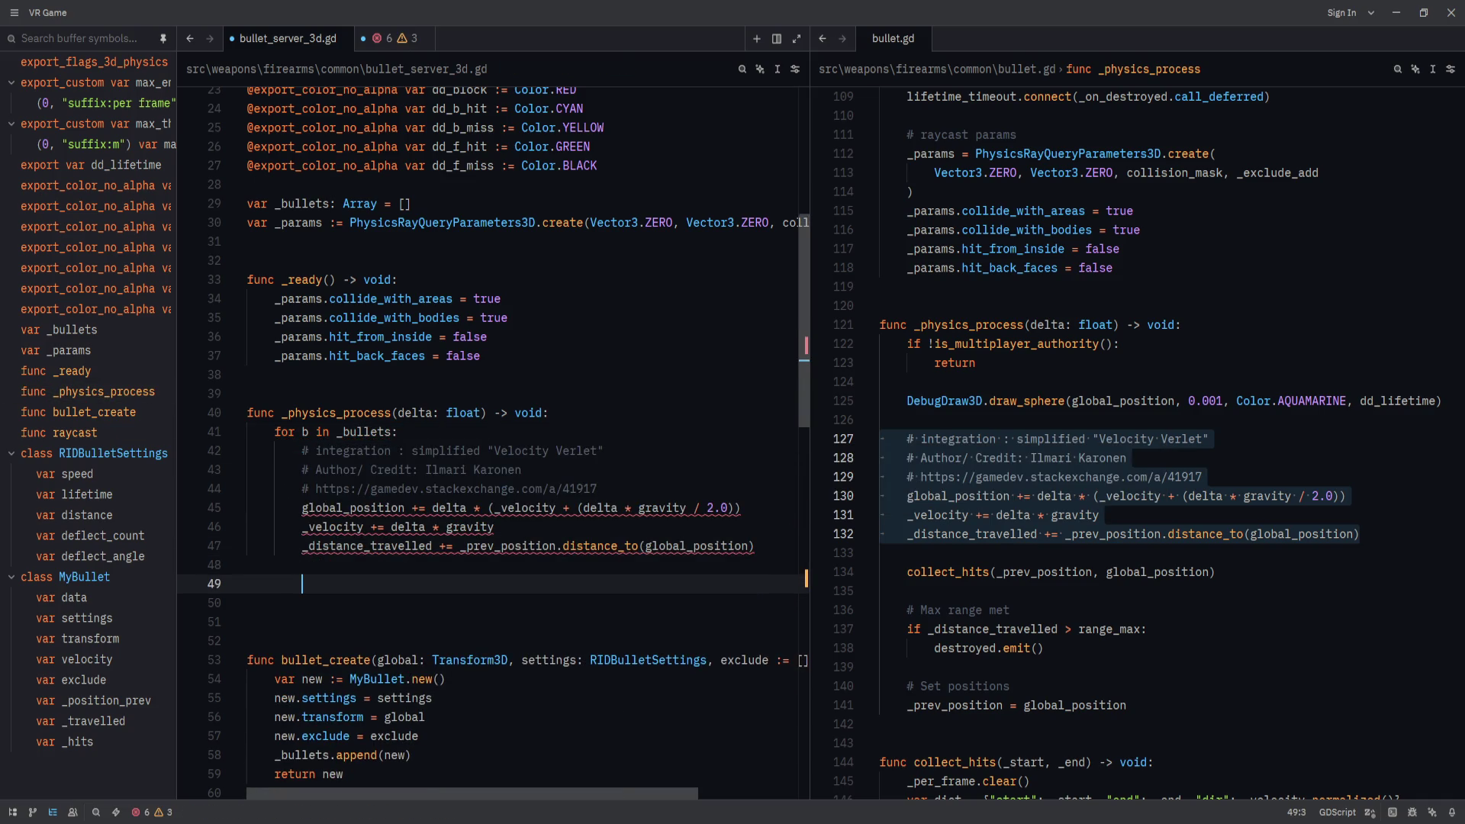
{"action": "key", "text": "Up"}
{"action": "key", "text": "Up"}
{"action": "key", "text": "Up"}
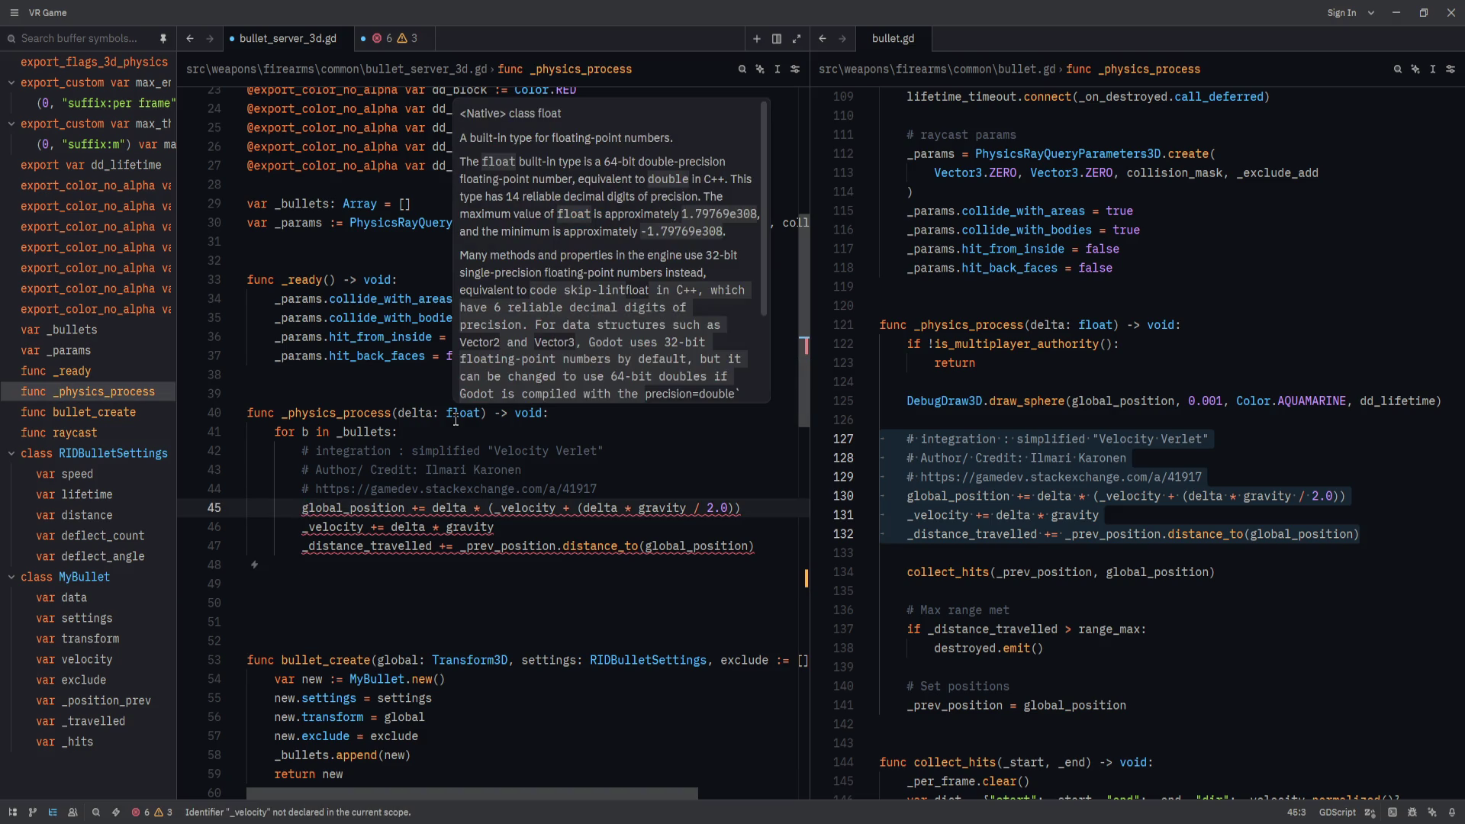
{"action": "type", "text": "b."}
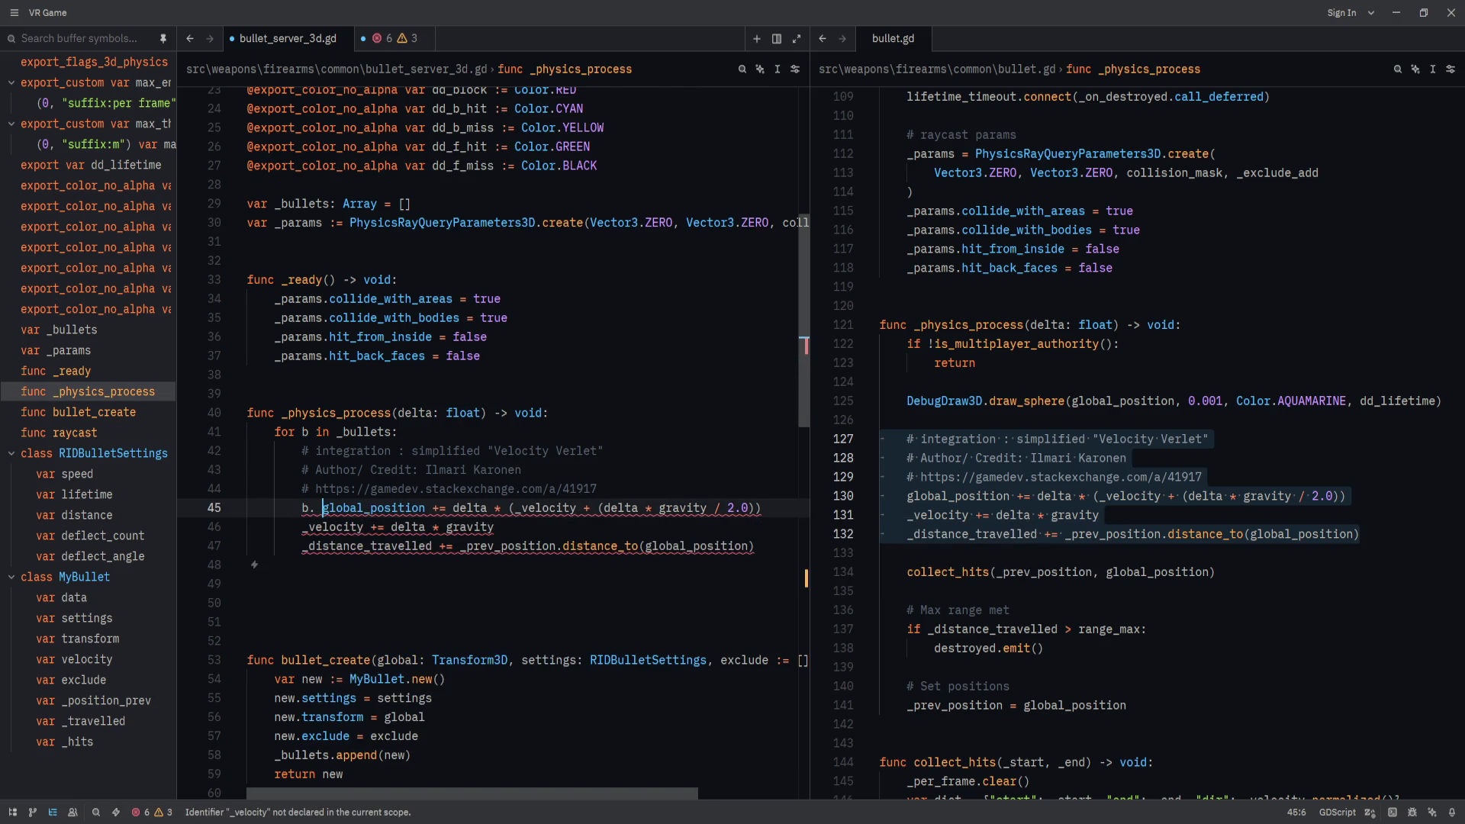
{"action": "left_click", "coordinate": [515, 508]}
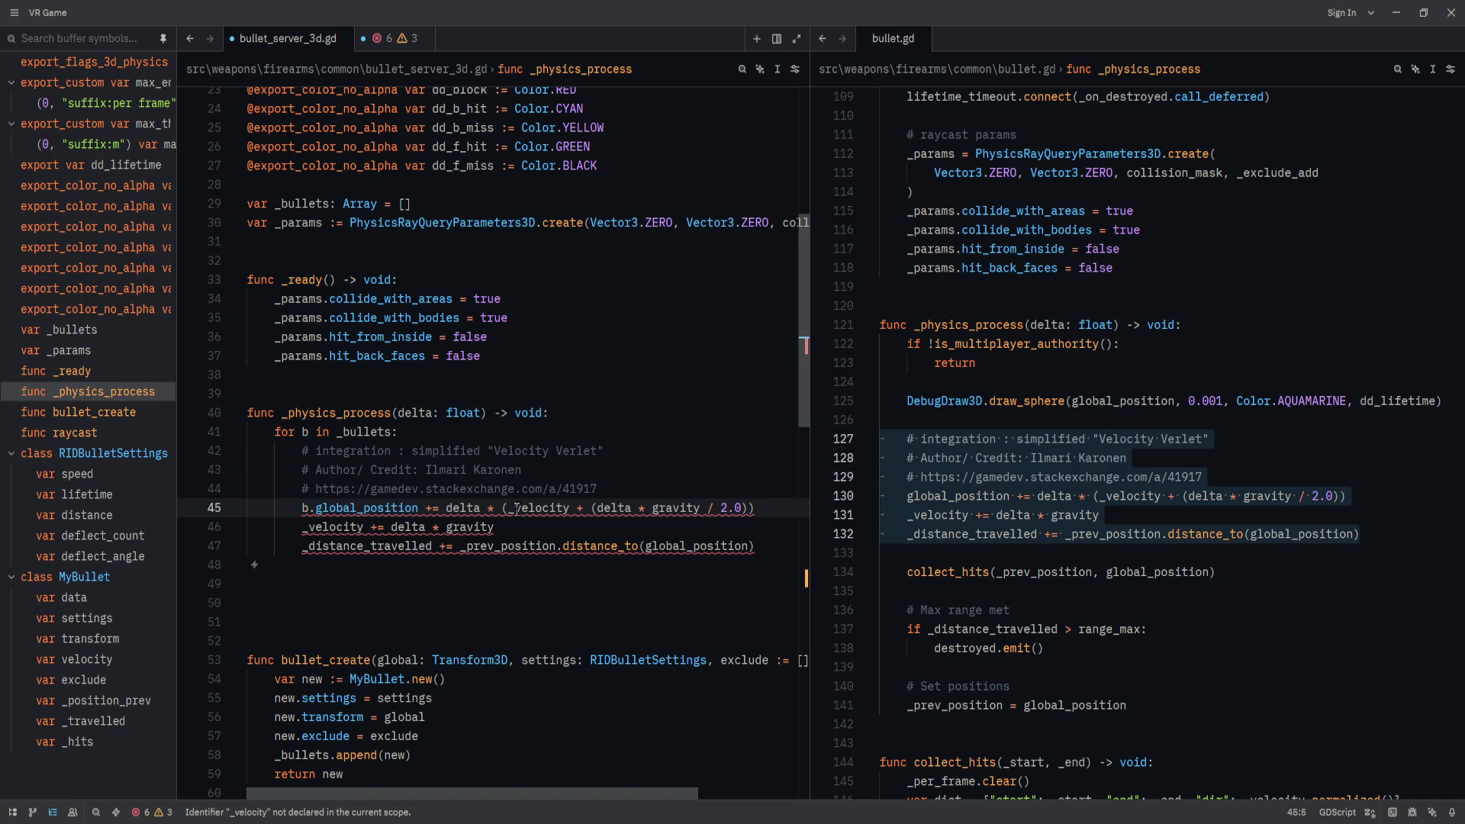
{"action": "mouse_move", "coordinate": [525, 506]}
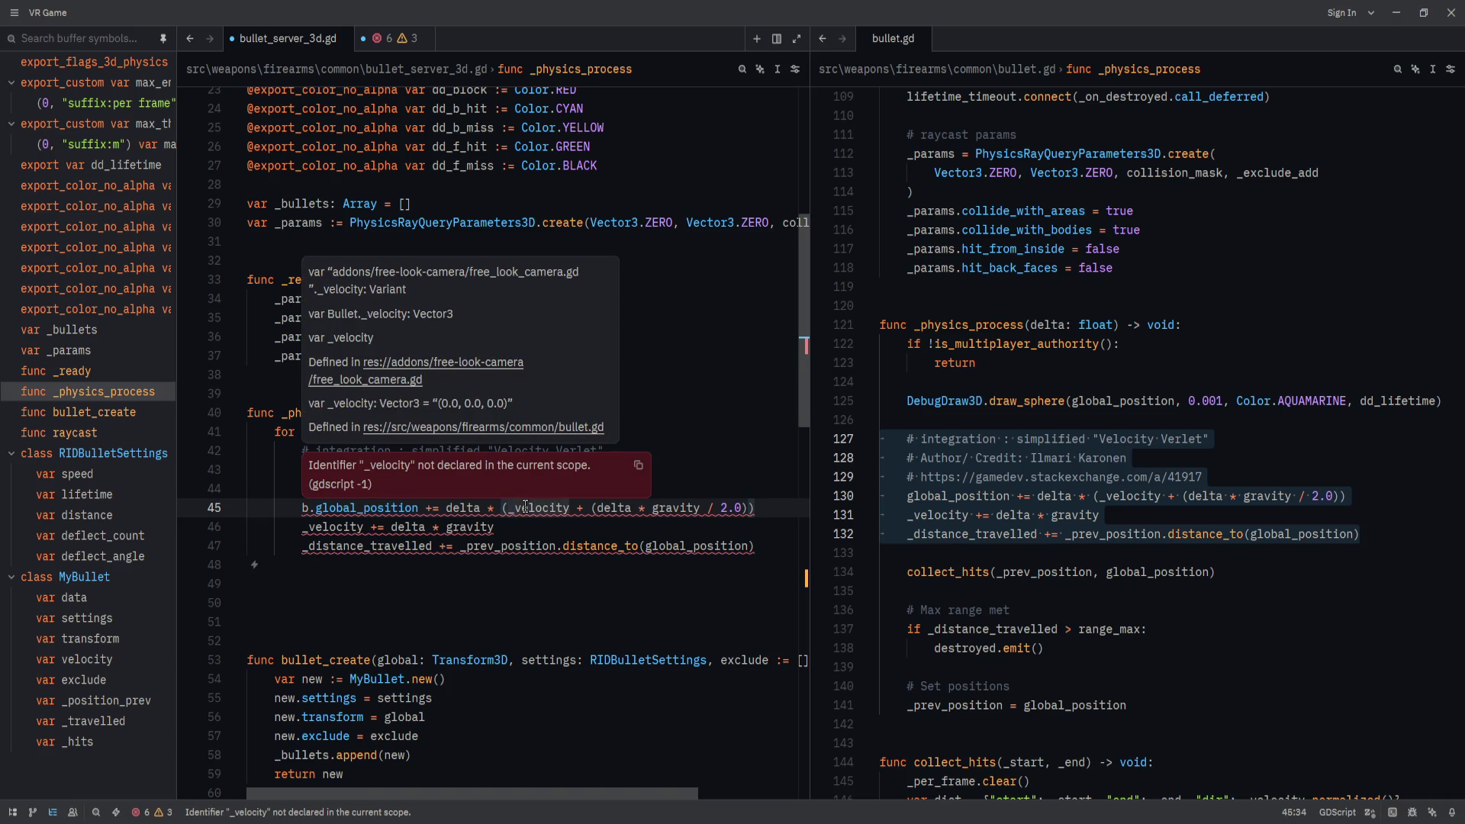
{"action": "key", "text": "BackSpace"}
{"action": "type", "text": "b."}
{"action": "left_click", "coordinate": [673, 507]}
{"action": "mouse_move", "coordinate": [673, 509]}
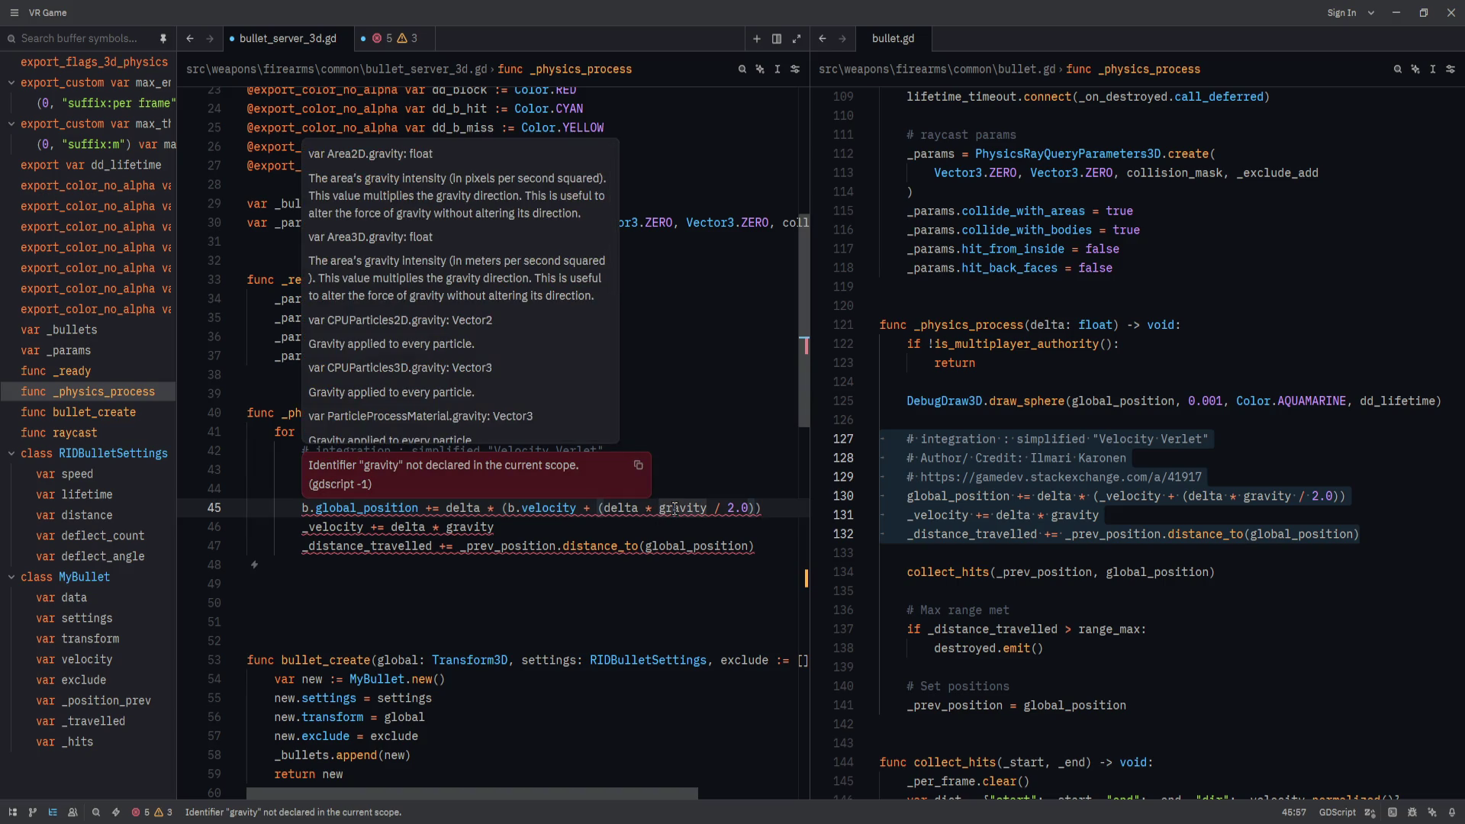
{"action": "key", "text": "ctrl+s"}
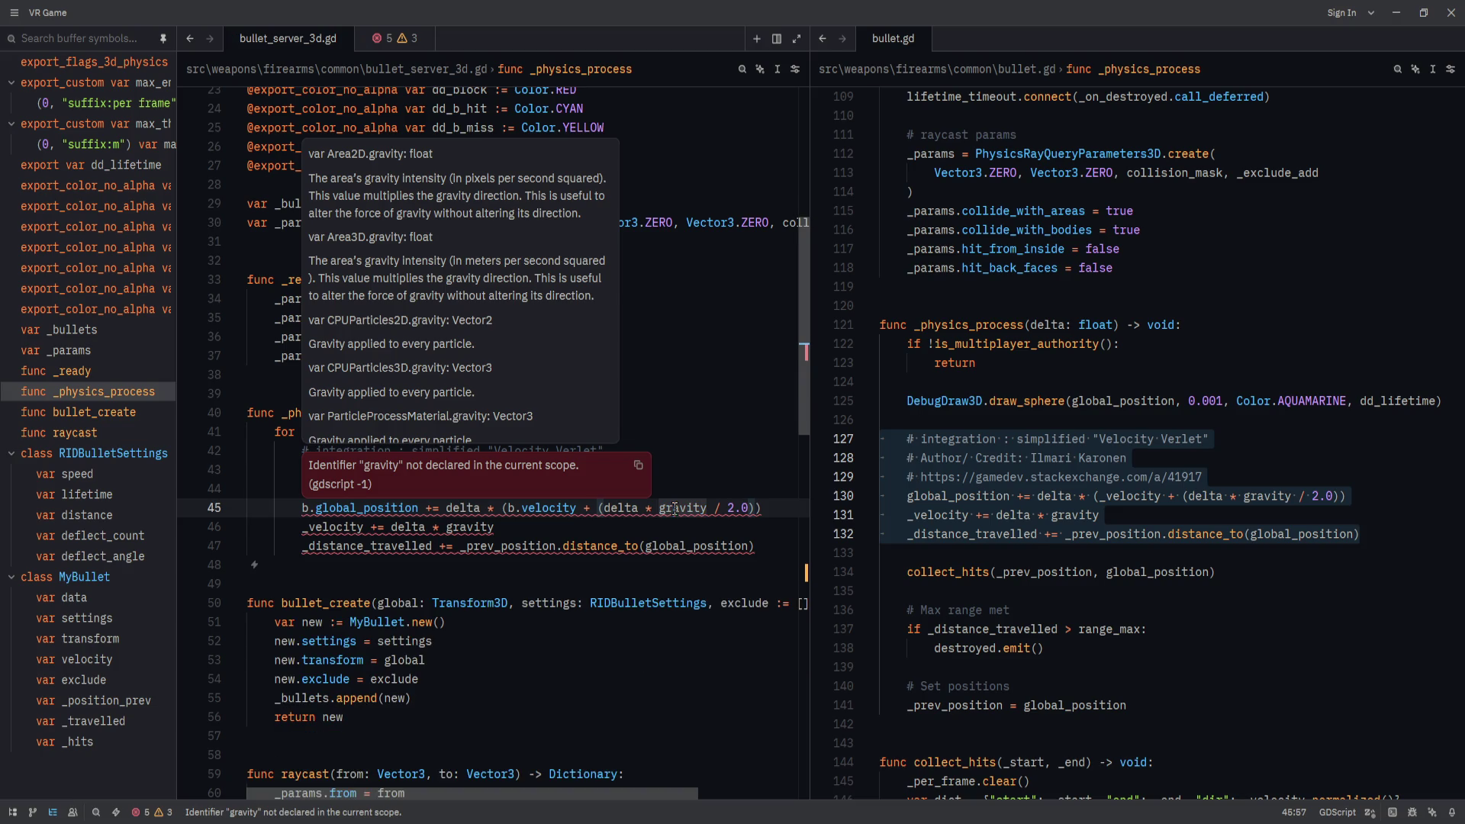
{"action": "double_click", "coordinate": [673, 507]}
{"action": "type", "text": "GR"}
{"action": "key", "text": "BackSpace"}
{"action": "key", "text": "BackSpace"}
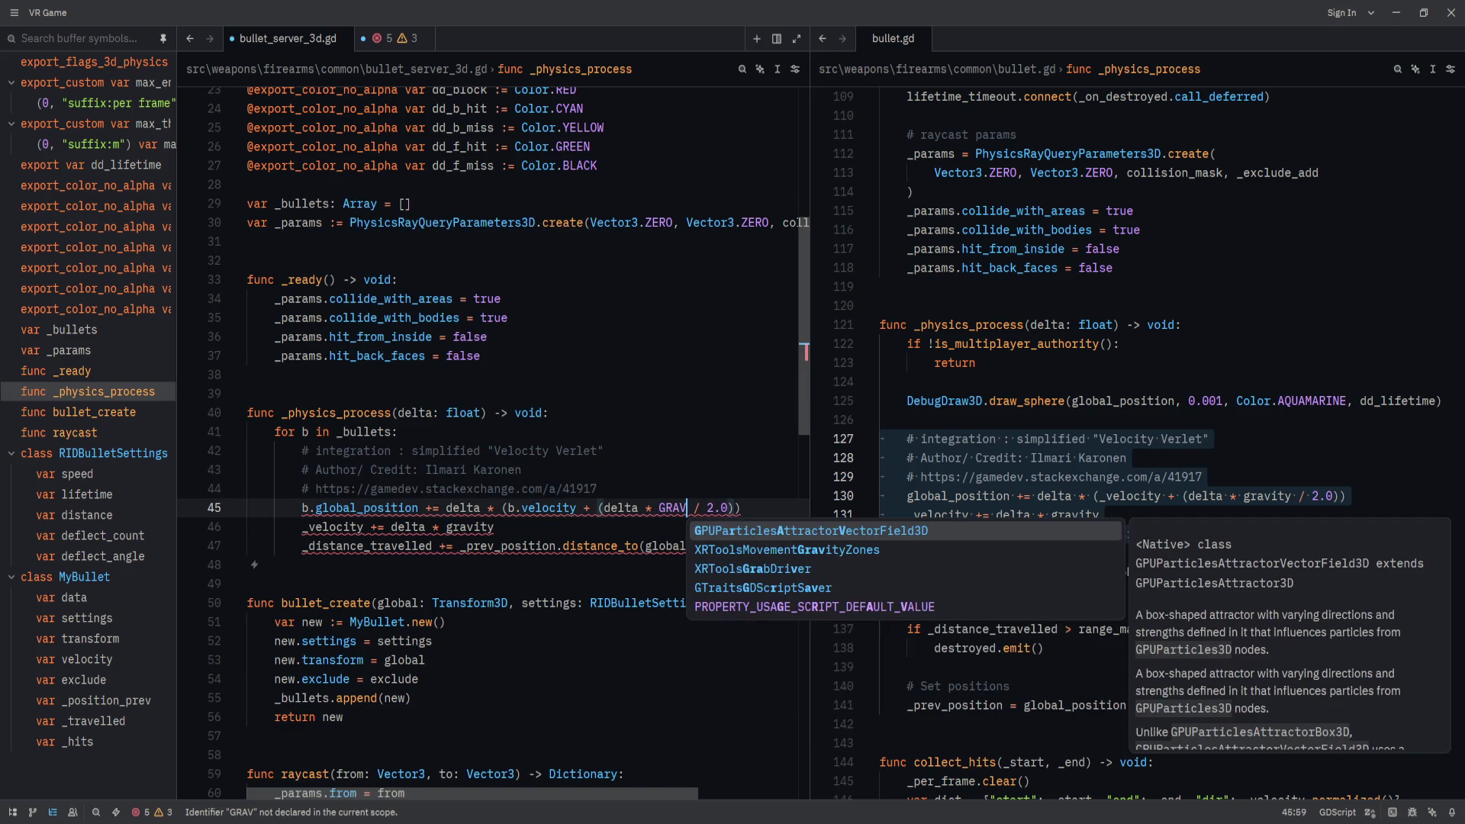
{"action": "type", "text": "gravt"}
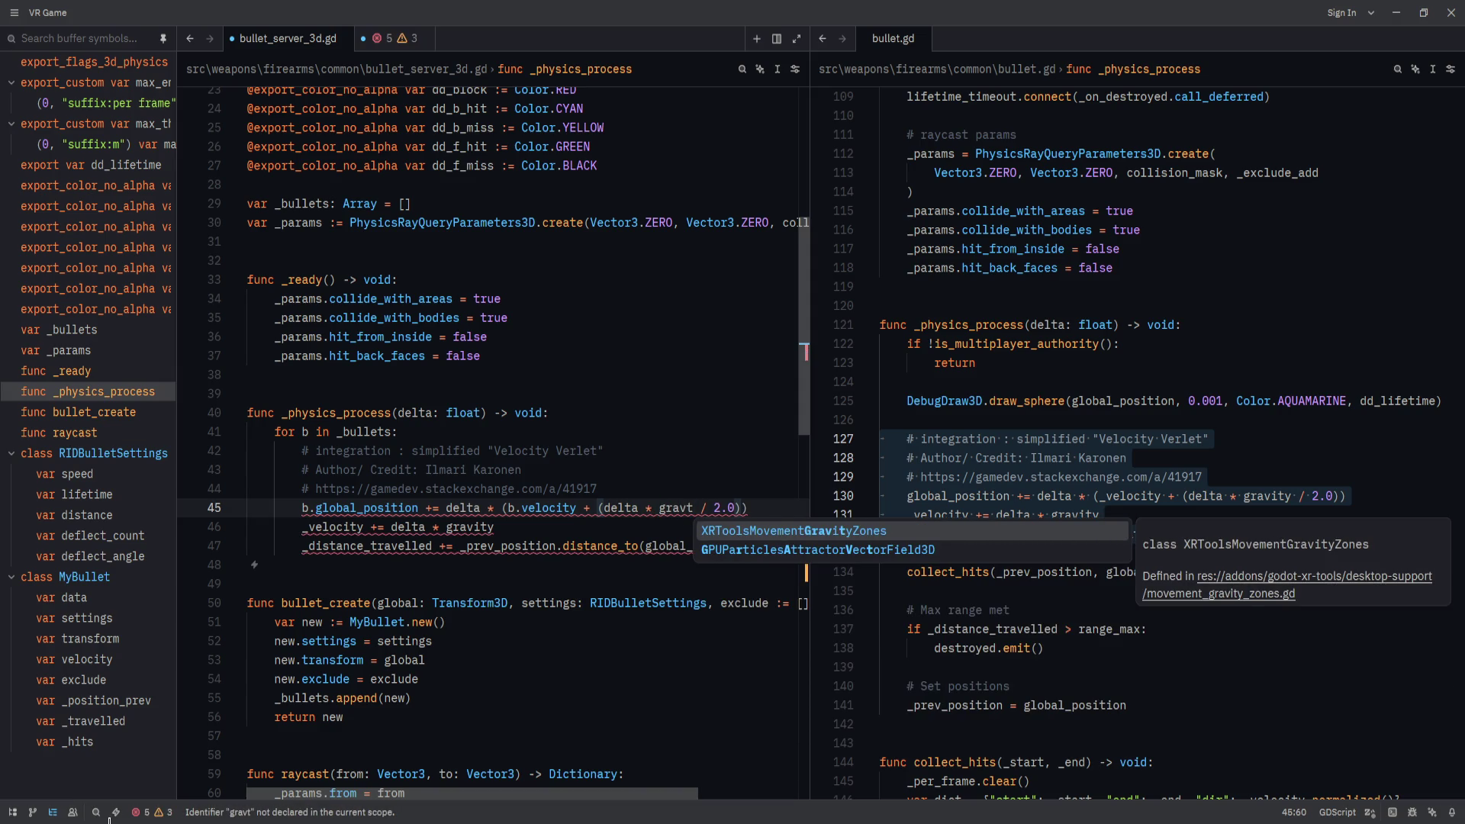
{"action": "key", "text": "Escape"}
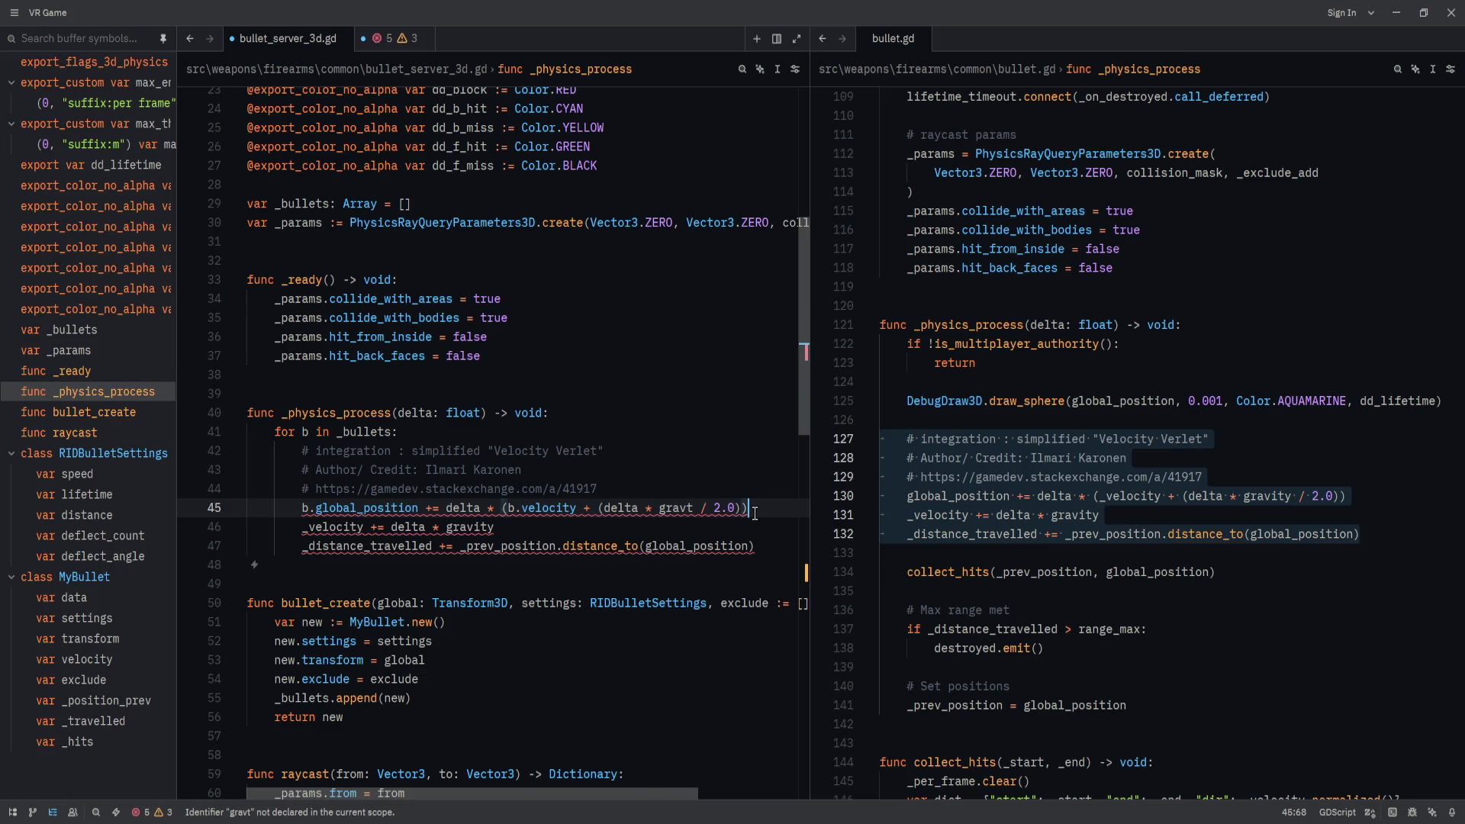
{"action": "double_click", "coordinate": [676, 507]}
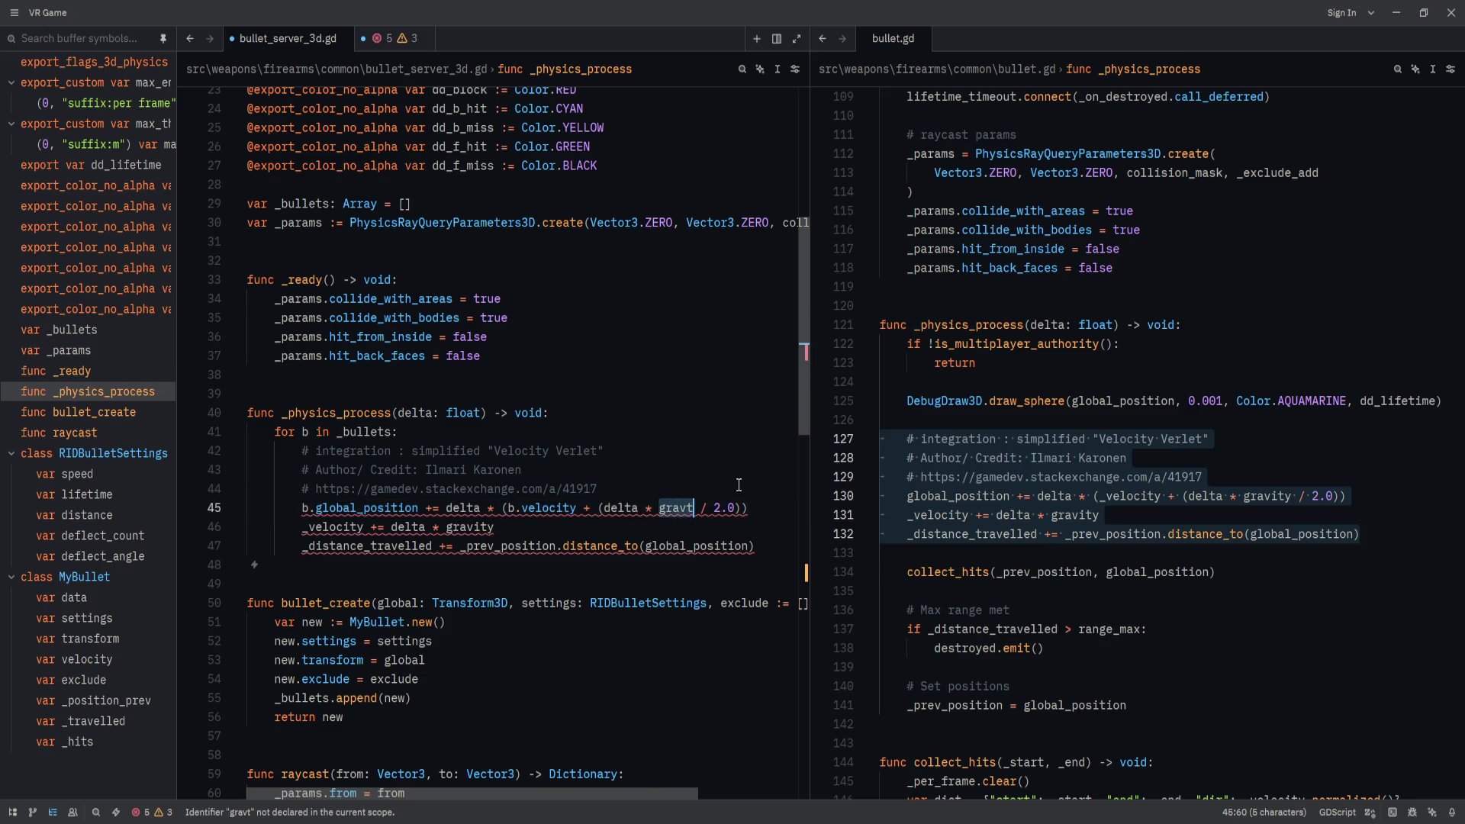
After _params, add 'var _gravity:' with a 'get():' getter beginning 'ProjectSettings.'.
{"action": "scroll", "coordinate": [601, 435], "scroll_direction": "up", "scroll_amount": 5}
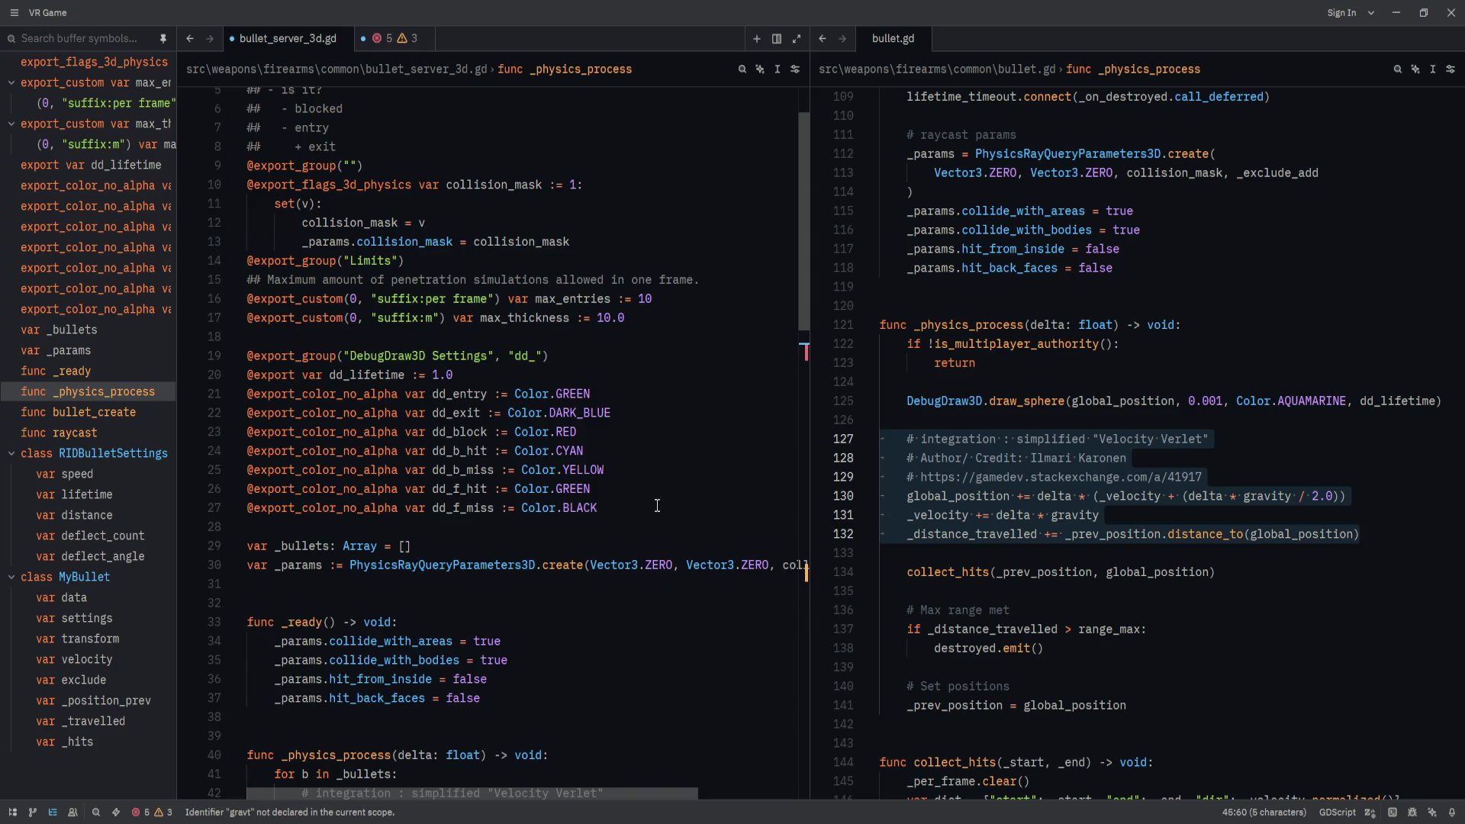
{"action": "left_click", "coordinate": [602, 435]}
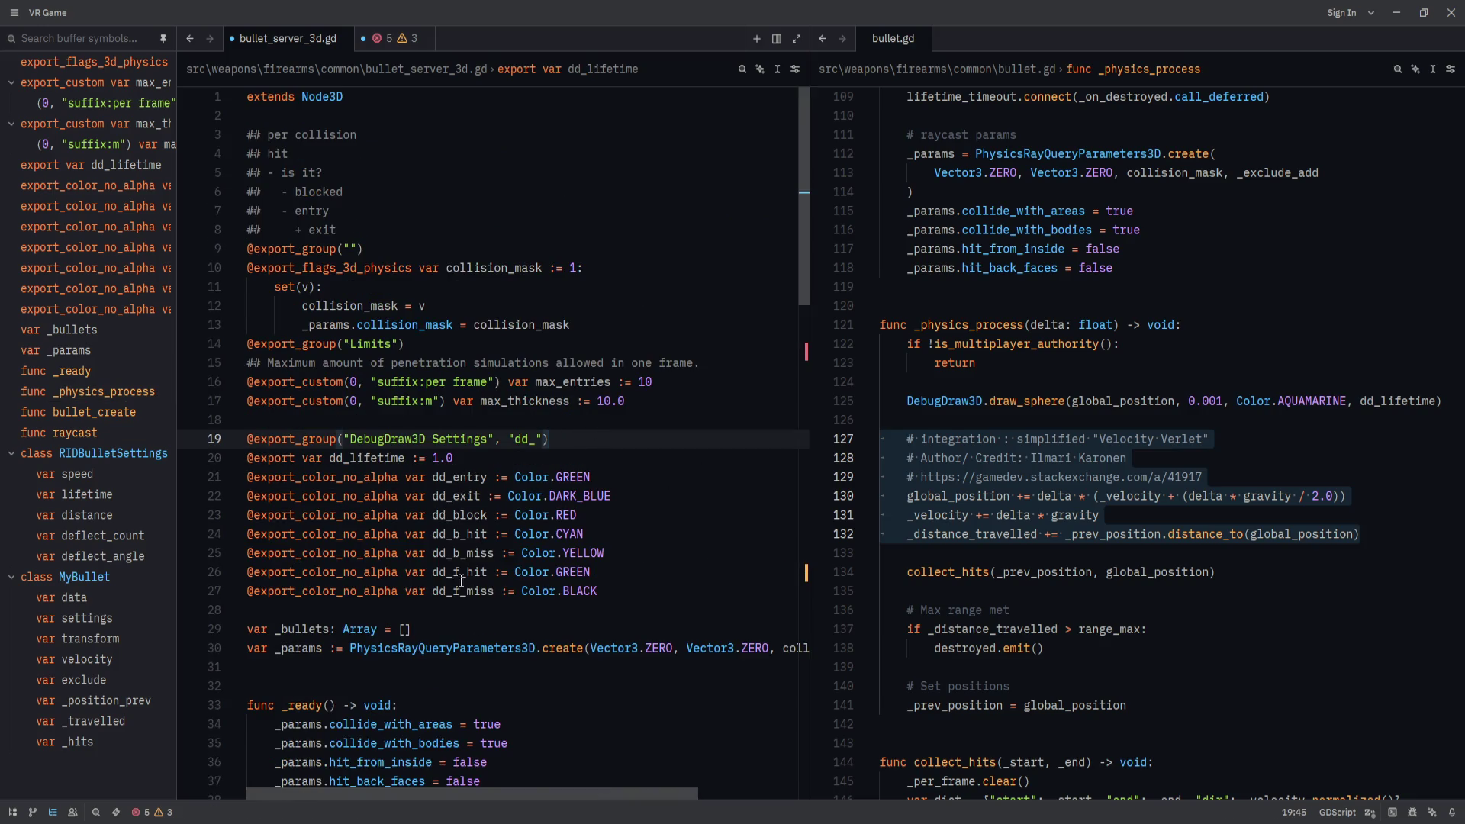
{"action": "scroll", "coordinate": [461, 583], "scroll_direction": "down", "scroll_amount": 1}
{"action": "left_click", "coordinate": [465, 602]}
{"action": "type", "text": "var _gra"}
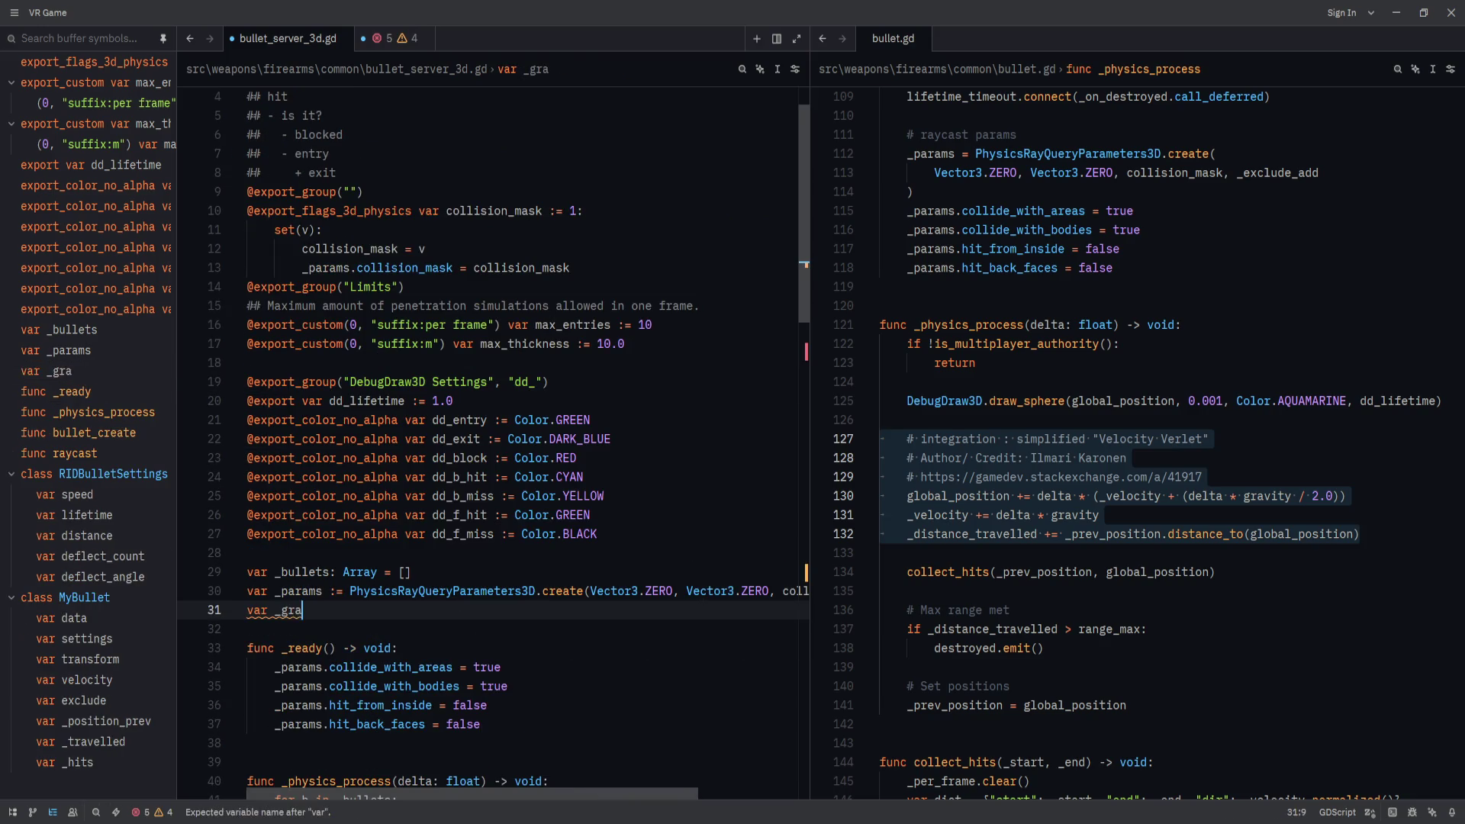
{"action": "type", "text": "vity := P"}
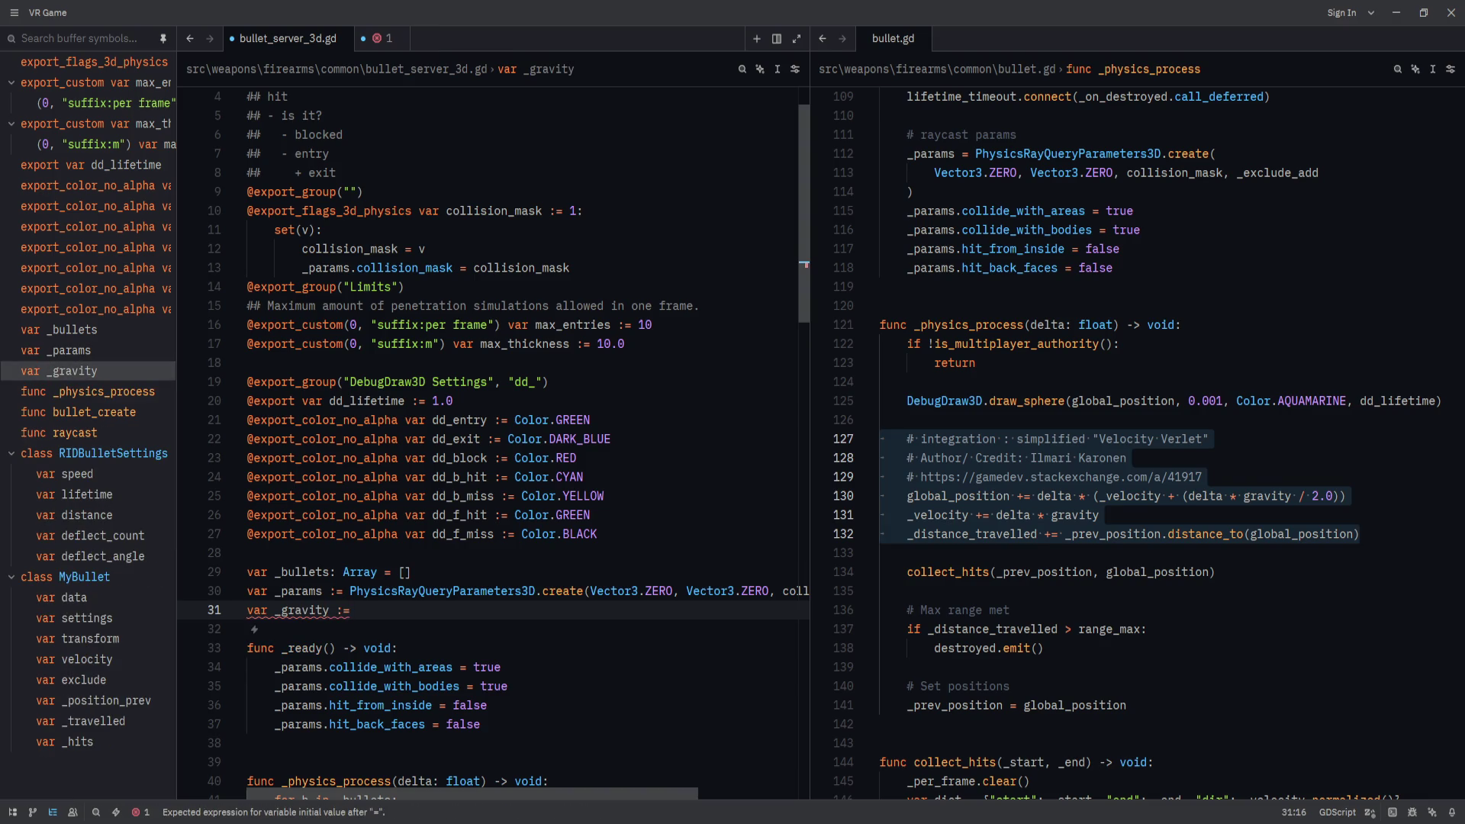
{"action": "key", "text": "BackSpace"}
{"action": "key", "text": "BackSpace"}
{"action": "key", "text": "BackSpace"}
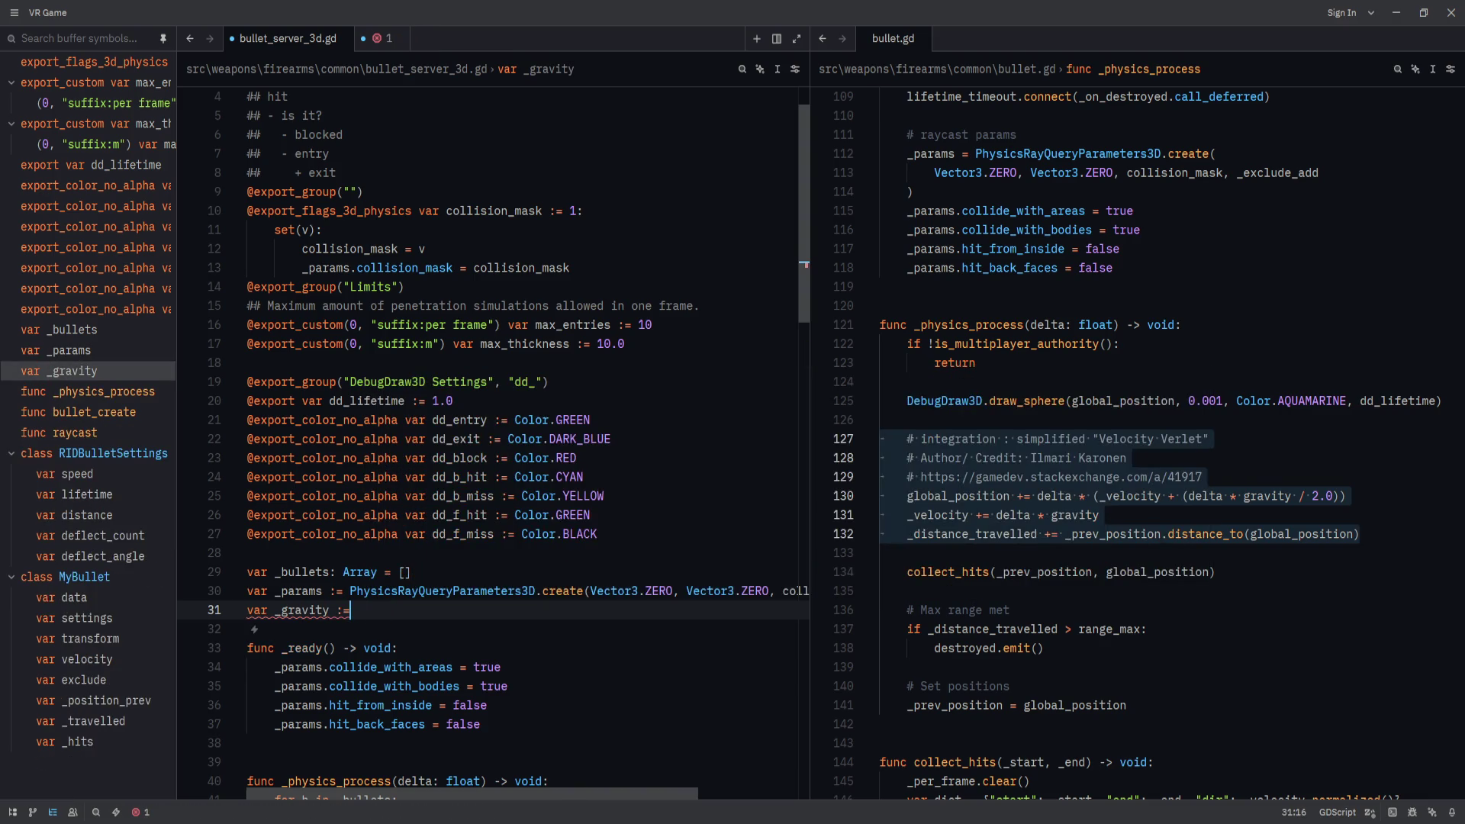
{"action": "type", "text": ":"}
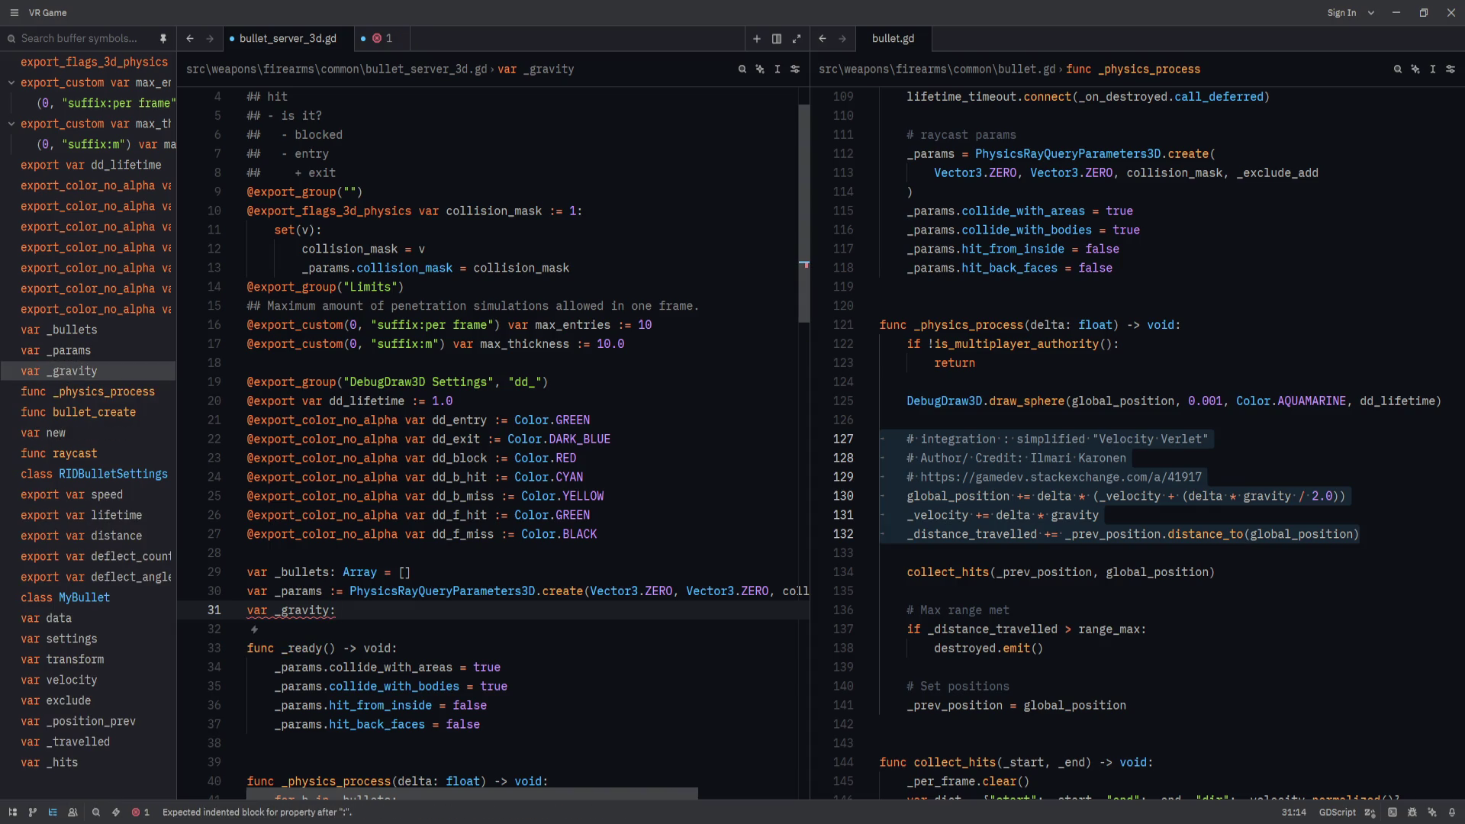
{"action": "key", "text": "Return"}
{"action": "type", "text": "get"}
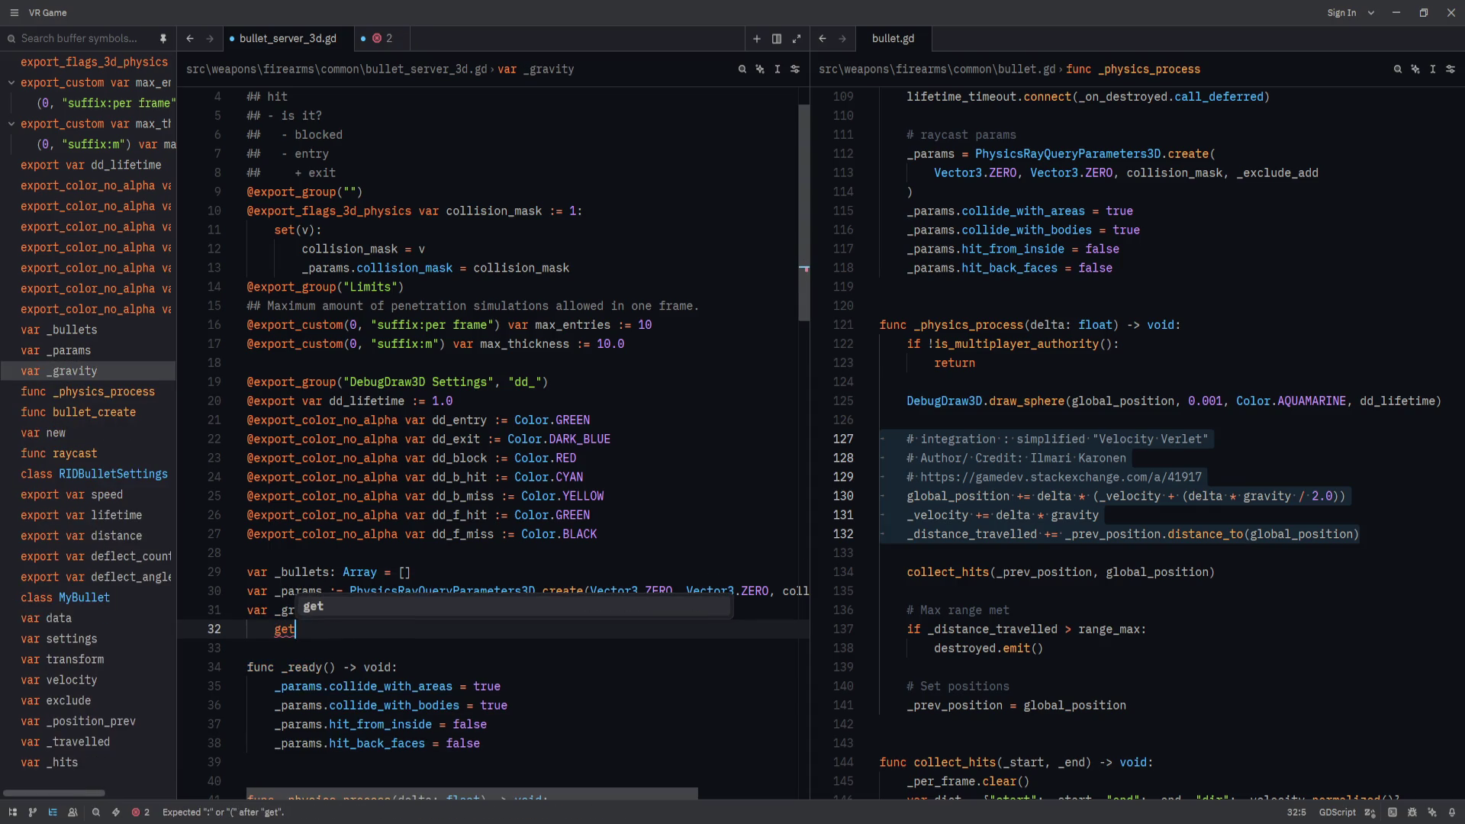
{"action": "type", "text": "():"}
{"action": "key", "text": "Return"}
{"action": "type", "text": "Pro"}
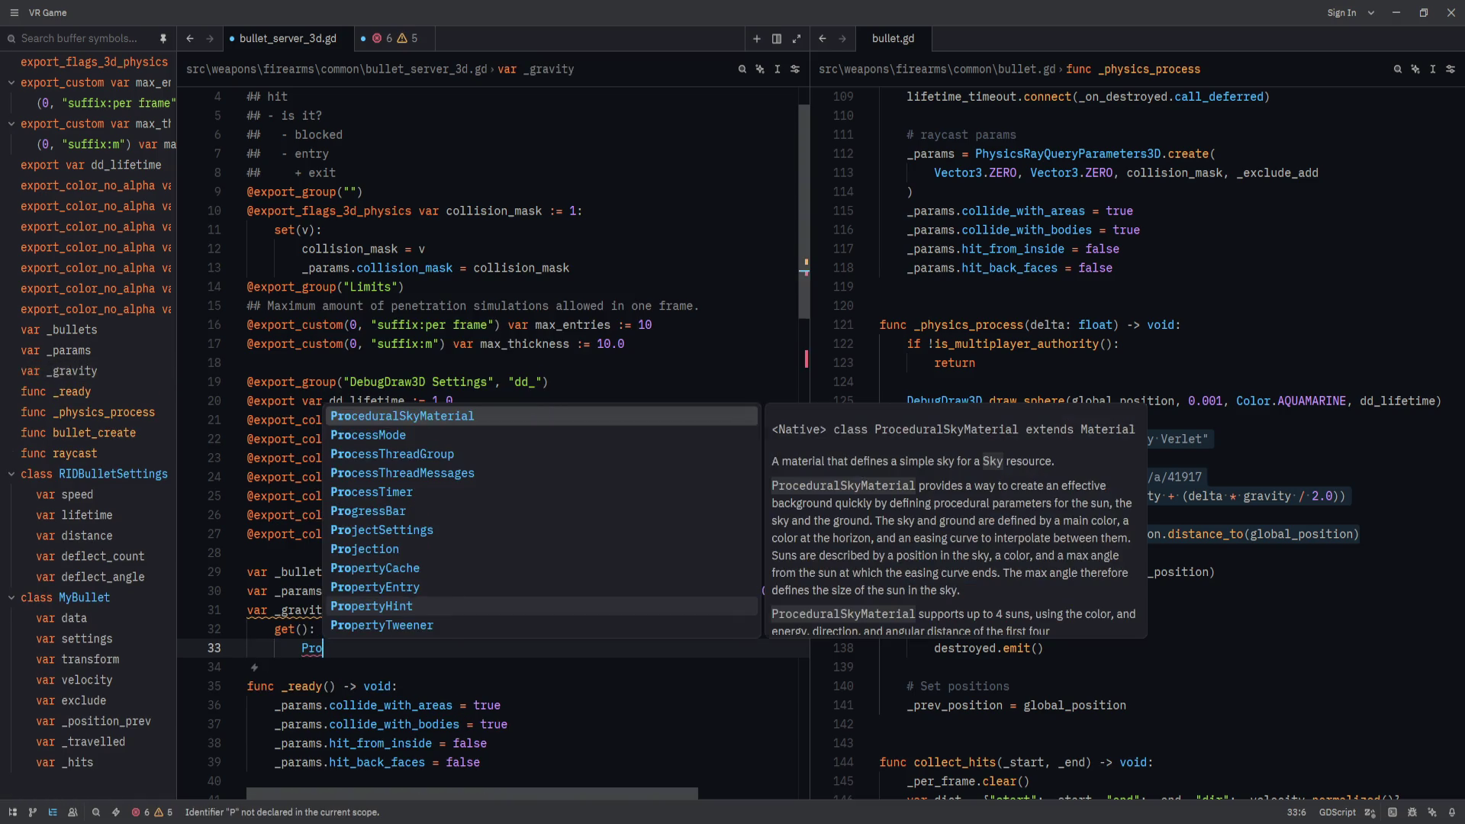
{"action": "type", "text": "jectSettings."}
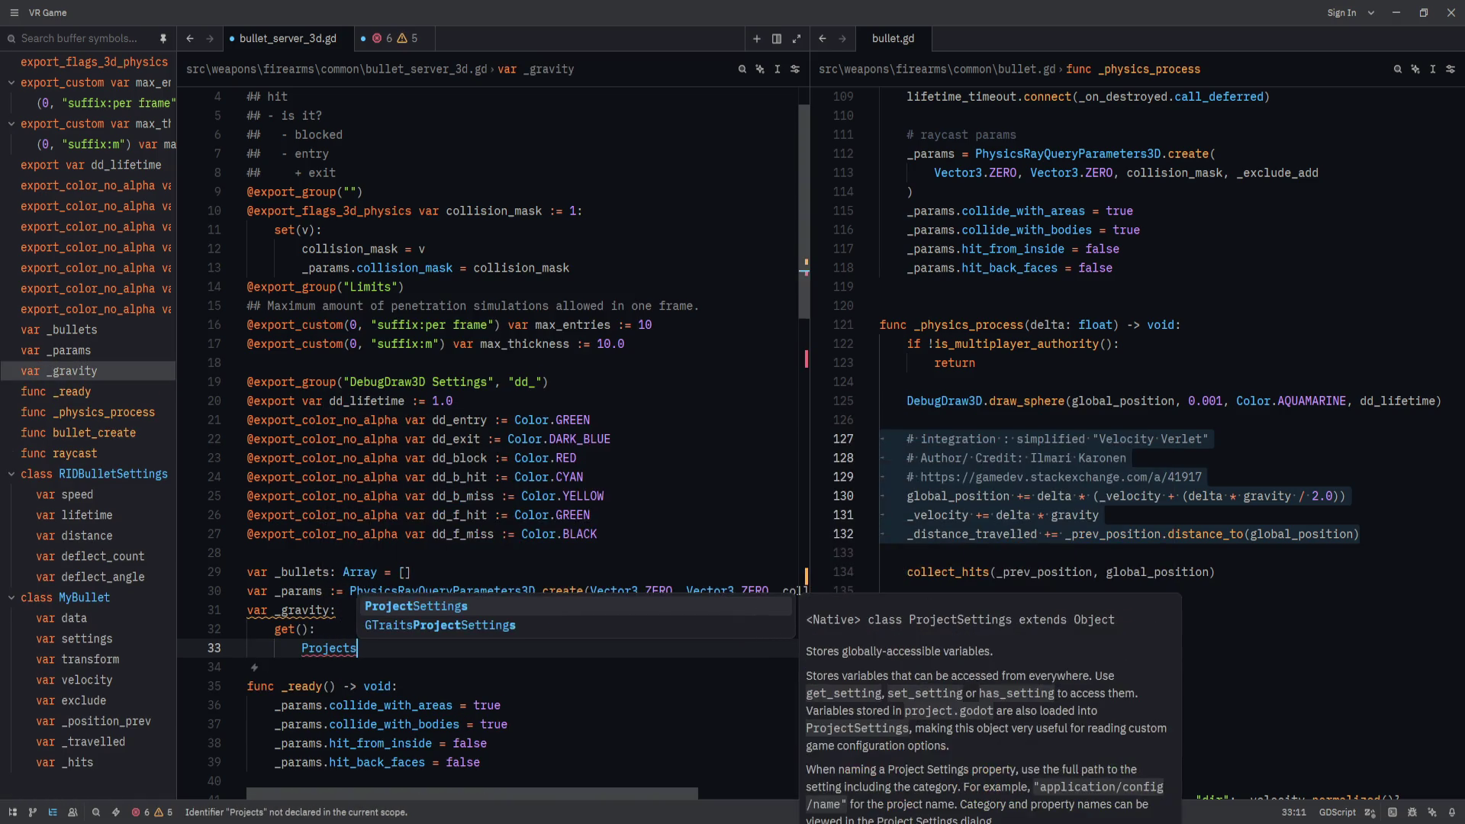
{"action": "key", "text": "Escape"}
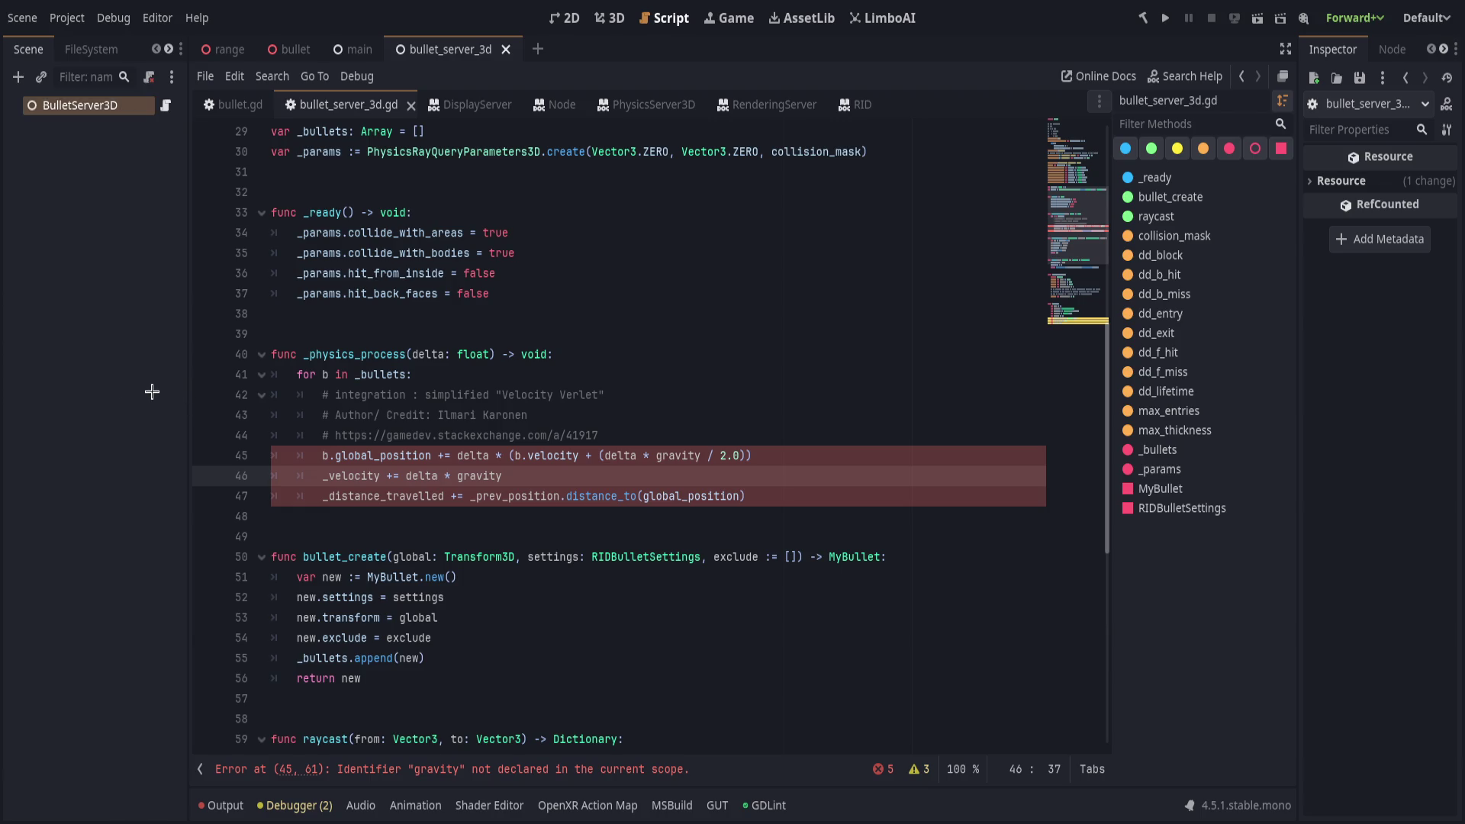
Scroll up to the variable declarations and place the caret at the end of the _params line.
{"action": "scroll", "coordinate": [514, 524], "scroll_direction": "up", "scroll_amount": 4}
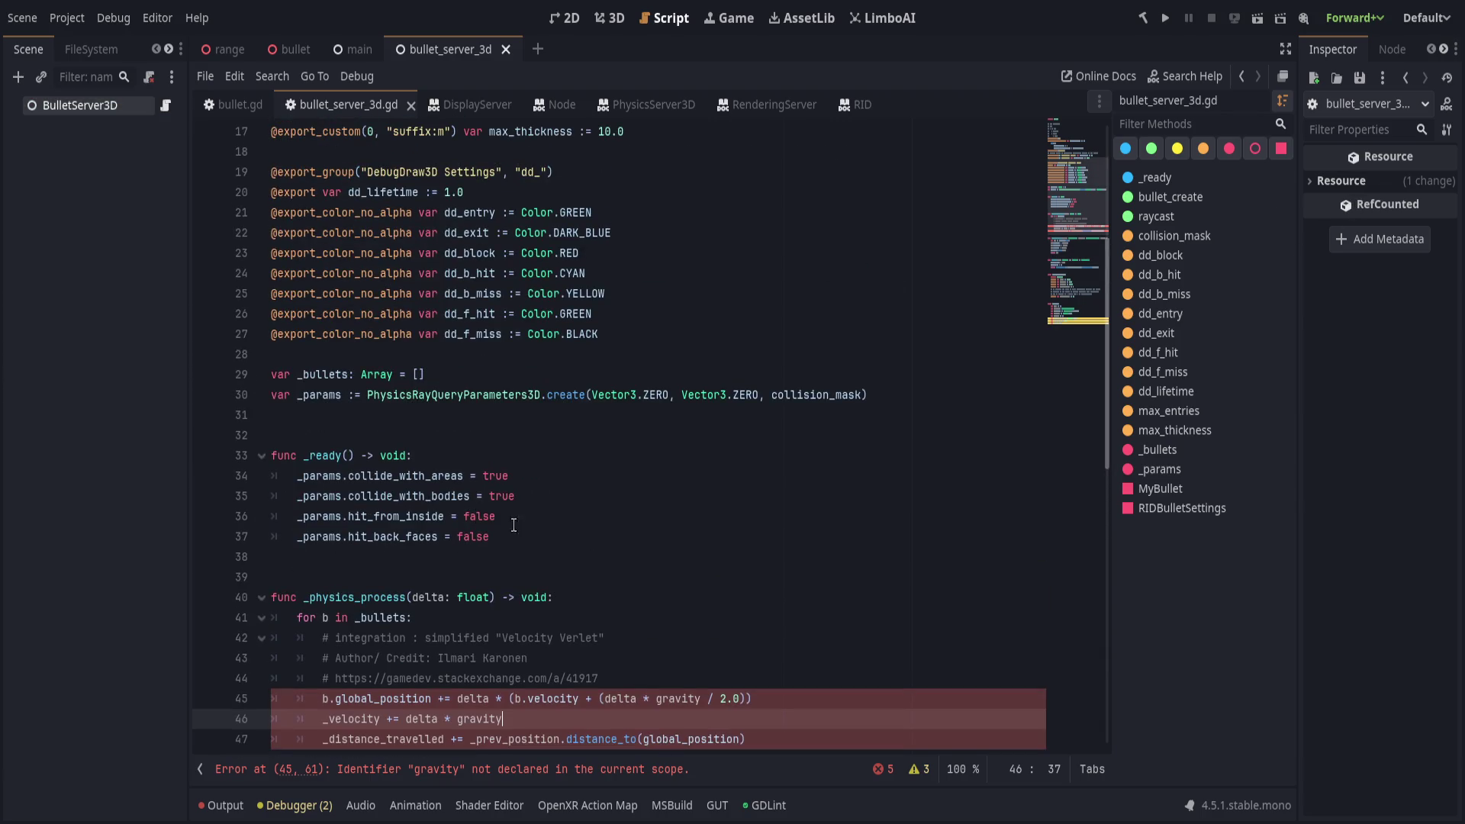
{"action": "scroll", "coordinate": [466, 418], "scroll_direction": "up", "scroll_amount": 1}
{"action": "scroll", "coordinate": [466, 418], "scroll_direction": "up", "scroll_amount": 1}
{"action": "left_click", "coordinate": [960, 517]}
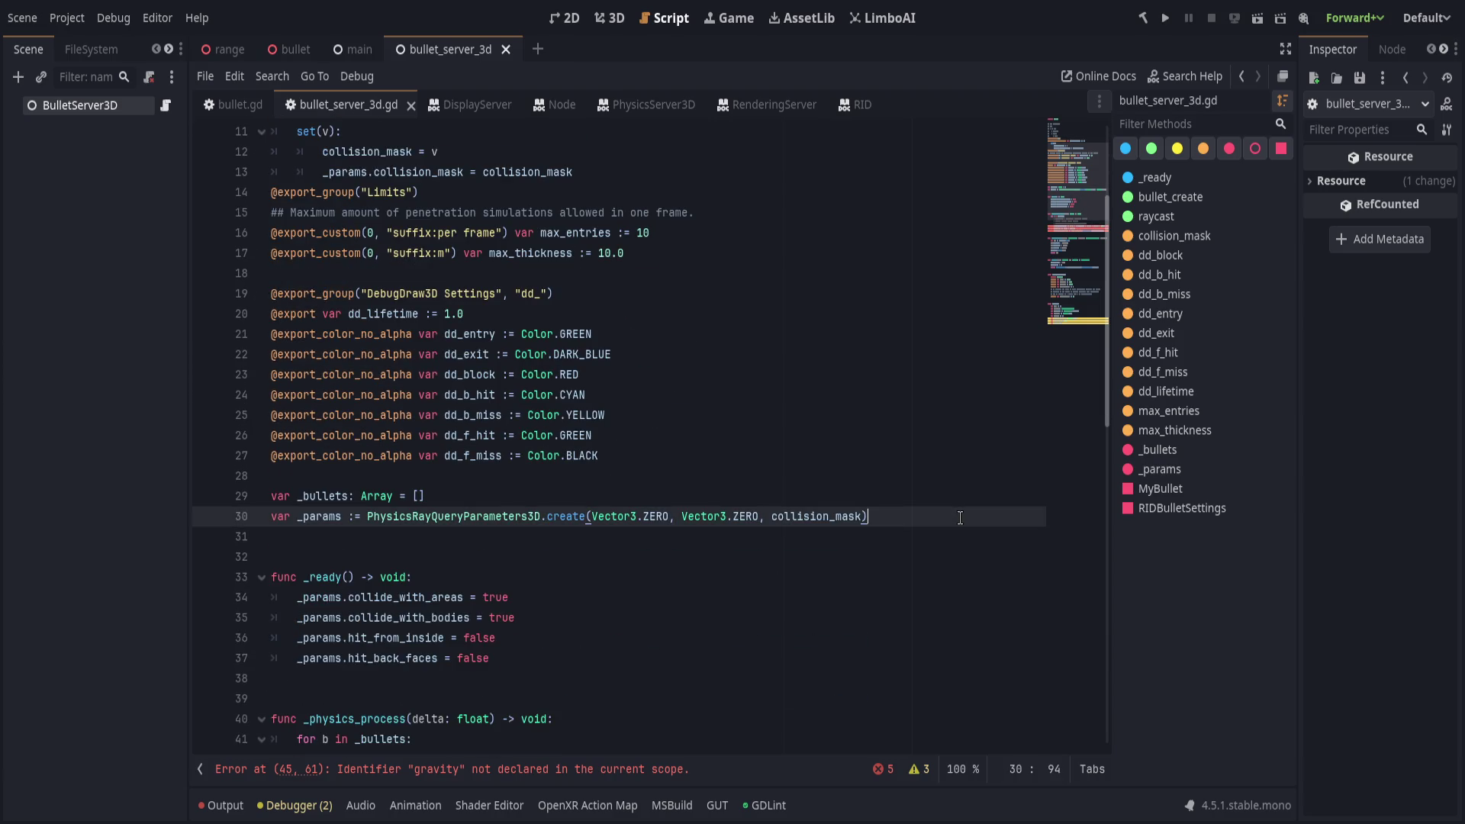
Add 'var _gravity := ProjectSettings.get_setting("physics/3d/default_gravity")' below _params.
{"action": "key", "text": "Return"}
{"action": "type", "text": "var _gravity := "}
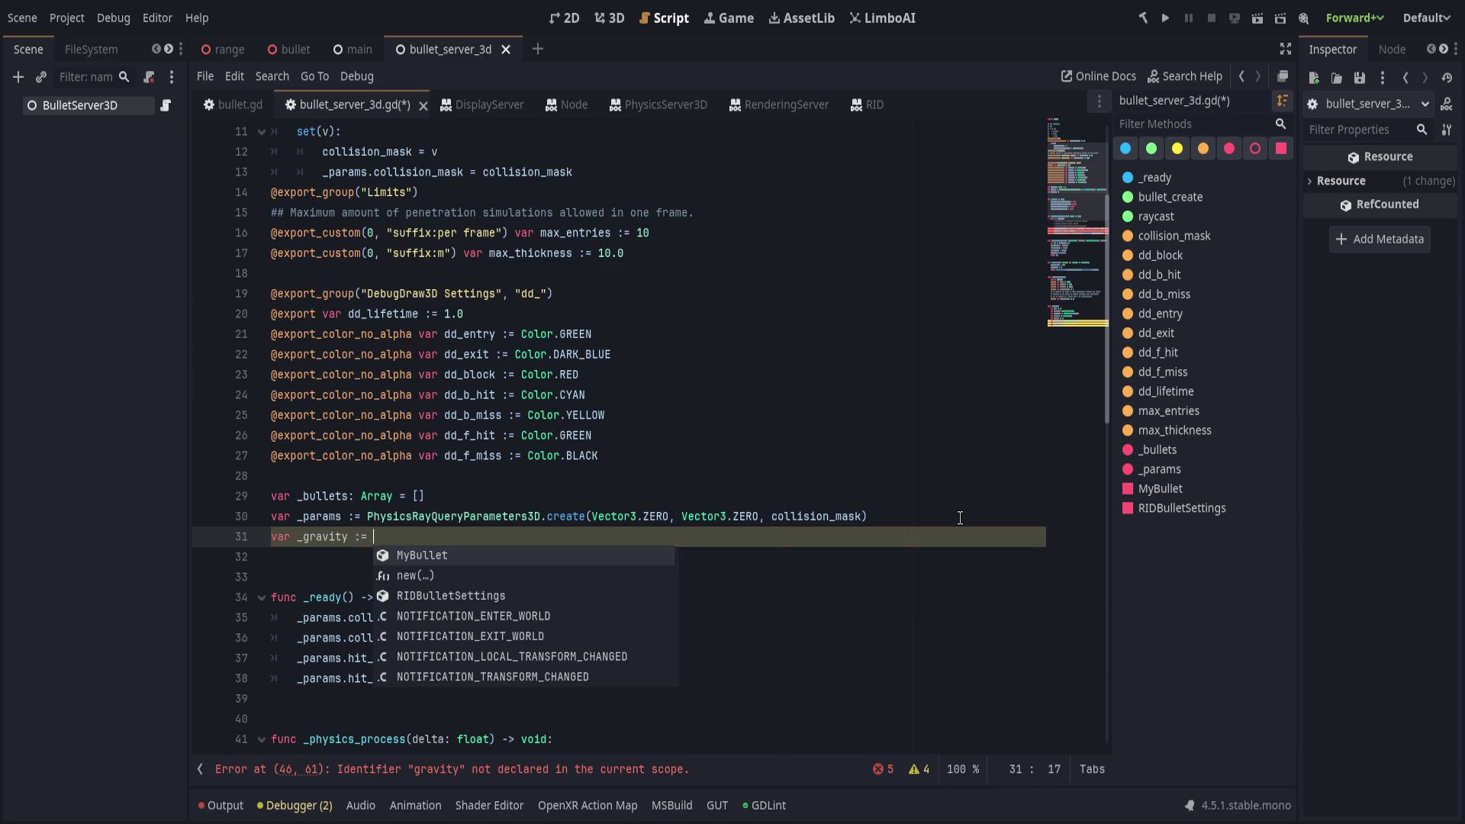
{"action": "type", "text": "Projectset"}
{"action": "key", "text": "Return"}
{"action": "type", "text": ".get"}
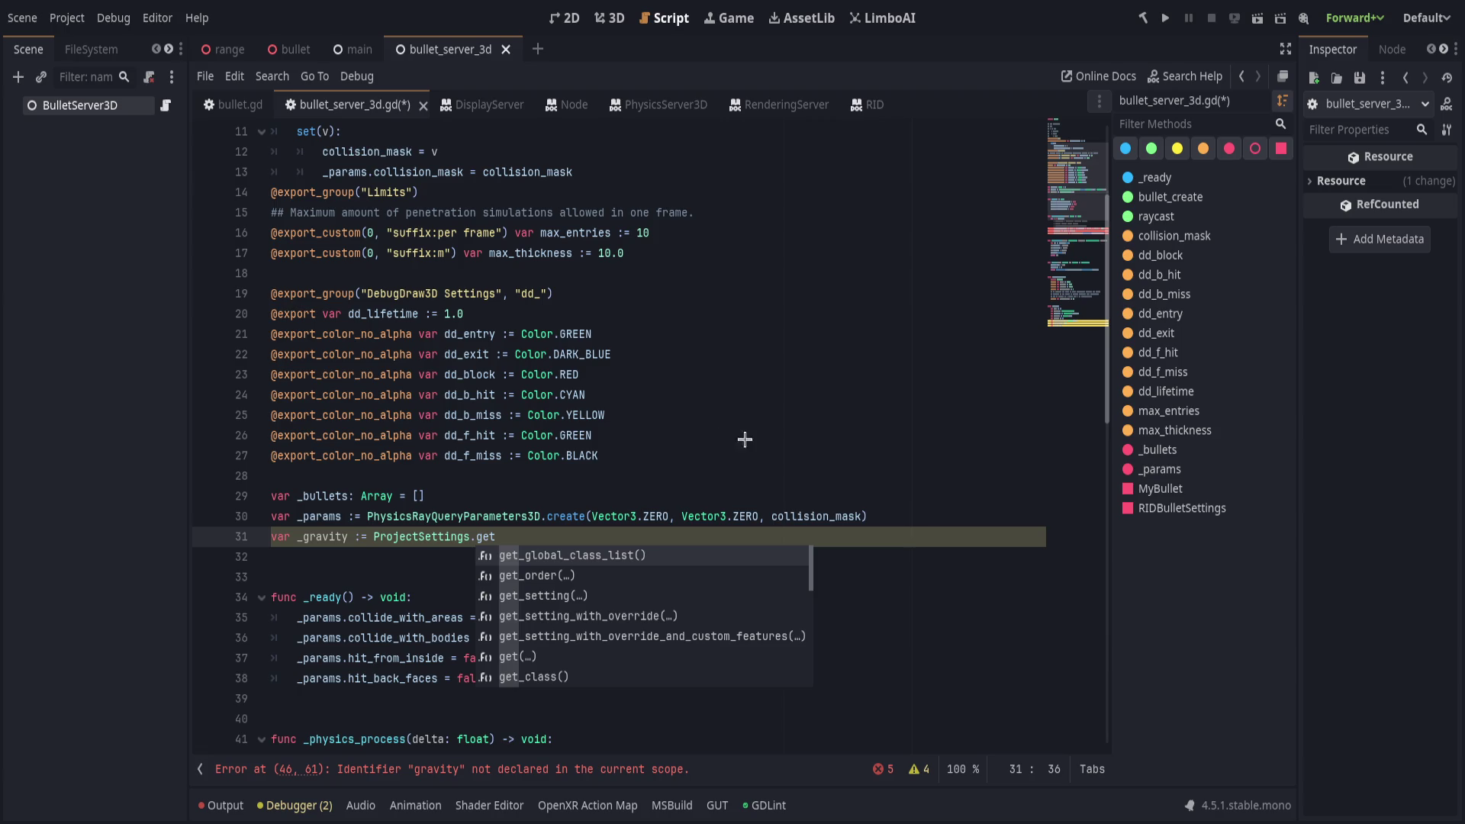
{"action": "key", "text": "BackSpace"}
{"action": "key", "text": "BackSpace"}
{"action": "key", "text": "BackSpace"}
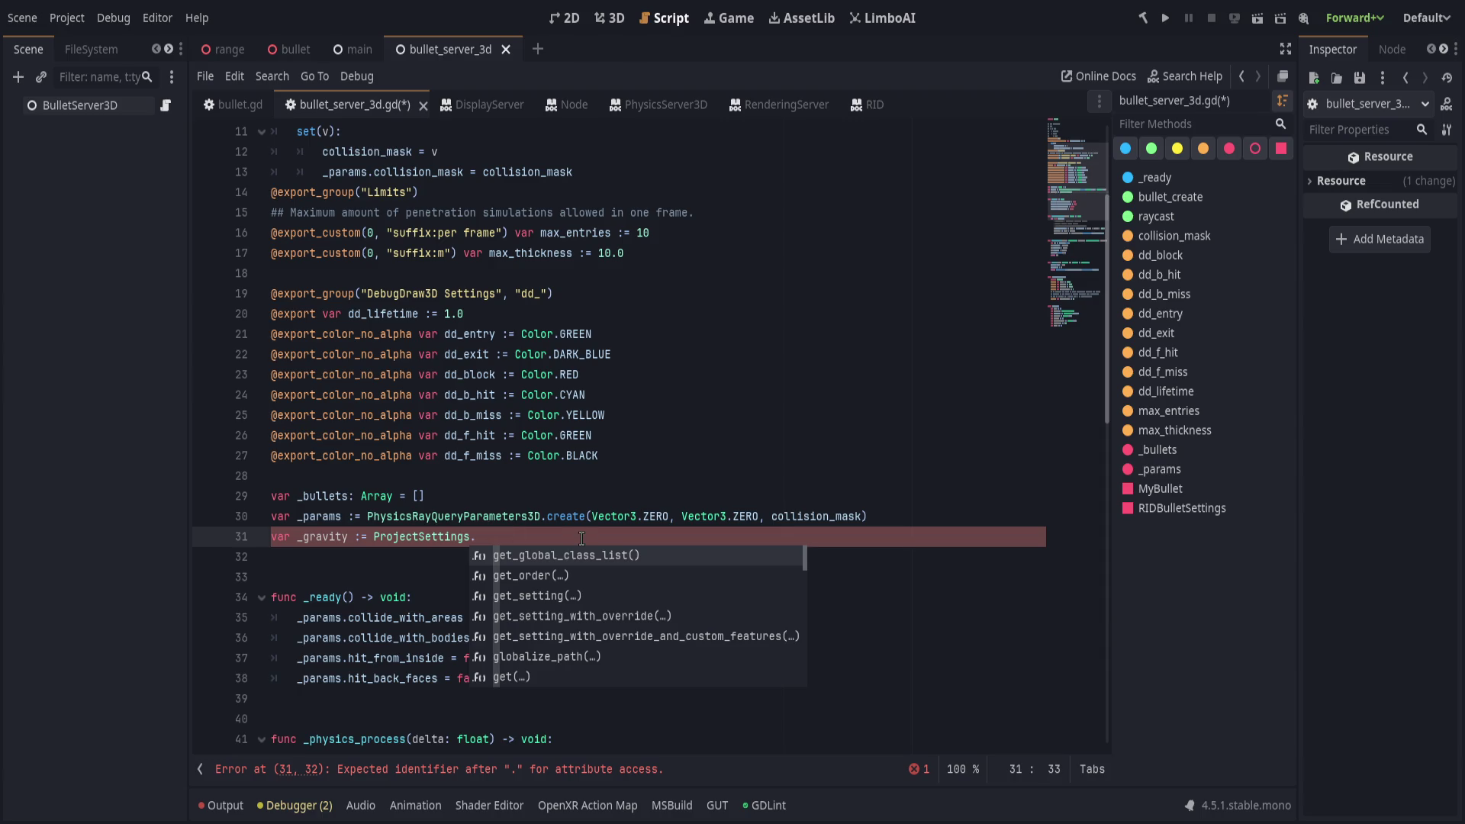
{"action": "type", "text": "get_gr"}
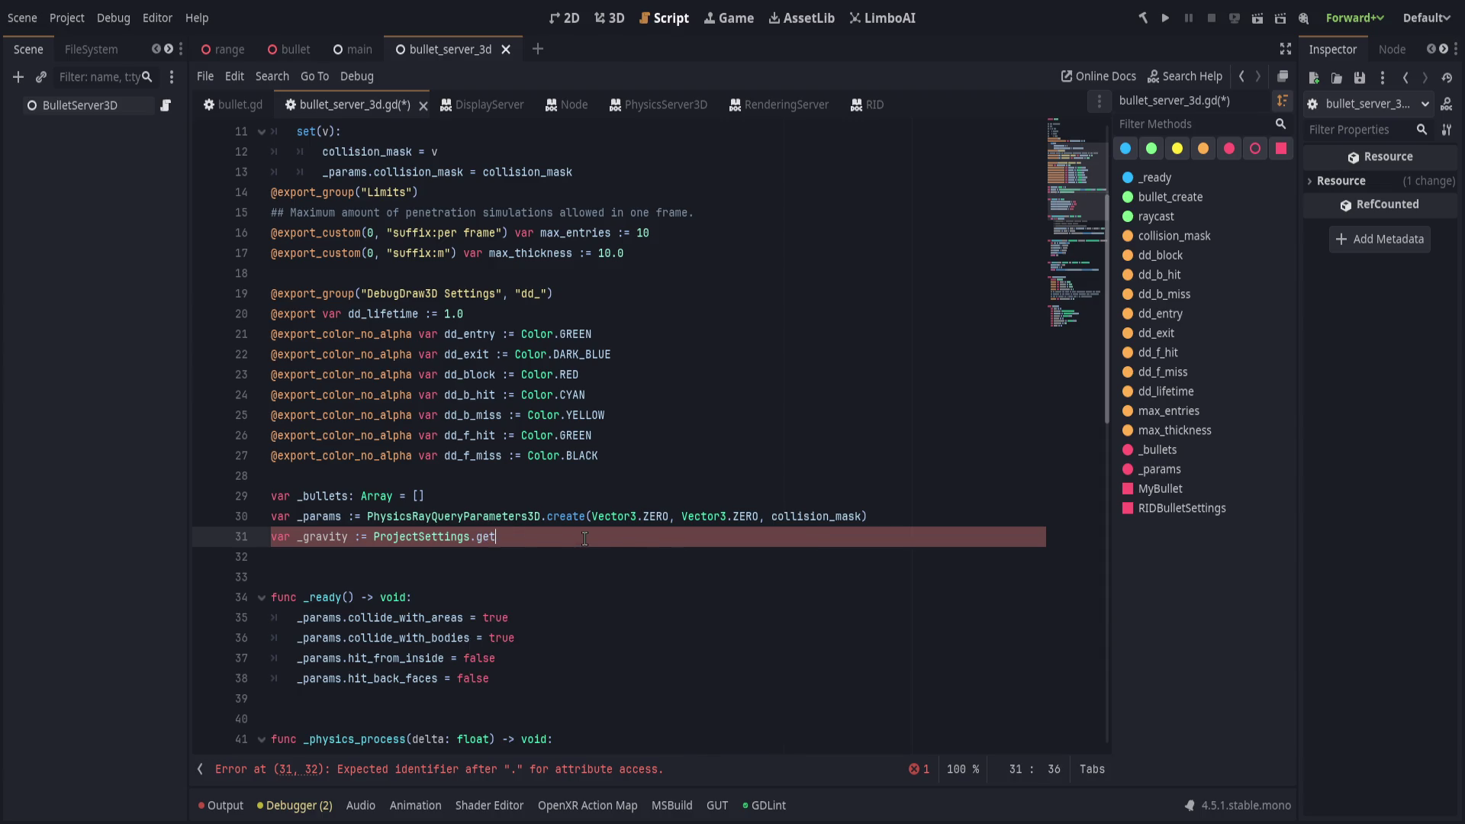
{"action": "key", "text": "BackSpace"}
{"action": "key", "text": "BackSpace"}
{"action": "type", "text": "sett"}
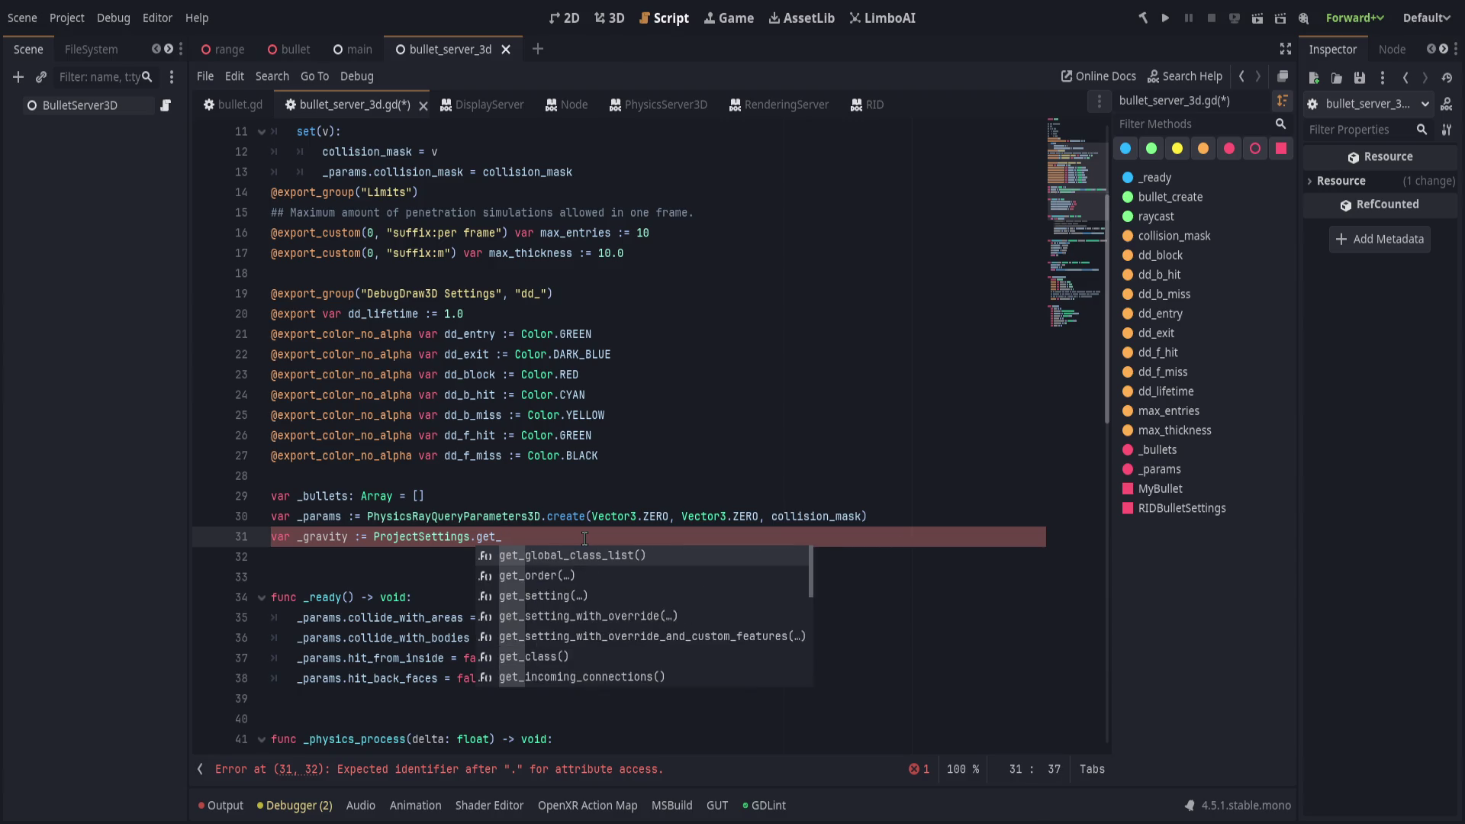
{"action": "type", "text": "ing(\""}
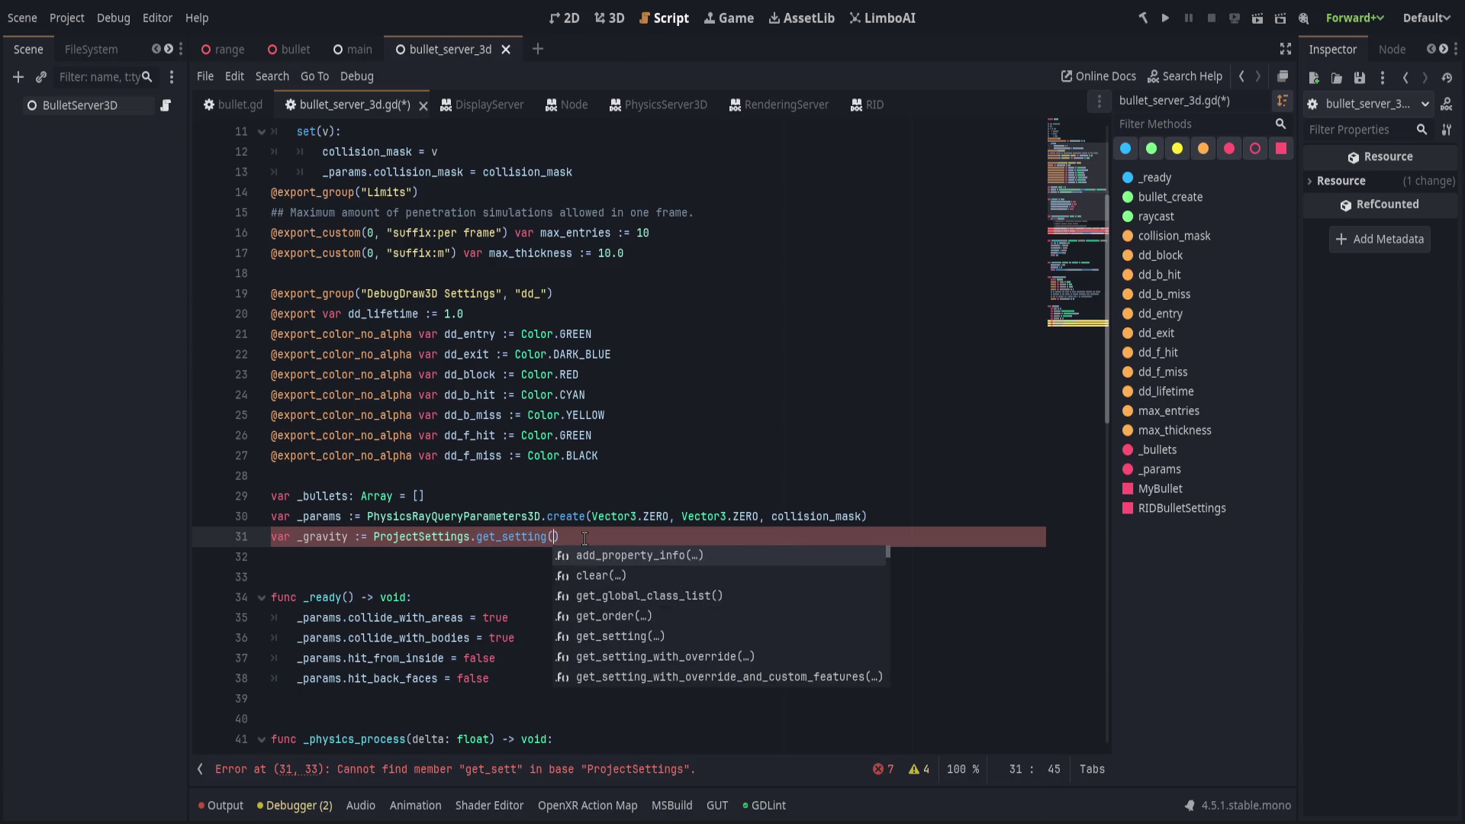
{"action": "type", "text": "gravity3d"}
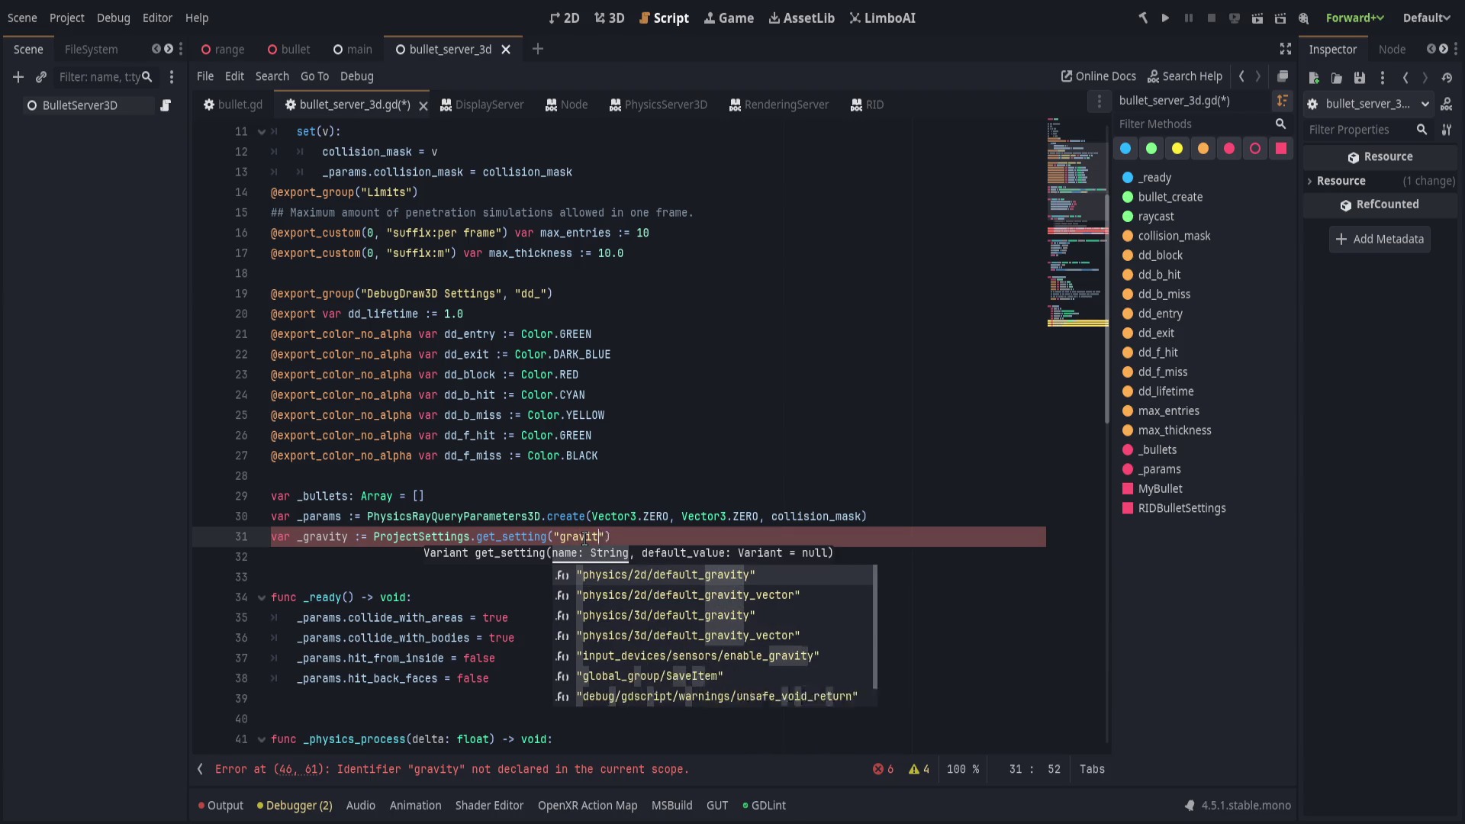
{"action": "key", "text": "BackSpace"}
{"action": "key", "text": "BackSpace"}
{"action": "key", "text": "BackSpace"}
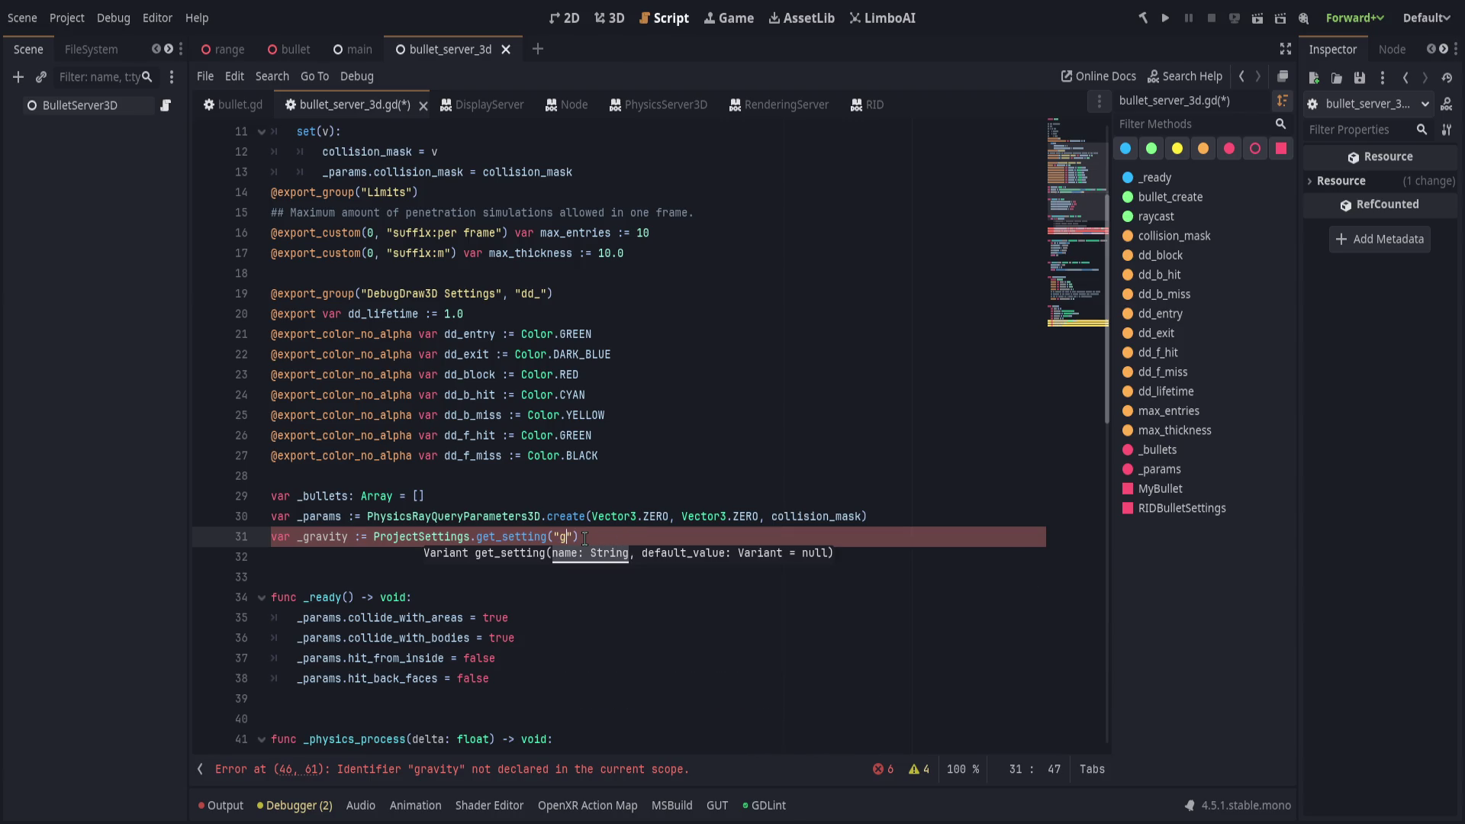
{"action": "type", "text": "ravity"}
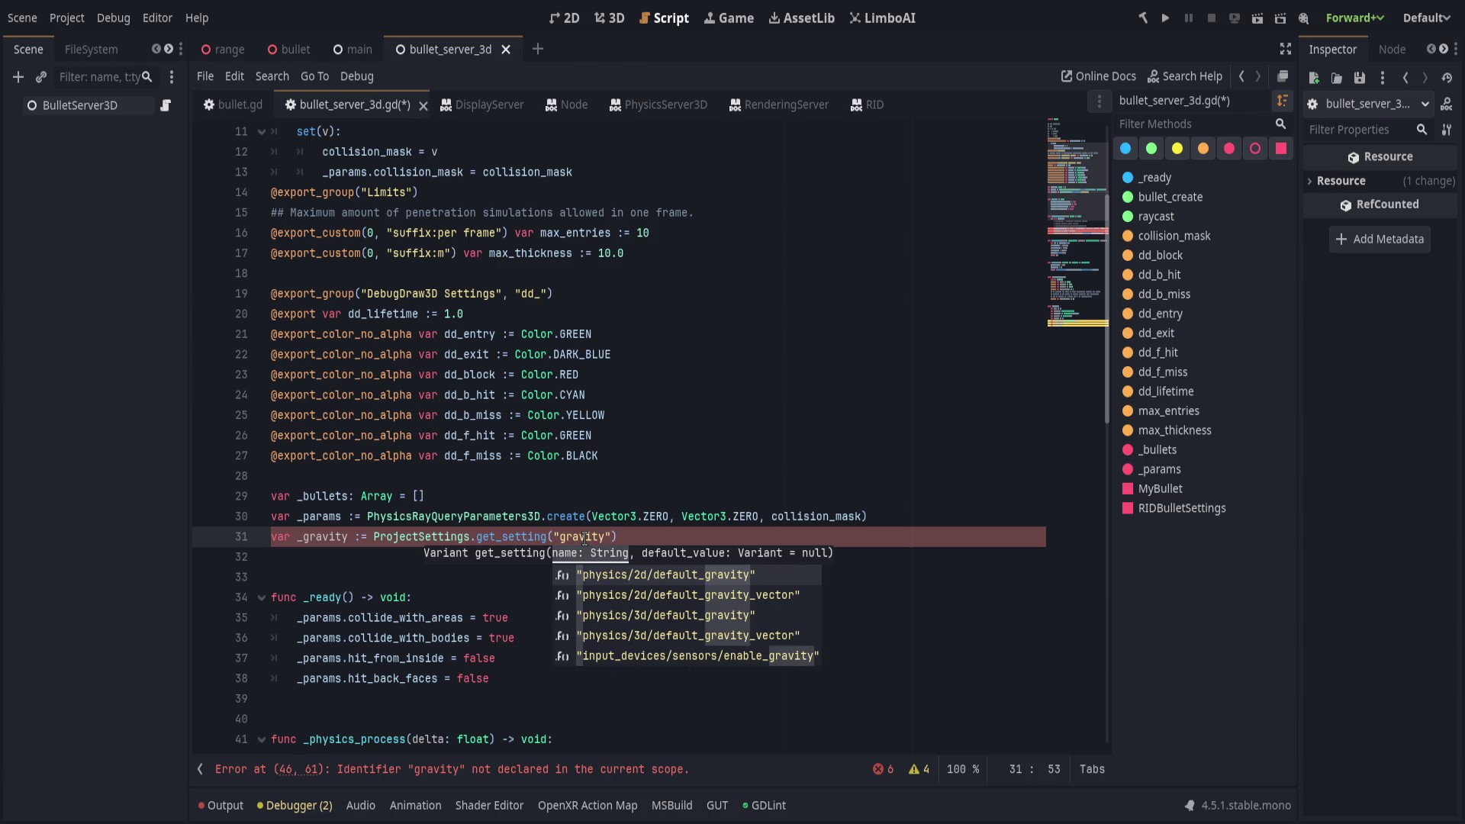
{"action": "key", "text": "Down"}
{"action": "key", "text": "Down"}
{"action": "key", "text": "Return"}
Type _gravity as Vector3 and multiply by get_setting("physics/3d/default_gravity_vector").
{"action": "key", "text": "End"}
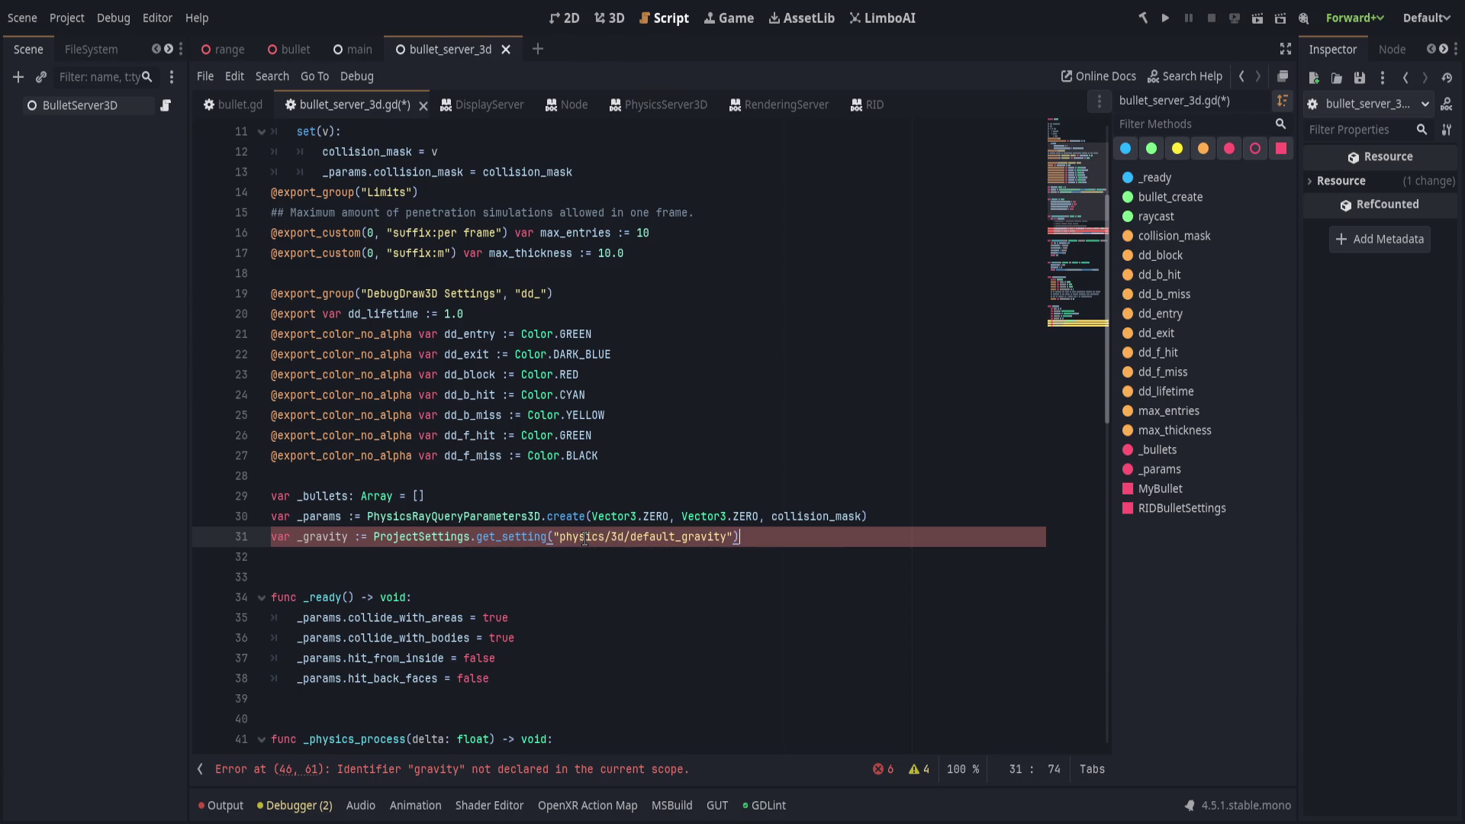
{"action": "key", "text": "ctrl+shift+Left"}
{"action": "key", "text": "ctrl+shift+Left"}
{"action": "key", "text": "ctrl+shift+Left"}
{"action": "key", "text": "Left"}
{"action": "key", "text": "Left"}
{"action": "key", "text": "Left"}
{"action": "type", "text": "Vector3"}
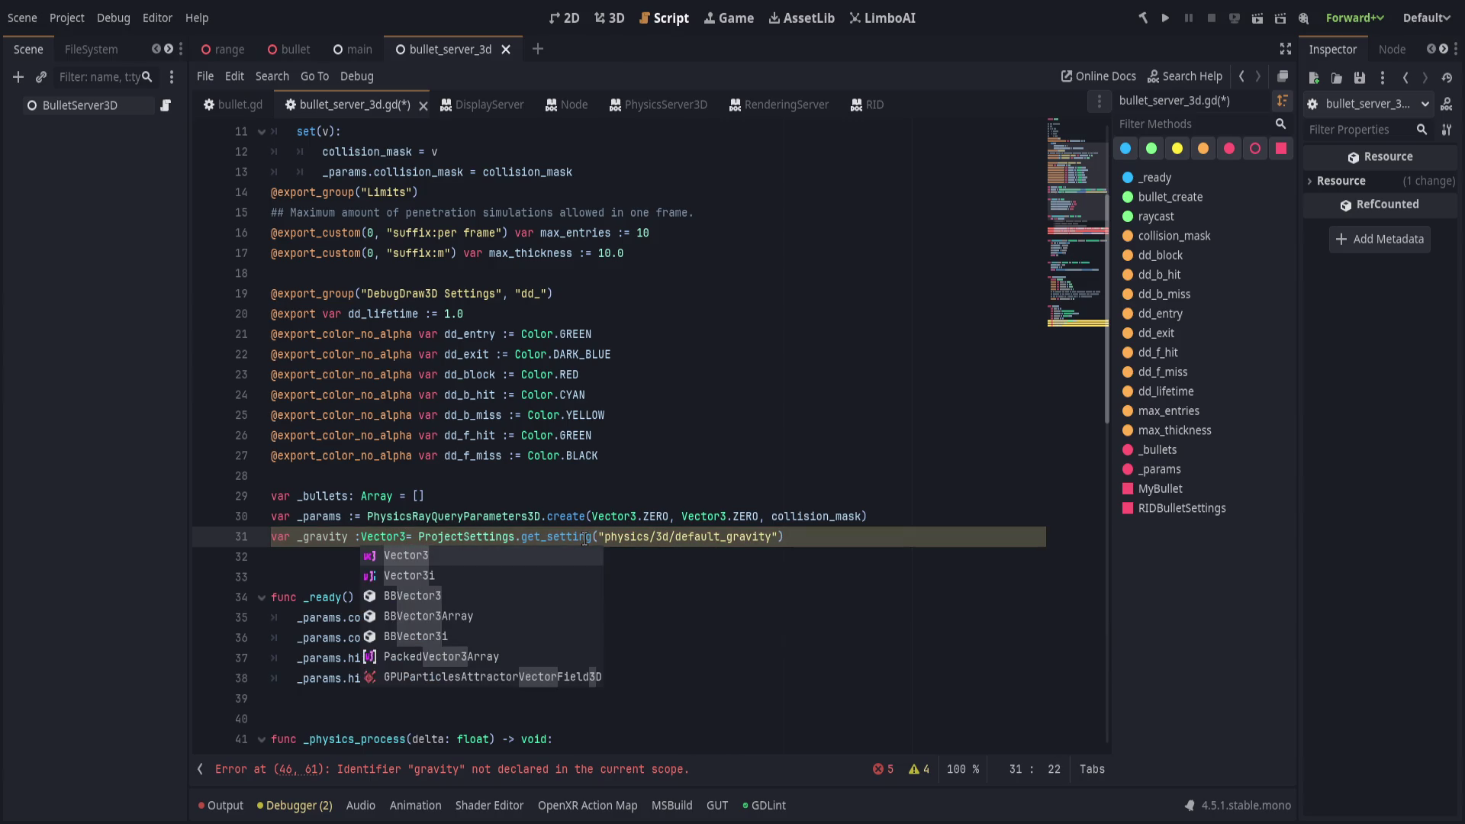
{"action": "key", "text": "End"}
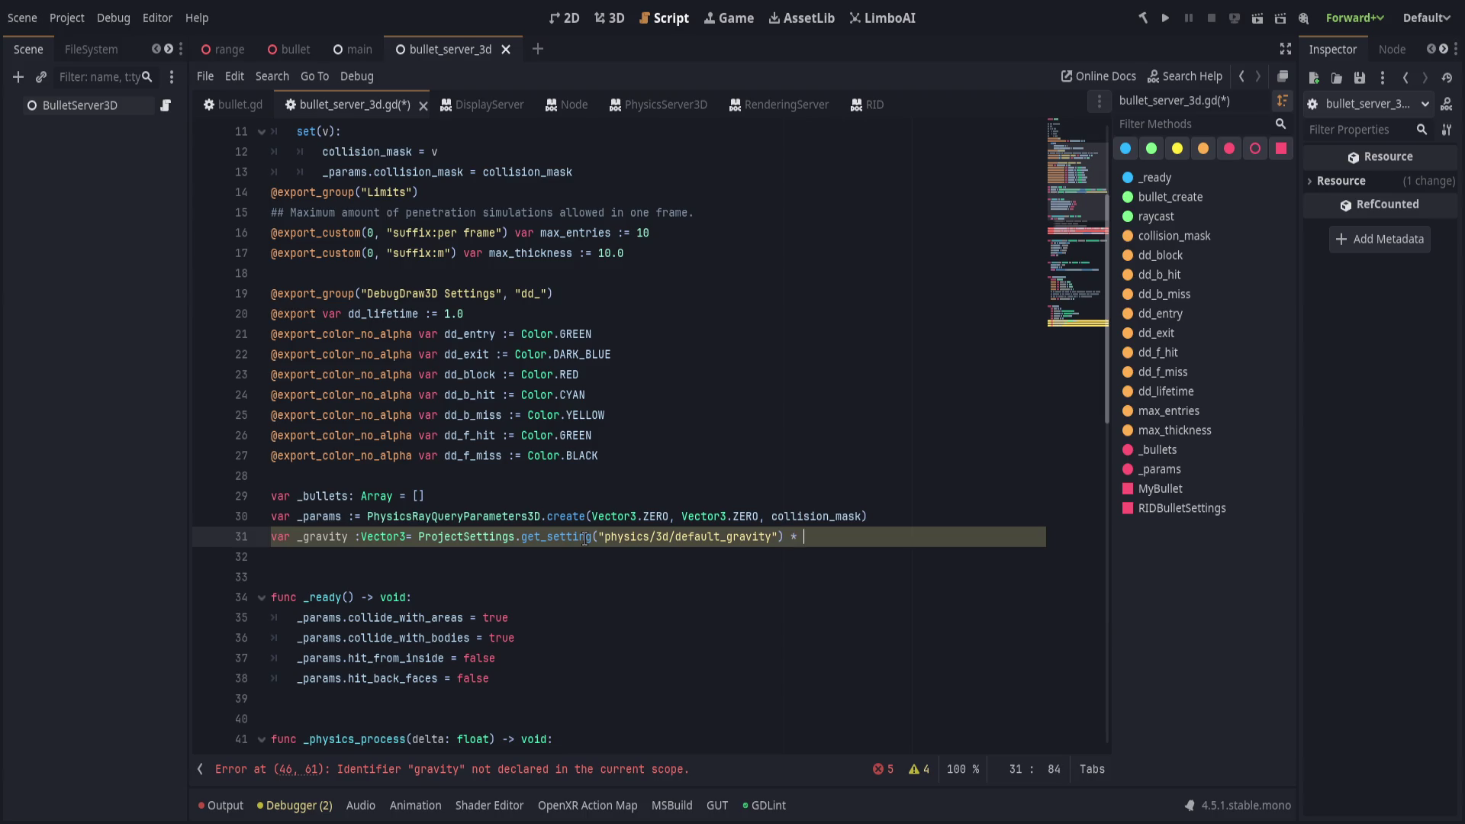
{"action": "type", "text": "ProjectSettings.get_setting(\"physics/3d/default_gravity\")"}
{"action": "key", "text": "BackSpace"}
{"action": "key", "text": "BackSpace"}
{"action": "key", "text": "BackSpace"}
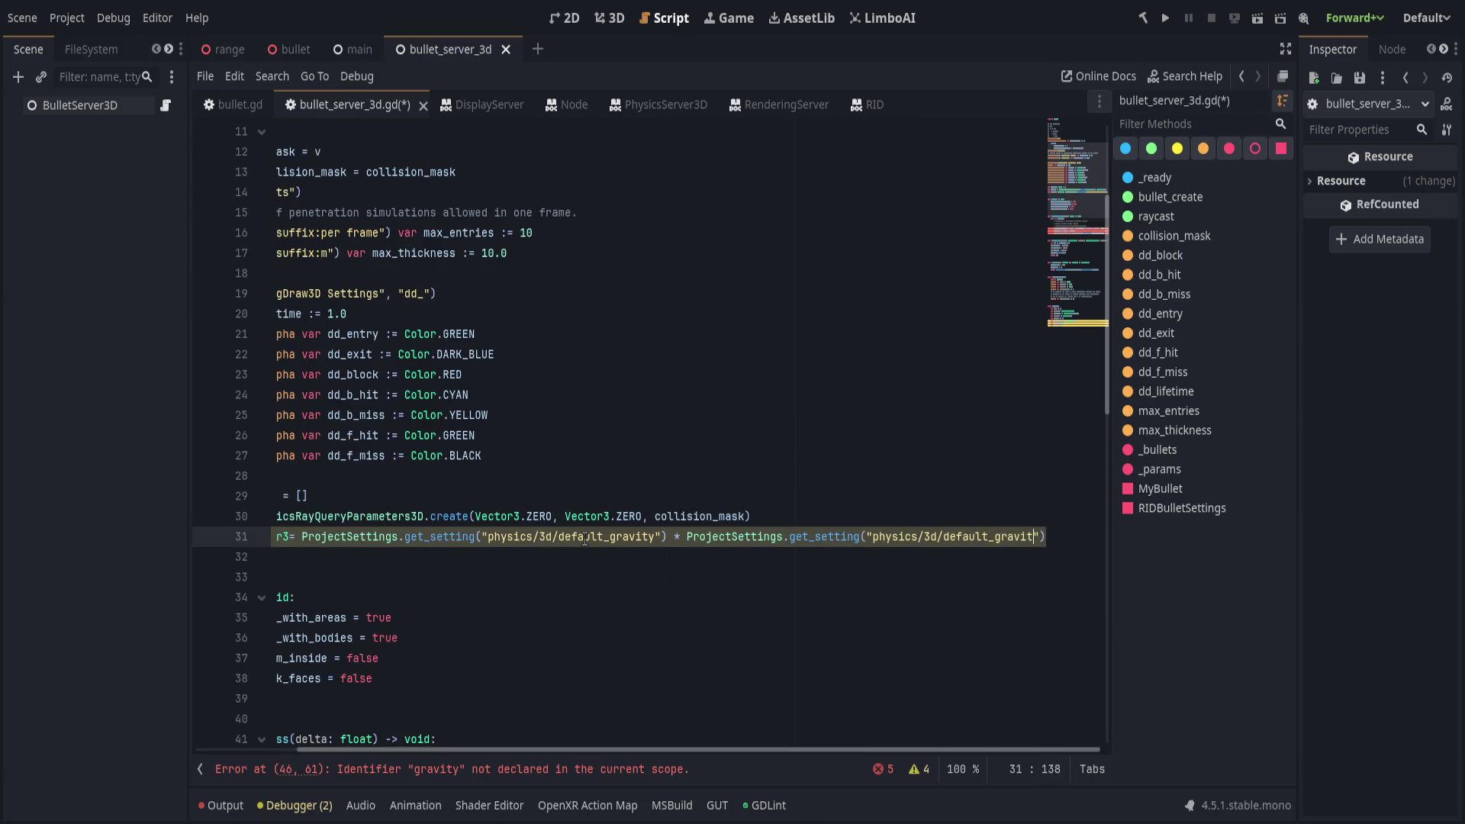
{"action": "type", "text": "f"}
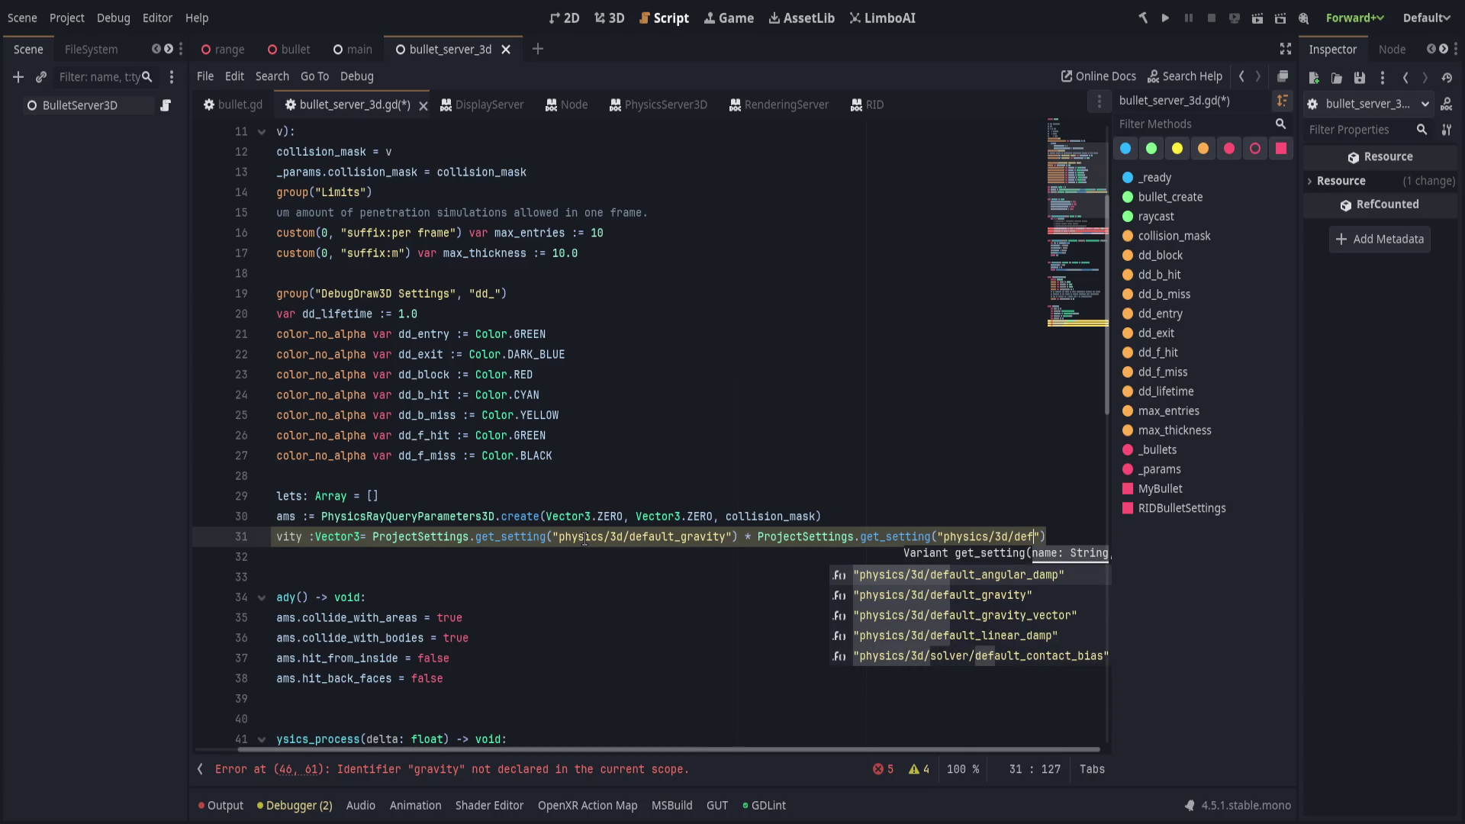
{"action": "type", "text": "ault"}
{"action": "key", "text": "Down"}
{"action": "key", "text": "Down"}
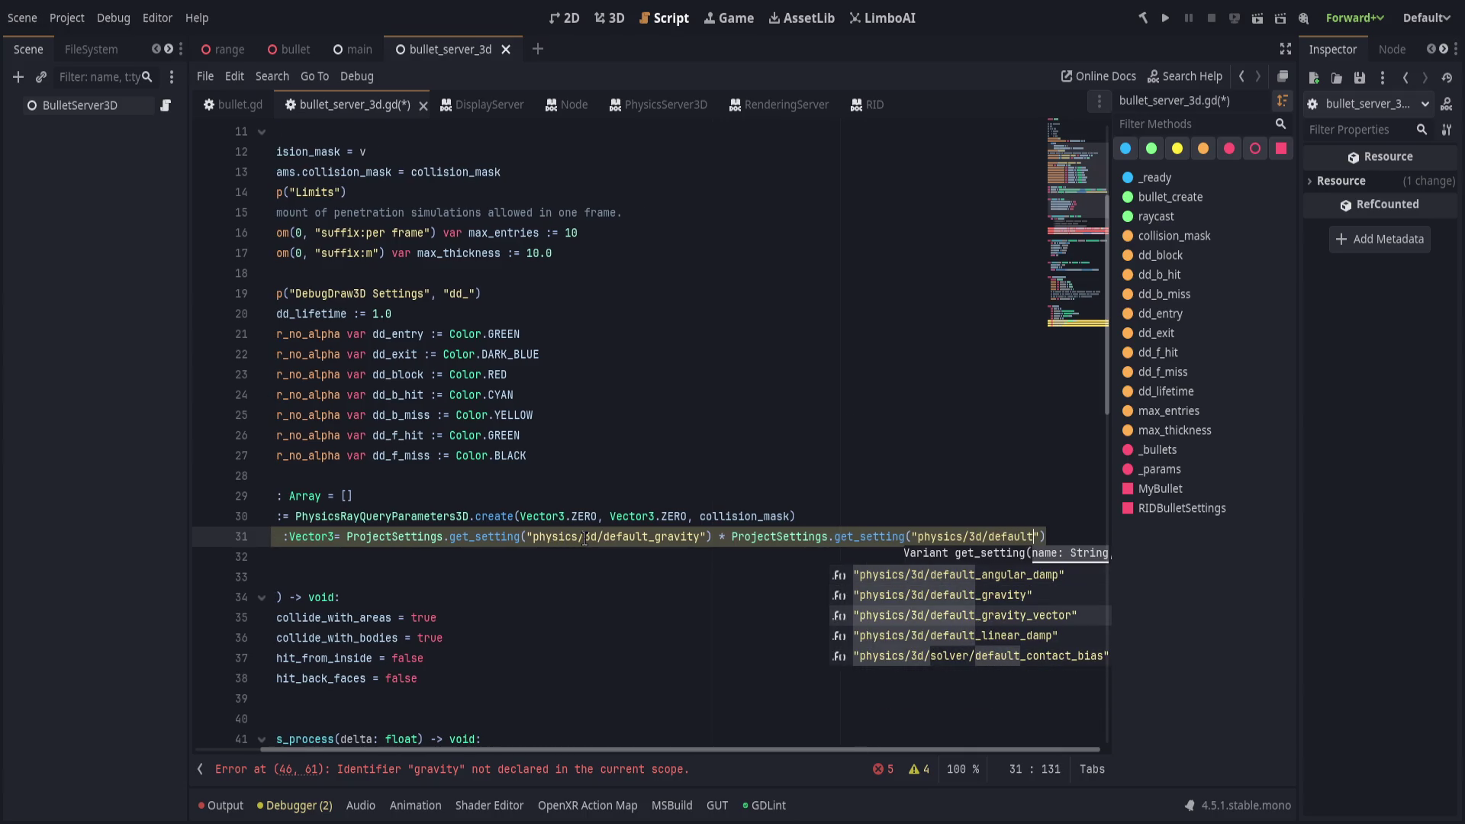
{"action": "key", "text": "Return"}
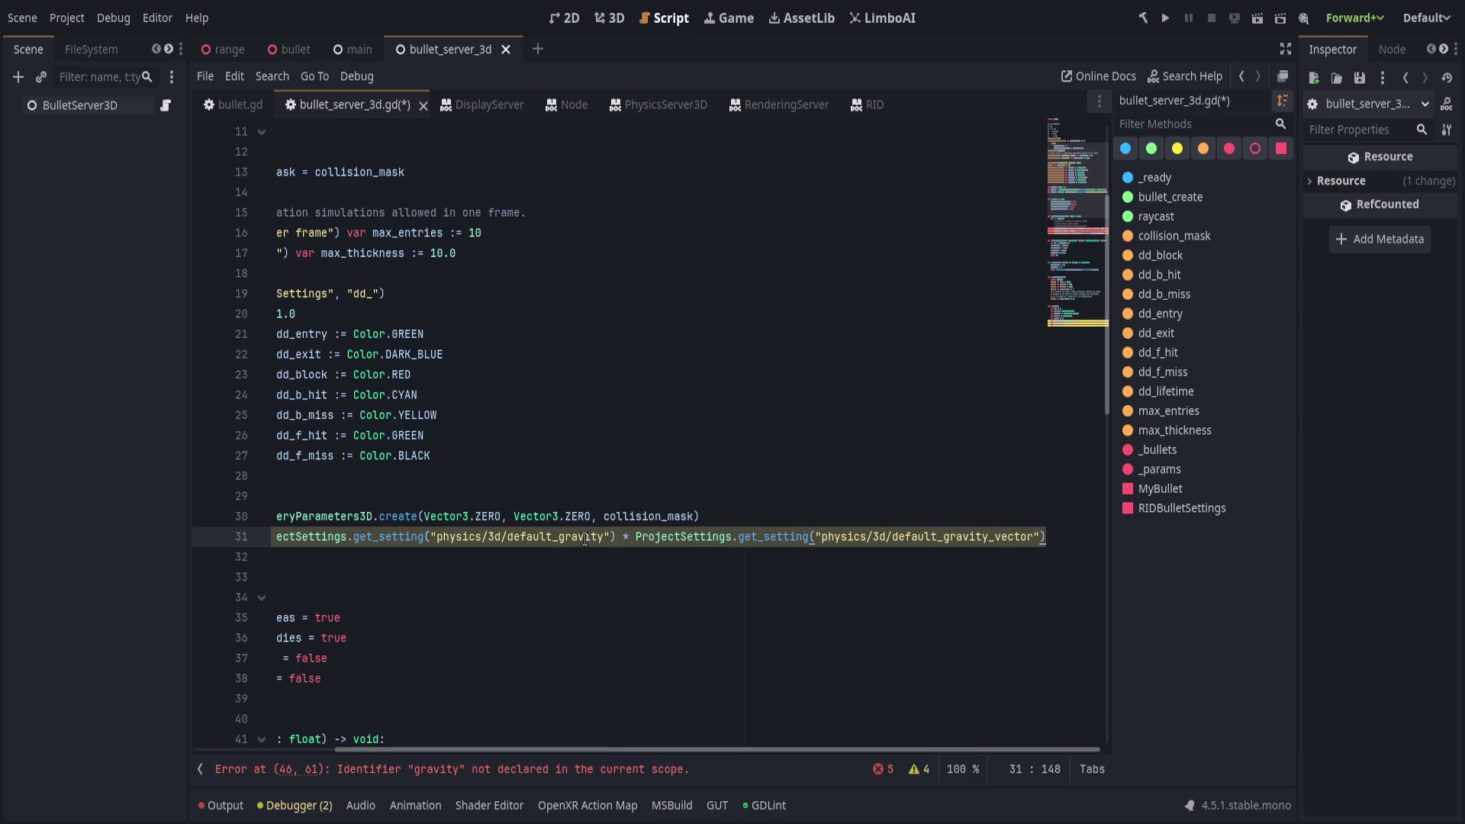
Replace the settings lookup with ':= Vector3.DOWN * 9.8'.
{"action": "key", "text": "shift+Home"}
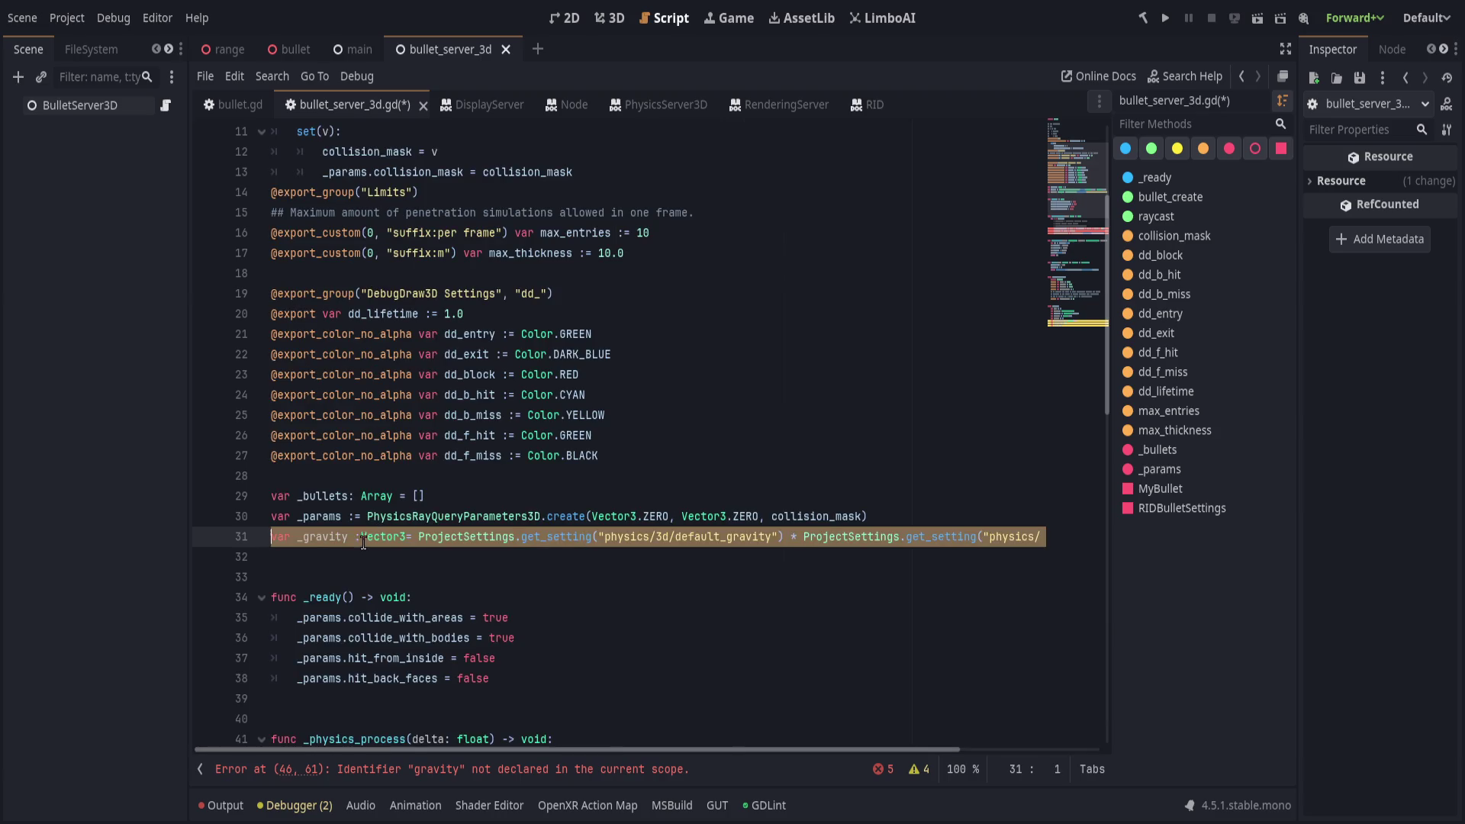
{"action": "left_click", "coordinate": [355, 537], "text": "shift"}
{"action": "type", "text": ":= "}
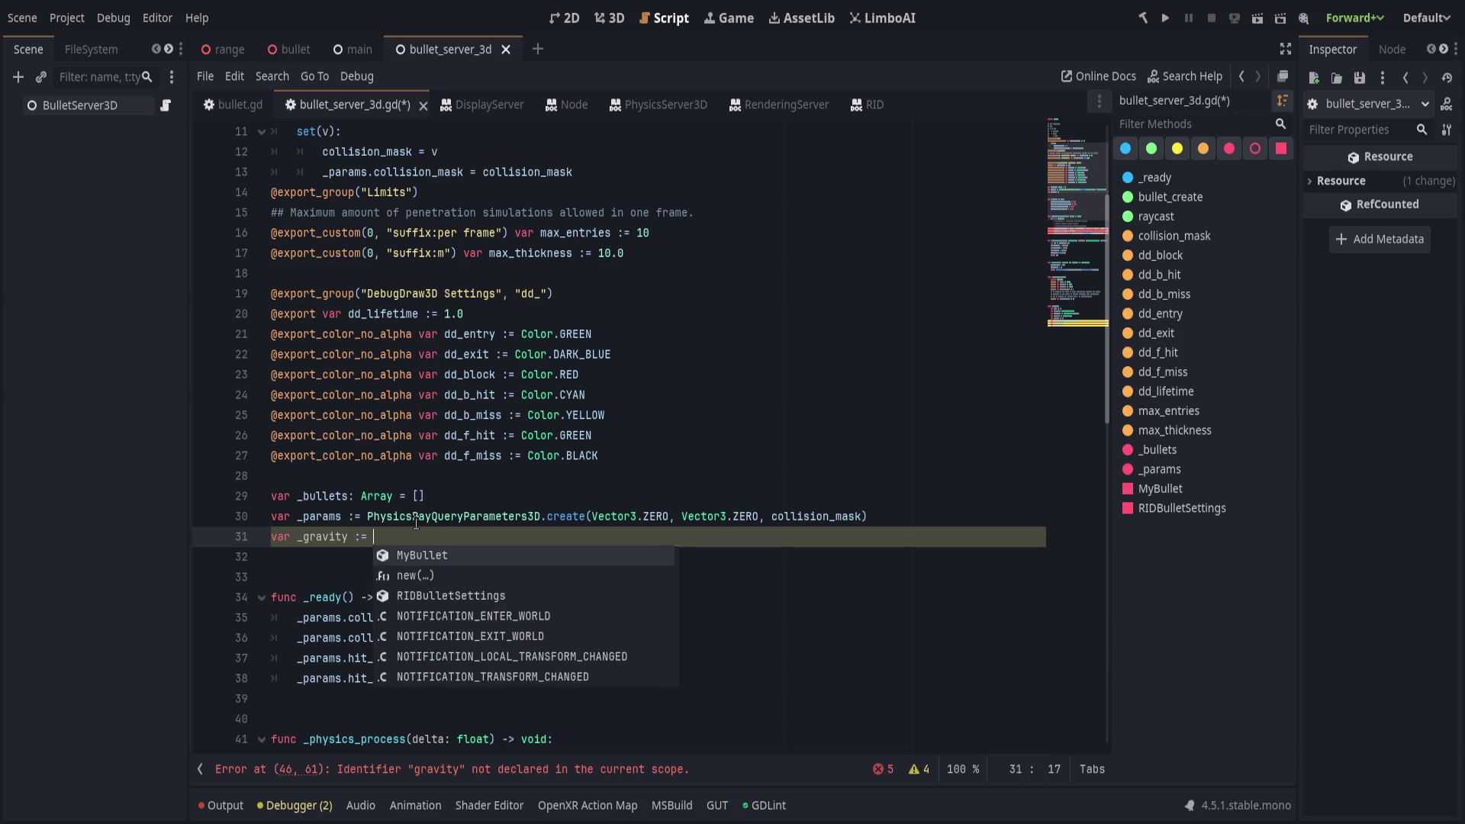
{"action": "type", "text": "Vector3"}
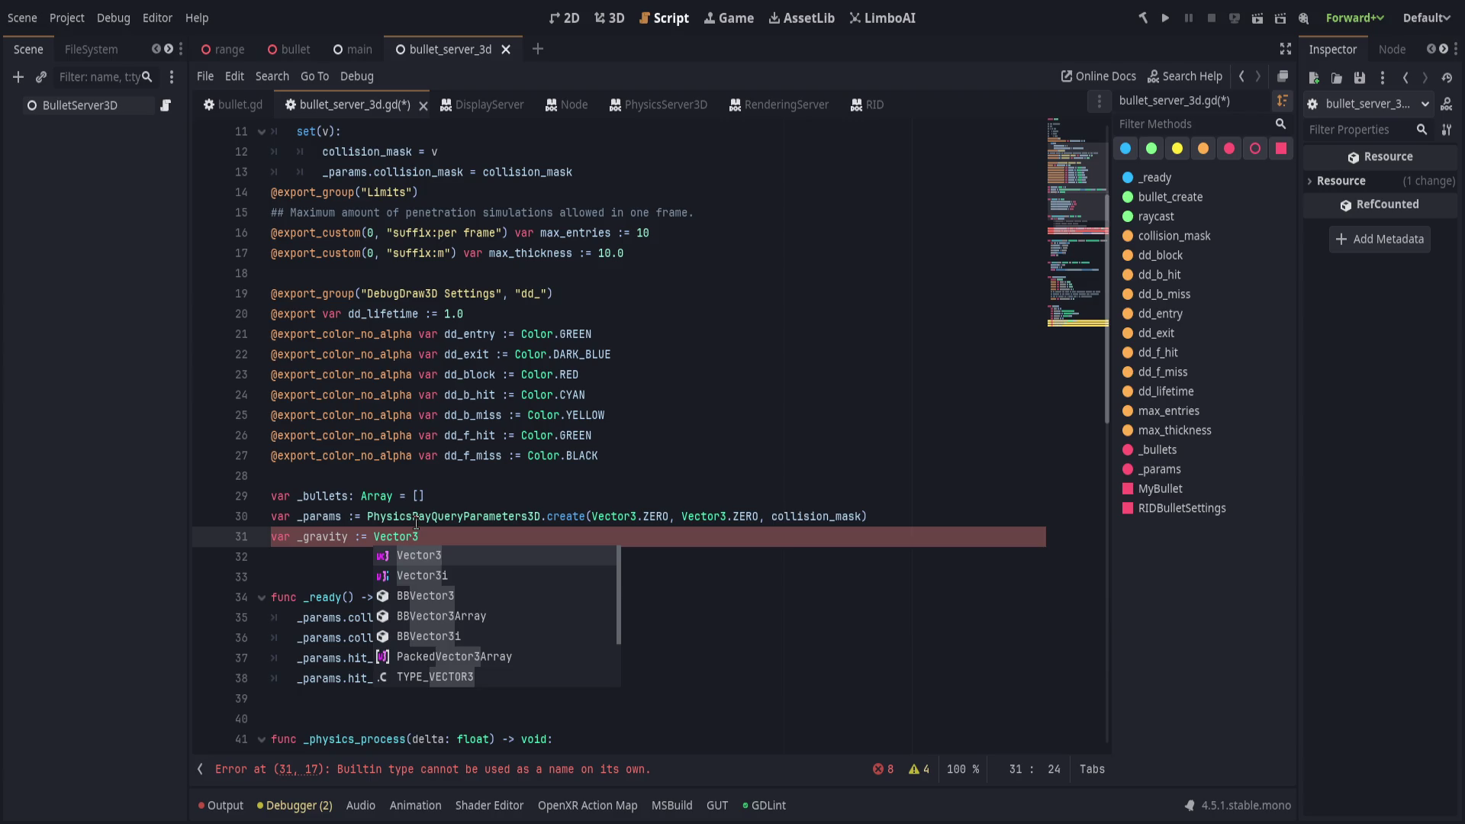
{"action": "type", "text": "("}
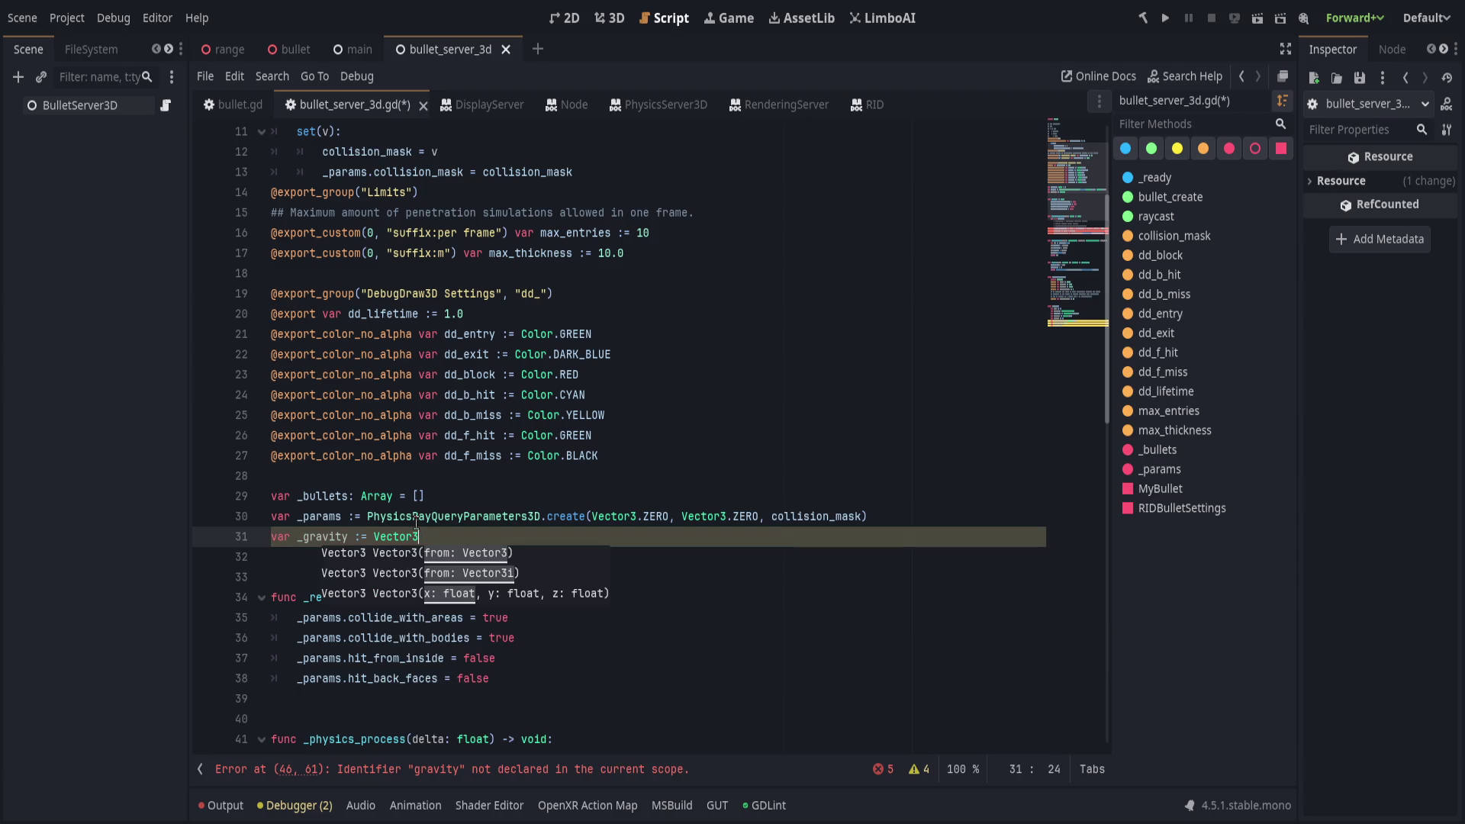
{"action": "type", "text": ".DOWN * 9.8"}
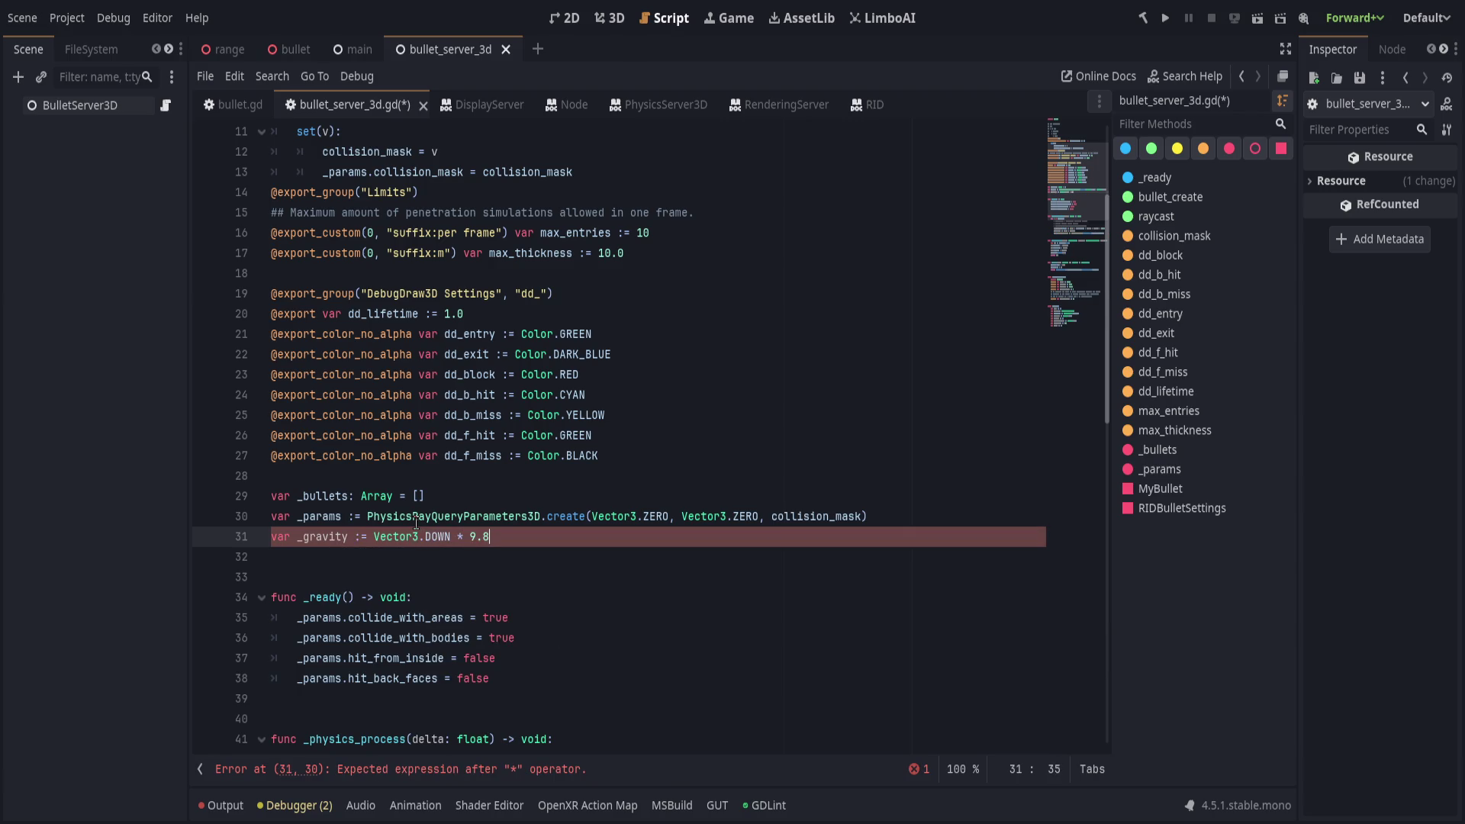
{"action": "key", "text": "Left"}
{"action": "key", "text": "Left"}
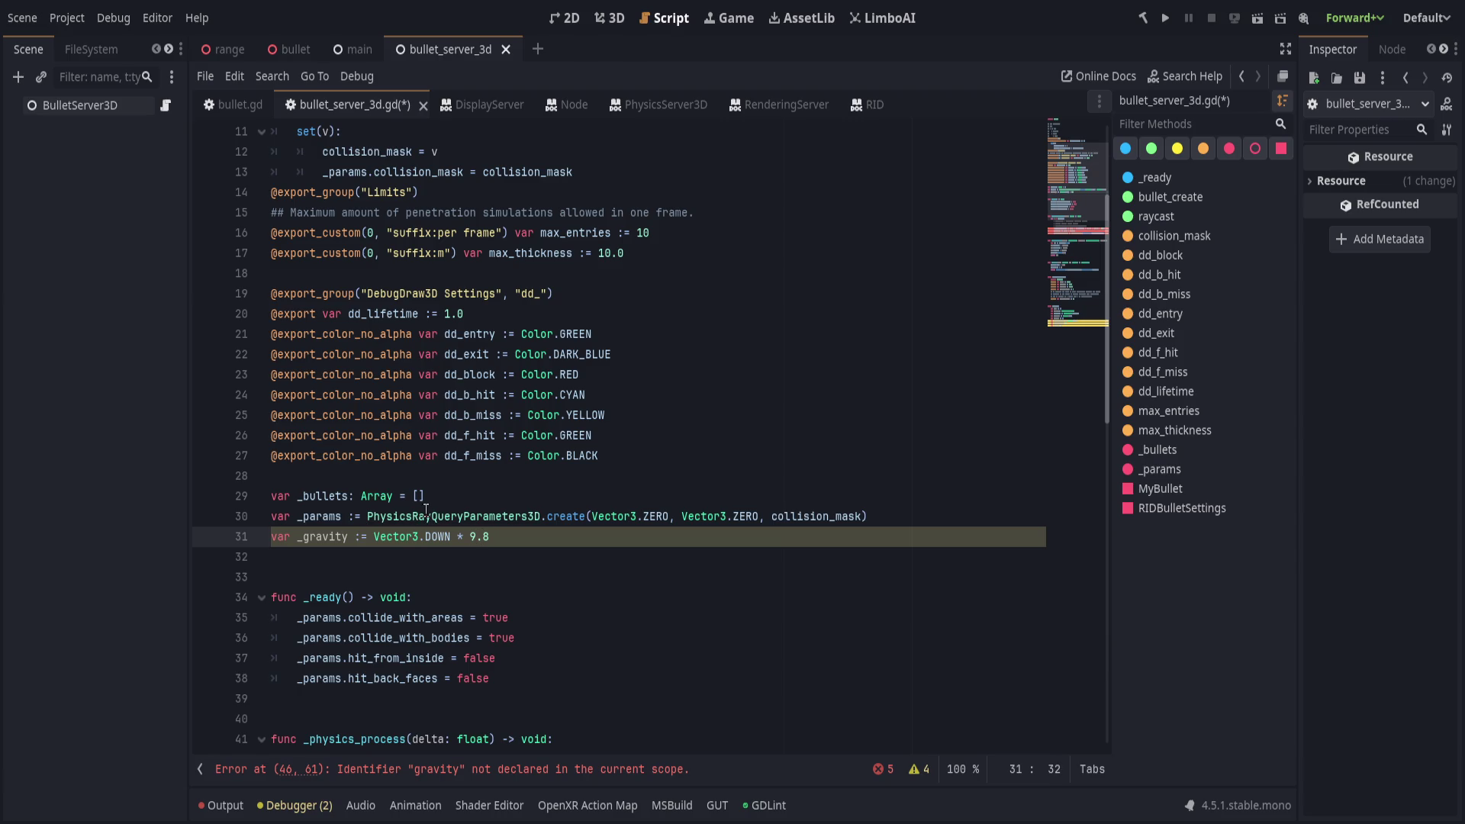
{"action": "key", "text": "Up"}
{"action": "key", "text": "Up"}
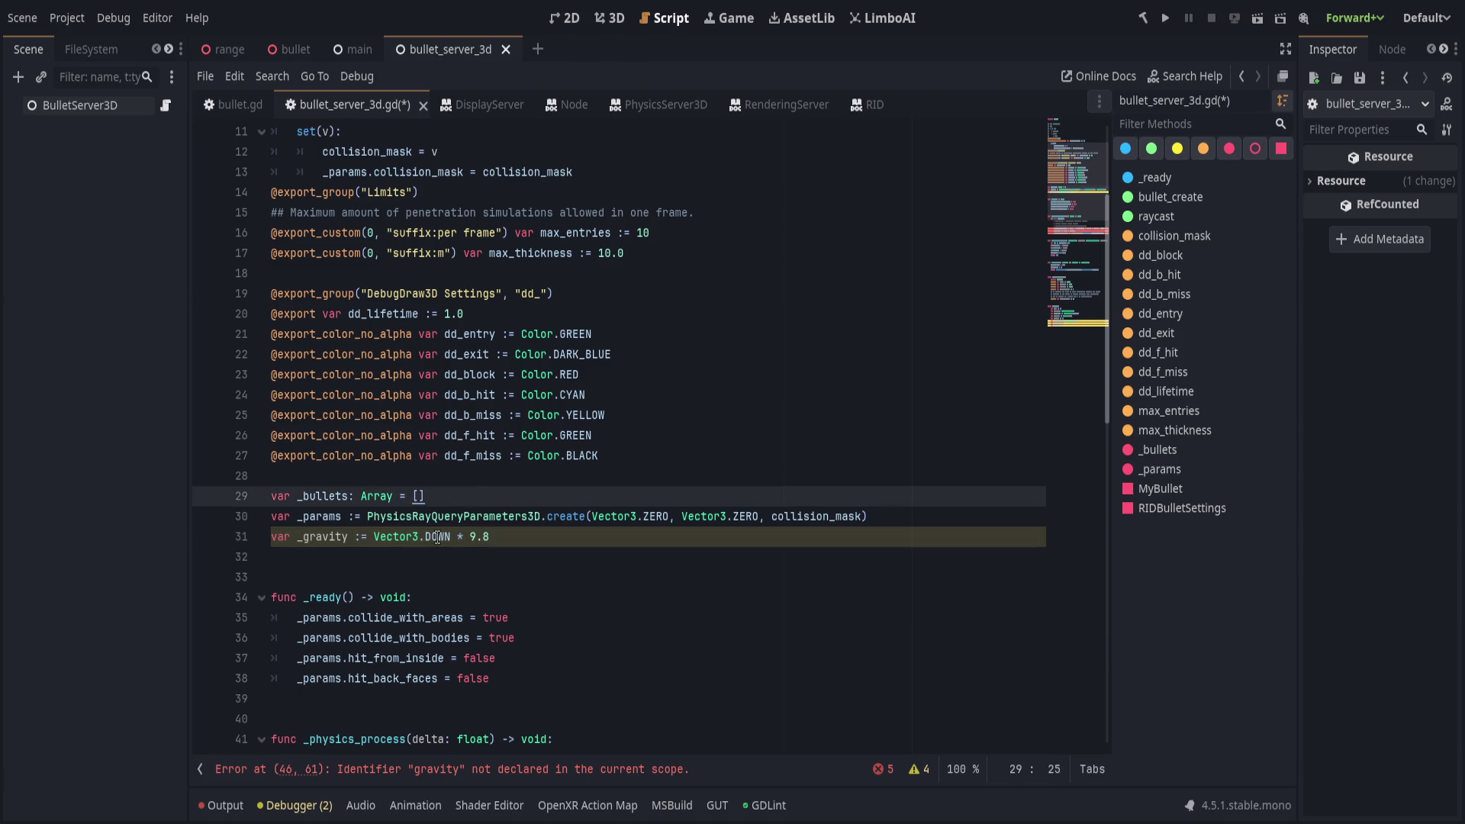
{"action": "key", "text": "Down"}
{"action": "key", "text": "Down"}
{"action": "key", "text": "End"}
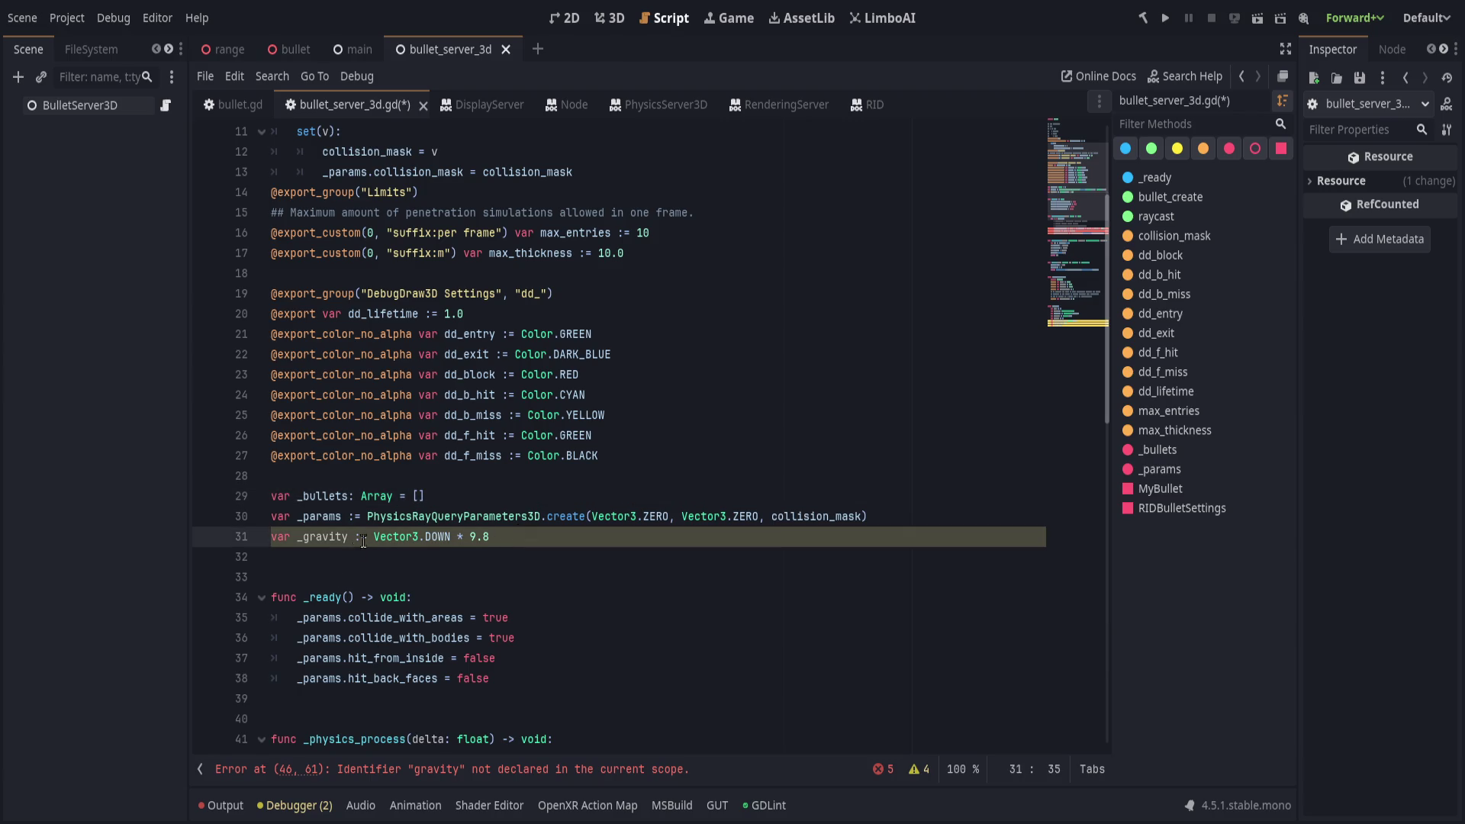
Rename the variable to GRAVITY and cut the whole line out of the script.
{"action": "double_click", "coordinate": [319, 538]}
{"action": "type", "text": "GRAVITY"}
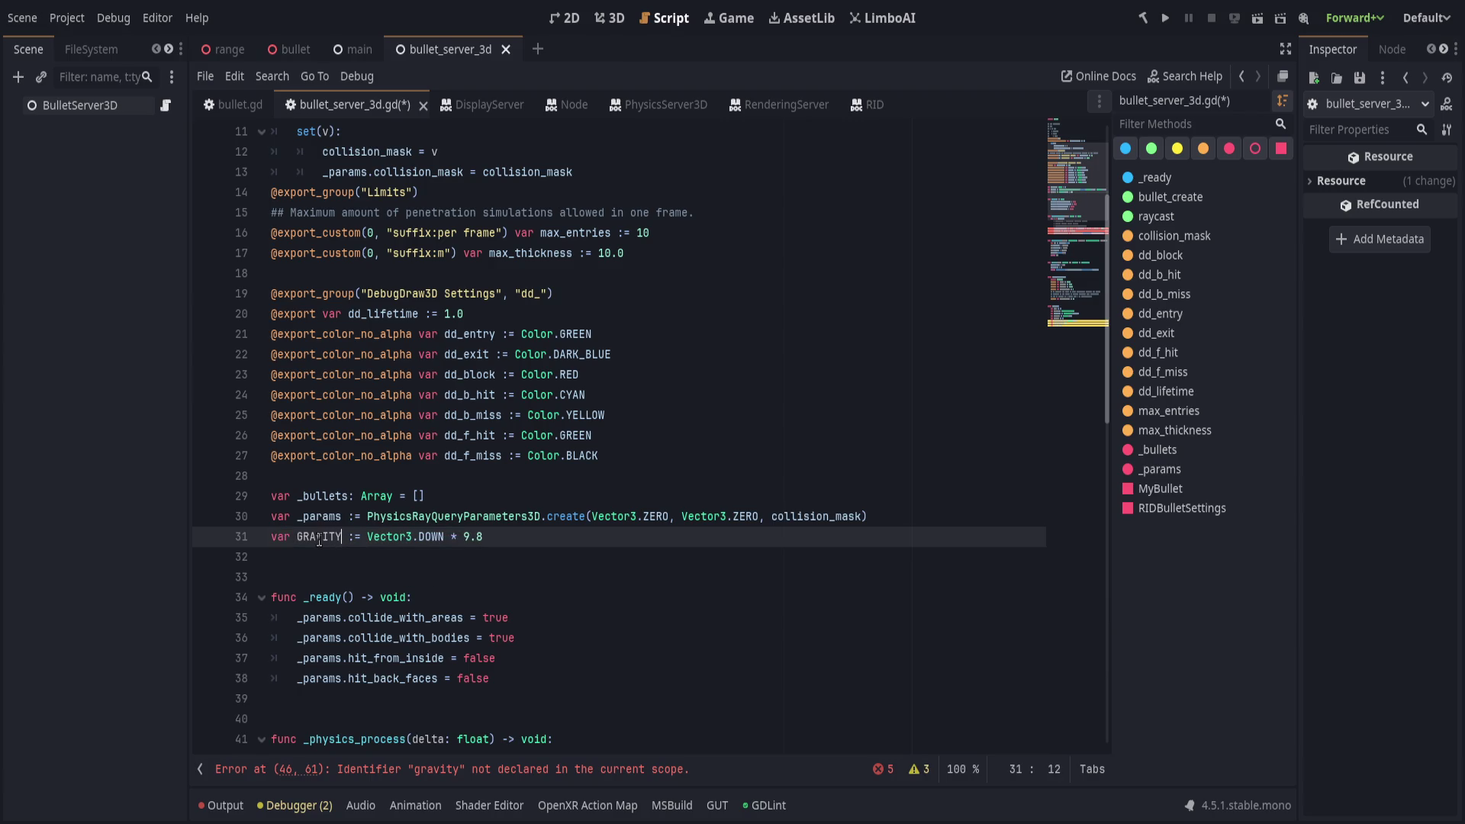
{"action": "key", "text": "ctrl+x"}
{"action": "scroll", "coordinate": [544, 530], "scroll_direction": "up", "scroll_amount": 3}
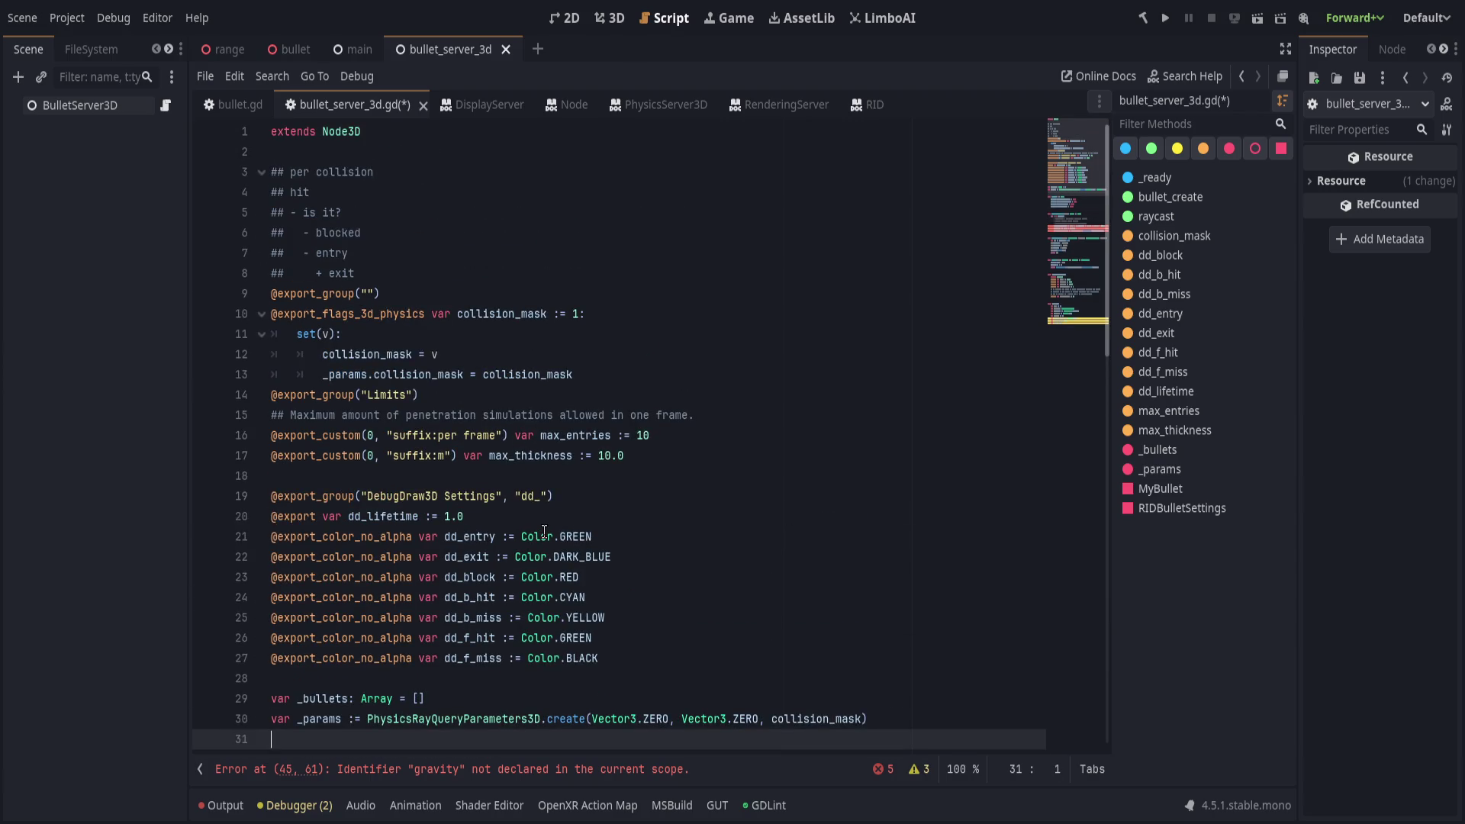
Paste the GRAVITY line under extends Node3D as a const, then take it back out.
{"action": "left_click", "coordinate": [523, 153]}
{"action": "key", "text": "Return"}
{"action": "key", "text": "ctrl+v"}
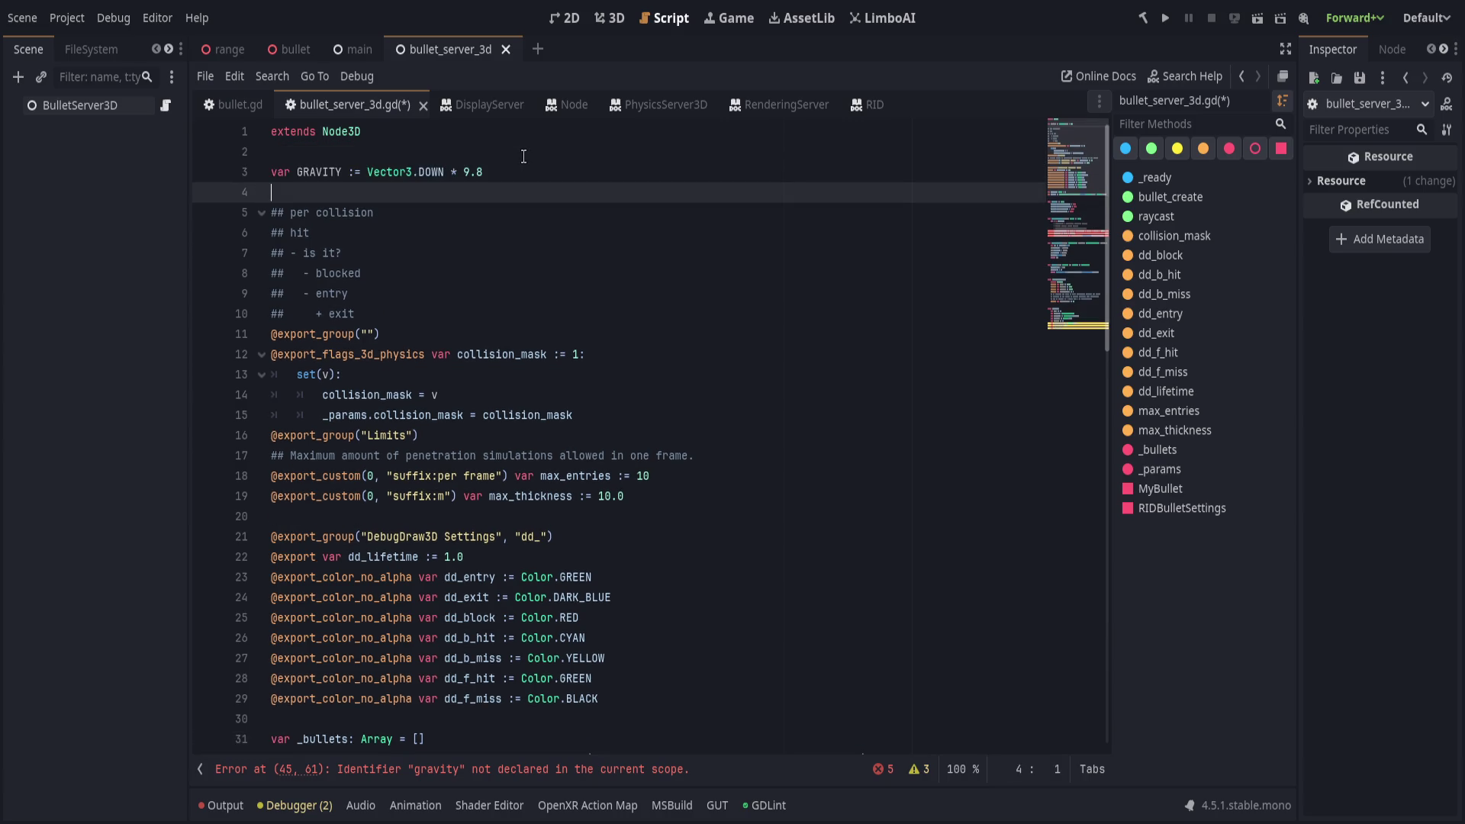
{"action": "key", "text": "ctrl+s"}
{"action": "double_click", "coordinate": [283, 172]}
{"action": "type", "text": "const"}
{"action": "scroll", "coordinate": [646, 405], "scroll_direction": "down", "scroll_amount": 2}
{"action": "scroll", "coordinate": [646, 405], "scroll_direction": "up", "scroll_amount": 2}
{"action": "double_click", "coordinate": [332, 171]}
{"action": "scroll", "coordinate": [598, 419], "scroll_direction": "down", "scroll_amount": 10}
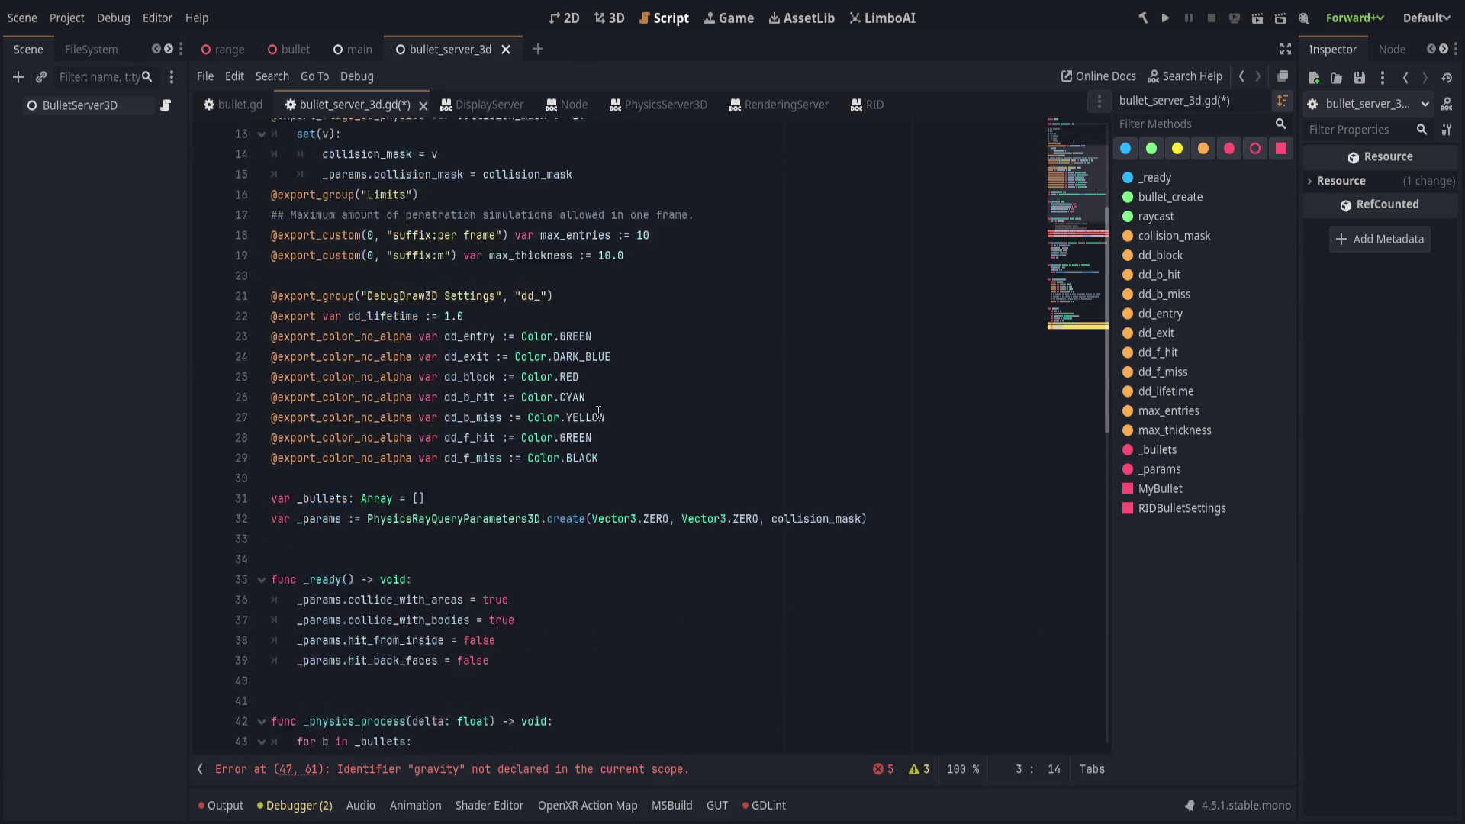
{"action": "left_click", "coordinate": [555, 456]}
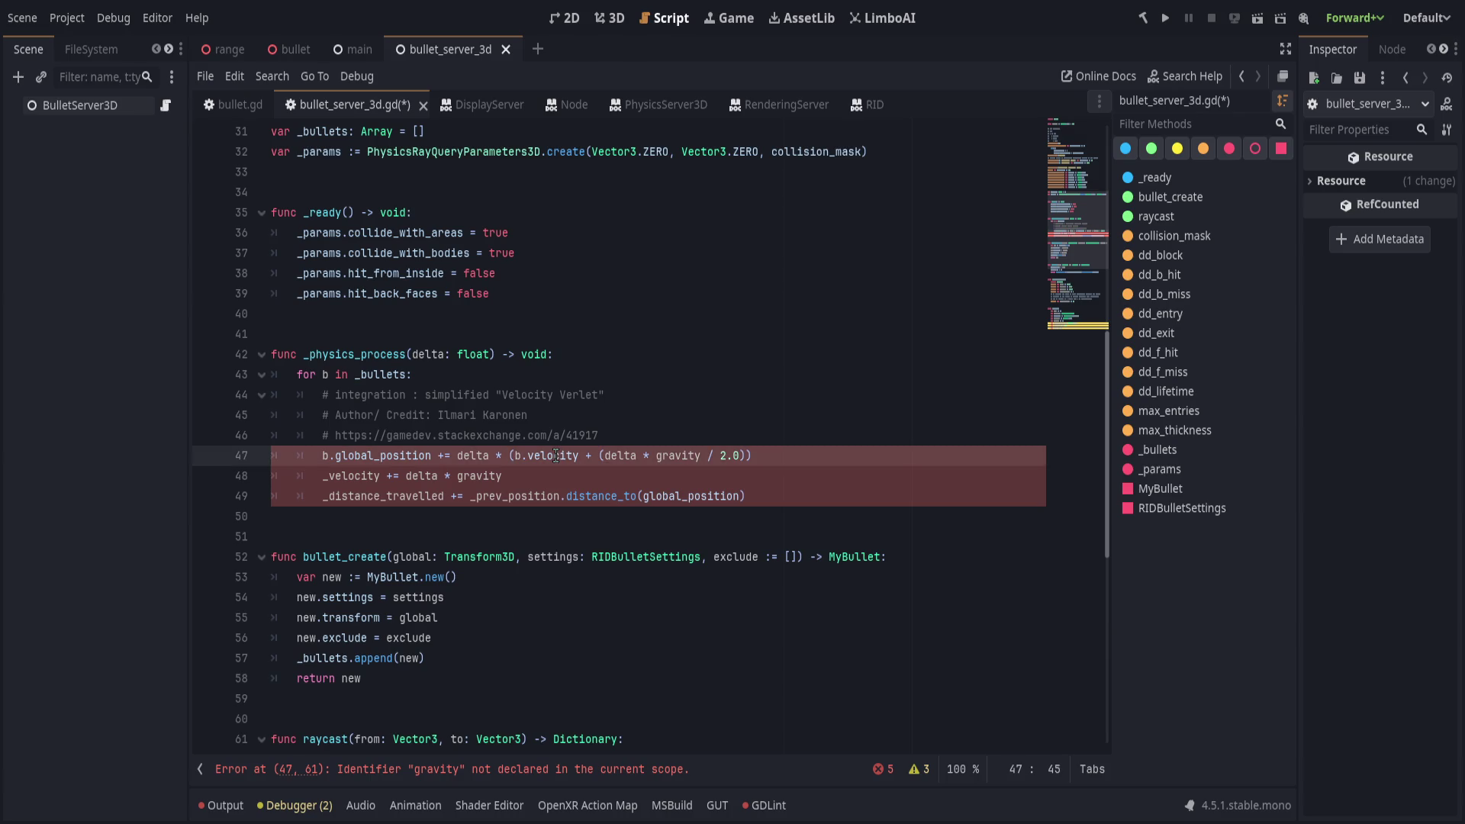
{"action": "key", "text": "ctrl+z"}
Paste the line below _params as 'var _gravity := Vector3.DOWN * 9.8' and save.
{"action": "scroll", "coordinate": [488, 488], "scroll_direction": "down", "scroll_amount": 4}
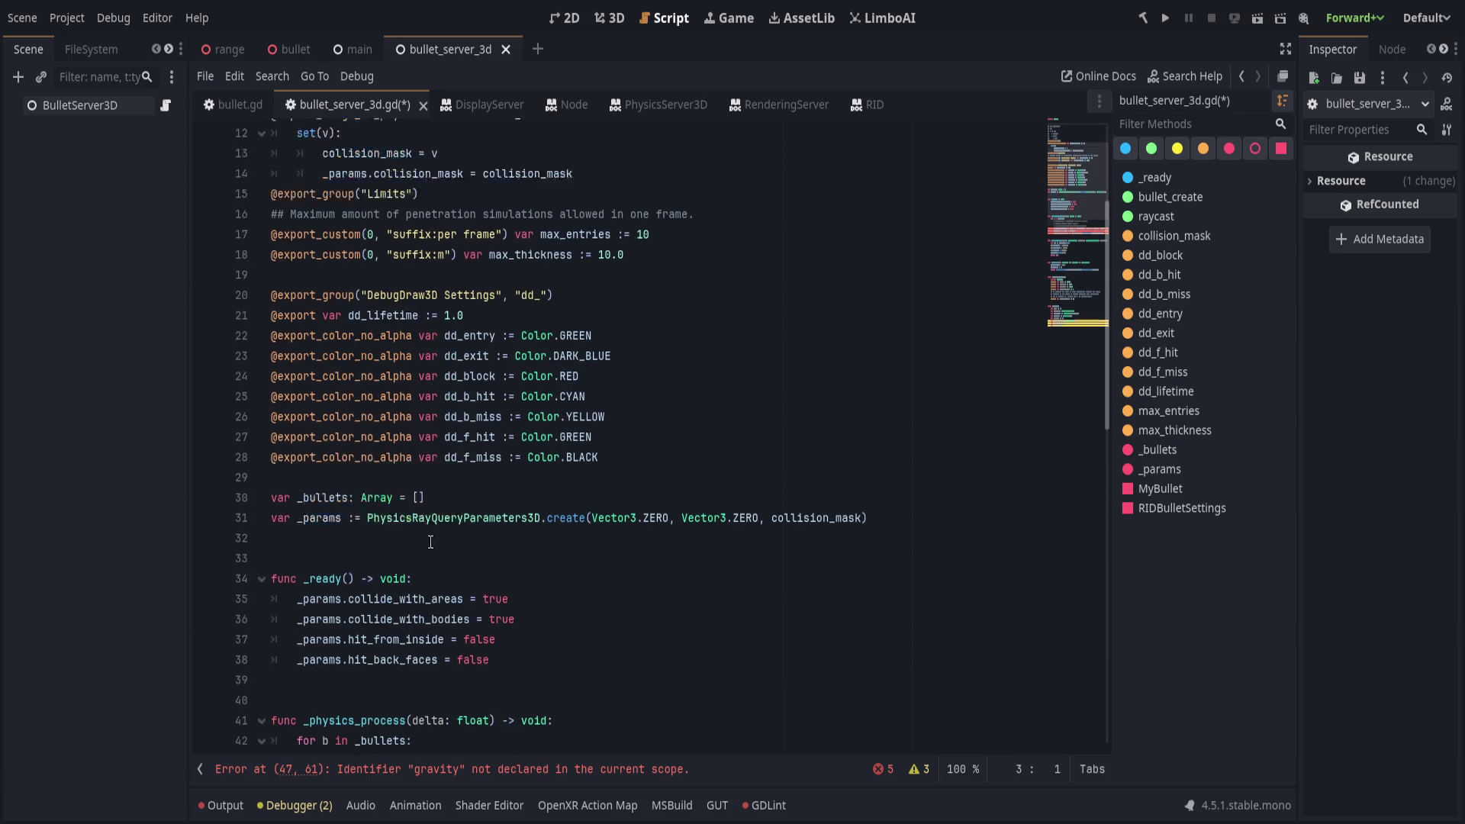
{"action": "left_click", "coordinate": [479, 497]}
{"action": "left_click", "coordinate": [496, 543]}
{"action": "left_click", "coordinate": [536, 525]}
{"action": "key", "text": "ctrl+v"}
{"action": "key", "text": "Up"}
{"action": "key", "text": "ctrl+Delete"}
{"action": "type", "text": "var"}
{"action": "key", "text": "ctrl+Delete"}
{"action": "type", "text": "_gravity"}
{"action": "key", "text": "ctrl+s"}
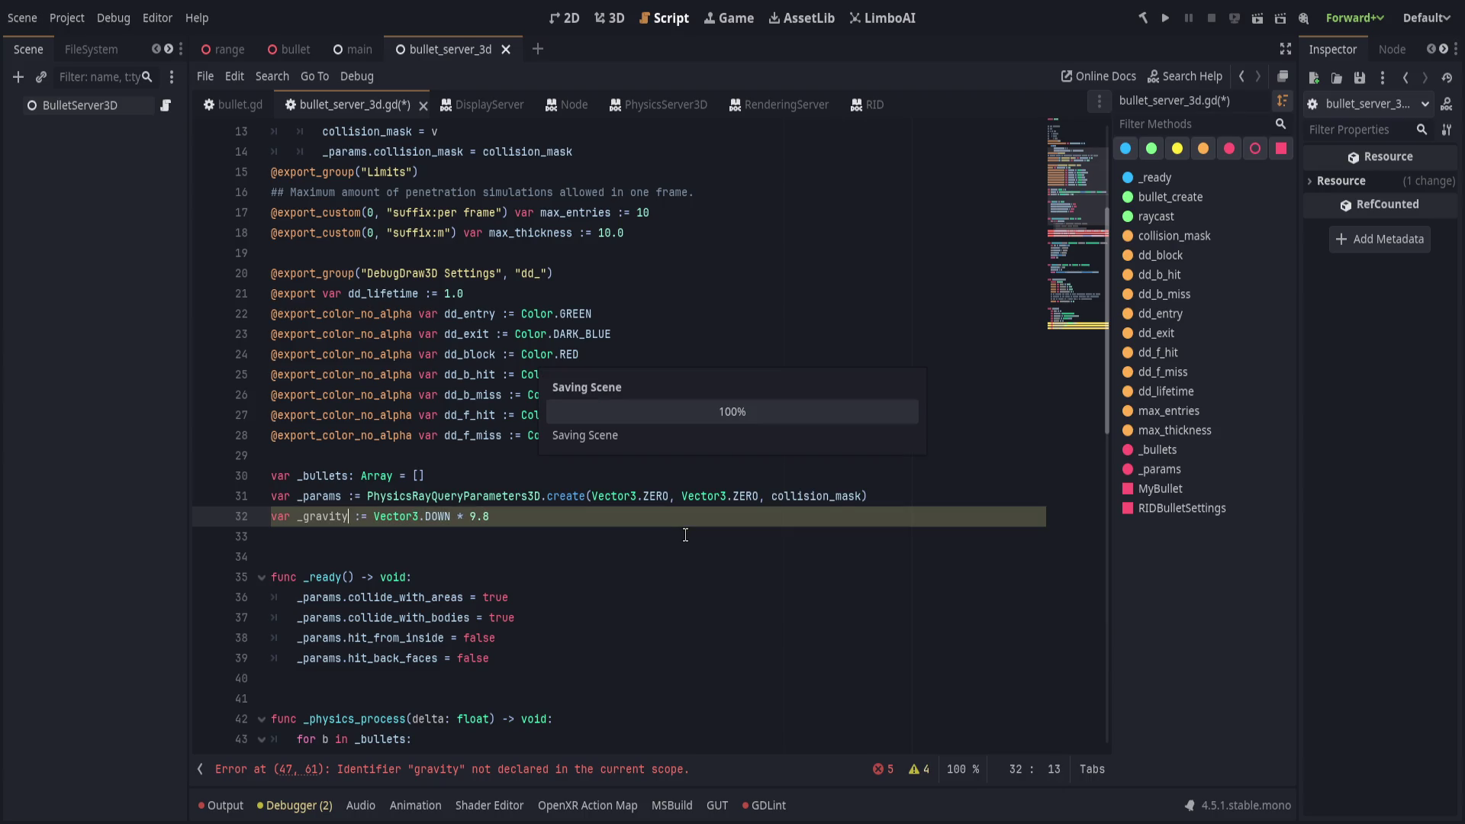
{"action": "scroll", "coordinate": [566, 536], "scroll_direction": "down", "scroll_amount": 1}
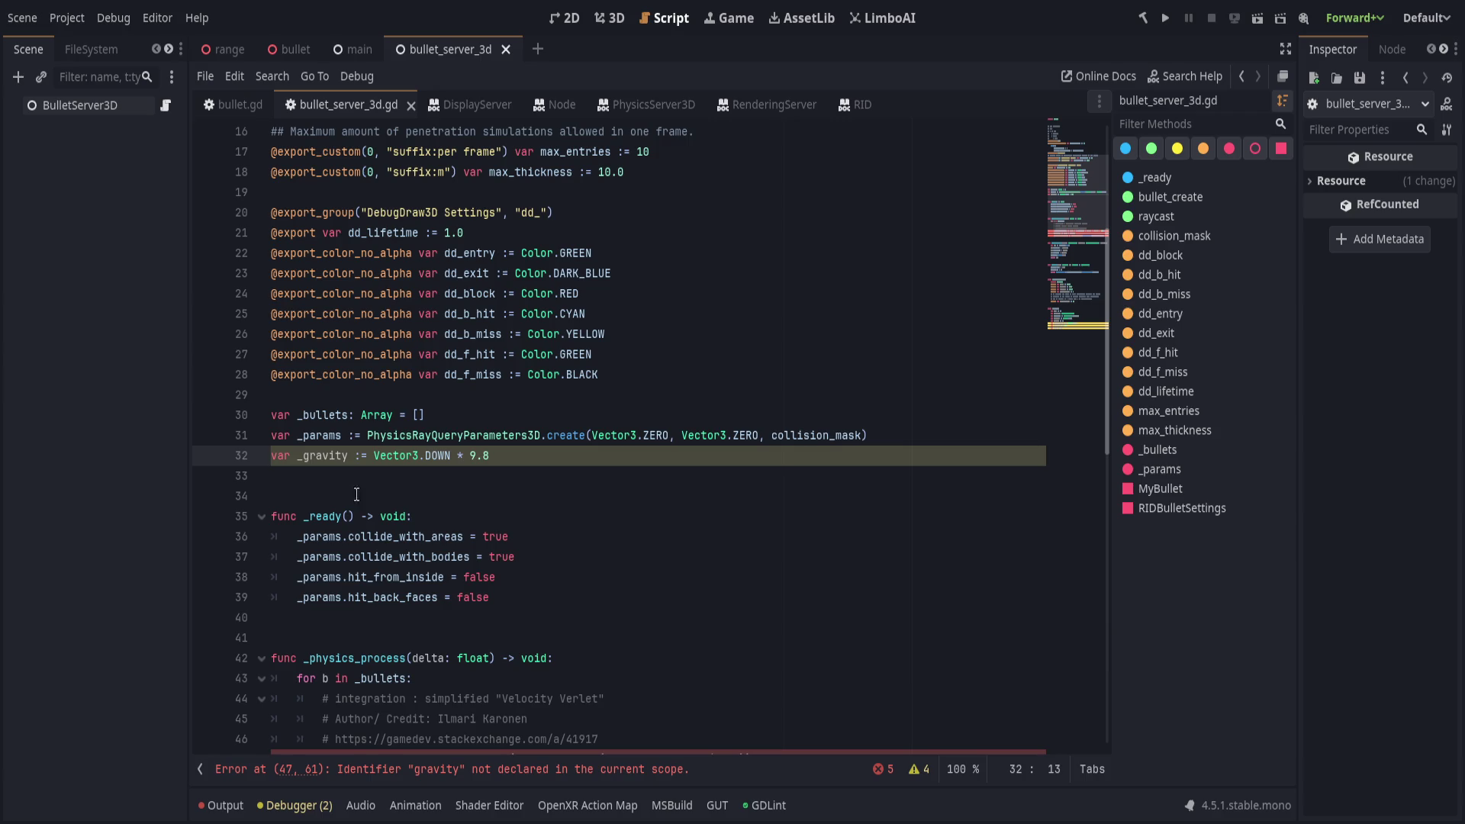
Give _gravity an explicit Vector3 type, remove the space before the colon, and save.
{"action": "type", "text": "Vector3"}
{"action": "key", "text": "ctrl+s"}
{"action": "left_click", "coordinate": [379, 452]}
{"action": "left_click", "coordinate": [354, 456]}
{"action": "key", "text": "BackSpace"}
{"action": "key", "text": "ctrl+s"}
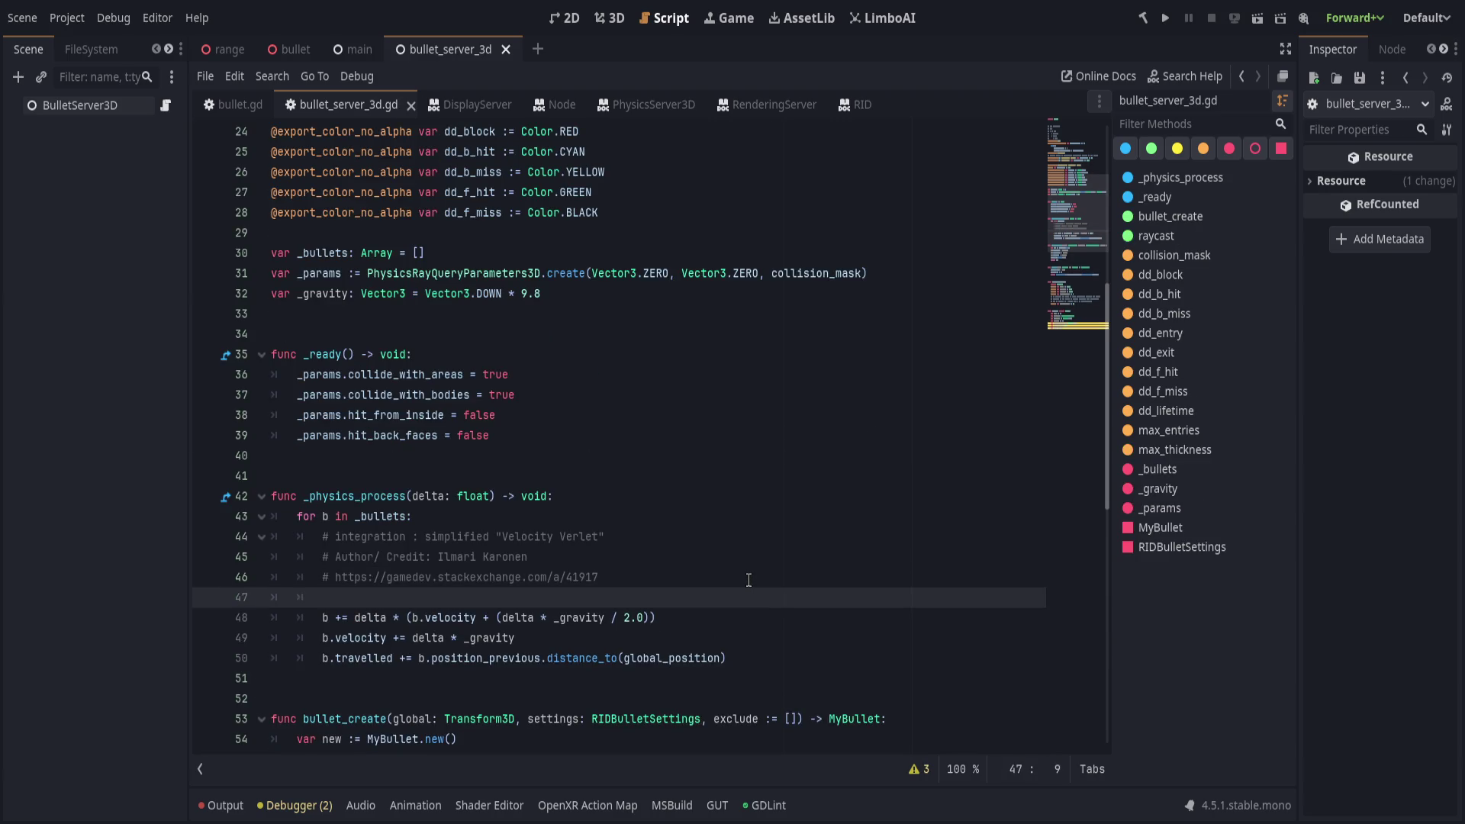
Type the loop bullet as Node3D, try b.global_position on line 47, then revert to 'b.'.
{"action": "type", "text": "v."}
{"action": "key", "text": "Up"}
{"action": "key", "text": "Up"}
{"action": "key", "text": "Up"}
{"action": "type", "text": ": Node3D"}
{"action": "key", "text": "Escape"}
{"action": "key", "text": "Down"}
{"action": "key", "text": "Down"}
{"action": "key", "text": "Down"}
{"action": "key", "text": "ctrl+space"}
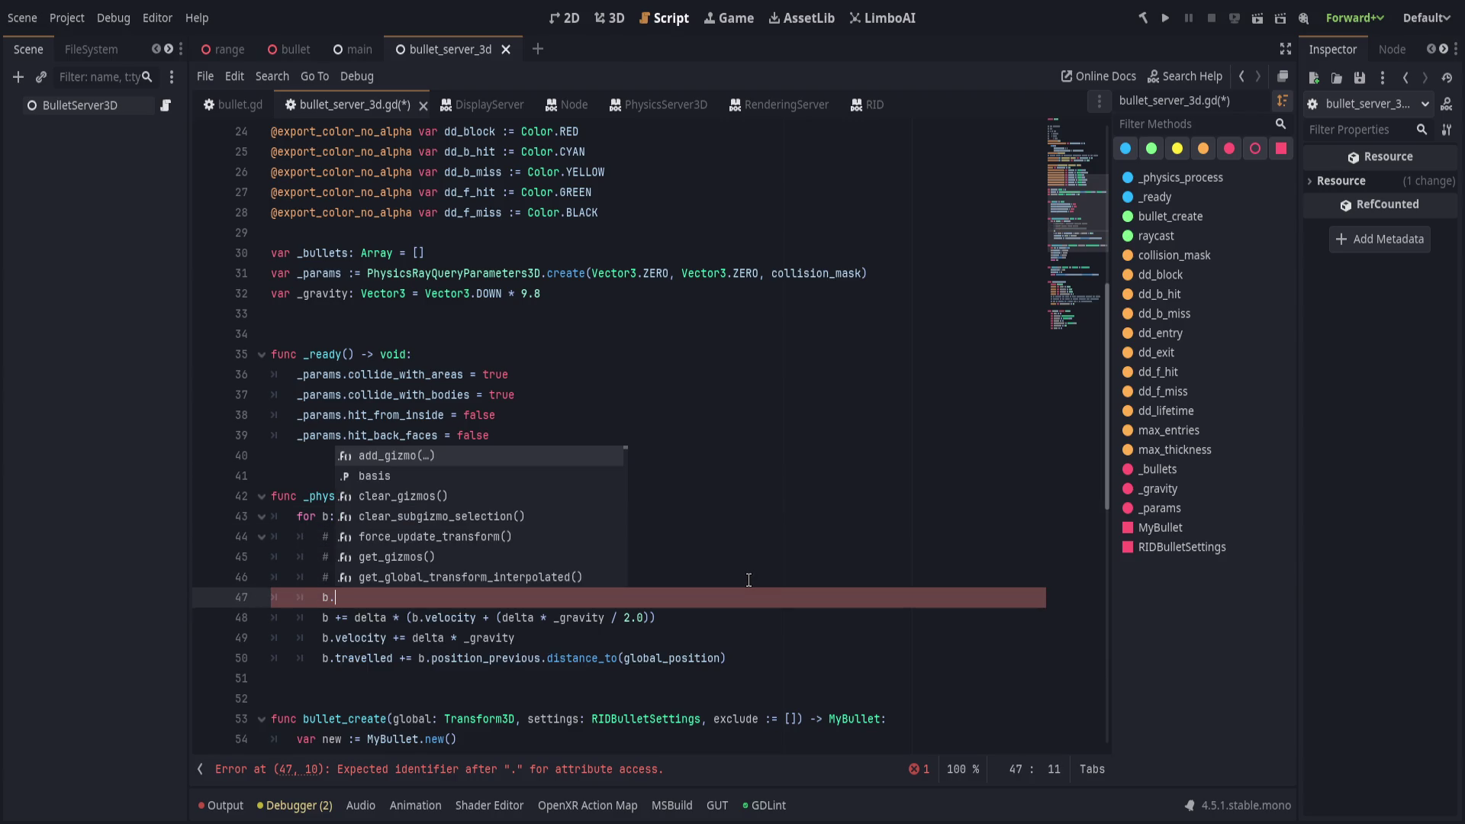
{"action": "type", "text": "glob"}
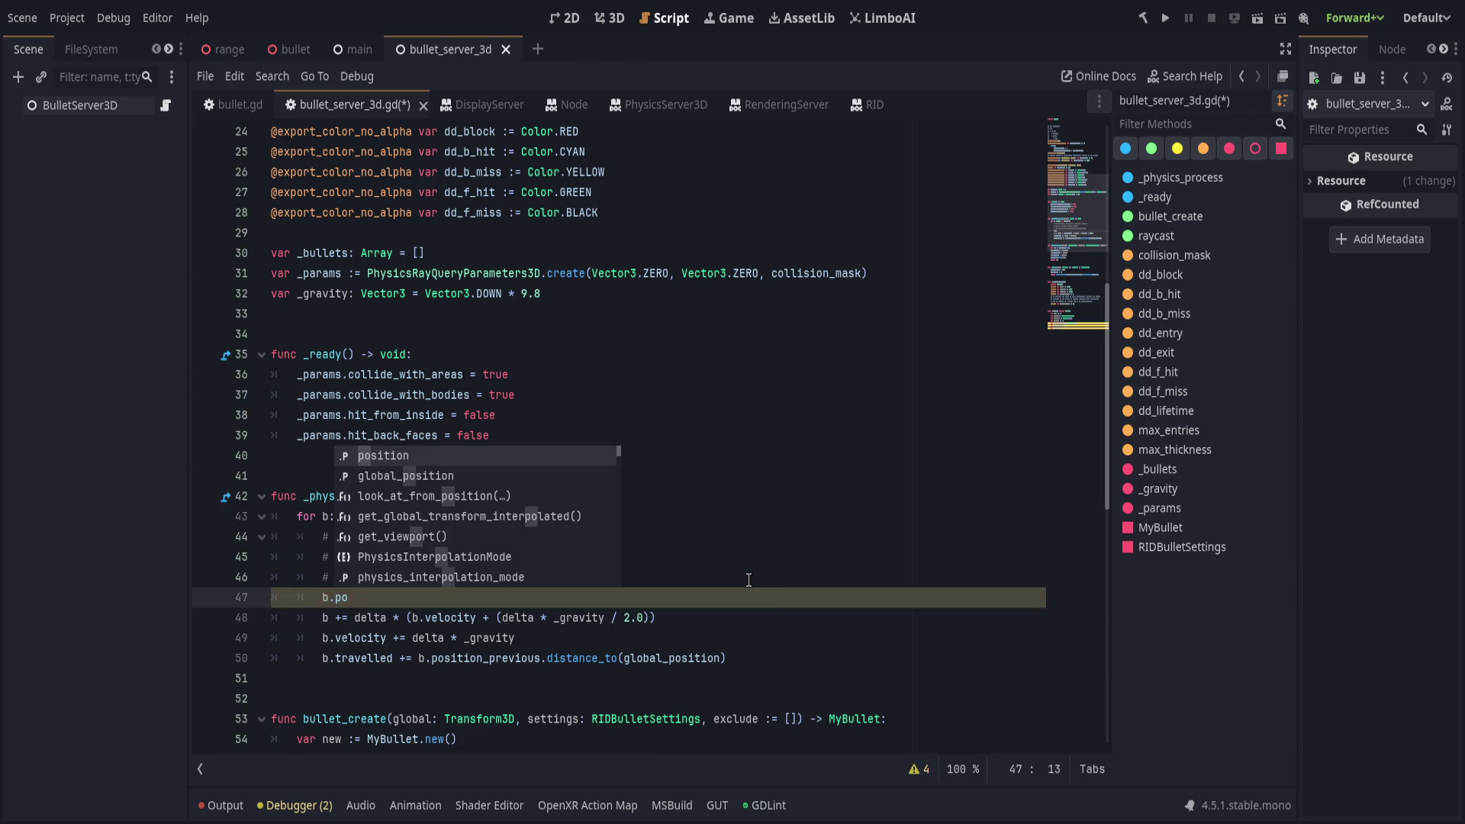
{"action": "key", "text": "Escape"}
{"action": "type", "text": "al_pos"}
{"action": "key", "text": "Return"}
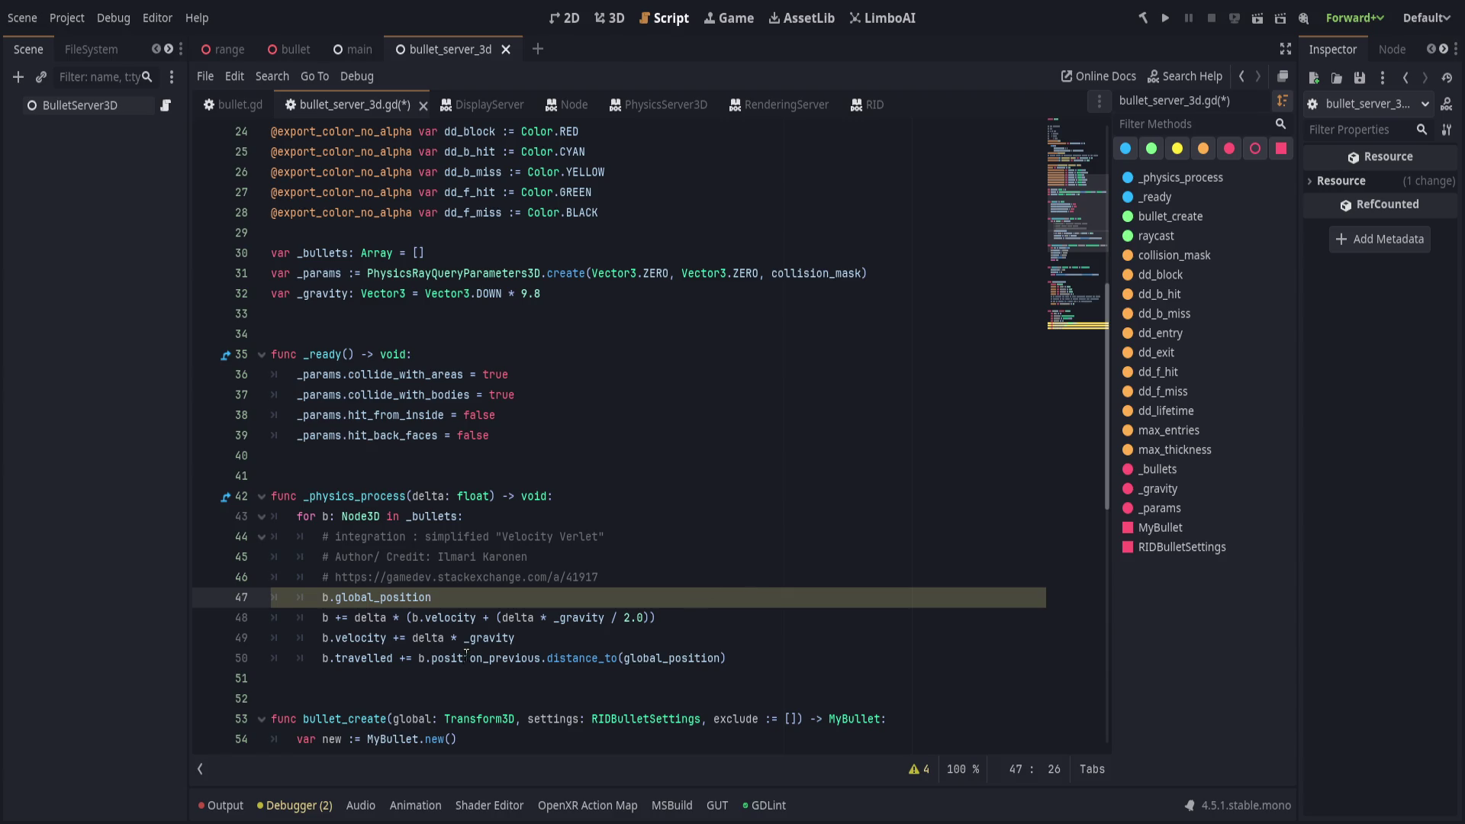
{"action": "key", "text": "ctrl+BackSpace"}
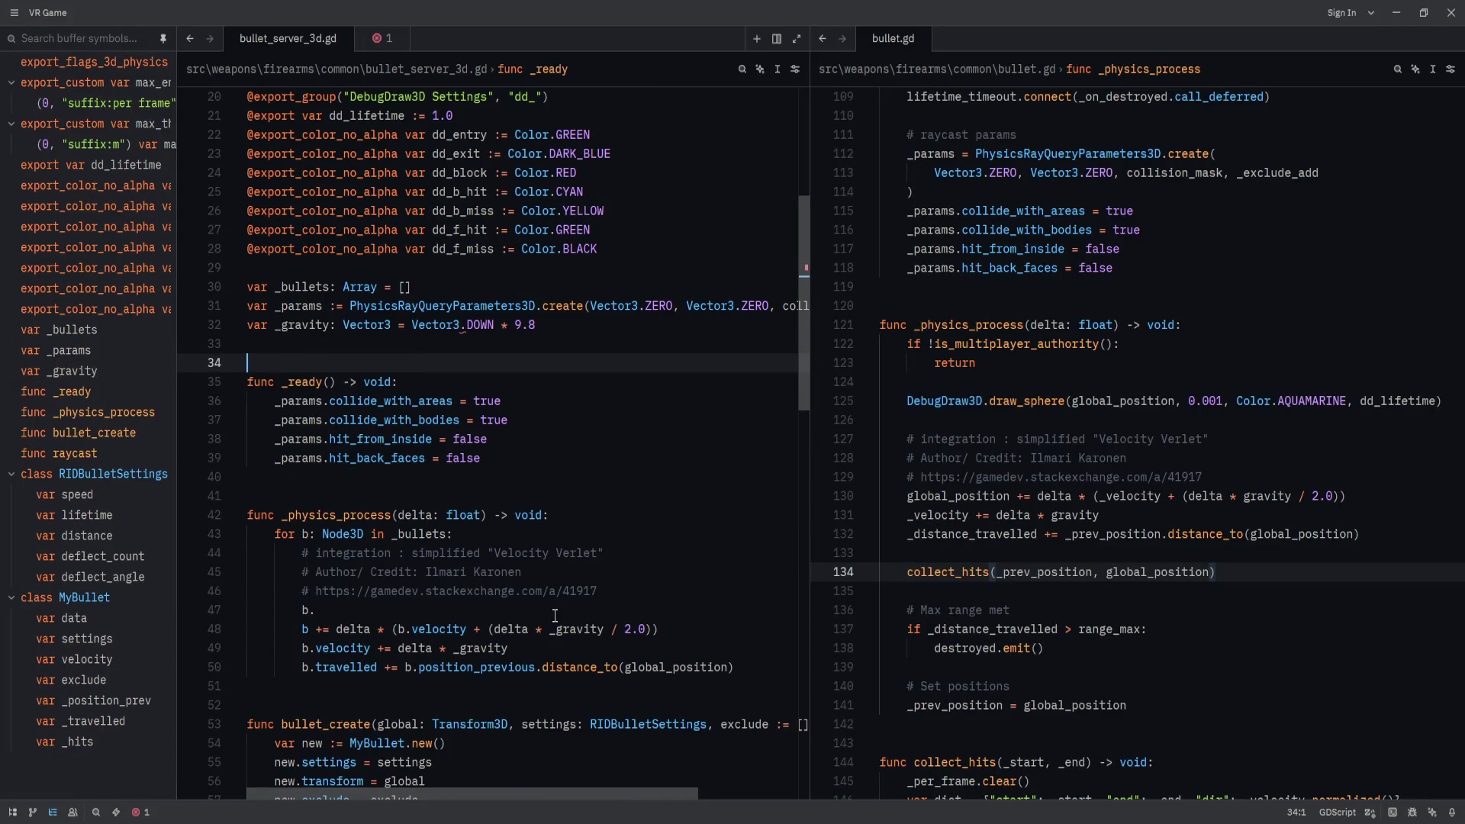
Type 'global_position +=' on line 47 and carry .global_position onto line 48's b.
{"action": "left_click", "coordinate": [573, 612]}
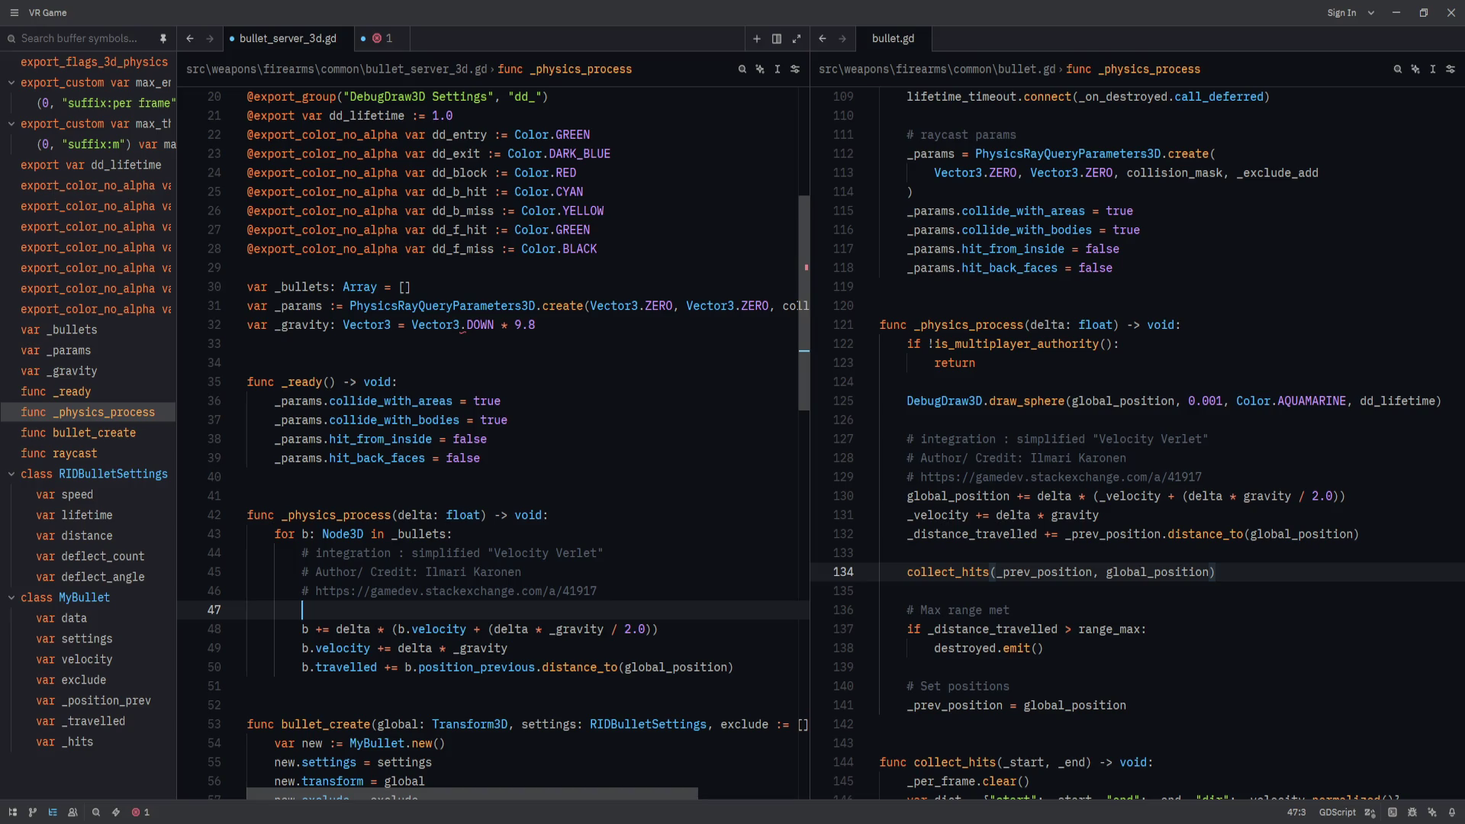
{"action": "type", "text": "global_position"}
{"action": "type", "text": " +="}
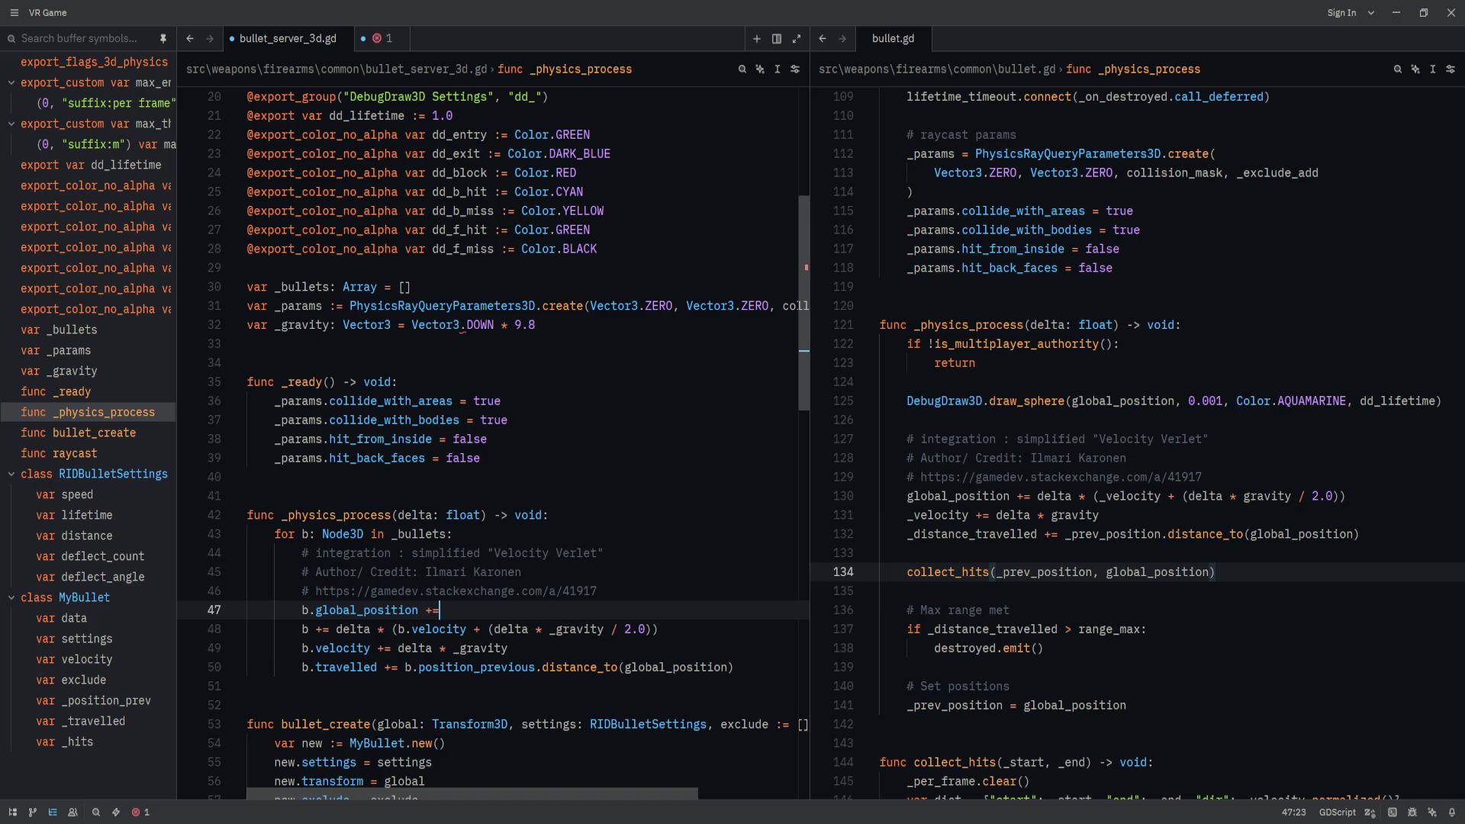
{"action": "key", "text": "shift+Home"}
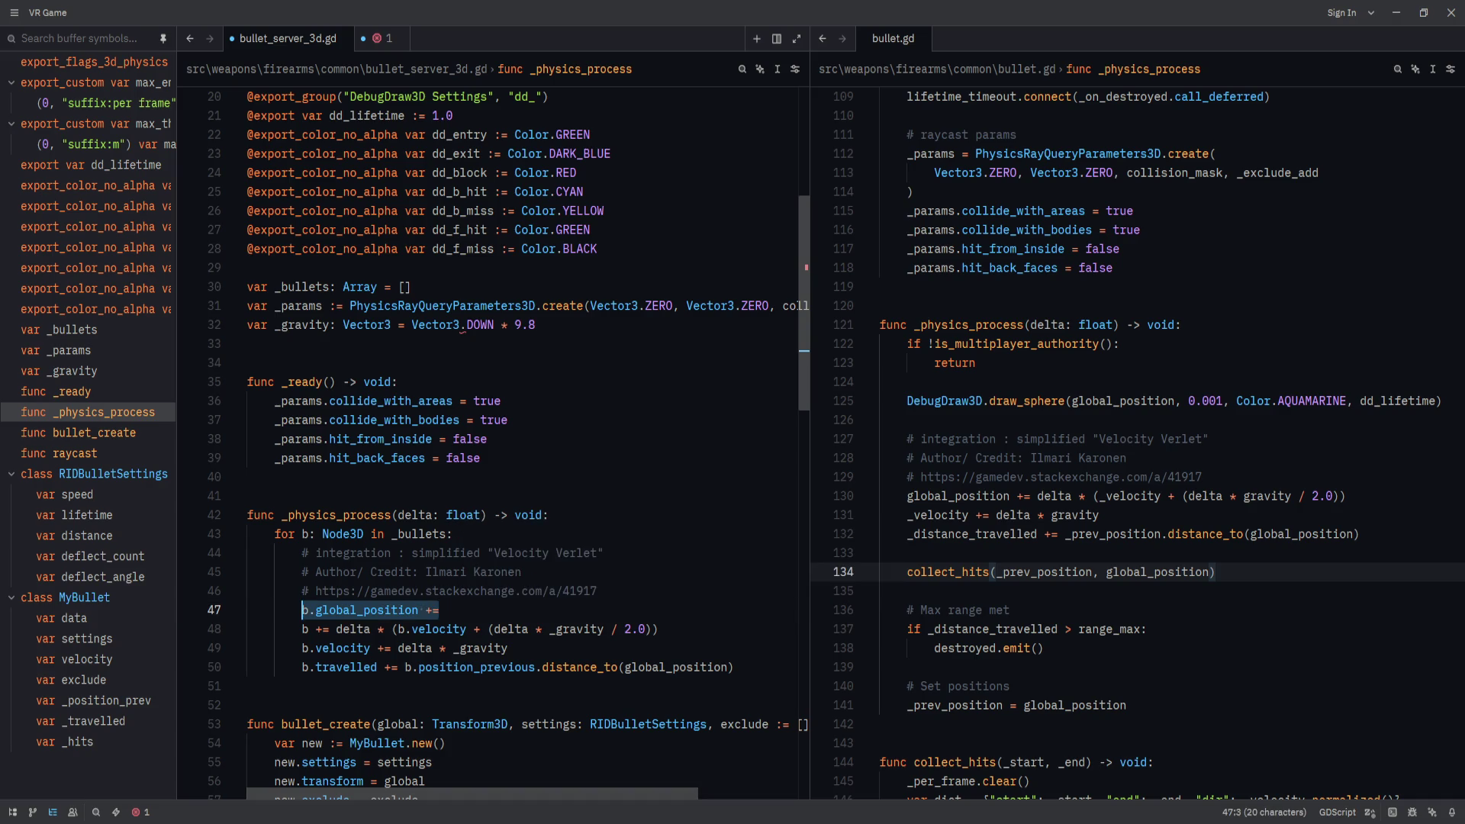
{"action": "left_click", "coordinate": [308, 609]}
{"action": "key", "text": "Left"}
{"action": "key", "text": "ctrl+shift+Right"}
{"action": "key", "text": "ctrl+c"}
{"action": "key", "text": "Down"}
{"action": "key", "text": "ctrl+v"}
{"action": "key", "text": "Up"}
{"action": "key", "text": "Delete"}
Delete the leftover 'b +=' line, leaving a single b.global_position update line.
{"action": "key", "text": "ctrl+shift+k"}
{"action": "key", "text": "End"}
{"action": "key", "text": "Up"}
{"action": "key", "text": "Down"}
{"action": "key", "text": "Up"}
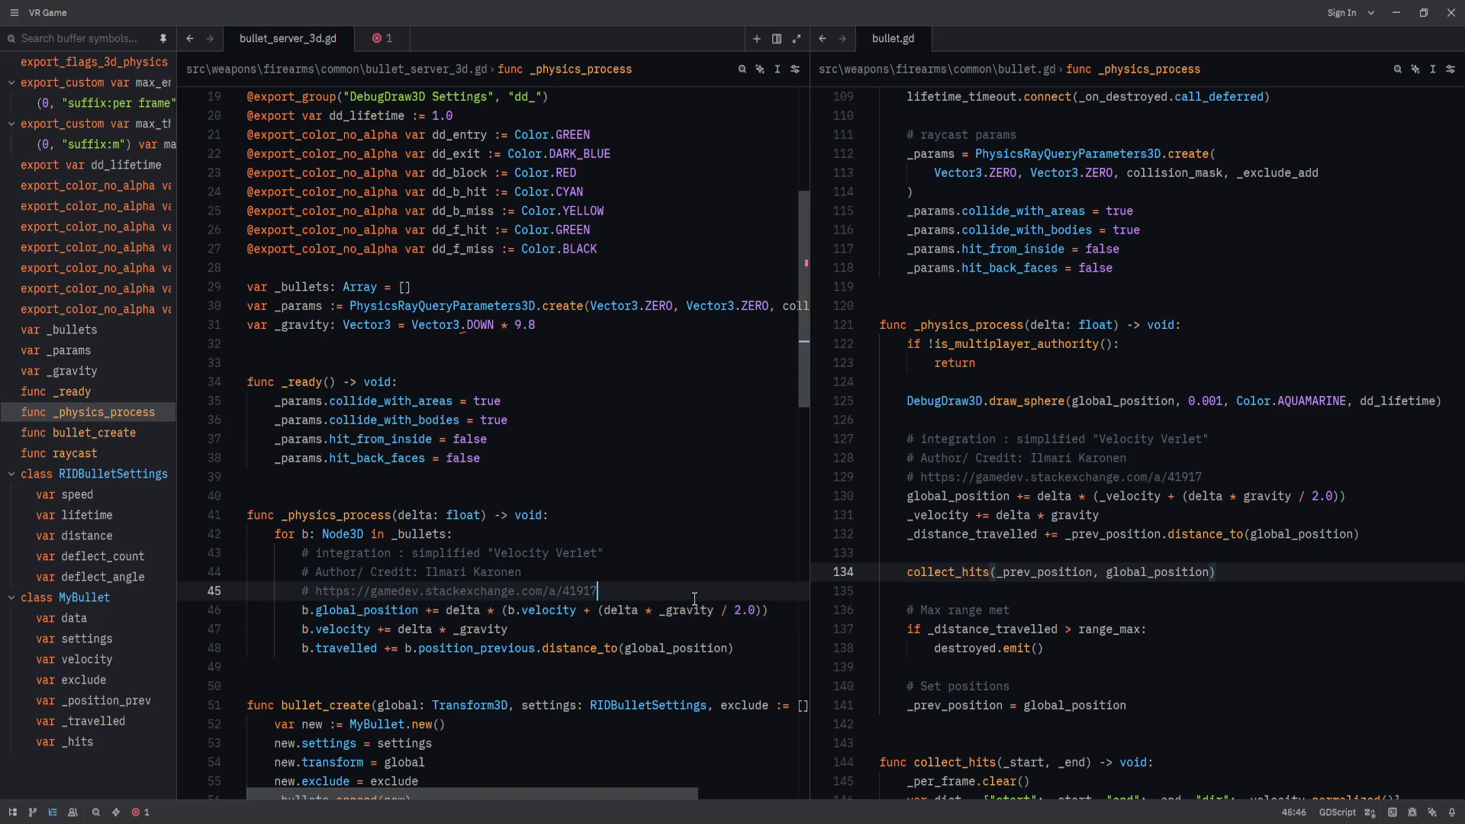
{"action": "left_click", "coordinate": [682, 626]}
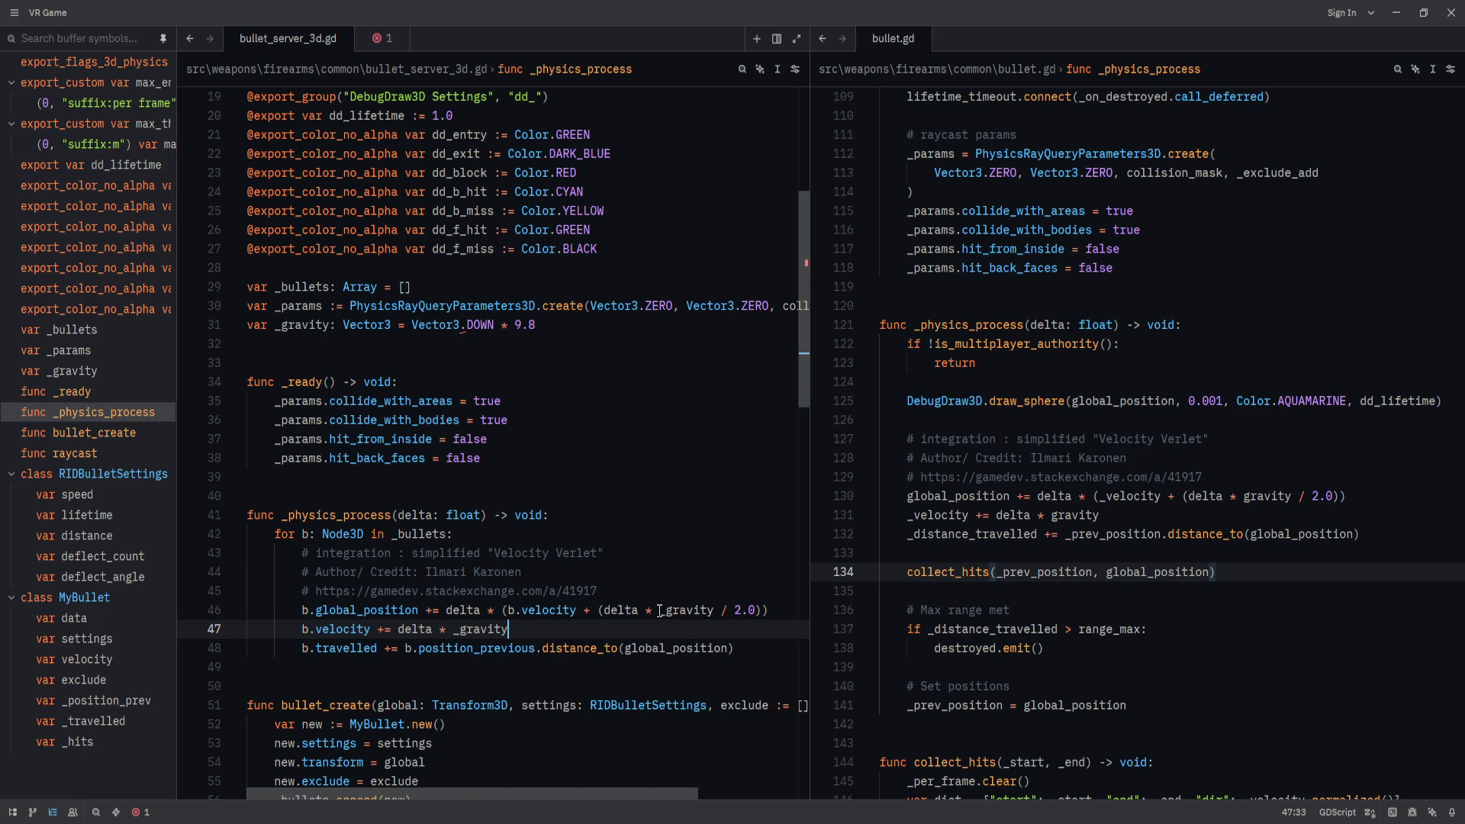
Replace 'b.position_previous.distance_to(global_position)' with 'b.global_position - b.position_previous' on line 48.
{"action": "key", "text": "Down"}
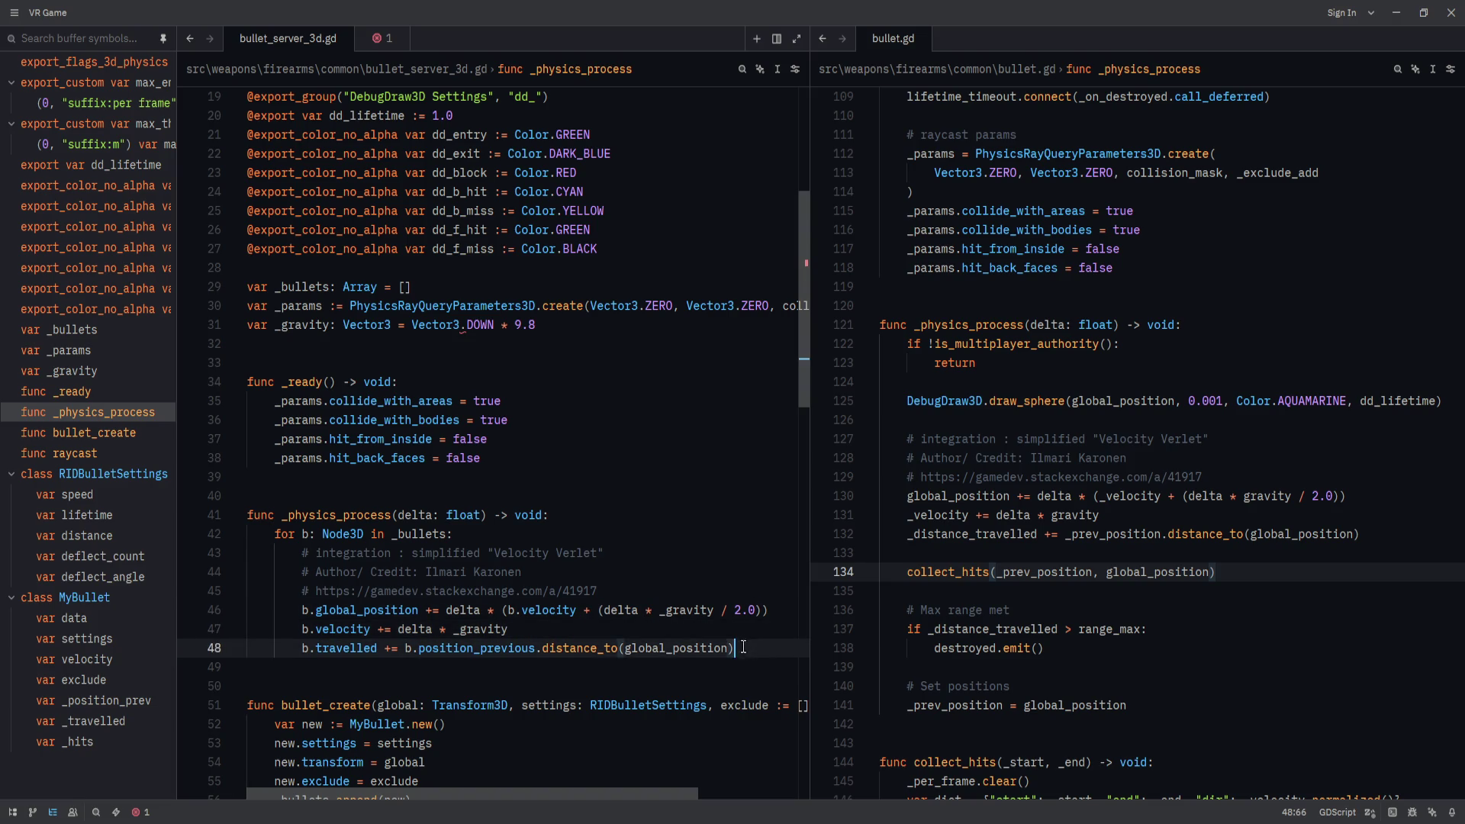
{"action": "key", "text": "Up"}
{"action": "key", "text": "Up"}
{"action": "key", "text": "Down"}
{"action": "key", "text": "Down"}
{"action": "key", "text": "Up"}
{"action": "key", "text": "Up"}
{"action": "key", "text": "Down"}
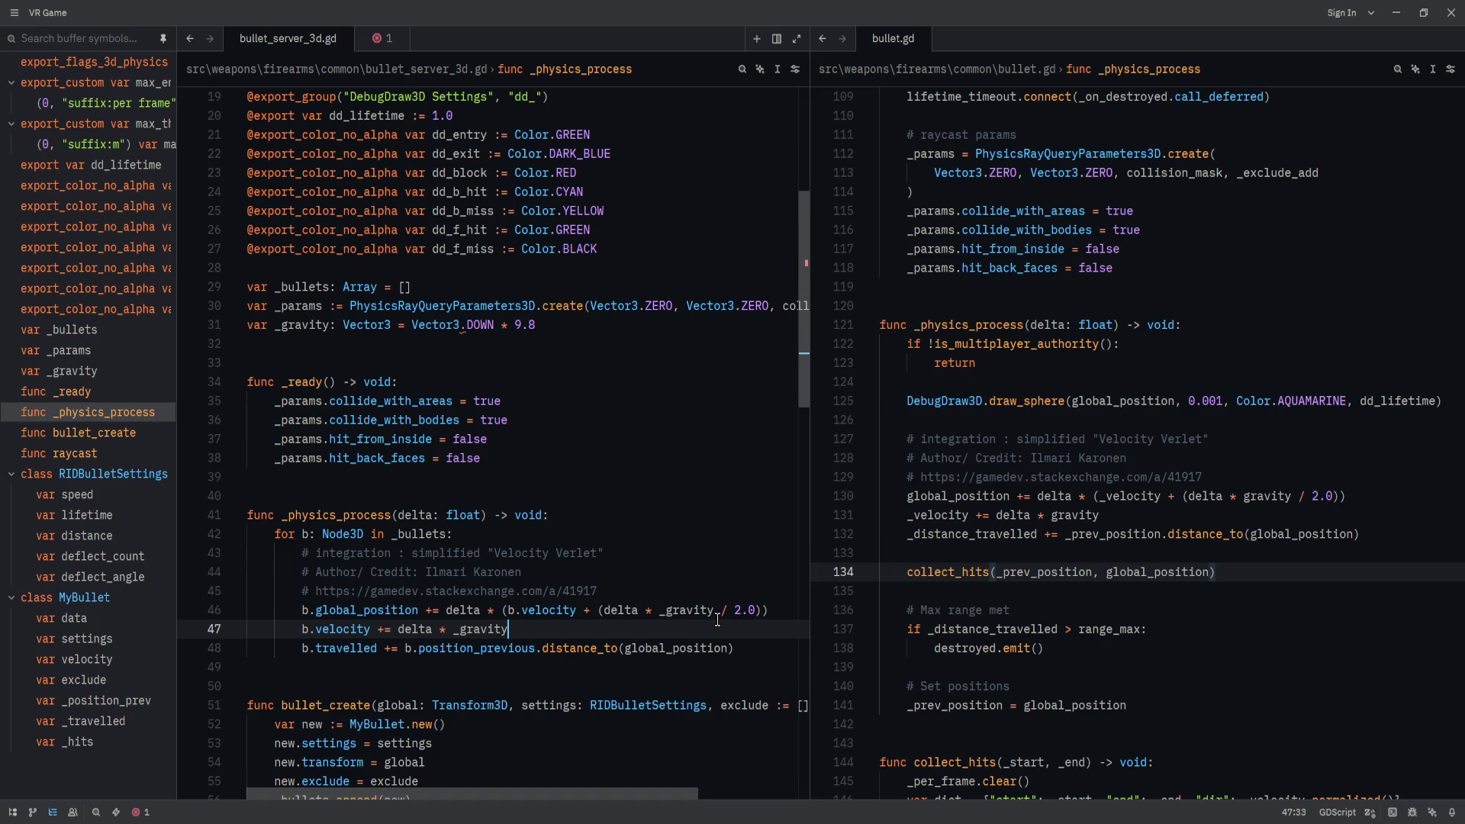
{"action": "left_click_drag", "start_coordinate": [408, 648], "coordinate": [770, 648]}
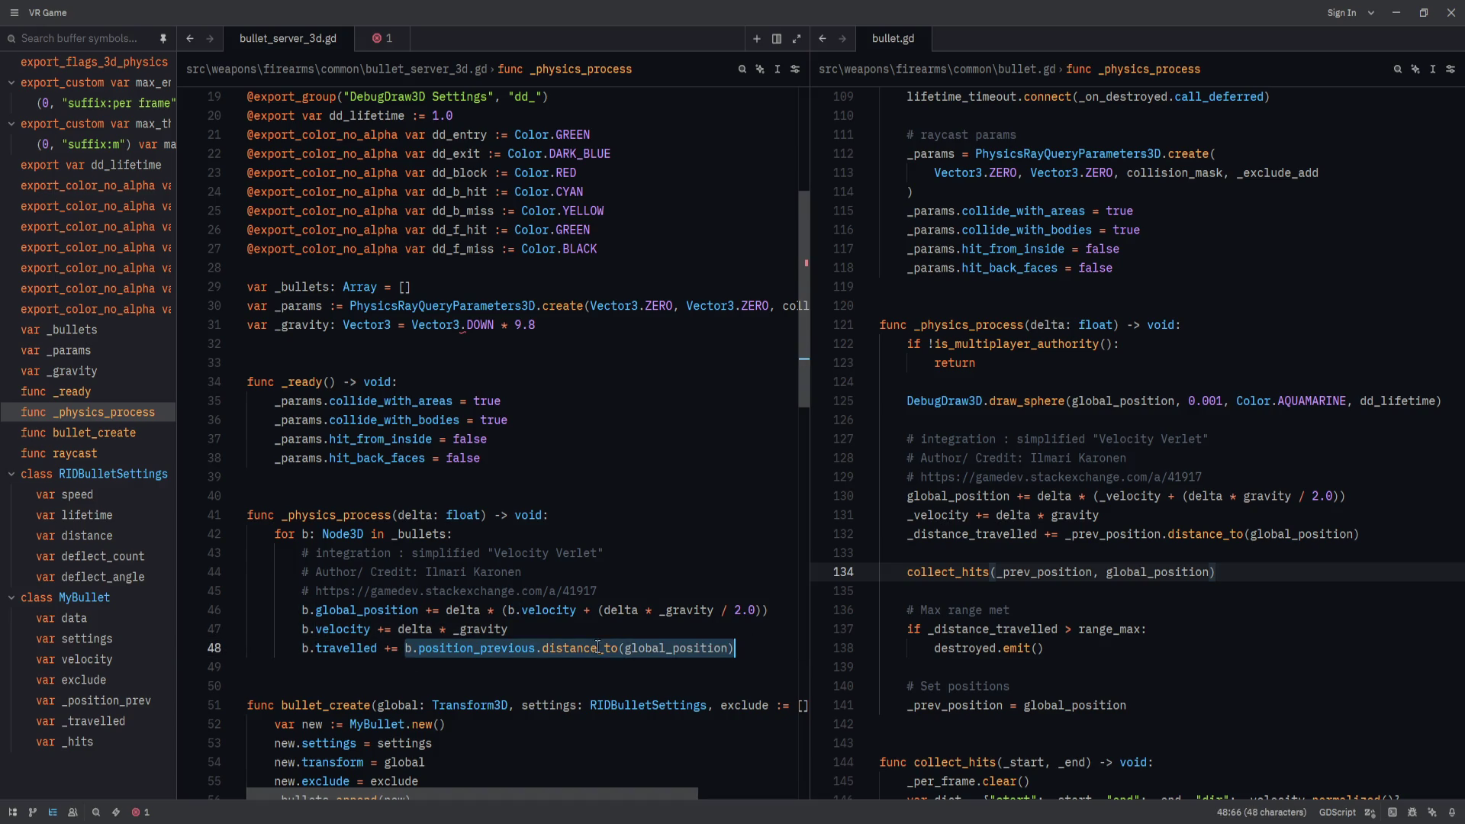
{"action": "left_click", "coordinate": [418, 628]}
{"action": "left_click", "coordinate": [411, 649]}
{"action": "key", "text": "BackSpace"}
{"action": "type", "text": "b.global_position - b.position_previous"}
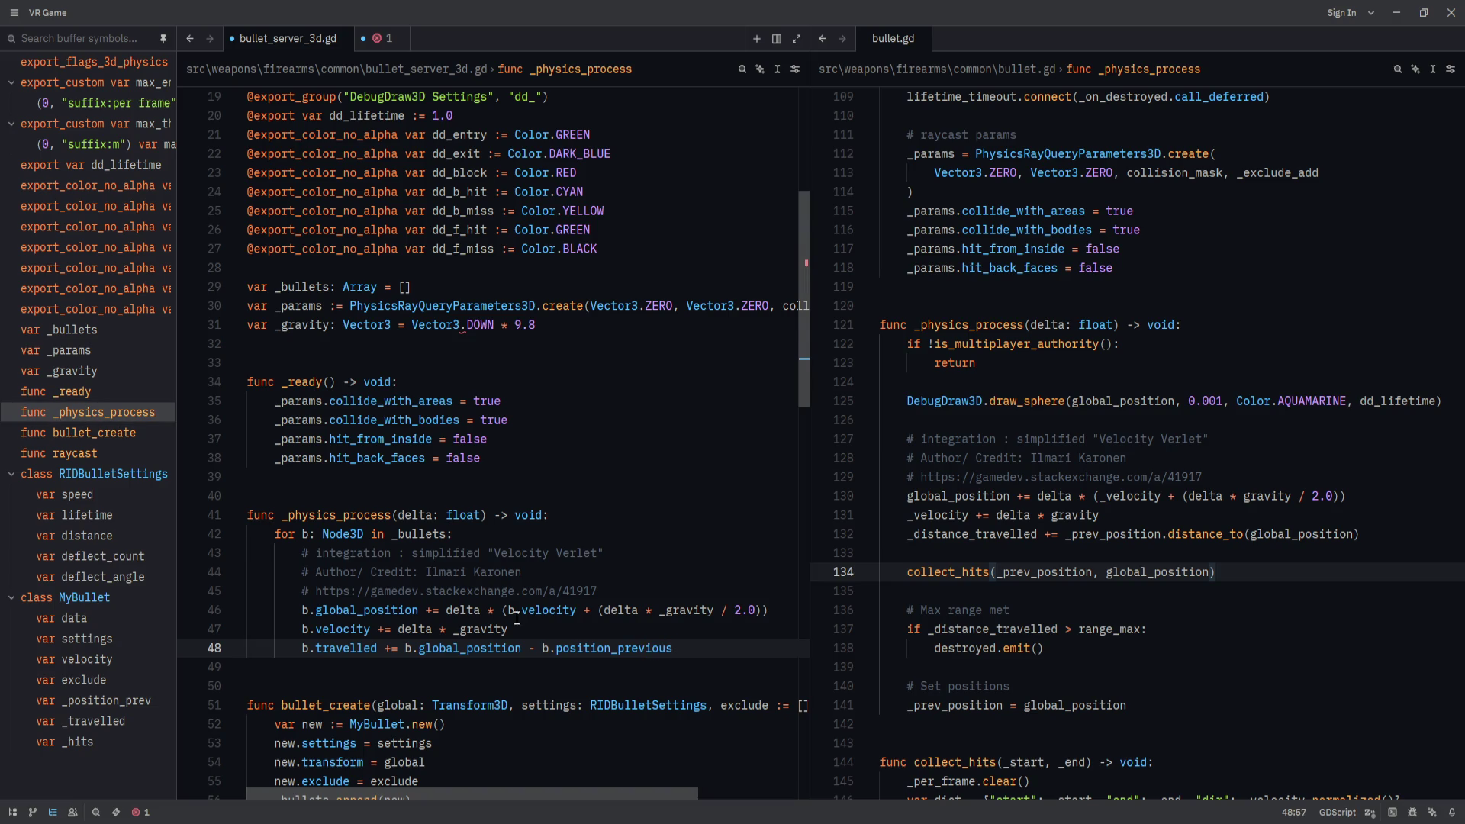
Begin renaming the _position_prev field, undoing a mistyped 'position_lasst' back to position_prev.
{"action": "scroll", "coordinate": [516, 619], "scroll_direction": "down", "scroll_amount": 13}
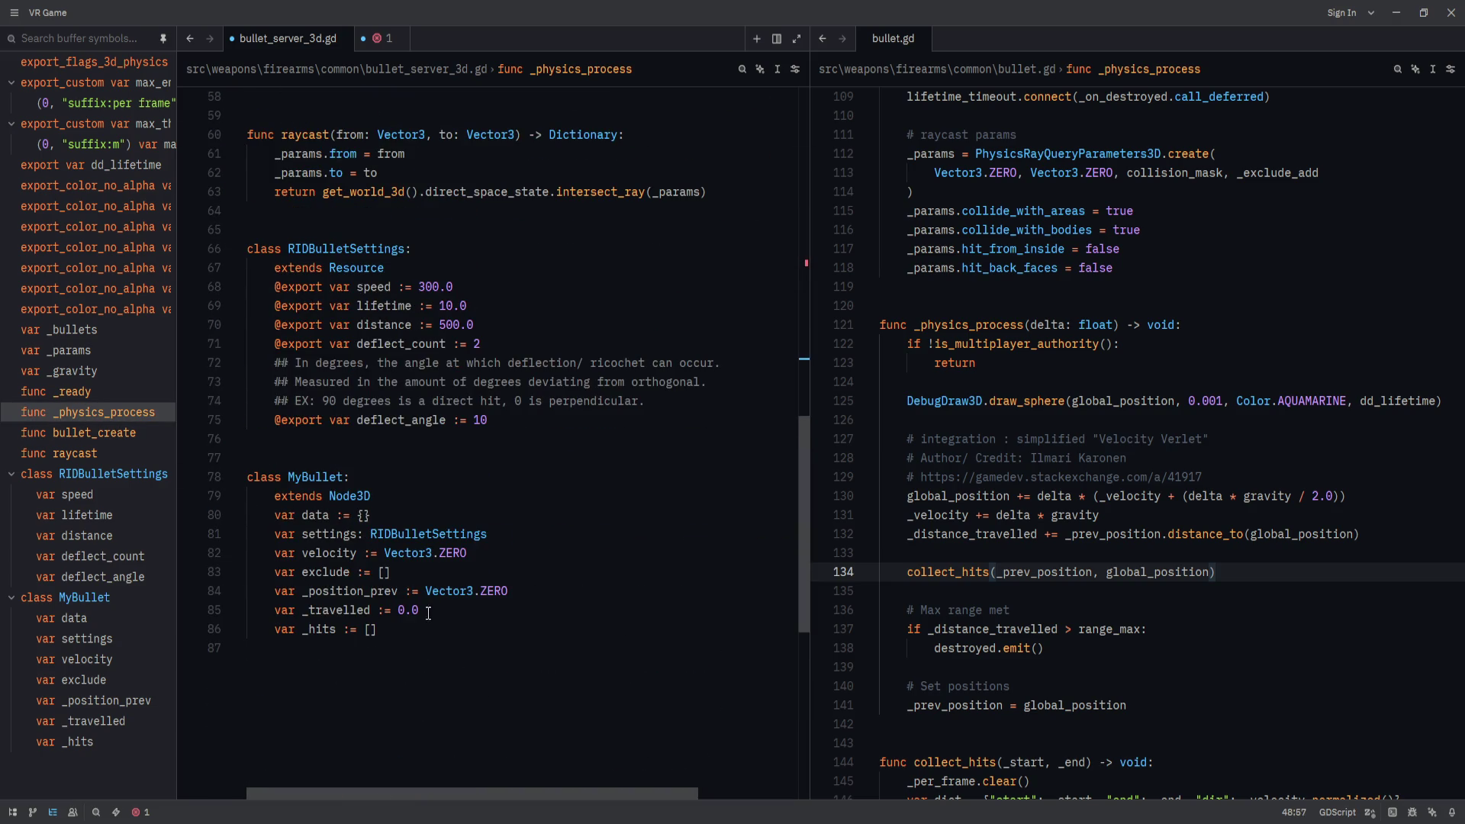
{"action": "scroll", "coordinate": [415, 740], "scroll_direction": "up", "scroll_amount": 1}
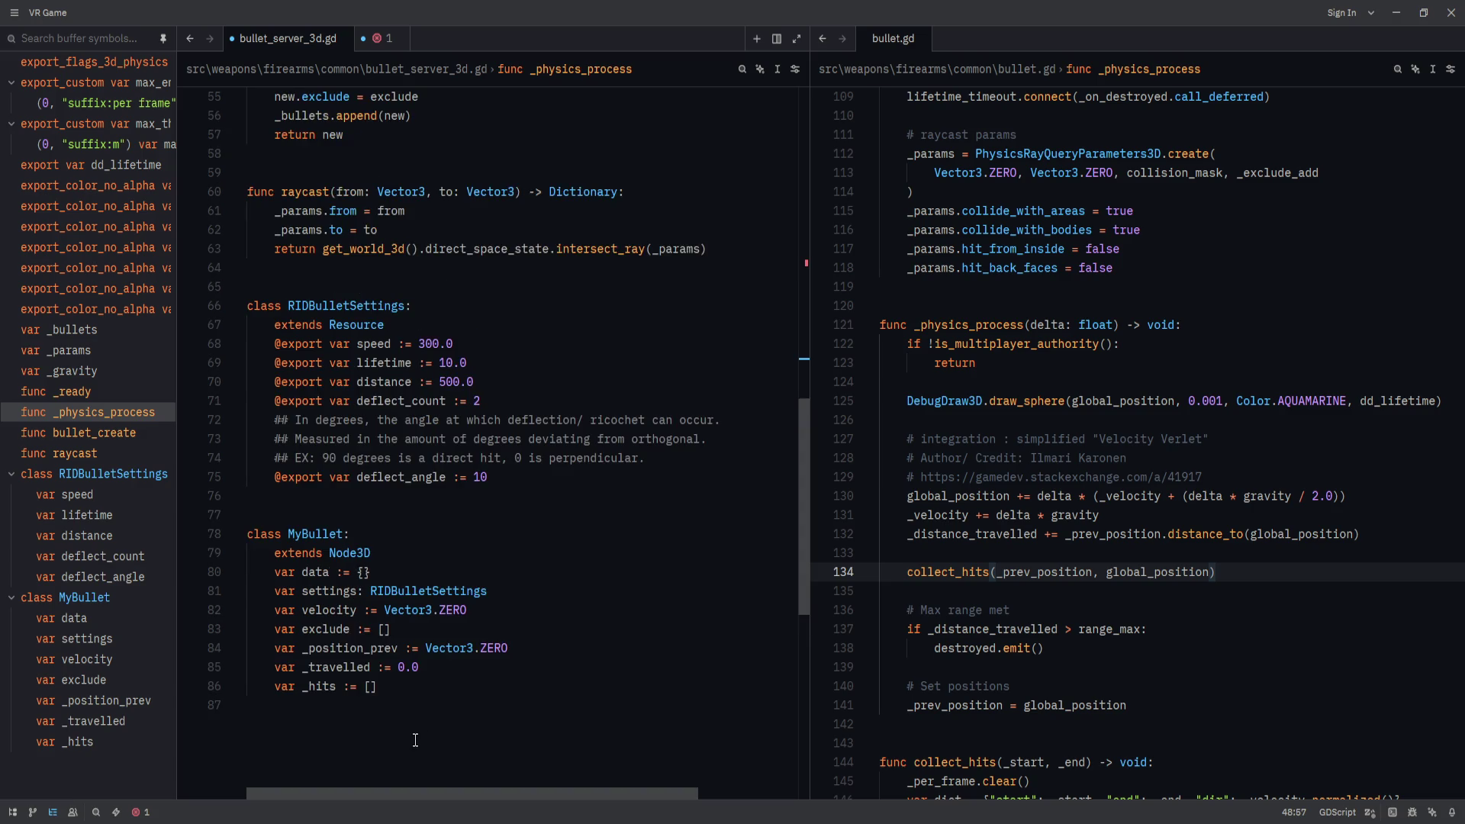
{"action": "scroll", "coordinate": [328, 652], "scroll_direction": "up", "scroll_amount": 12}
{"action": "left_click", "coordinate": [556, 648]}
{"action": "type", "text": "_"}
{"action": "scroll", "coordinate": [458, 533], "scroll_direction": "down", "scroll_amount": 11}
{"action": "double_click", "coordinate": [349, 705]}
{"action": "type", "text": "position_lasst"}
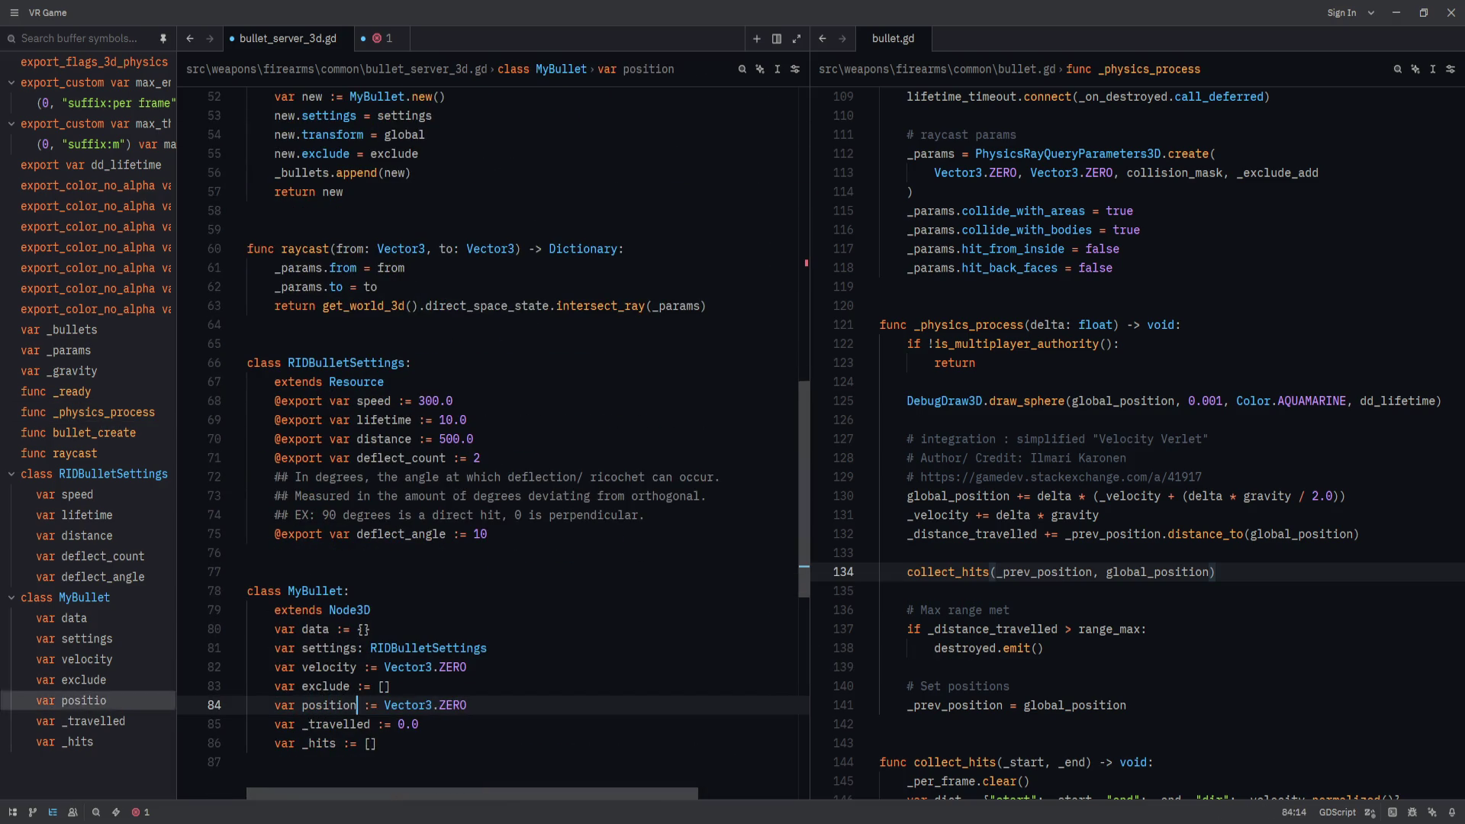
{"action": "key", "text": "BackSpace"}
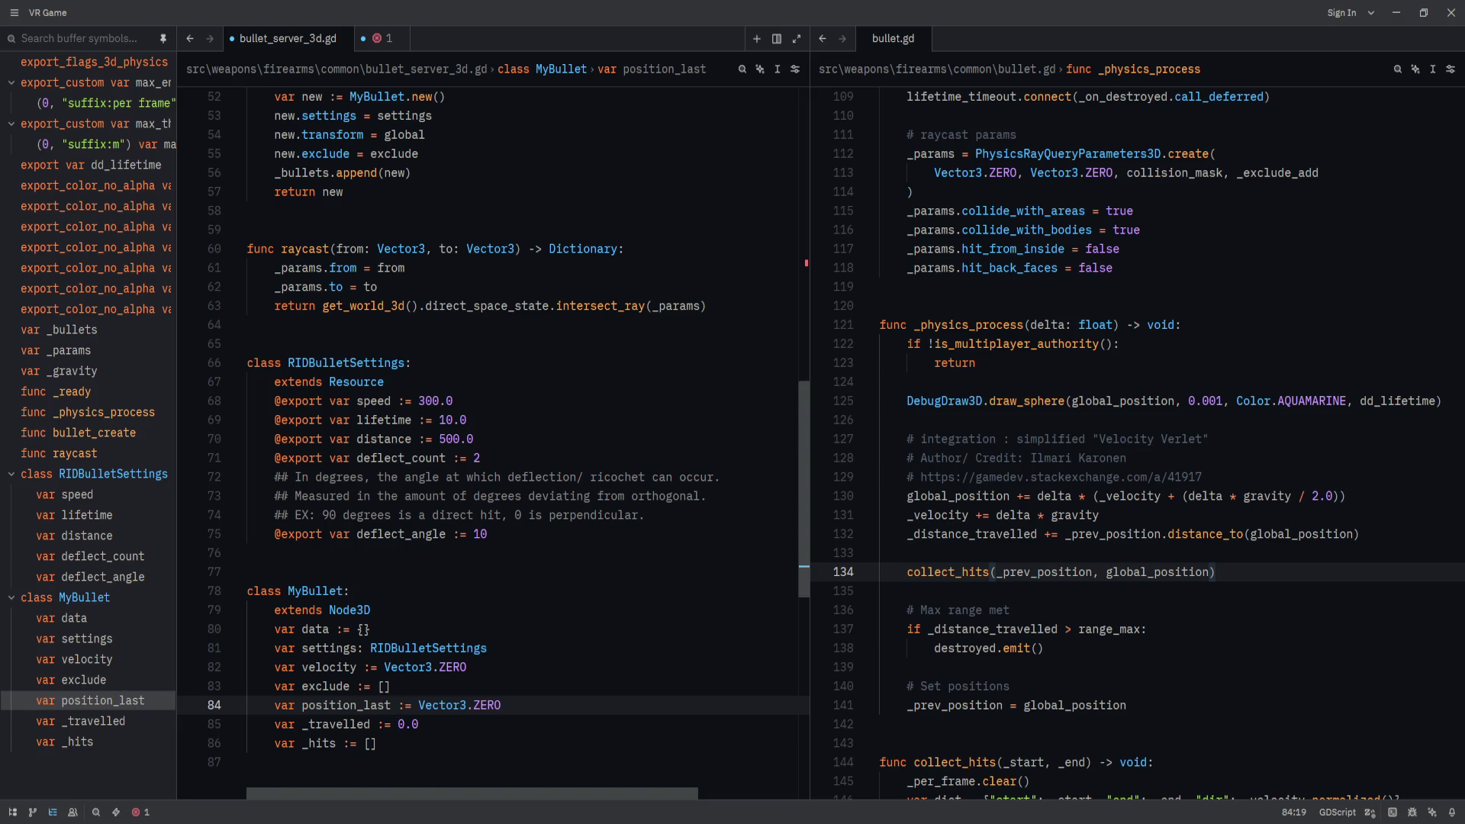
{"action": "key", "text": "BackSpace"}
{"action": "key", "text": "BackSpace"}
{"action": "key", "text": "BackSpace"}
{"action": "type", "text": "prev"}
{"action": "key", "text": "ctrl+shift+Left"}
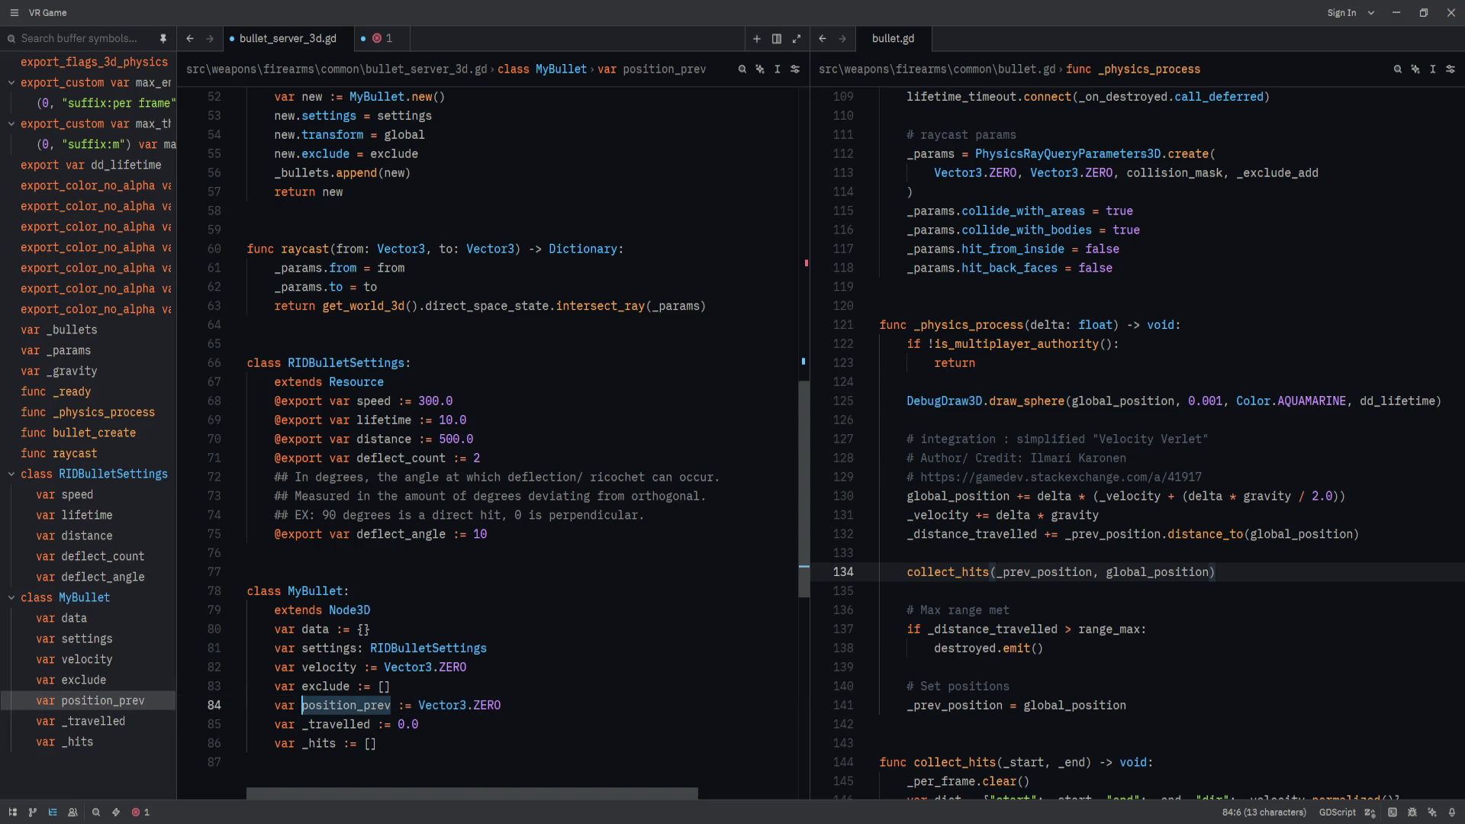
Rename _travelled to travelled and reorder the fields so exclude sits right under data.
{"action": "key", "text": "Down"}
{"action": "key", "text": "ctrl+Left"}
{"action": "key", "text": "ctrl+Left"}
{"action": "key", "text": "Delete"}
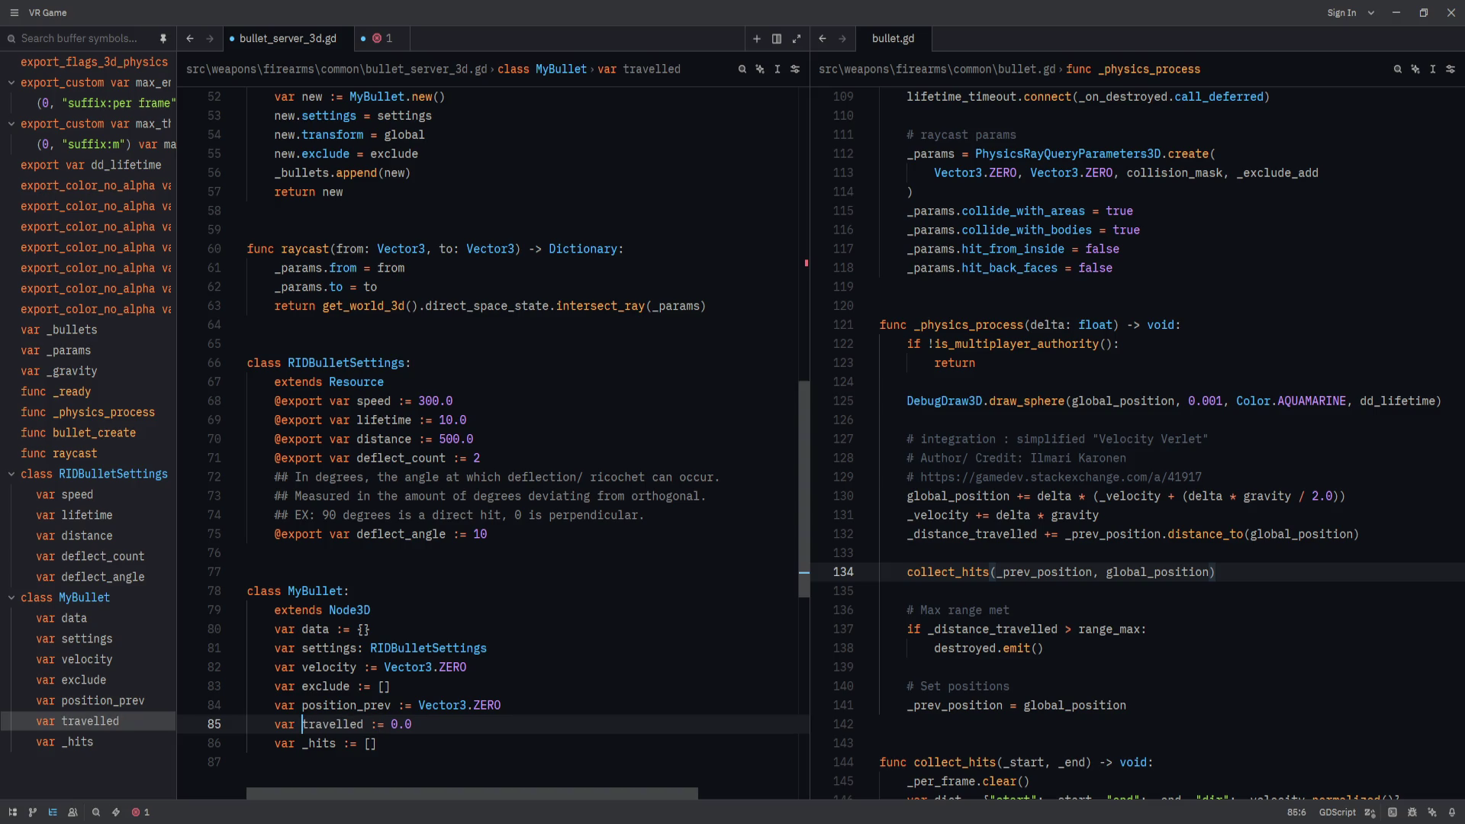
{"action": "key", "text": "alt+Up"}
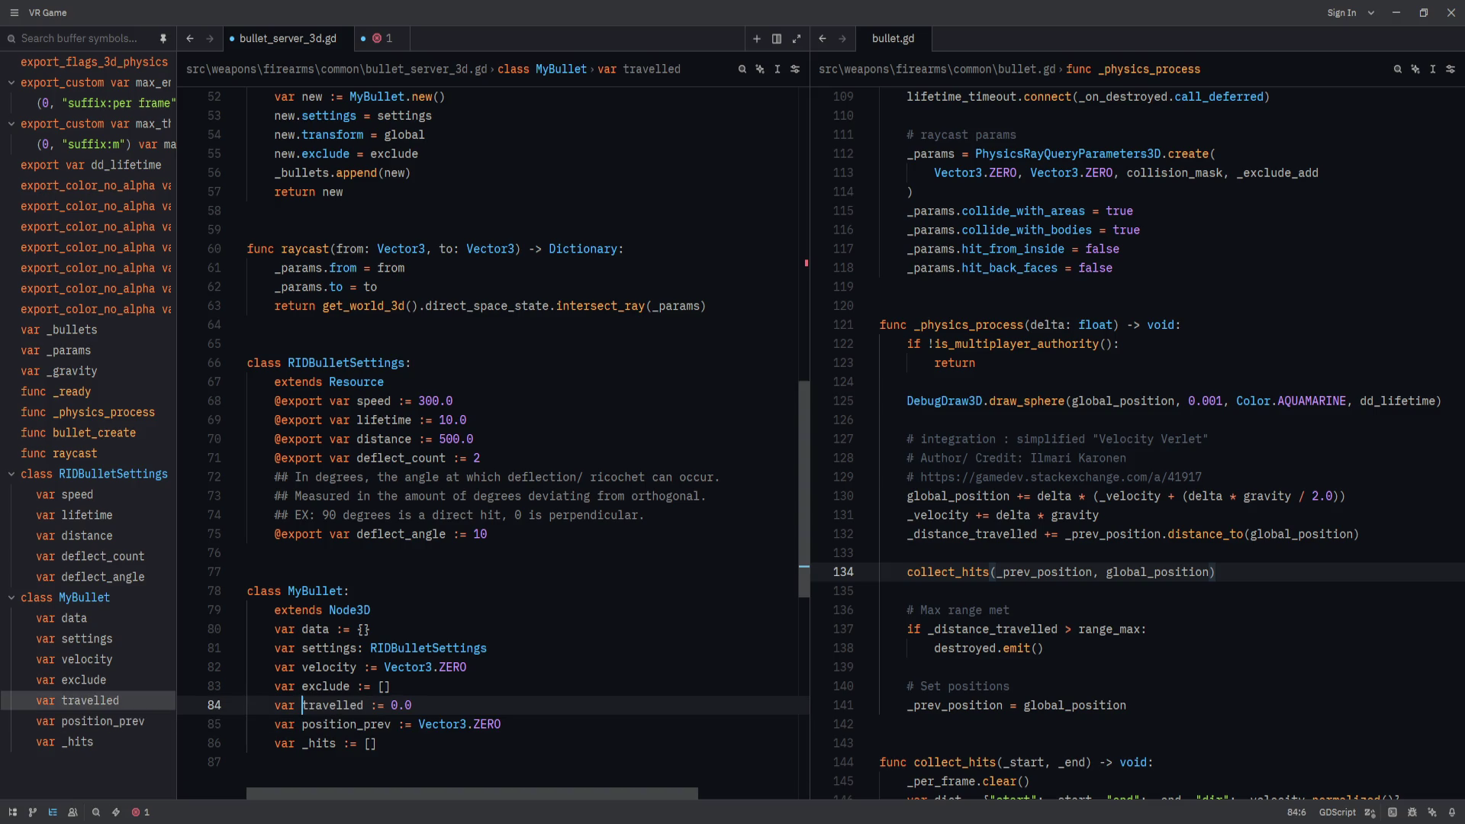
{"action": "key", "text": "alt+Up"}
{"action": "key", "text": "Down"}
{"action": "key", "text": "alt+Down"}
{"action": "key", "text": "alt+Up"}
{"action": "key", "text": "alt+Up"}
{"action": "key", "text": "alt+Up"}
{"action": "key", "text": "alt+Up"}
Rename the position_prev field to position_last in the MyBullet class.
{"action": "key", "text": "Down"}
{"action": "key", "text": "Down"}
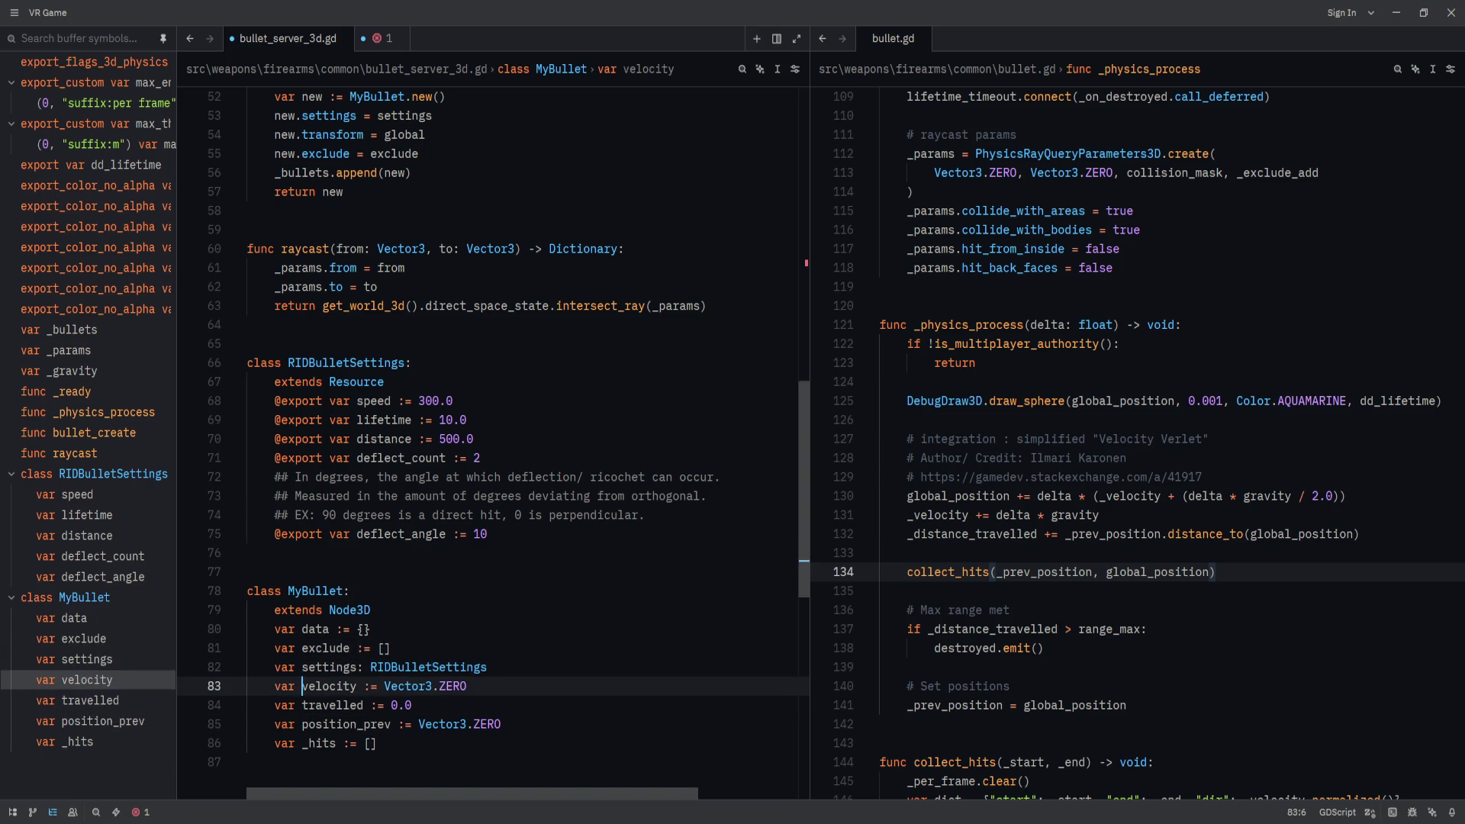
{"action": "key", "text": "Down"}
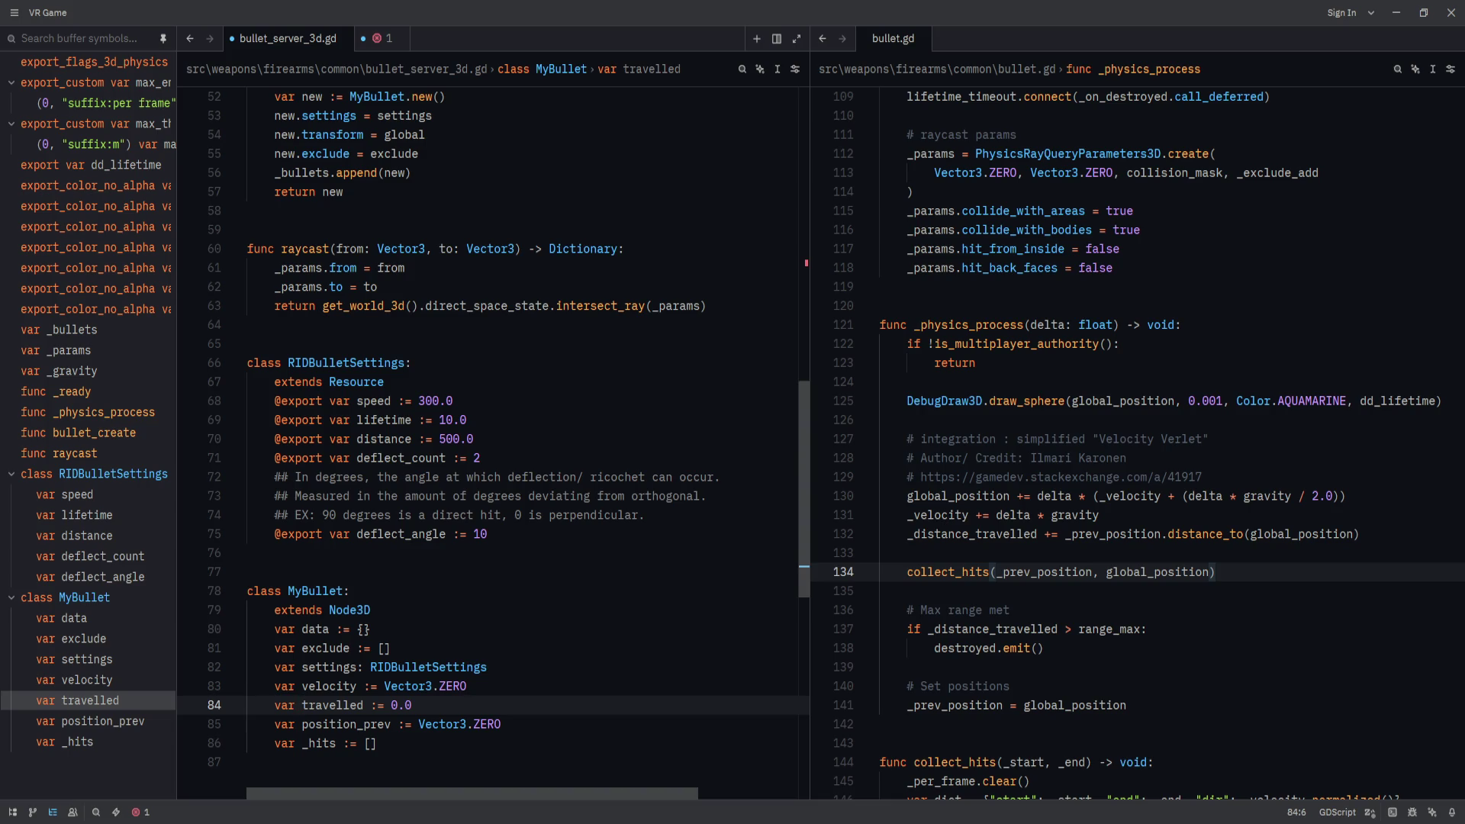
{"action": "key", "text": "Down"}
{"action": "key", "text": "ctrl+Right"}
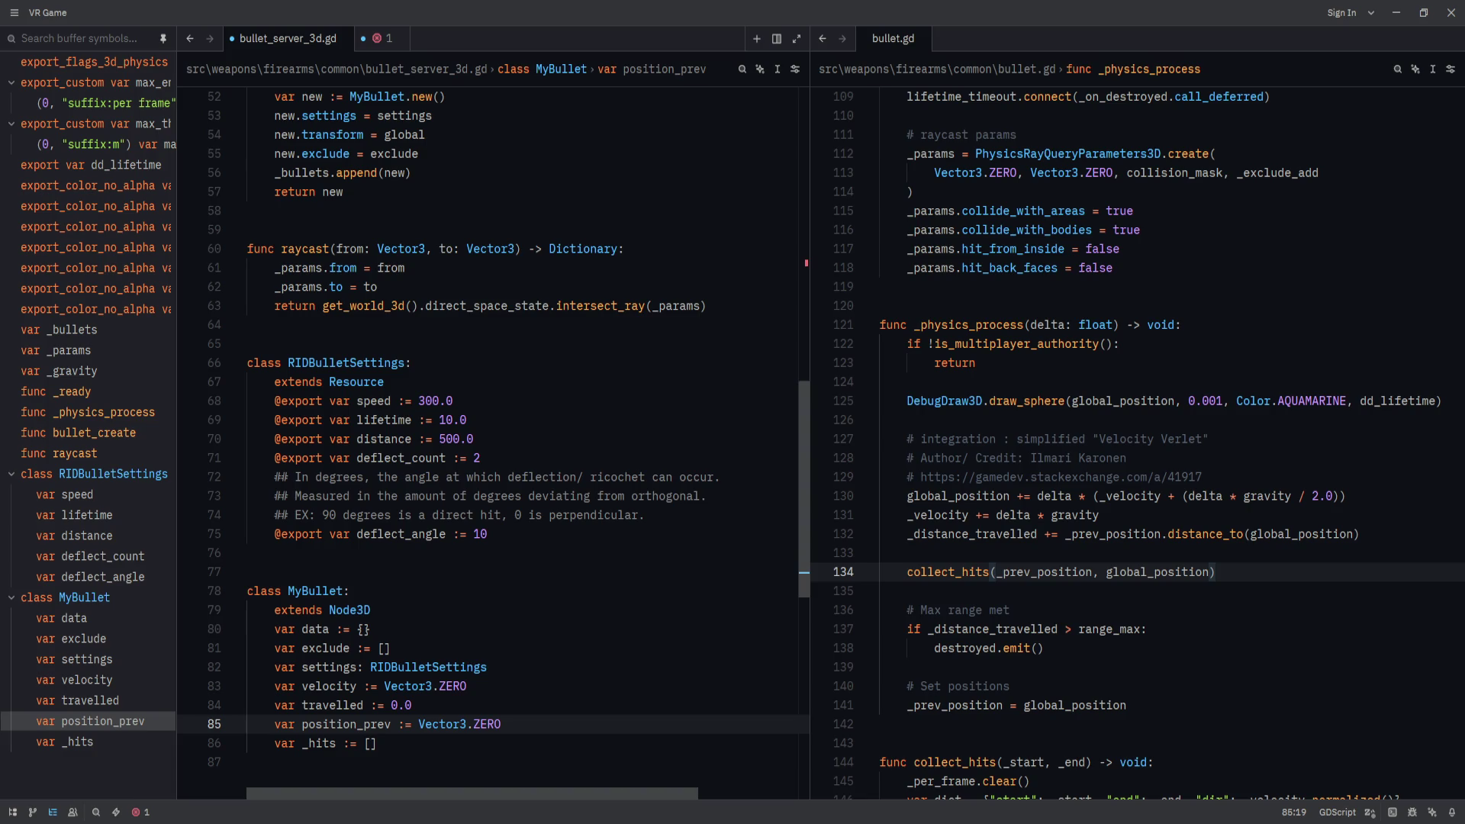
{"action": "key", "text": "BackSpace"}
{"action": "key", "text": "BackSpace"}
{"action": "key", "text": "BackSpace"}
{"action": "type", "text": "last"}
{"action": "key", "text": "Down"}
{"action": "key", "text": "Up"}
{"action": "key", "text": "ctrl+d"}
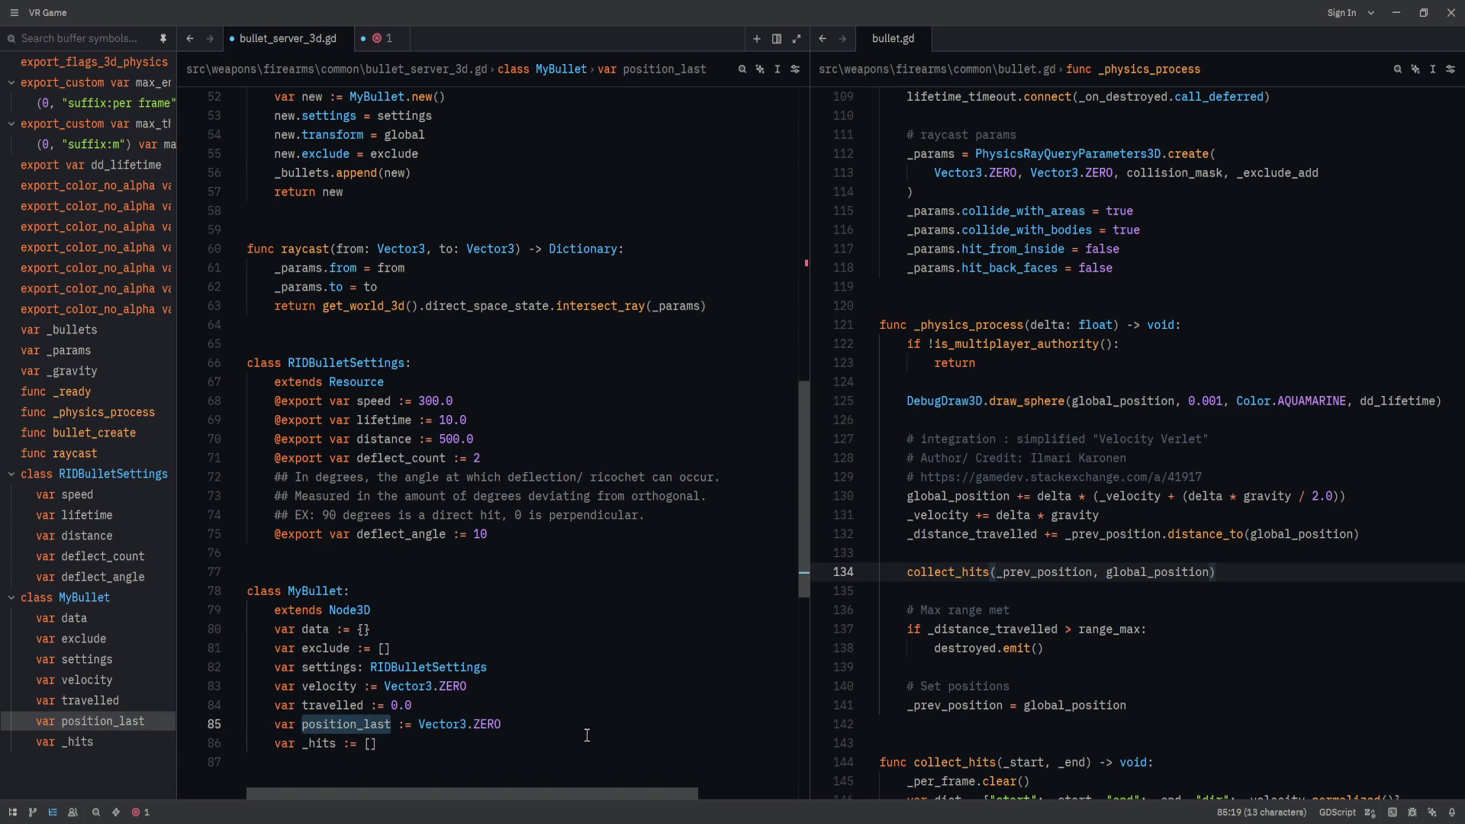
{"action": "left_click", "coordinate": [587, 734]}
{"action": "scroll", "coordinate": [611, 709], "scroll_direction": "up", "scroll_amount": 11}
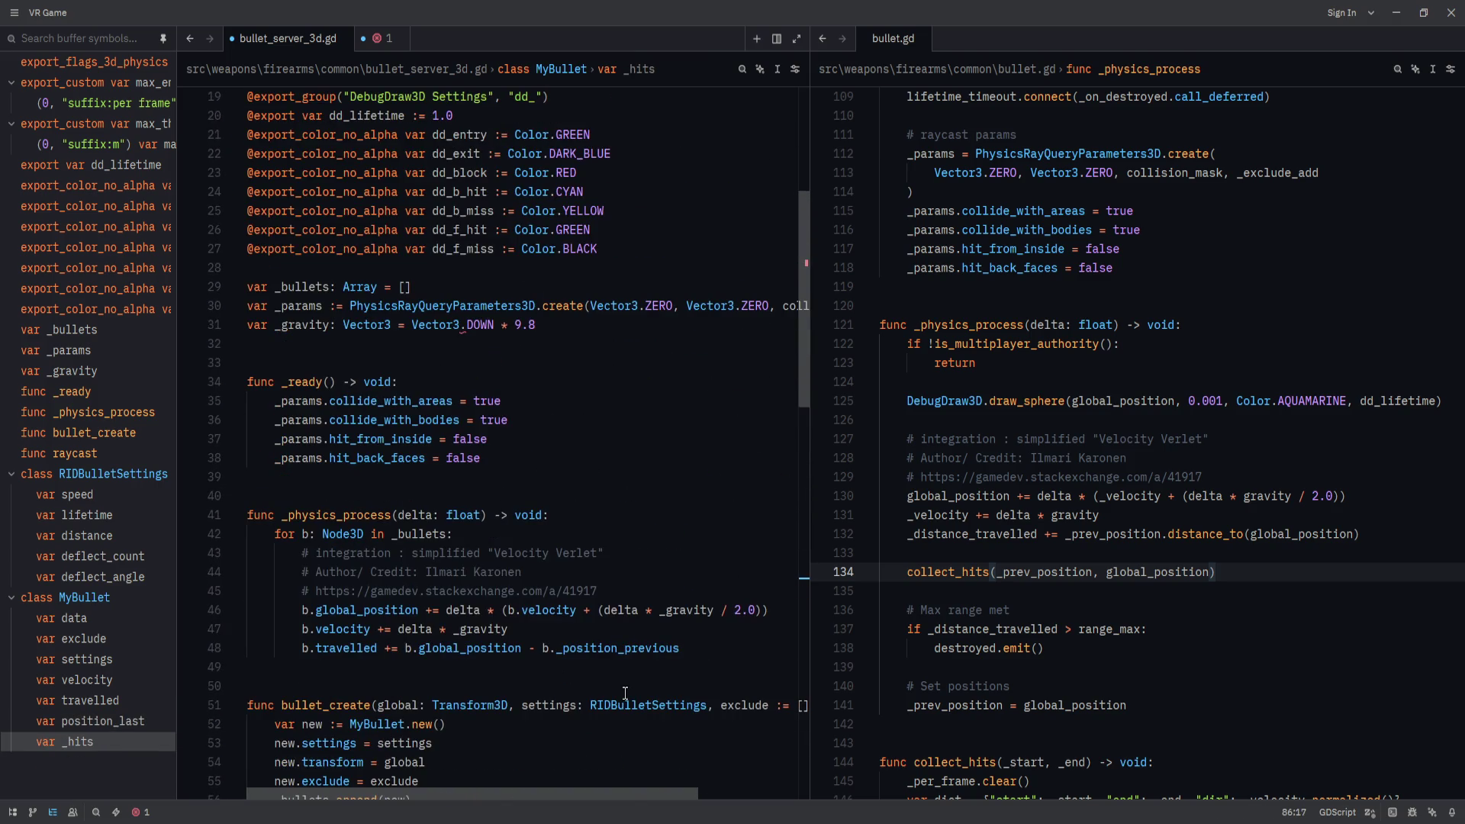
Replace _position_previous on line 48 with position_last and save bullet_server_3d.gd.
{"action": "double_click", "coordinate": [336, 650]}
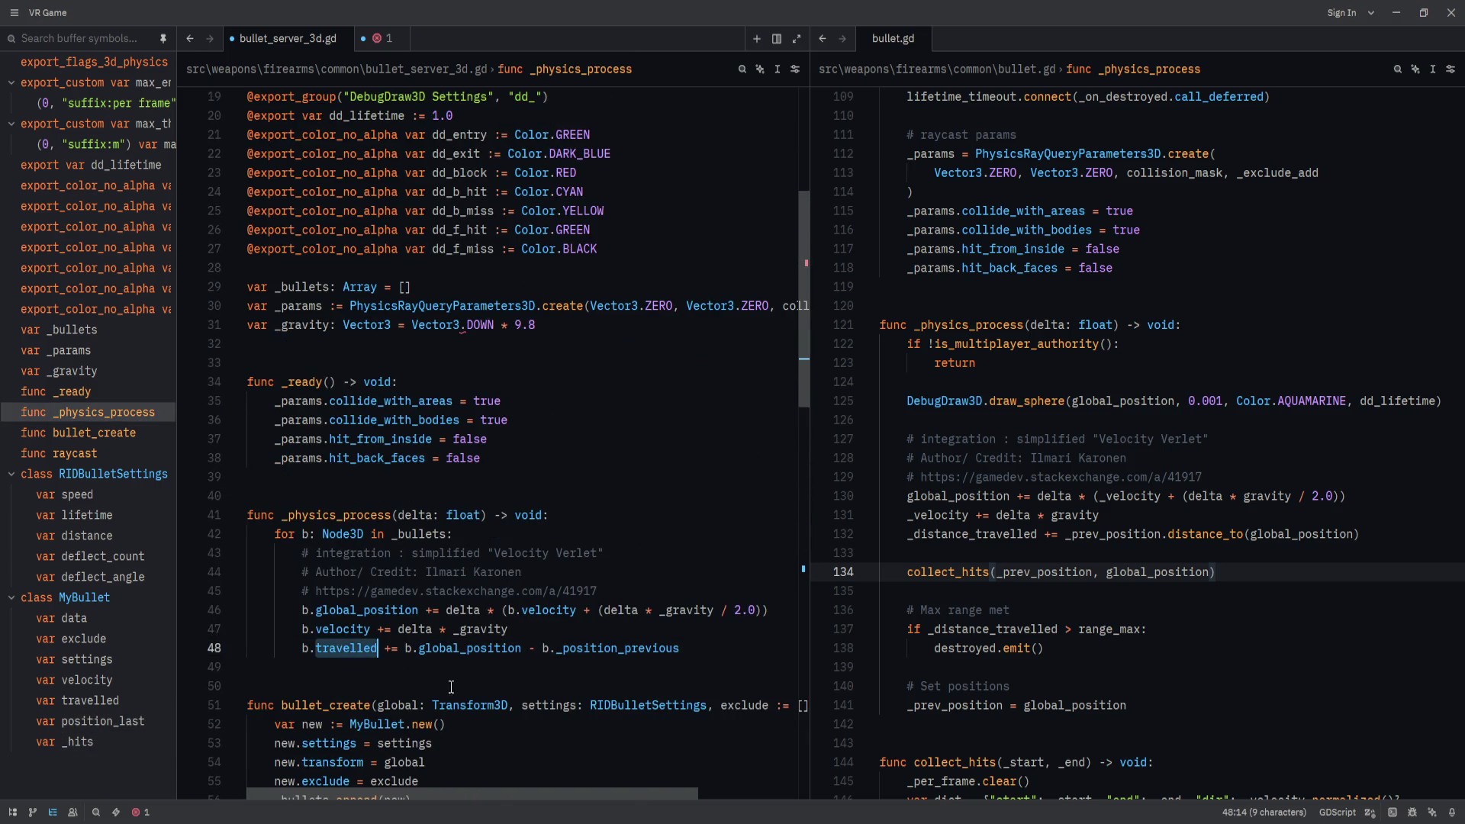
{"action": "scroll", "coordinate": [458, 686], "scroll_direction": "down", "scroll_amount": 14}
{"action": "scroll", "coordinate": [490, 698], "scroll_direction": "up", "scroll_amount": 11}
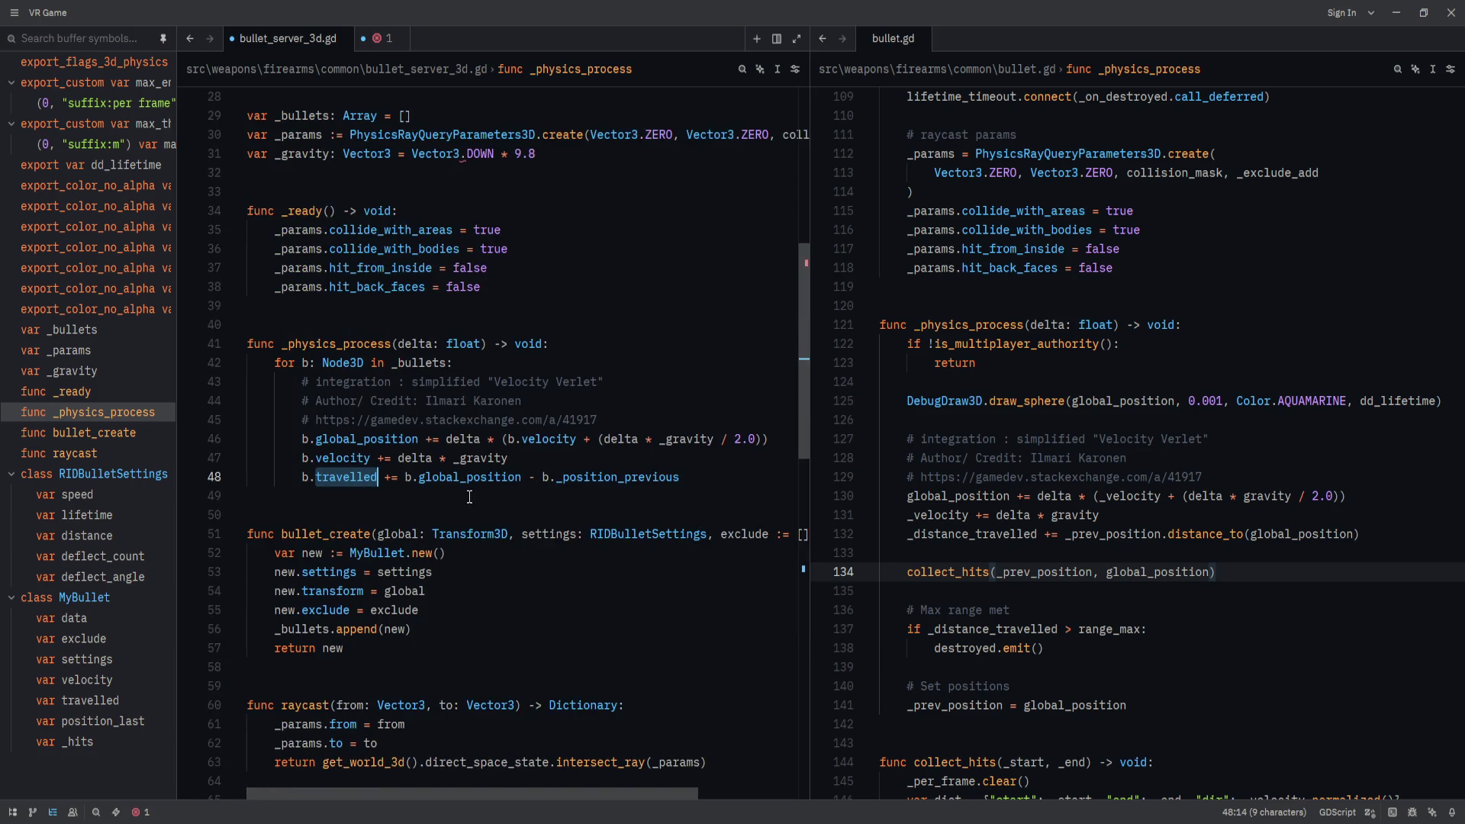
{"action": "double_click", "coordinate": [594, 476]}
{"action": "type", "text": "position_last"}
{"action": "key", "text": "ctrl+s"}
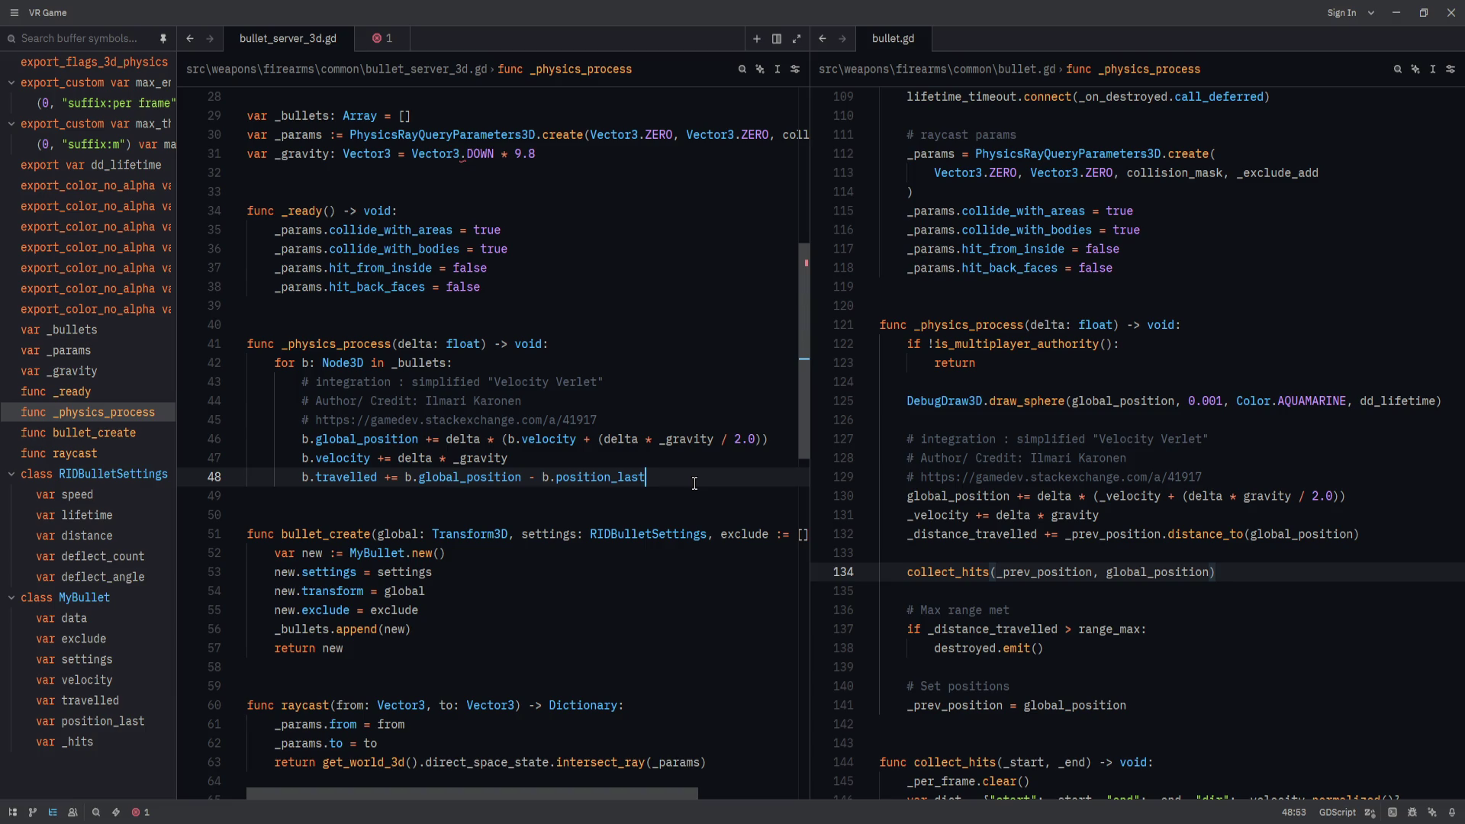
Review the Verlet integration code in _physics_process of bullet_server_3d.gd.
{"action": "key", "text": "ctrl+a"}
{"action": "double_click", "coordinate": [696, 479]}
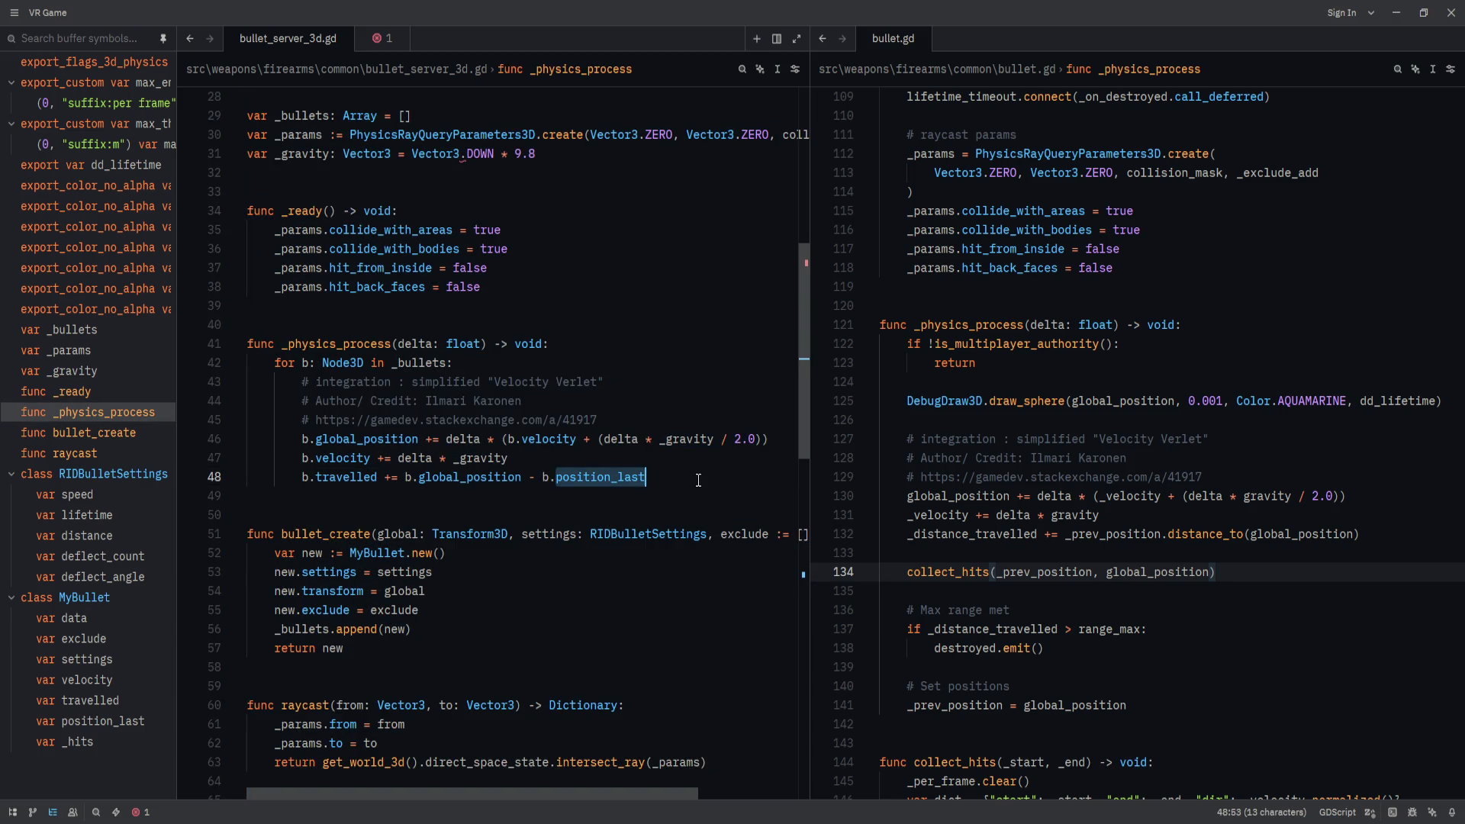
{"action": "left_click", "coordinate": [698, 479]}
{"action": "key", "text": "Up"}
{"action": "key", "text": "Up"}
{"action": "key", "text": "Up"}
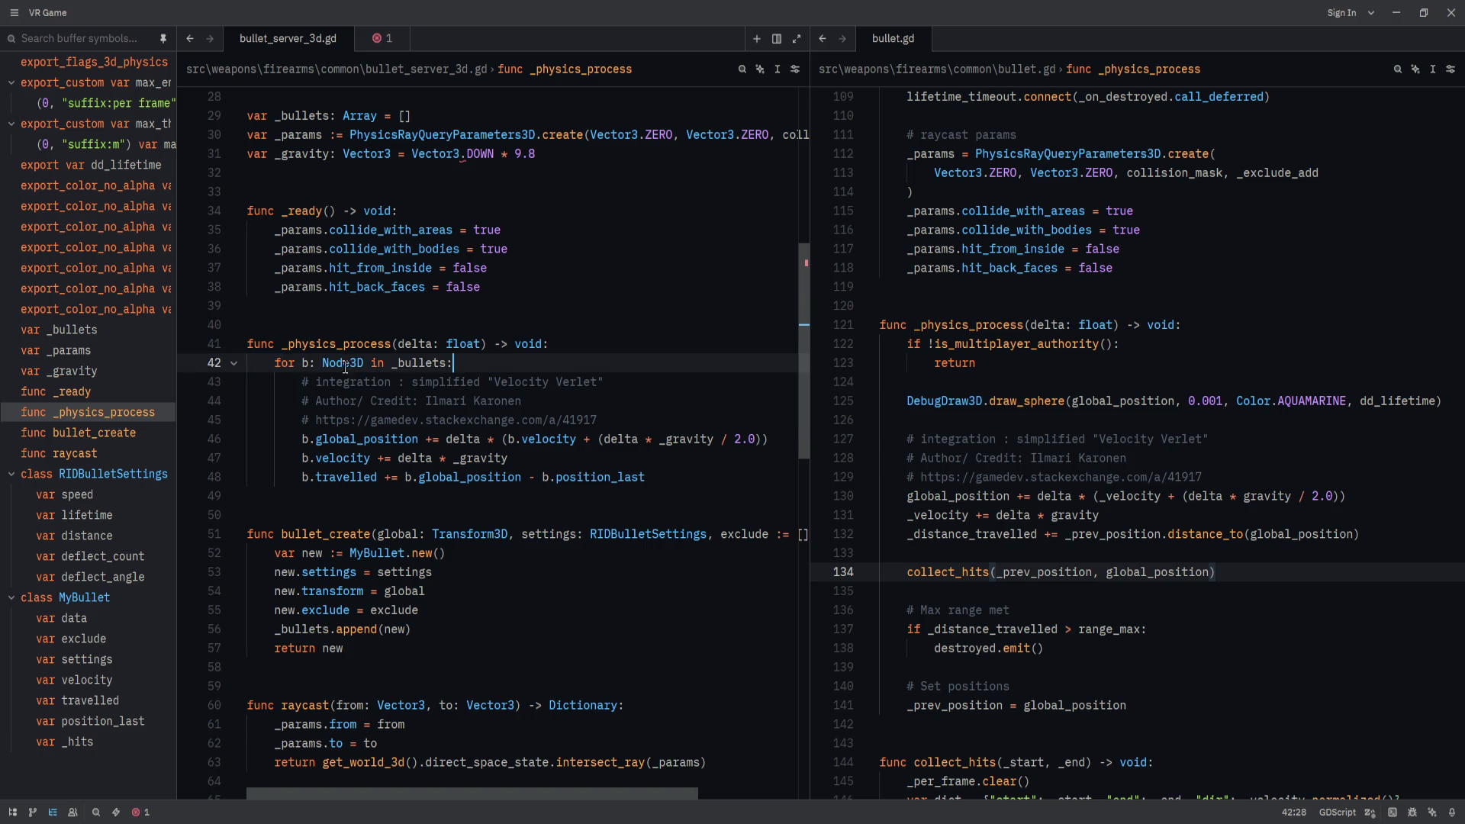
{"action": "left_click_drag", "start_coordinate": [345, 367], "coordinate": [686, 480]}
{"action": "left_click", "coordinate": [525, 476]}
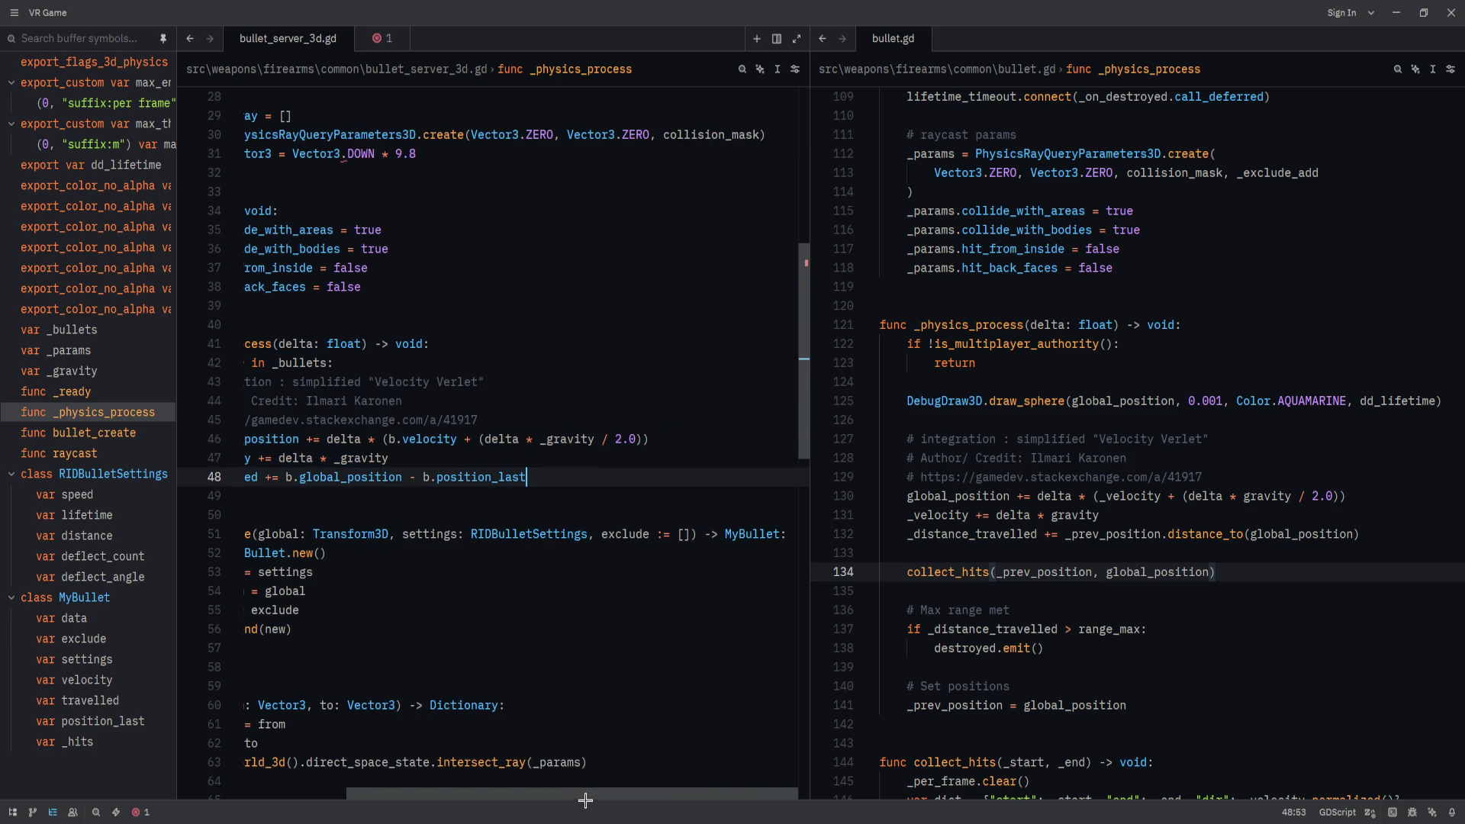
{"action": "left_click_drag", "start_coordinate": [585, 800], "coordinate": [484, 800]}
{"action": "double_click", "coordinate": [534, 381]}
{"action": "left_click", "coordinate": [612, 347]}
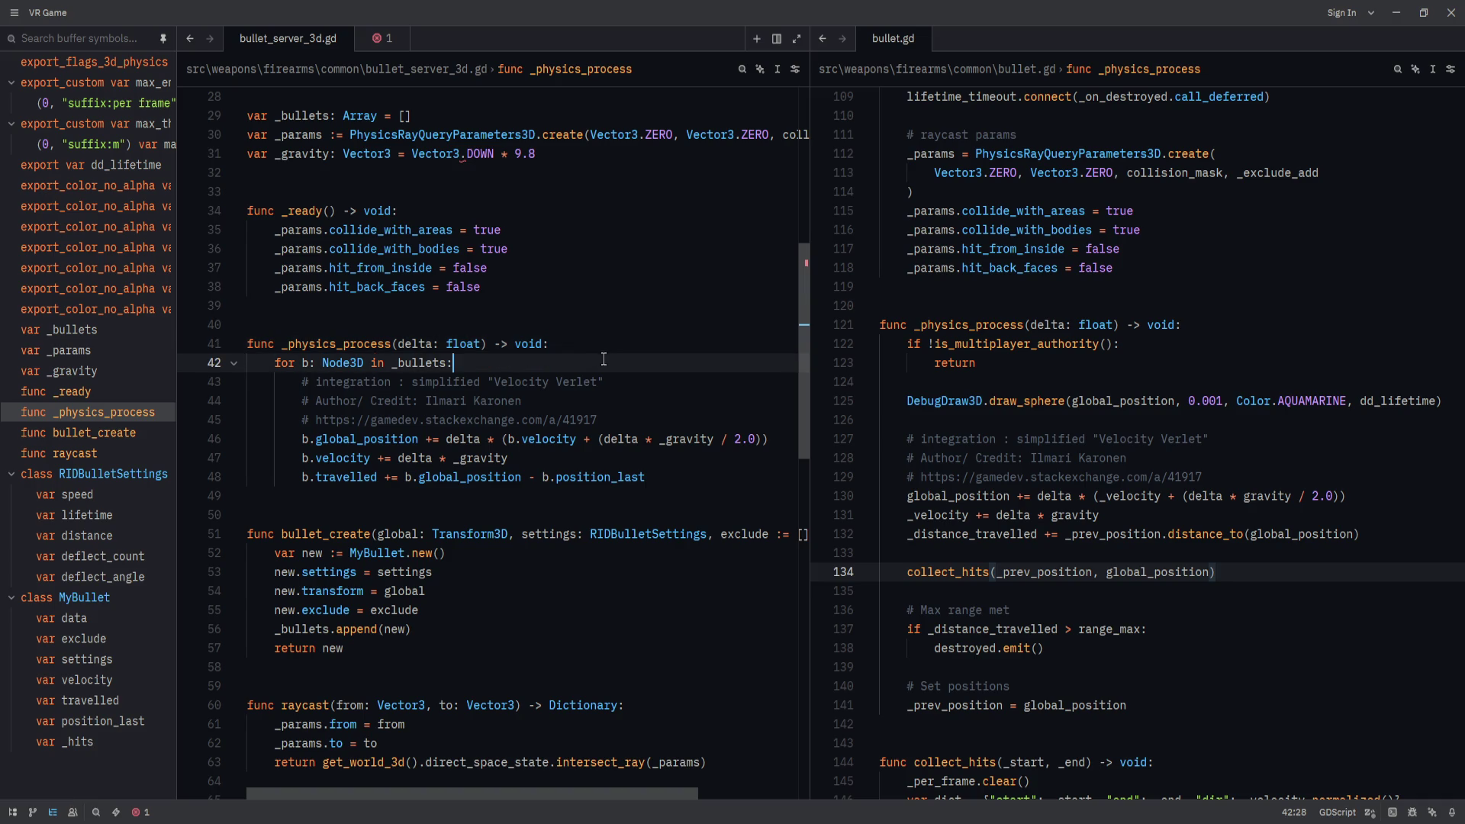
Add a blank line after the b.travelled update on line 48.
{"action": "left_click", "coordinate": [677, 438]}
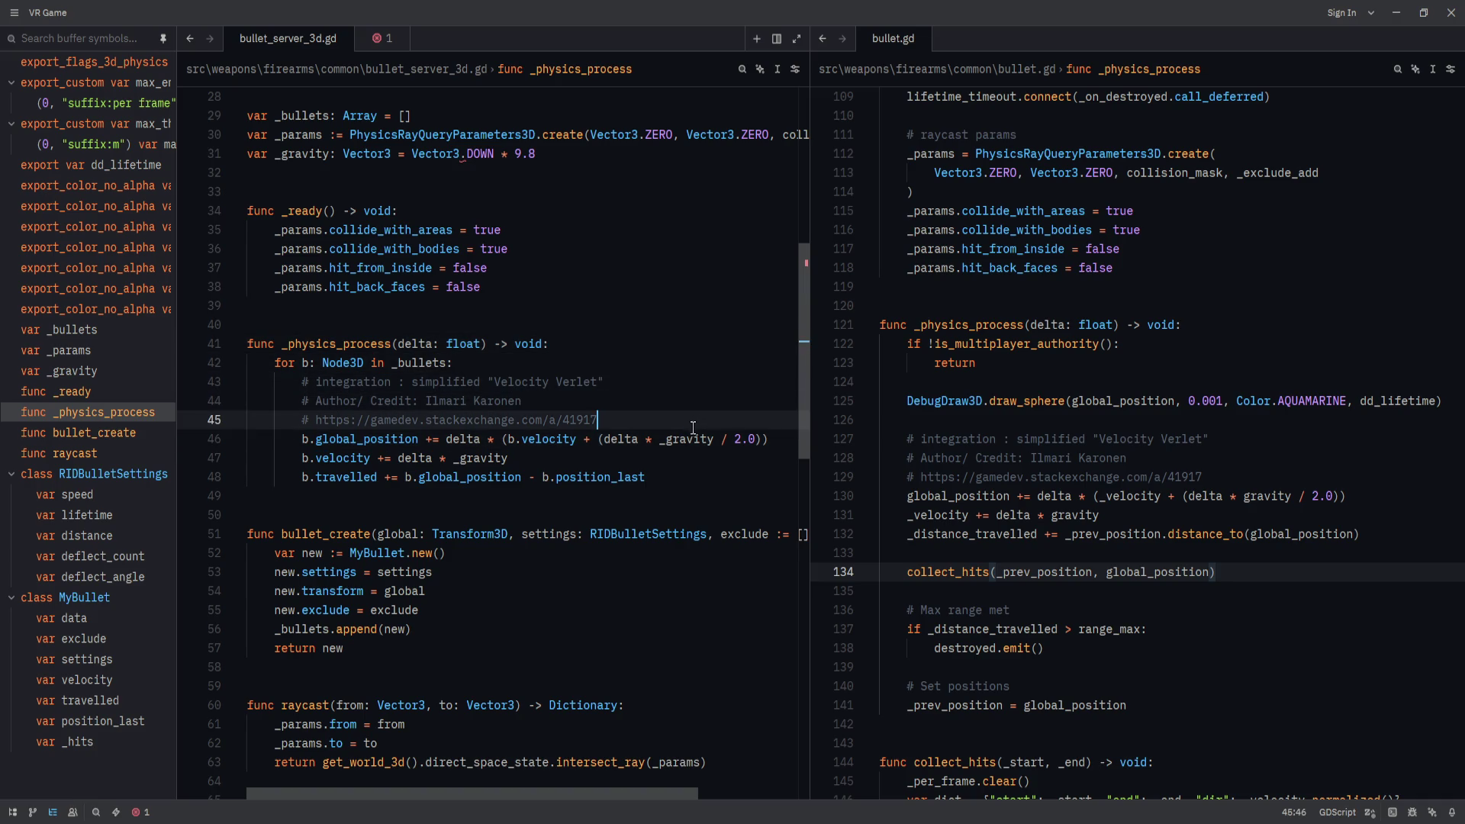
{"action": "left_click", "coordinate": [702, 472]}
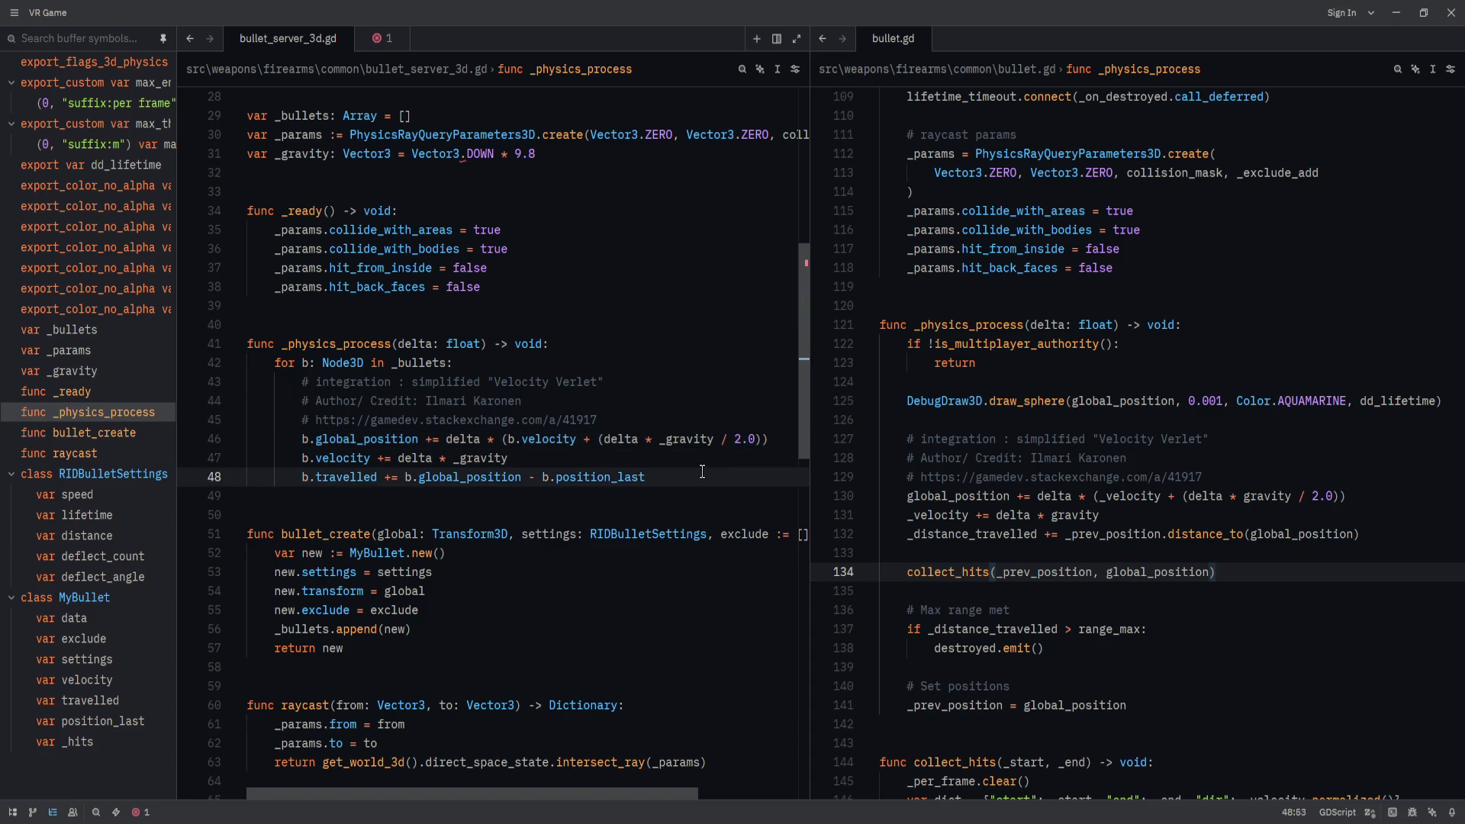
{"action": "key", "text": "Return"}
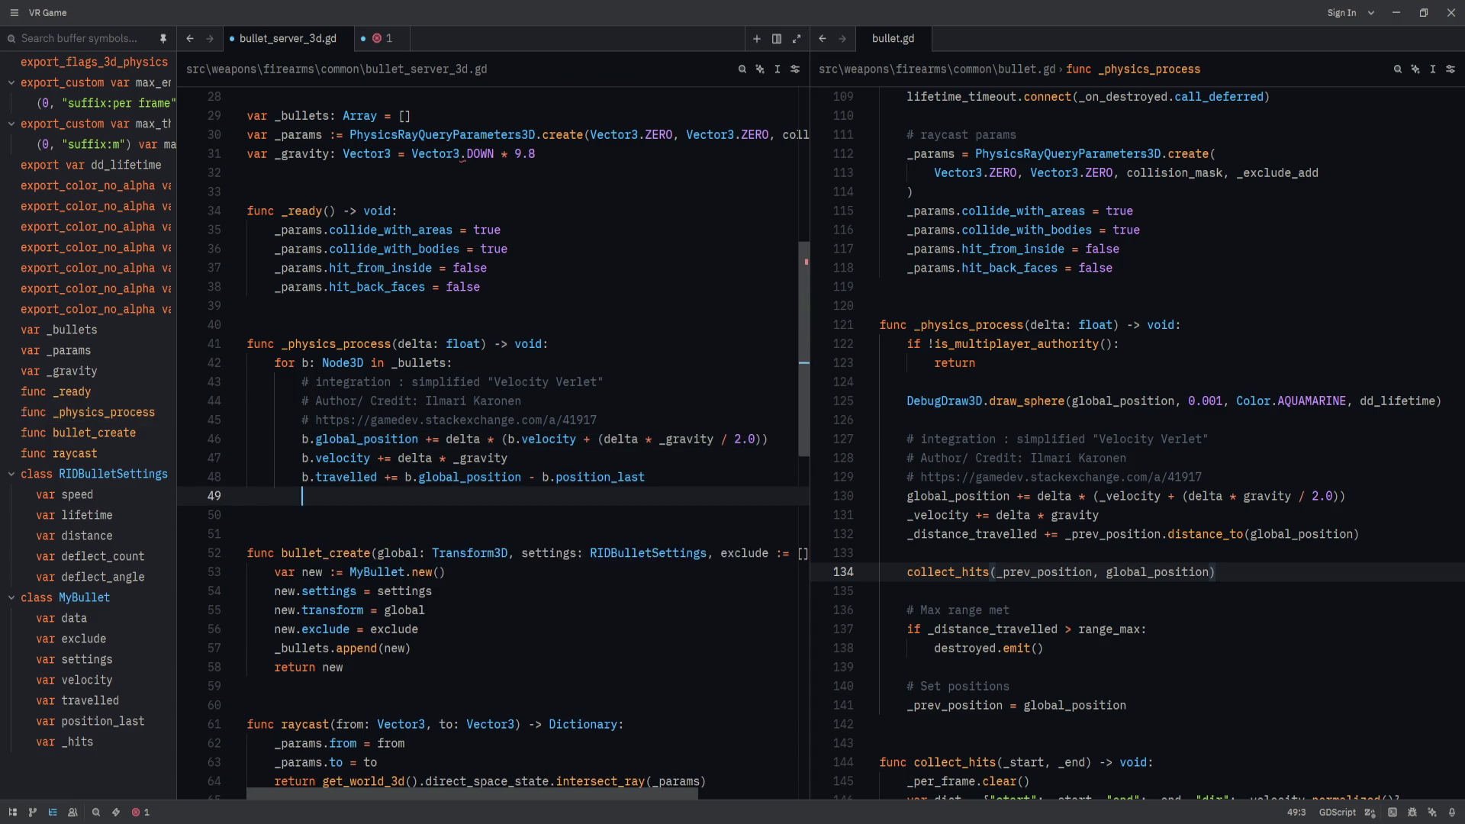
Start an indented collect call in the loop, then undo it and remove the extra line.
{"action": "key", "text": "BackSpace"}
{"action": "key", "text": "Return"}
{"action": "key", "text": "Tab"}
{"action": "key", "text": "Tab"}
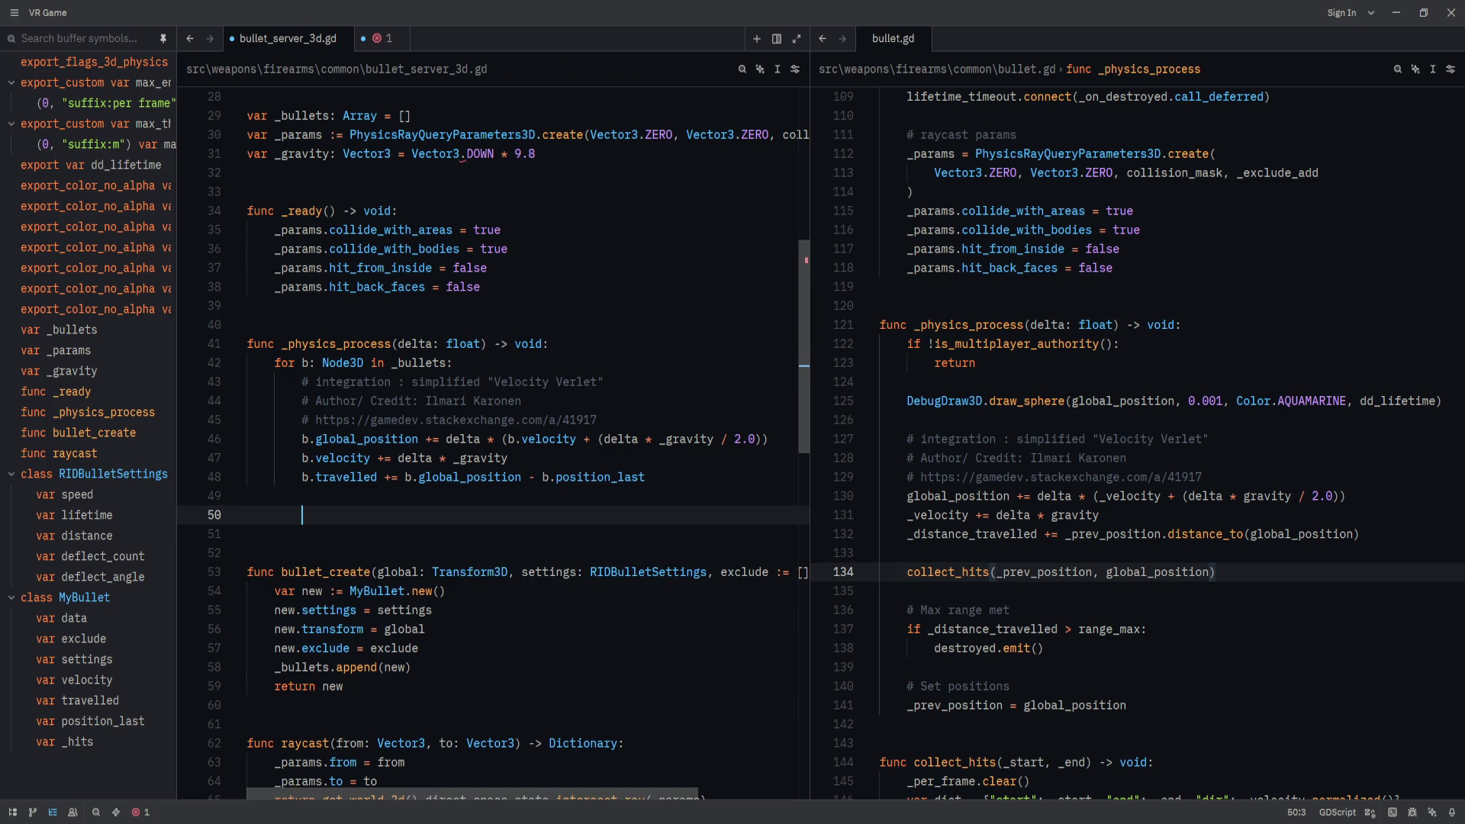
{"action": "type", "text": "coll"}
{"action": "key", "text": "ctrl+z"}
{"action": "key", "text": "Delete"}
Add blank lines below the raycast function in bullet_server_3d.gd.
{"action": "scroll", "coordinate": [506, 512], "scroll_direction": "down", "scroll_amount": 3}
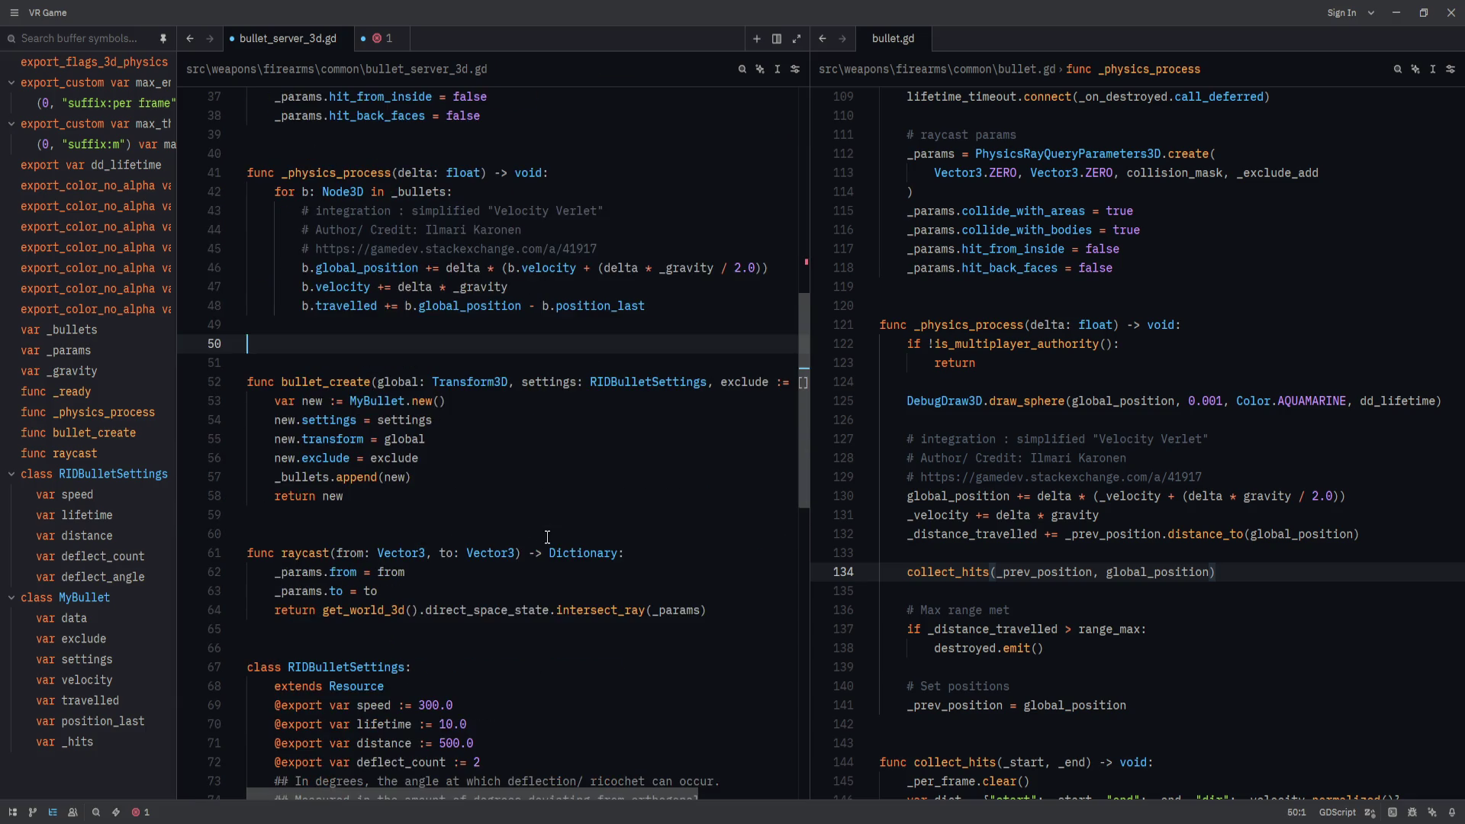
{"action": "left_click", "coordinate": [563, 552]}
{"action": "left_click", "coordinate": [508, 629]}
{"action": "scroll", "coordinate": [509, 628], "scroll_direction": "down", "scroll_amount": 3}
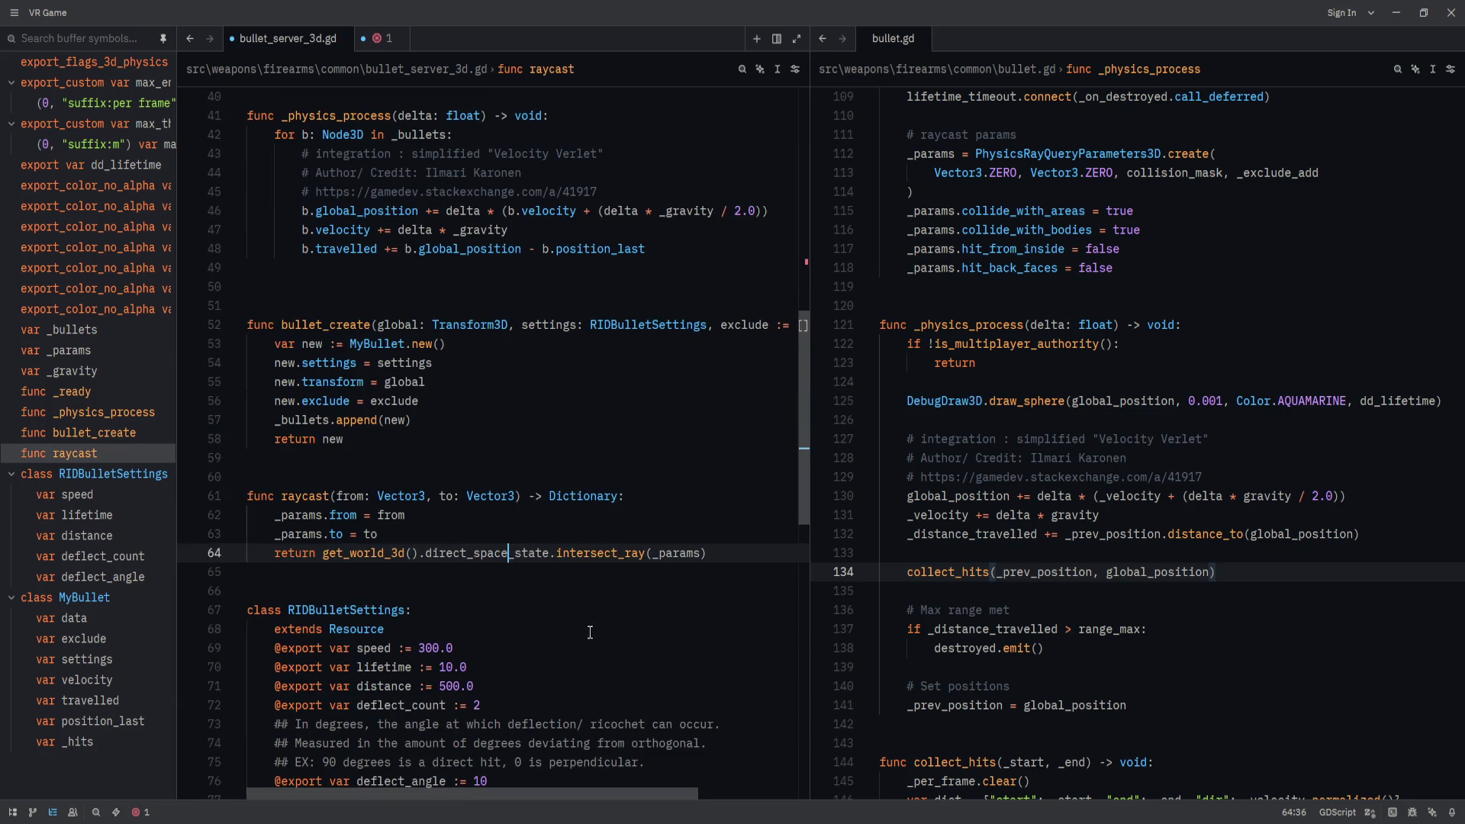
{"action": "key", "text": "Return"}
{"action": "key", "text": "Return"}
{"action": "key", "text": "Return"}
{"action": "key", "text": "Up"}
{"action": "key", "text": "Up"}
{"action": "key", "text": "Return"}
{"action": "key", "text": "Return"}
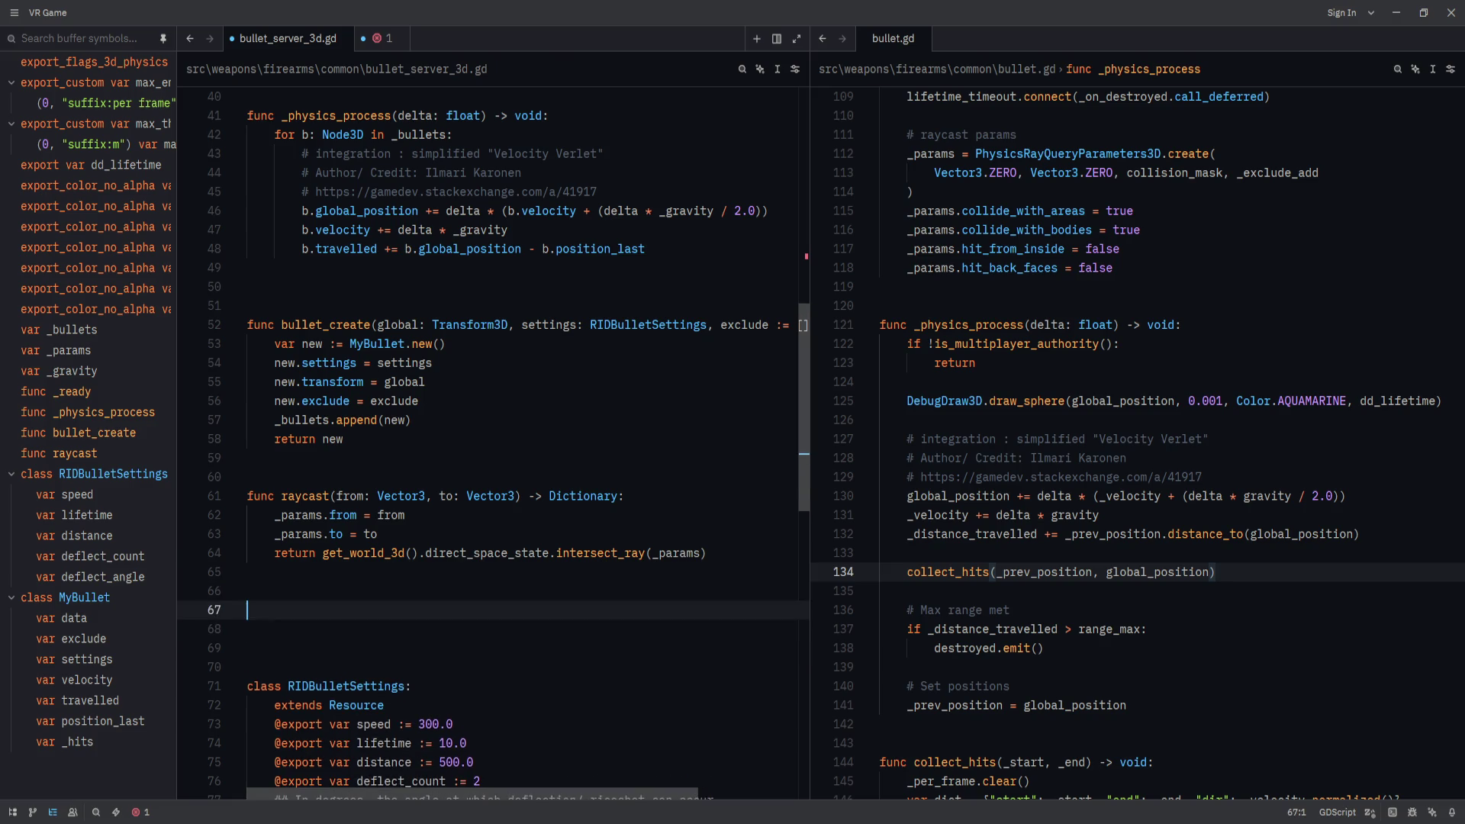
Begin selecting collect_hits in bullet.gd, then cancel the partial selection.
{"action": "scroll", "coordinate": [1038, 447], "scroll_direction": "down", "scroll_amount": 5}
{"action": "left_click_drag", "start_coordinate": [1037, 452], "coordinate": [1078, 515]}
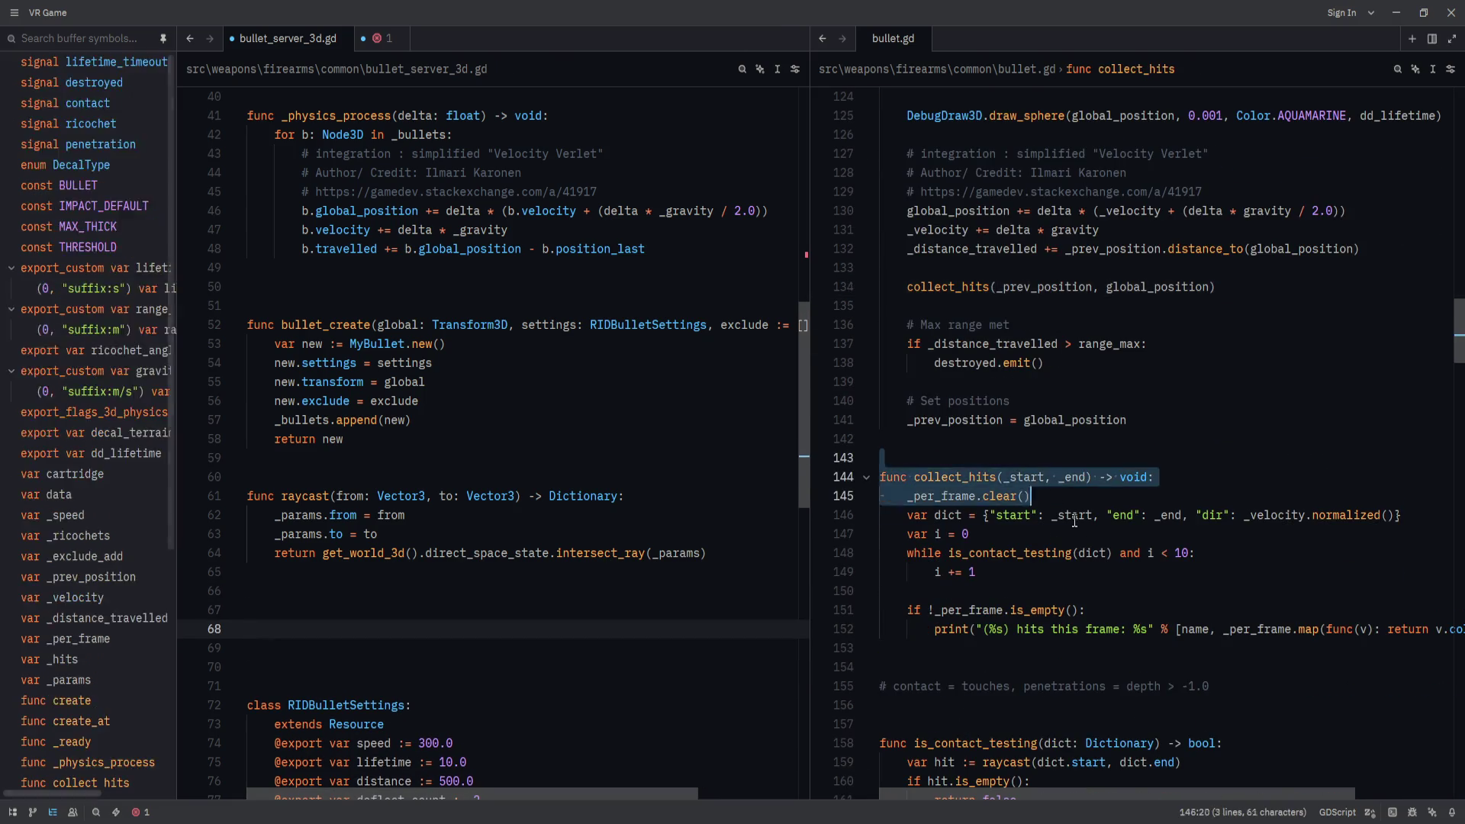
{"action": "scroll", "coordinate": [1141, 613], "scroll_direction": "down", "scroll_amount": 8}
{"action": "scroll", "coordinate": [1141, 613], "scroll_direction": "up", "scroll_amount": 3}
{"action": "scroll", "coordinate": [1141, 613], "scroll_direction": "up", "scroll_amount": 2}
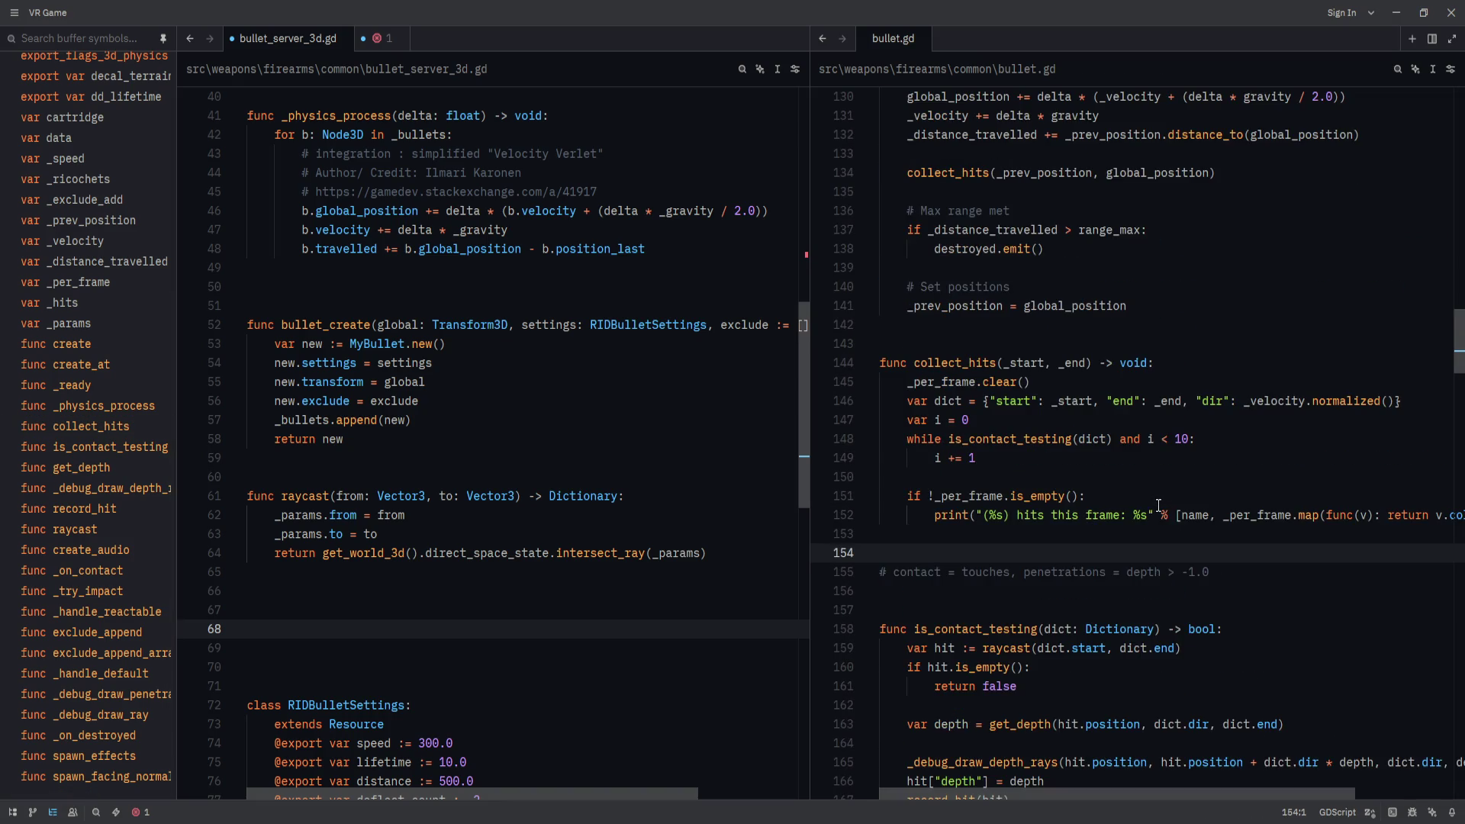
{"action": "scroll", "coordinate": [1101, 435], "scroll_direction": "up", "scroll_amount": 1}
{"action": "key", "text": "shift+Down"}
{"action": "left_click", "coordinate": [1314, 568], "text": "shift"}
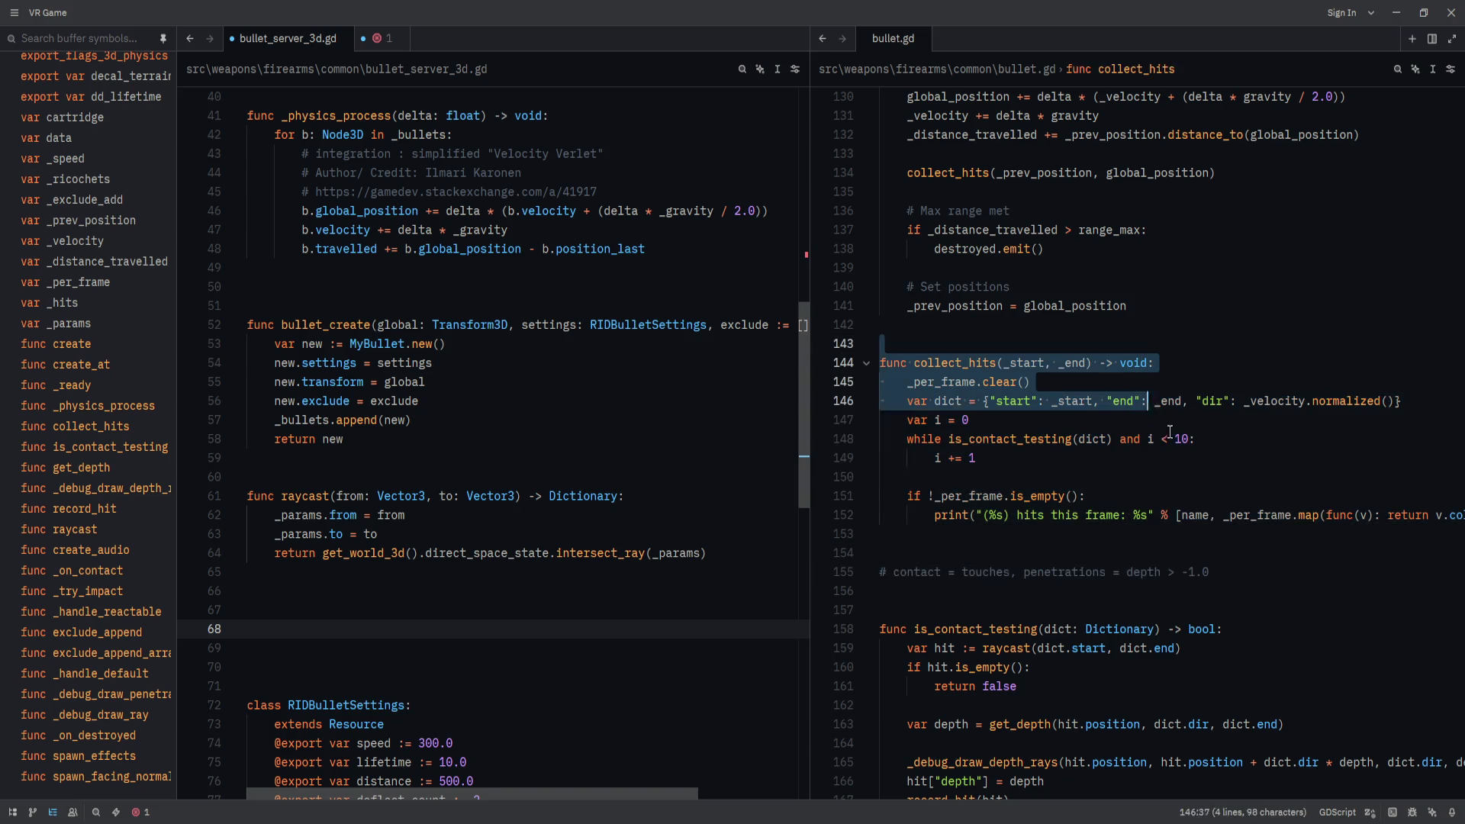
{"action": "left_click", "coordinate": [1322, 606], "text": "shift"}
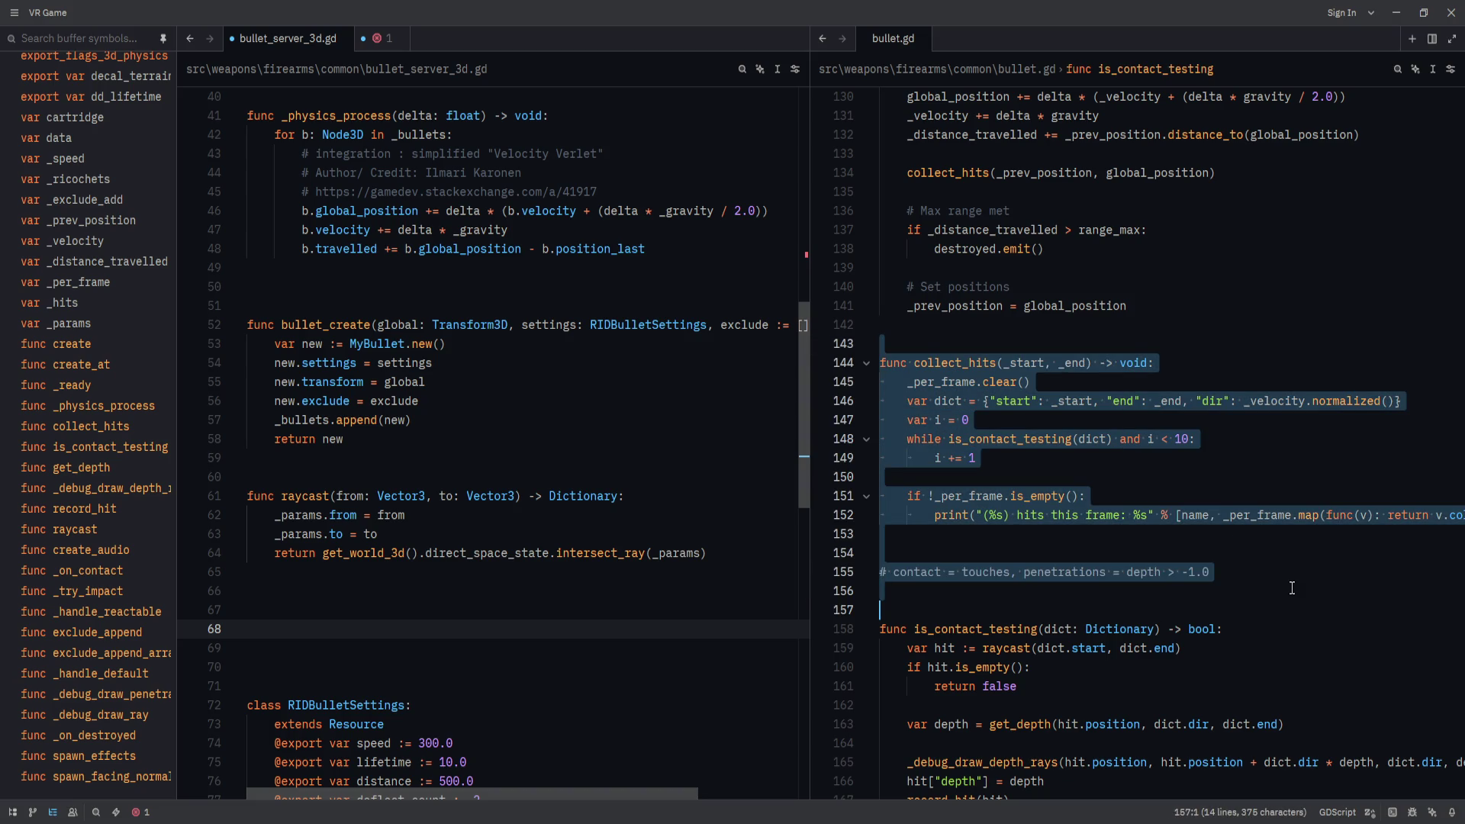
{"action": "left_click", "coordinate": [1291, 587]}
{"action": "key", "text": "ctrl+z"}
Copy bullet.gd lines 143–226, from collect_hits through get_depth to record_hit.
{"action": "mouse_move", "coordinate": [1069, 346]}
{"action": "left_mouse_down"}
{"action": "mouse_move", "coordinate": [1213, 602]}
{"action": "mouse_move", "coordinate": [1223, 681]}
{"action": "left_mouse_up"}
{"action": "scroll", "coordinate": [1224, 682], "scroll_direction": "down", "scroll_amount": 3}
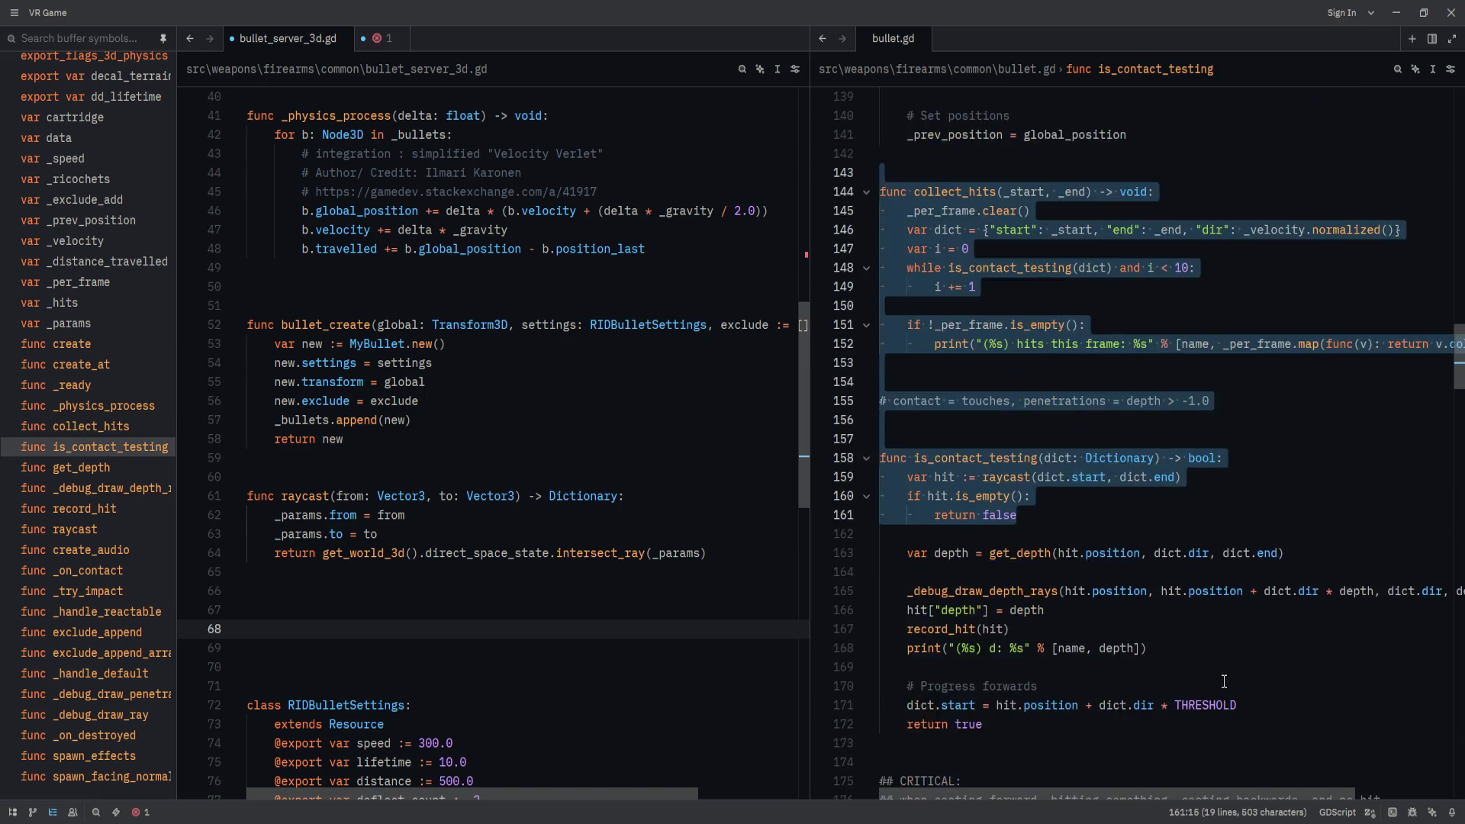
{"action": "scroll", "coordinate": [1224, 681], "scroll_direction": "down", "scroll_amount": 4}
{"action": "scroll", "coordinate": [1225, 675], "scroll_direction": "down", "scroll_amount": 6}
{"action": "scroll", "coordinate": [1225, 675], "scroll_direction": "up", "scroll_amount": 5}
{"action": "scroll", "coordinate": [1224, 675], "scroll_direction": "down", "scroll_amount": 10}
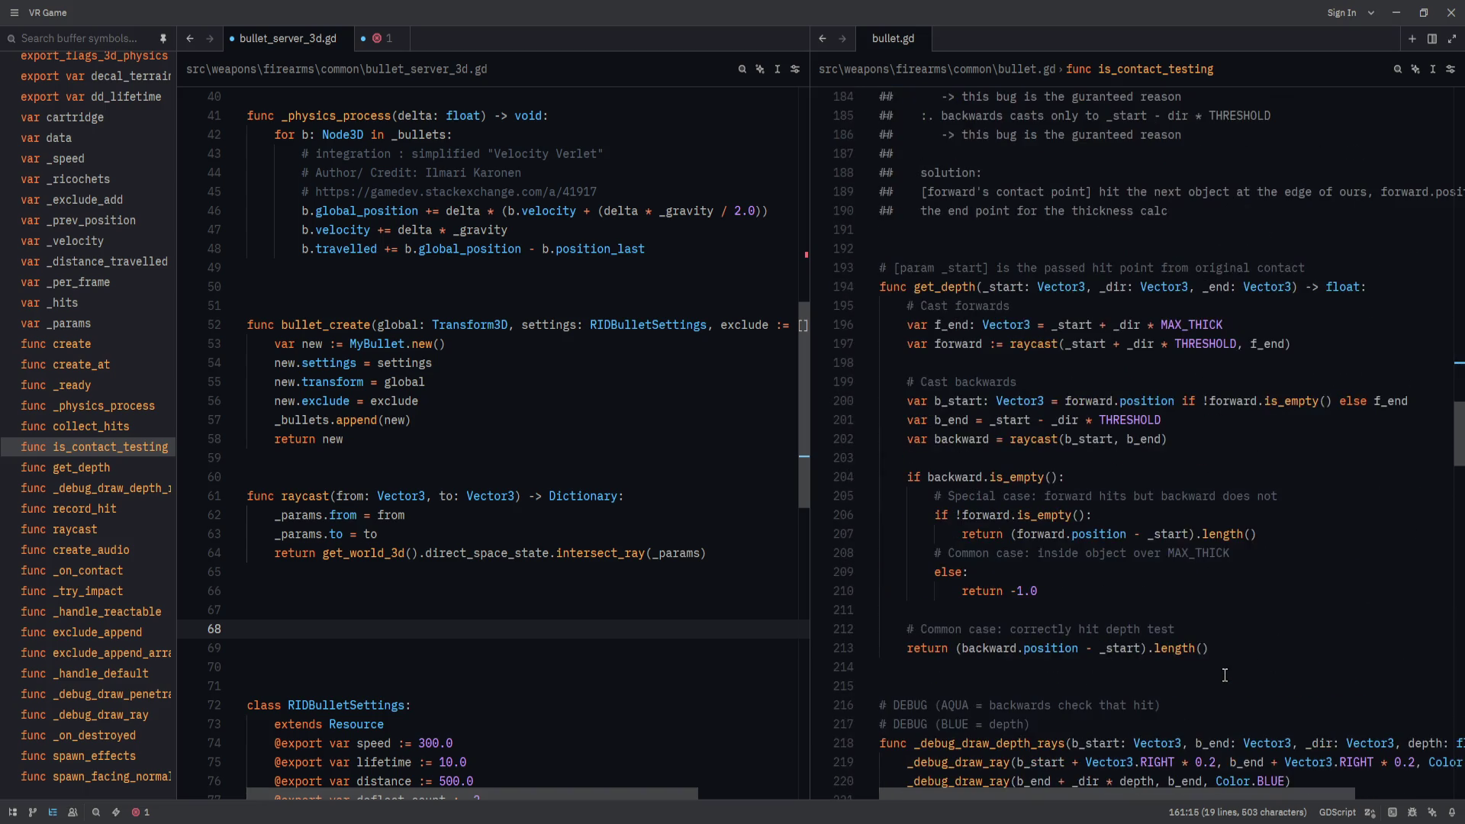
{"action": "scroll", "coordinate": [1225, 675], "scroll_direction": "down", "scroll_amount": 8}
{"action": "scroll", "coordinate": [1224, 675], "scroll_direction": "up", "scroll_amount": 9}
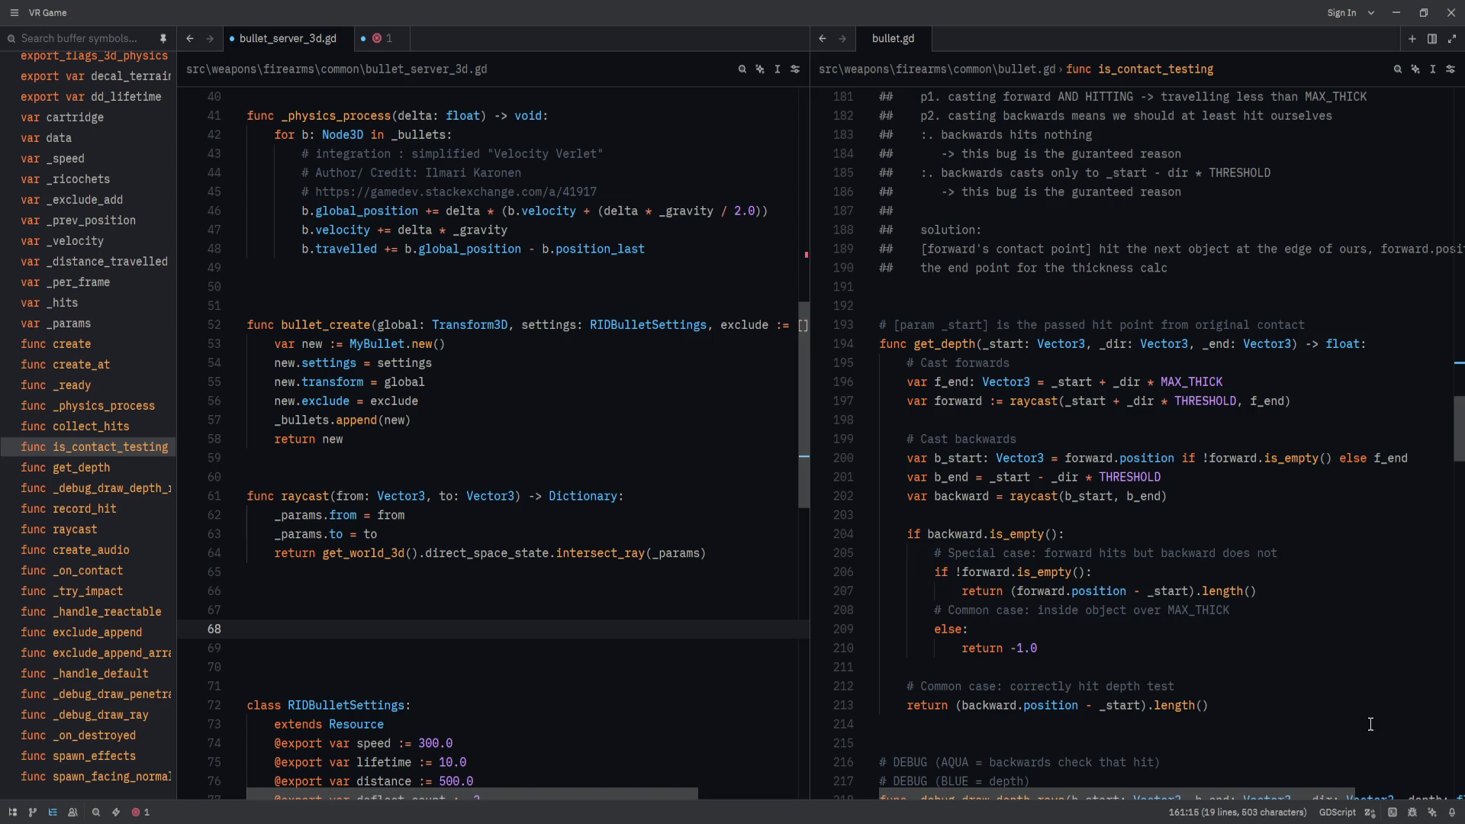
{"action": "left_click", "coordinate": [1370, 725], "text": "shift"}
{"action": "scroll", "coordinate": [1286, 701], "scroll_direction": "down", "scroll_amount": 12}
{"action": "scroll", "coordinate": [1271, 703], "scroll_direction": "up", "scroll_amount": 4}
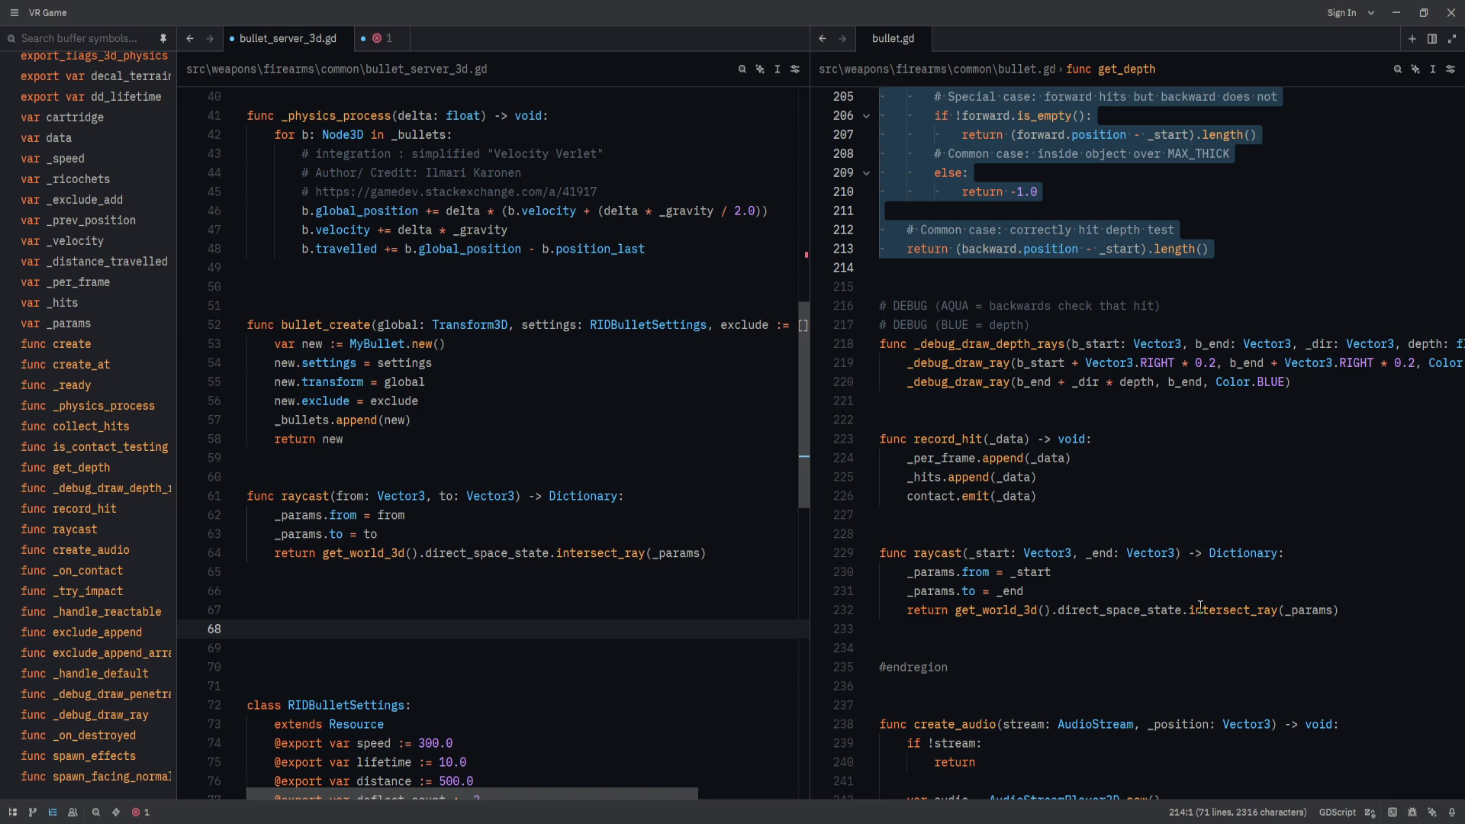
{"action": "left_click", "coordinate": [1275, 490], "text": "shift"}
{"action": "key", "text": "ctrl+c"}
{"action": "key", "text": "Escape"}
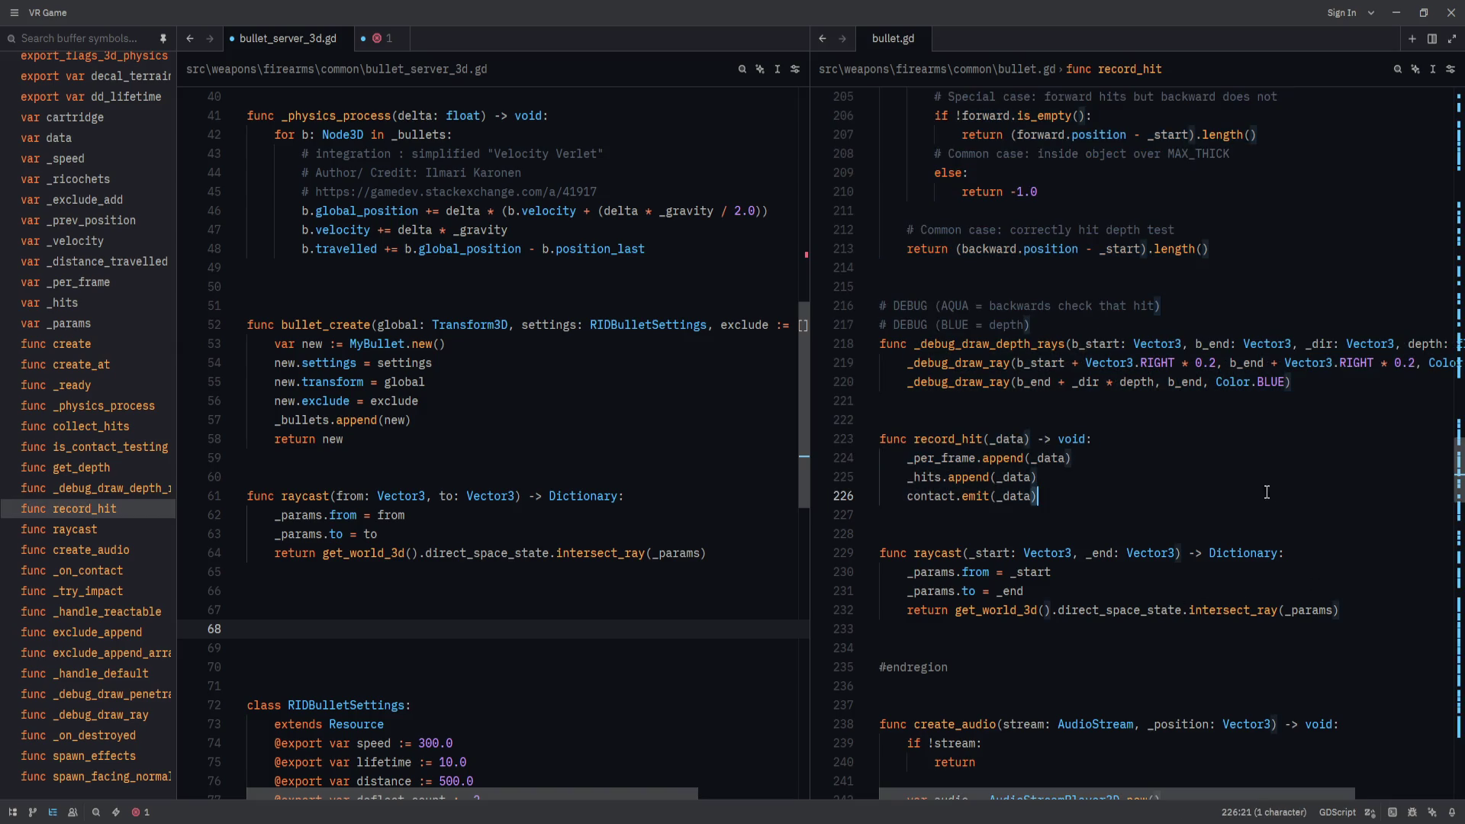
Paste the copied hit-collection functions on the blank line after raycast.
{"action": "key", "text": "ctrl+k"}
{"action": "key", "text": "ctrl+Left"}
{"action": "key", "text": "Up"}
{"action": "left_click", "coordinate": [579, 588]}
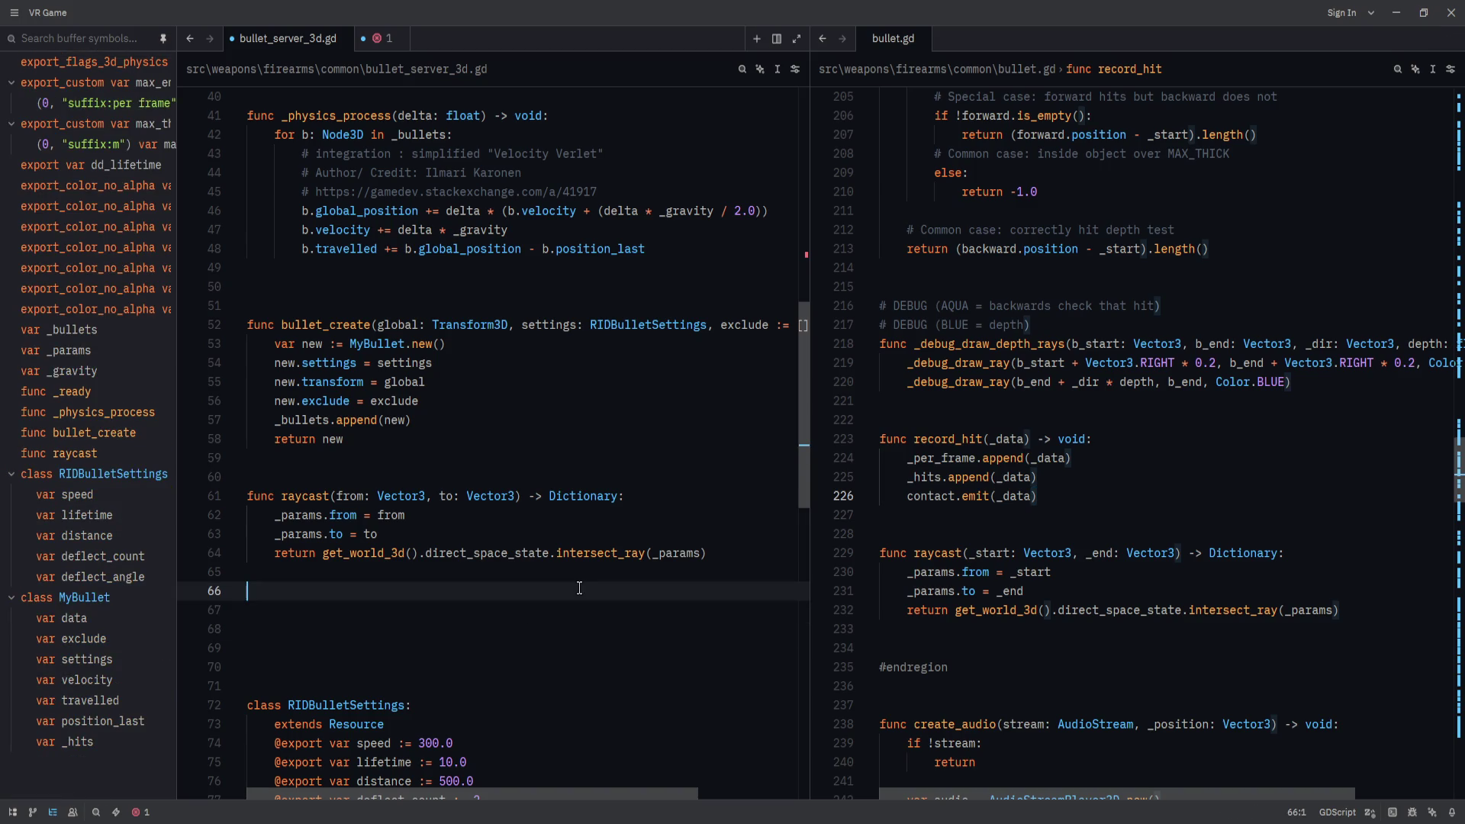
{"action": "key", "text": "ctrl+v"}
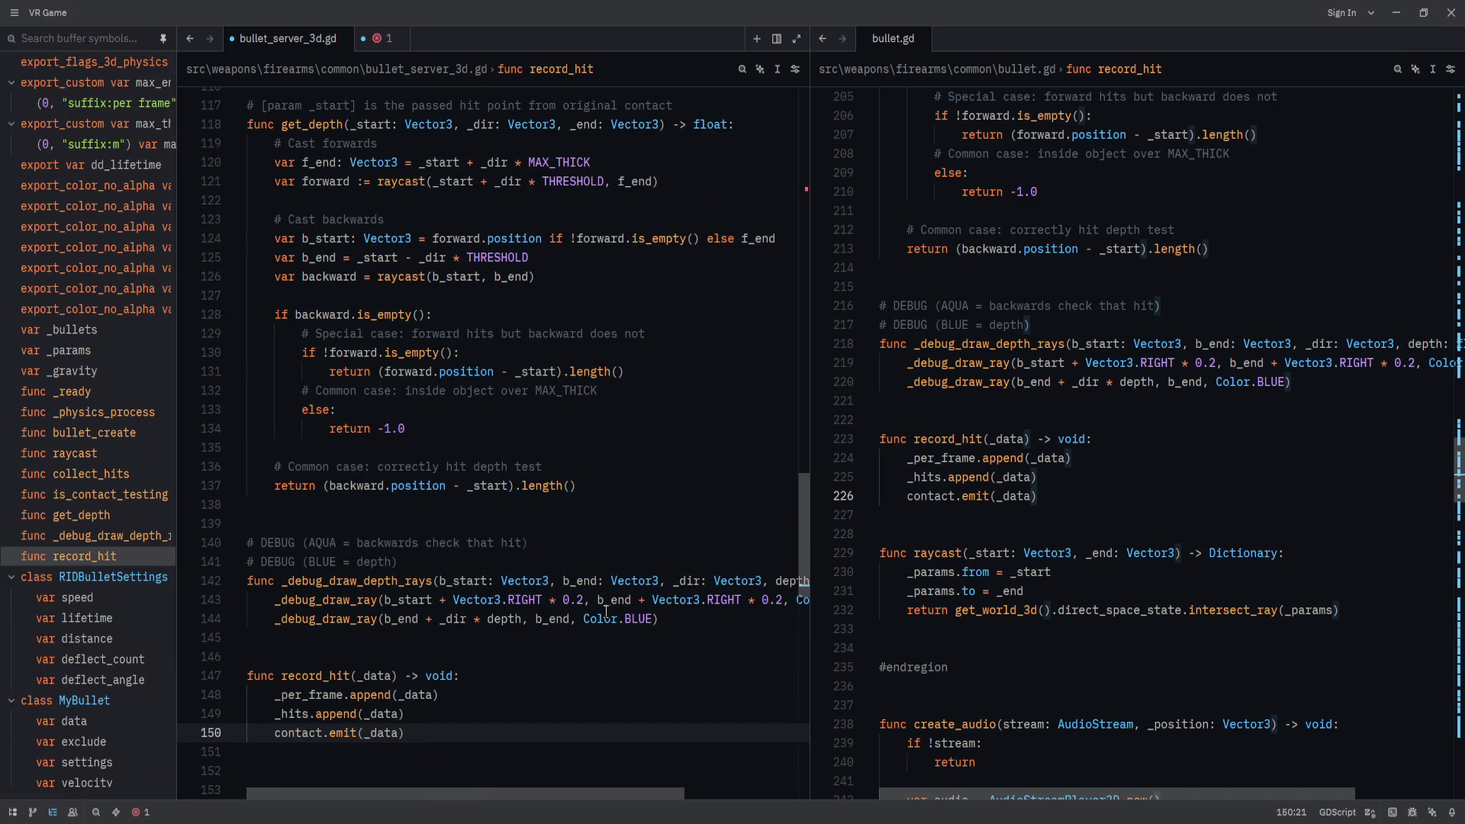
{"action": "scroll", "coordinate": [603, 616], "scroll_direction": "down", "scroll_amount": 10}
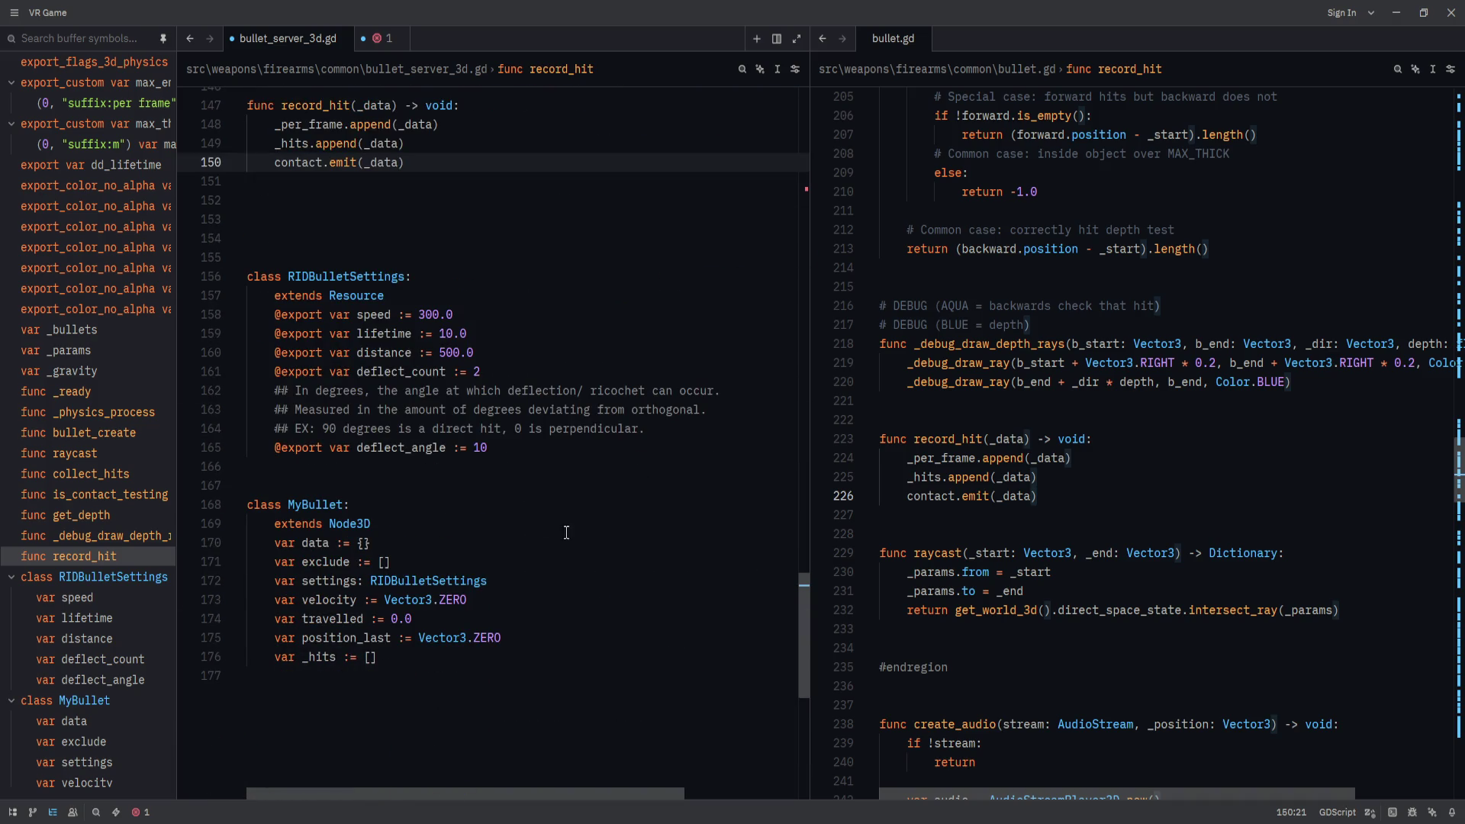
Join extends Node3D onto the MyBullet class line and tidy the declaration.
{"action": "left_click", "coordinate": [420, 507]}
{"action": "key", "text": "ctrl+j"}
{"action": "key", "text": "BackSpace"}
{"action": "key", "text": "End"}
Save bullet_server_3d.gd and return to the Godot editor.
{"action": "key", "text": "ctrl+s"}
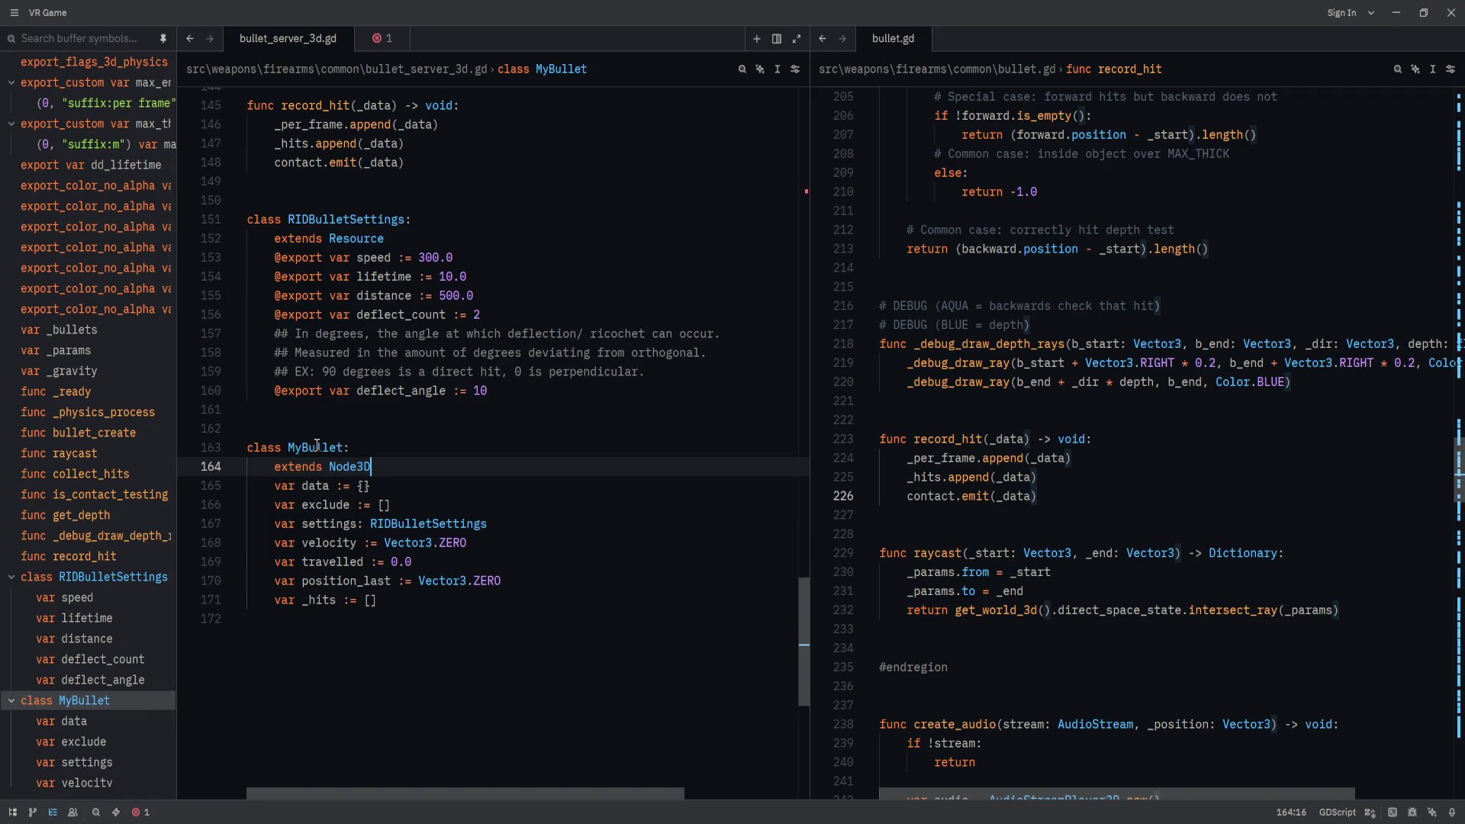
{"action": "key", "text": "alt+Tab"}
{"action": "scroll", "coordinate": [571, 607], "scroll_direction": "down", "scroll_amount": 20}
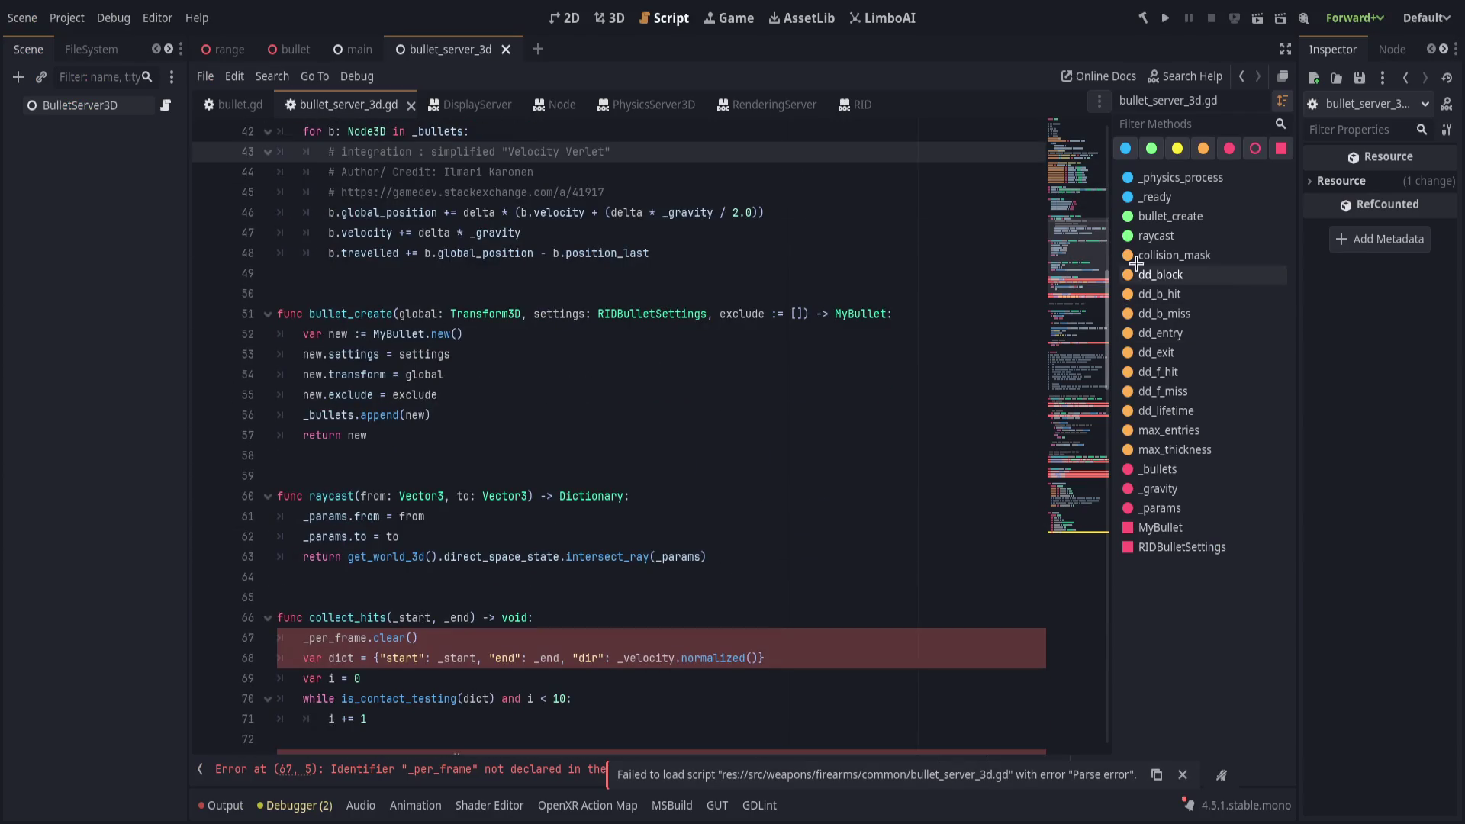
{"action": "left_click", "coordinate": [453, 578]}
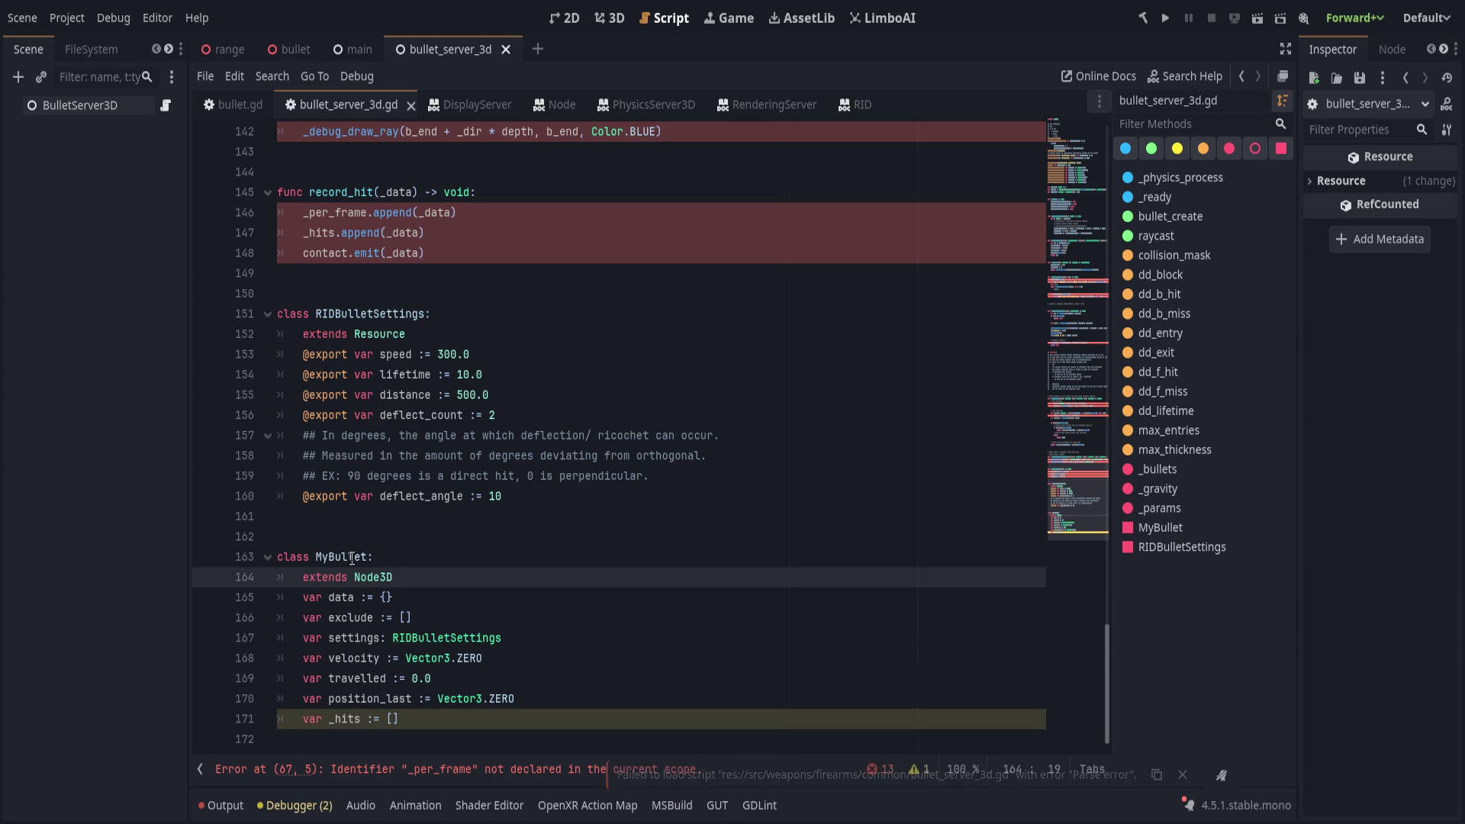
{"action": "left_click", "coordinate": [353, 557]}
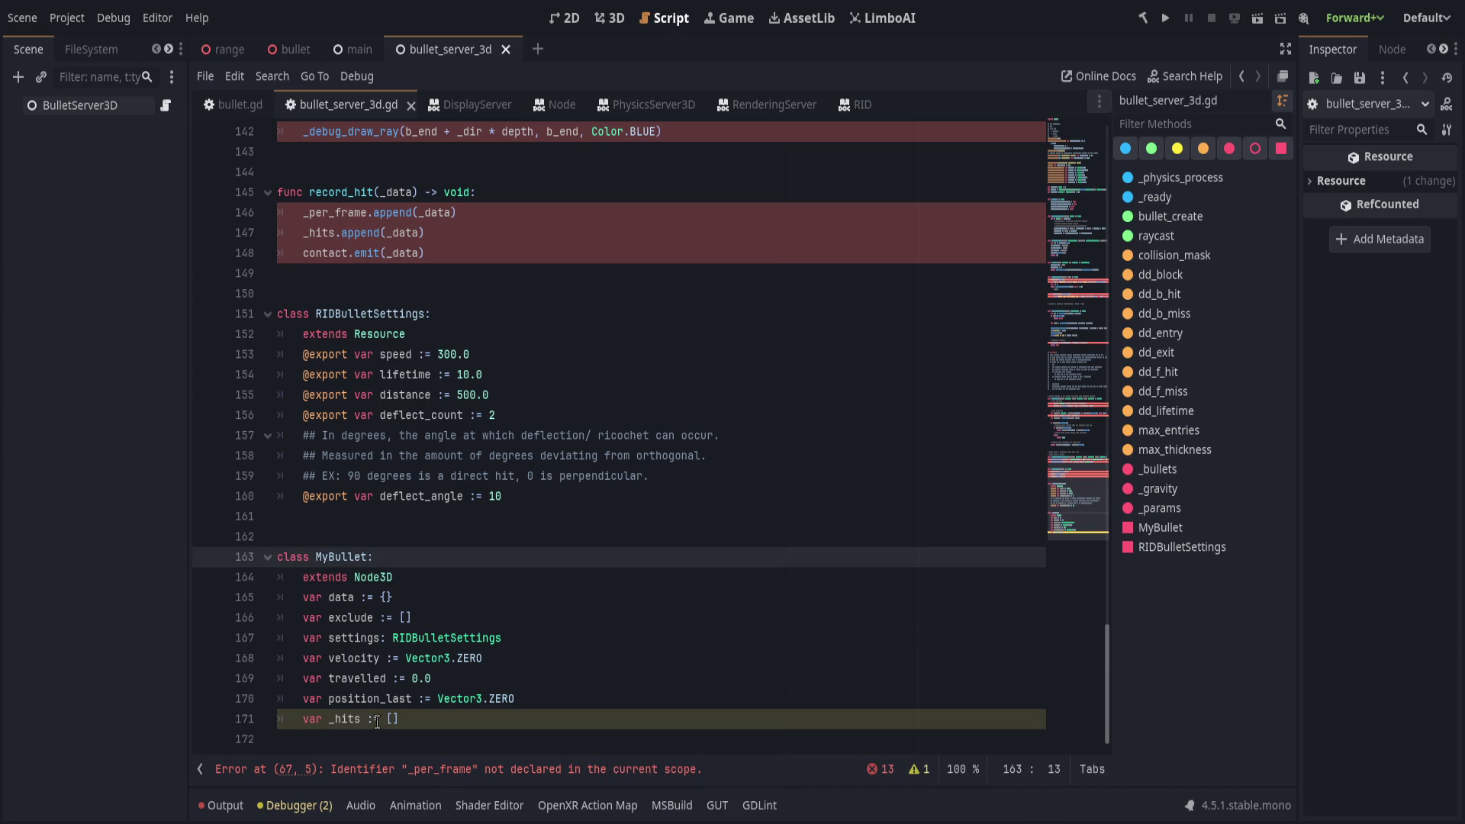
{"action": "left_click", "coordinate": [425, 768]}
{"action": "scroll", "coordinate": [610, 534], "scroll_direction": "up", "scroll_amount": 4}
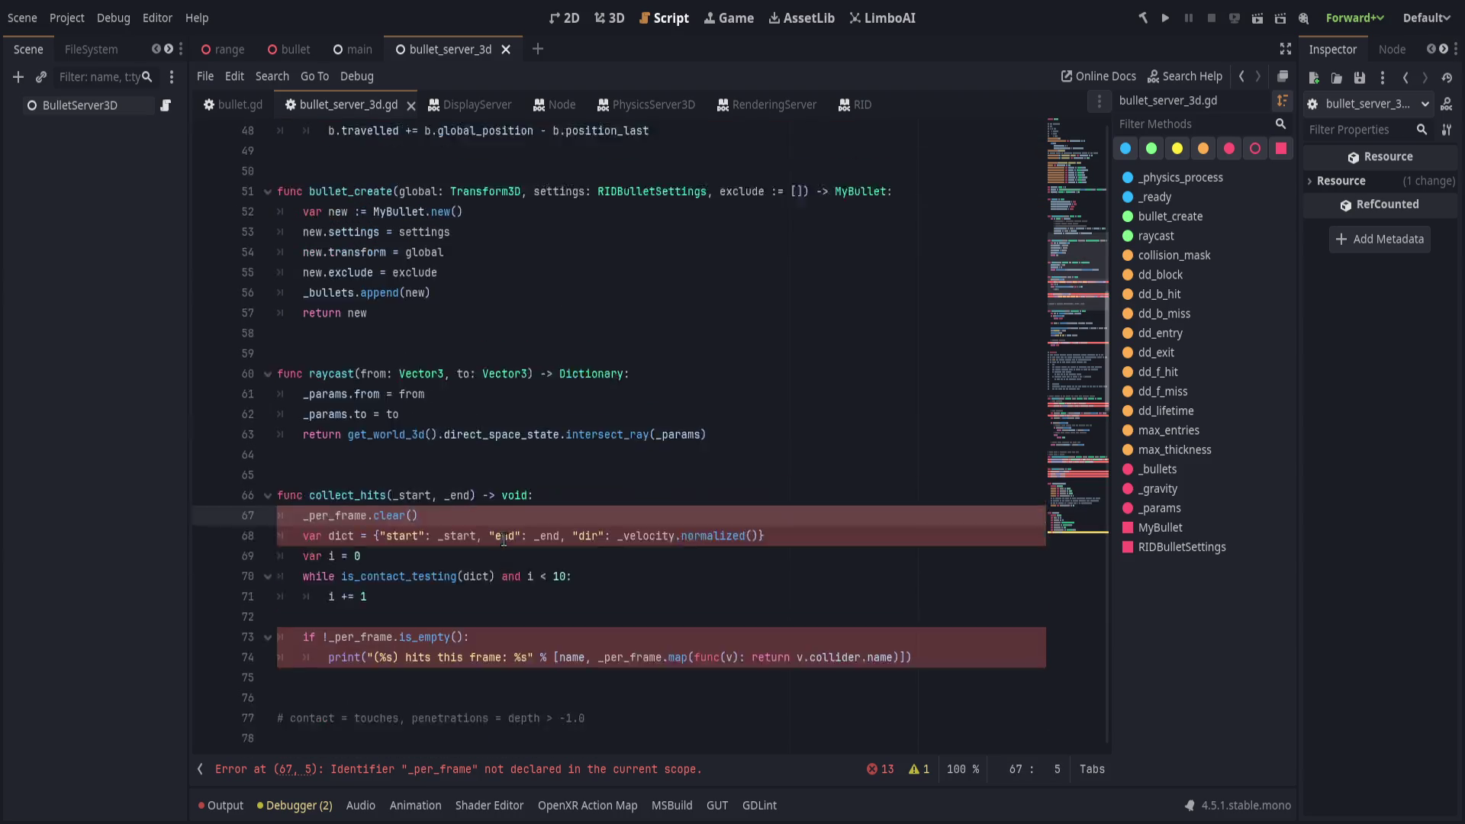
{"action": "left_click", "coordinate": [617, 534]}
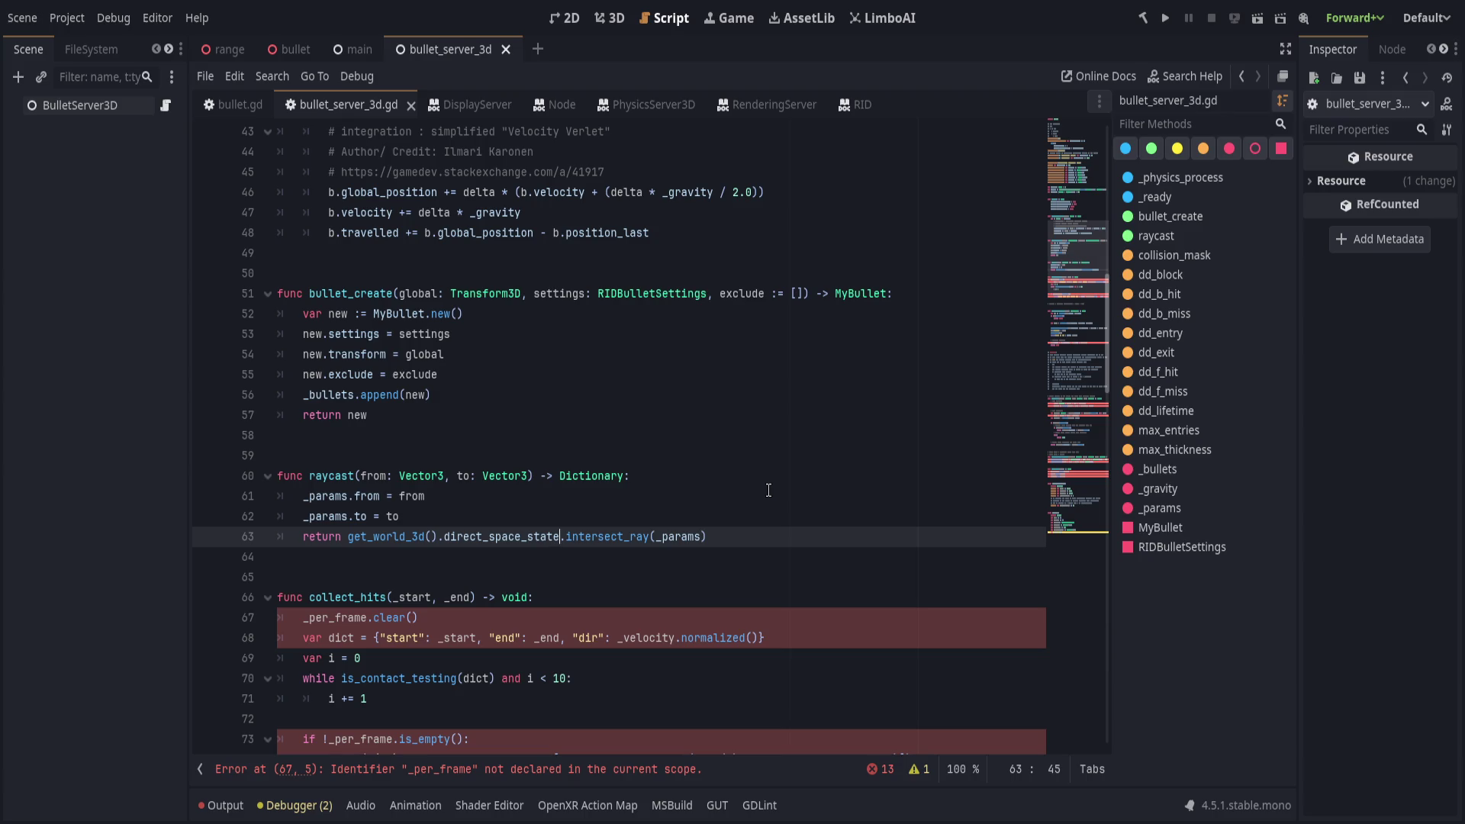
{"action": "left_click", "coordinate": [900, 420]}
{"action": "left_click", "coordinate": [883, 462]}
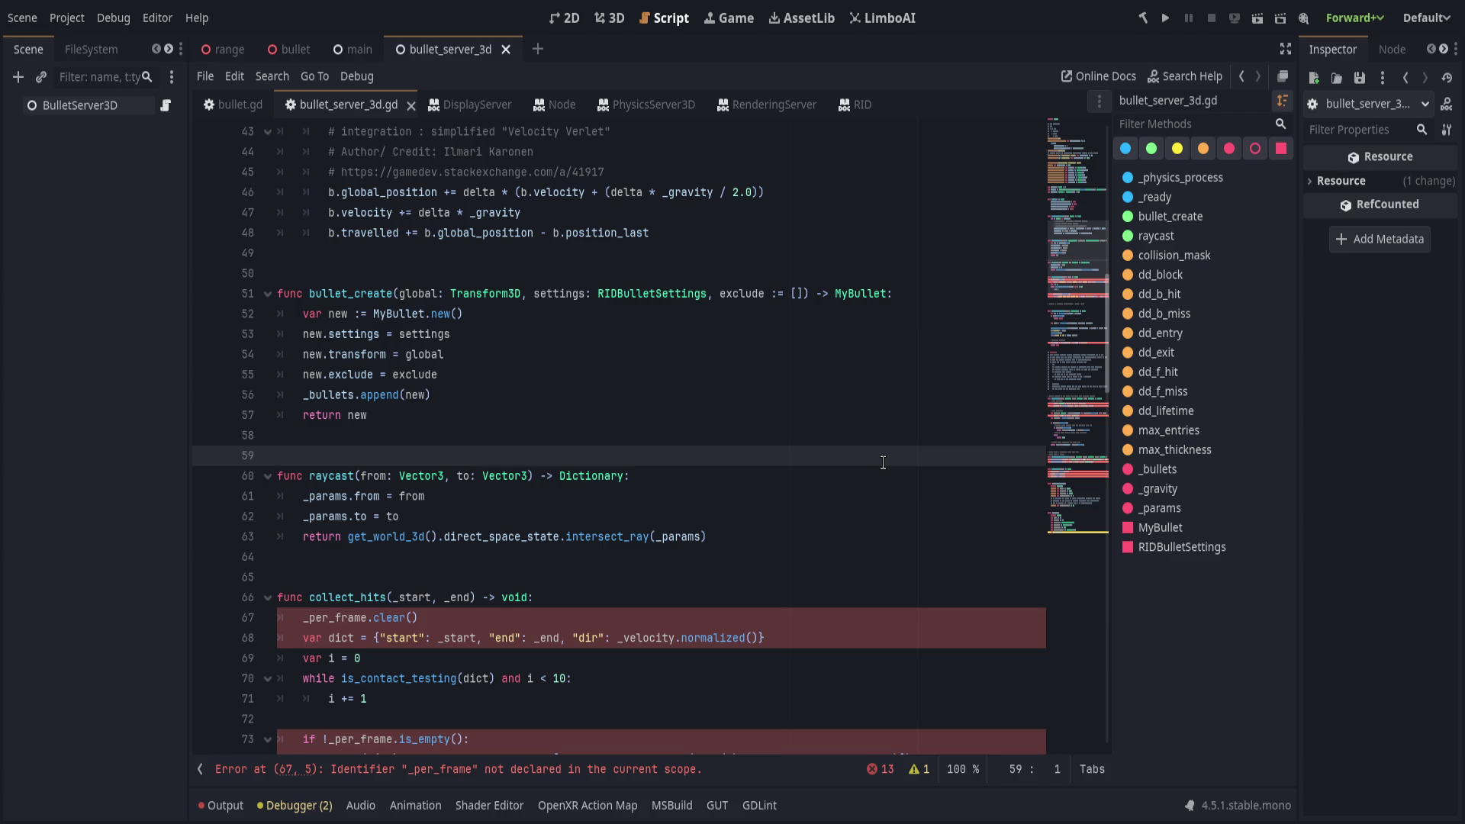
{"action": "left_click", "coordinate": [836, 496]}
{"action": "scroll", "coordinate": [812, 500], "scroll_direction": "up", "scroll_amount": 9}
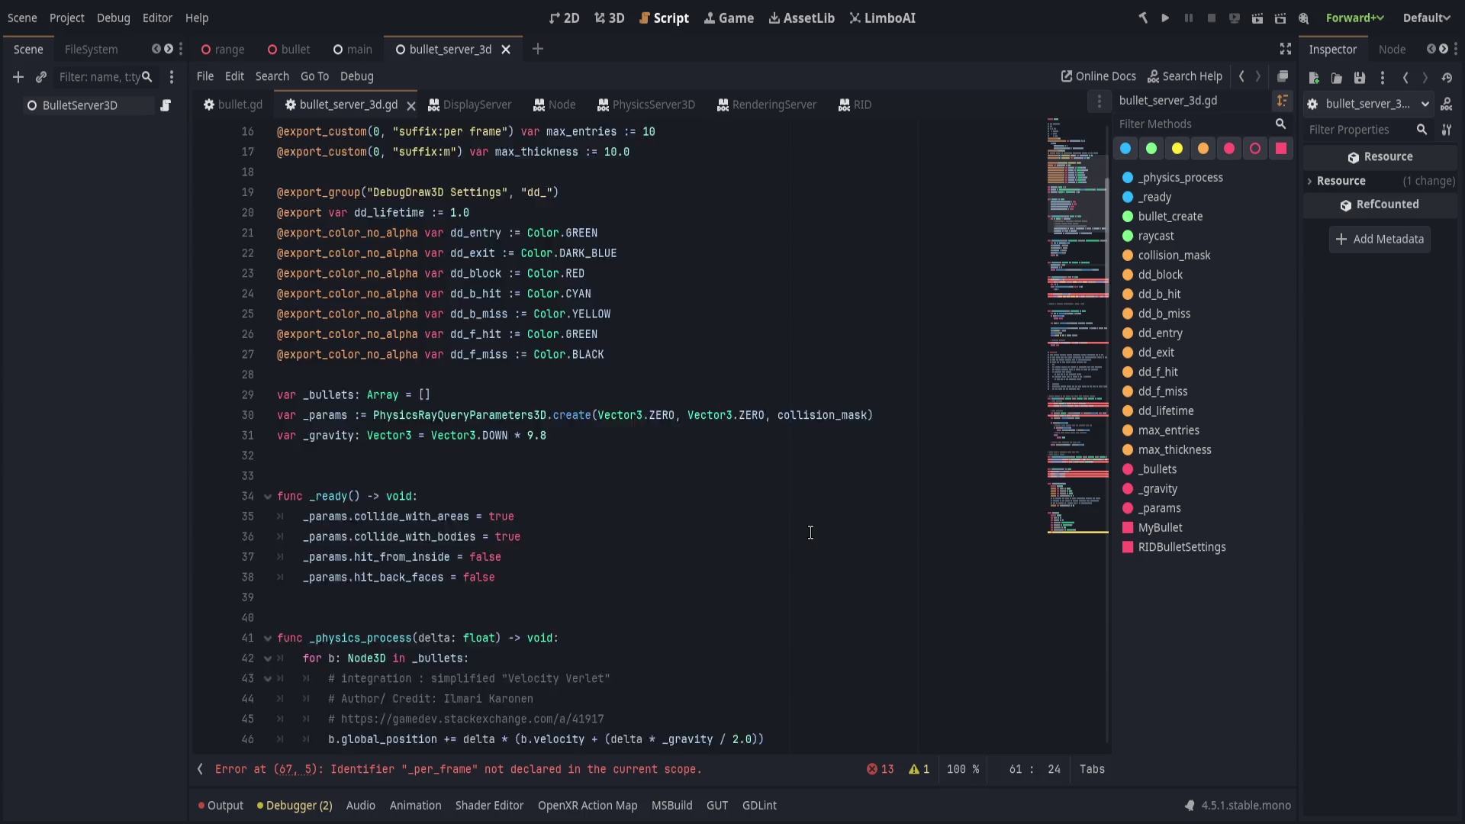
{"action": "scroll", "coordinate": [810, 531], "scroll_direction": "up", "scroll_amount": 5}
{"action": "left_click", "coordinate": [788, 458]}
{"action": "left_click", "coordinate": [780, 432]}
{"action": "left_click", "coordinate": [778, 412]}
{"action": "left_click", "coordinate": [778, 393]}
{"action": "left_click", "coordinate": [786, 374]}
{"action": "left_click", "coordinate": [786, 336]}
{"action": "left_click", "coordinate": [784, 373]}
{"action": "left_click", "coordinate": [774, 355]}
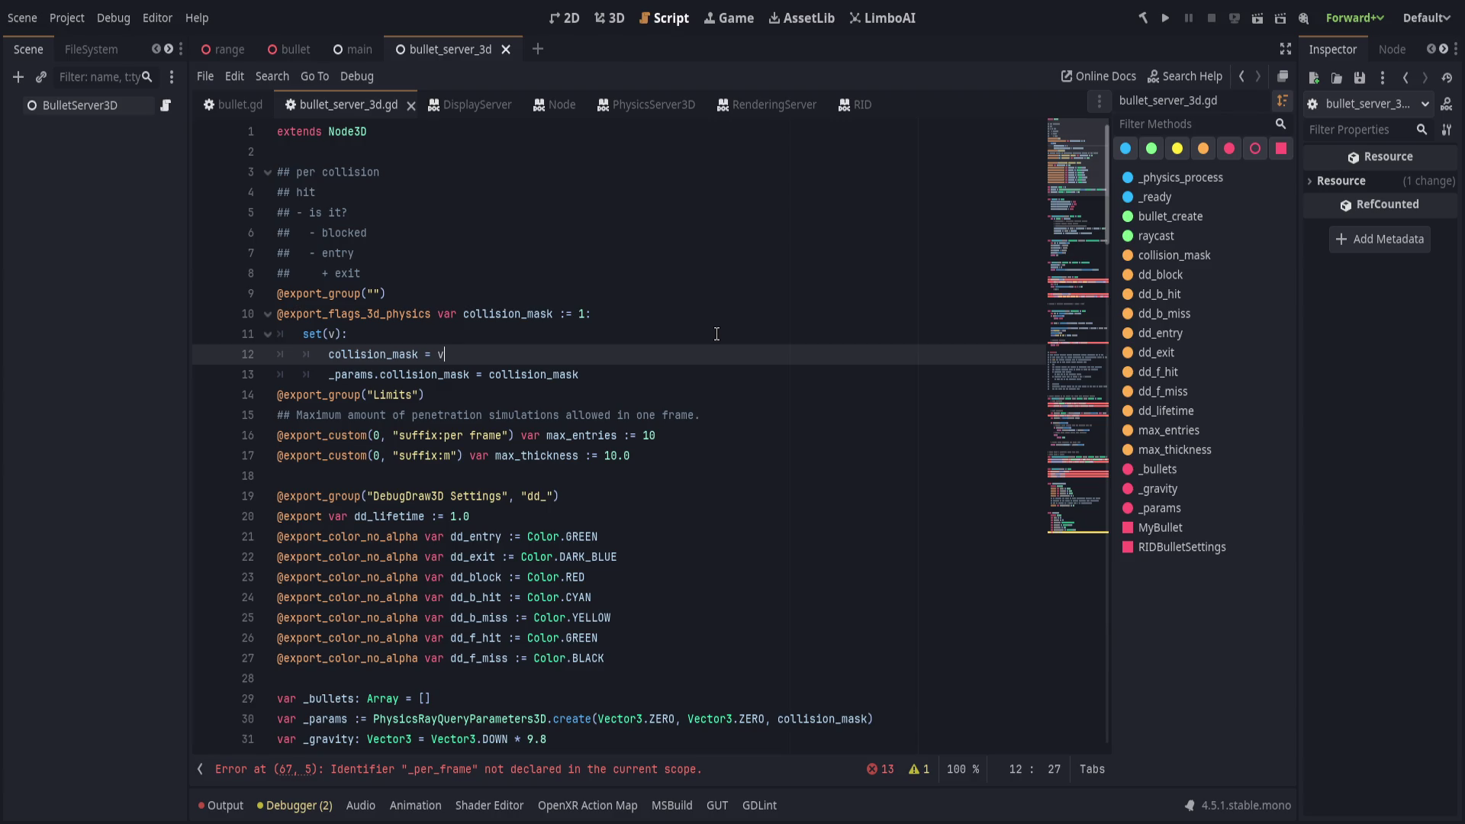
{"action": "scroll", "coordinate": [716, 334], "scroll_direction": "down", "scroll_amount": 3}
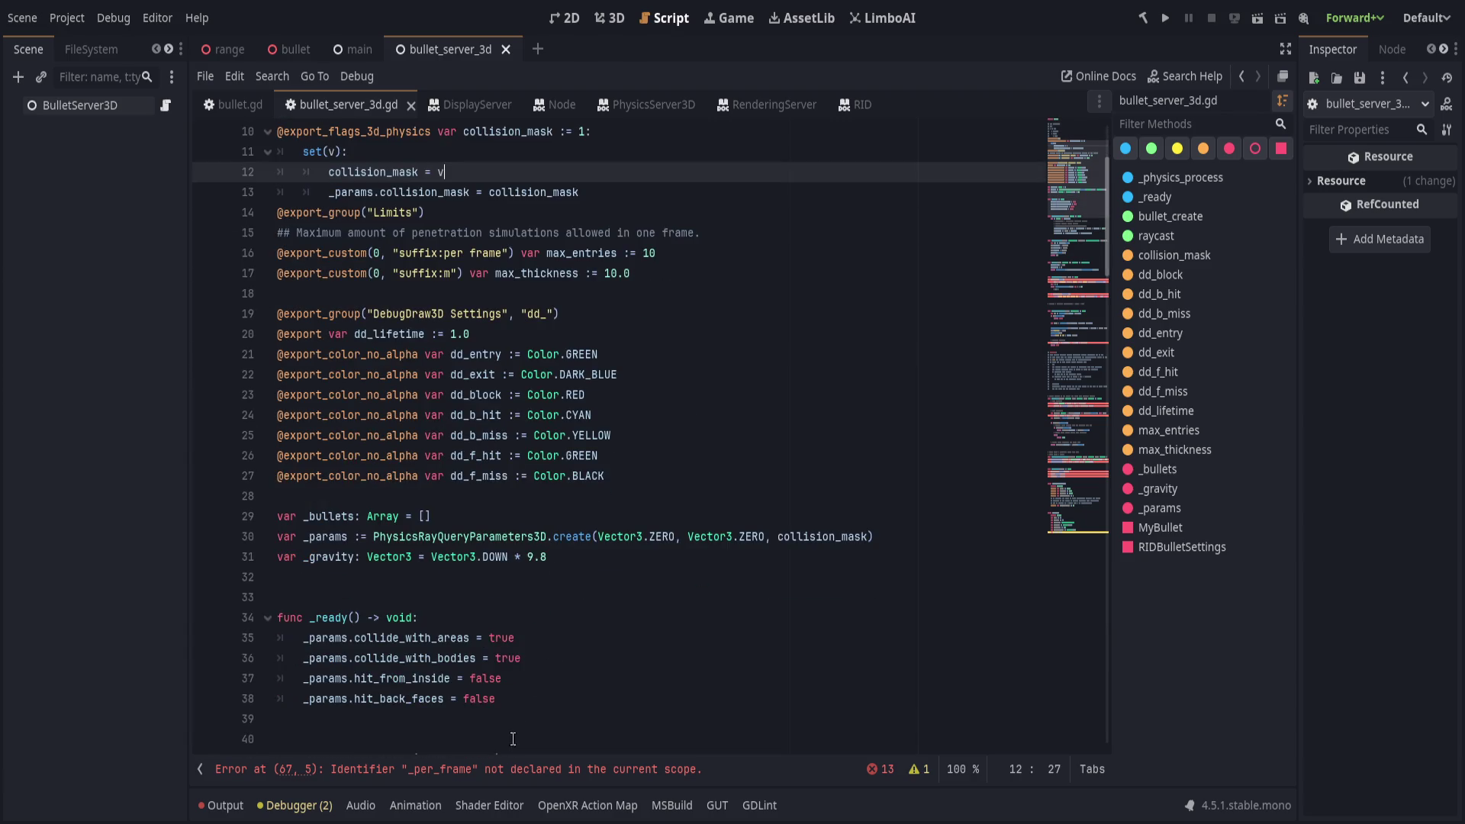
{"action": "mouse_move", "coordinate": [675, 477]}
{"action": "left_mouse_down"}
{"action": "mouse_move", "coordinate": [281, 333]}
{"action": "mouse_move", "coordinate": [269, 343]}
{"action": "left_mouse_up"}
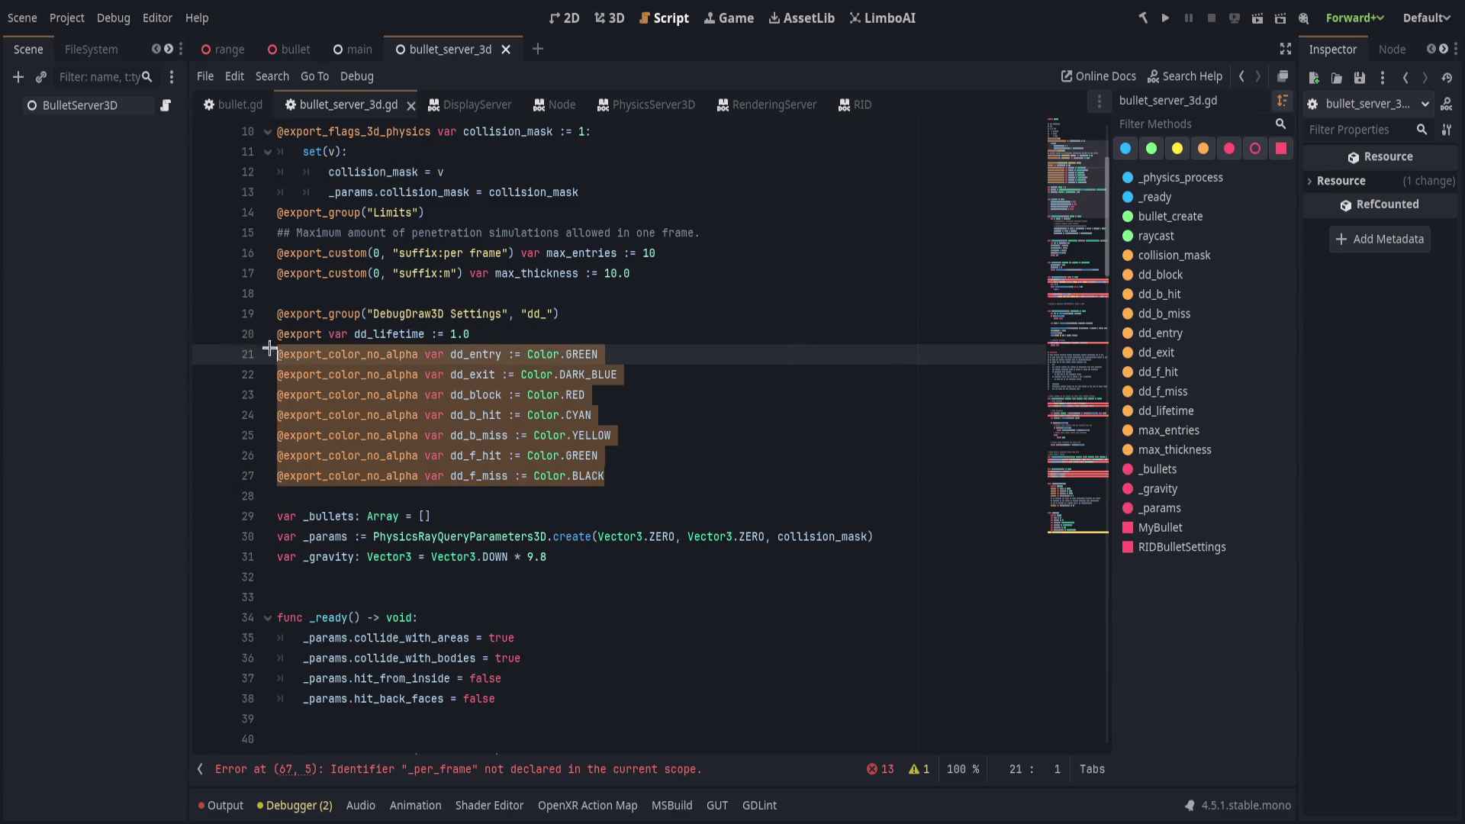
{"action": "mouse_move", "coordinate": [333, 290]}
{"action": "left_mouse_down"}
{"action": "mouse_move", "coordinate": [623, 393]}
{"action": "mouse_move", "coordinate": [720, 468]}
{"action": "left_mouse_up"}
{"action": "left_click", "coordinate": [719, 468]}
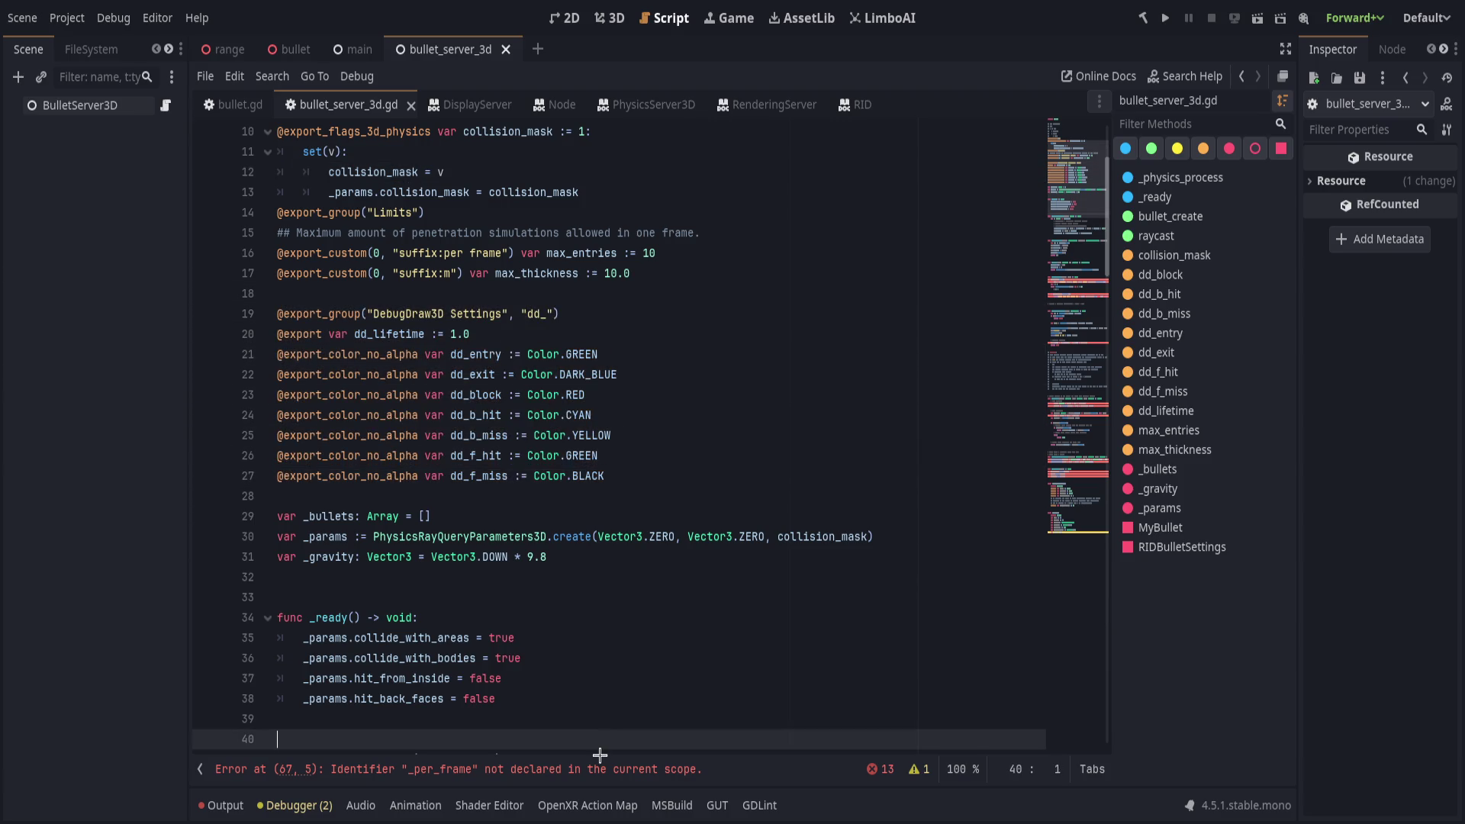
{"action": "left_click", "coordinate": [610, 769]}
{"action": "left_click", "coordinate": [678, 473]}
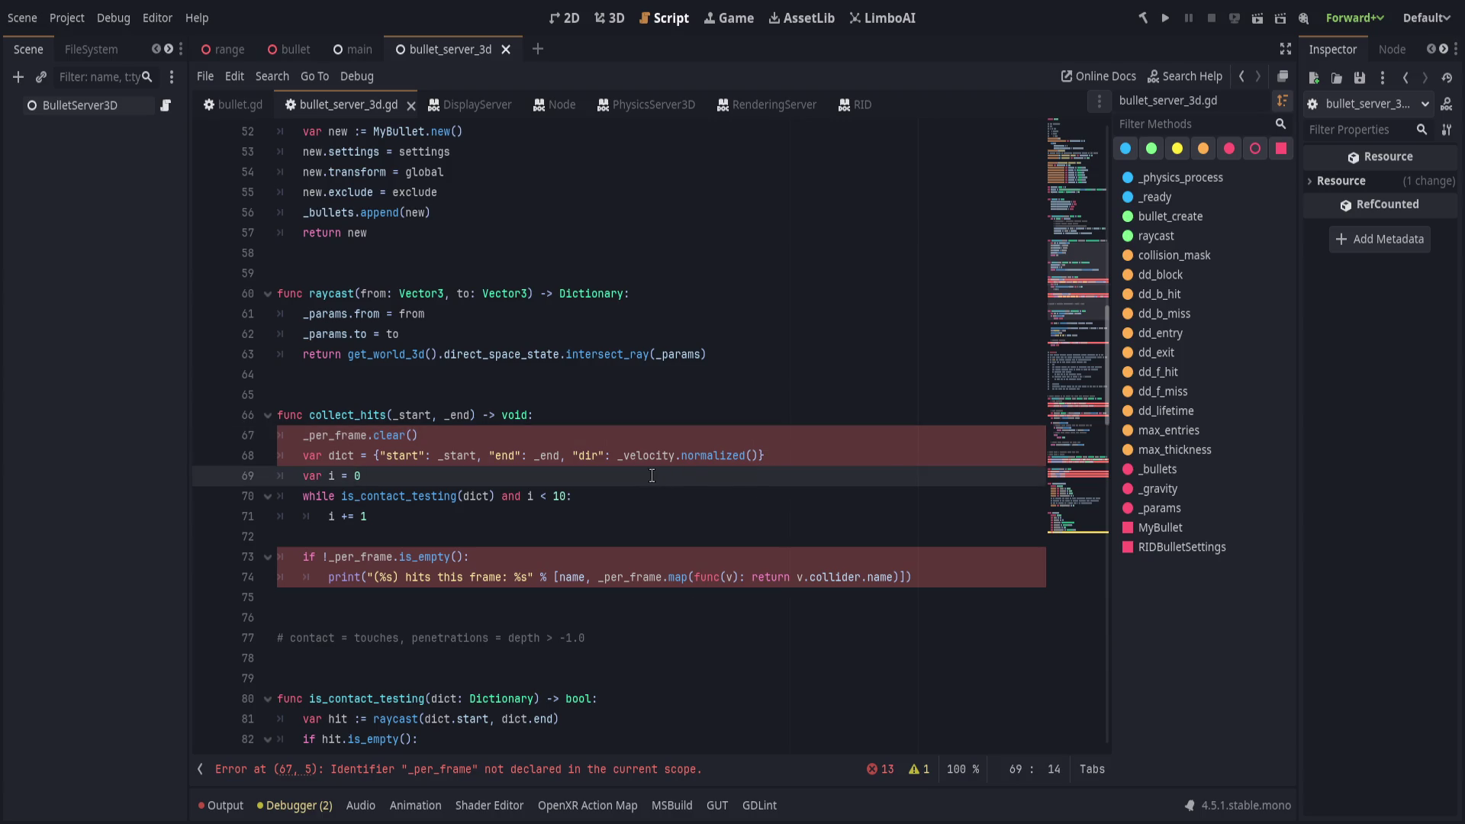
{"action": "left_click", "coordinate": [821, 456]}
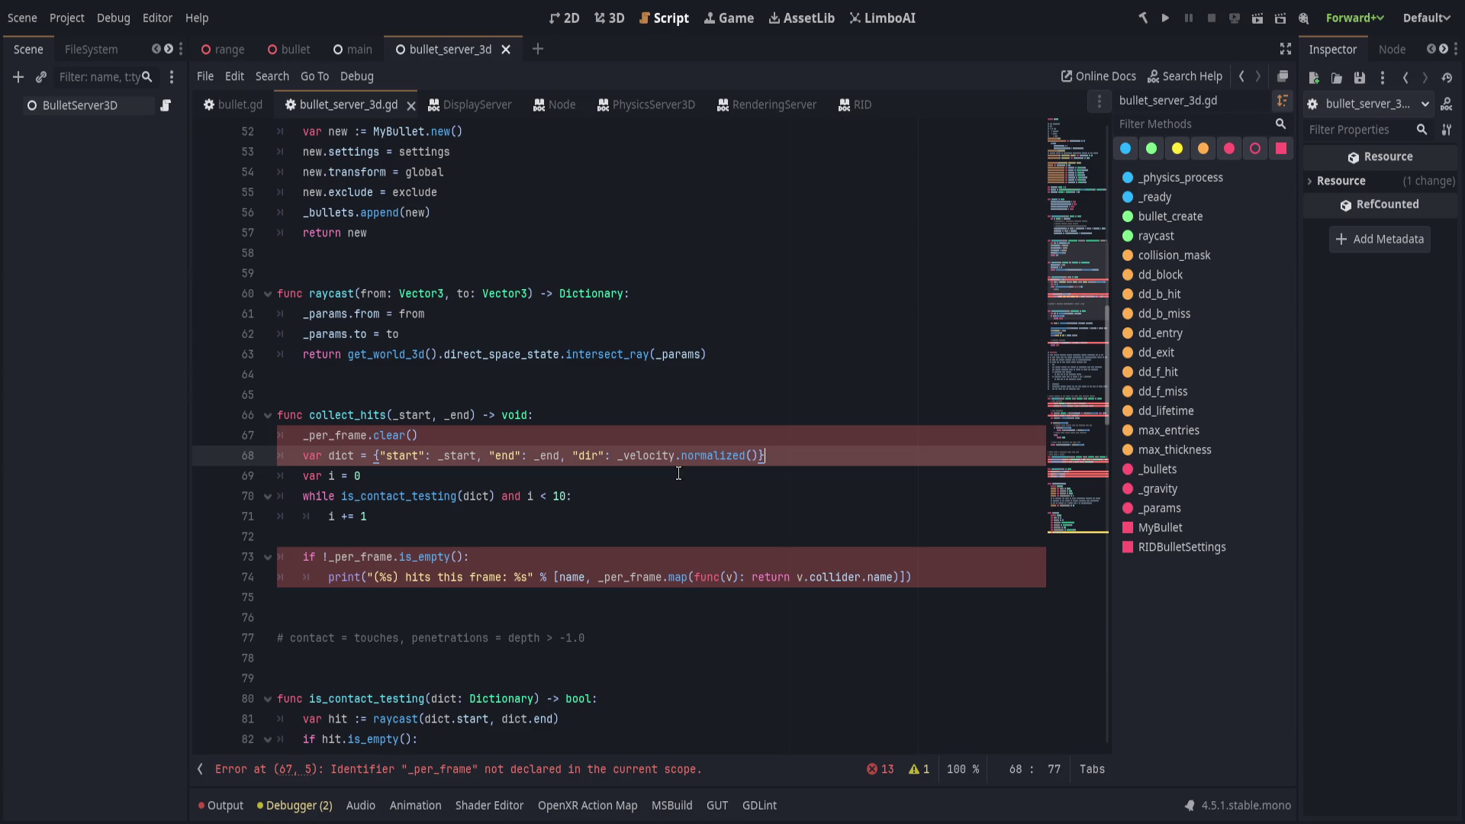
{"action": "left_click", "coordinate": [440, 434]}
{"action": "left_click", "coordinate": [599, 416]}
{"action": "left_click", "coordinate": [288, 439]}
{"action": "left_click_drag", "start_coordinate": [618, 416], "coordinate": [658, 519]}
{"action": "key", "text": "Left"}
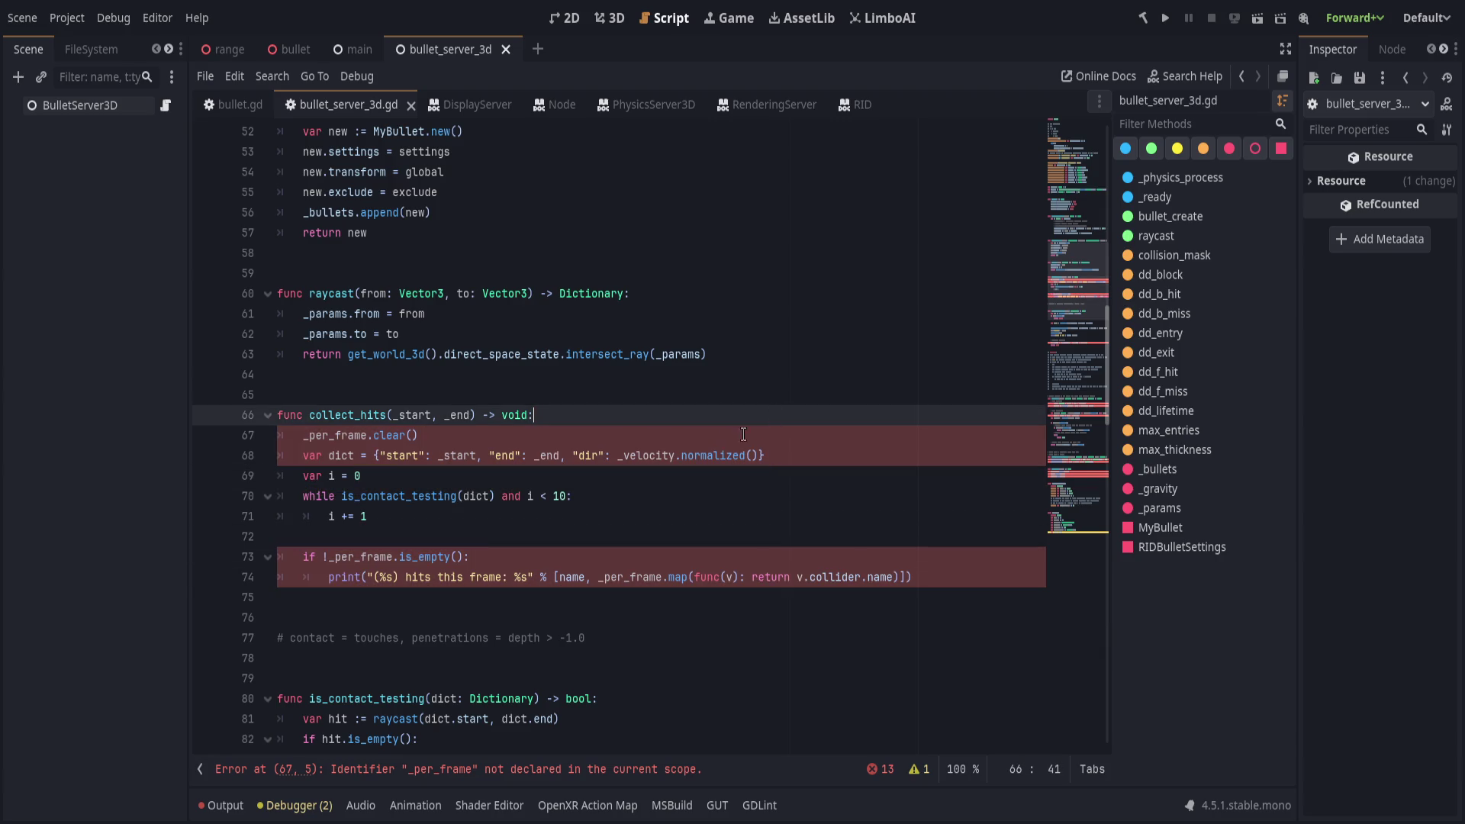
{"action": "scroll", "coordinate": [698, 443], "scroll_direction": "up", "scroll_amount": 7}
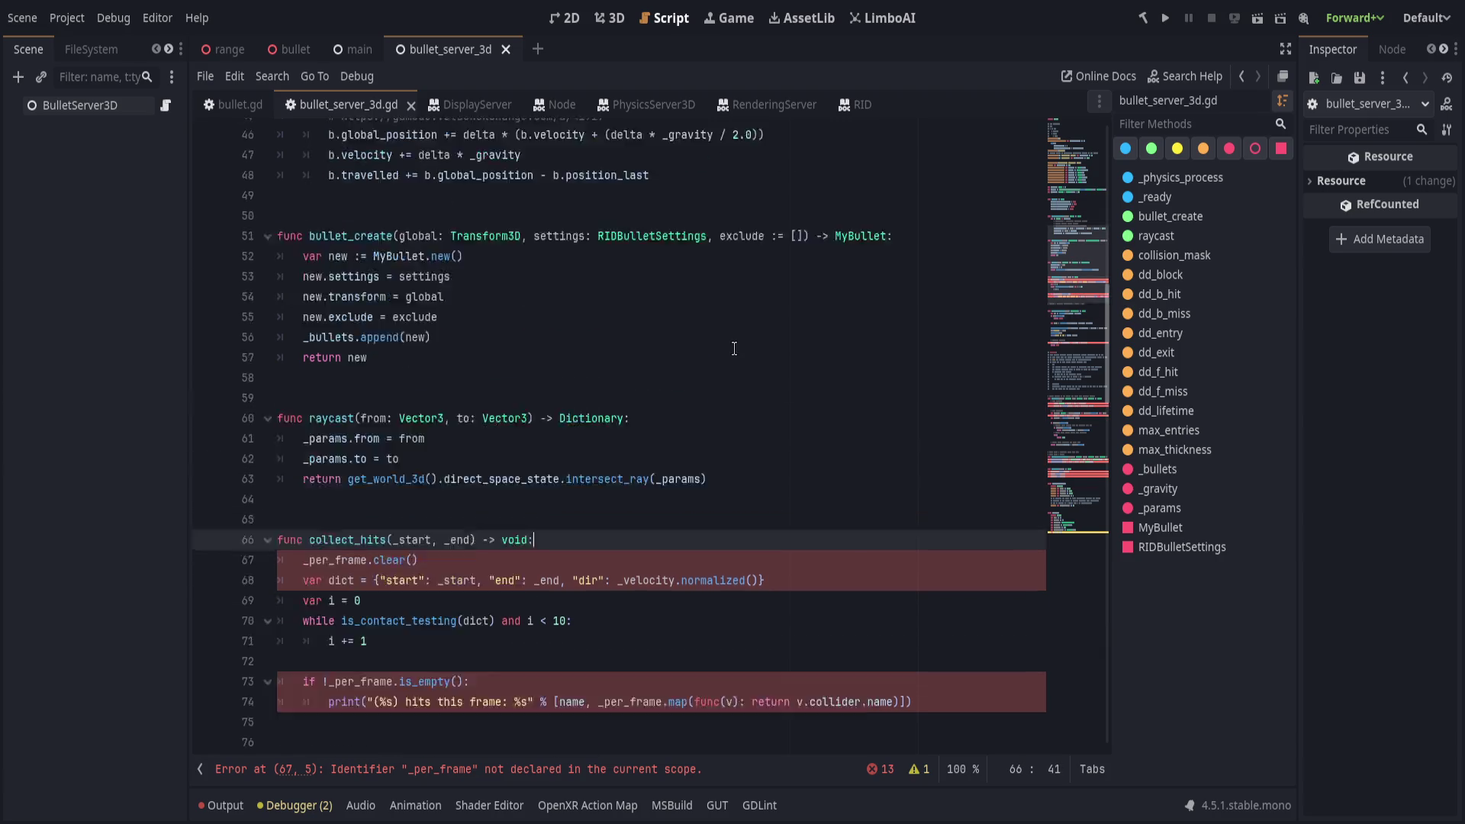
{"action": "scroll", "coordinate": [747, 352], "scroll_direction": "up", "scroll_amount": 4}
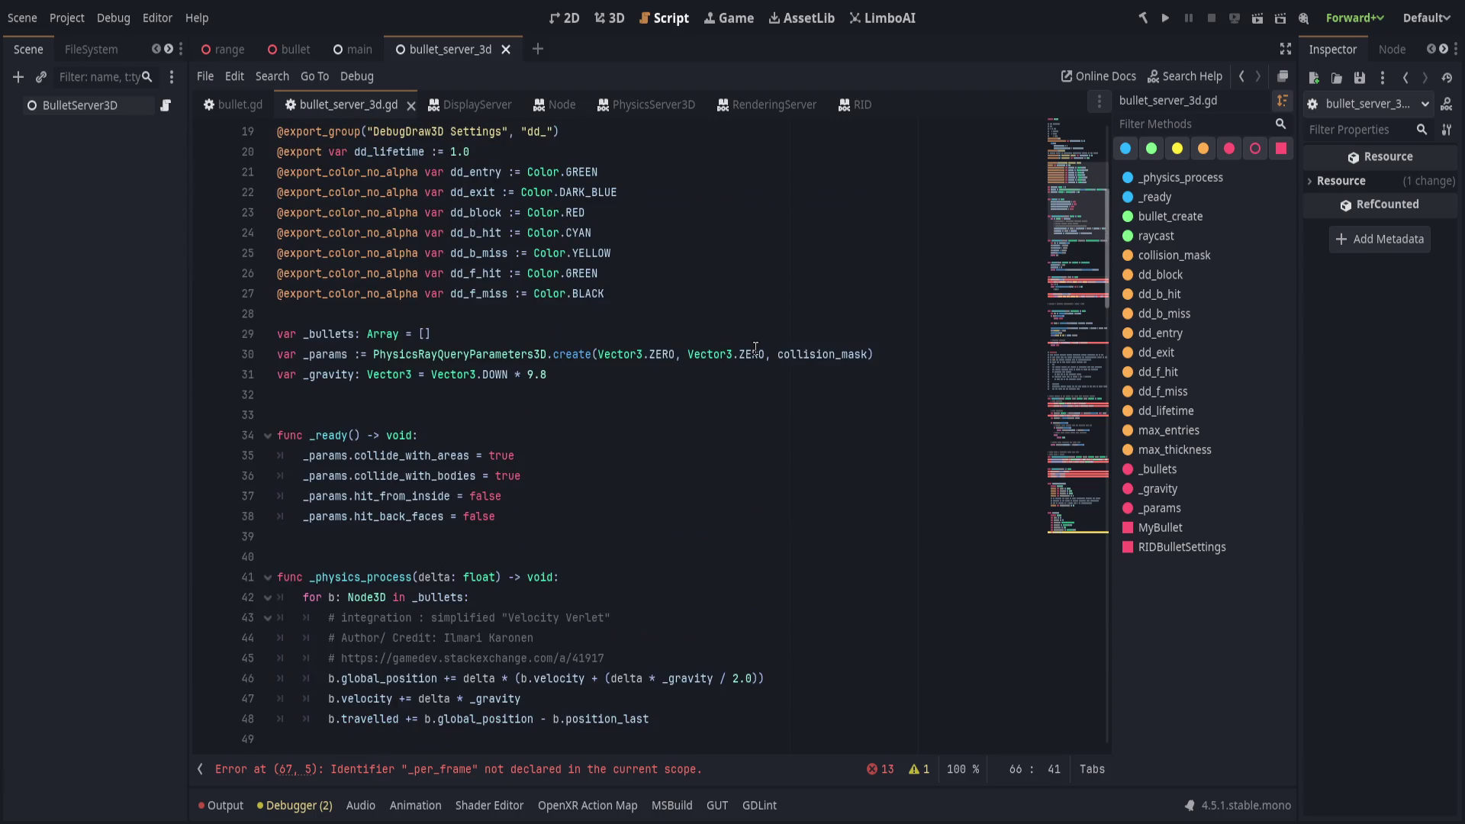
{"action": "scroll", "coordinate": [753, 457], "scroll_direction": "down", "scroll_amount": 7}
{"action": "left_click", "coordinate": [608, 624]}
{"action": "scroll", "coordinate": [608, 629], "scroll_direction": "down", "scroll_amount": 4}
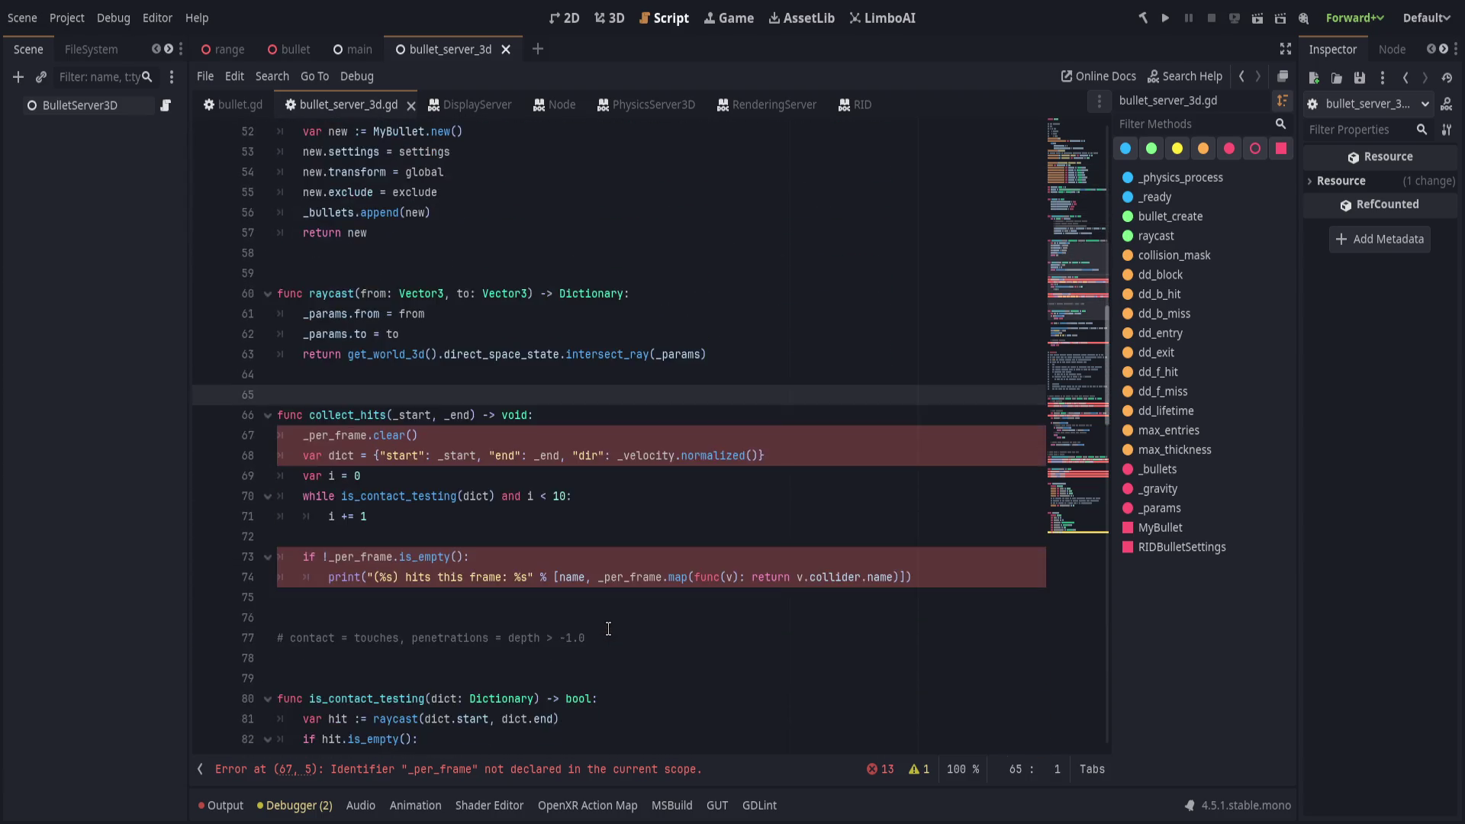
{"action": "scroll", "coordinate": [608, 629], "scroll_direction": "down", "scroll_amount": 6}
{"action": "scroll", "coordinate": [1075, 373], "scroll_direction": "down", "scroll_amount": 5}
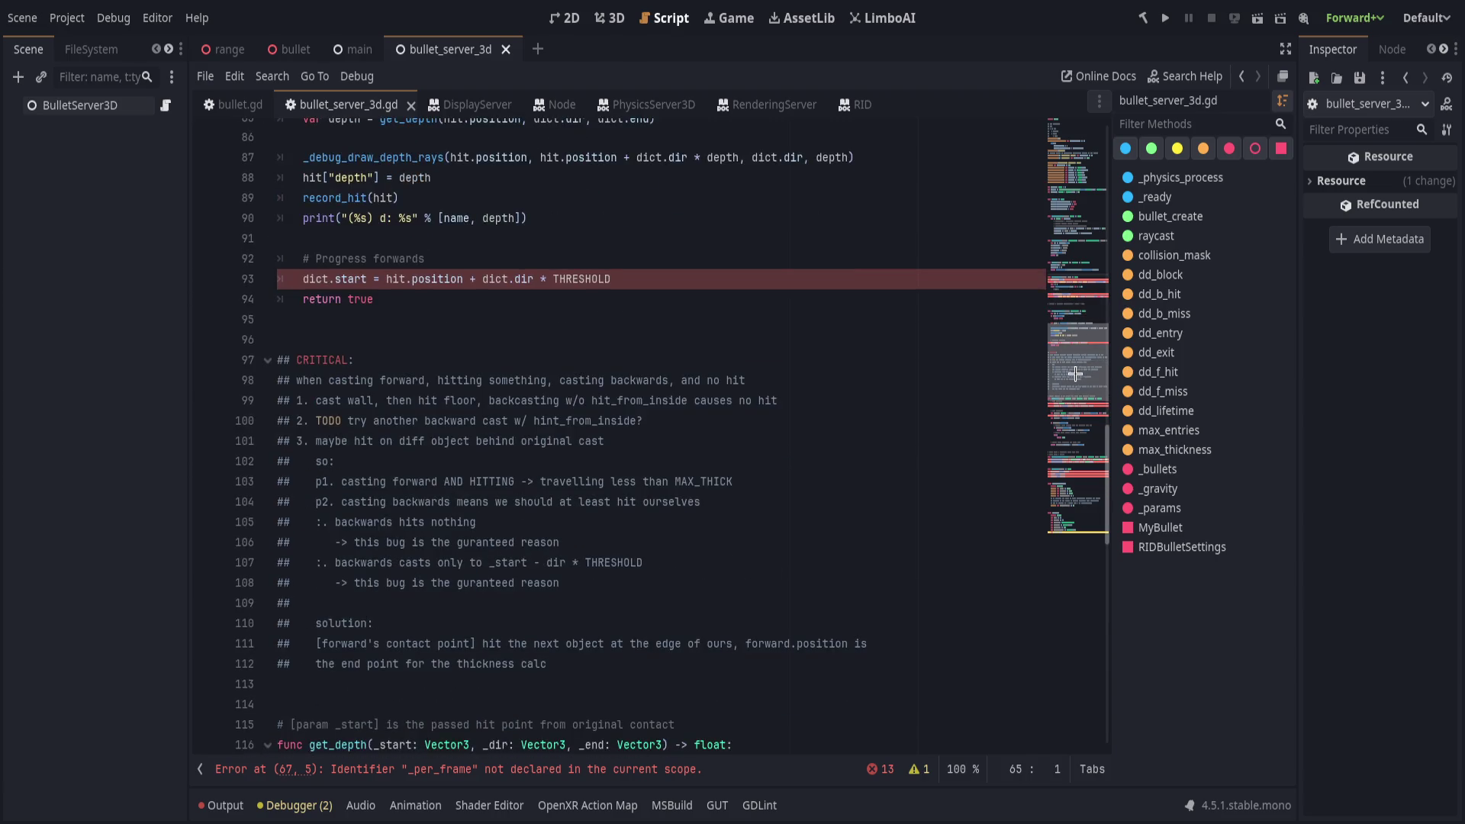
{"action": "scroll", "coordinate": [1075, 374], "scroll_direction": "down", "scroll_amount": 19}
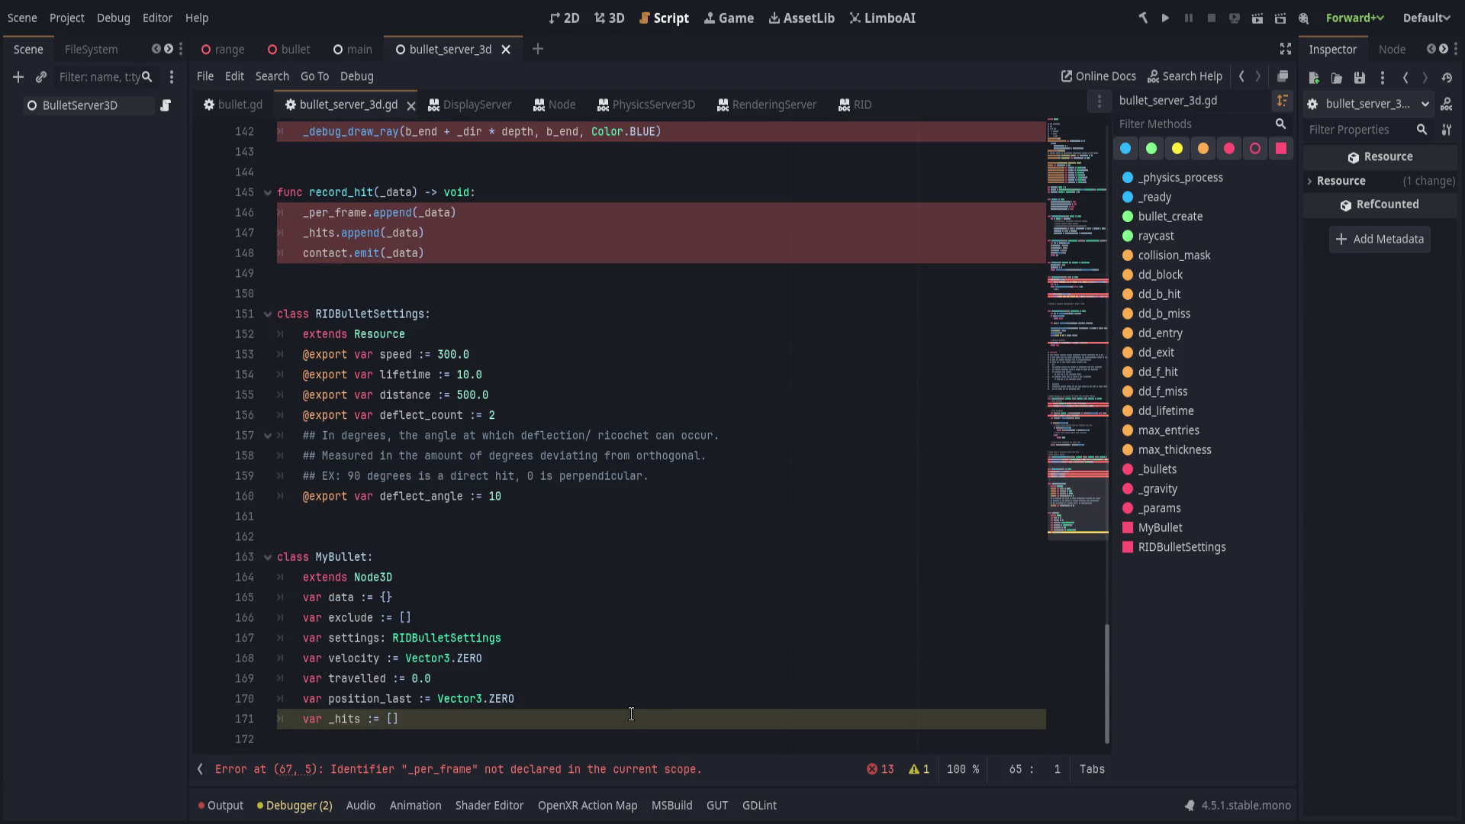
Start a _per_frame declaration below _hits, then delete it.
{"action": "left_click", "coordinate": [632, 714]}
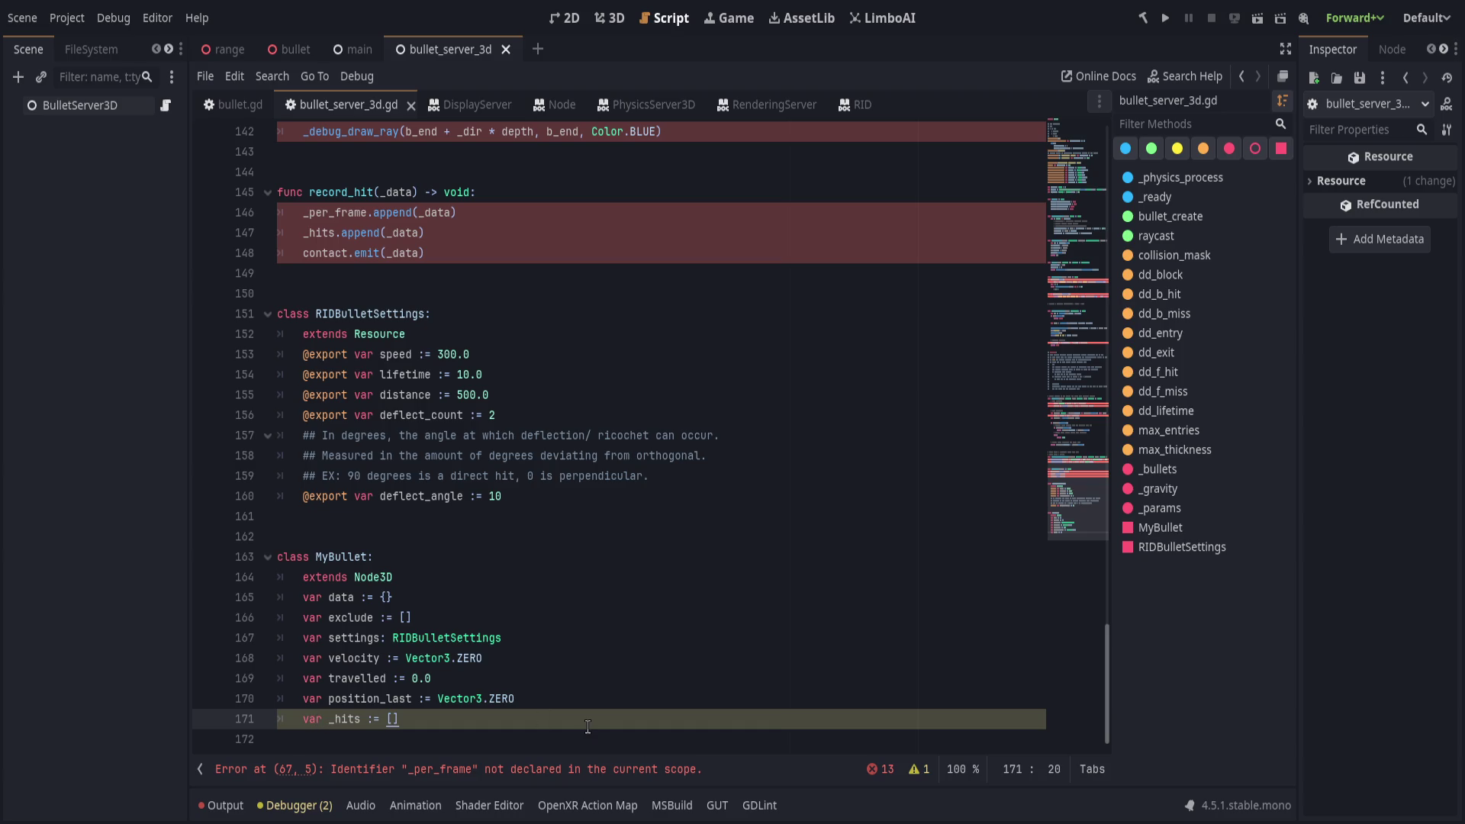
{"action": "key", "text": "Return"}
{"action": "type", "text": "var _per_frame"}
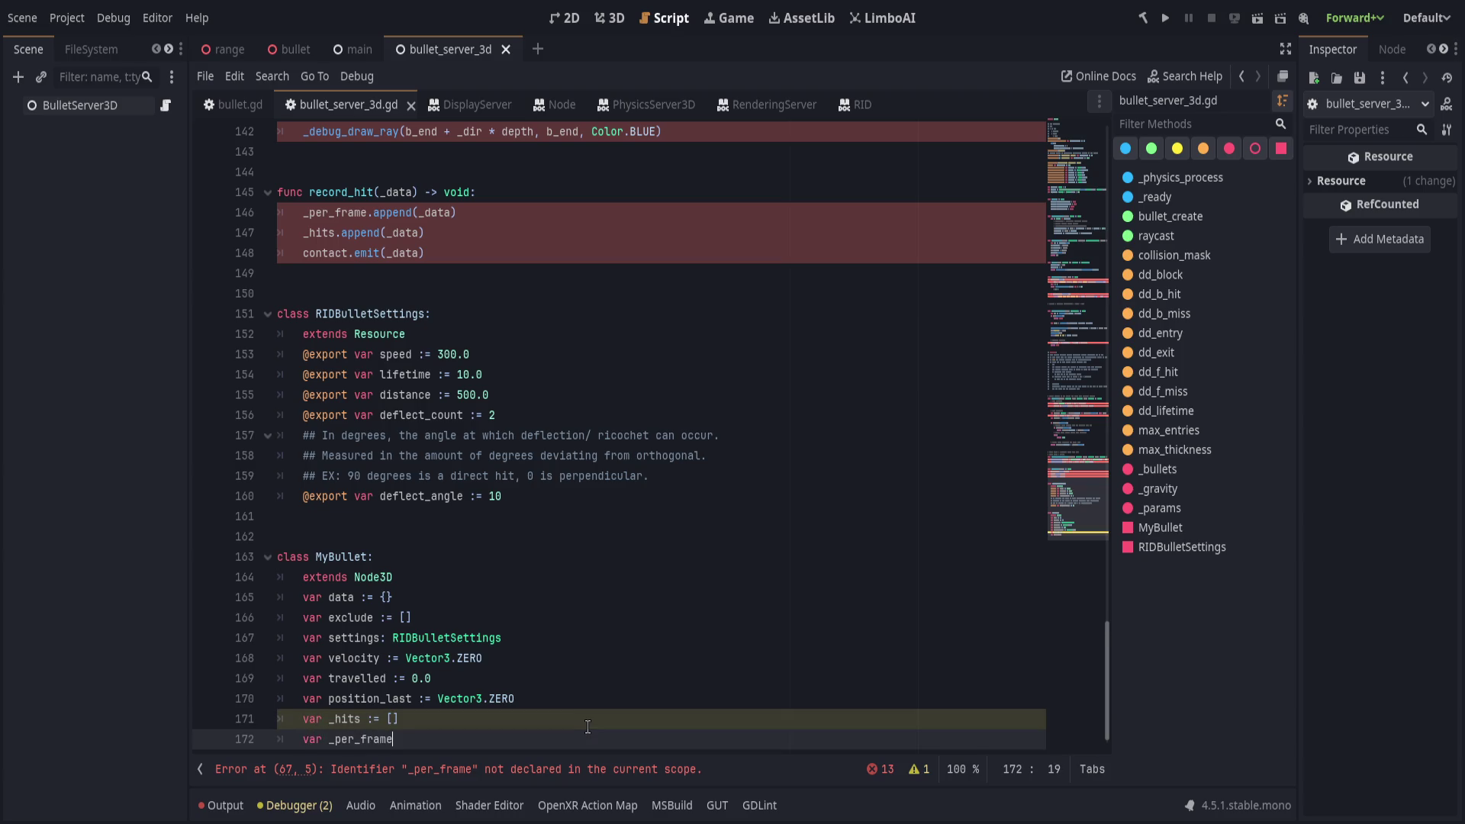
{"action": "key", "text": "ctrl+BackSpace"}
Review the Limits export group and the _ready function in the script.
{"action": "scroll", "coordinate": [1038, 136], "scroll_direction": "up", "scroll_amount": 20}
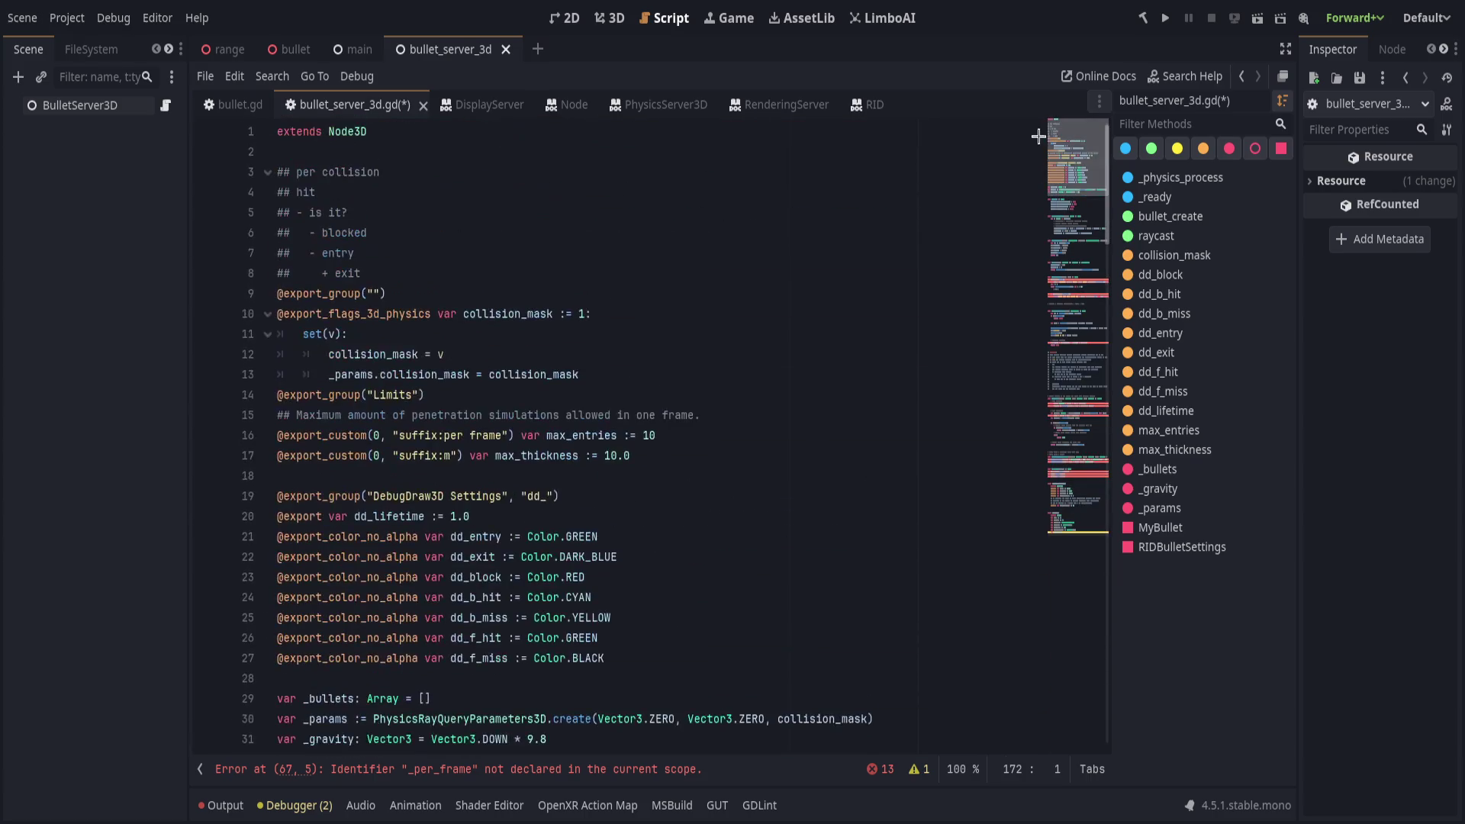
{"action": "left_click", "coordinate": [815, 396]}
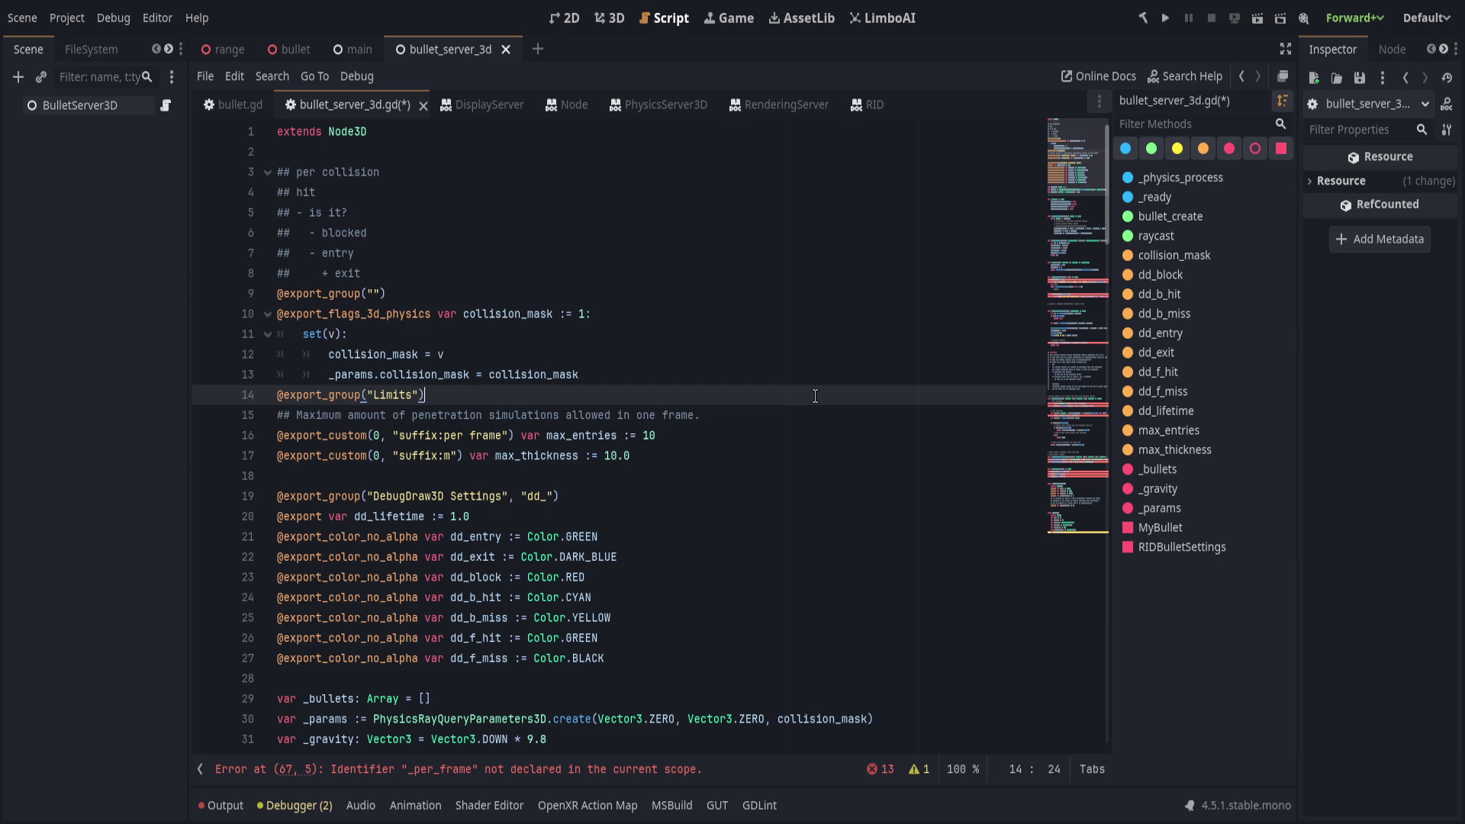
{"action": "left_click", "coordinate": [588, 496]}
{"action": "scroll", "coordinate": [586, 499], "scroll_direction": "down", "scroll_amount": 5}
{"action": "left_click", "coordinate": [548, 497]}
{"action": "scroll", "coordinate": [545, 499], "scroll_direction": "down", "scroll_amount": 6}
{"action": "left_click", "coordinate": [544, 497]}
Look over _physics_process, bullet_create and collect_hits' _per_frame.clear(), then return to Zed.
{"action": "left_click", "coordinate": [744, 394]}
{"action": "left_click", "coordinate": [763, 415]}
{"action": "left_click", "coordinate": [817, 375]}
{"action": "left_click", "coordinate": [775, 416]}
{"action": "scroll", "coordinate": [515, 614], "scroll_direction": "down", "scroll_amount": 3}
{"action": "left_click", "coordinate": [563, 434]}
{"action": "scroll", "coordinate": [546, 507], "scroll_direction": "down", "scroll_amount": 1}
{"action": "left_click", "coordinate": [499, 559]}
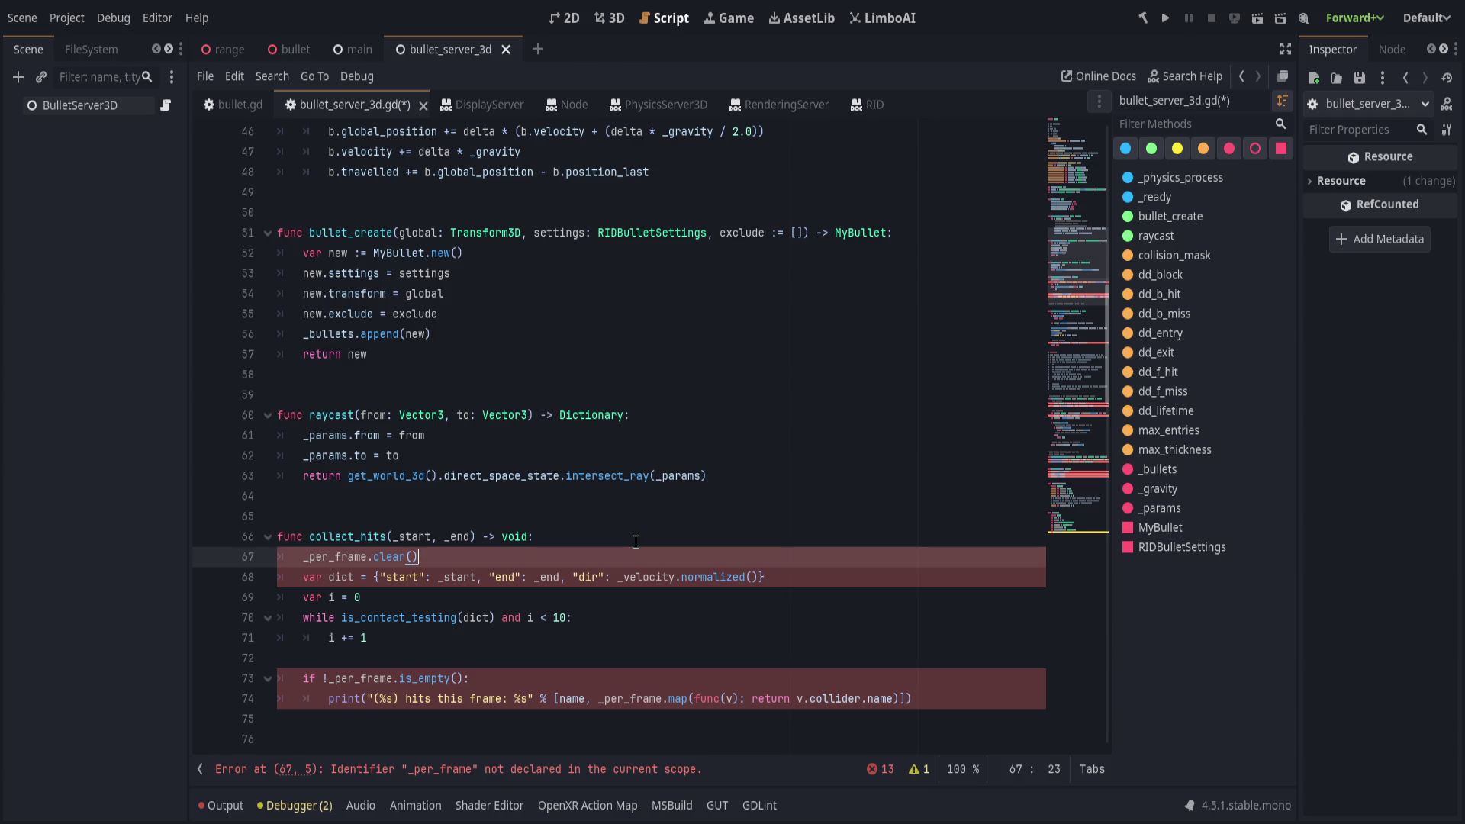
{"action": "scroll", "coordinate": [638, 544], "scroll_direction": "up", "scroll_amount": 5}
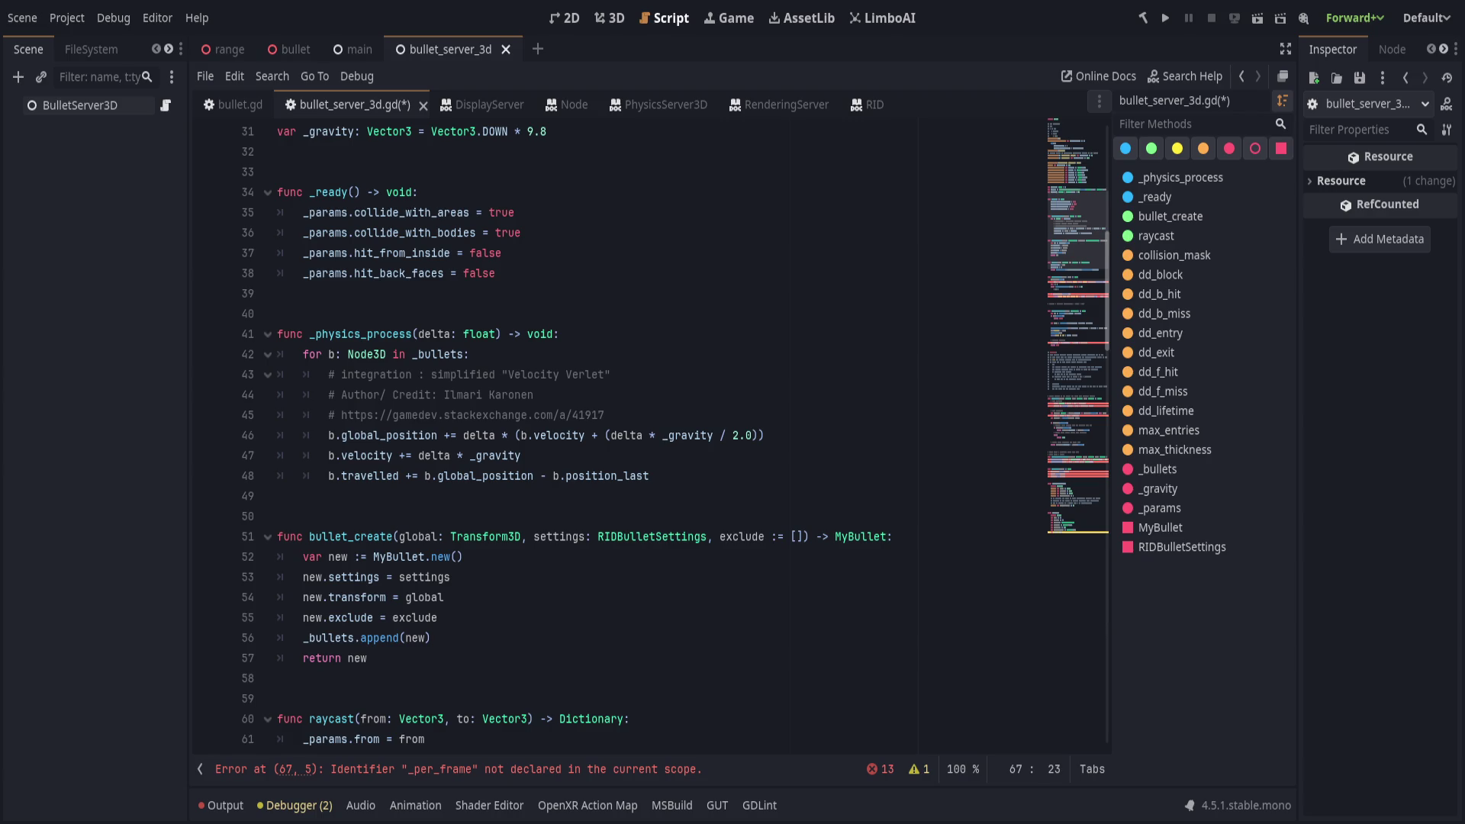
{"action": "key", "text": "alt+Tab"}
{"action": "scroll", "coordinate": [965, 702], "scroll_direction": "up", "scroll_amount": 10}
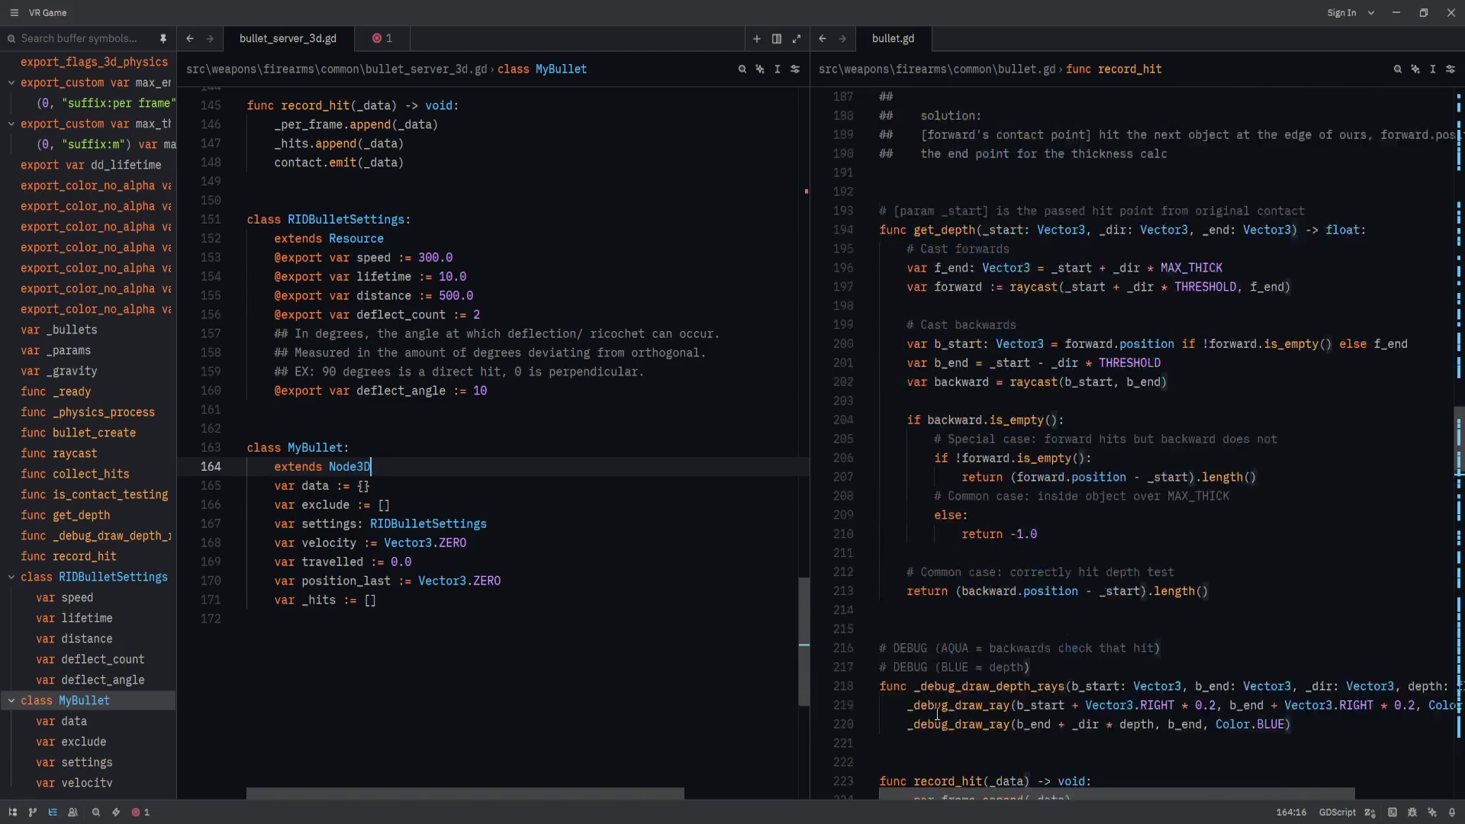
Browse from the MyBullet class through bullet_create to the raycast return line.
{"action": "key", "text": "Down"}
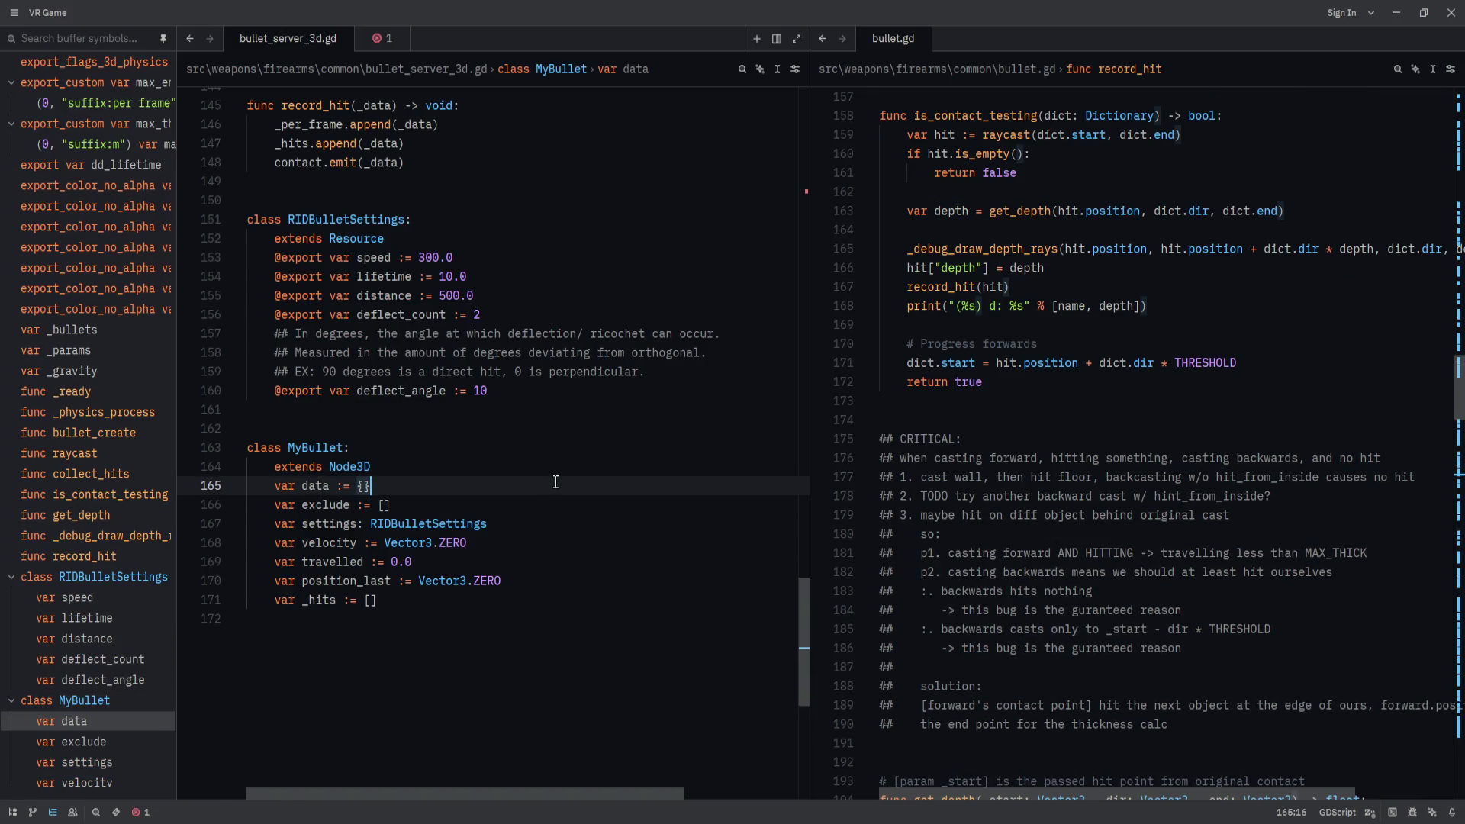
{"action": "scroll", "coordinate": [1002, 584], "scroll_direction": "up", "scroll_amount": 6}
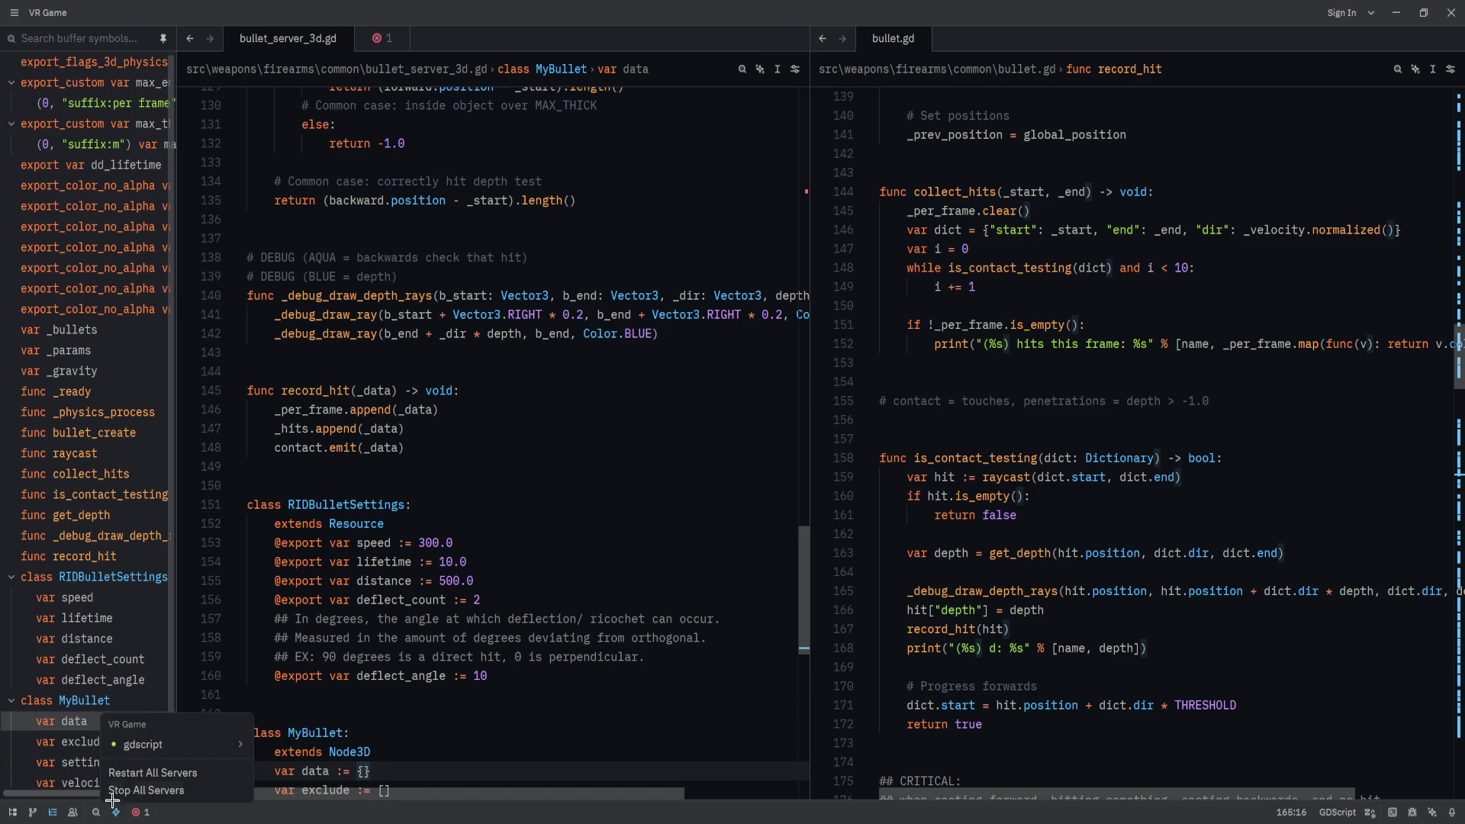
{"action": "scroll", "coordinate": [1049, 530], "scroll_direction": "up", "scroll_amount": 15}
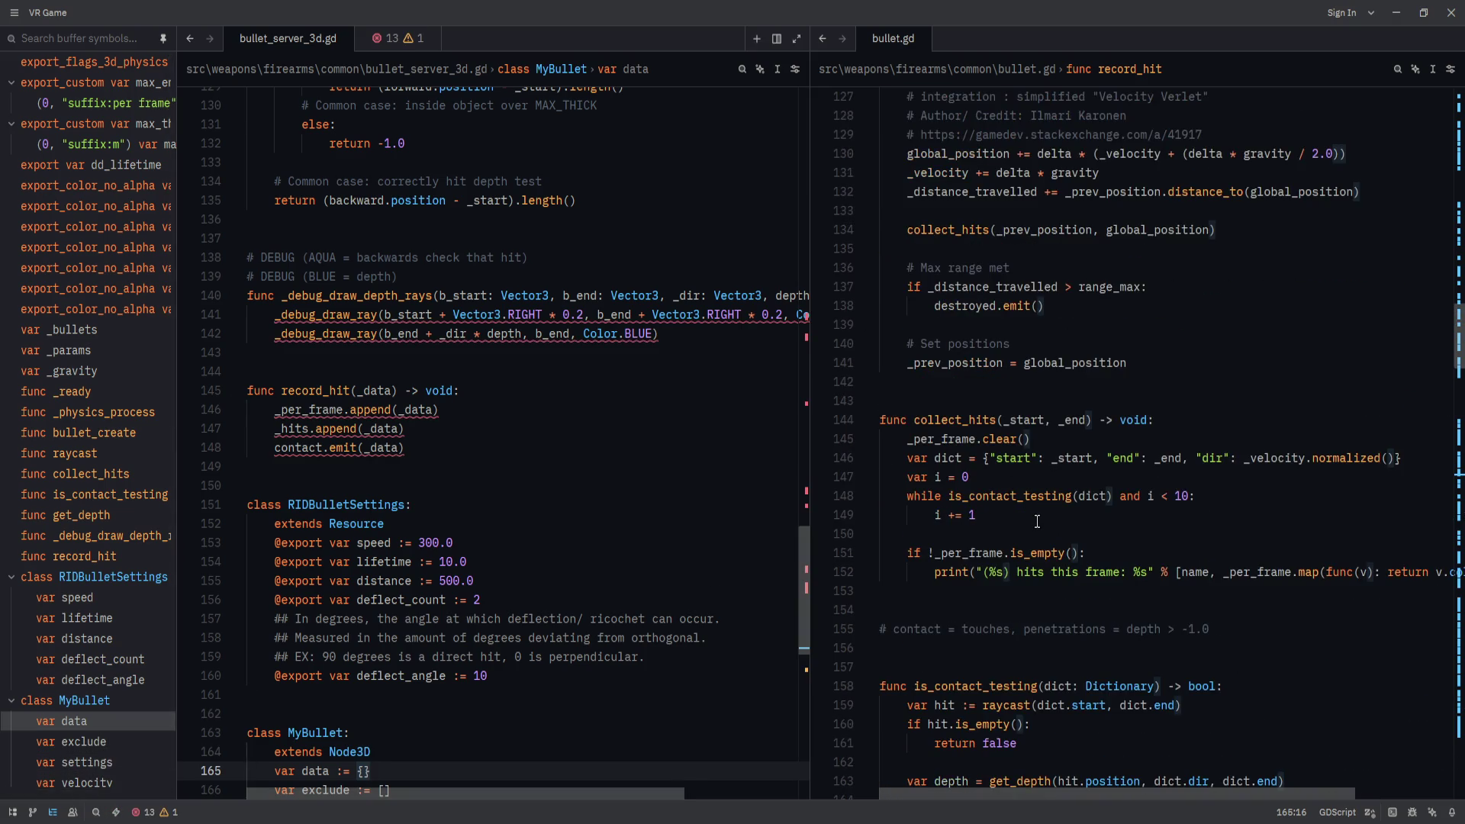
{"action": "scroll", "coordinate": [1038, 521], "scroll_direction": "down", "scroll_amount": 10}
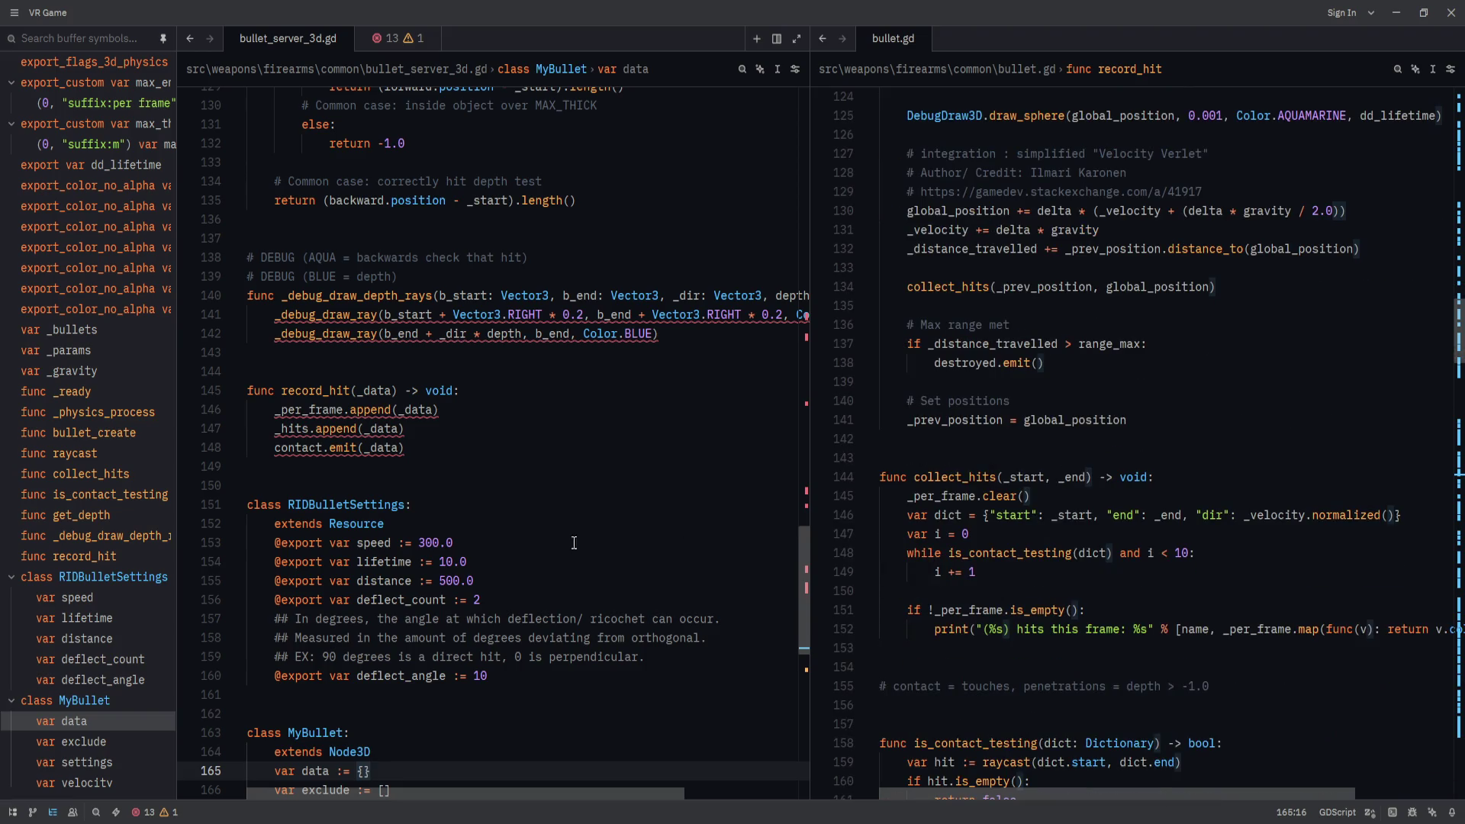
{"action": "scroll", "coordinate": [494, 588], "scroll_direction": "up", "scroll_amount": 19}
{"action": "scroll", "coordinate": [493, 588], "scroll_direction": "up", "scroll_amount": 14}
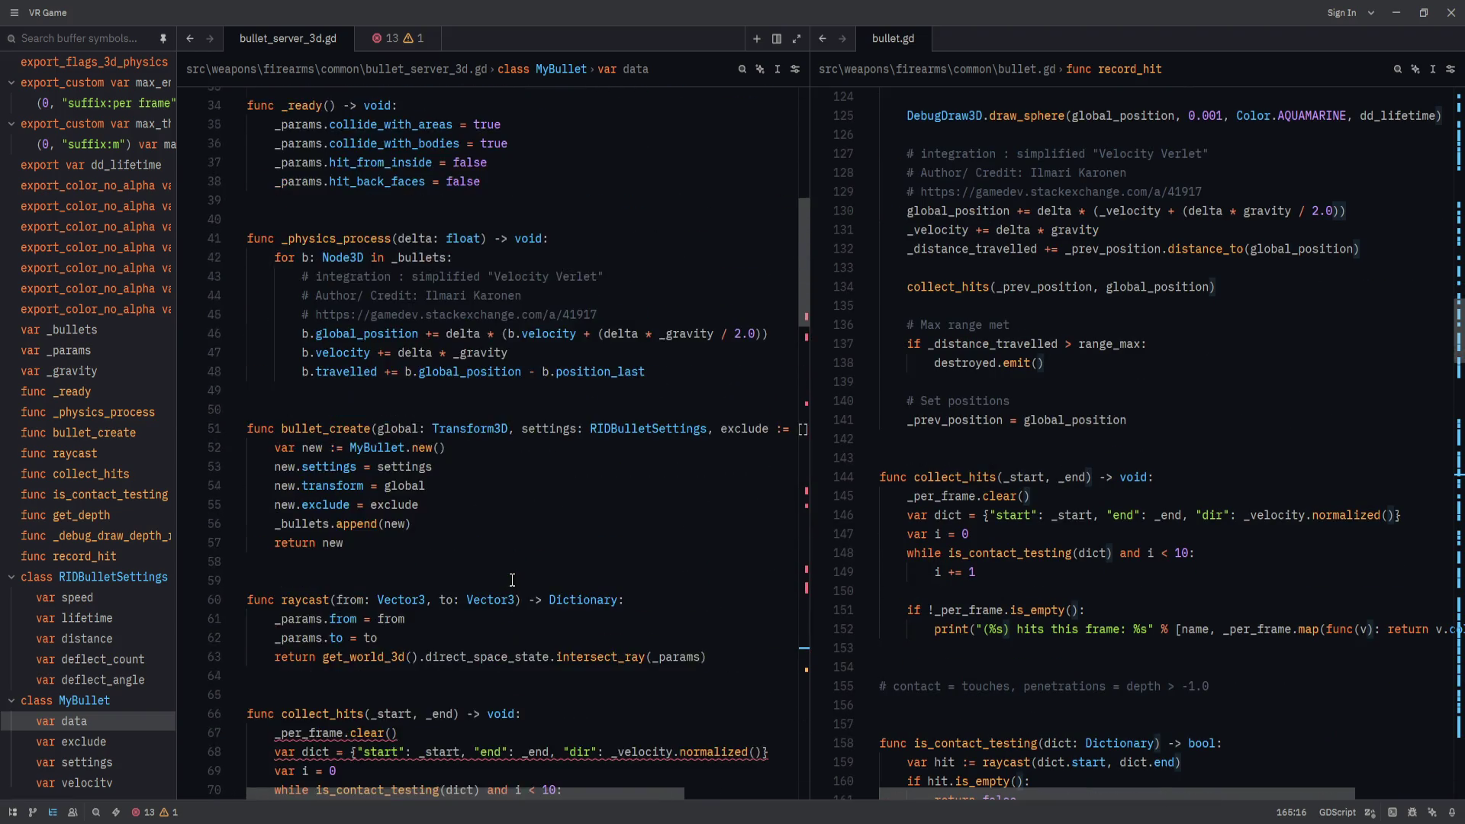
{"action": "scroll", "coordinate": [513, 578], "scroll_direction": "down", "scroll_amount": 3}
{"action": "left_click", "coordinate": [385, 430]}
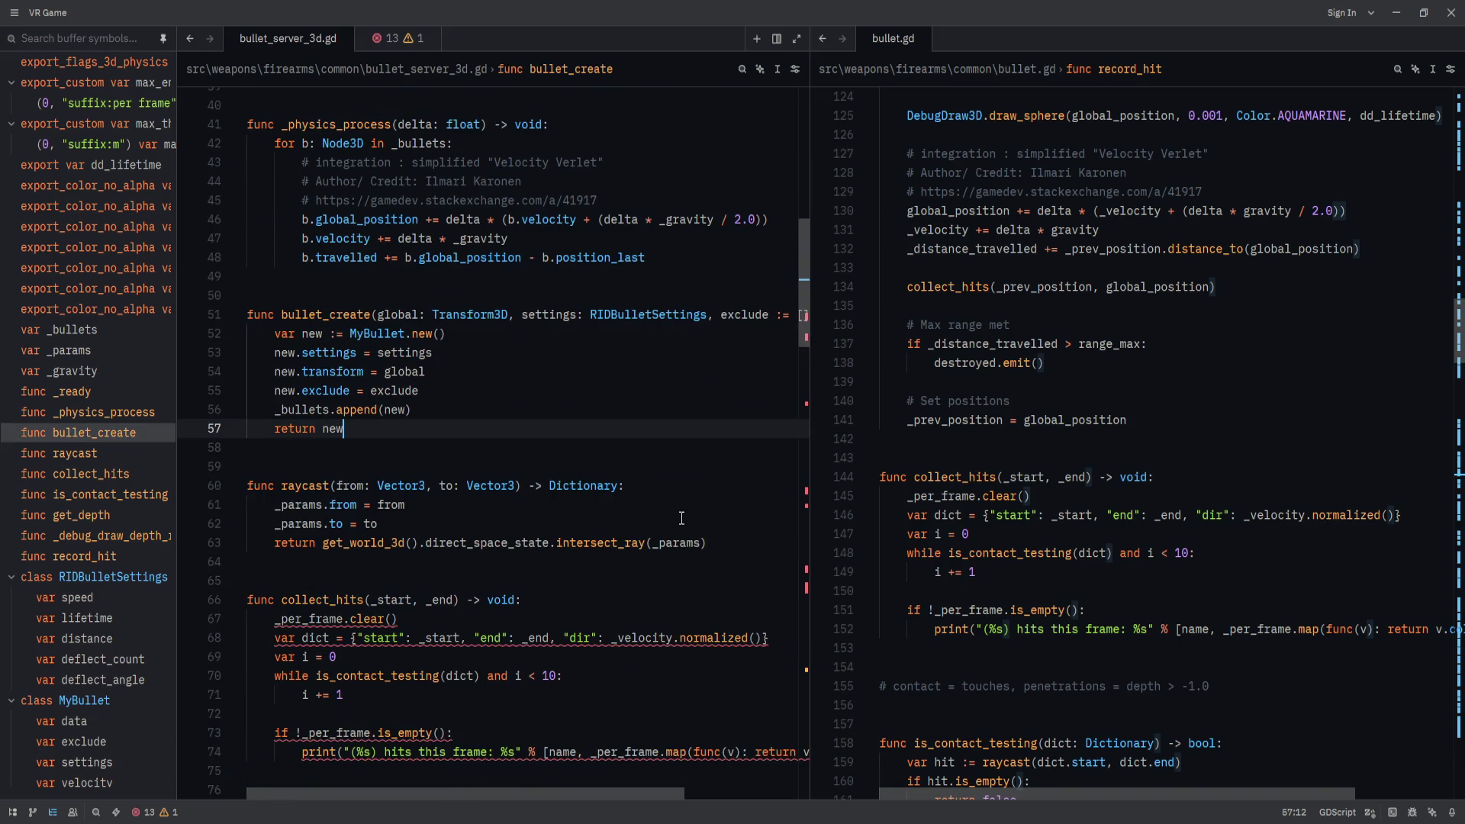
{"action": "left_click", "coordinate": [717, 542]}
{"action": "scroll", "coordinate": [494, 459], "scroll_direction": "down", "scroll_amount": 1}
{"action": "scroll", "coordinate": [494, 459], "scroll_direction": "up", "scroll_amount": 4}
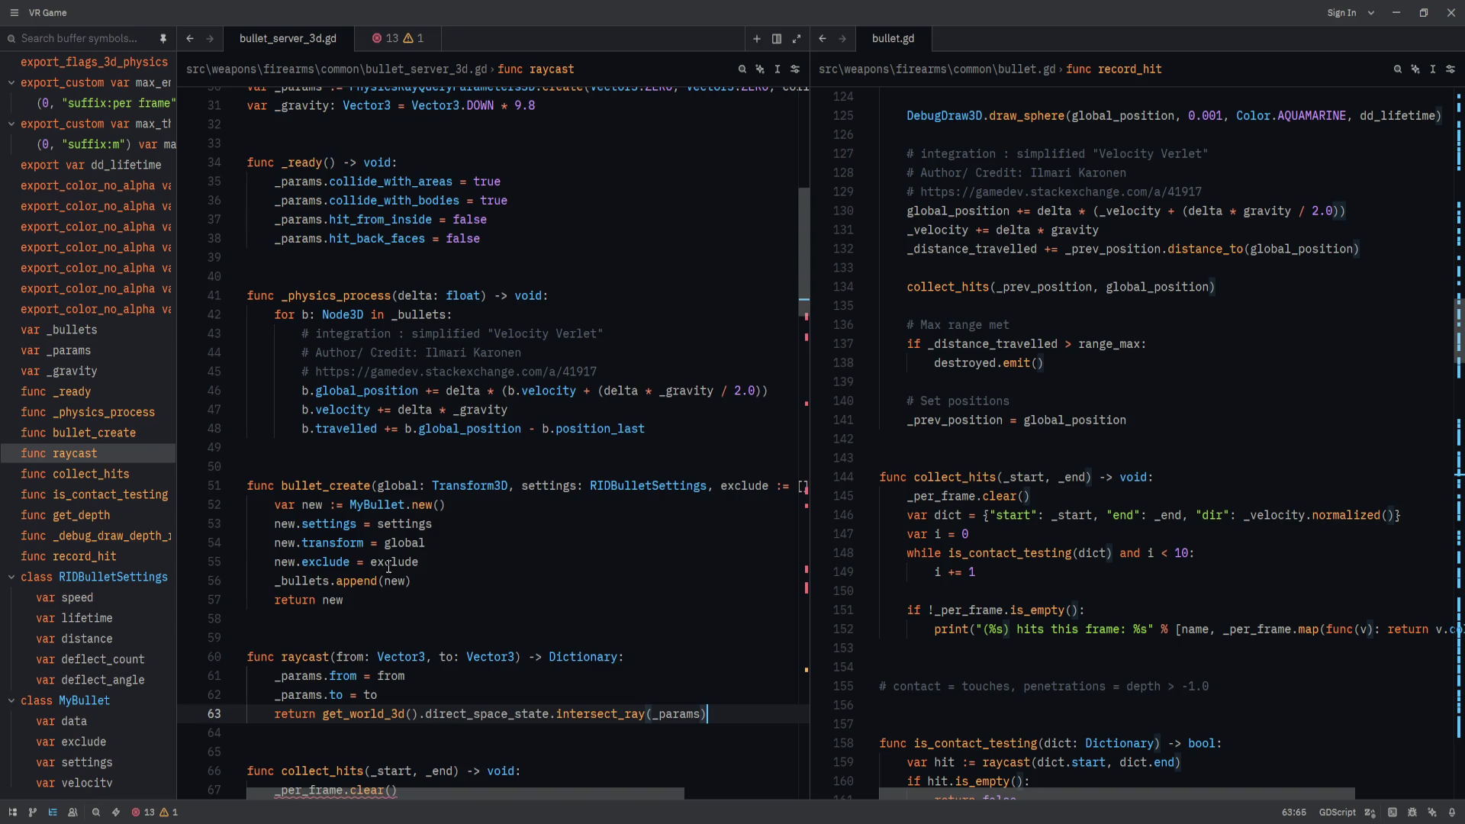
Add blank lines after the _physics_process loop.
{"action": "left_click_drag", "start_coordinate": [345, 600], "coordinate": [381, 466]}
{"action": "scroll", "coordinate": [556, 534], "scroll_direction": "up", "scroll_amount": 1}
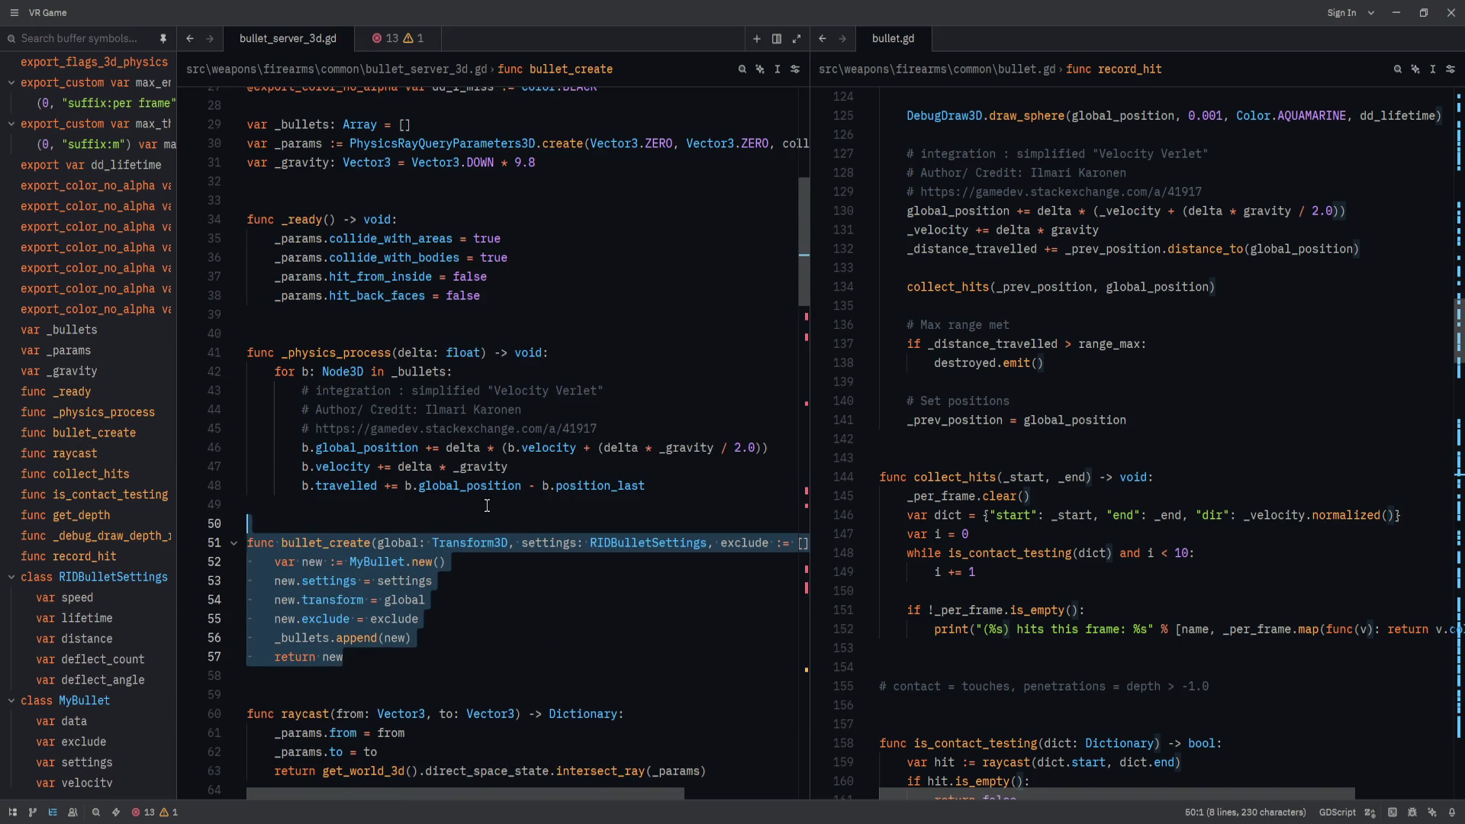
{"action": "scroll", "coordinate": [486, 506], "scroll_direction": "down", "scroll_amount": 1}
{"action": "left_click", "coordinate": [488, 542]}
{"action": "left_click", "coordinate": [491, 584]}
{"action": "left_click", "coordinate": [530, 595]}
{"action": "left_click", "coordinate": [524, 649]}
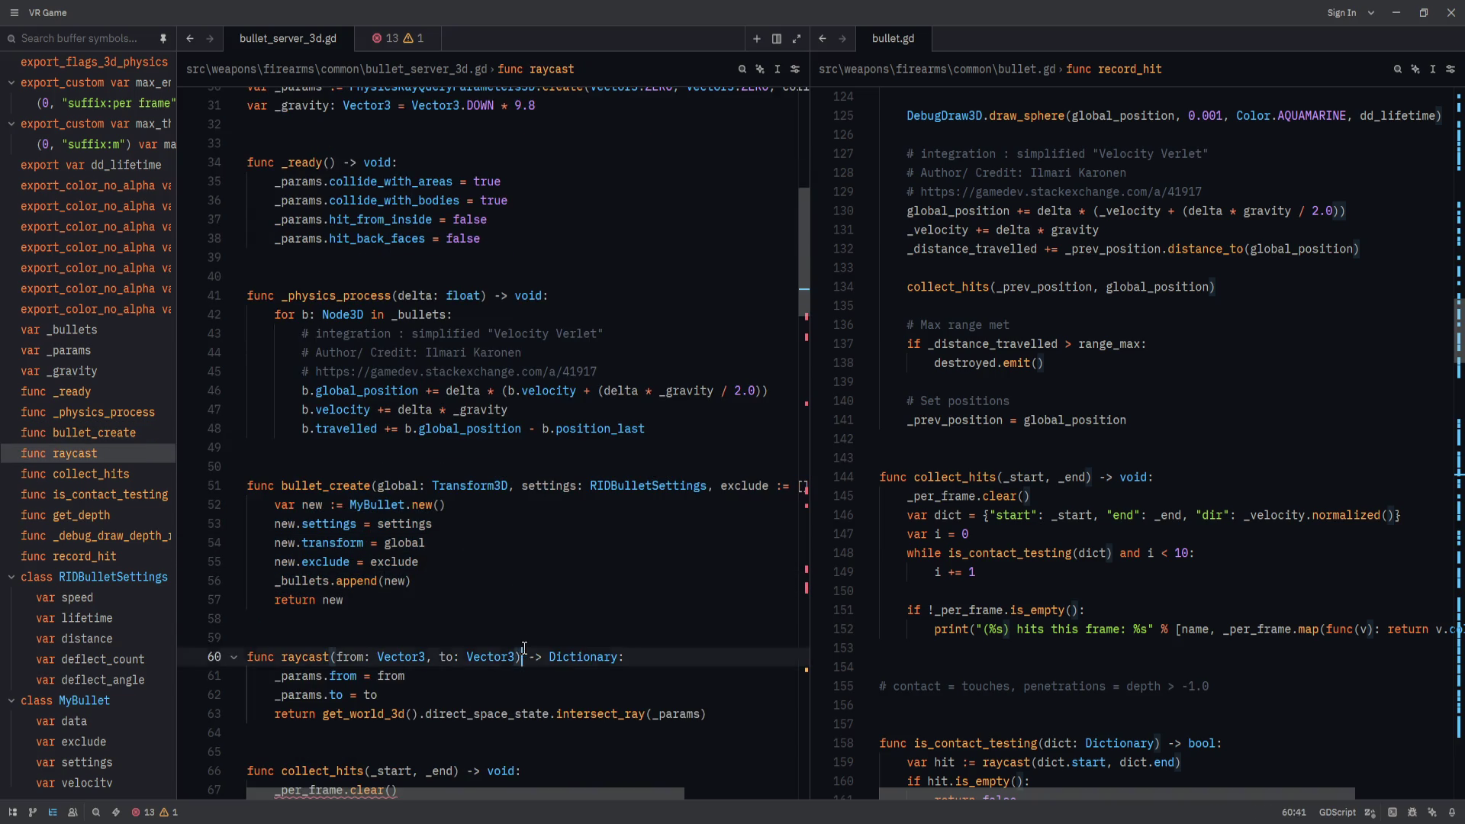
{"action": "left_click", "coordinate": [554, 639]}
{"action": "scroll", "coordinate": [554, 639], "scroll_direction": "down", "scroll_amount": 2}
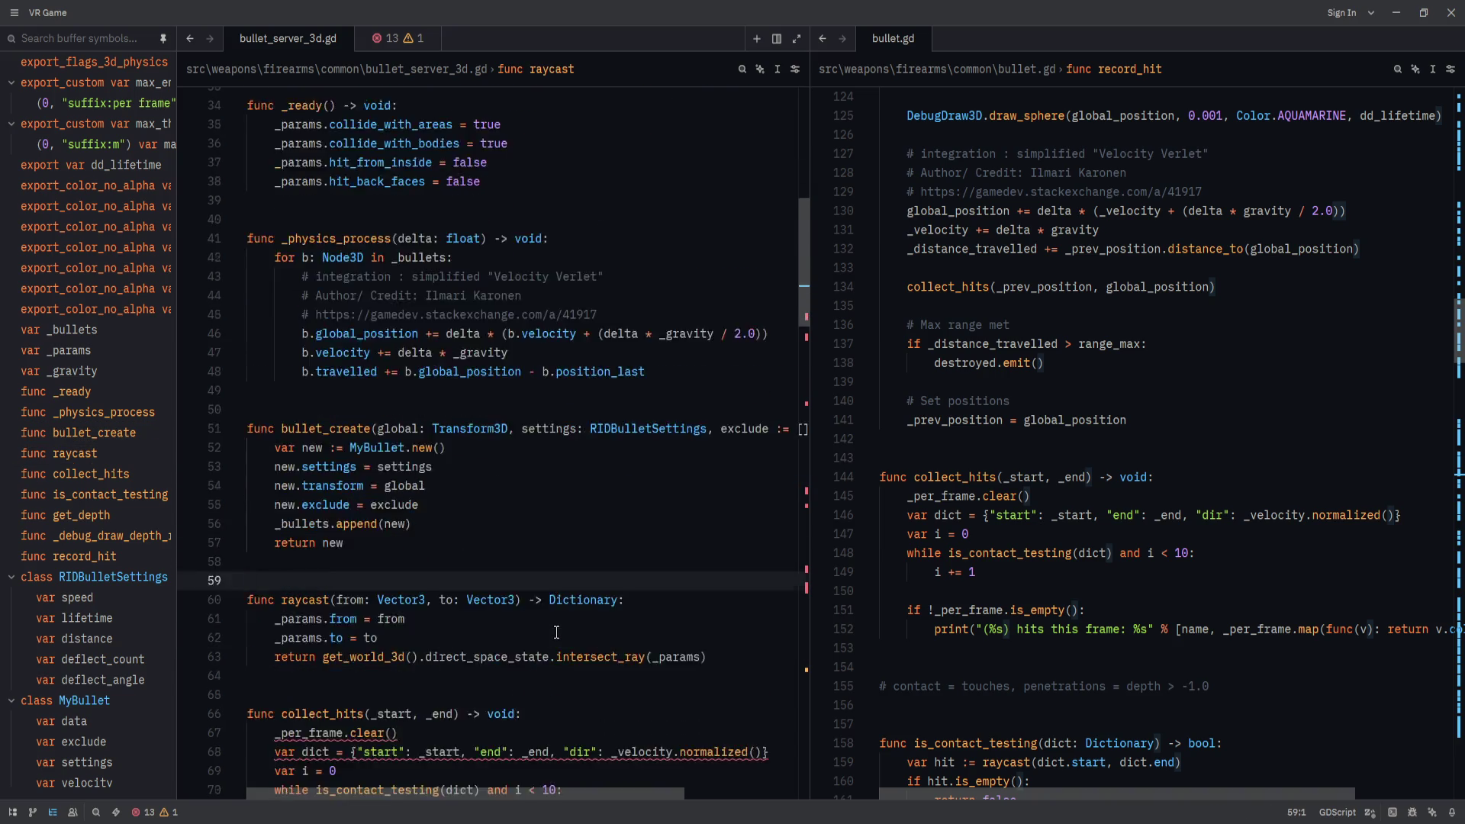
{"action": "left_click", "coordinate": [397, 333]}
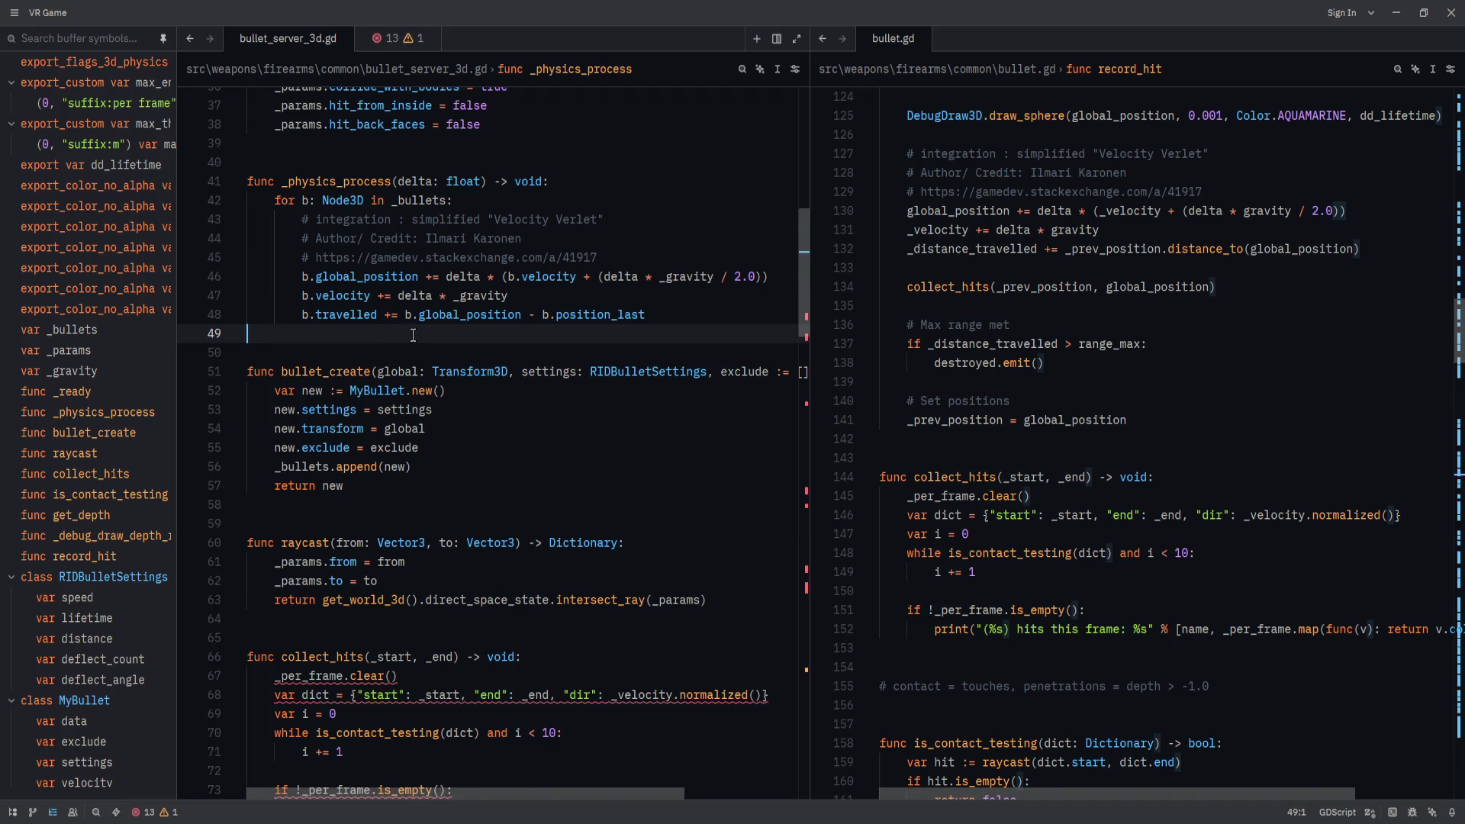
{"action": "key", "text": "Return"}
{"action": "key", "text": "Return"}
{"action": "key", "text": "Return"}
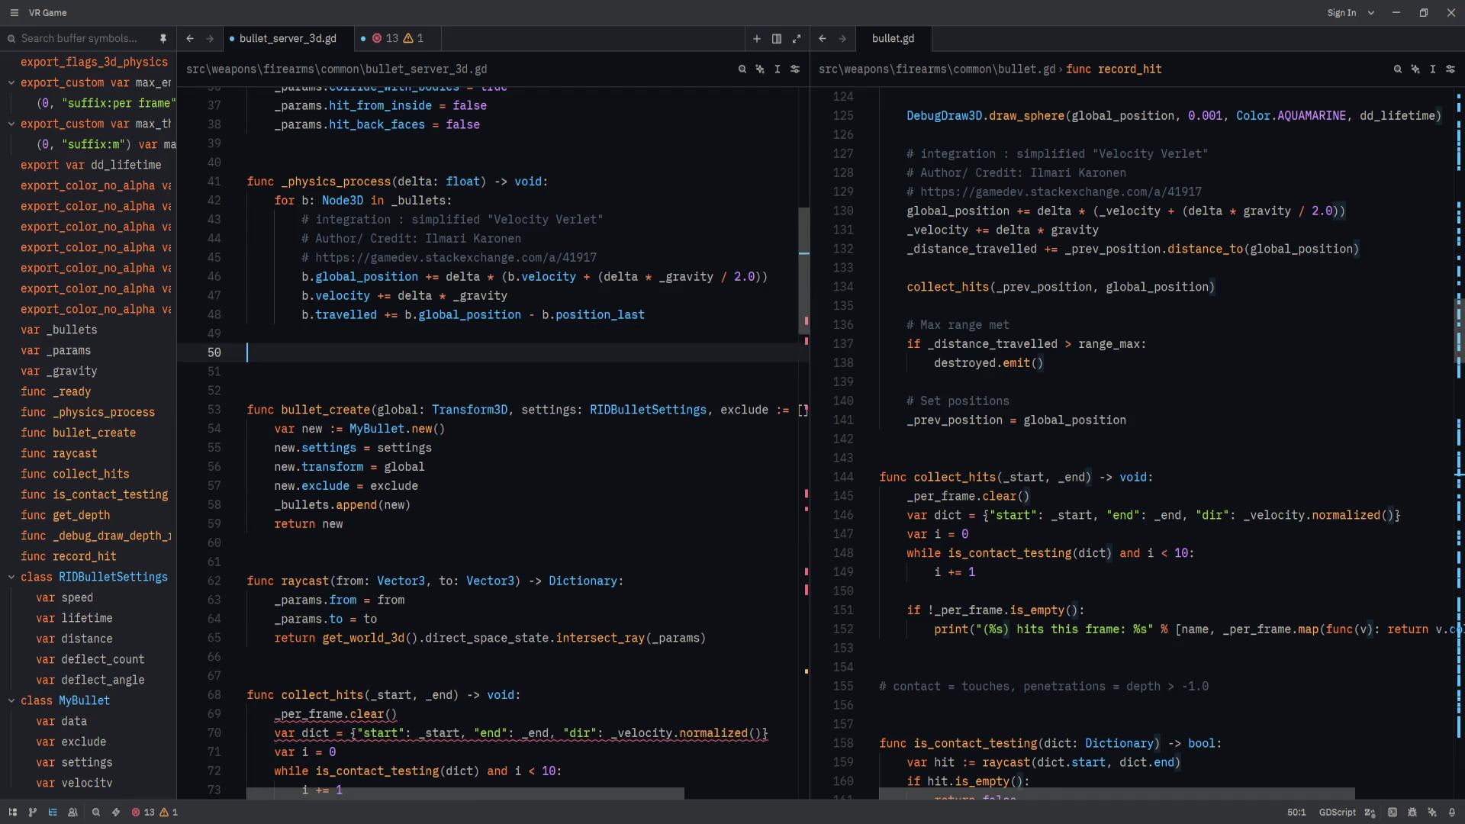
Move the whole collect_hits function up with Alt+Up to sit below _physics_process.
{"action": "scroll", "coordinate": [408, 542], "scroll_direction": "down", "scroll_amount": 4}
{"action": "left_click_drag", "start_coordinate": [305, 656], "coordinate": [343, 485]}
{"action": "key", "text": "alt+Up"}
{"action": "key", "text": "alt+Up"}
{"action": "key", "text": "alt+Up"}
{"action": "key", "text": "alt+Up"}
{"action": "key", "text": "alt+Up"}
{"action": "key", "text": "alt+Up"}
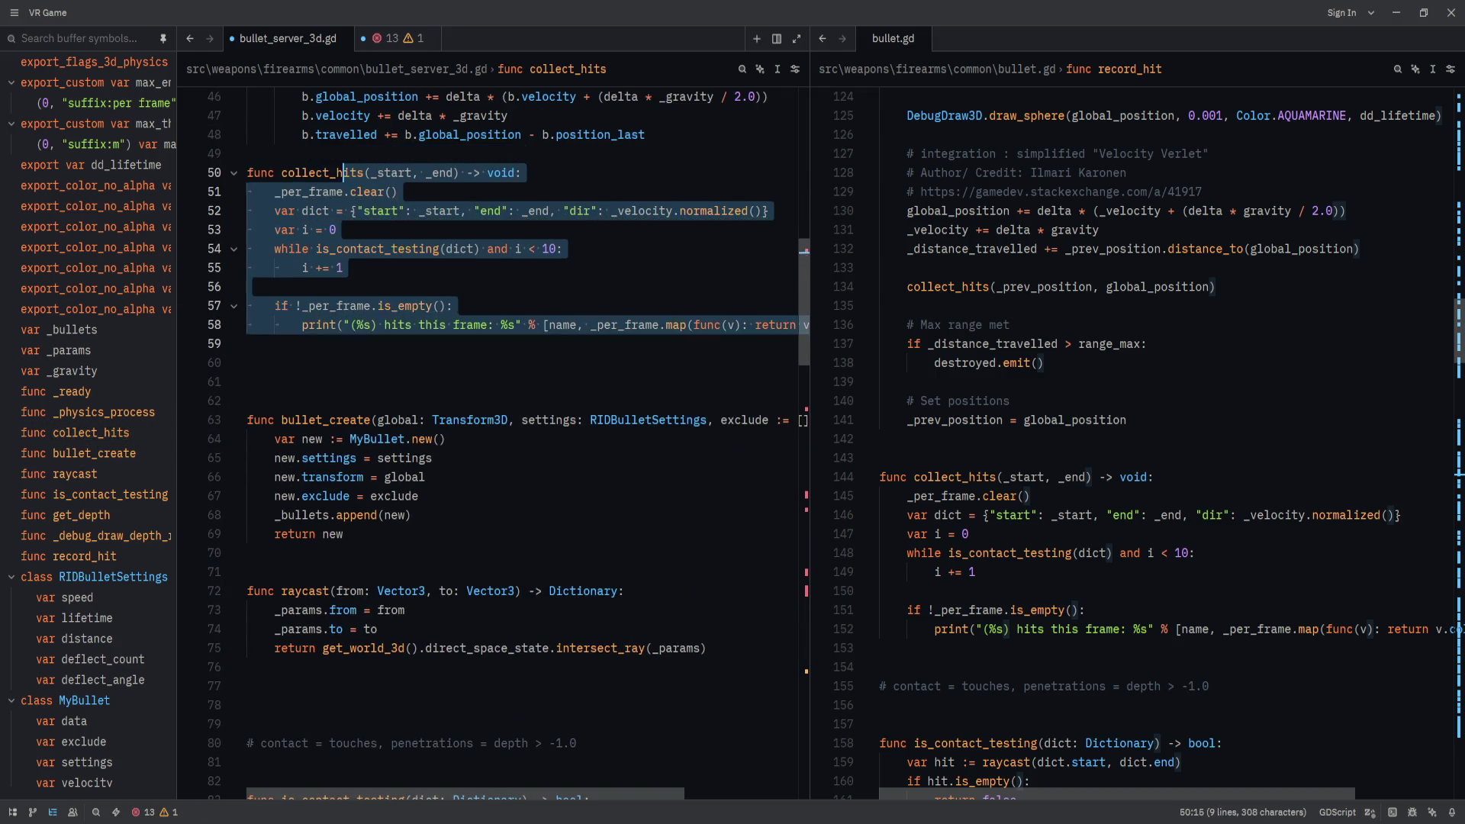
{"action": "key", "text": "Escape"}
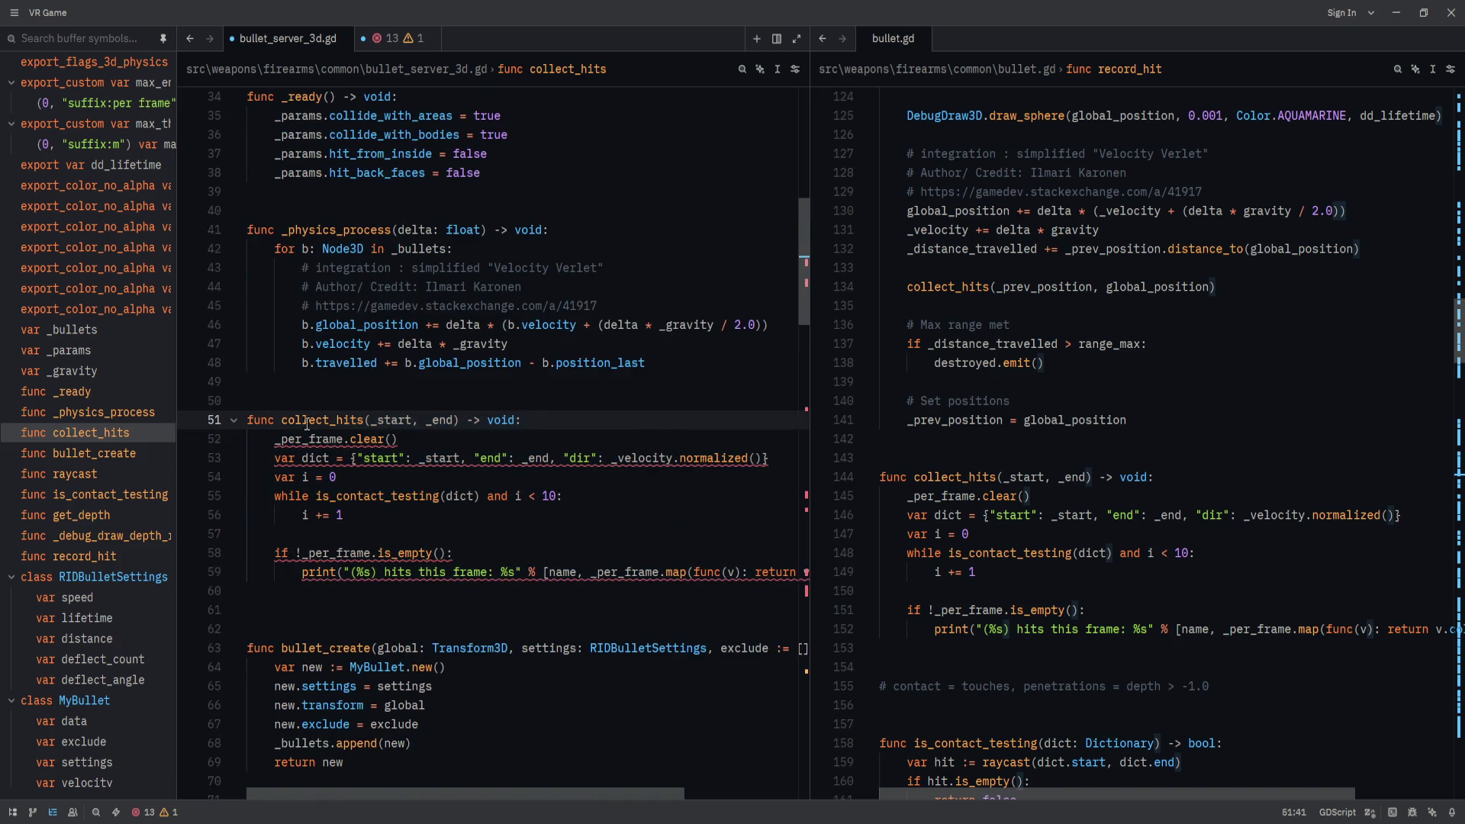
{"action": "left_click", "coordinate": [316, 438]}
Start a new line after the travelled update inside the bullet loop.
{"action": "scroll", "coordinate": [644, 517], "scroll_direction": "up", "scroll_amount": 3}
{"action": "left_click", "coordinate": [707, 540]}
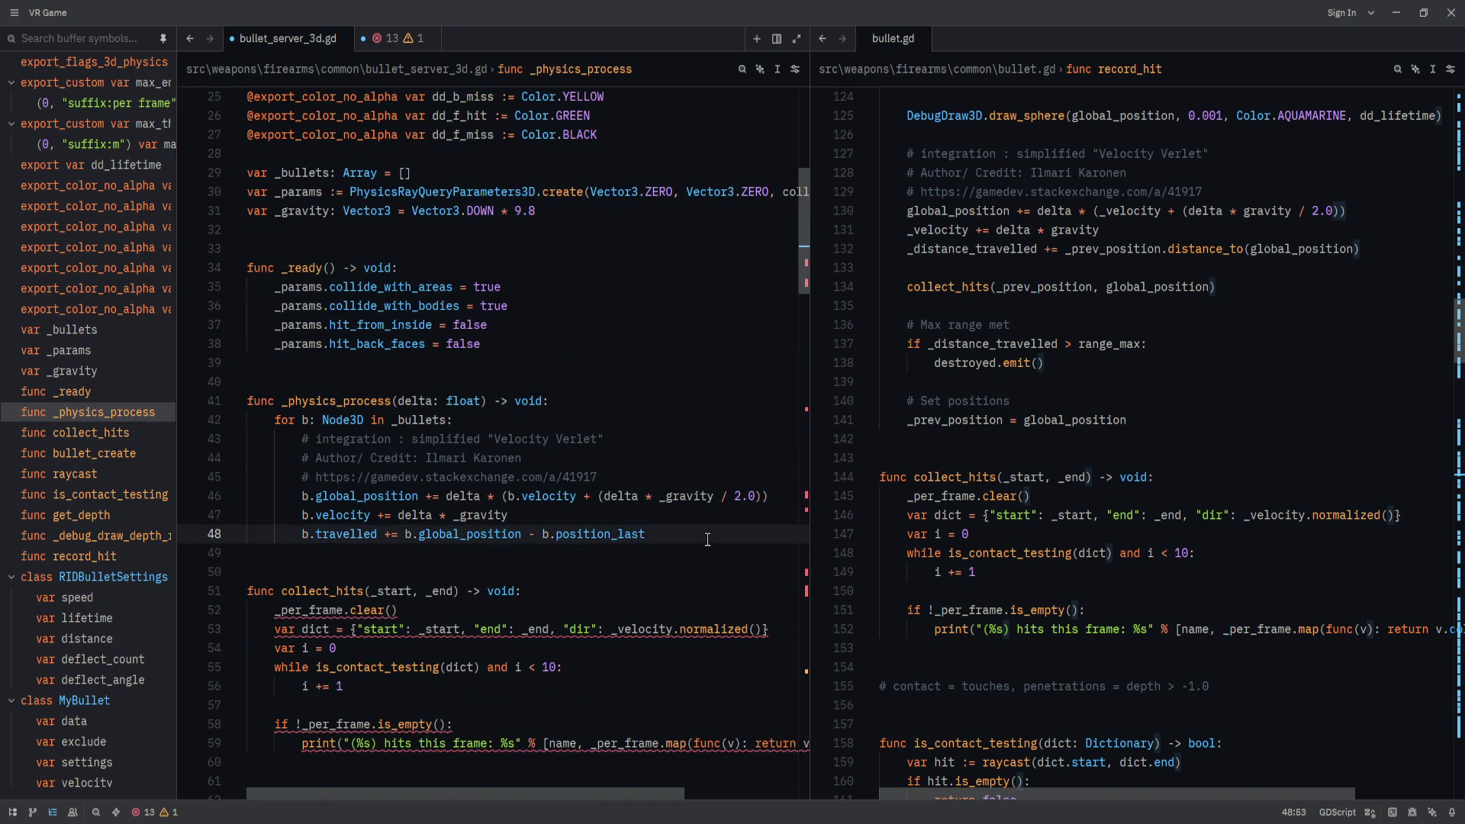
{"action": "key", "text": "Return"}
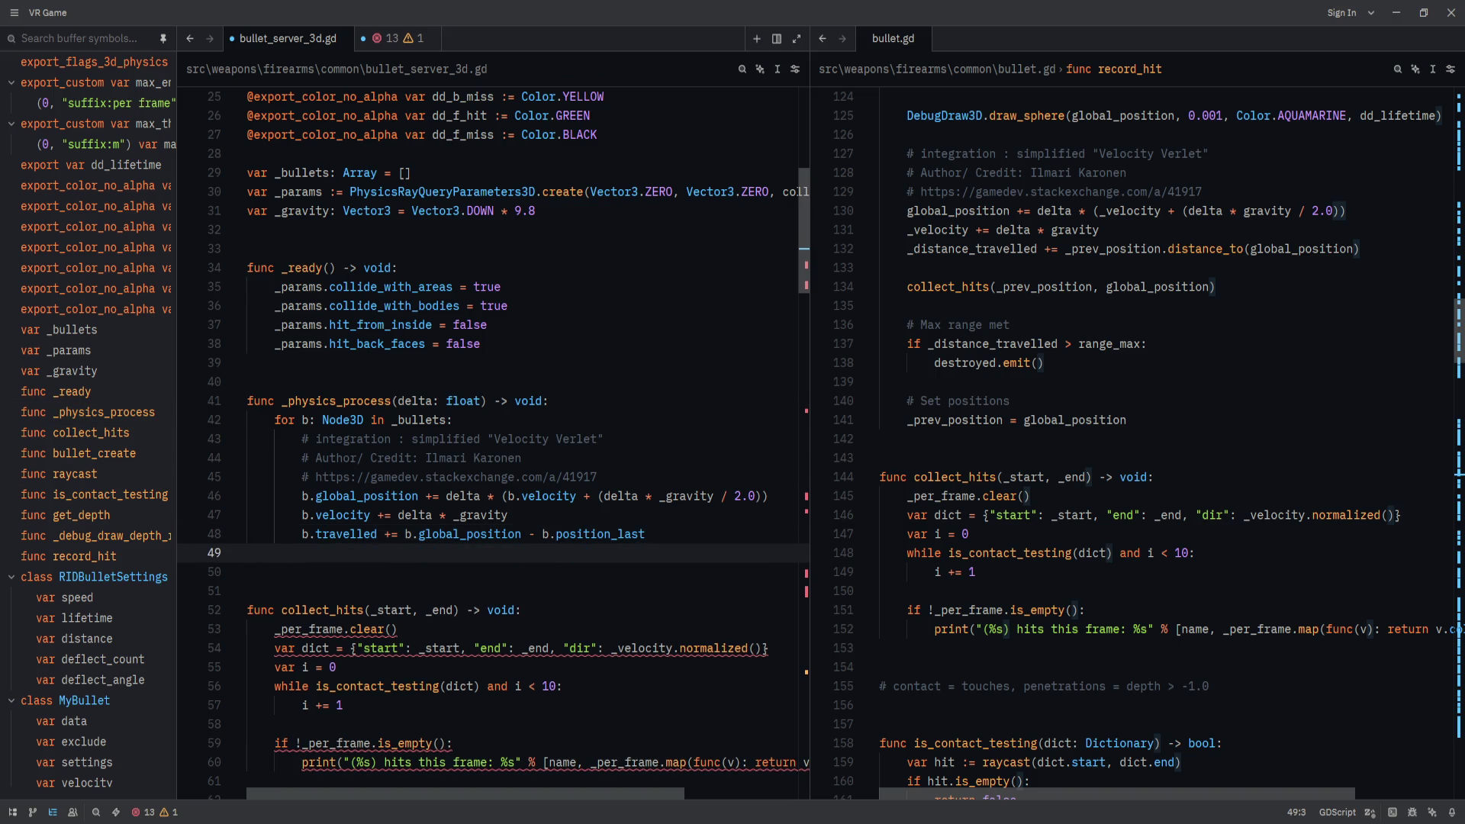
Add a collect_hits(b.position_last, b.global_position) call inside the bullet loop.
{"action": "key", "text": "Return"}
{"action": "type", "text": "colelct"}
{"action": "key", "text": "ctrl+z"}
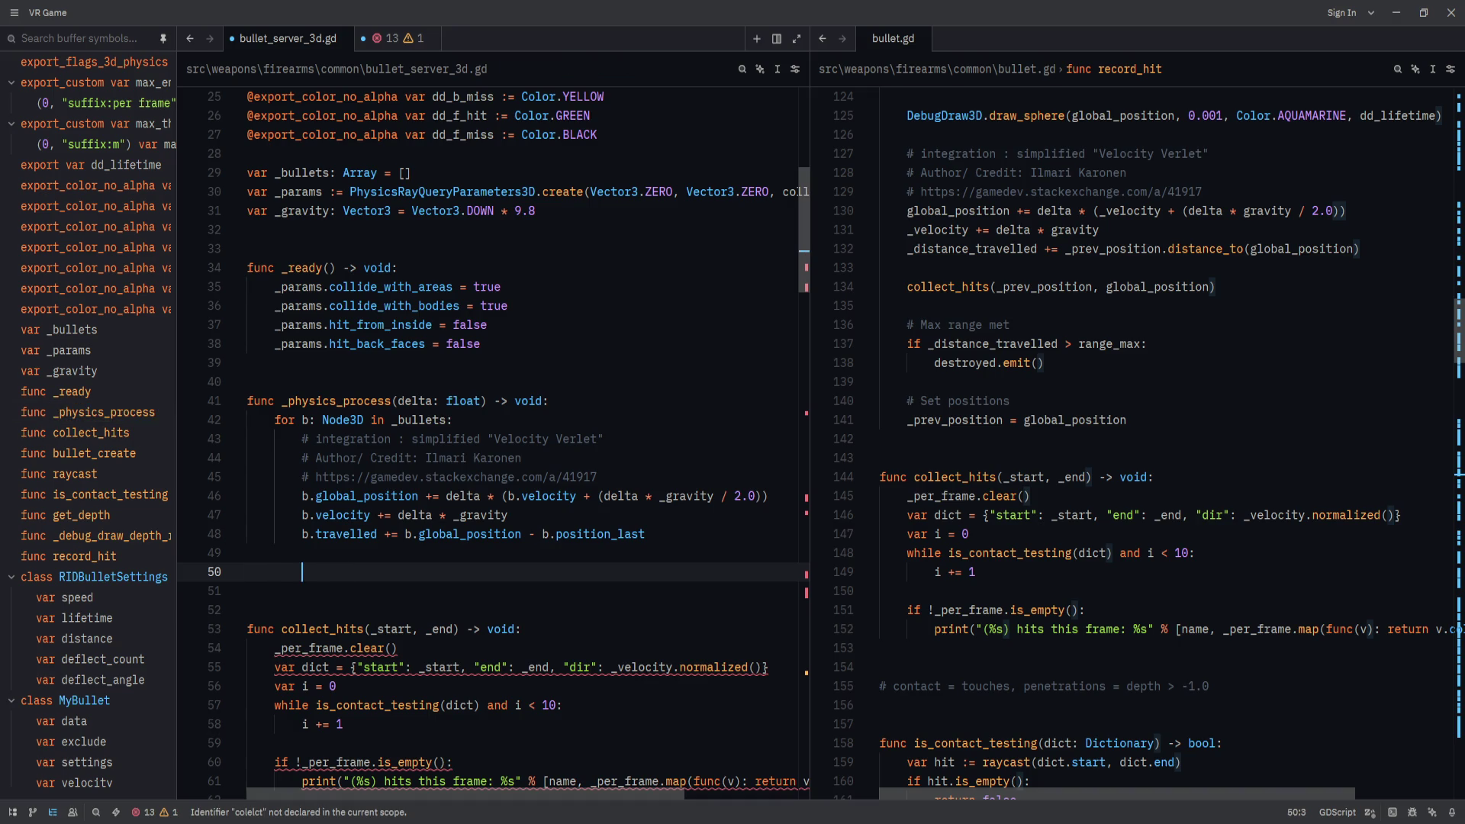
{"action": "type", "text": "collect_"}
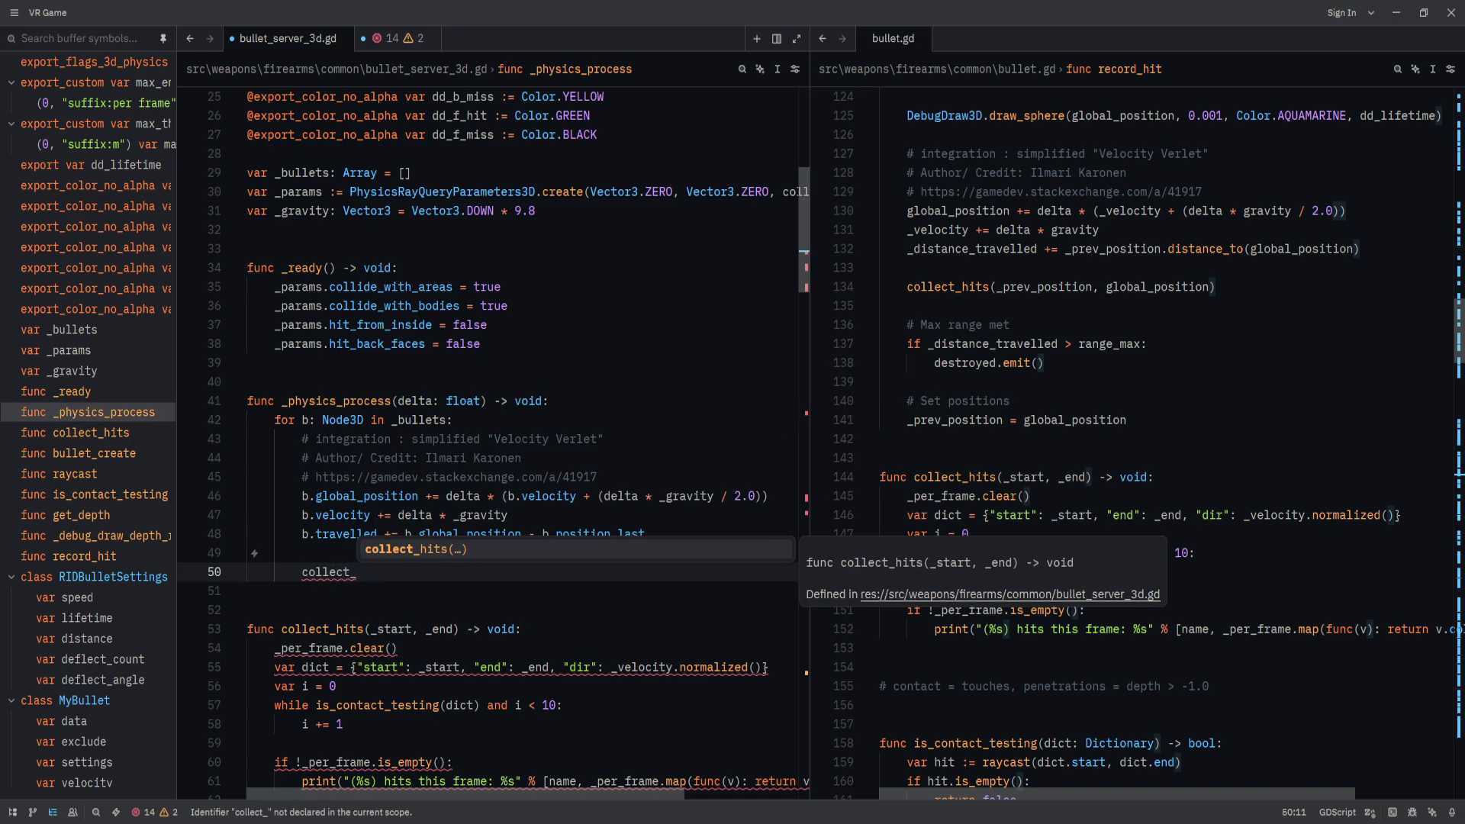
{"action": "type", "text": "hits"}
{"action": "key", "text": "Return"}
{"action": "type", "text": "_"}
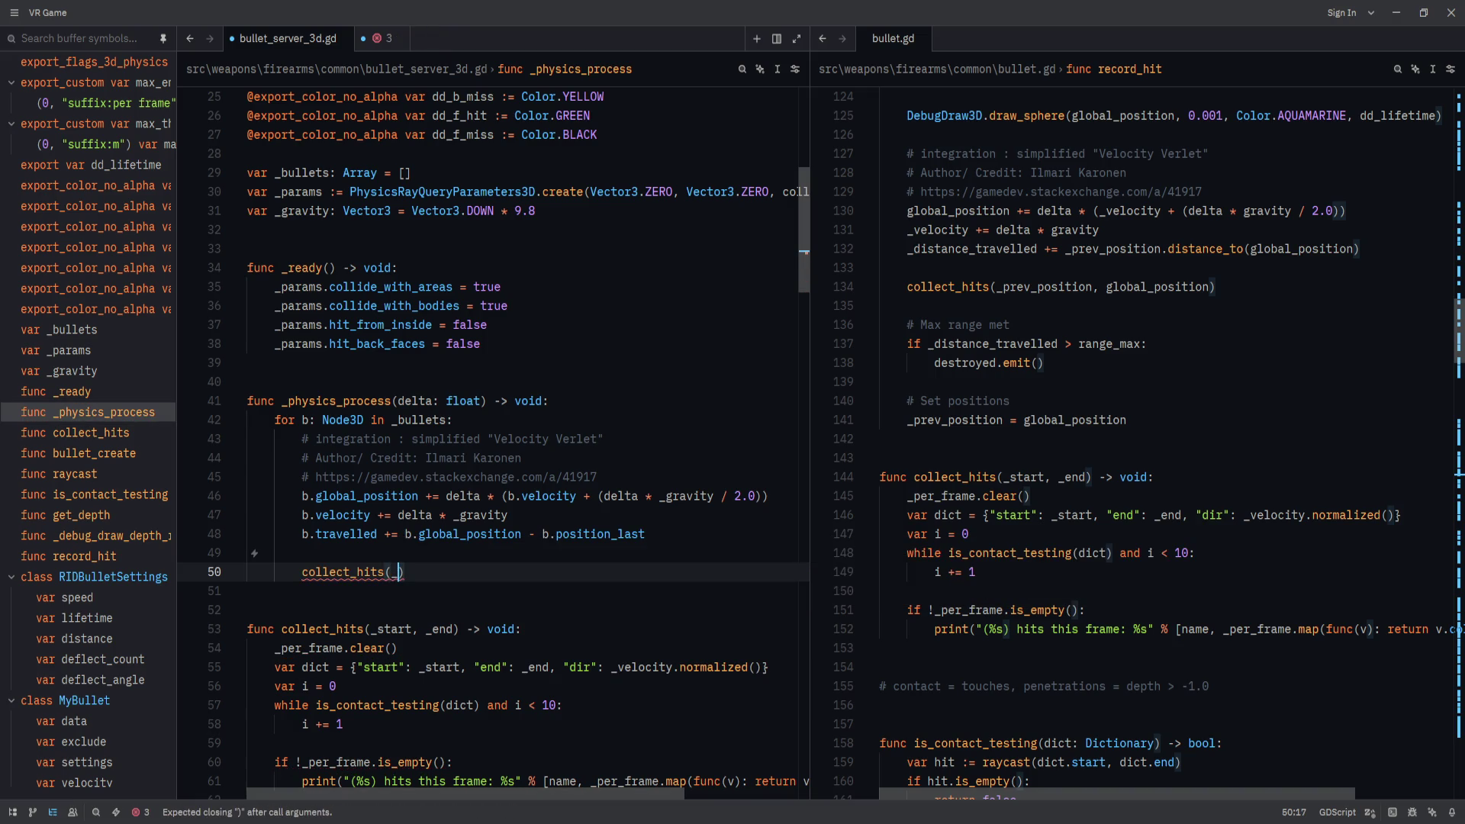
{"action": "key", "text": "BackSpace"}
{"action": "type", "text": "b."}
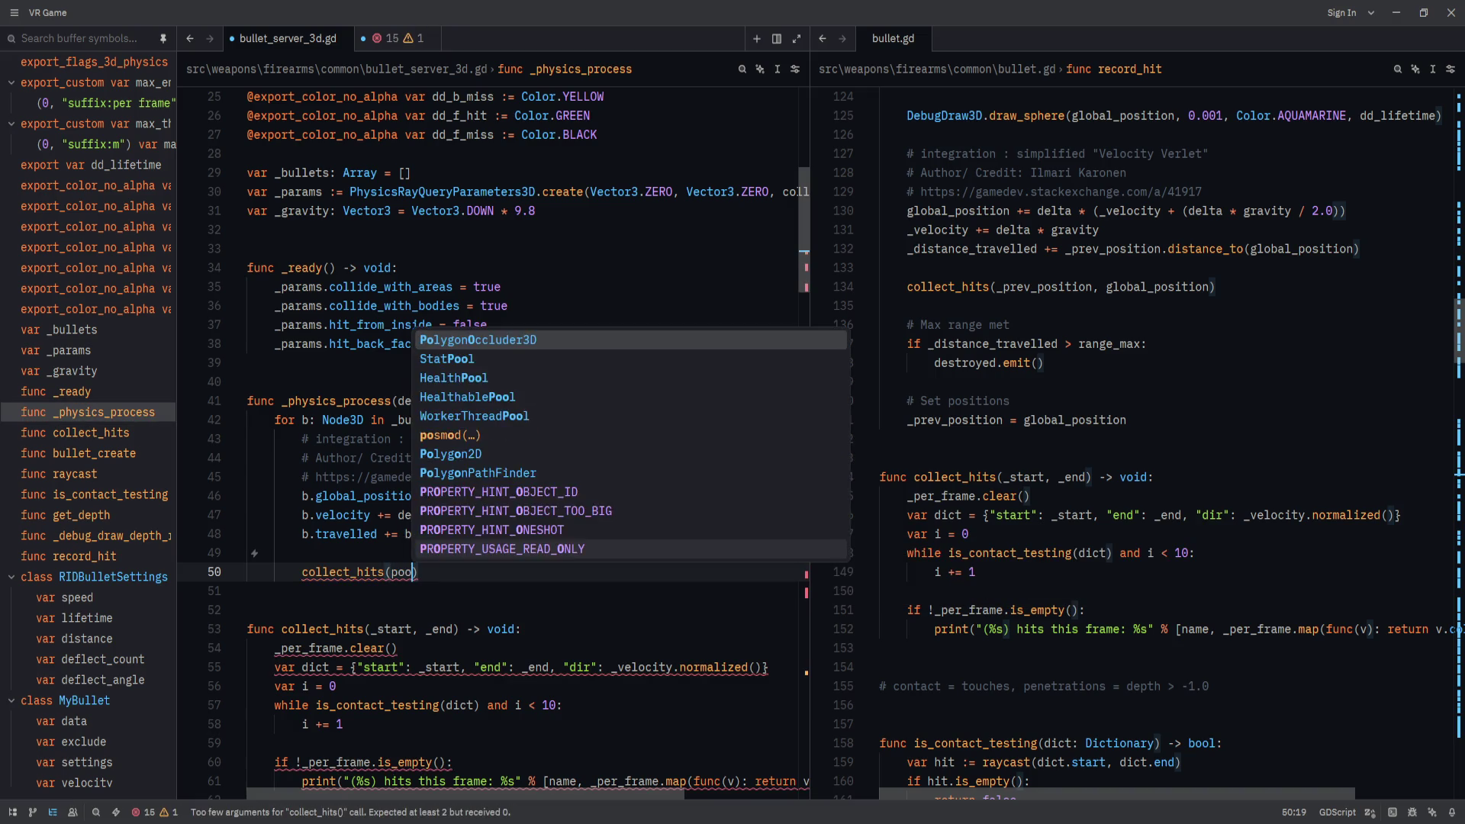
{"action": "type", "text": "position_last,"}
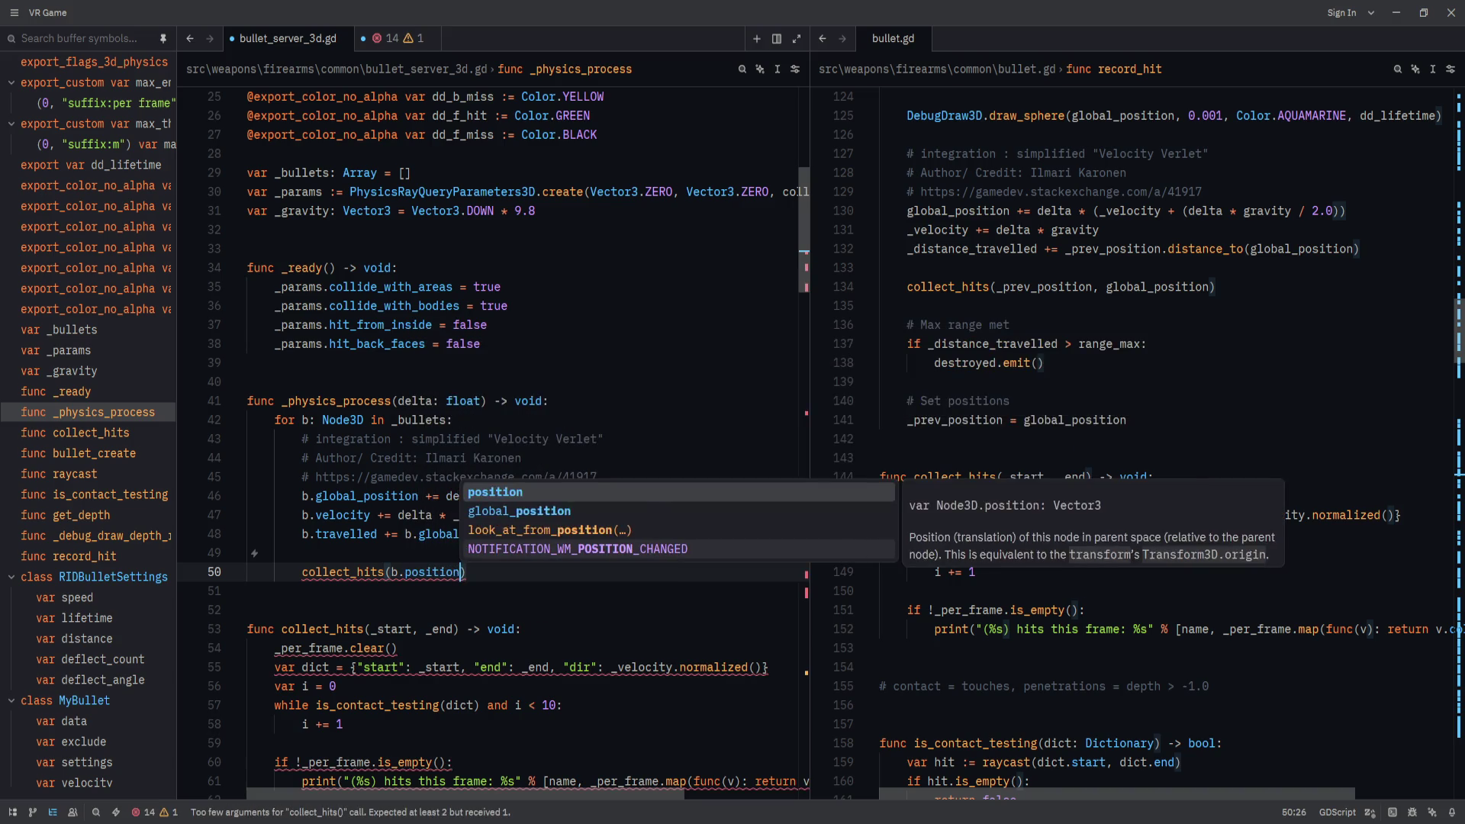
{"action": "type", "text": " b.global"}
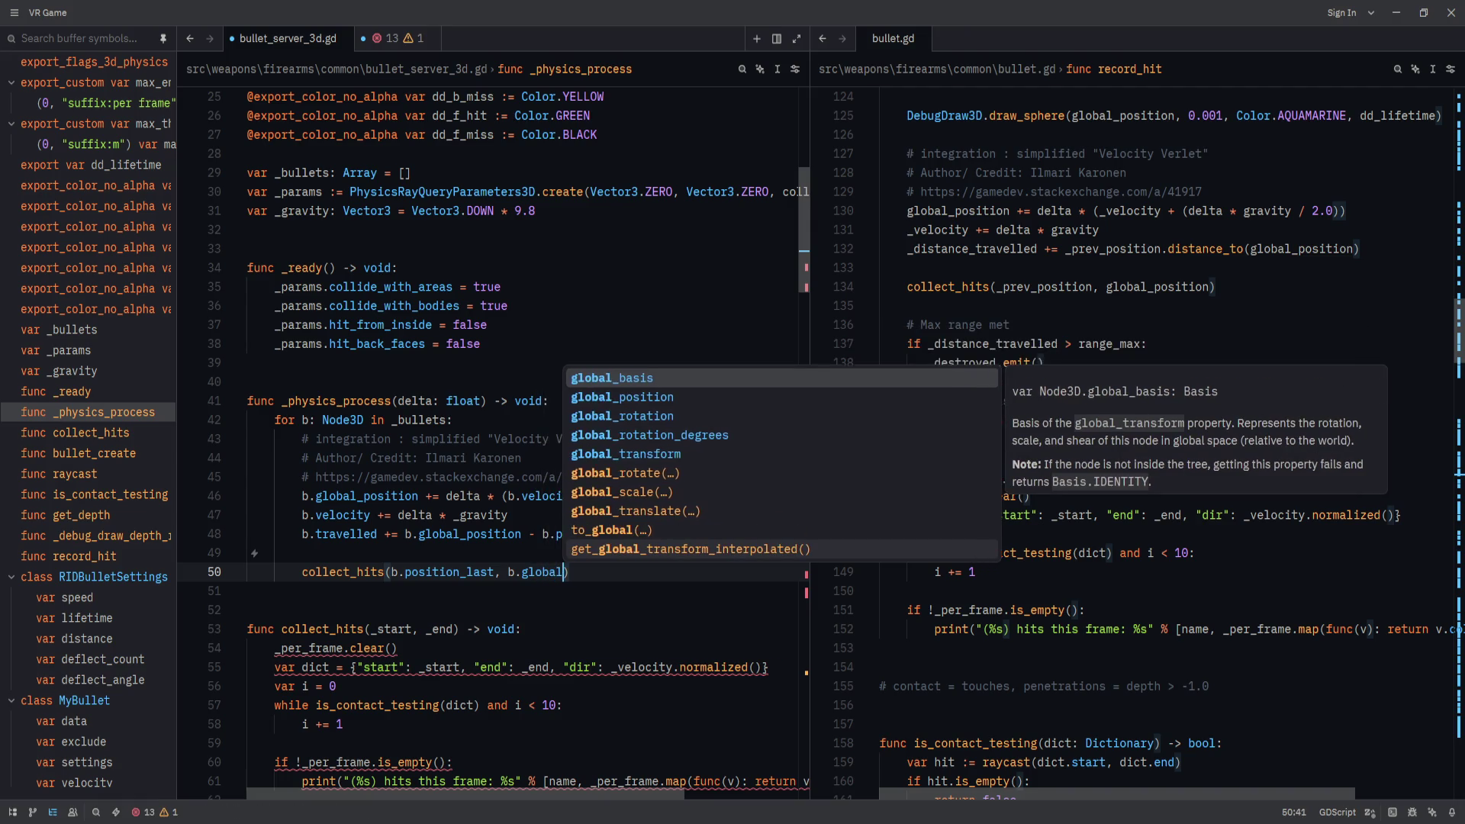
{"action": "type", "text": "_position)"}
Add a '# Max distance' check: if b.travelled > b.settings.distance, call b.destroyed.emit().
{"action": "key", "text": "Return"}
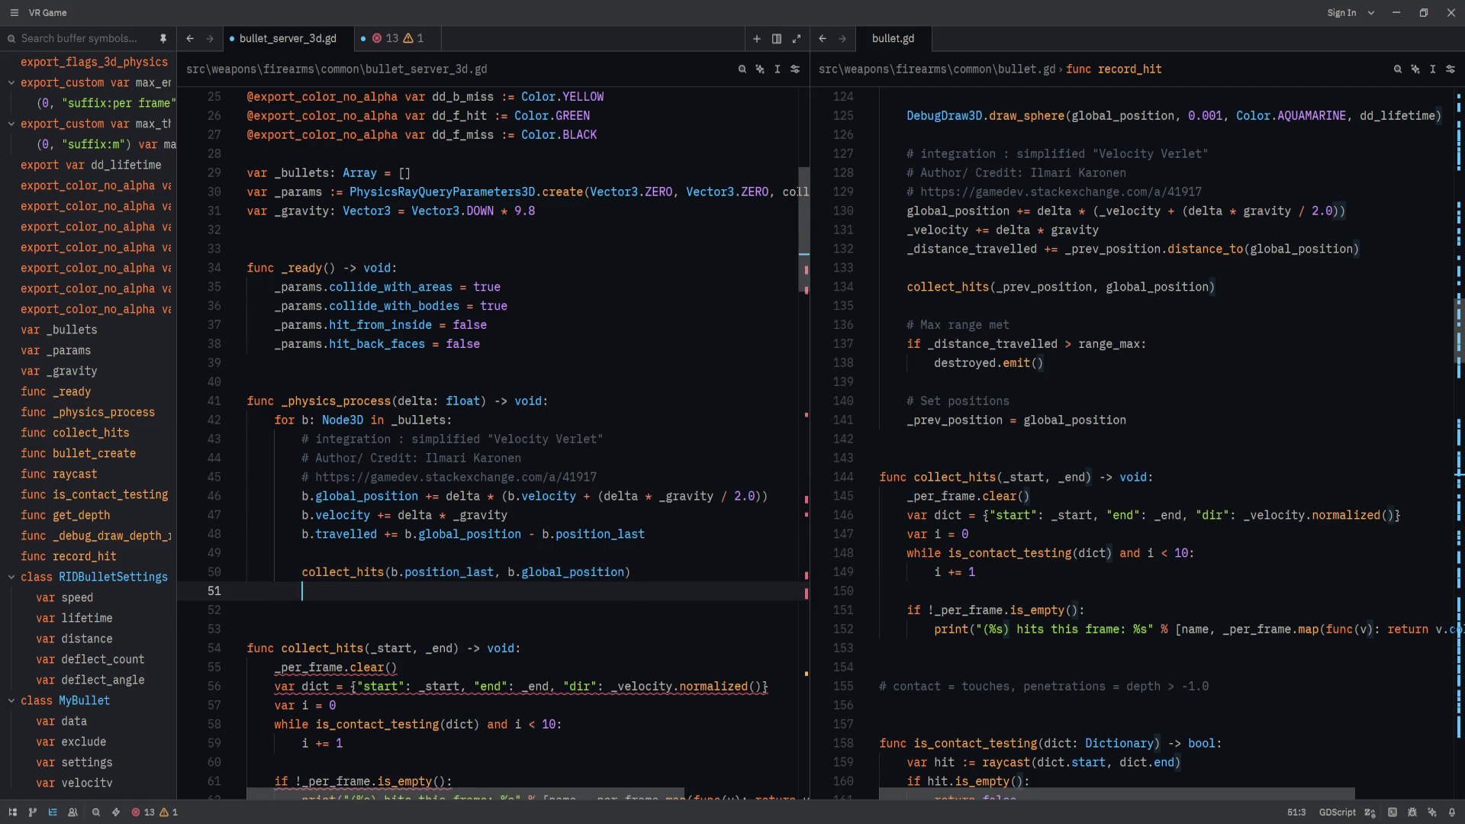
{"action": "key", "text": "Return"}
{"action": "type", "text": "if"}
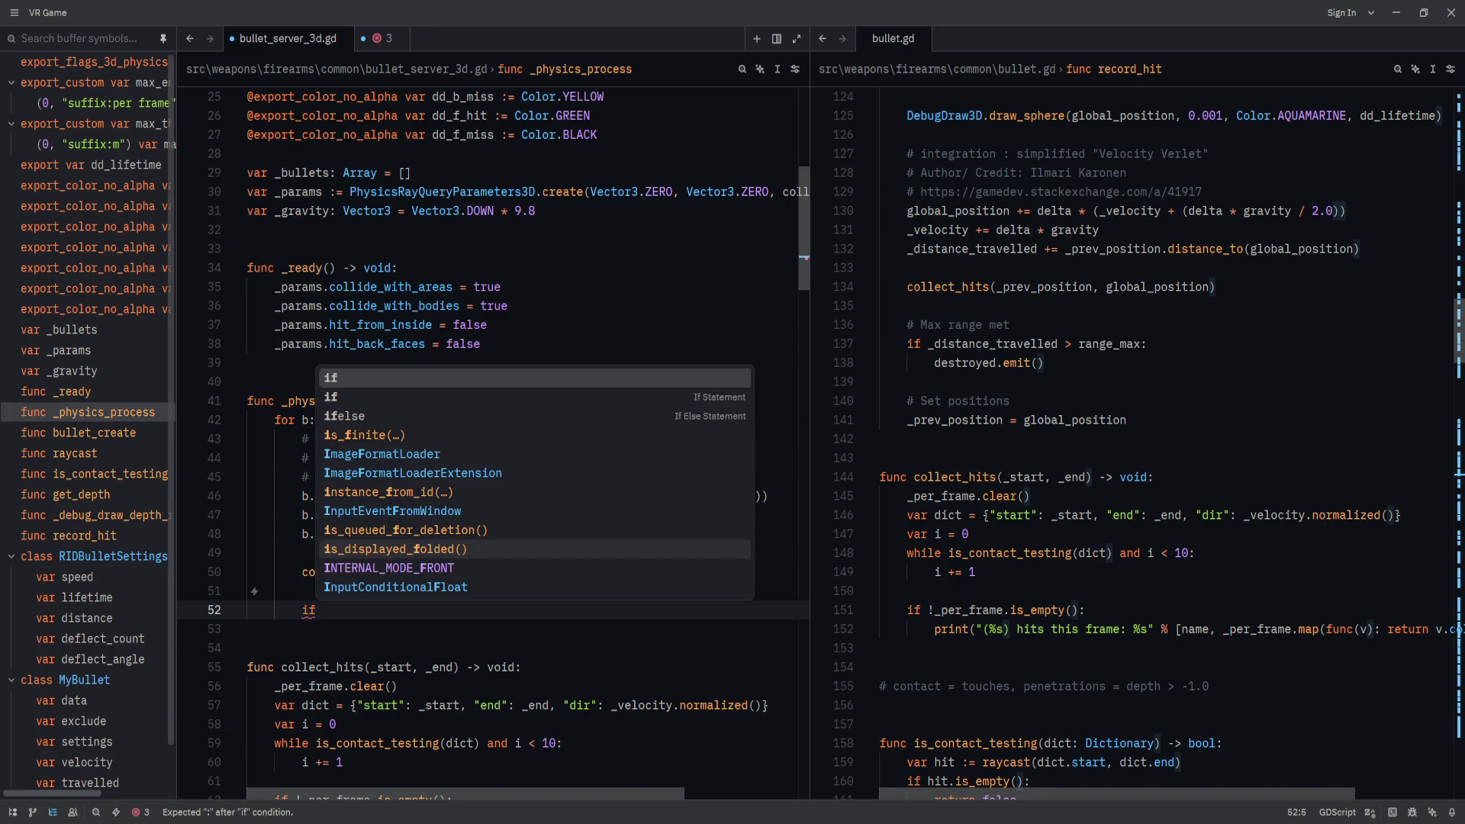
{"action": "key", "text": "BackSpace"}
{"action": "key", "text": "BackSpace"}
{"action": "type", "text": "# Max distance"}
{"action": "key", "text": "Return"}
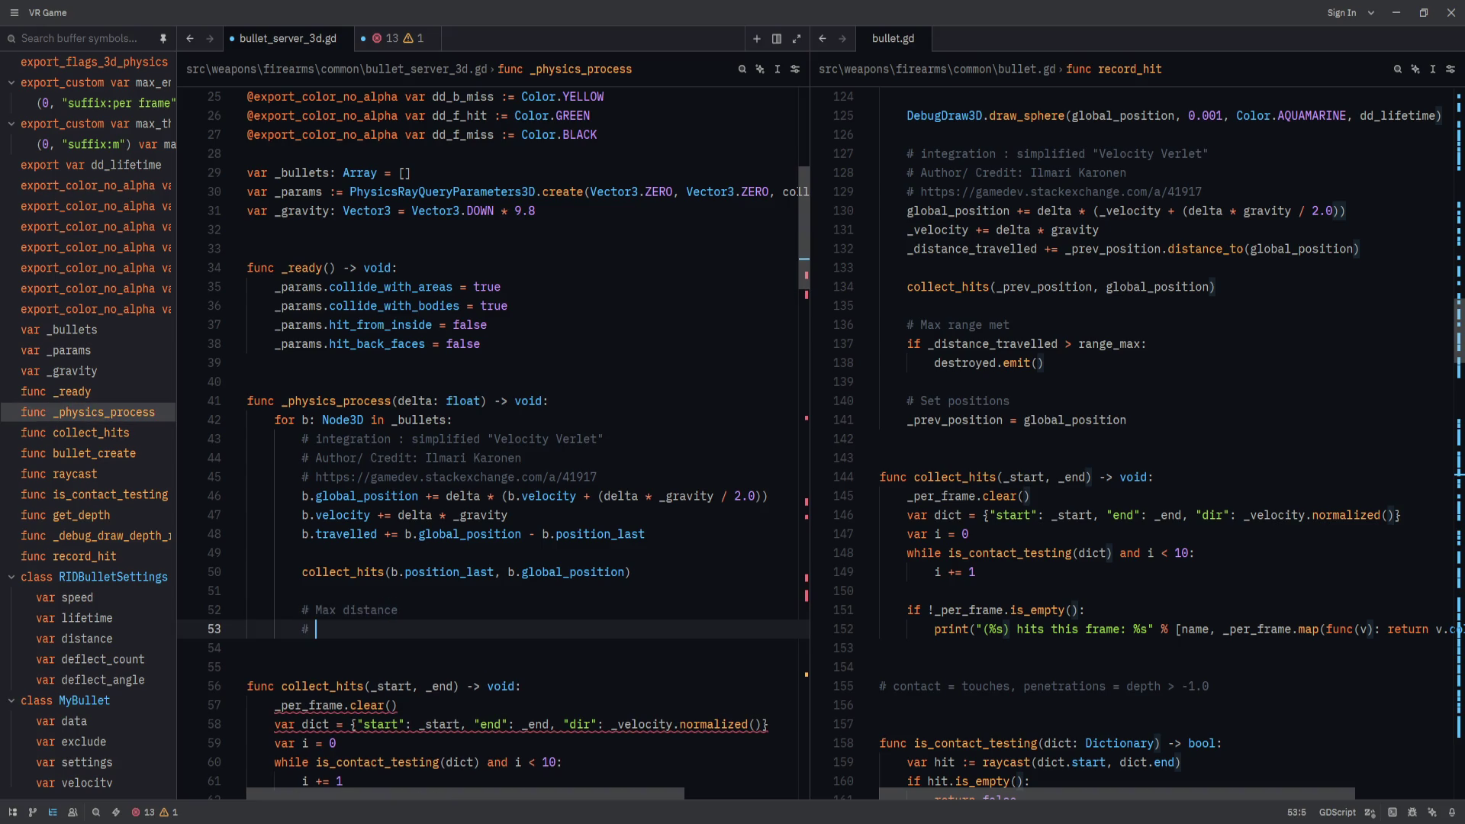
{"action": "key", "text": "BackSpace"}
{"action": "key", "text": "BackSpace"}
{"action": "type", "text": "if "}
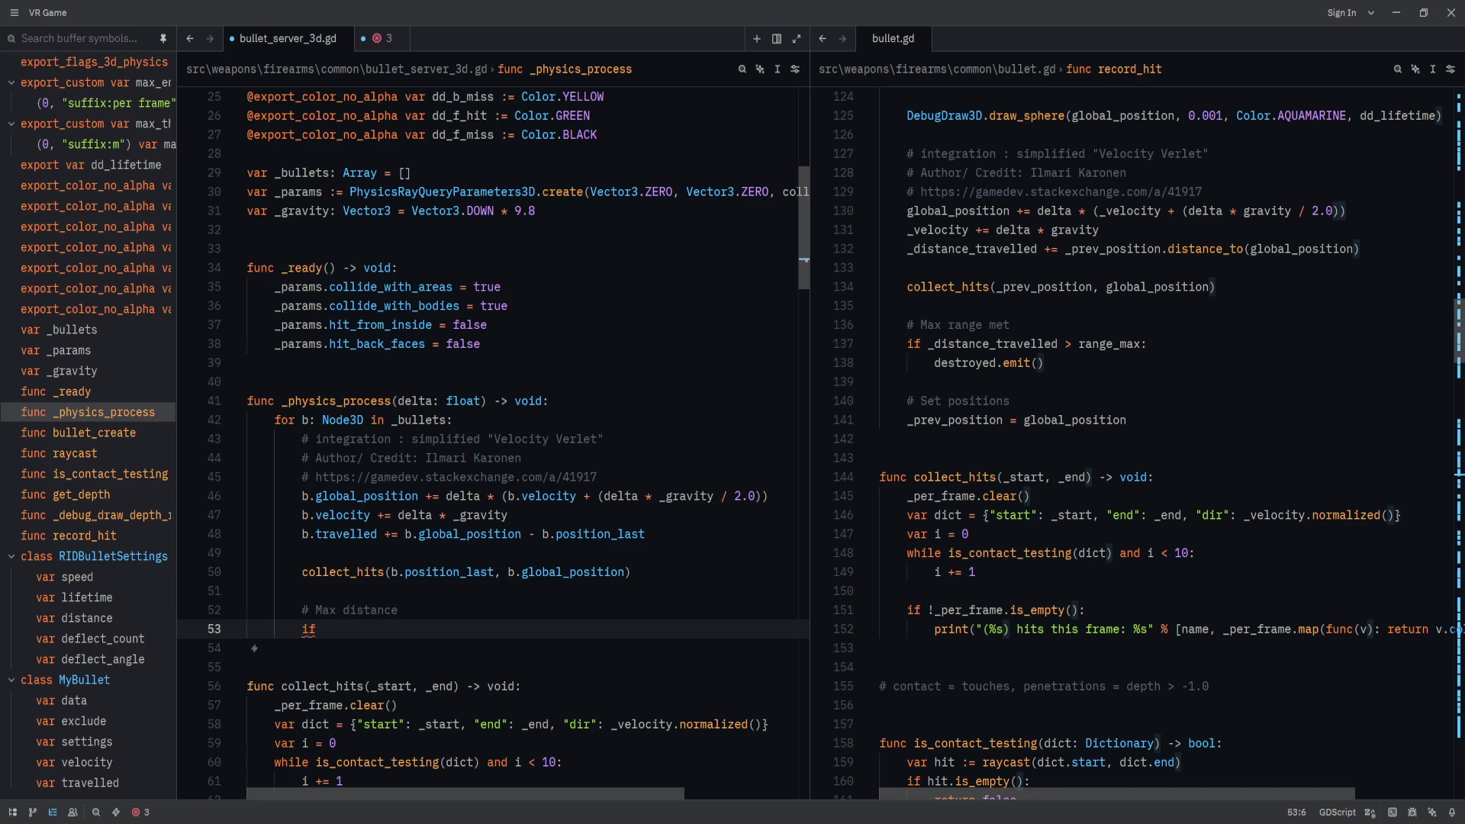
{"action": "type", "text": "b.trave"}
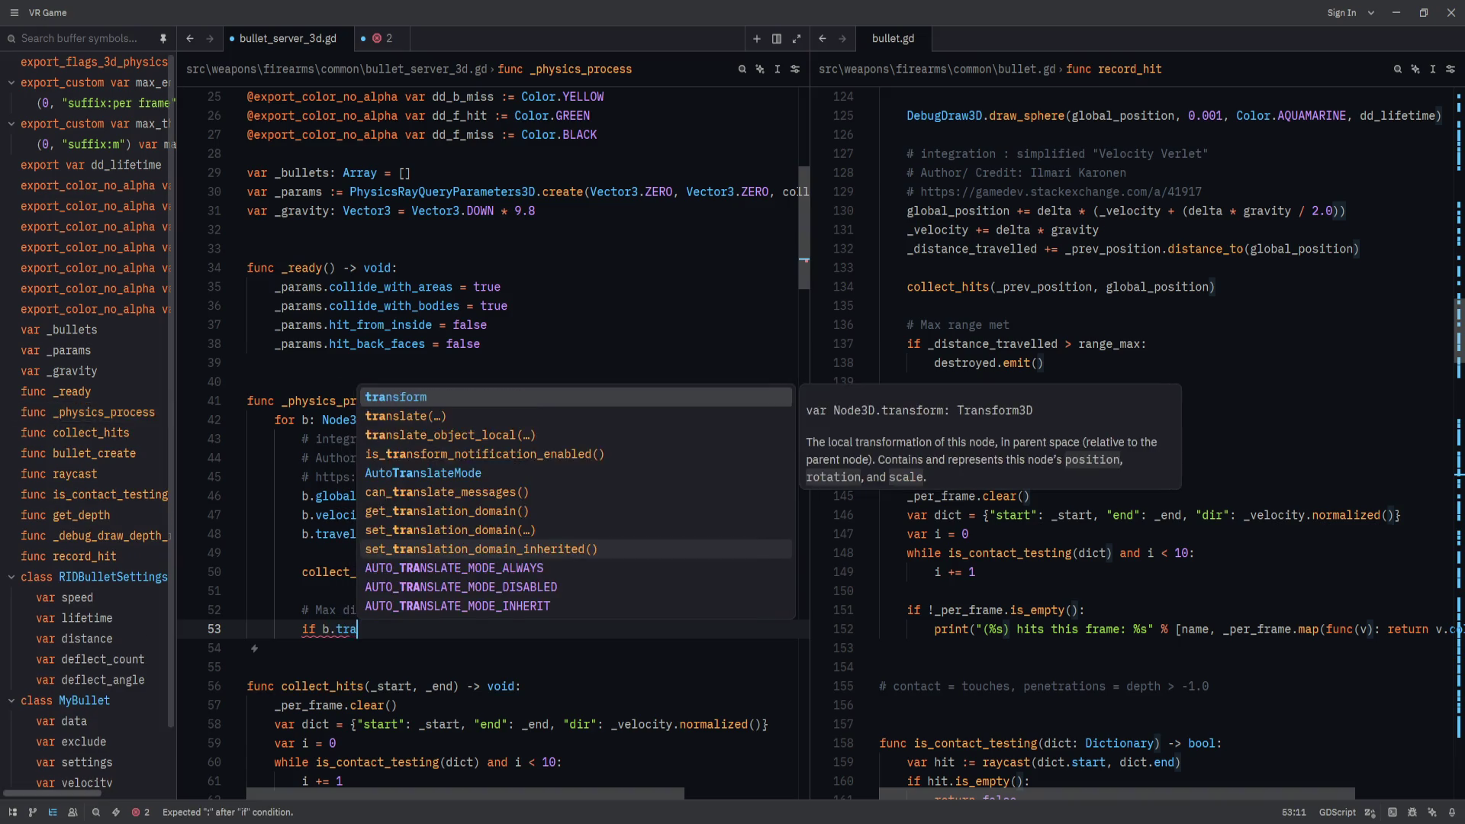
{"action": "key", "text": "BackSpace"}
{"action": "key", "text": "BackSpace"}
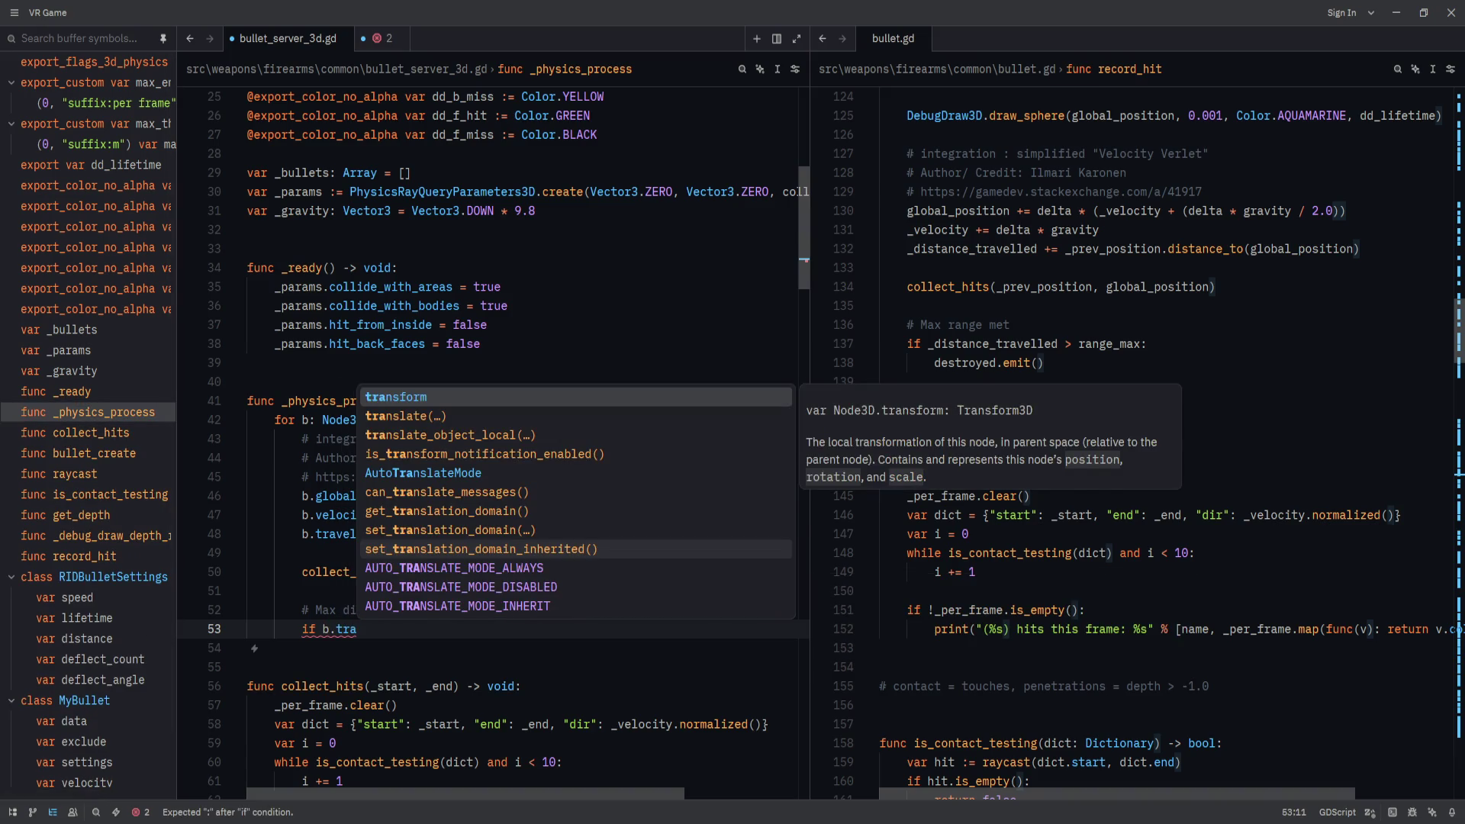
{"action": "type", "text": "velled > "}
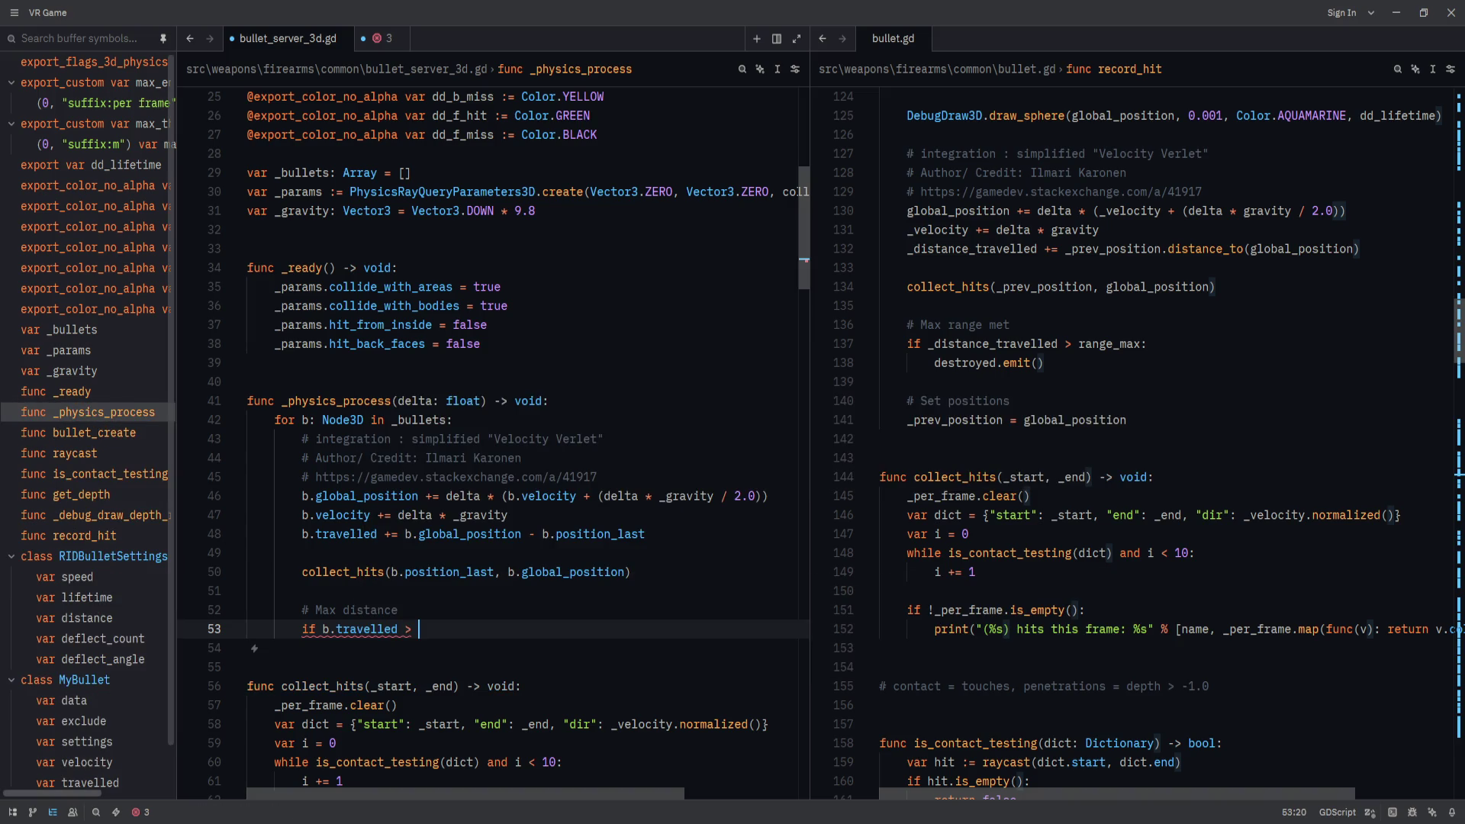
{"action": "type", "text": "b."}
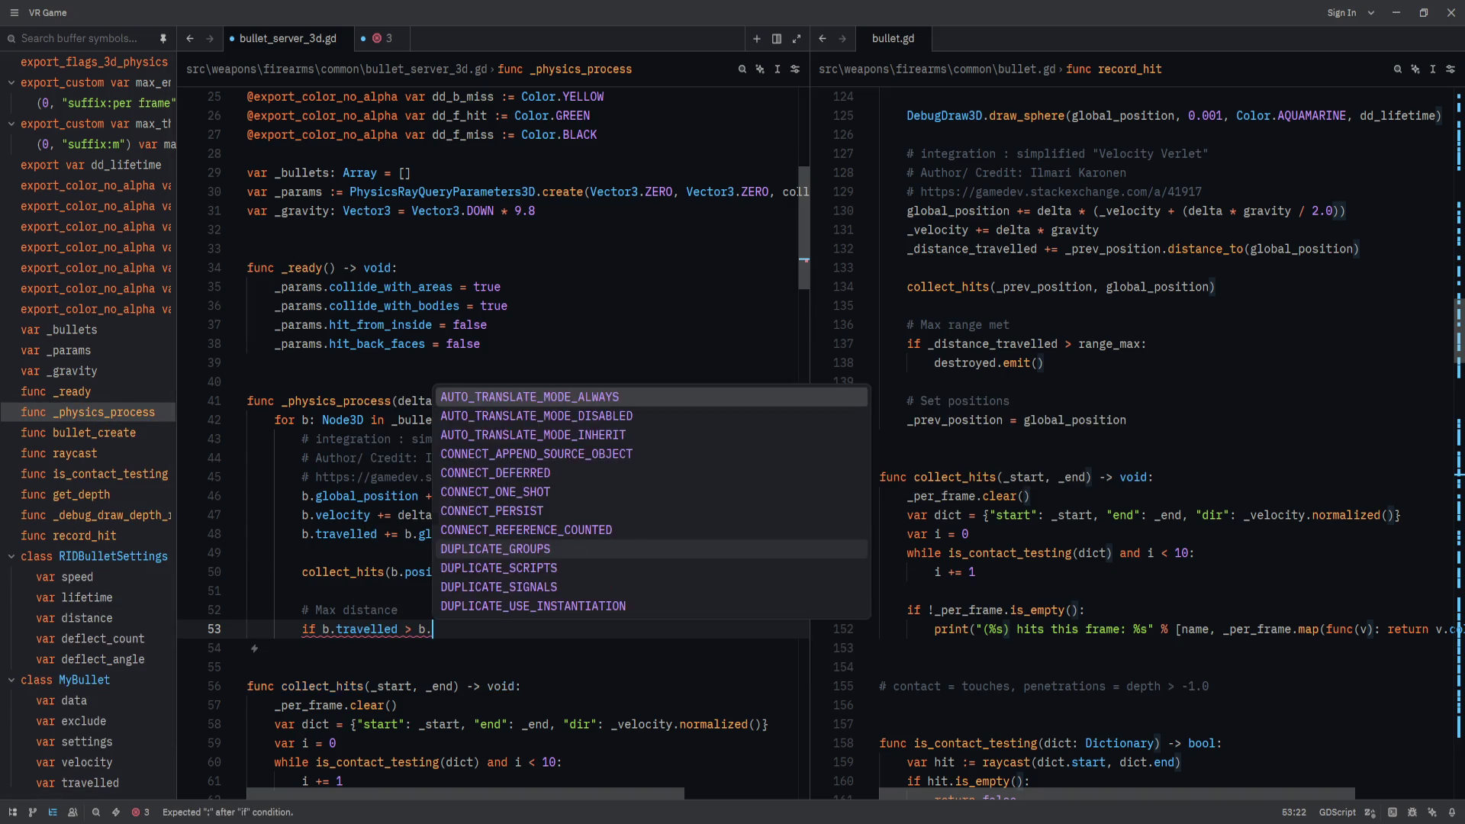
{"action": "type", "text": "settings."}
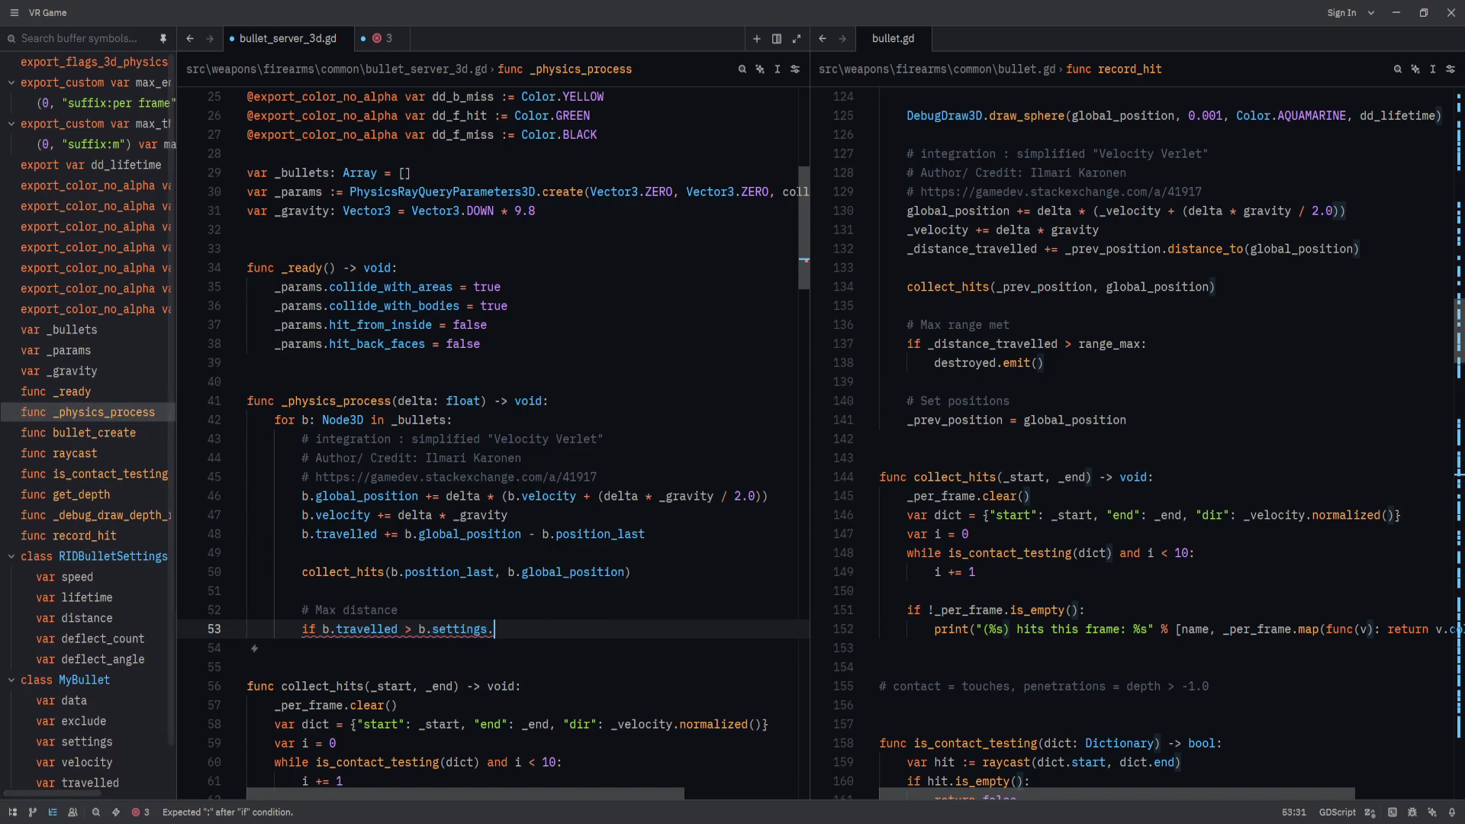
{"action": "type", "text": "distance:"}
{"action": "key", "text": "Return"}
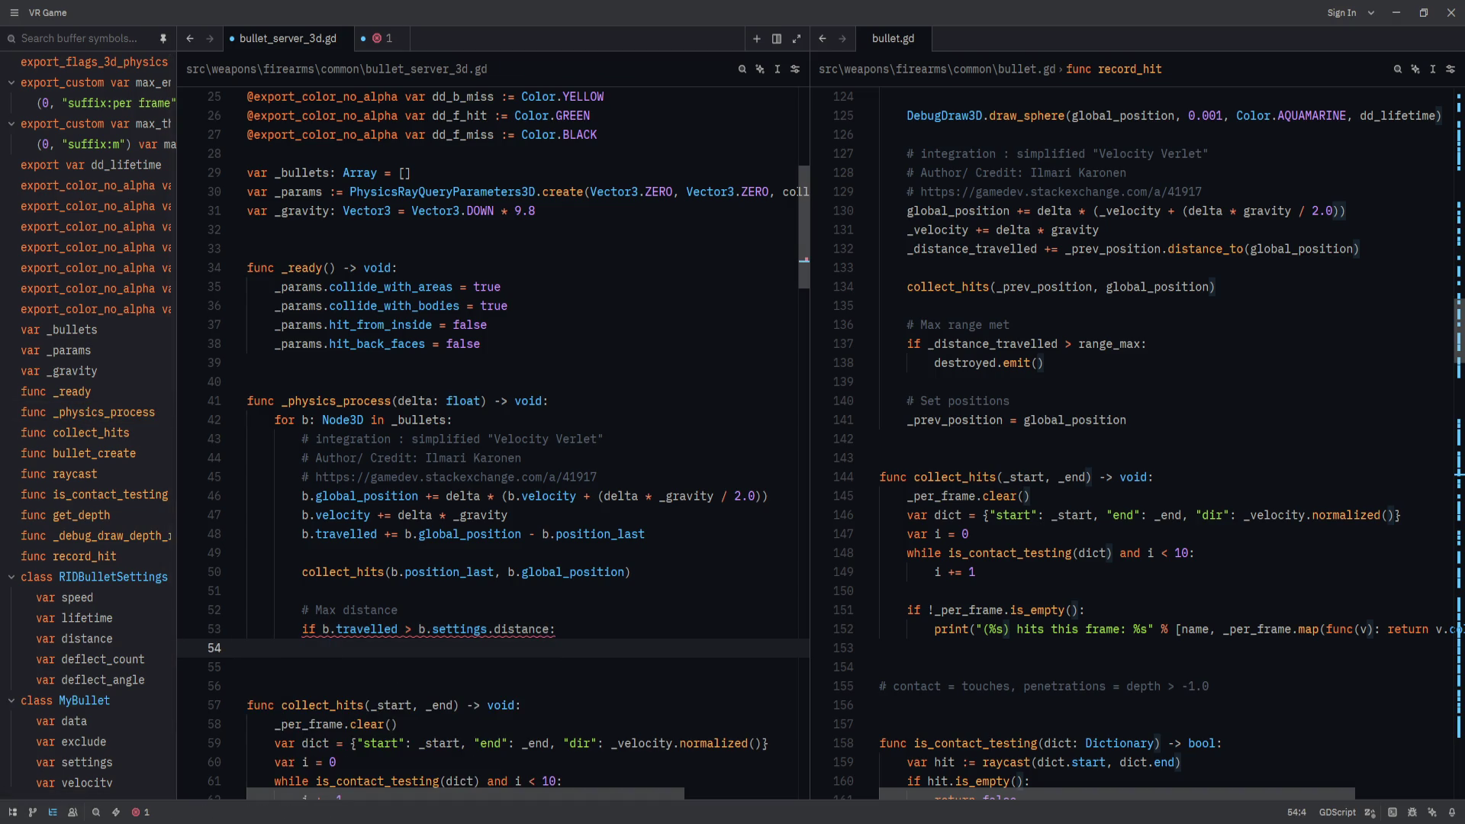
{"action": "type", "text": "b."}
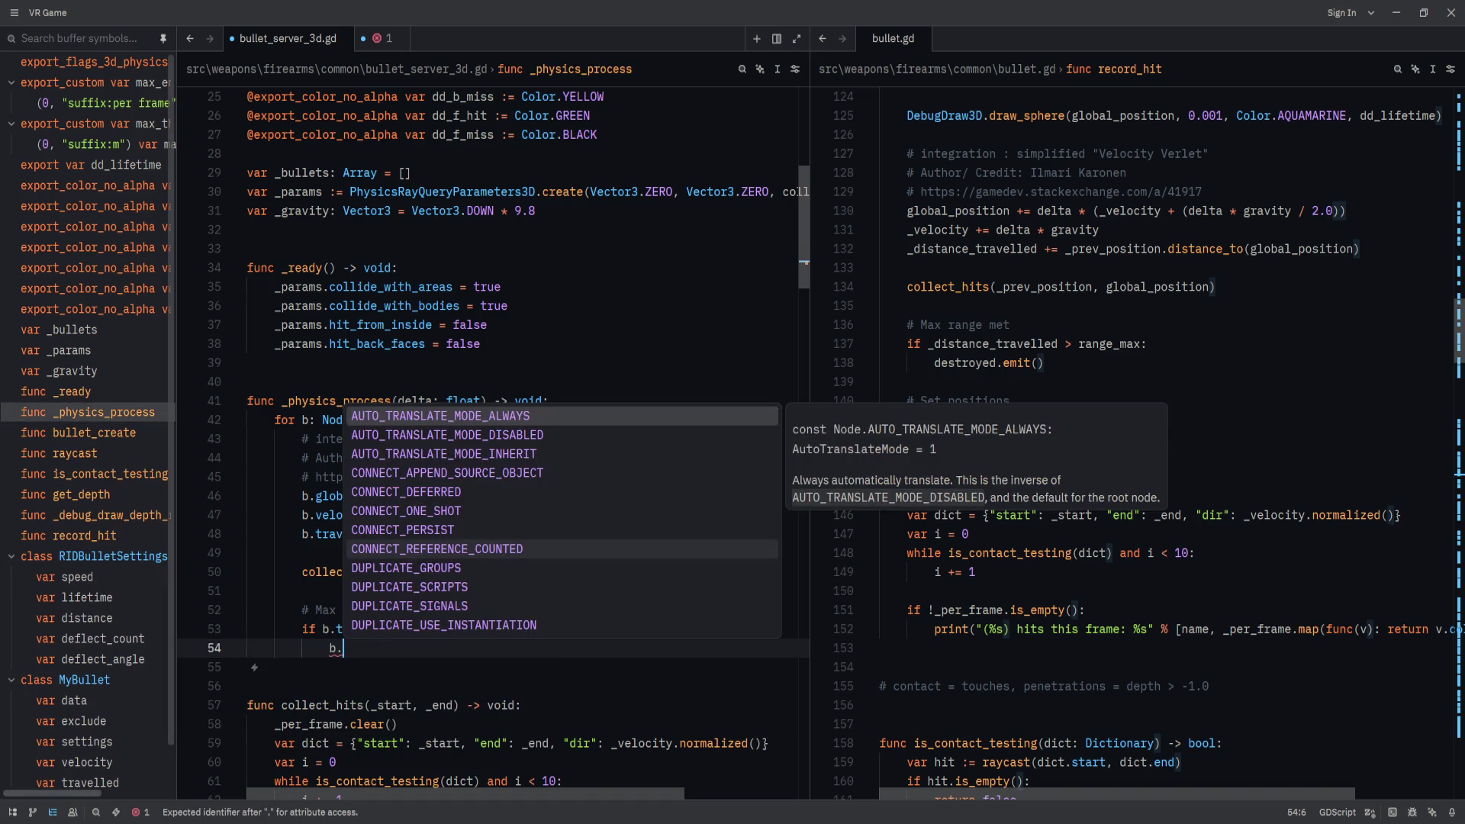
{"action": "type", "text": "destroyed."}
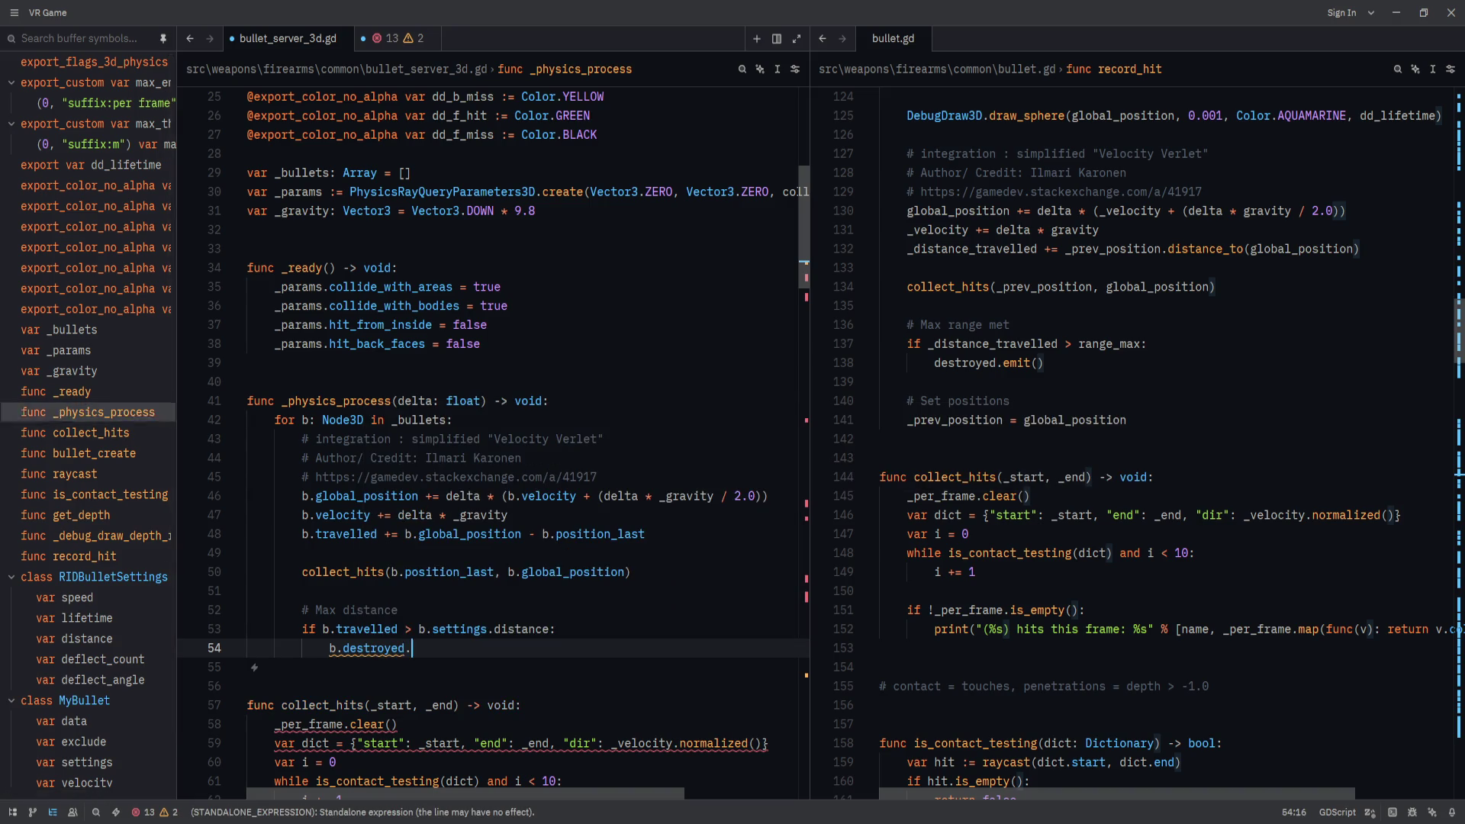
{"action": "type", "text": "emit()"}
Change b.destroyed.emit() to b.timeout.emit() in the max distance check.
{"action": "scroll", "coordinate": [384, 534], "scroll_direction": "down", "scroll_amount": 2}
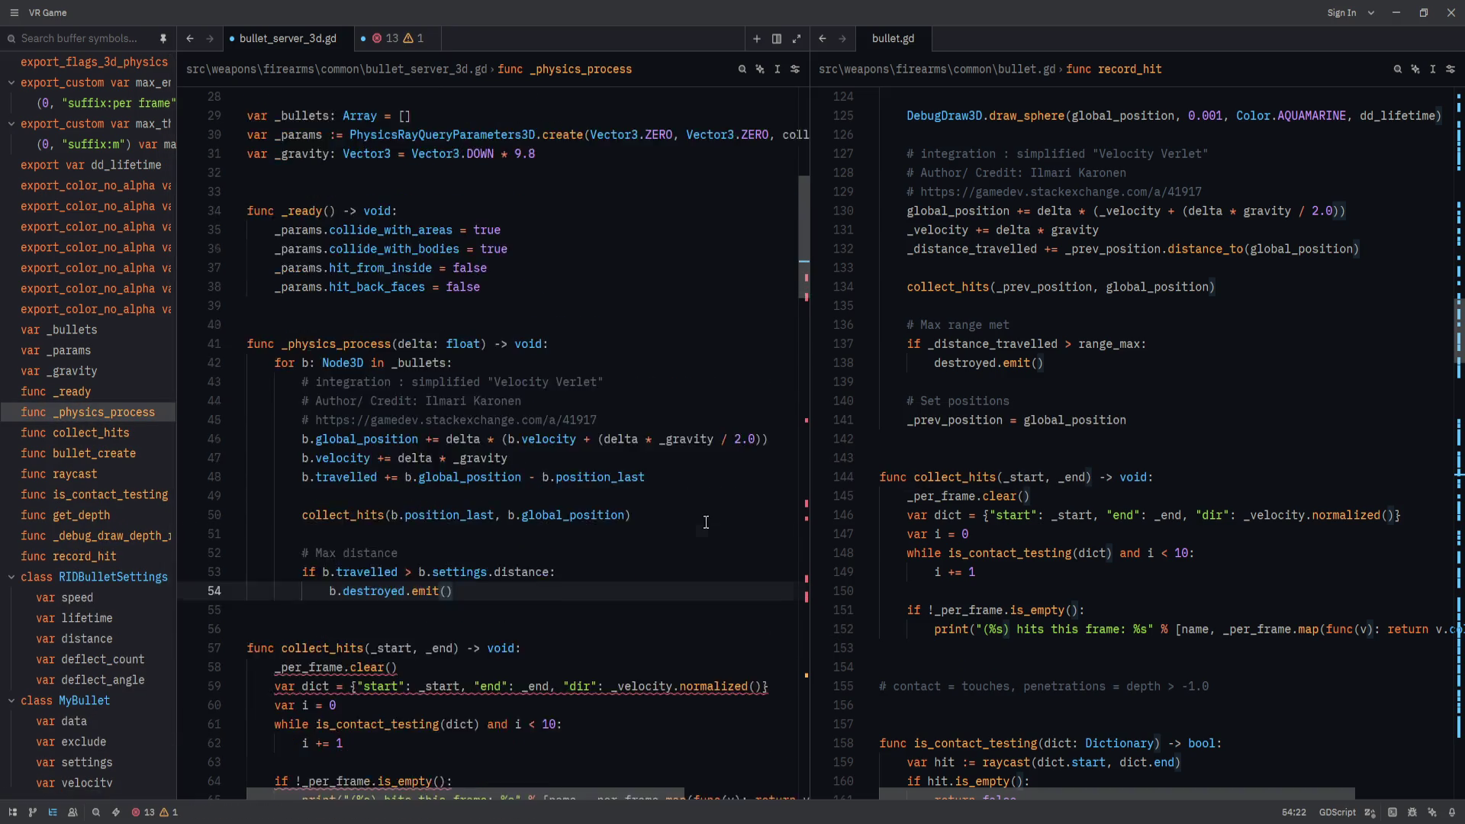
{"action": "double_click", "coordinate": [374, 533]}
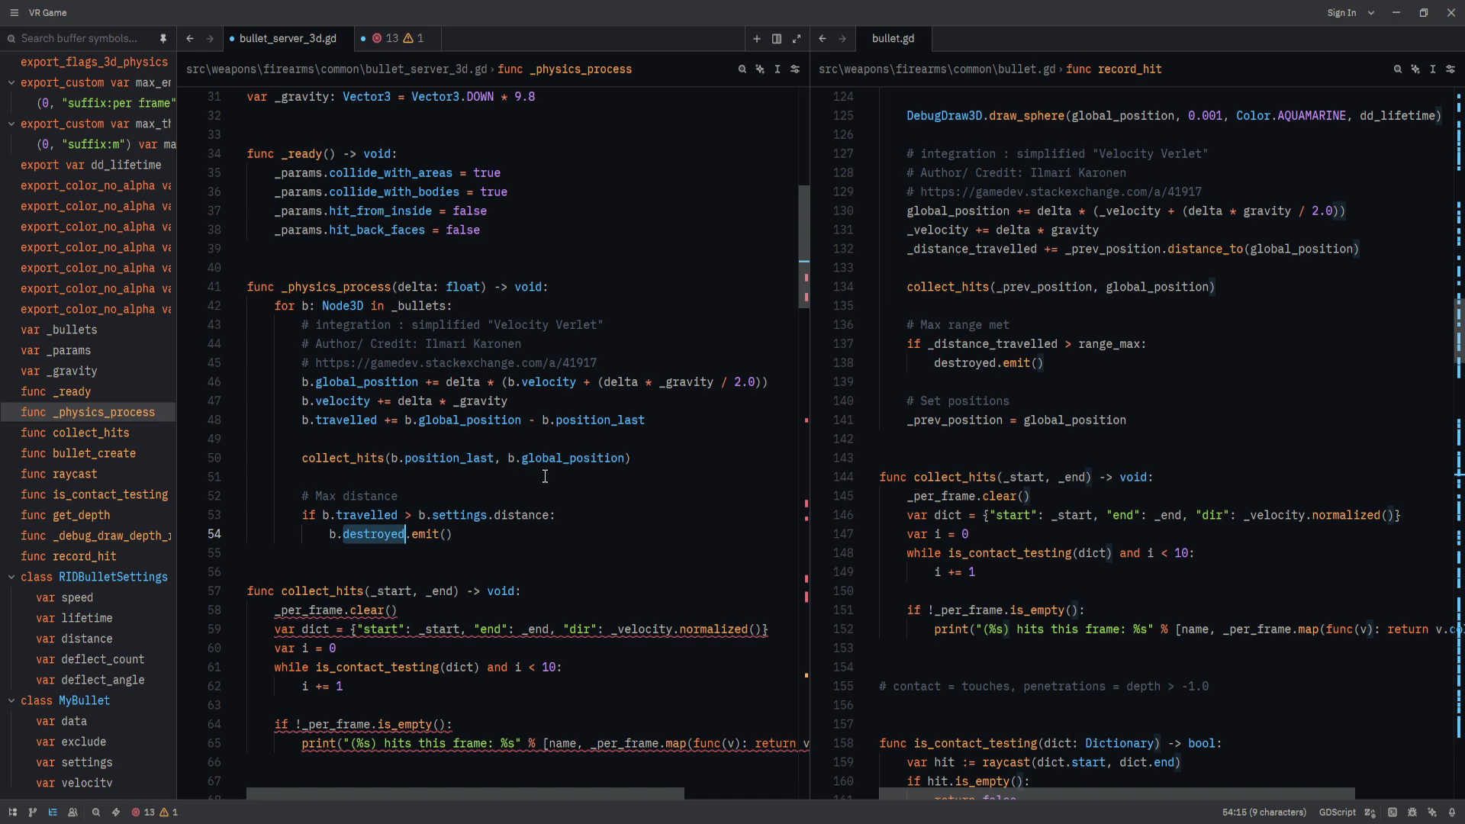
{"action": "type", "text": "timeout"}
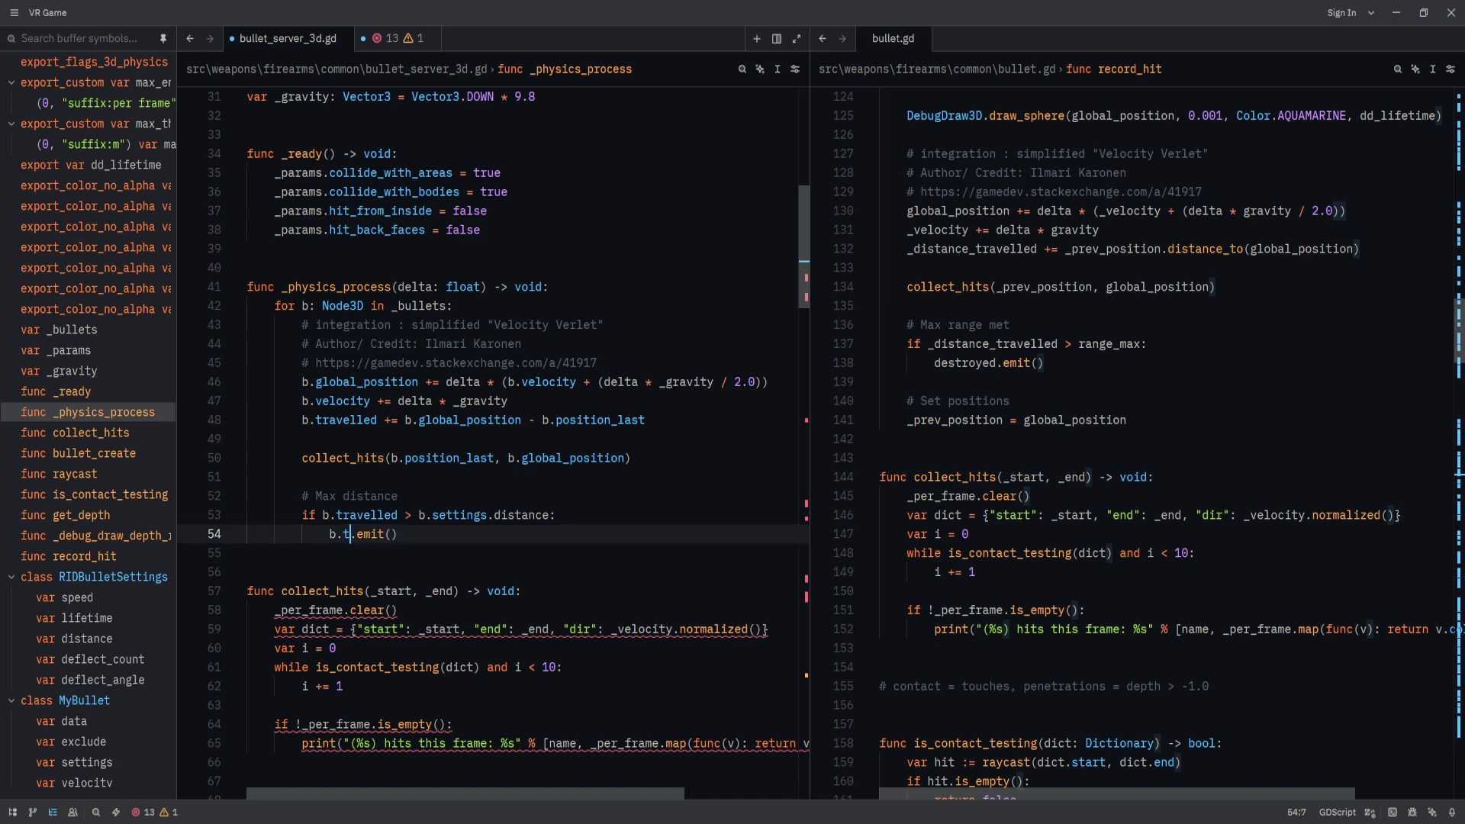
{"action": "left_click", "coordinate": [440, 534]}
{"action": "mouse_move", "coordinate": [802, 277]}
{"action": "left_mouse_down"}
{"action": "mouse_move", "coordinate": [808, 709]}
{"action": "mouse_move", "coordinate": [815, 659]}
{"action": "left_mouse_up"}
{"action": "left_click", "coordinate": [370, 599]}
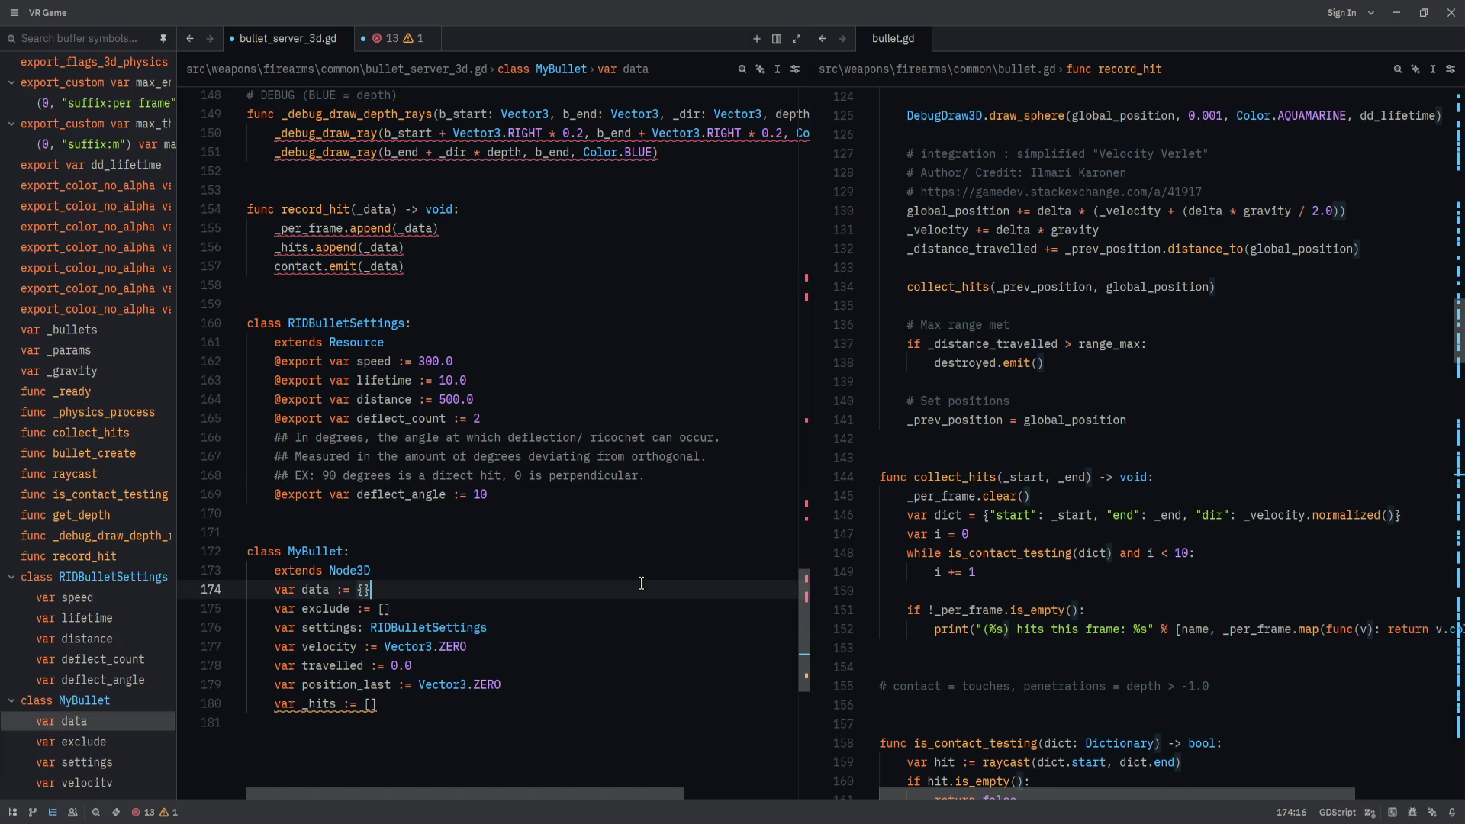
Declare timeout, entered and exited signals below extends Node3D in MyBullet.
{"action": "key", "text": "Up"}
{"action": "key", "text": "Return"}
{"action": "key", "text": "Return"}
{"action": "type", "text": "signal timeout"}
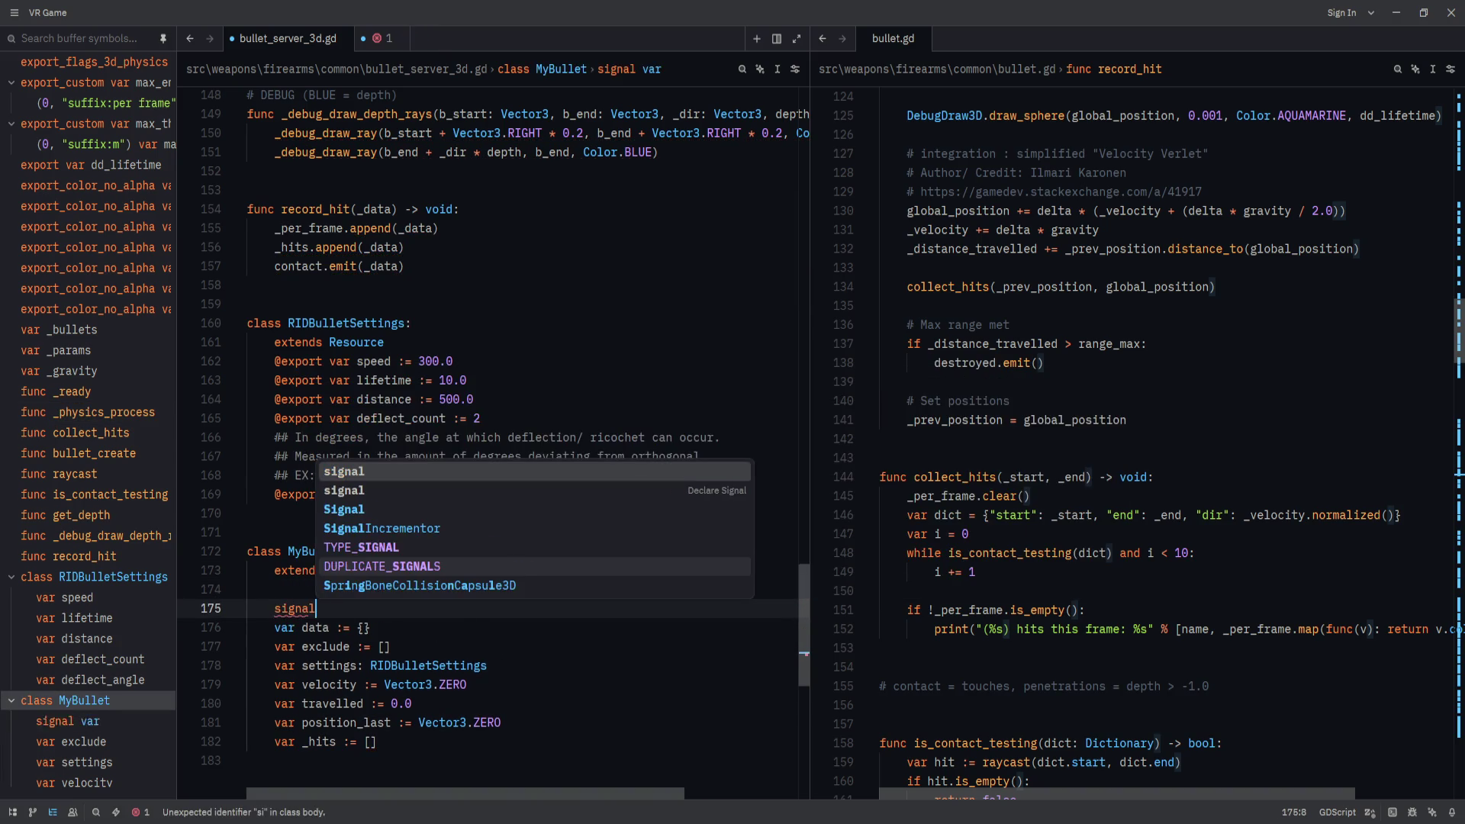
{"action": "key", "text": "Return"}
{"action": "type", "text": "signal entry"}
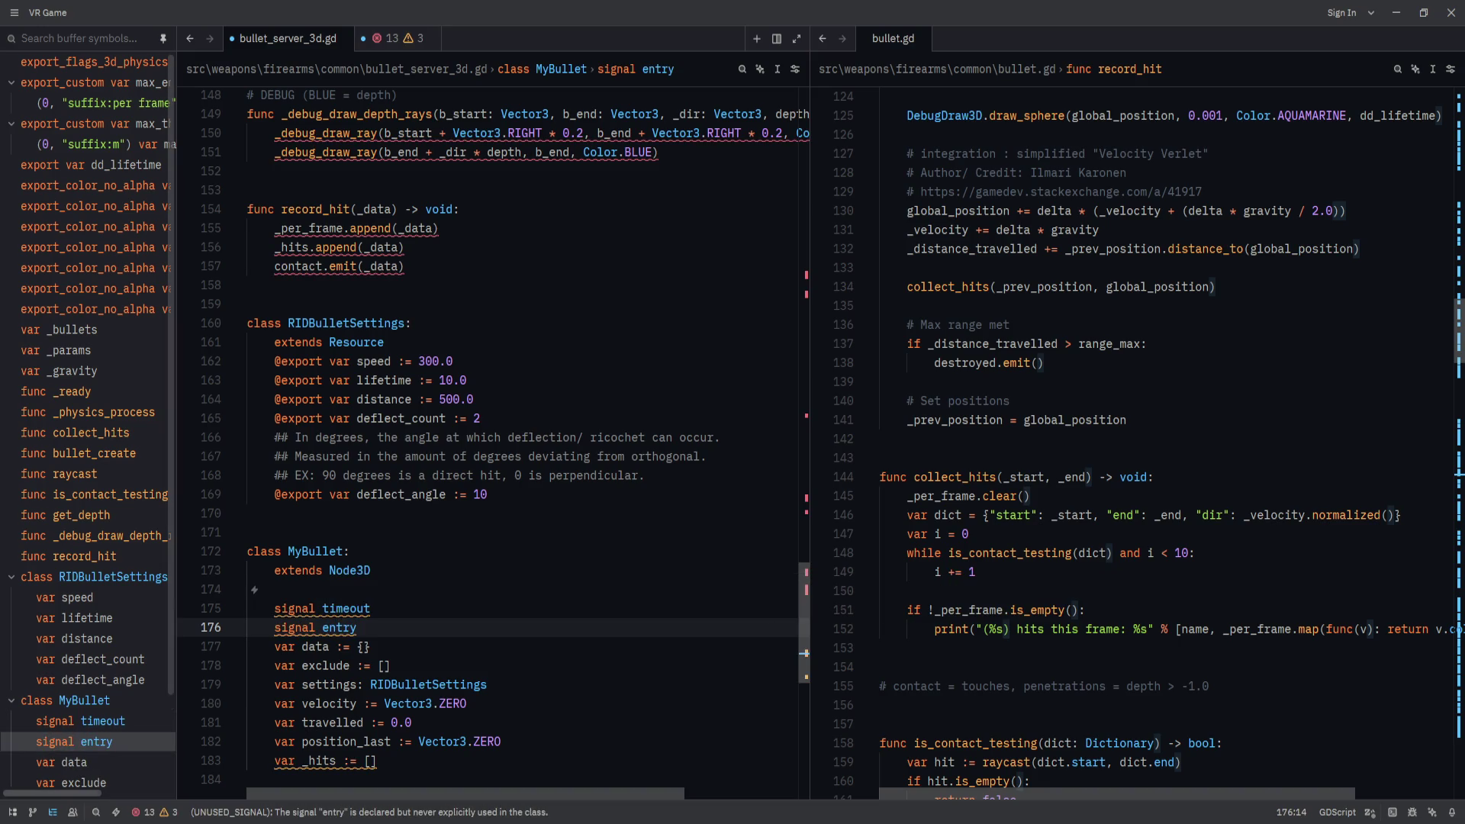
{"action": "type", "text": "ed"}
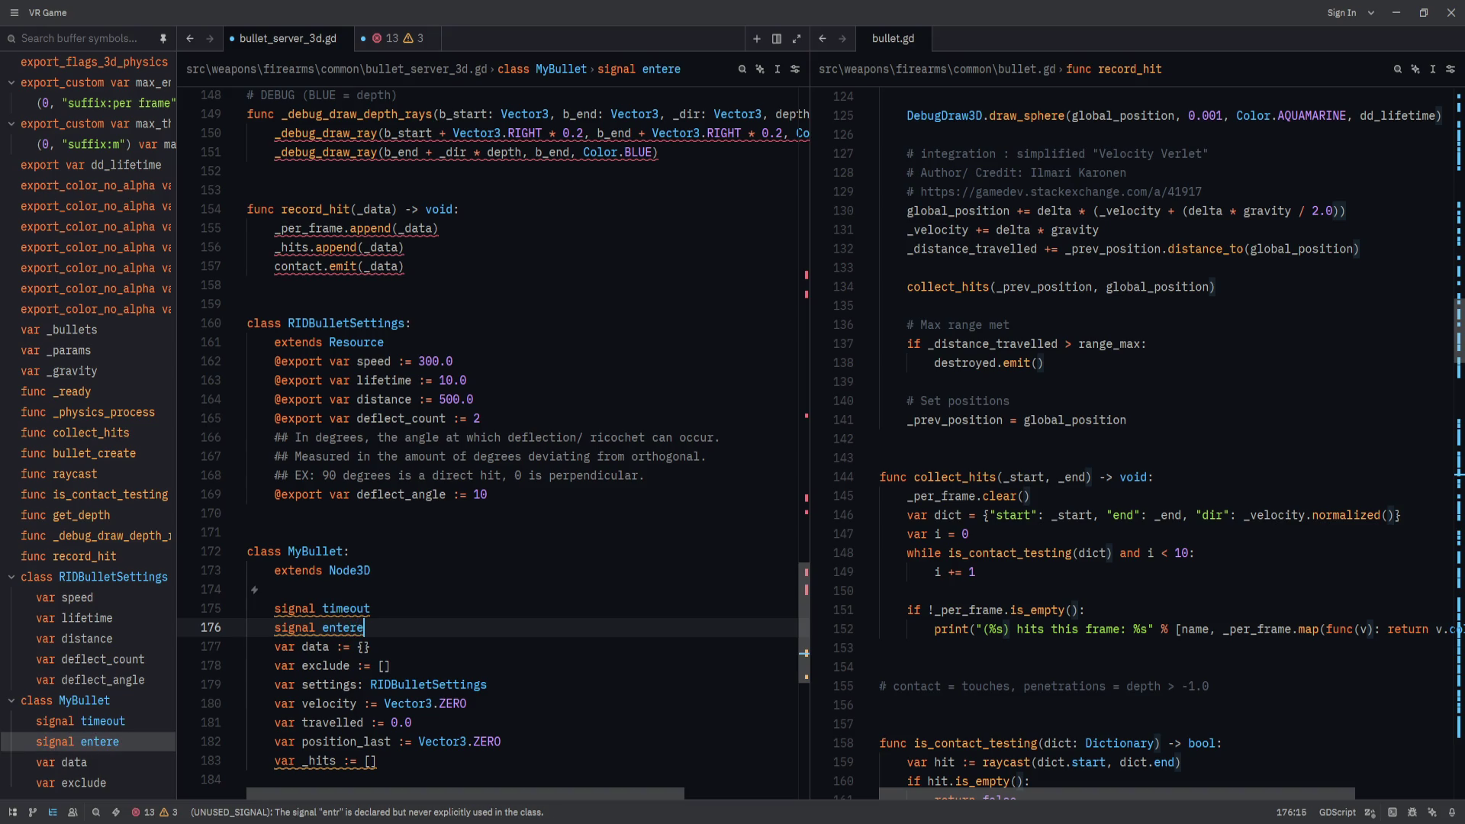
{"action": "key", "text": "Return"}
{"action": "type", "text": "signal exited"}
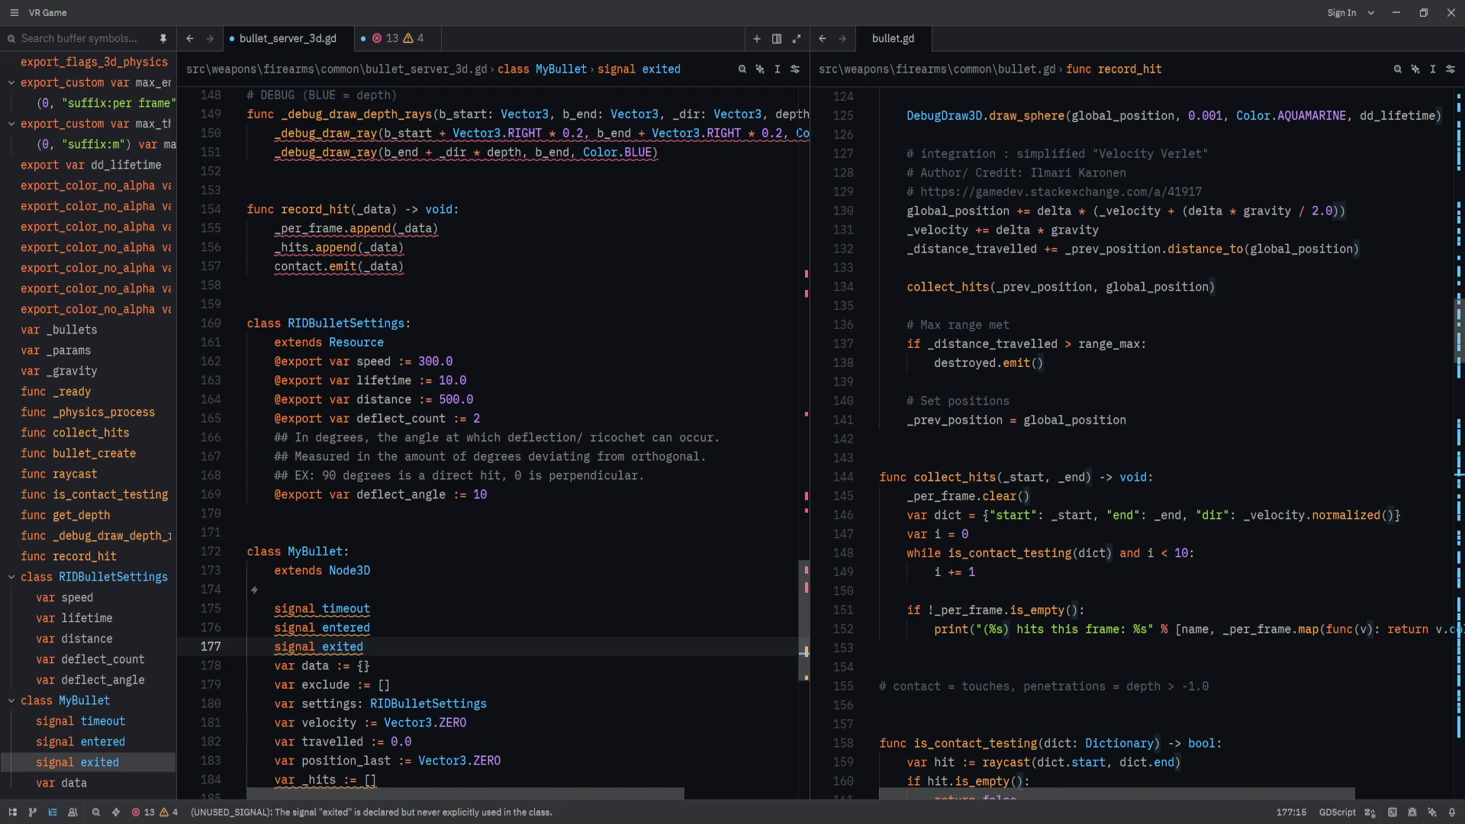
{"action": "key", "text": "Return"}
Add a blocked signal, move it up after timeout, and start another signal line between them.
{"action": "type", "text": "signal blocked"}
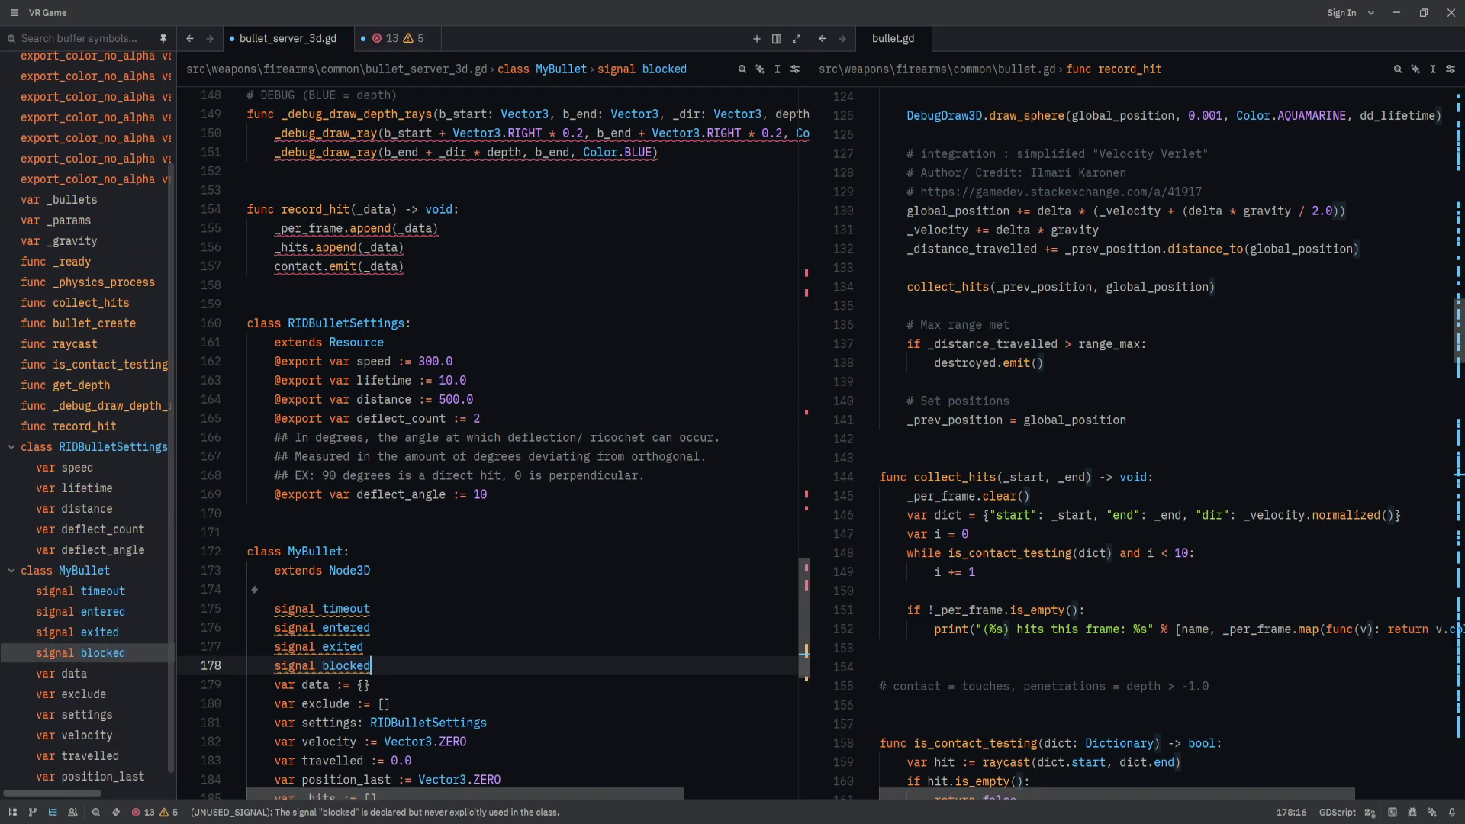
{"action": "key", "text": "alt+Up"}
{"action": "key", "text": "alt+Up"}
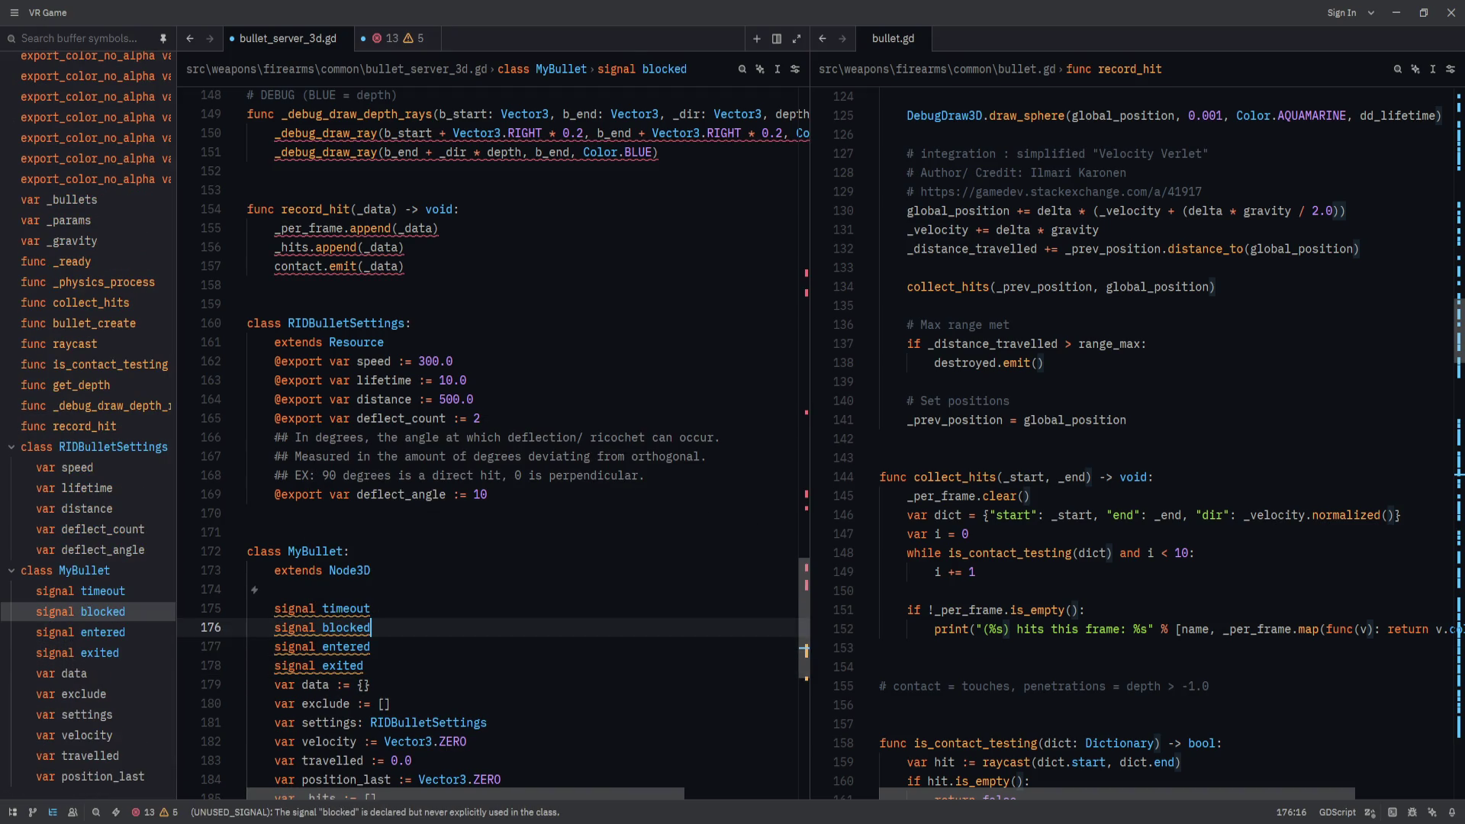
{"action": "key", "text": "Return"}
{"action": "key", "text": "alt+Up"}
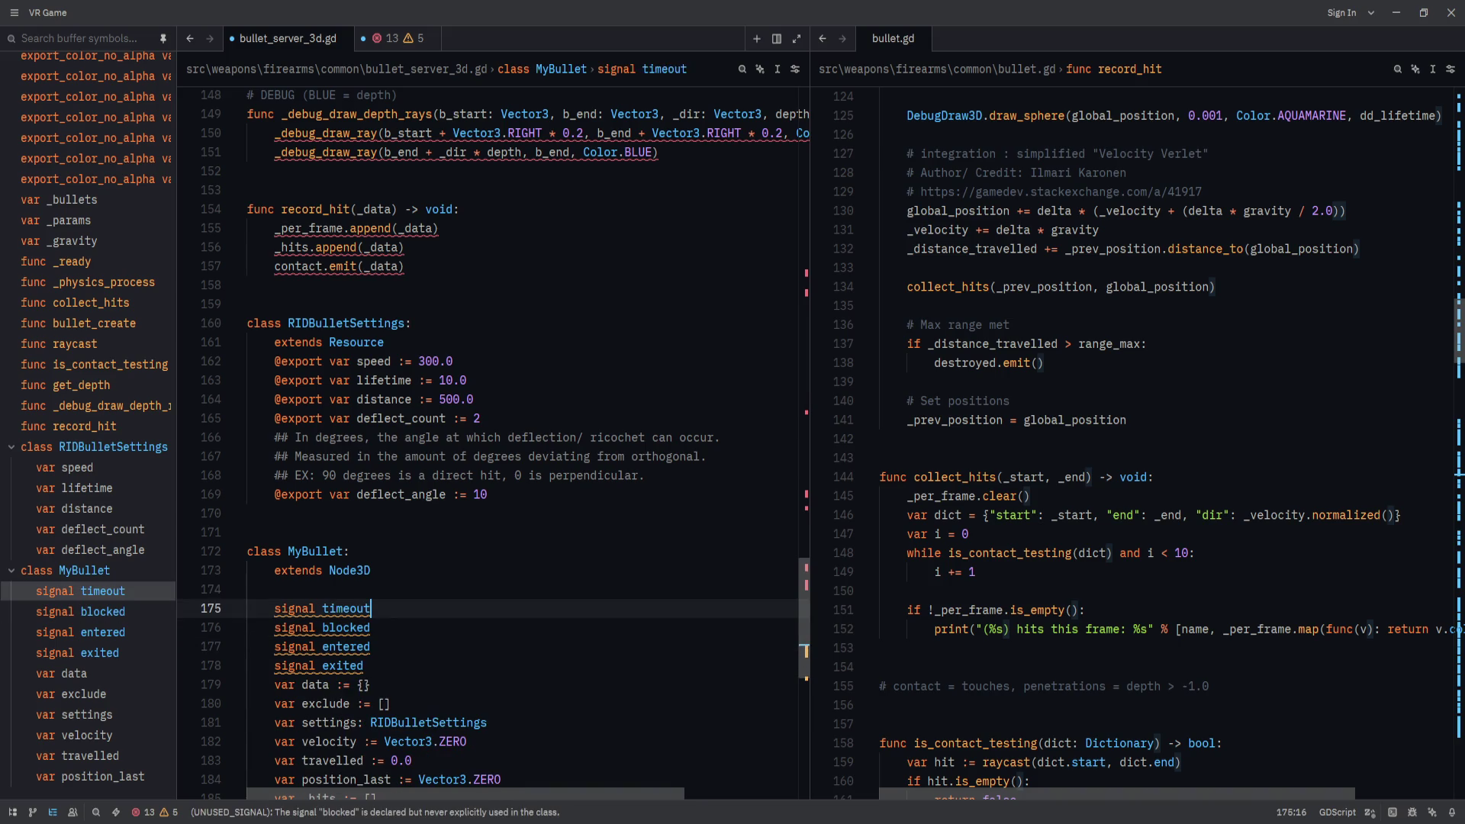
{"action": "type", "text": "signal"}
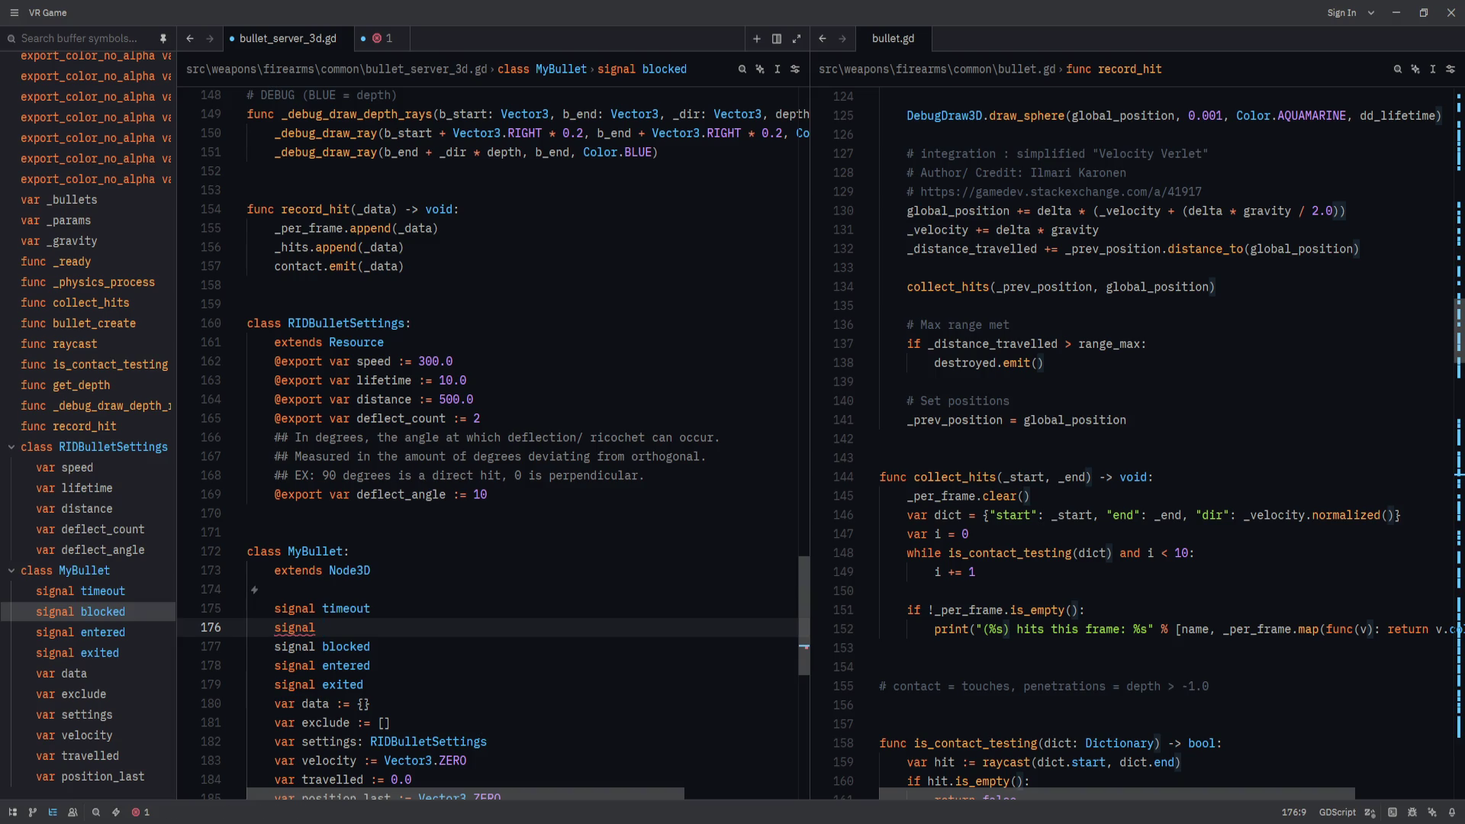
{"action": "scroll", "coordinate": [489, 442], "scroll_direction": "down", "scroll_amount": 10}
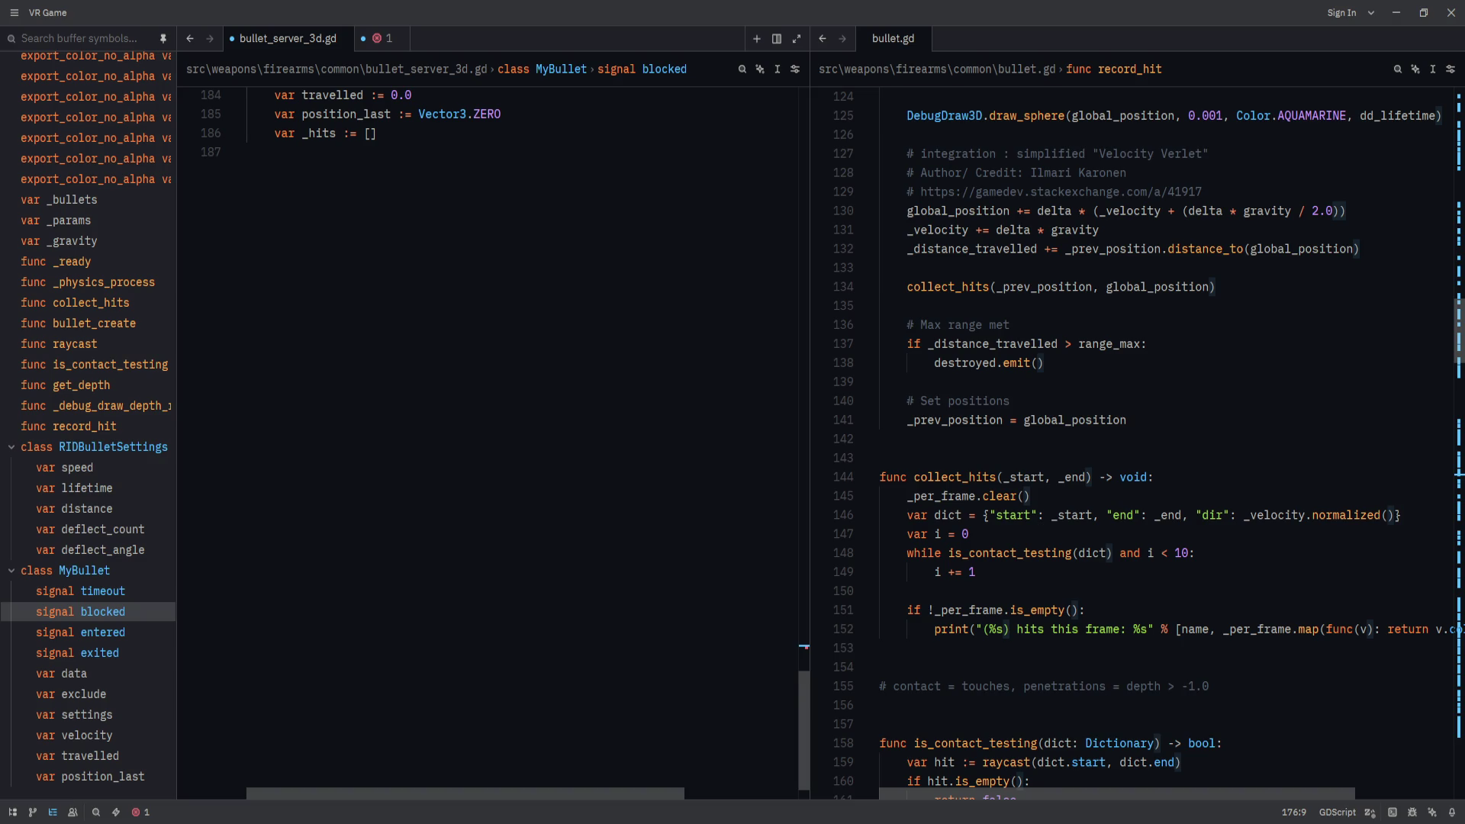
{"action": "scroll", "coordinate": [513, 509], "scroll_direction": "up", "scroll_amount": 4}
Insert a '- timeout' entry in the header comment's event list above blocked.
{"action": "left_click", "coordinate": [511, 512]}
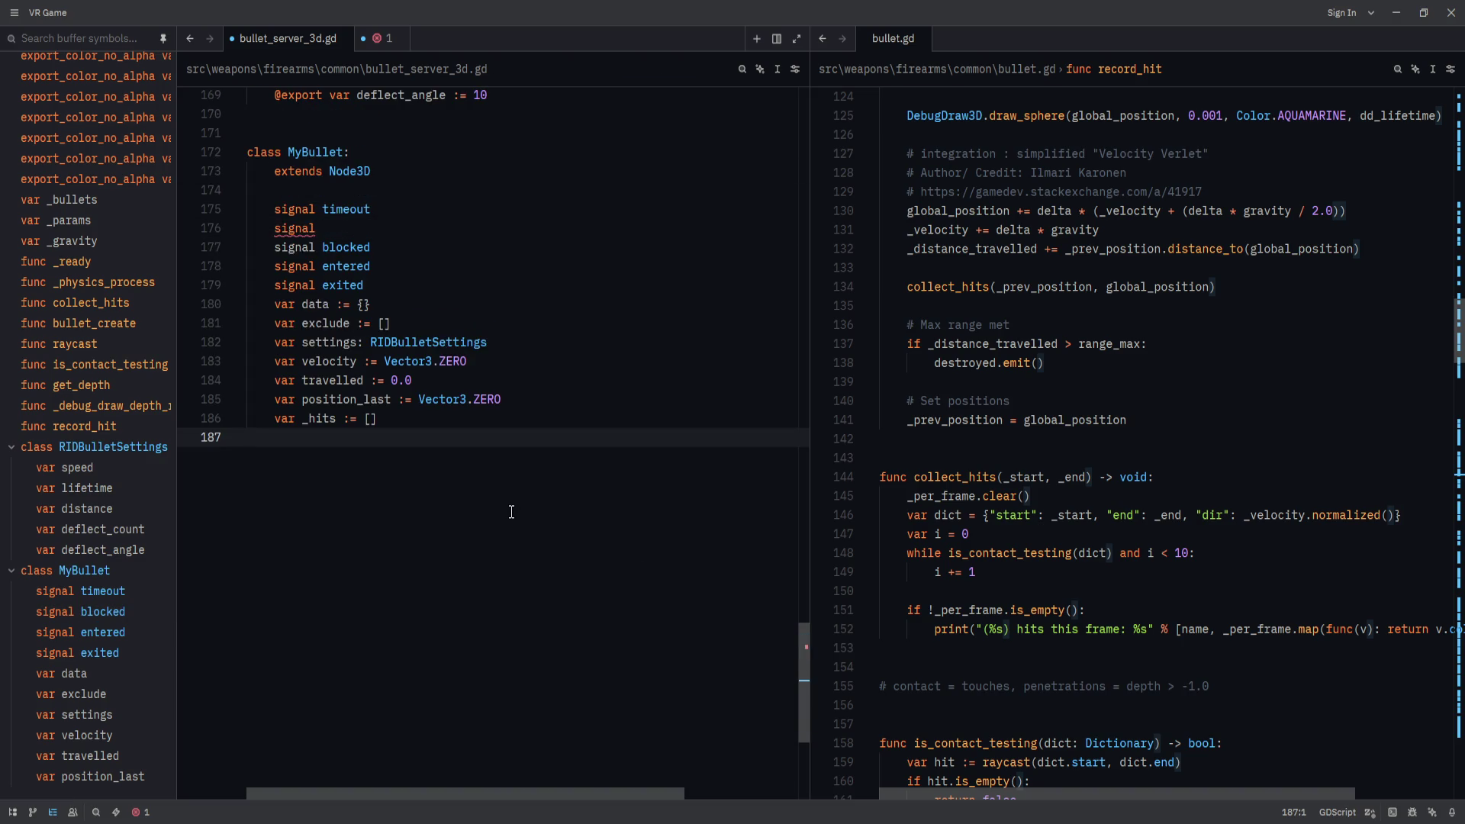
{"action": "scroll", "coordinate": [510, 509], "scroll_direction": "down", "scroll_amount": 5}
{"action": "scroll", "coordinate": [379, 513], "scroll_direction": "up", "scroll_amount": 7}
{"action": "left_click", "coordinate": [454, 348]}
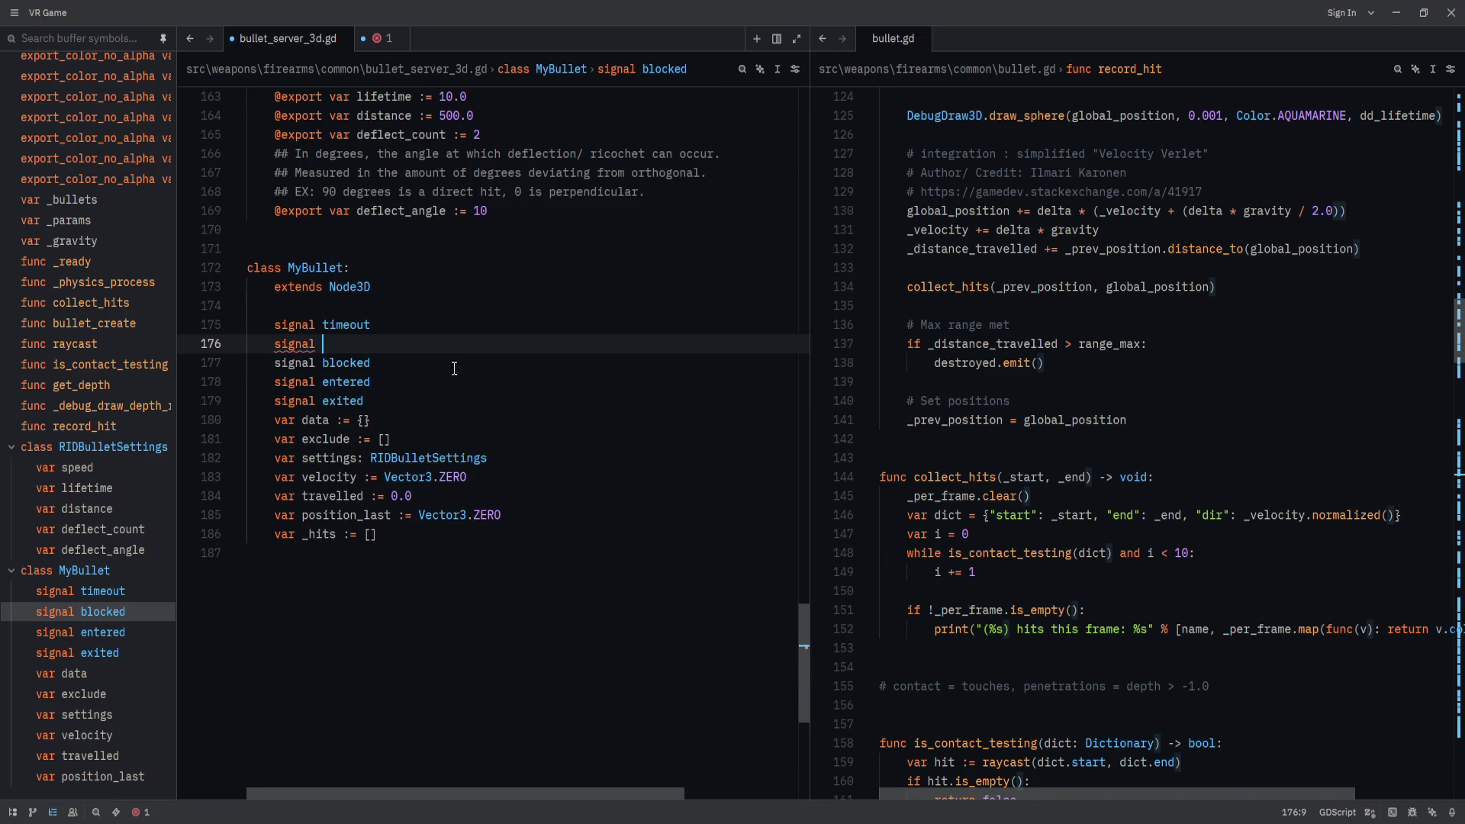
{"action": "left_click", "coordinate": [796, 136]}
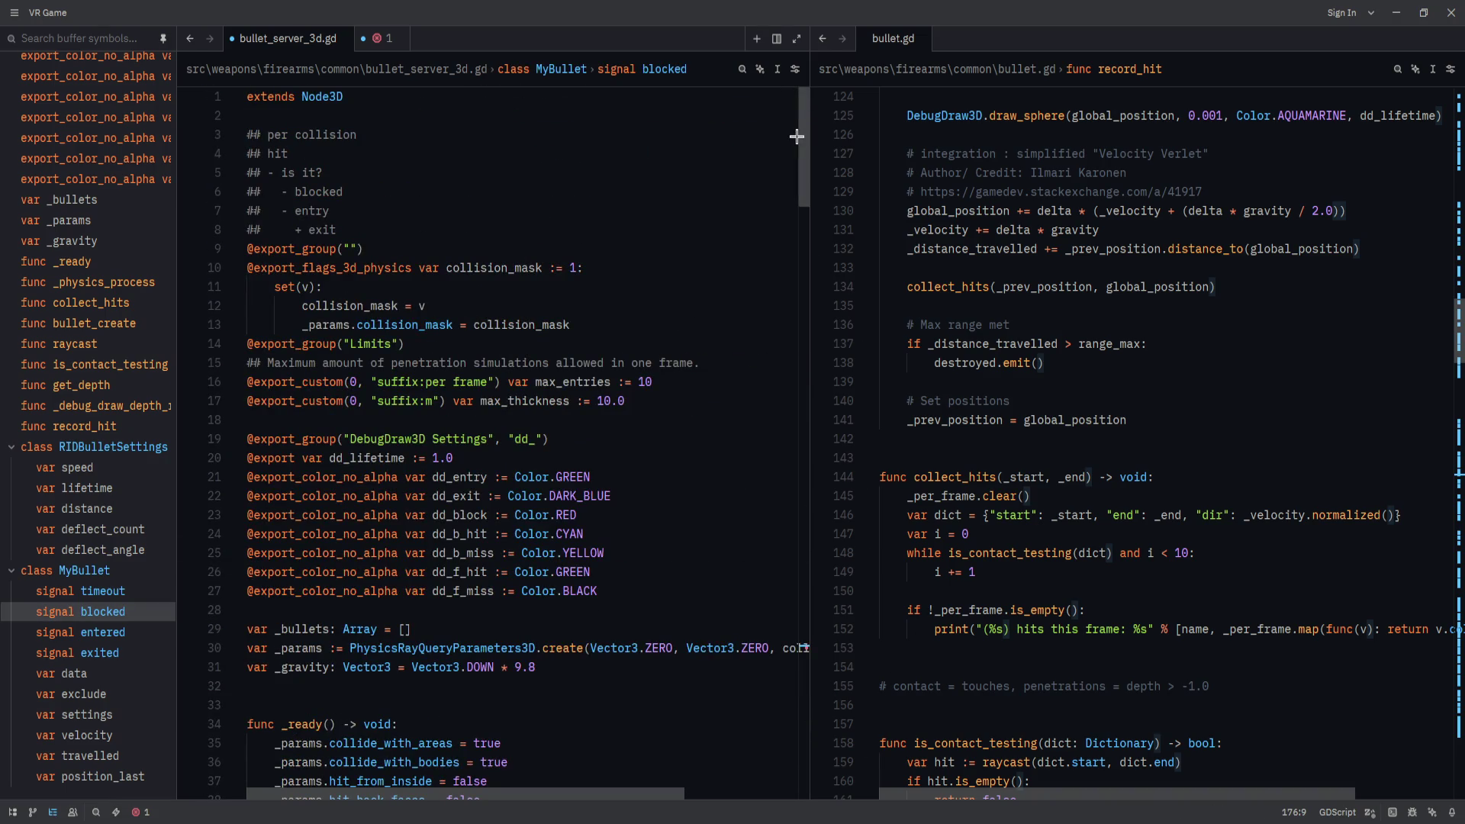
{"action": "left_click", "coordinate": [403, 185]}
{"action": "key", "text": "Down"}
{"action": "key", "text": "Down"}
{"action": "key", "text": "Up"}
{"action": "key", "text": "Up"}
{"action": "key", "text": "Up"}
{"action": "key", "text": "Return"}
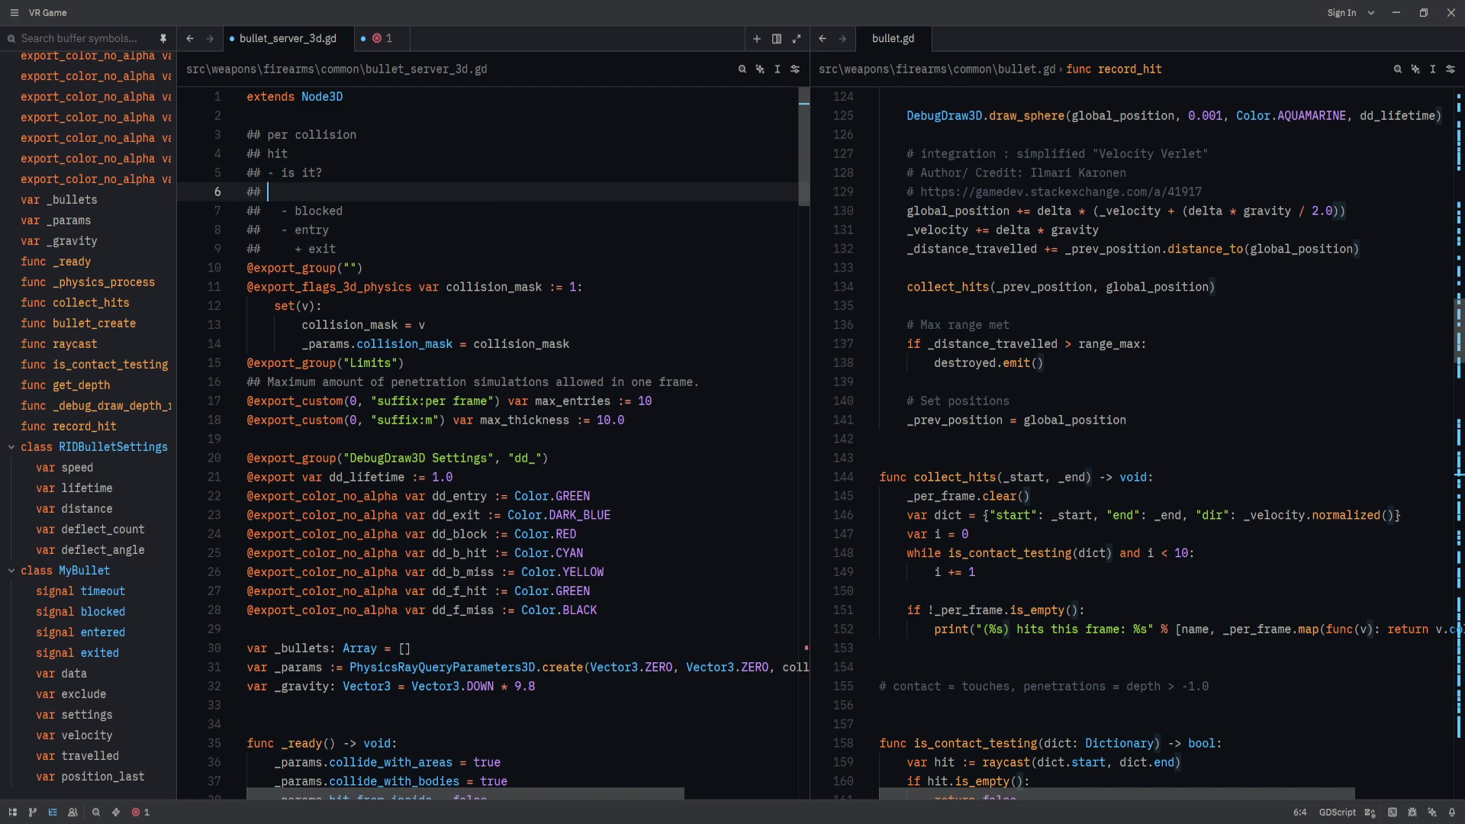
{"action": "type", "text": "- timeout"}
{"action": "left_click", "coordinate": [992, 572]}
{"action": "left_click", "coordinate": [652, 574]}
{"action": "key", "text": "Up"}
{"action": "key", "text": "Up"}
{"action": "key", "text": "Up"}
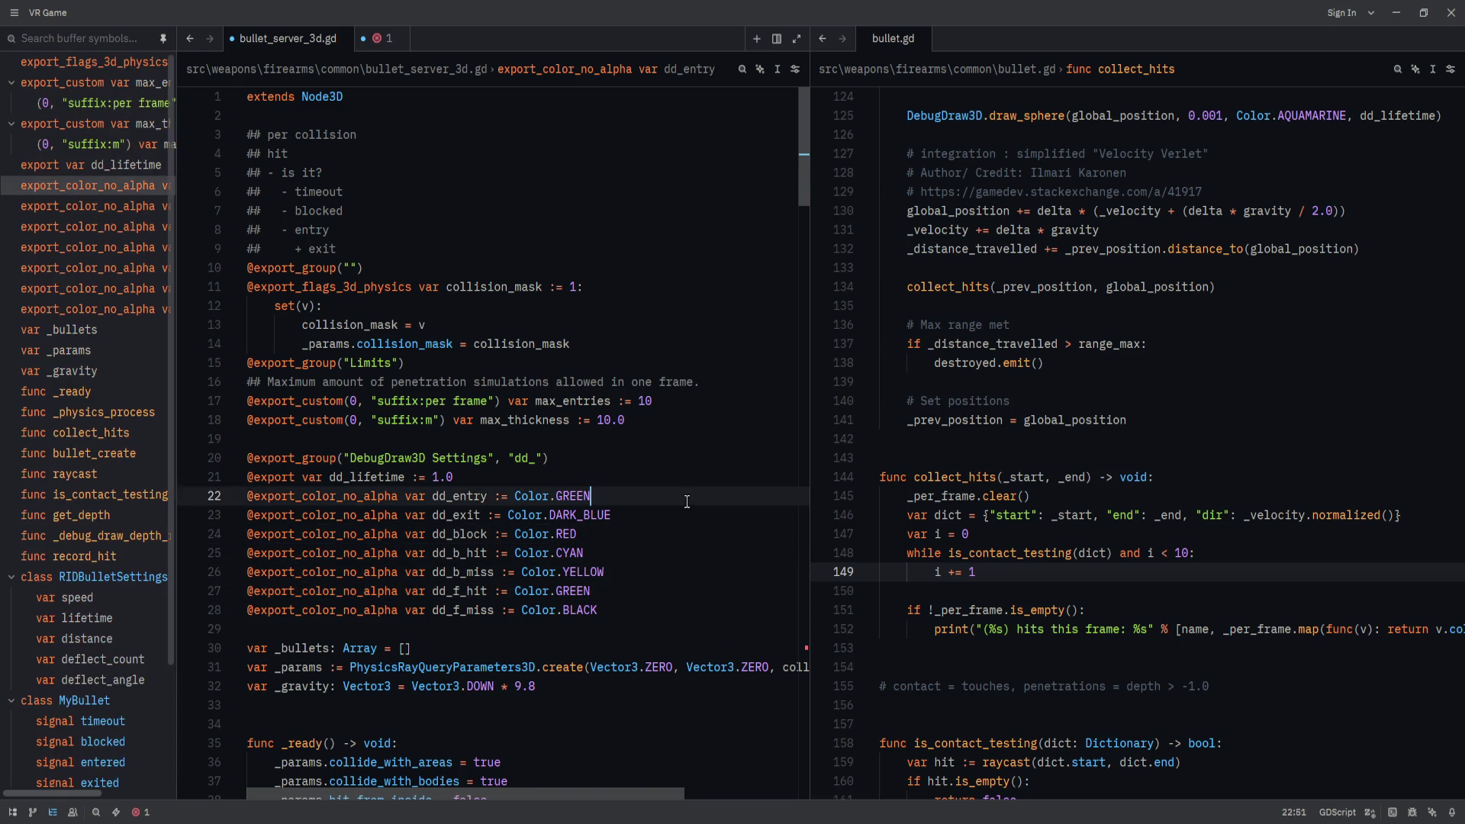
{"action": "left_click", "coordinate": [584, 668]}
{"action": "key", "text": "Down"}
{"action": "scroll", "coordinate": [588, 685], "scroll_direction": "down", "scroll_amount": 3}
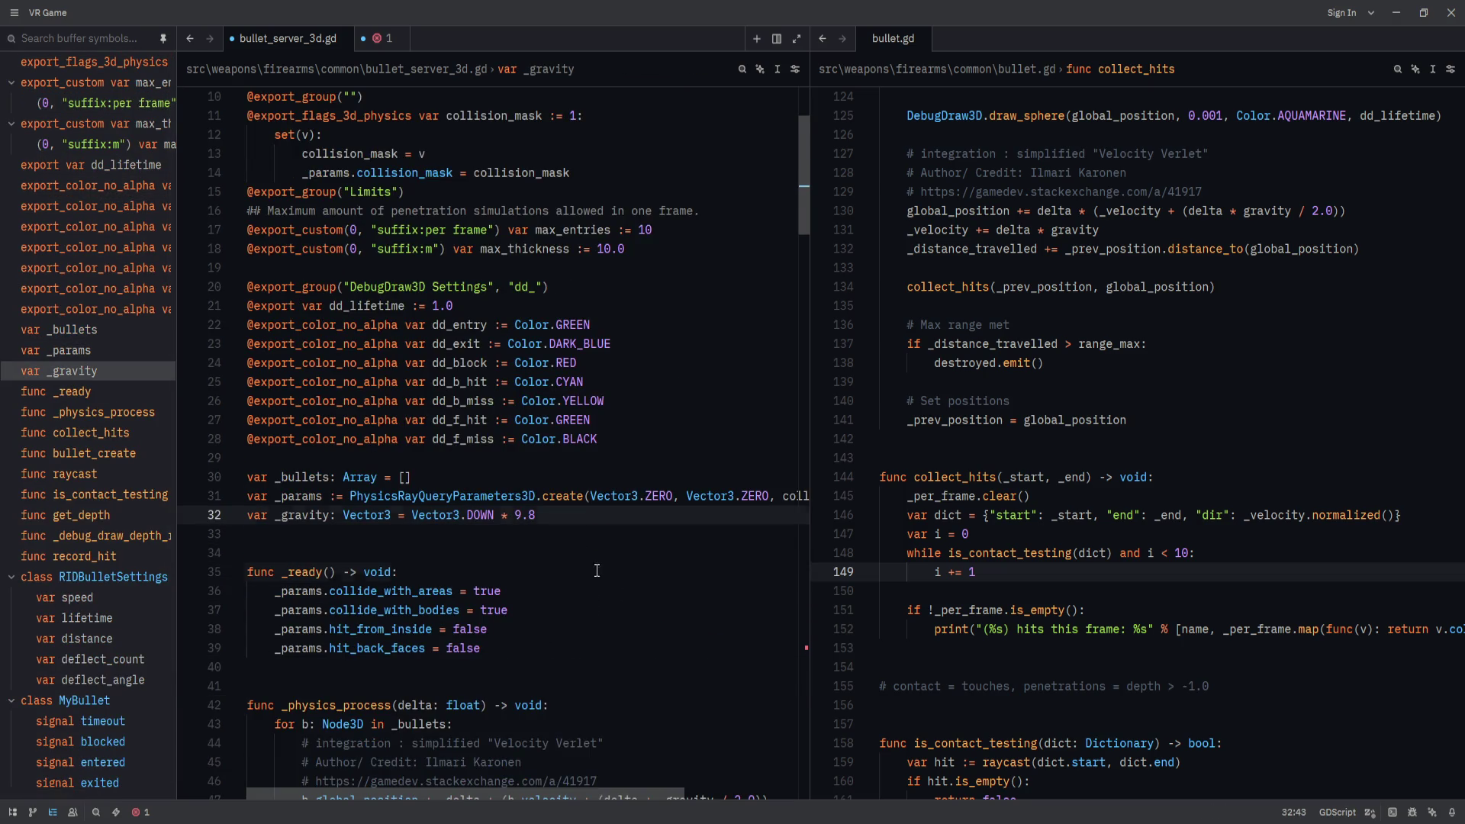
{"action": "key", "text": "Down"}
{"action": "key", "text": "Down"}
{"action": "key", "text": "Down"}
{"action": "scroll", "coordinate": [643, 641], "scroll_direction": "down", "scroll_amount": 4}
{"action": "key", "text": "Down"}
{"action": "key", "text": "Down"}
{"action": "key", "text": "Down"}
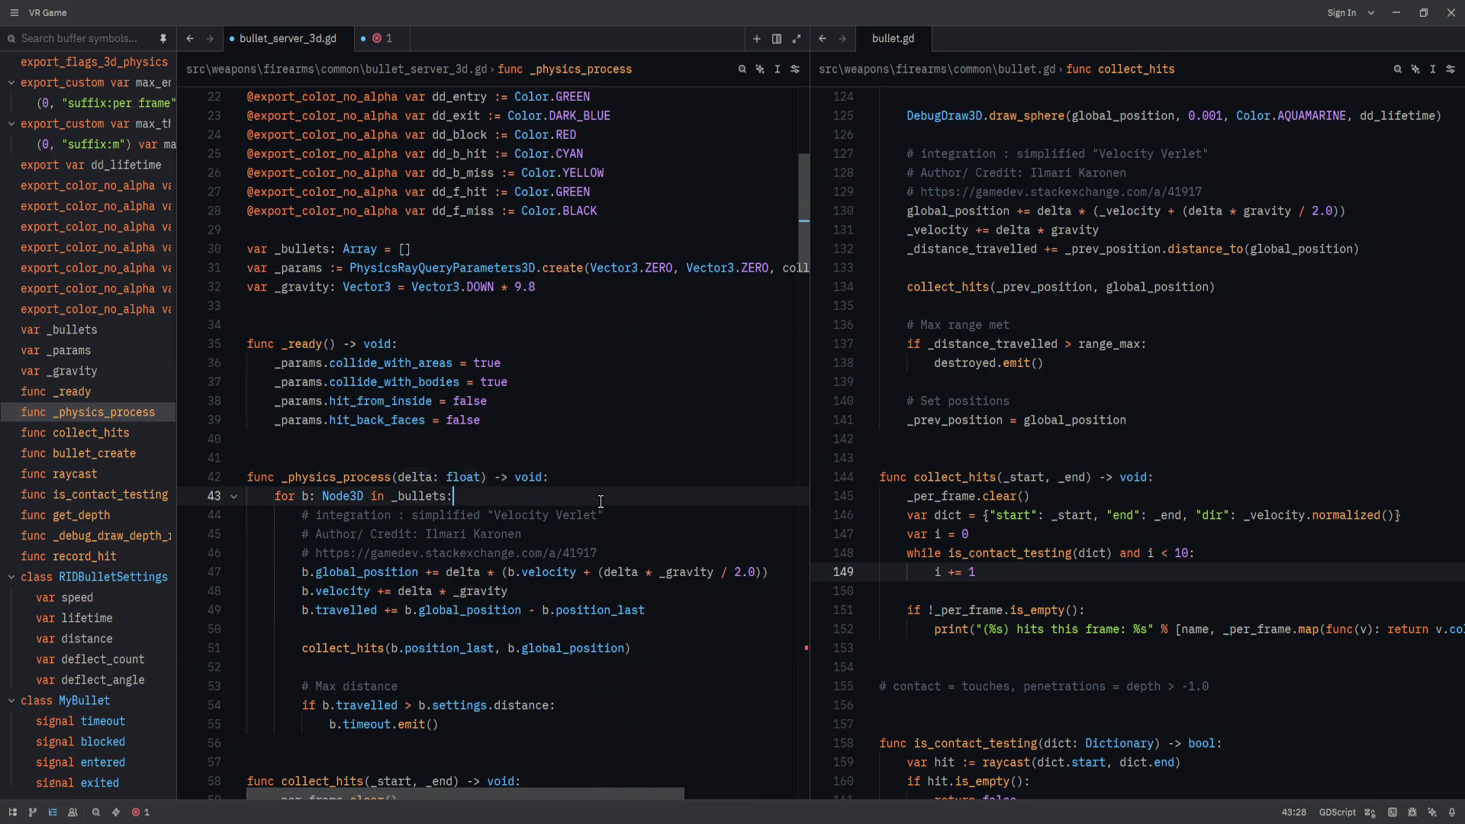
{"action": "key", "text": "Down"}
{"action": "key", "text": "Down"}
{"action": "key", "text": "Down"}
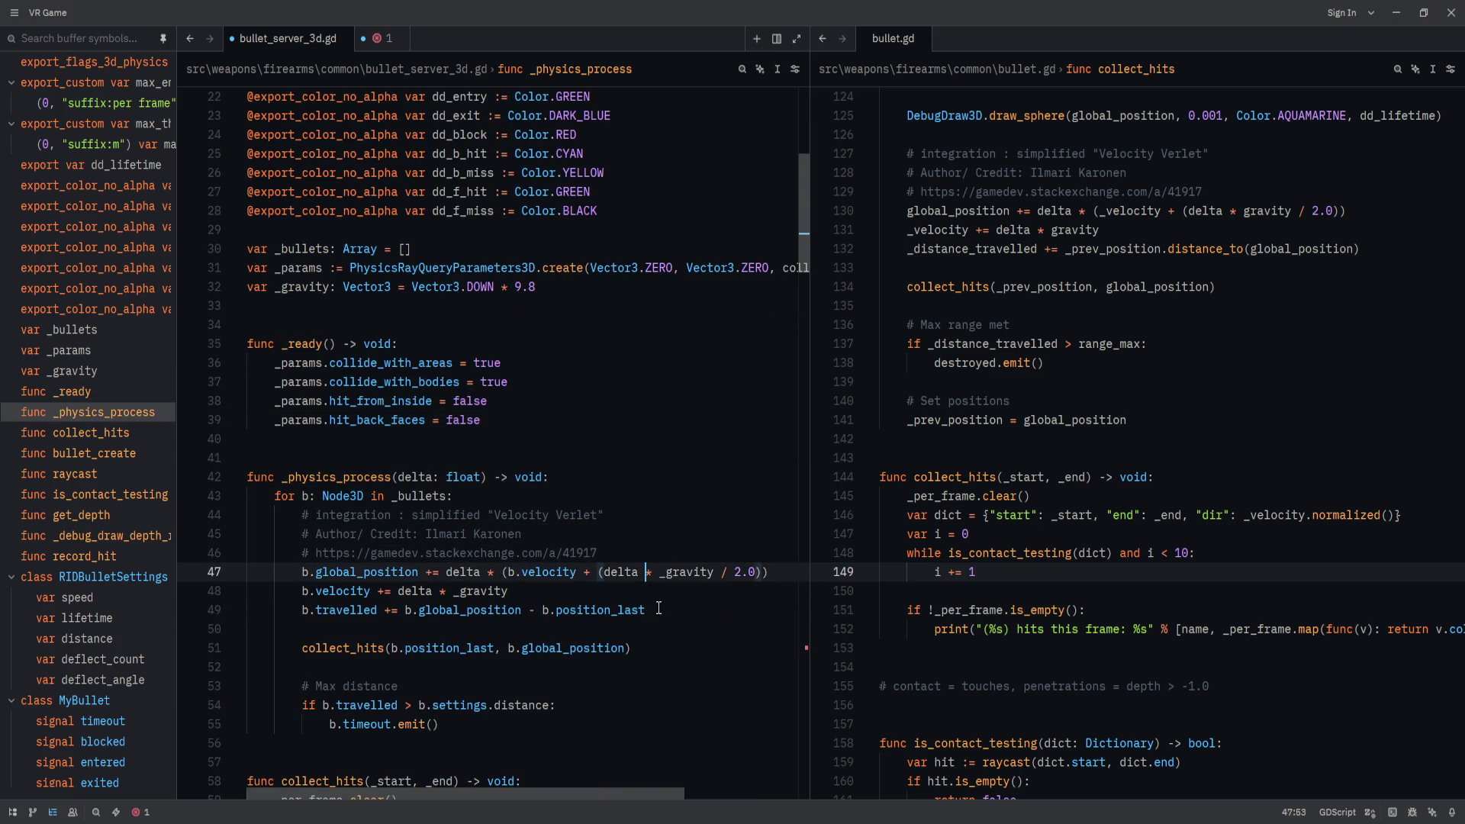
{"action": "key", "text": "Down"}
{"action": "key", "text": "Down"}
{"action": "key", "text": "Down"}
{"action": "scroll", "coordinate": [561, 618], "scroll_direction": "down", "scroll_amount": 1}
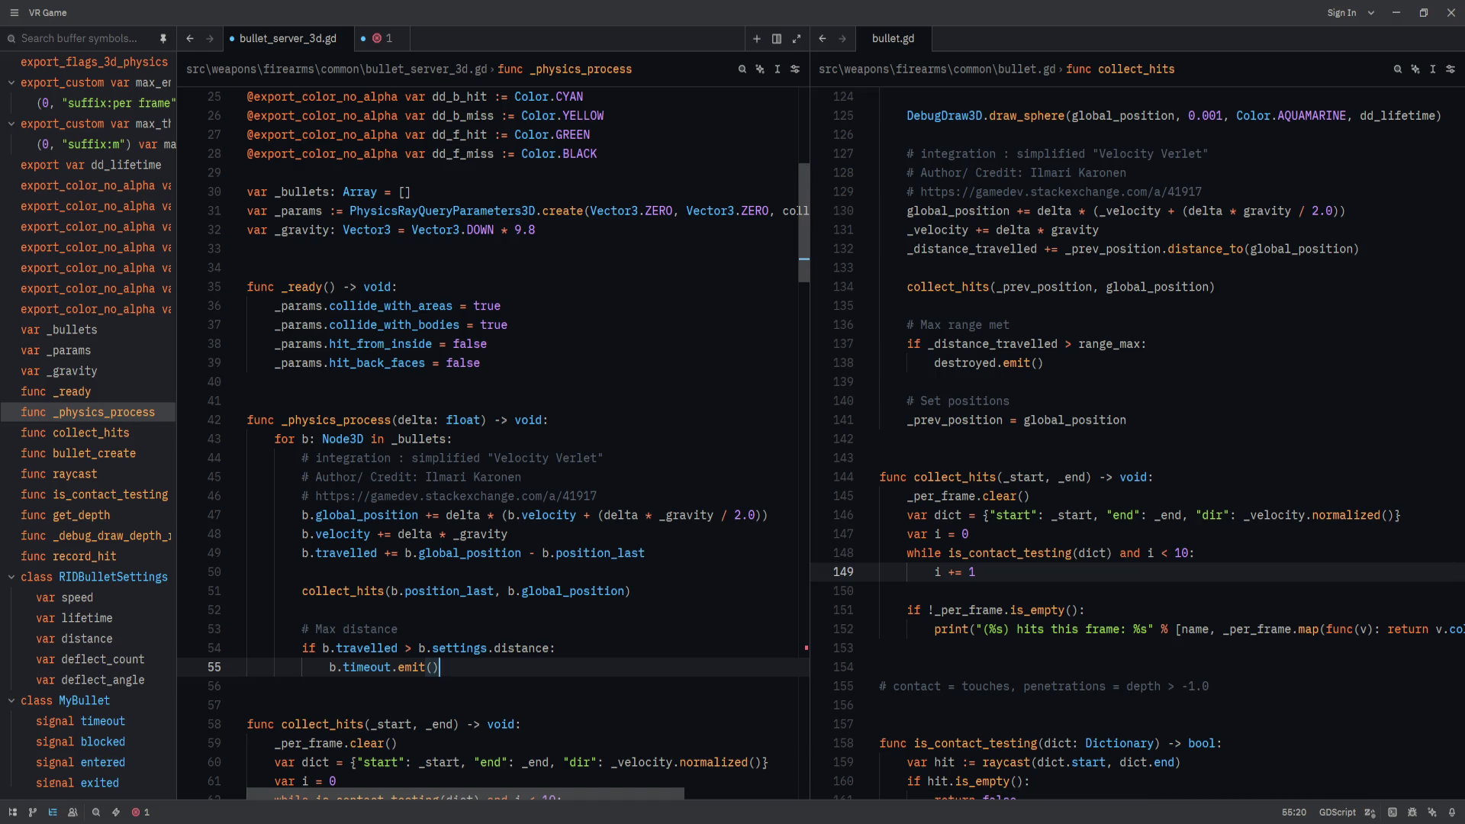
{"action": "key", "text": "Return"}
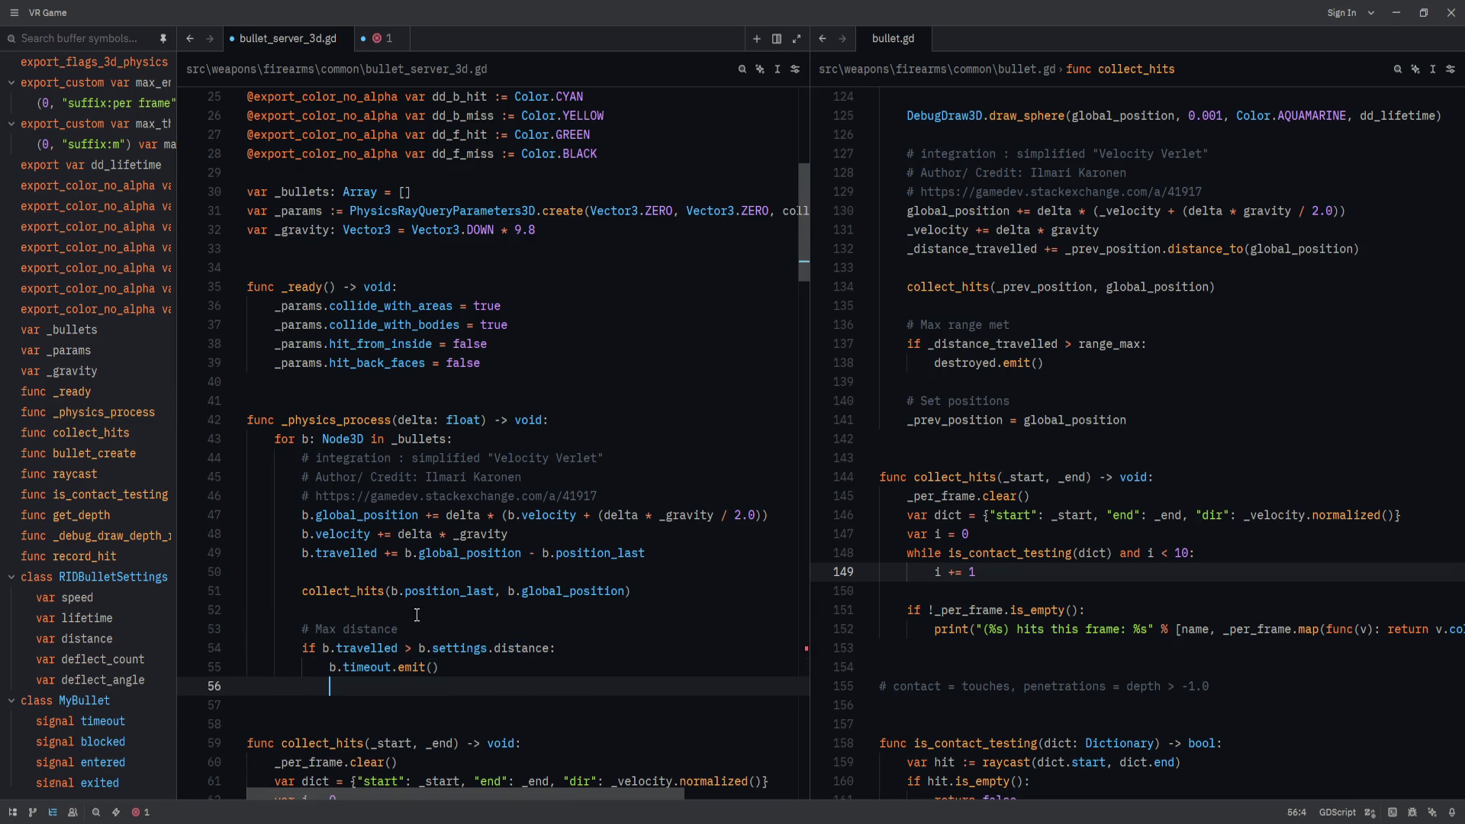
{"action": "double_click", "coordinate": [381, 666]}
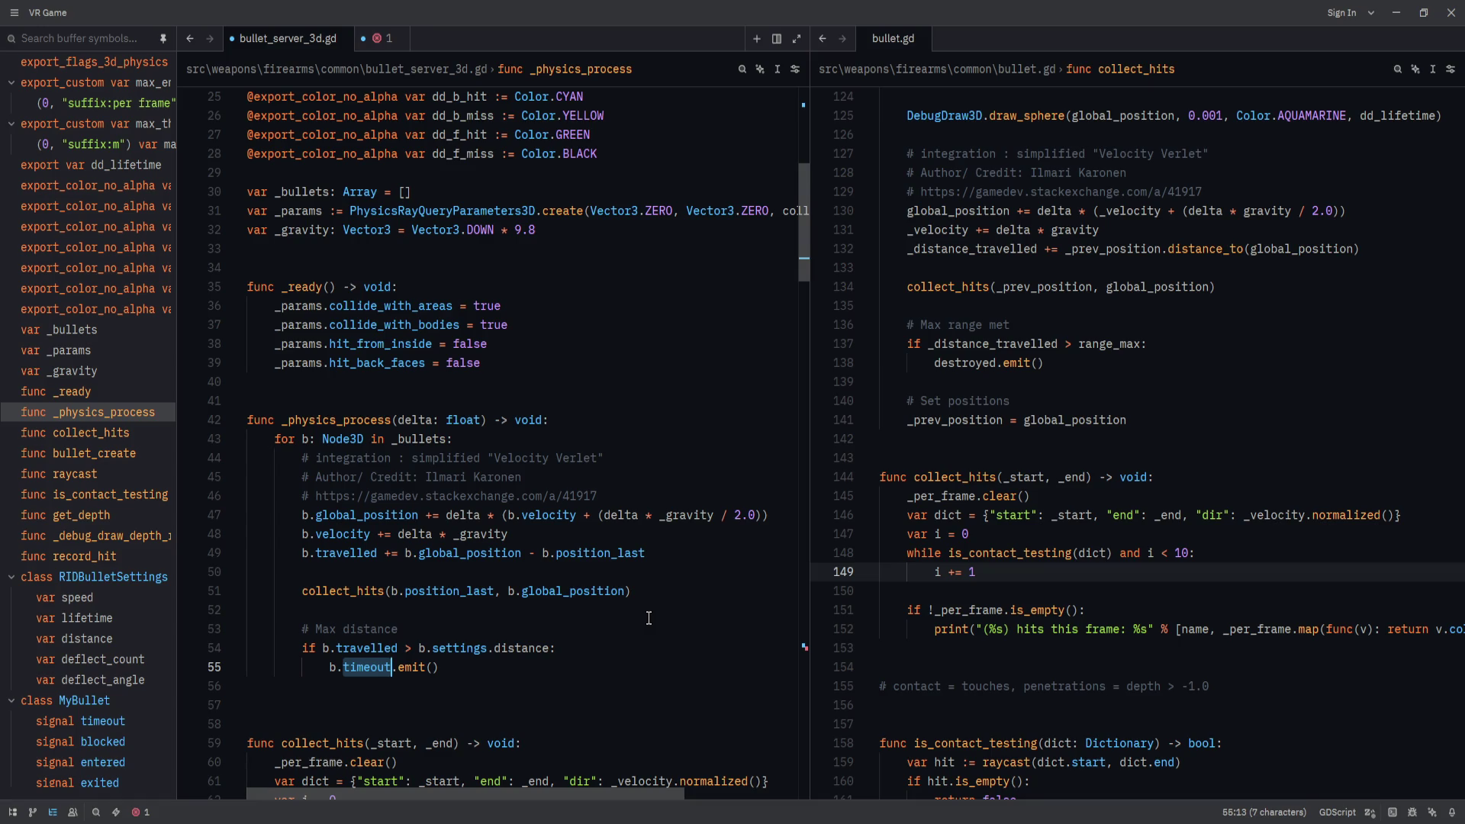
{"action": "scroll", "coordinate": [626, 561], "scroll_direction": "down", "scroll_amount": 5}
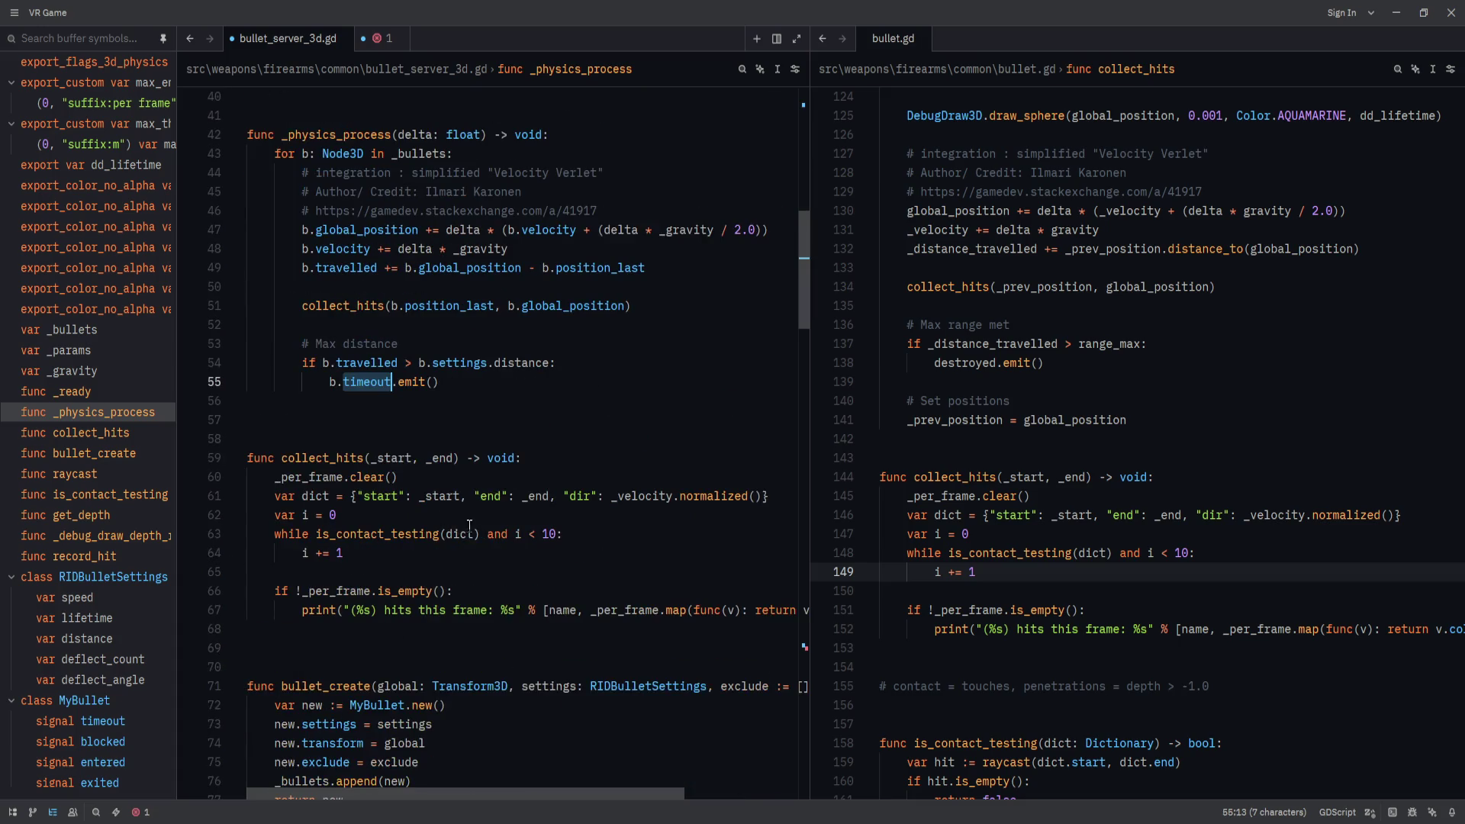
{"action": "scroll", "coordinate": [806, 222], "scroll_direction": "up", "scroll_amount": 7}
{"action": "mouse_move", "coordinate": [806, 222]}
{"action": "left_mouse_down"}
{"action": "mouse_move", "coordinate": [811, 160]}
{"action": "mouse_move", "coordinate": [769, 800]}
{"action": "mouse_move", "coordinate": [801, 484]}
{"action": "mouse_move", "coordinate": [801, 654]}
{"action": "mouse_move", "coordinate": [823, 774]}
{"action": "mouse_move", "coordinate": [571, 550]}
{"action": "left_mouse_up"}
{"action": "scroll", "coordinate": [810, 161], "scroll_direction": "down", "scroll_amount": 2}
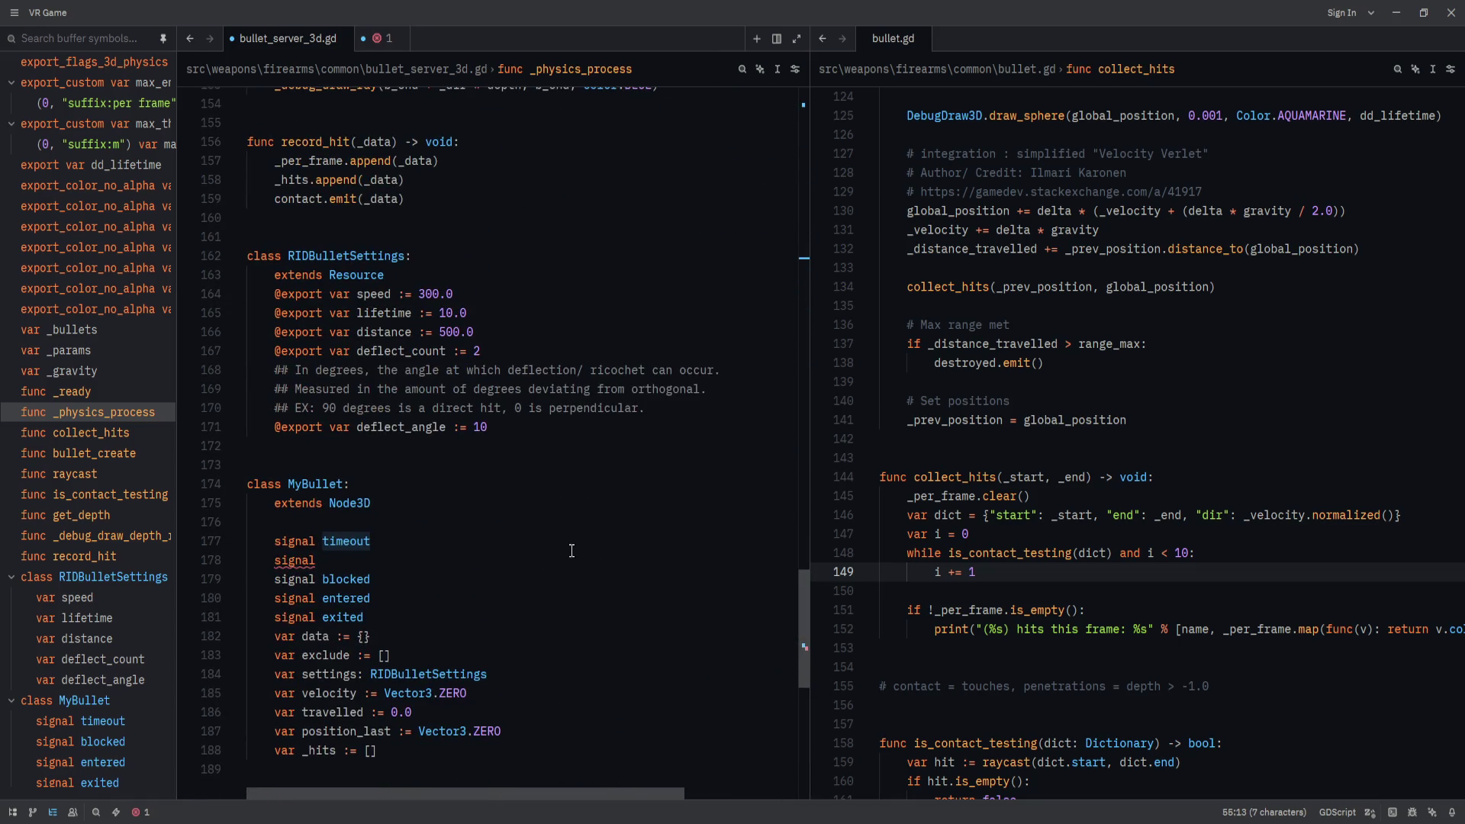
Delete the unfinished 'signal' line in MyBullet.
{"action": "left_click", "coordinate": [572, 550]}
{"action": "key", "text": "Down"}
{"action": "key", "text": "ctrl+shift+k"}
Comment the timeout signal with '# emitted when lifetime or distance is exceeded'.
{"action": "left_click", "coordinate": [500, 522]}
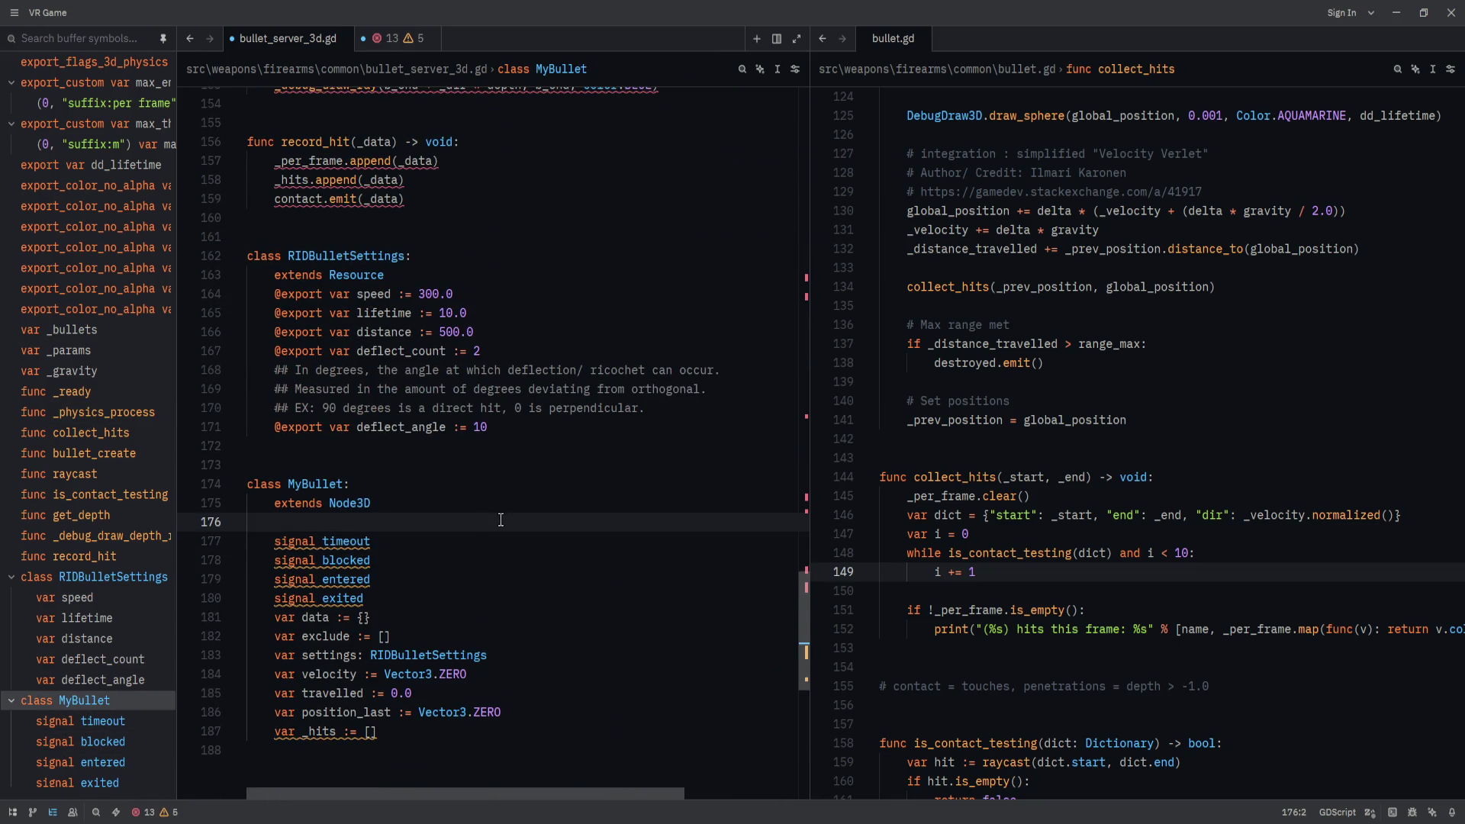
{"action": "key", "text": "Return"}
{"action": "type", "text": "# emitted when max time or "}
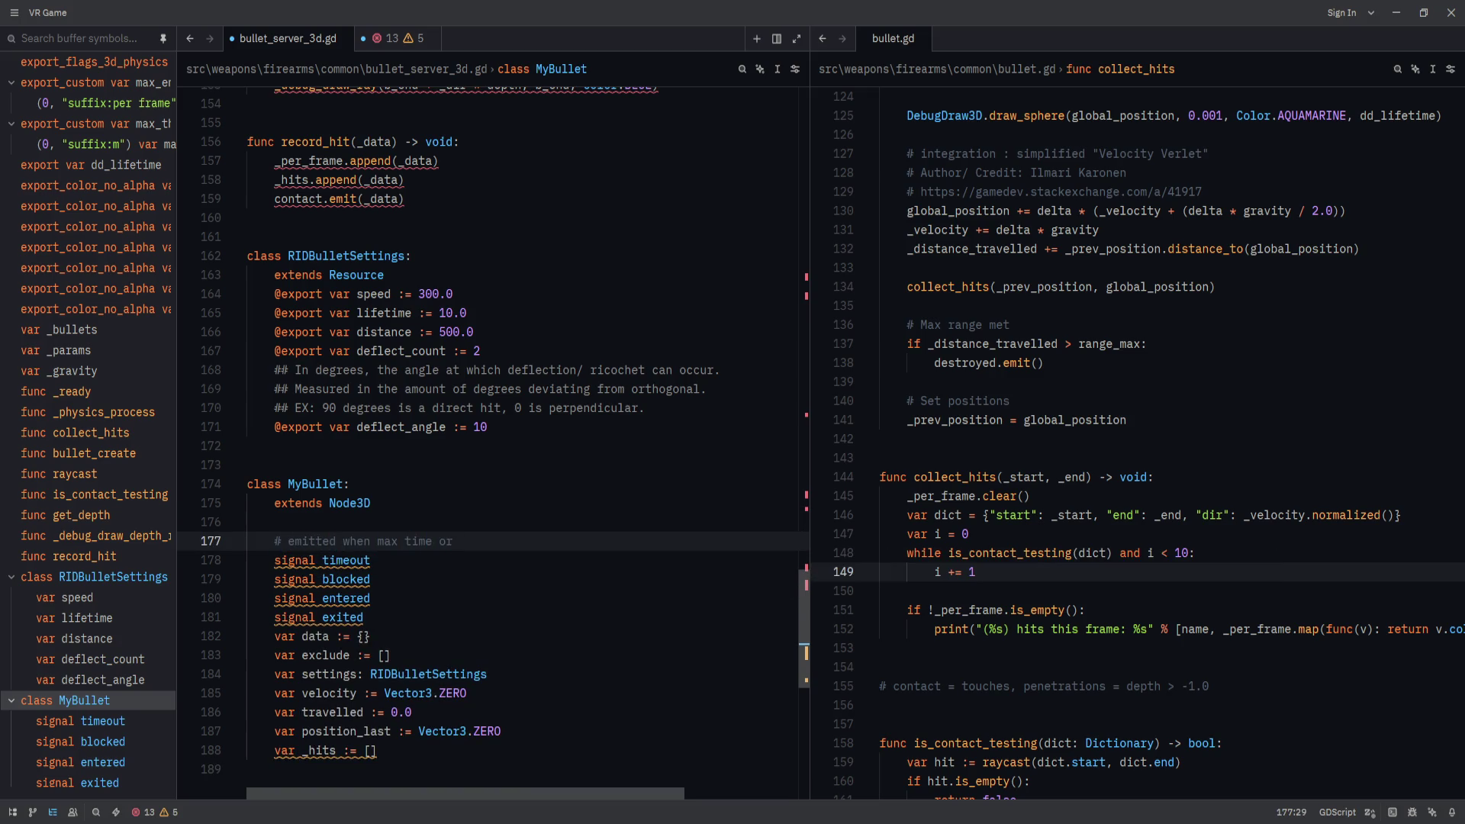
{"action": "type", "text": "max"}
{"action": "key", "text": "BackSpace"}
{"action": "key", "text": "BackSpace"}
{"action": "key", "text": "BackSpace"}
{"action": "type", "text": "life"}
{"action": "type", "text": "_time"}
{"action": "key", "text": "ctrl+BackSpace"}
{"action": "type", "text": "lifetime or distance is exceeded"}
Comment the blocked signal with '# emitted when a penetration is blocked'.
{"action": "left_click", "coordinate": [468, 562]}
{"action": "left_click", "coordinate": [490, 571]}
{"action": "key", "text": "Up"}
{"action": "key", "text": "Return"}
{"action": "type", "text": "# emitted when a penetration is blocked"}
{"action": "key", "text": "Down"}
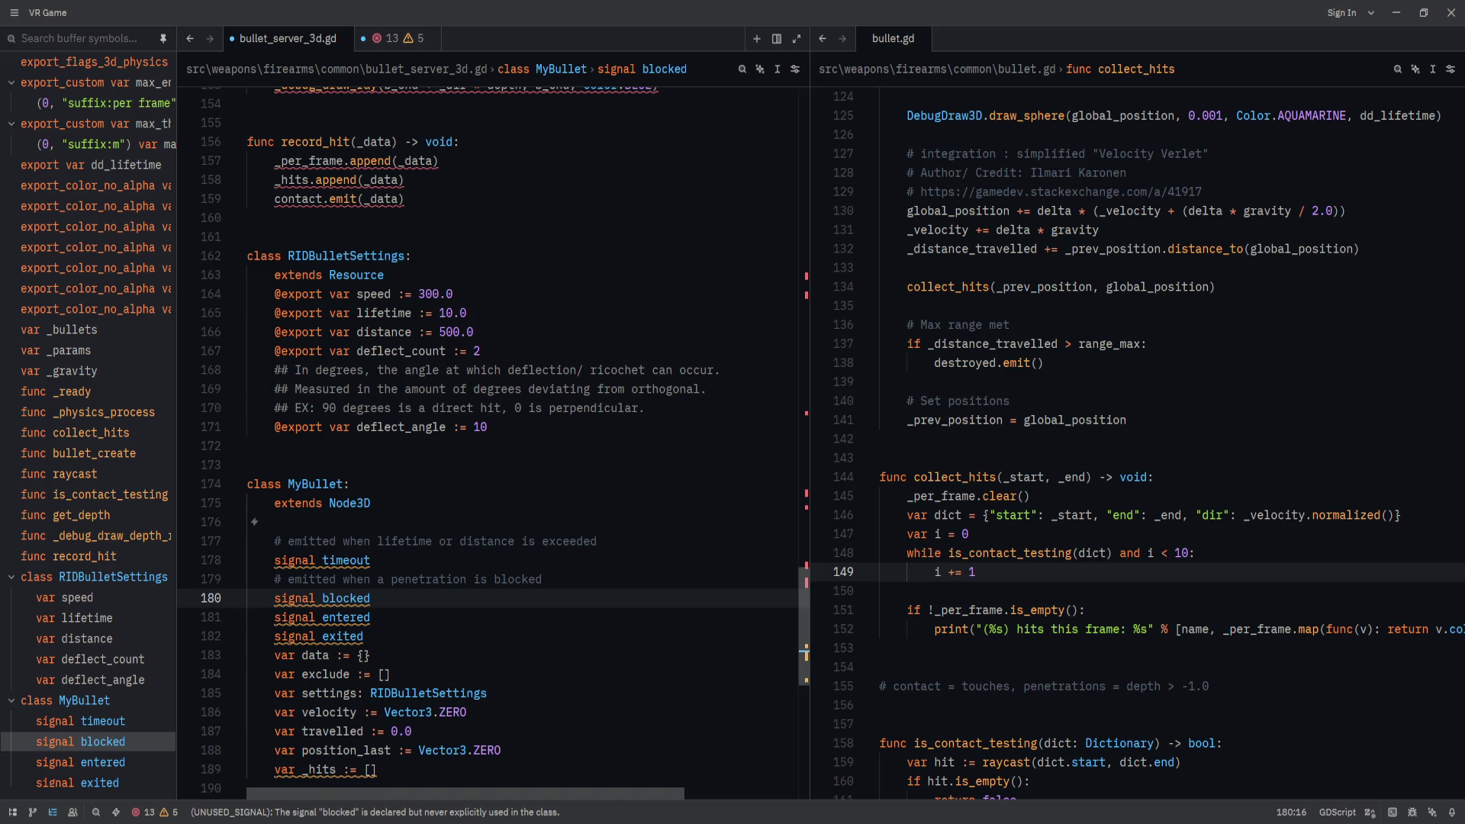
Replace the old header event list with 'events:' followed by '- enter', '- exit', '- blocked'.
{"action": "left_click_drag", "start_coordinate": [800, 601], "coordinate": [799, 126]}
{"action": "mouse_move", "coordinate": [429, 257]}
{"action": "left_mouse_down"}
{"action": "mouse_move", "coordinate": [429, 156]}
{"action": "mouse_move", "coordinate": [429, 192]}
{"action": "mouse_move", "coordinate": [261, 173]}
{"action": "left_mouse_up"}
{"action": "key", "text": "BackSpace"}
{"action": "type", "text": "events:"}
{"action": "key", "text": "alt+Up"}
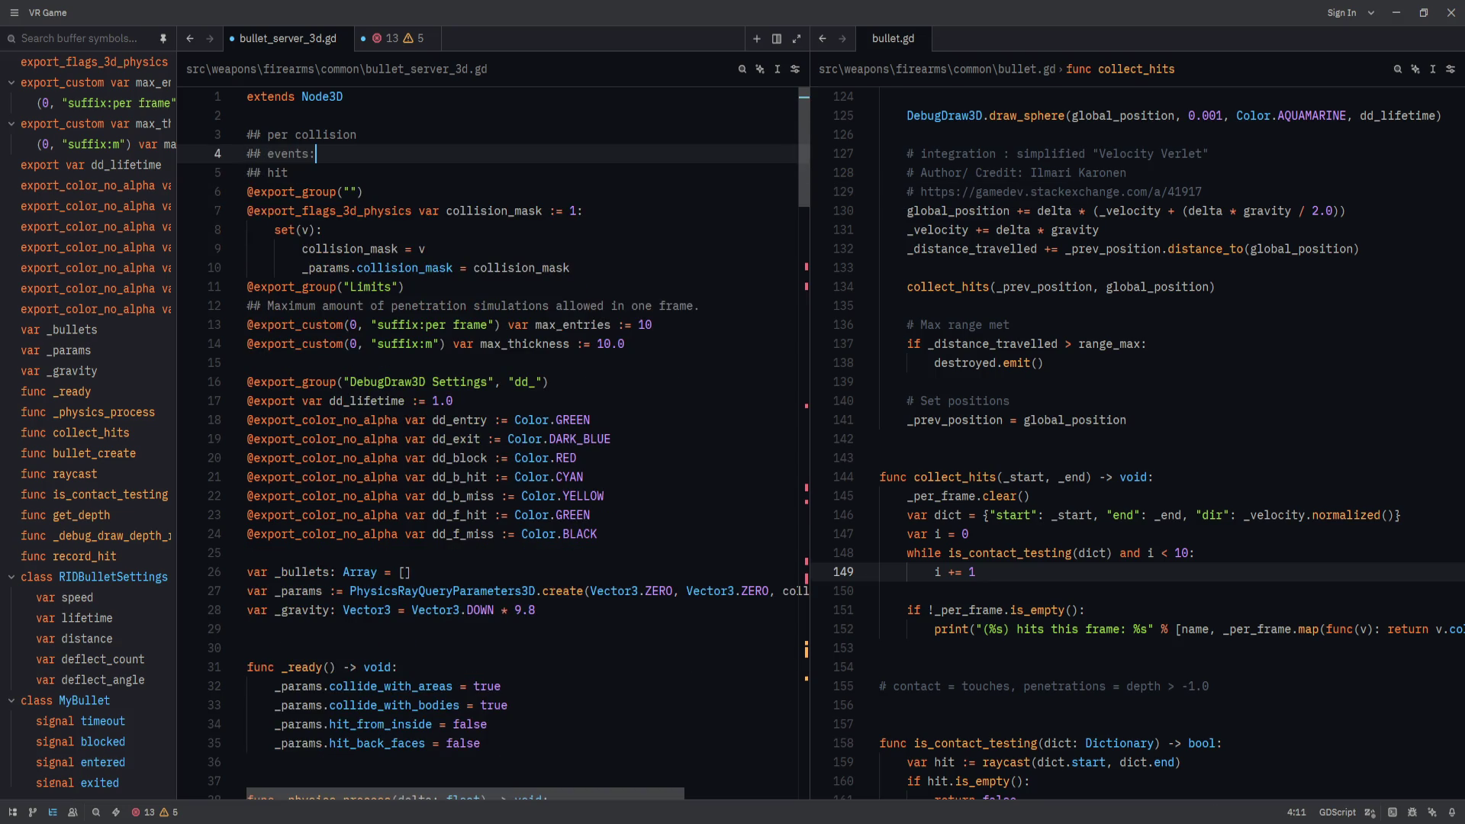
{"action": "key", "text": "alt+Down"}
{"action": "key", "text": "alt+Up"}
{"action": "key", "text": "alt+Down"}
{"action": "key", "text": "Return"}
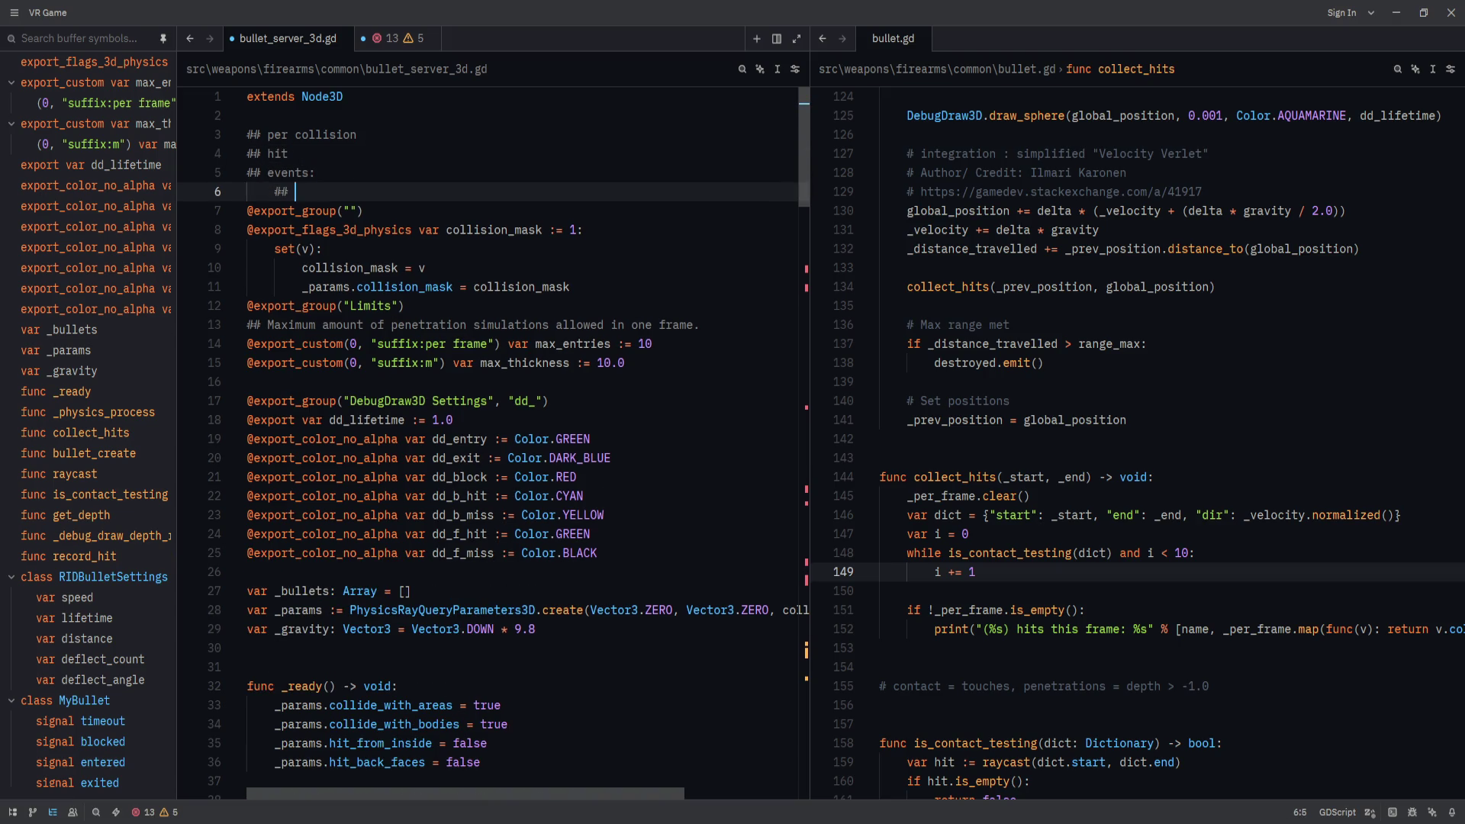
{"action": "type", "text": "- "}
{"action": "type", "text": "enter"}
{"action": "key", "text": "Return"}
{"action": "type", "text": "- exit"}
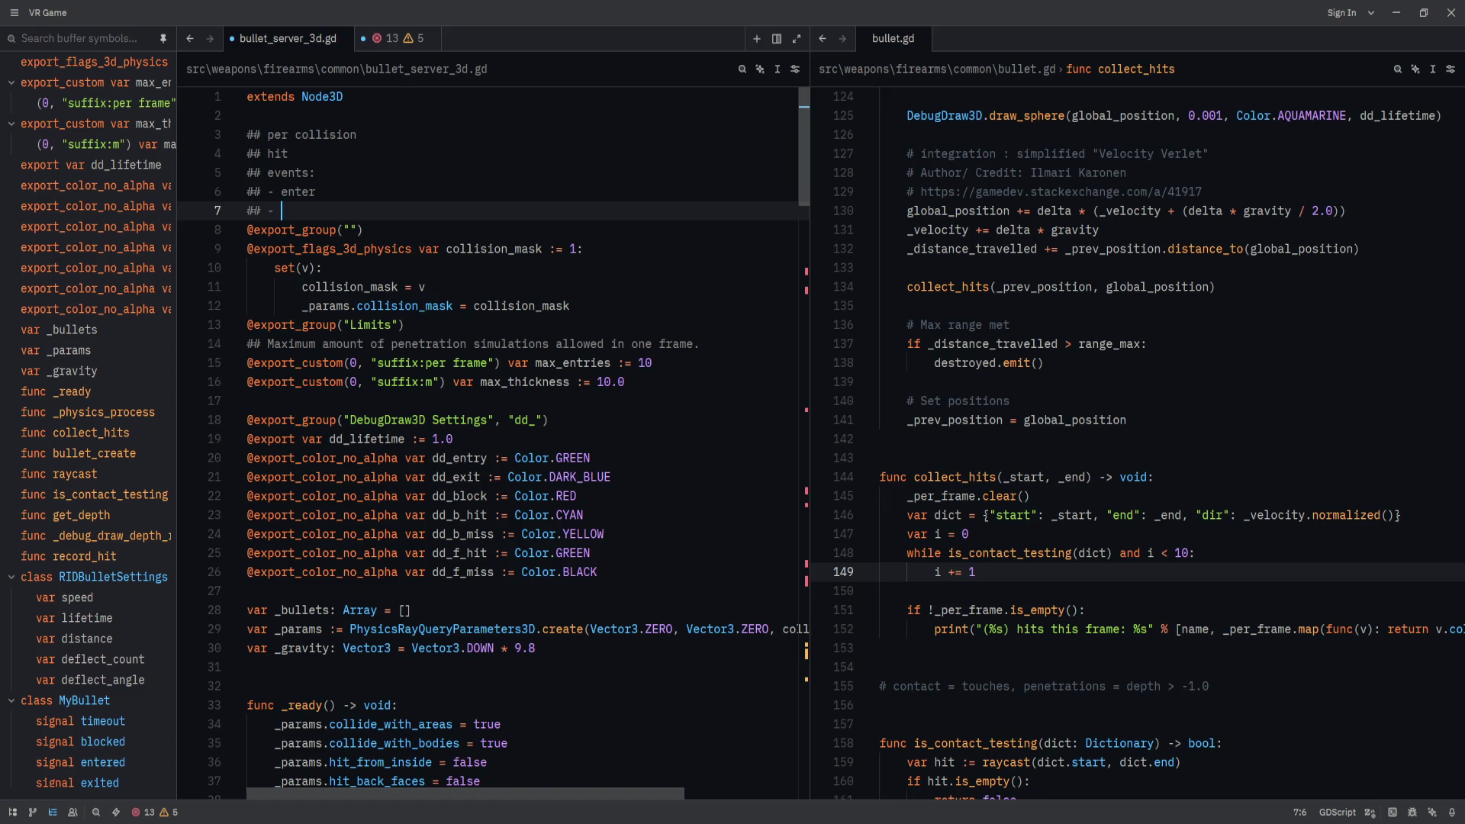
{"action": "key", "text": "Return"}
{"action": "type", "text": "- blocked"}
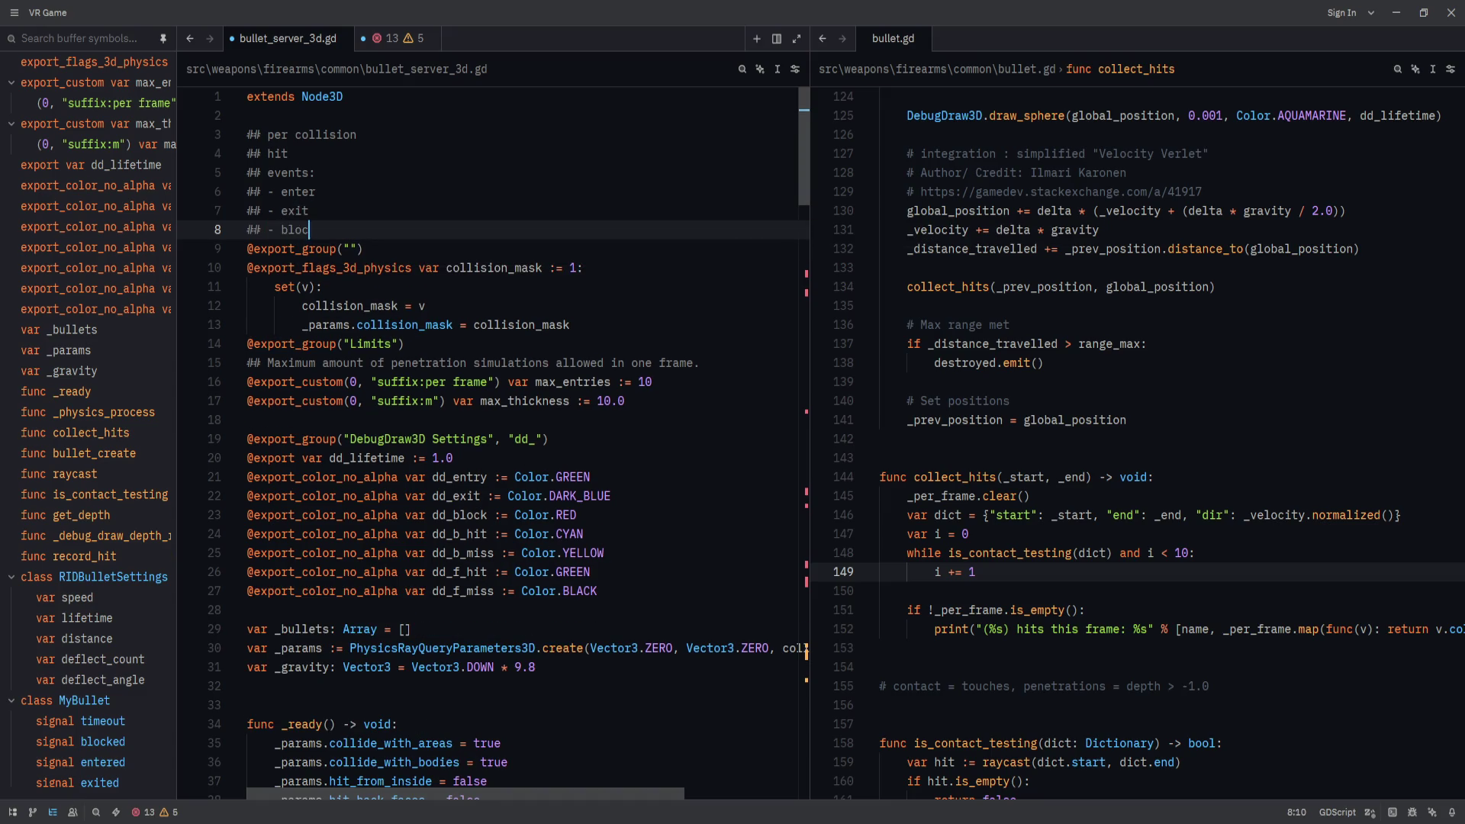
Rename the entries to entered and exited and indent the list under events.
{"action": "key", "text": "Up"}
{"action": "key", "text": "Up"}
{"action": "type", "text": "ed"}
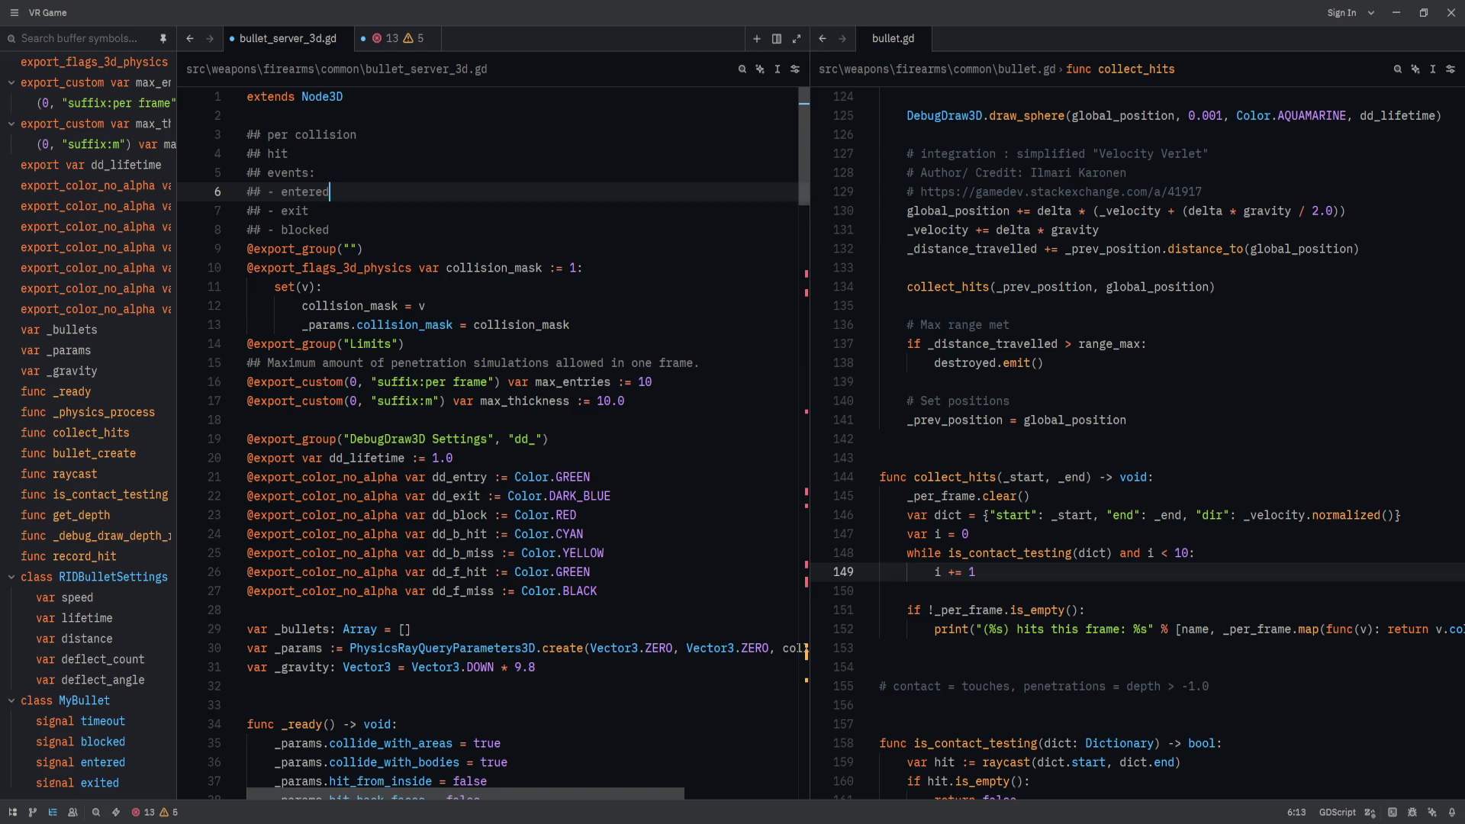
{"action": "key", "text": "Down"}
{"action": "type", "text": "ed"}
{"action": "key", "text": "Down"}
{"action": "key", "text": "shift+Up"}
{"action": "key", "text": "Tab"}
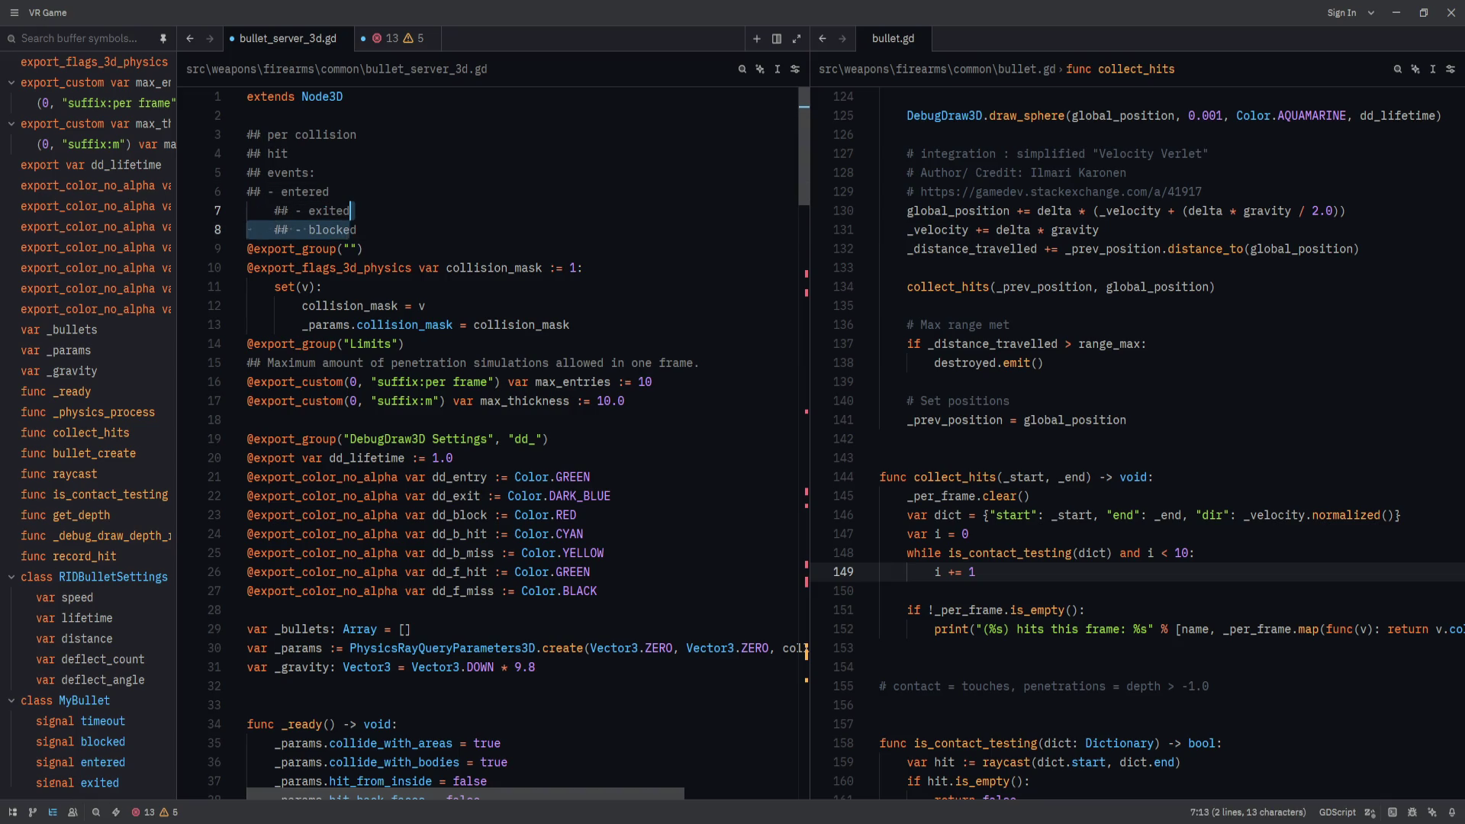
{"action": "key", "text": "shift+Tab"}
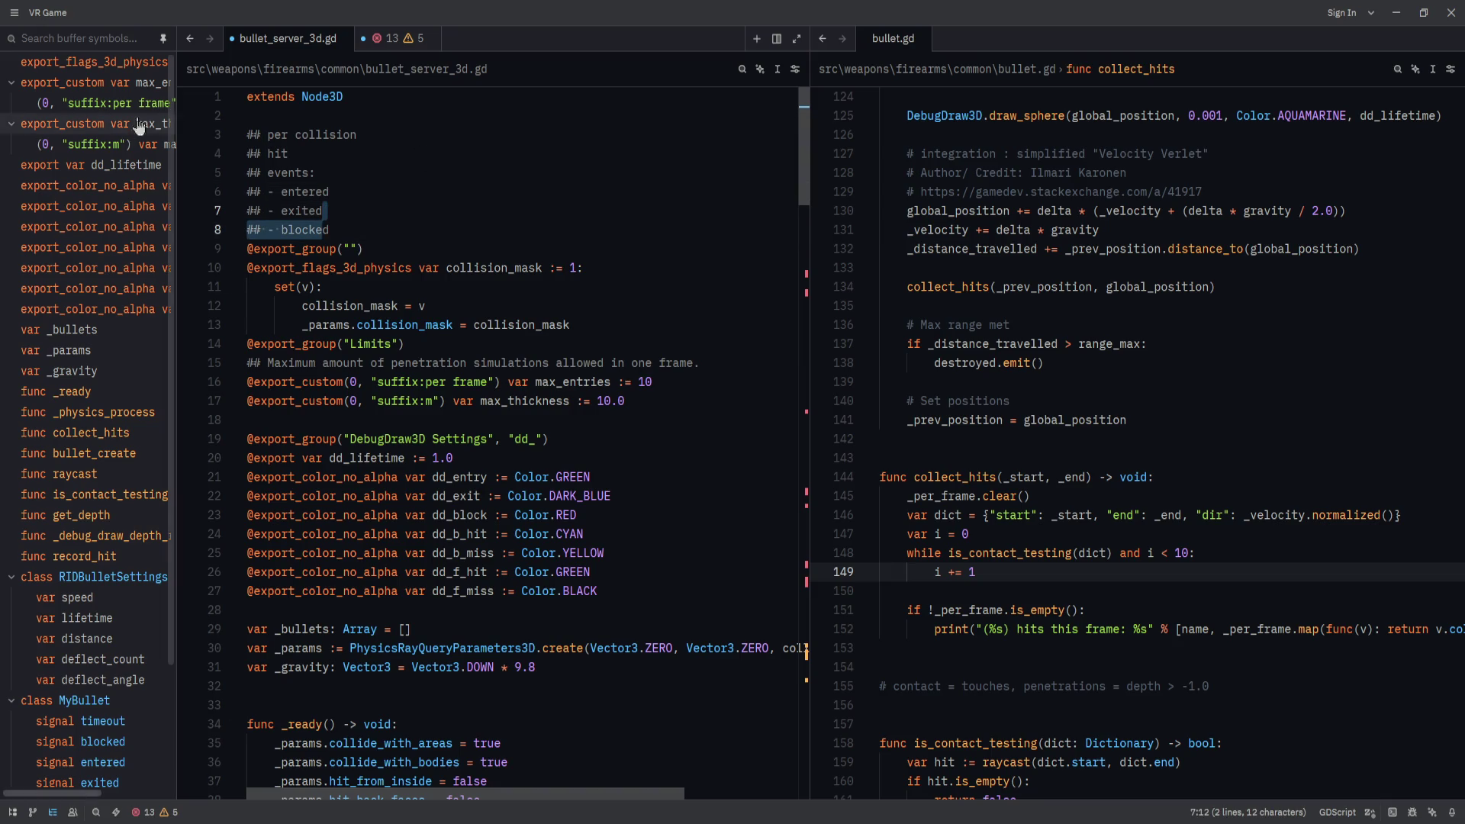
{"action": "left_click", "coordinate": [264, 214]}
{"action": "key", "text": "ctrl+alt+Down"}
{"action": "key", "text": "Tab"}
Replace the blocked entry with lodged.
{"action": "left_click", "coordinate": [307, 231]}
{"action": "double_click", "coordinate": [307, 230]}
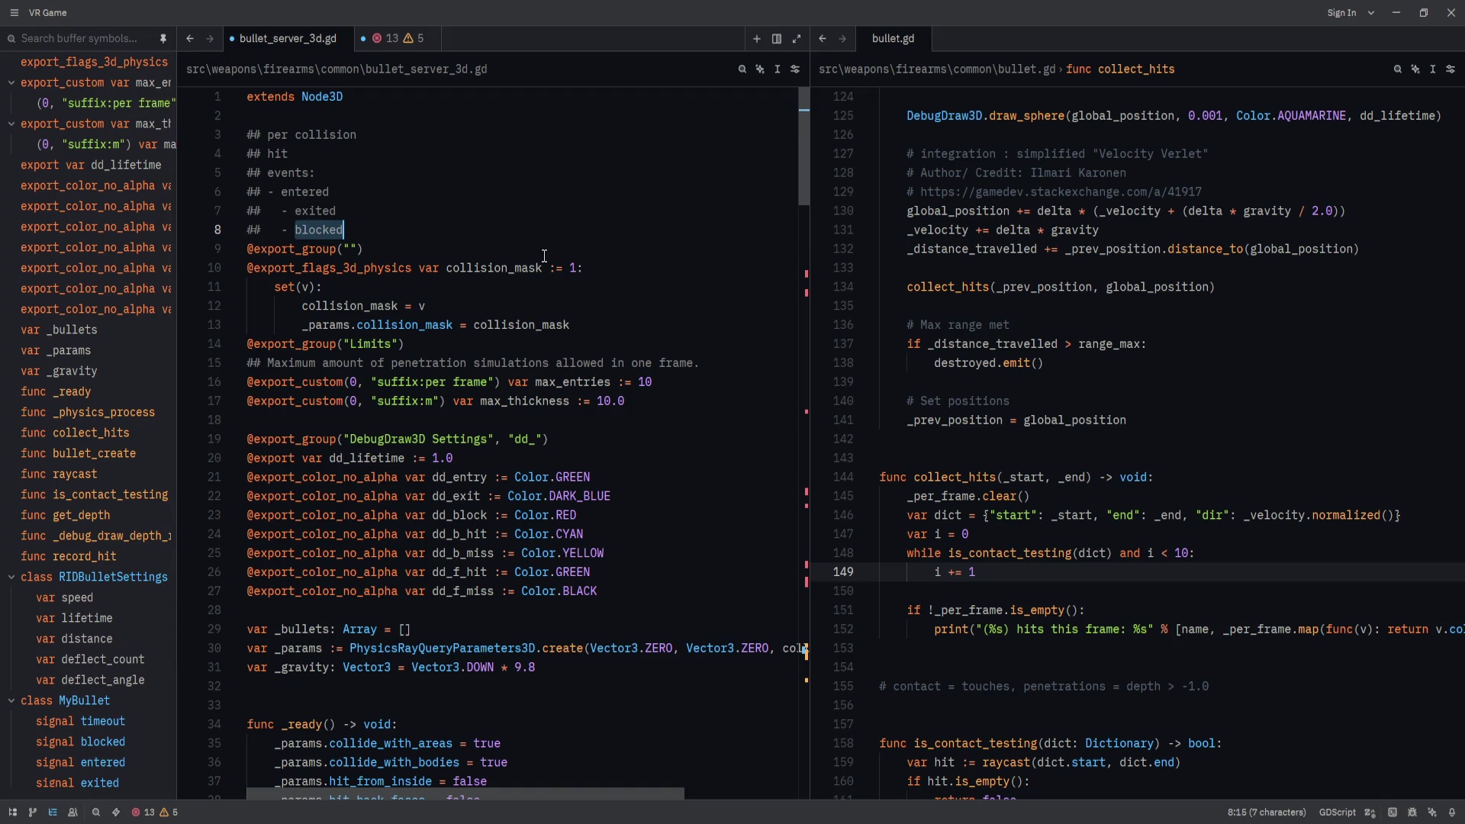
{"action": "type", "text": "dl;l;sadjf;lasdjfsdl;aj"}
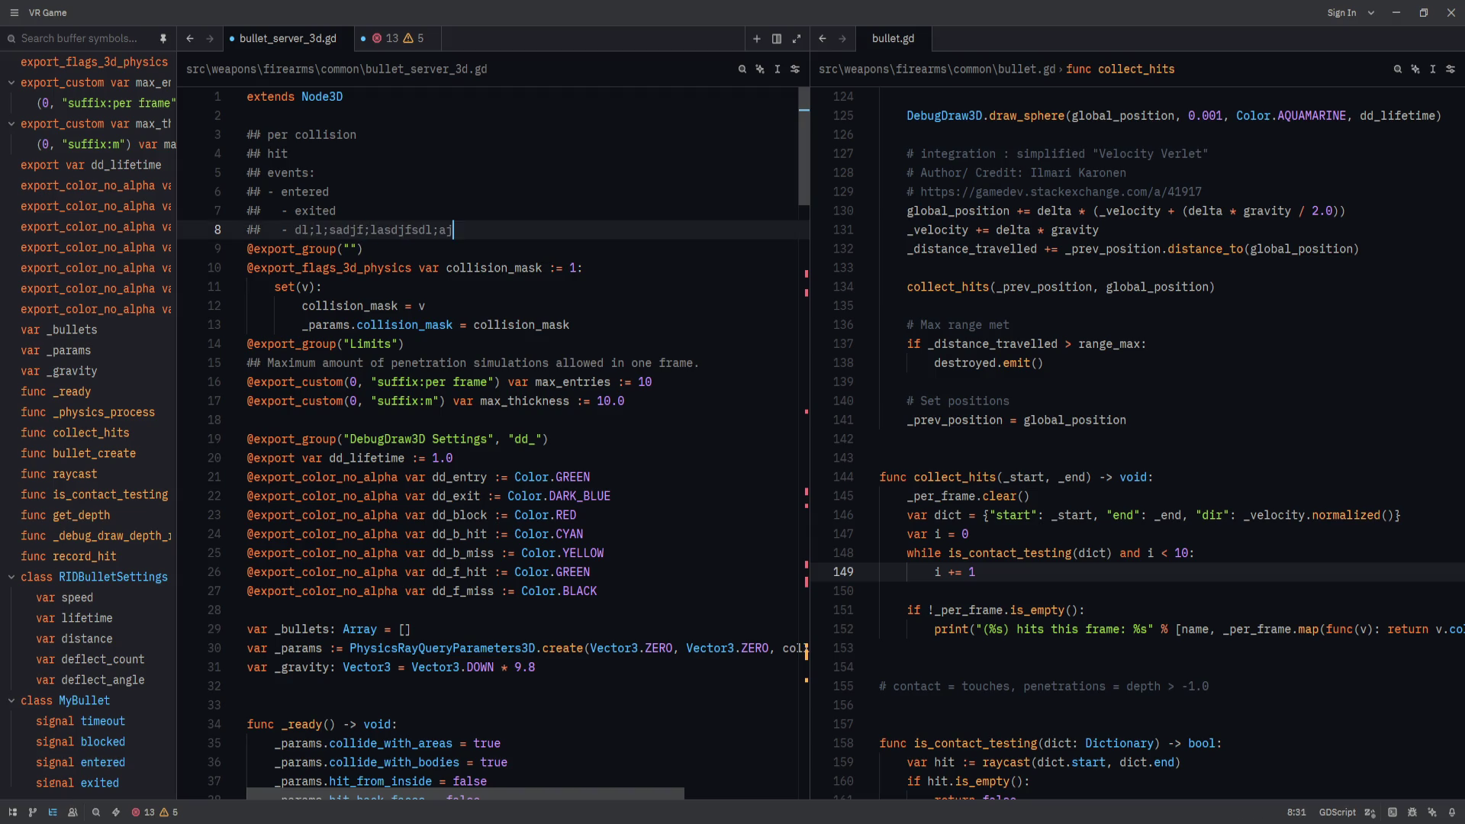
{"action": "key", "text": "BackSpace"}
{"action": "key", "text": "BackSpace"}
{"action": "key", "text": "BackSpace"}
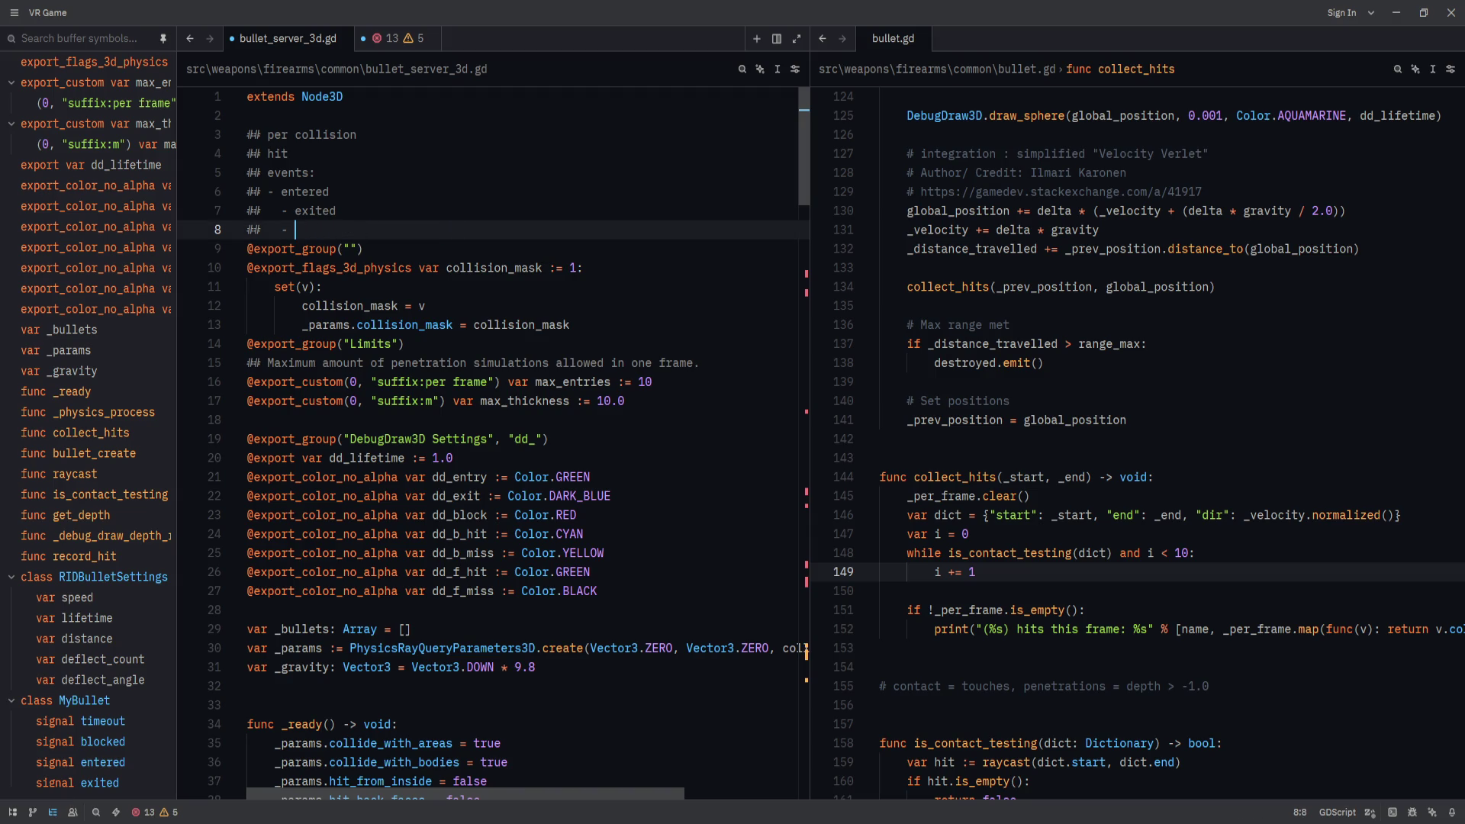
{"action": "type", "text": "lodged"}
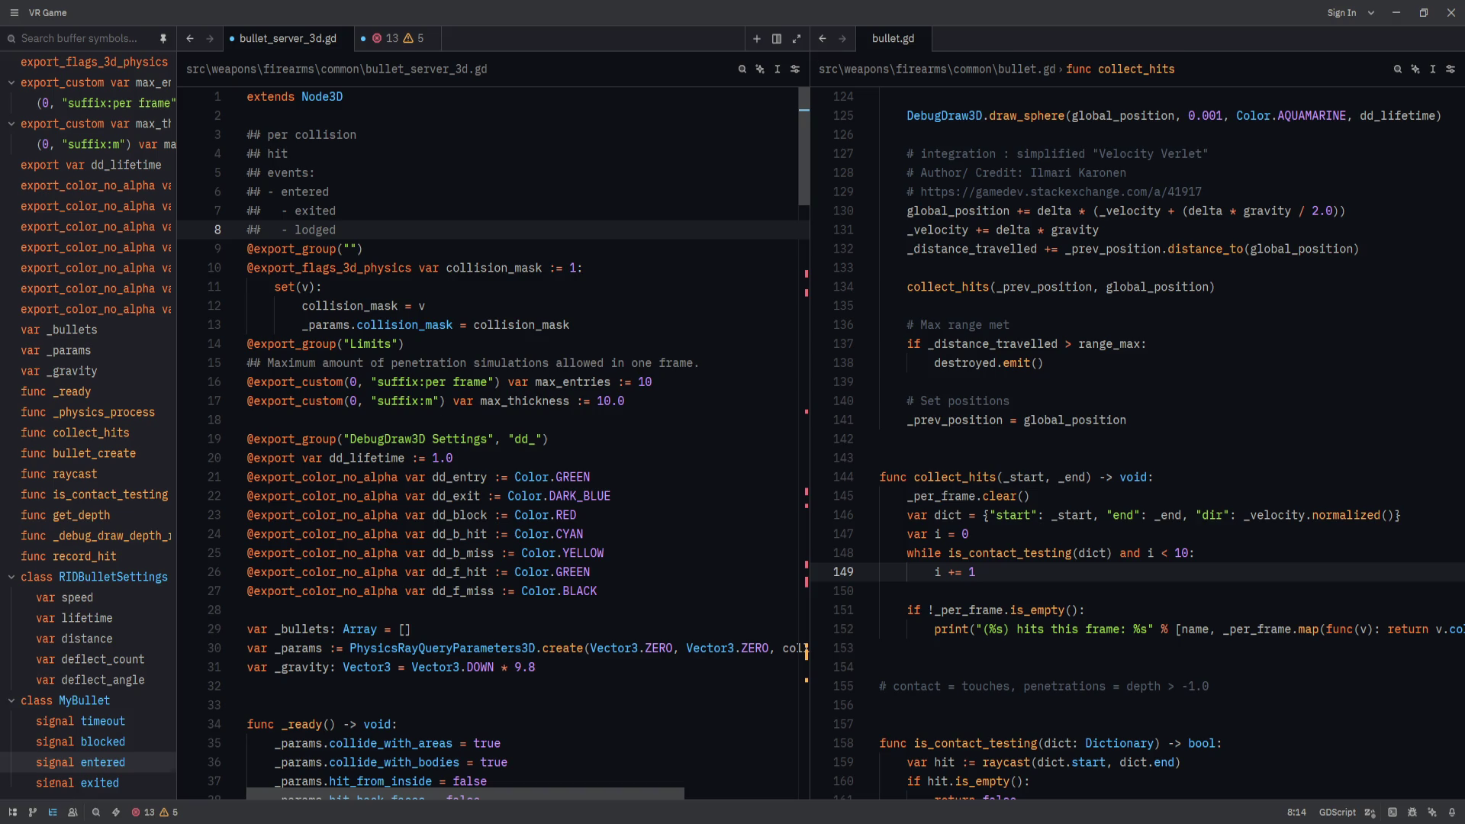
Place the caret at the end of the exited entry in the header event list.
{"action": "left_click", "coordinate": [337, 211]}
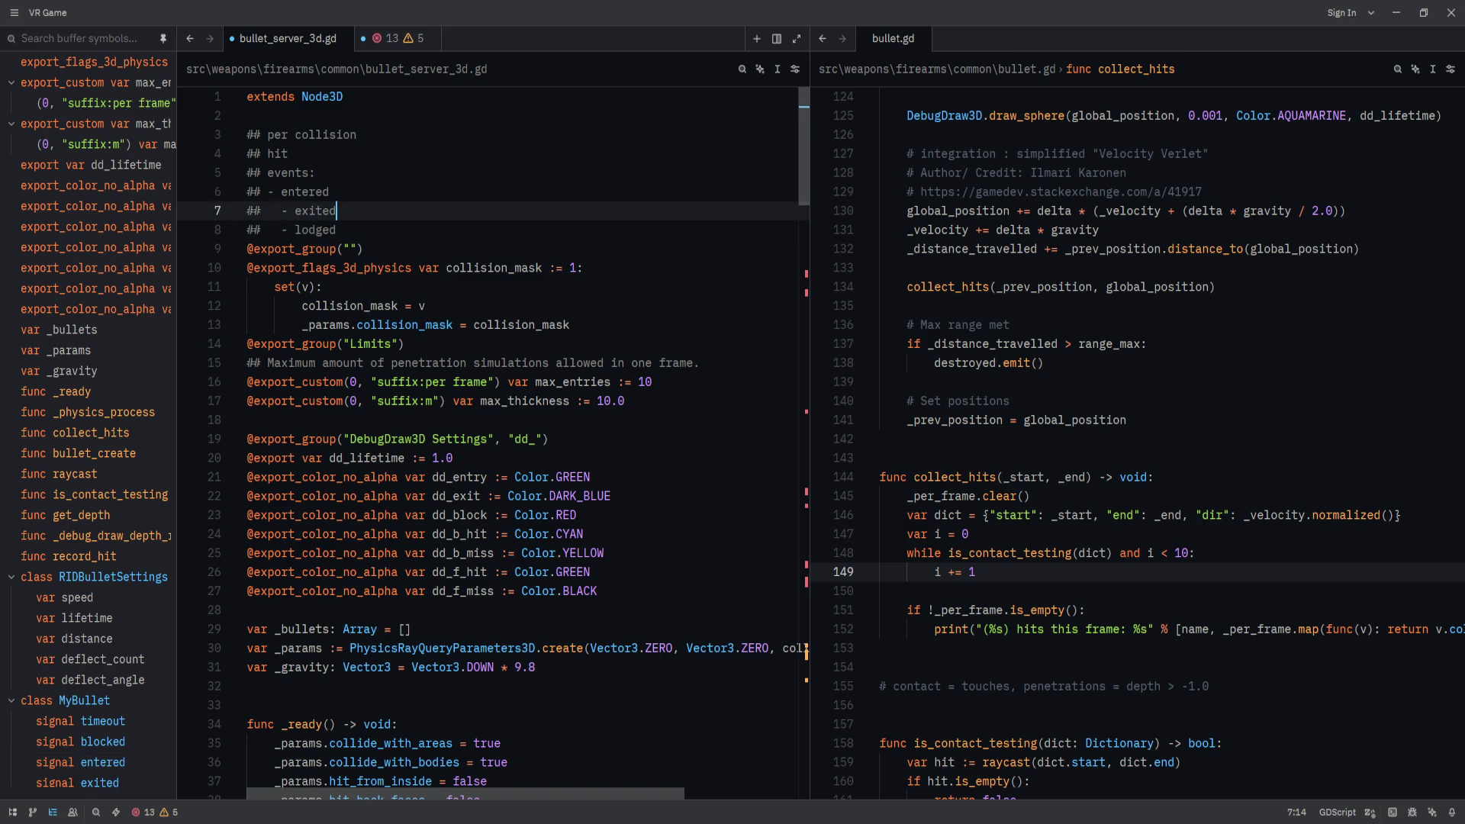
Replace the events: heading with 'ALWAYS TWO EVENTS (truth trable) when contact'.
{"action": "key", "text": "Up"}
{"action": "key", "text": "Up"}
{"action": "key", "text": "Return"}
{"action": "key", "text": "Return"}
{"action": "key", "text": "Home"}
{"action": "key", "text": "Up"}
{"action": "key", "text": "Delete"}
{"action": "key", "text": "End"}
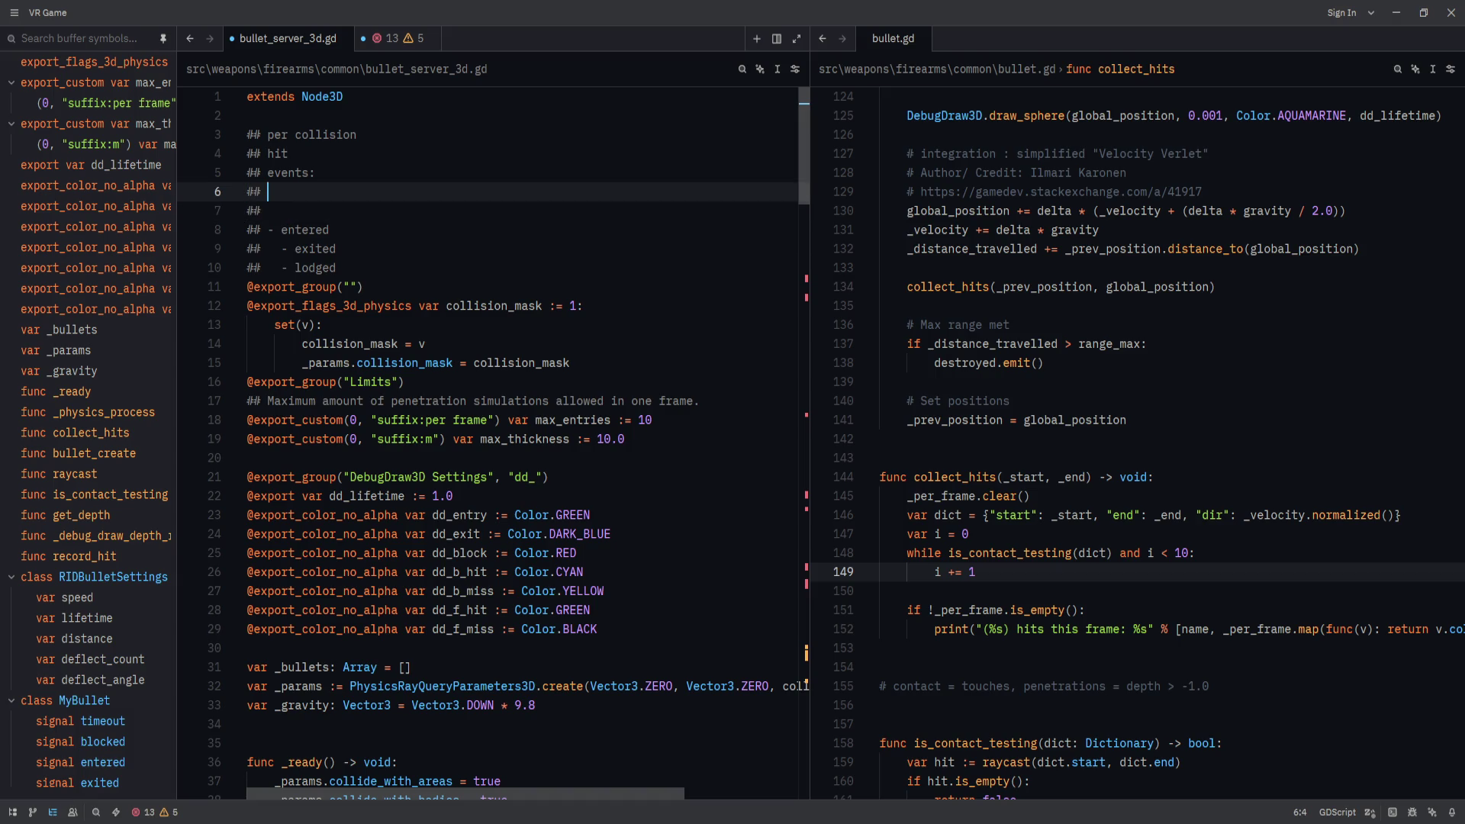
{"action": "key", "text": "Up"}
{"action": "key", "text": "shift+End"}
{"action": "key", "text": "Delete"}
{"action": "key", "text": "Return"}
{"action": "type", "text": "ALWAYS TWO EVENS"}
{"action": "key", "text": "BackSpace"}
{"action": "key", "text": "BackSpace"}
{"action": "type", "text": "TS "}
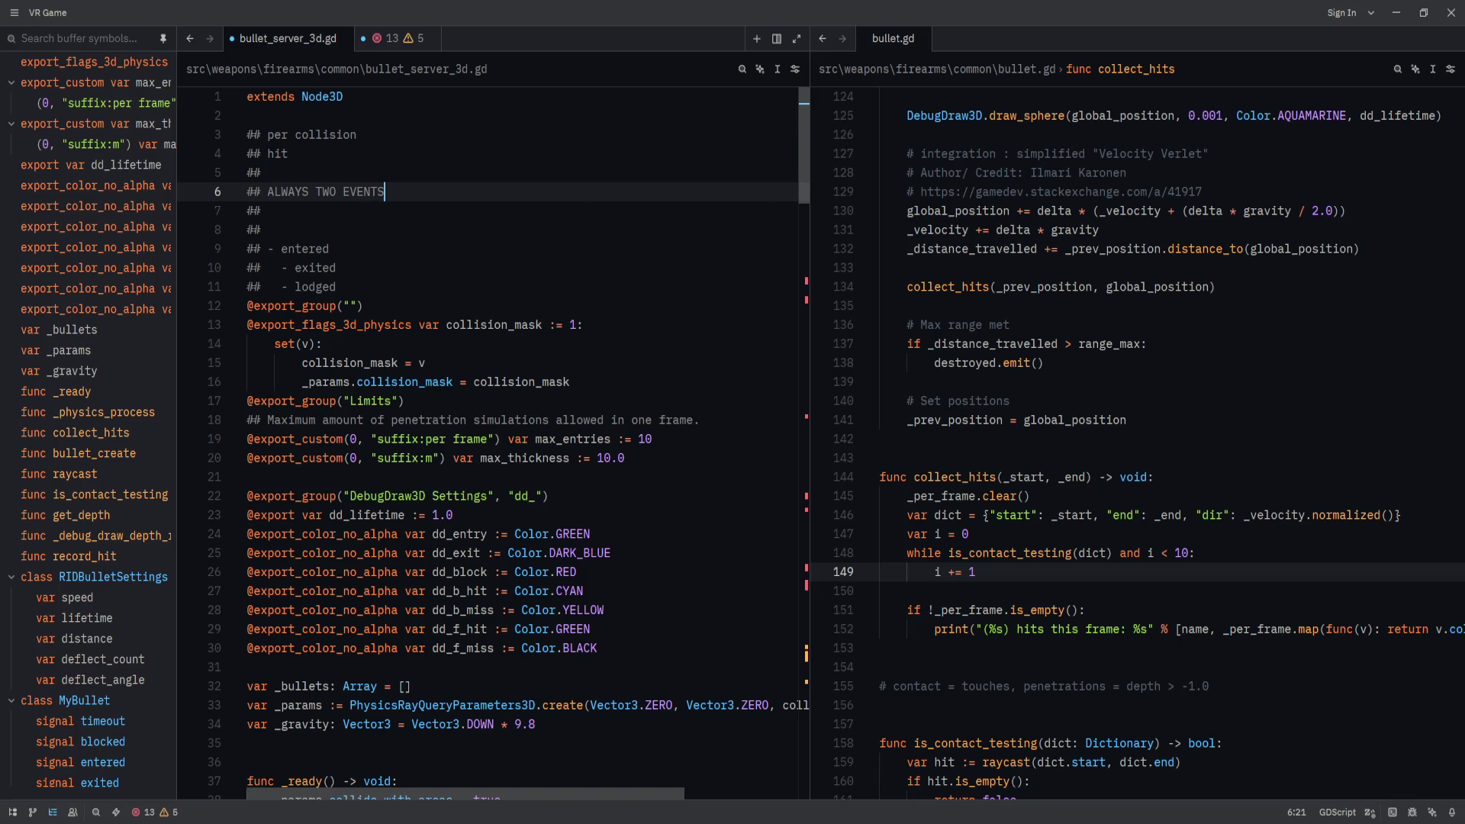
{"action": "type", "text": "(truth trable"}
{"action": "key", "text": "Return"}
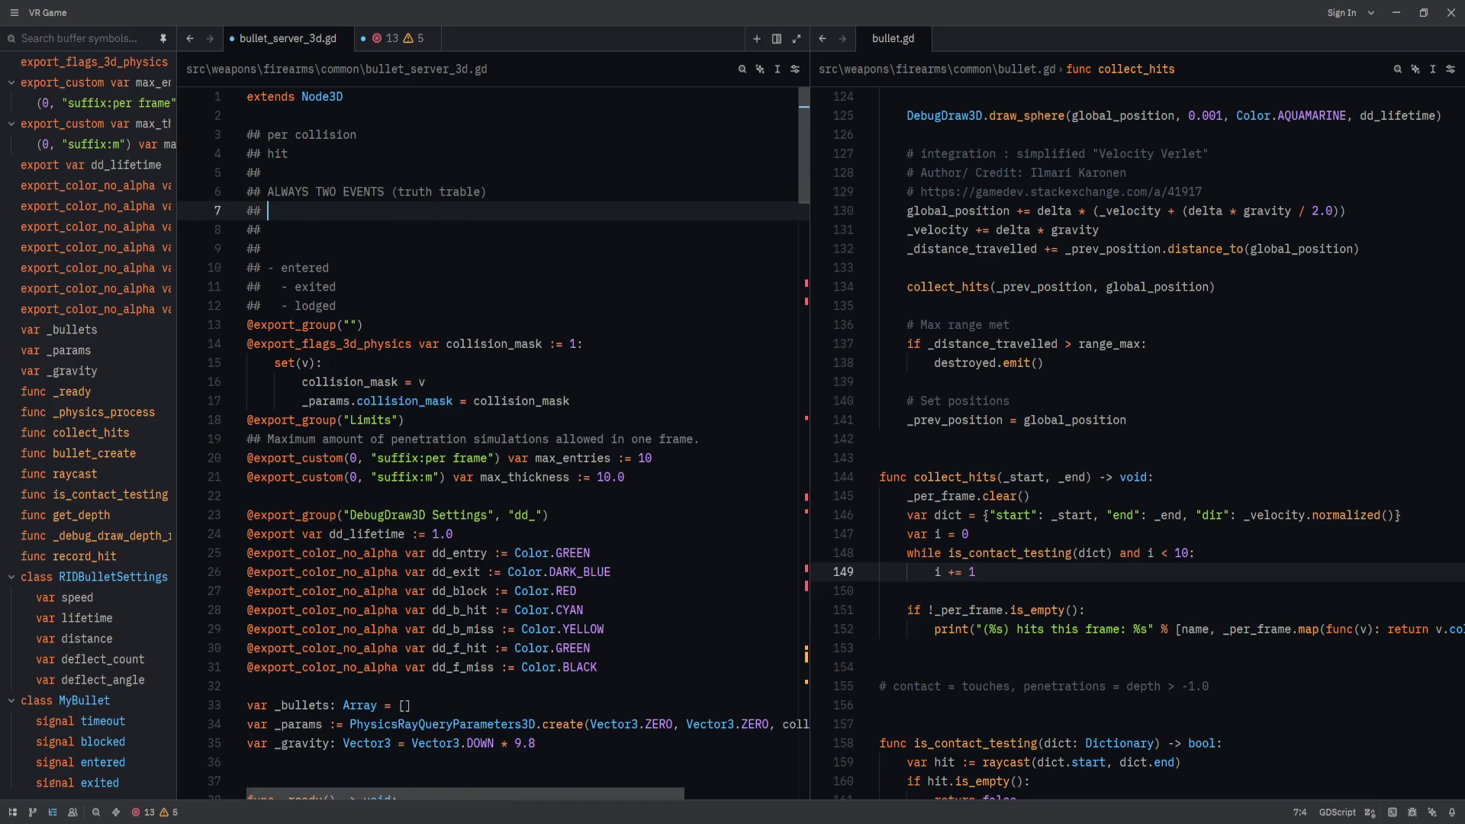
{"action": "left_click", "coordinate": [488, 192]}
{"action": "type", "text": "whe"}
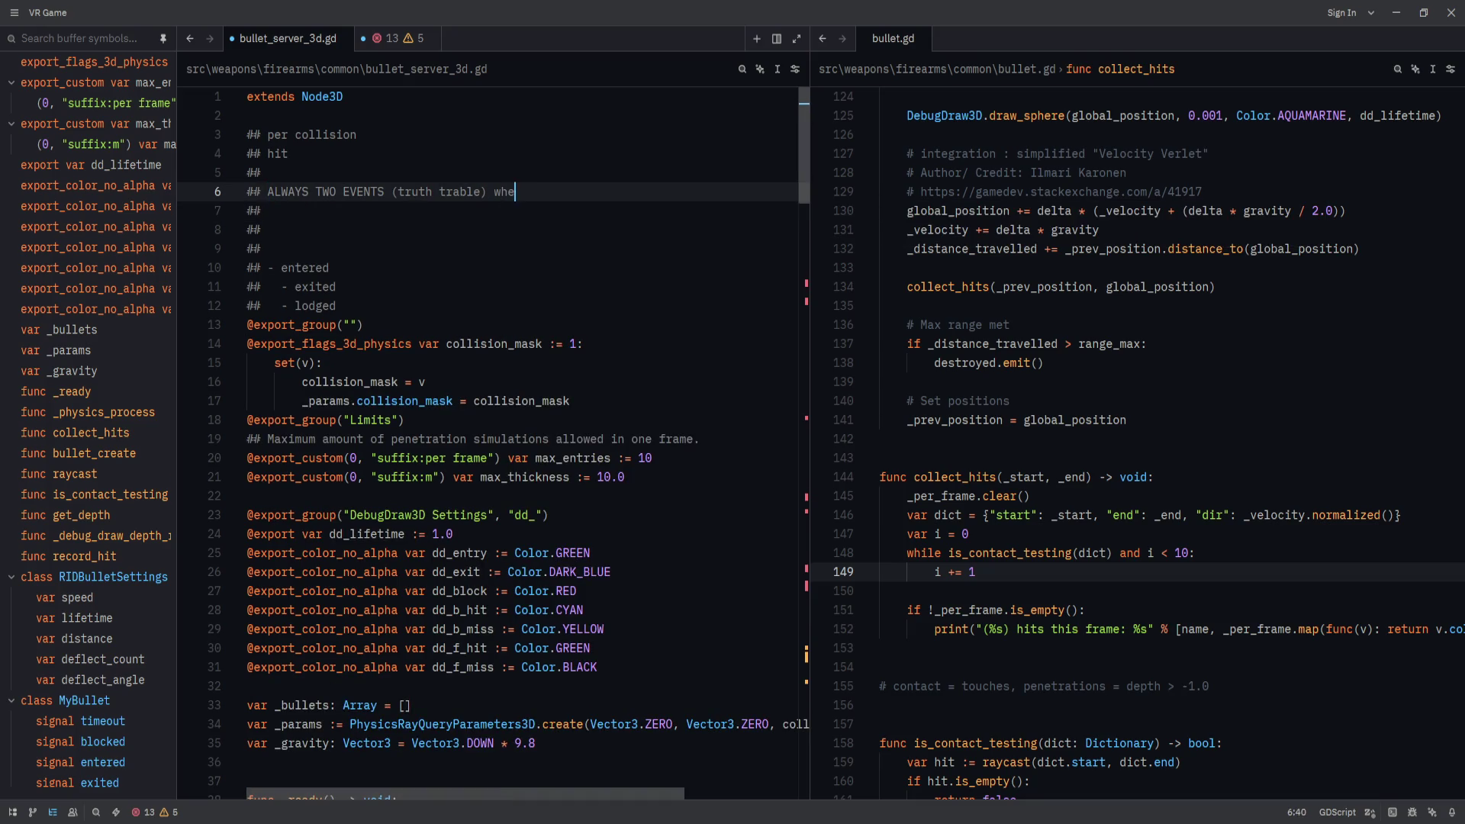
{"action": "type", "text": "n contact"}
List the event pairs: 'enter, exit', 'blocked, null' and 'enter, lodged'.
{"action": "left_click", "coordinate": [269, 210]}
{"action": "type", "text": "enter, exit"}
{"action": "left_click", "coordinate": [268, 229]}
{"action": "type", "text": "b"}
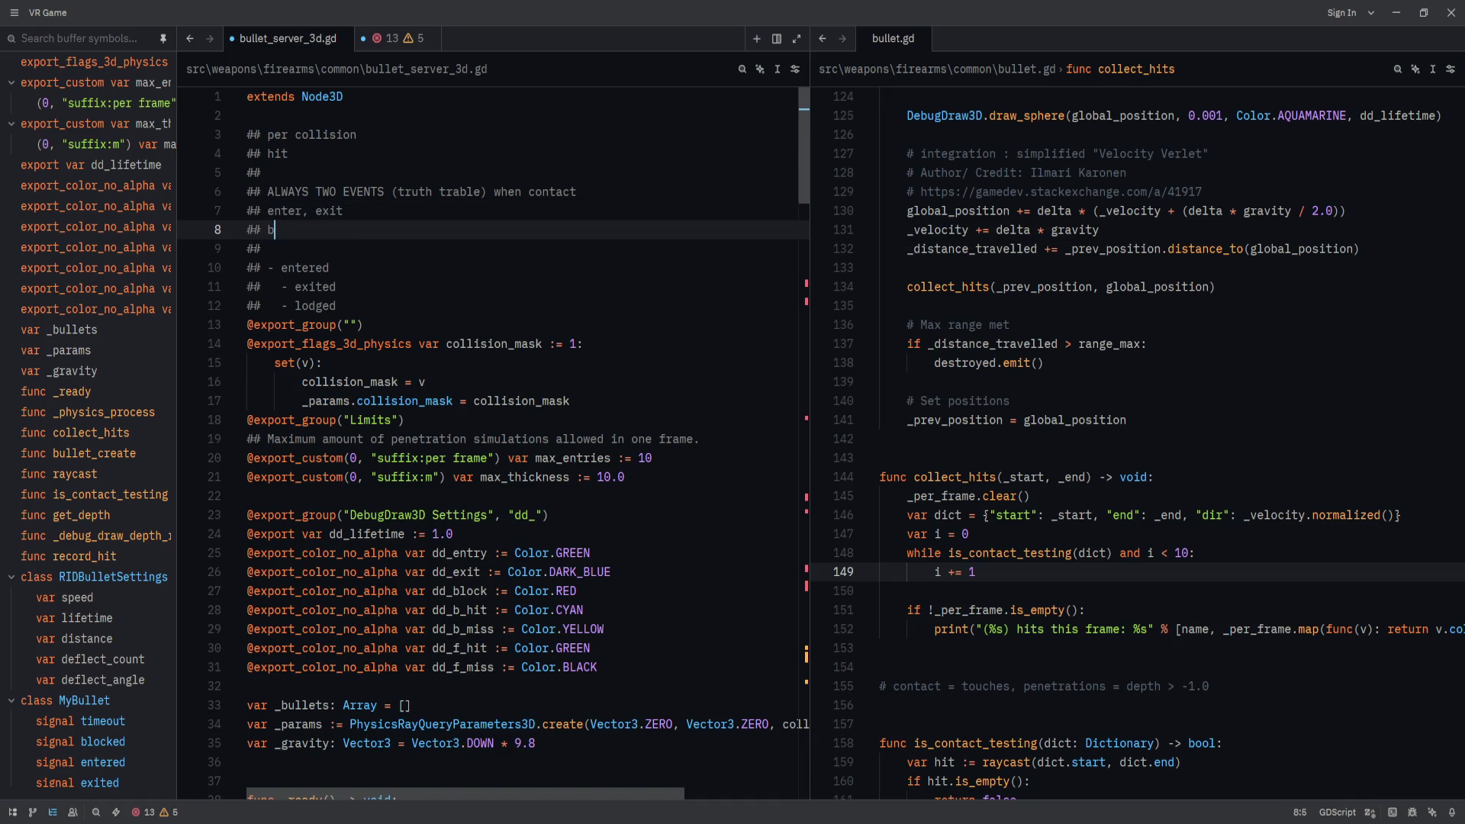
{"action": "type", "text": "locked, null"}
{"action": "key", "text": "Return"}
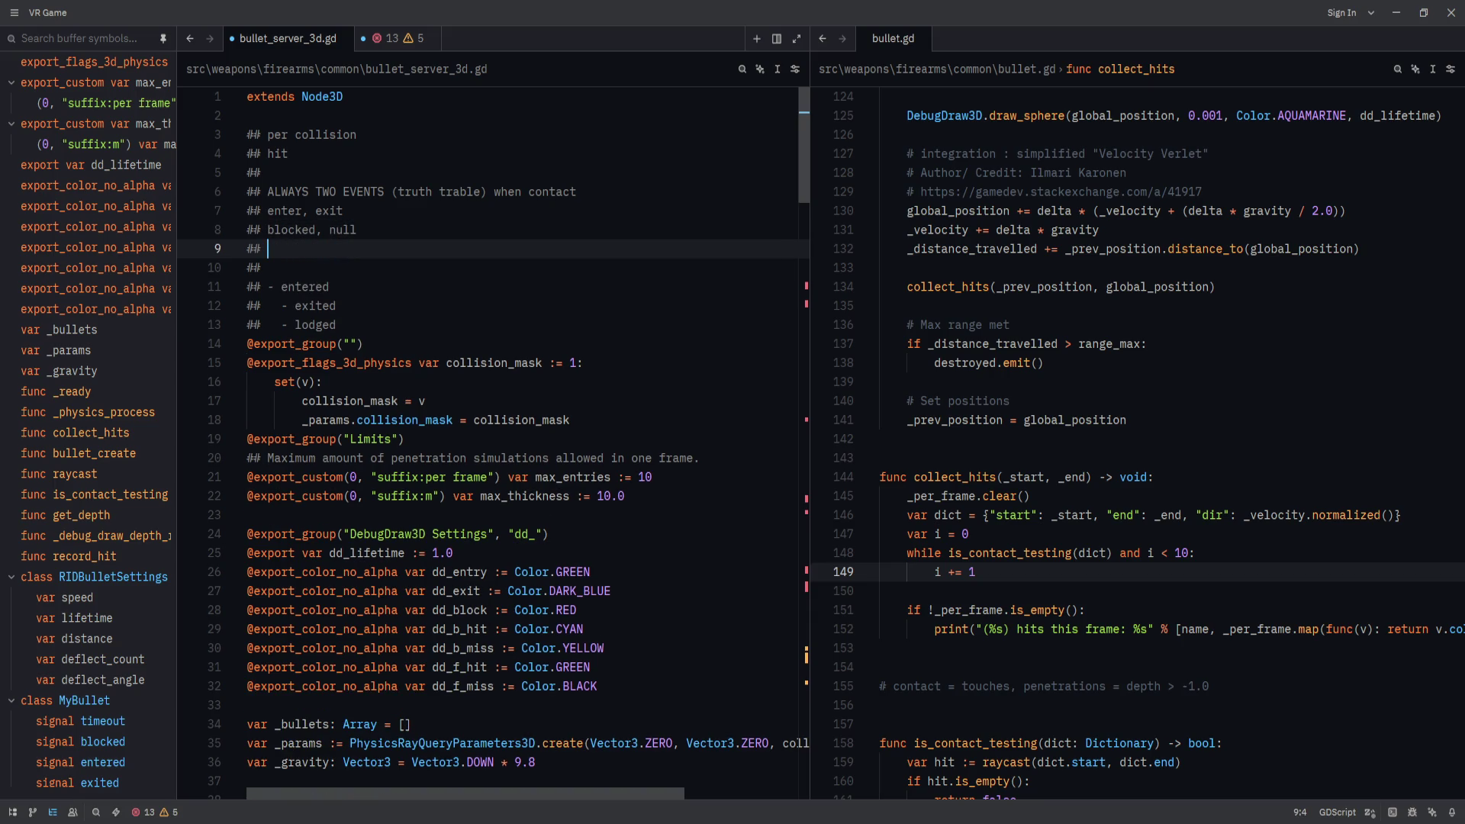
{"action": "type", "text": "enter, lodged"}
{"action": "key", "text": "Return"}
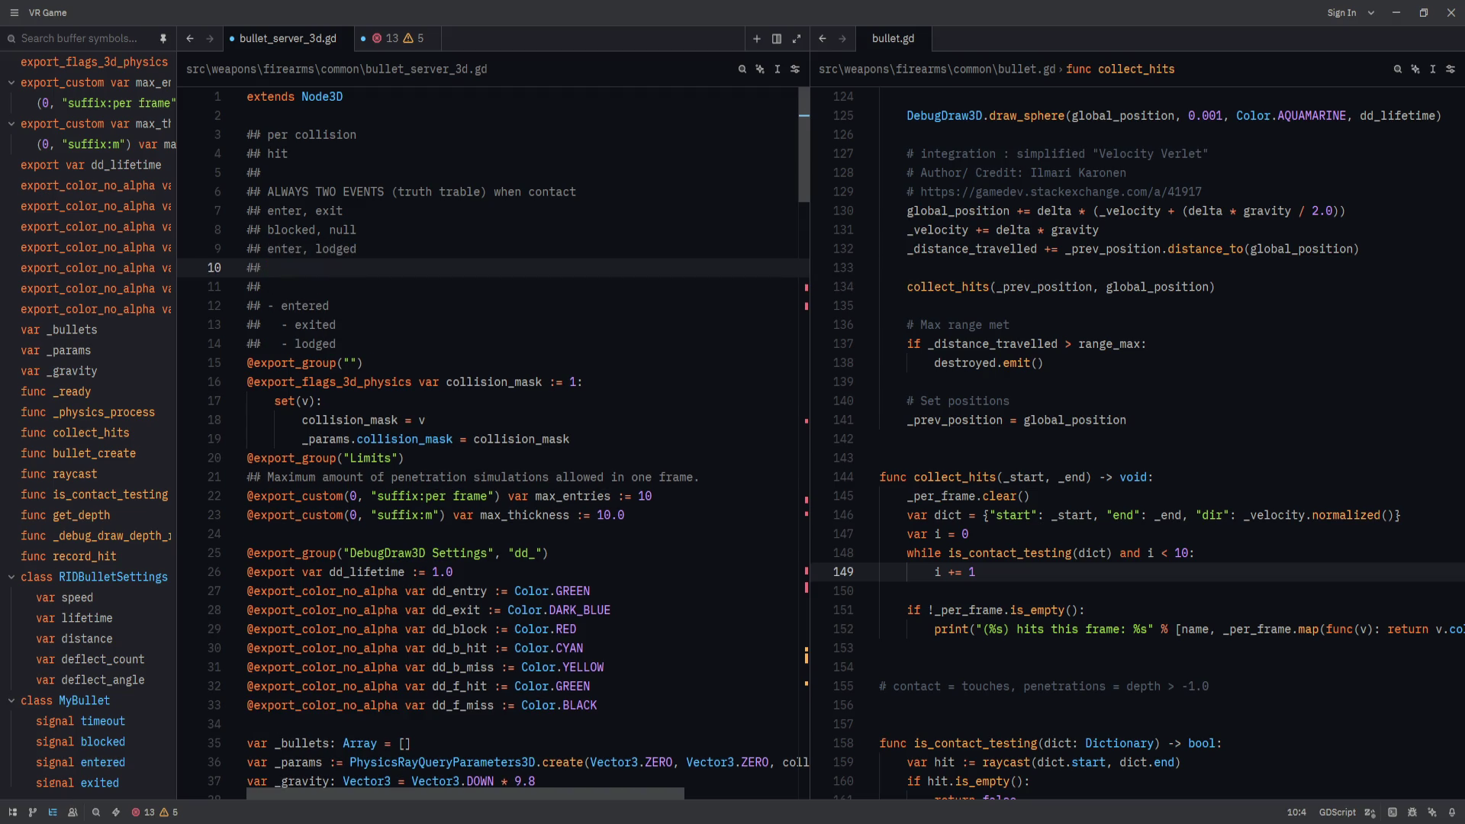
Reorder the pairs so 'enter, lodged' sits above 'blocked, null'.
{"action": "key", "text": "Up"}
{"action": "key", "text": "Up"}
{"action": "key", "text": "alt+Down"}
{"action": "key", "text": "End"}
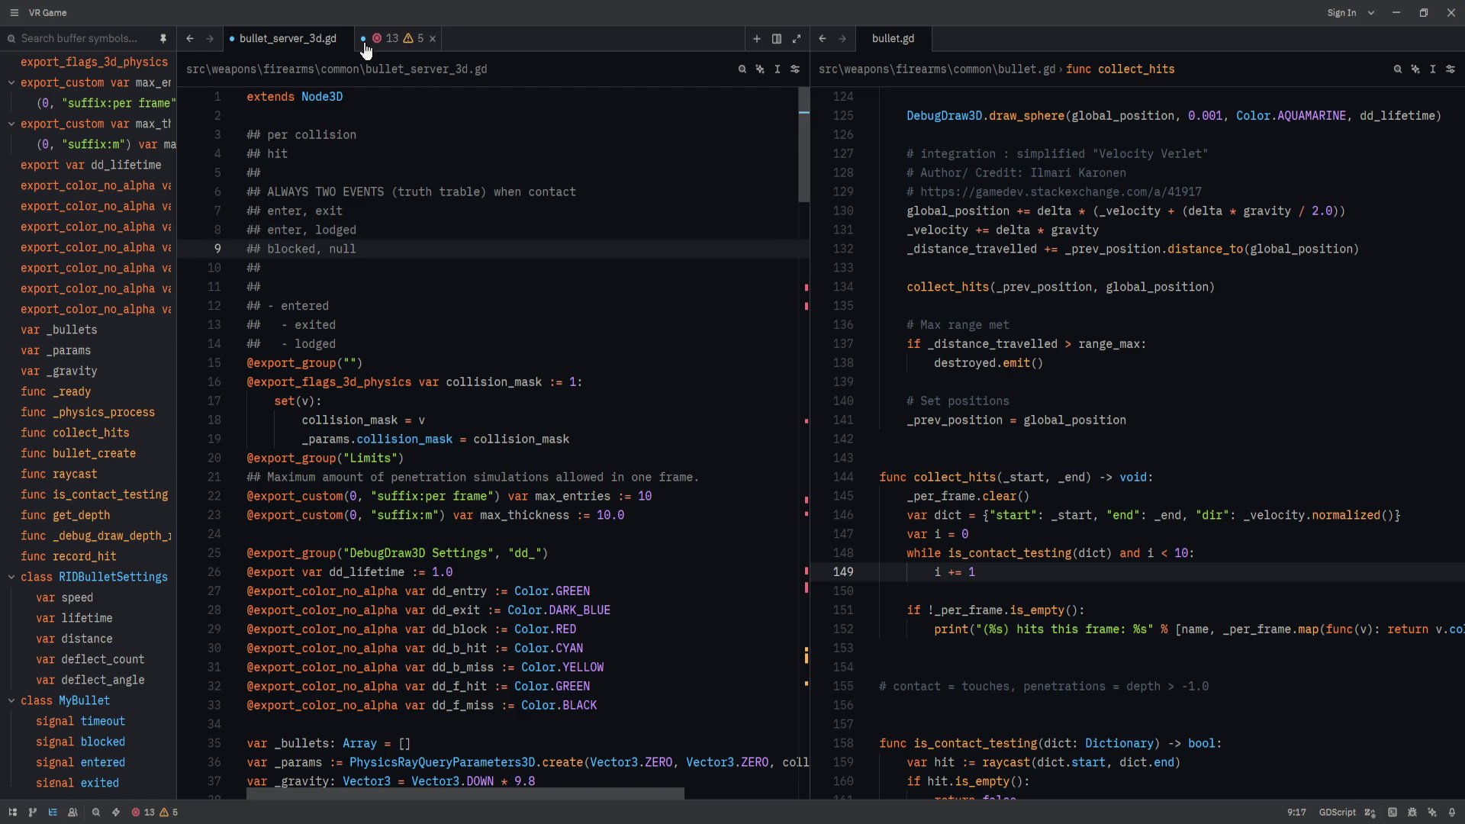
{"action": "key", "text": "Up"}
{"action": "key", "text": "Up"}
{"action": "left_click", "coordinate": [289, 236]}
{"action": "left_click", "coordinate": [372, 235]}
{"action": "key", "text": "Down"}
{"action": "left_click", "coordinate": [434, 260]}
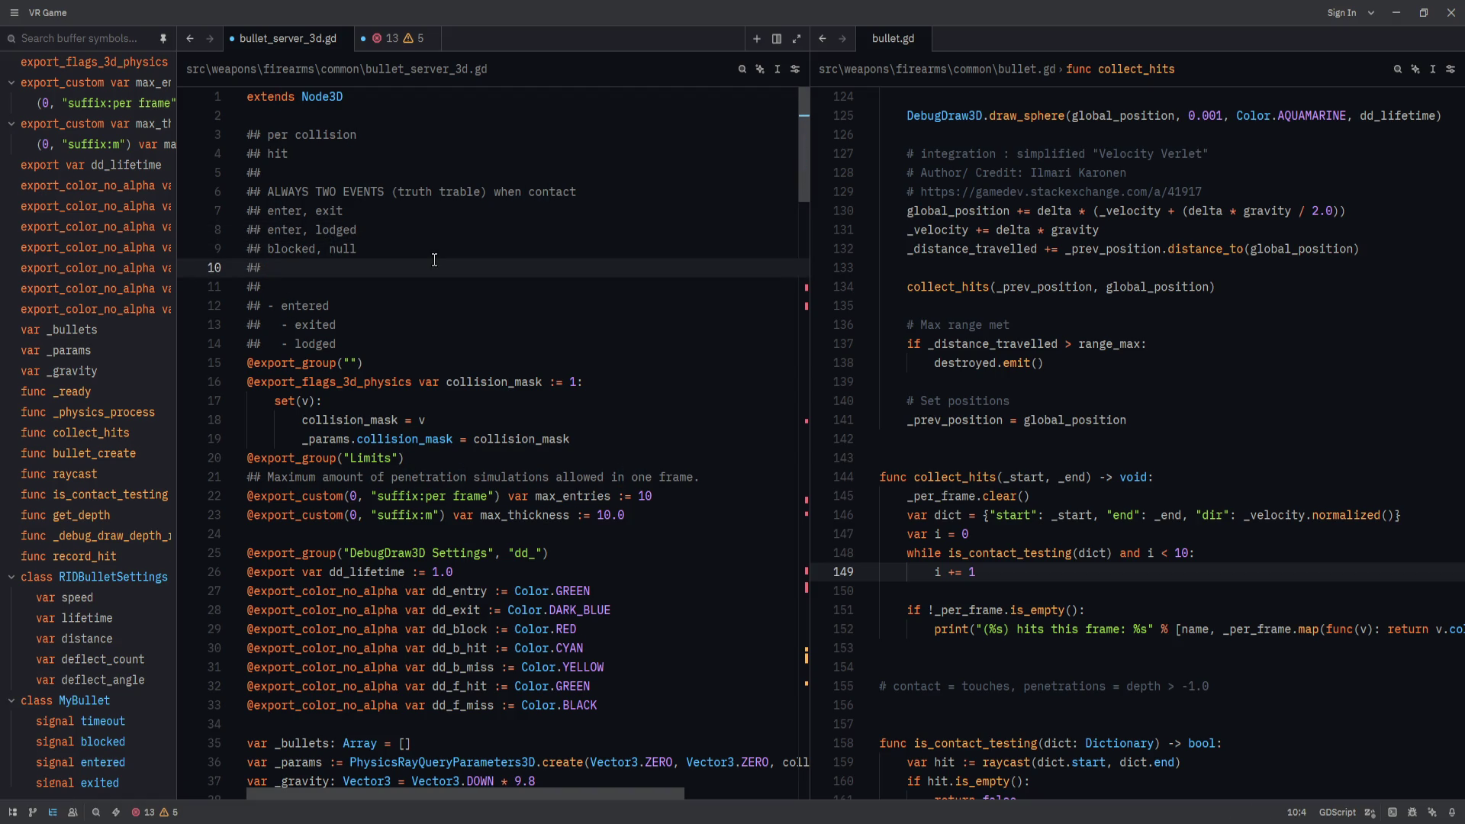
{"action": "type", "text": "null"}
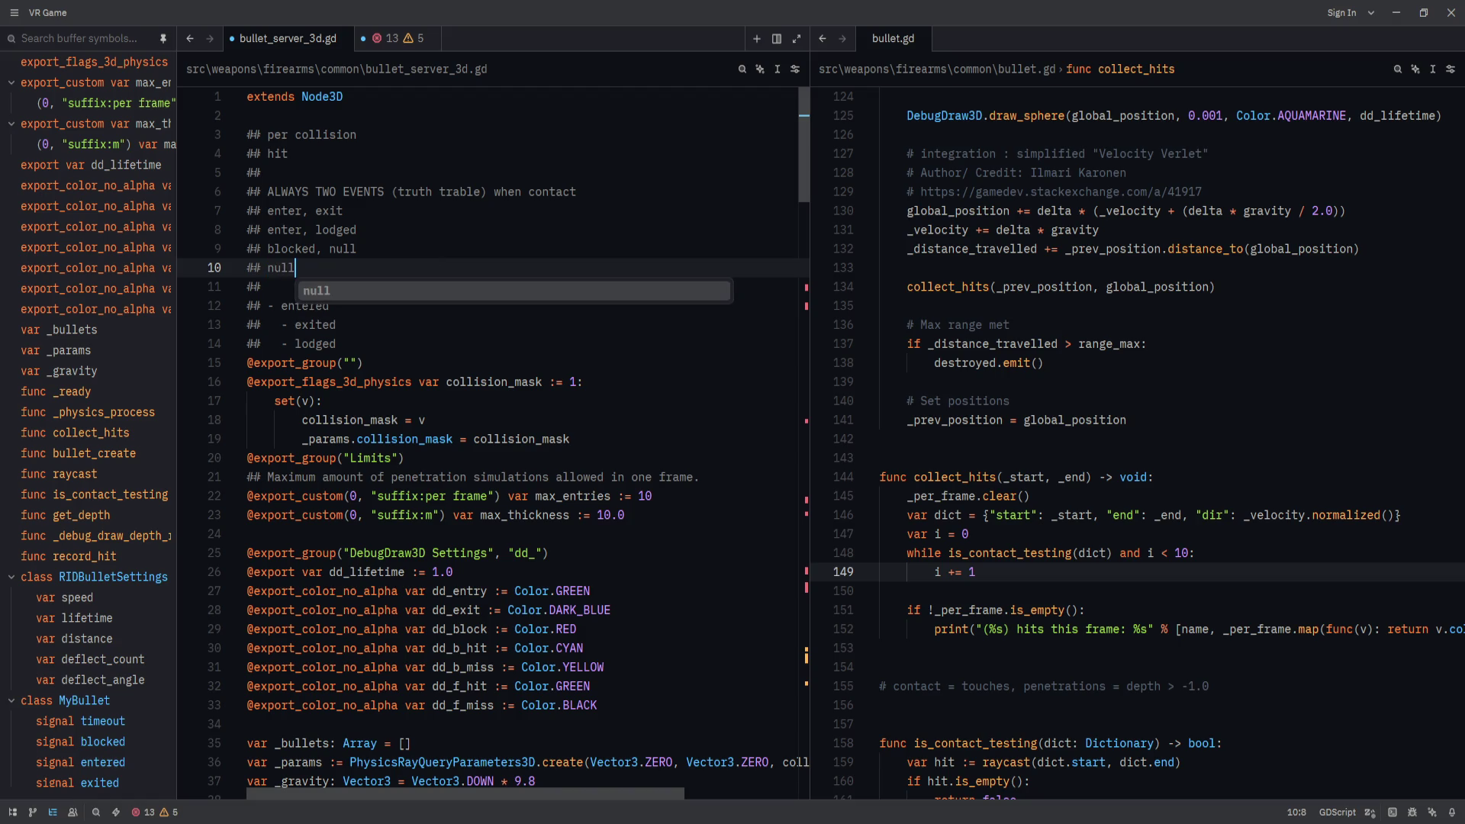
{"action": "key", "text": "BackSpace"}
{"action": "key", "text": "BackSpace"}
{"action": "key", "text": "BackSpace"}
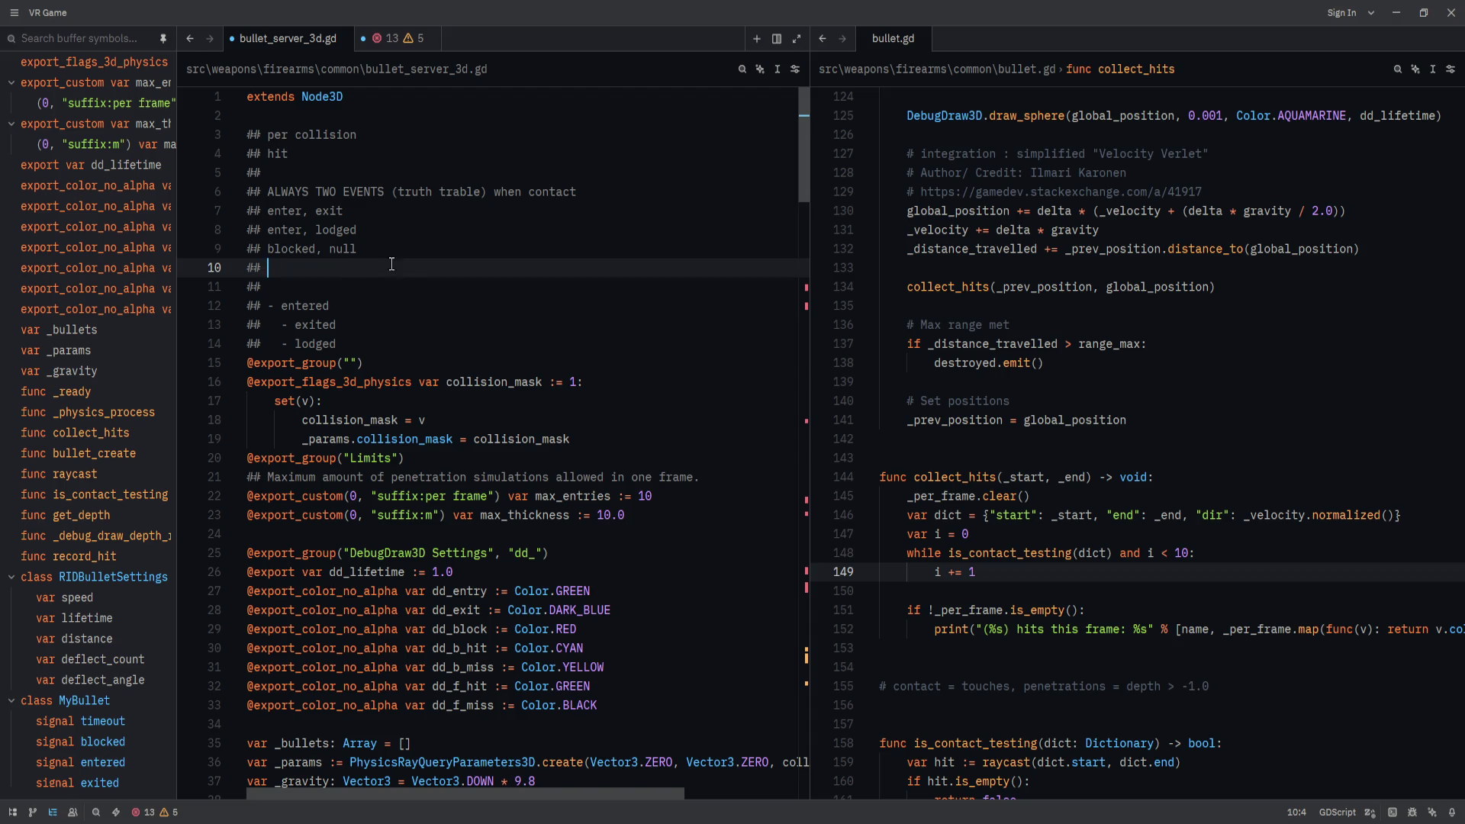
Delete the two empty ## lines and the old '- entered', '- exited', '- lodged' lines.
{"action": "key", "text": "ctrl+shift+k"}
{"action": "key", "text": "ctrl+shift+k"}
{"action": "left_click", "coordinate": [469, 271]}
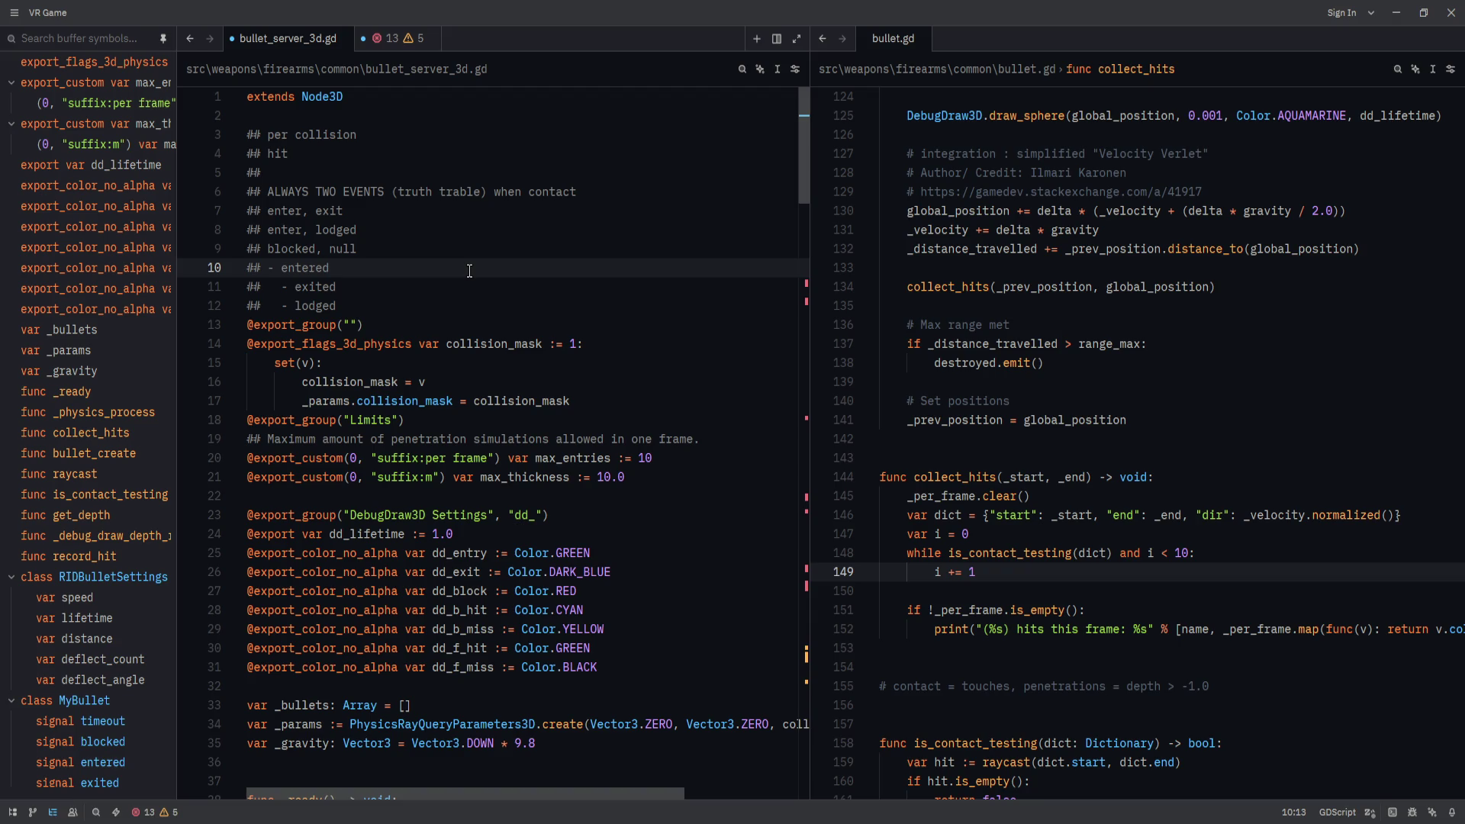
{"action": "key", "text": "ctrl+shift+k"}
{"action": "key", "text": "ctrl+shift+k"}
{"action": "key", "text": "ctrl+shift+k"}
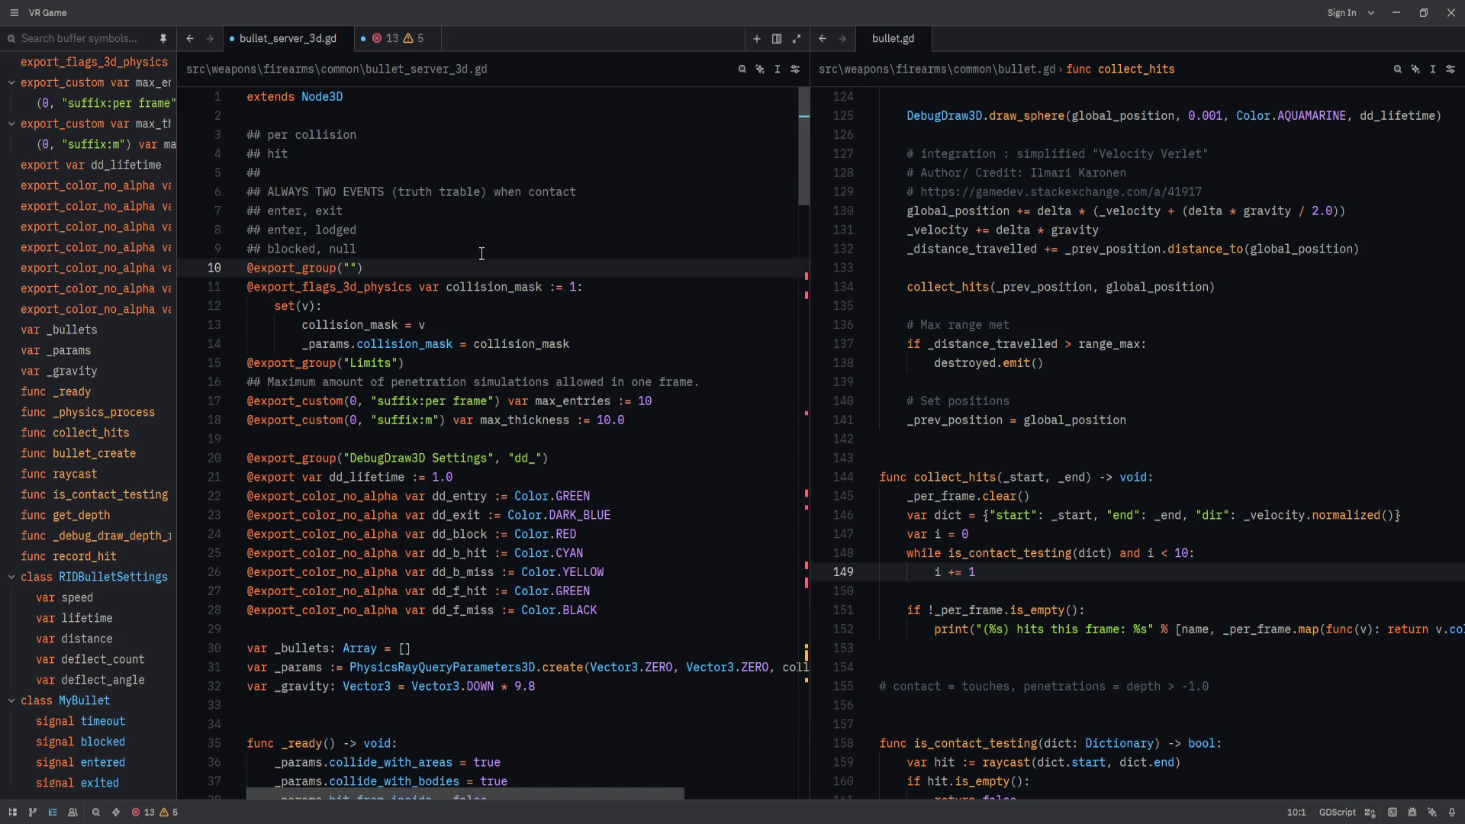
{"action": "left_click", "coordinate": [440, 261]}
{"action": "scroll", "coordinate": [439, 260], "scroll_direction": "down", "scroll_amount": 1}
Replace 'blocked' with 'lodged' in MyBullet's signal declaration.
{"action": "left_click_drag", "start_coordinate": [803, 152], "coordinate": [814, 667]}
{"action": "scroll", "coordinate": [788, 663], "scroll_direction": "up", "scroll_amount": 2}
{"action": "left_click", "coordinate": [493, 527]}
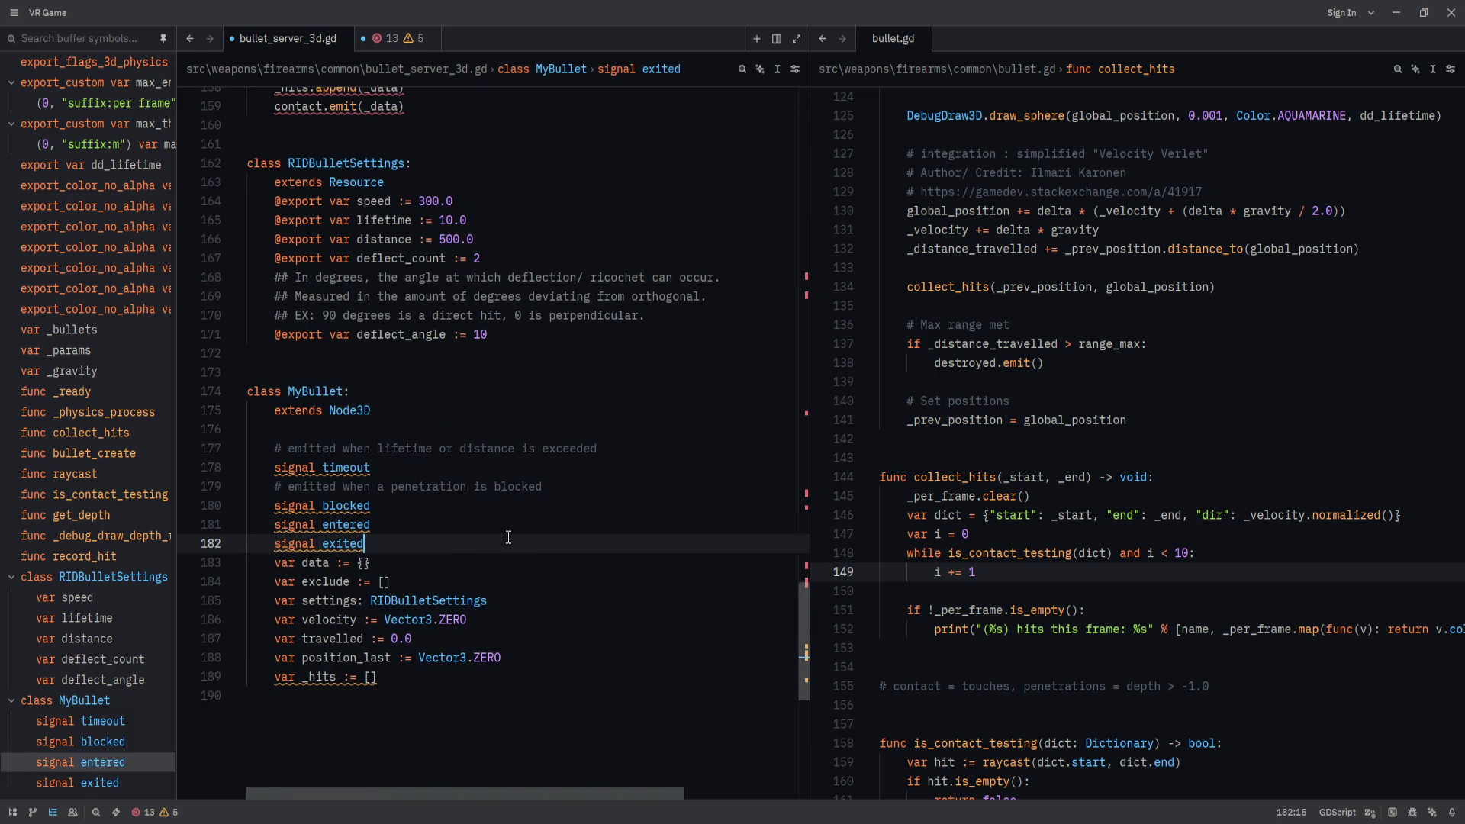
{"action": "left_click", "coordinate": [539, 463]}
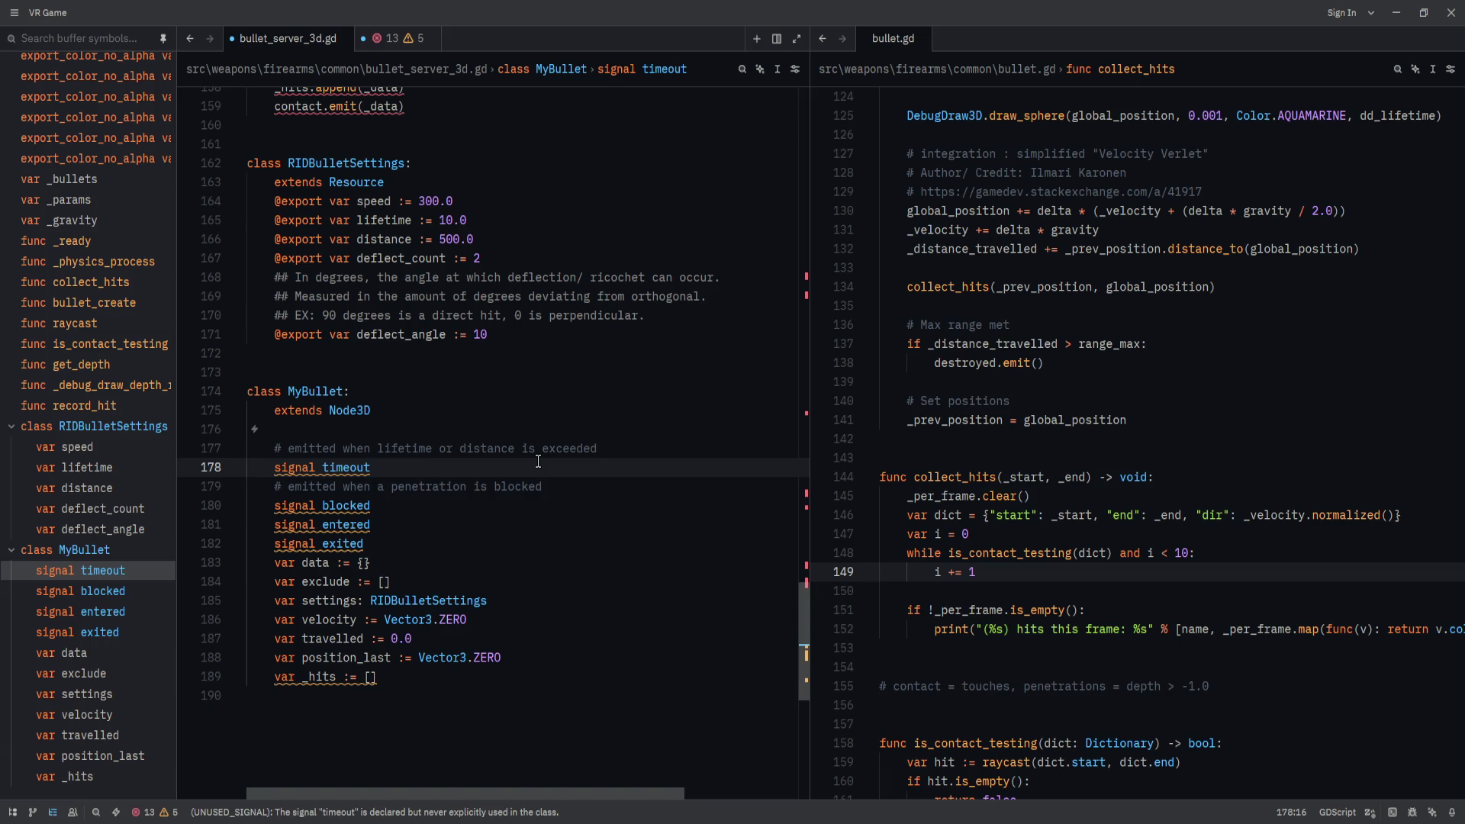
{"action": "key", "text": "Down"}
{"action": "key", "text": "Down"}
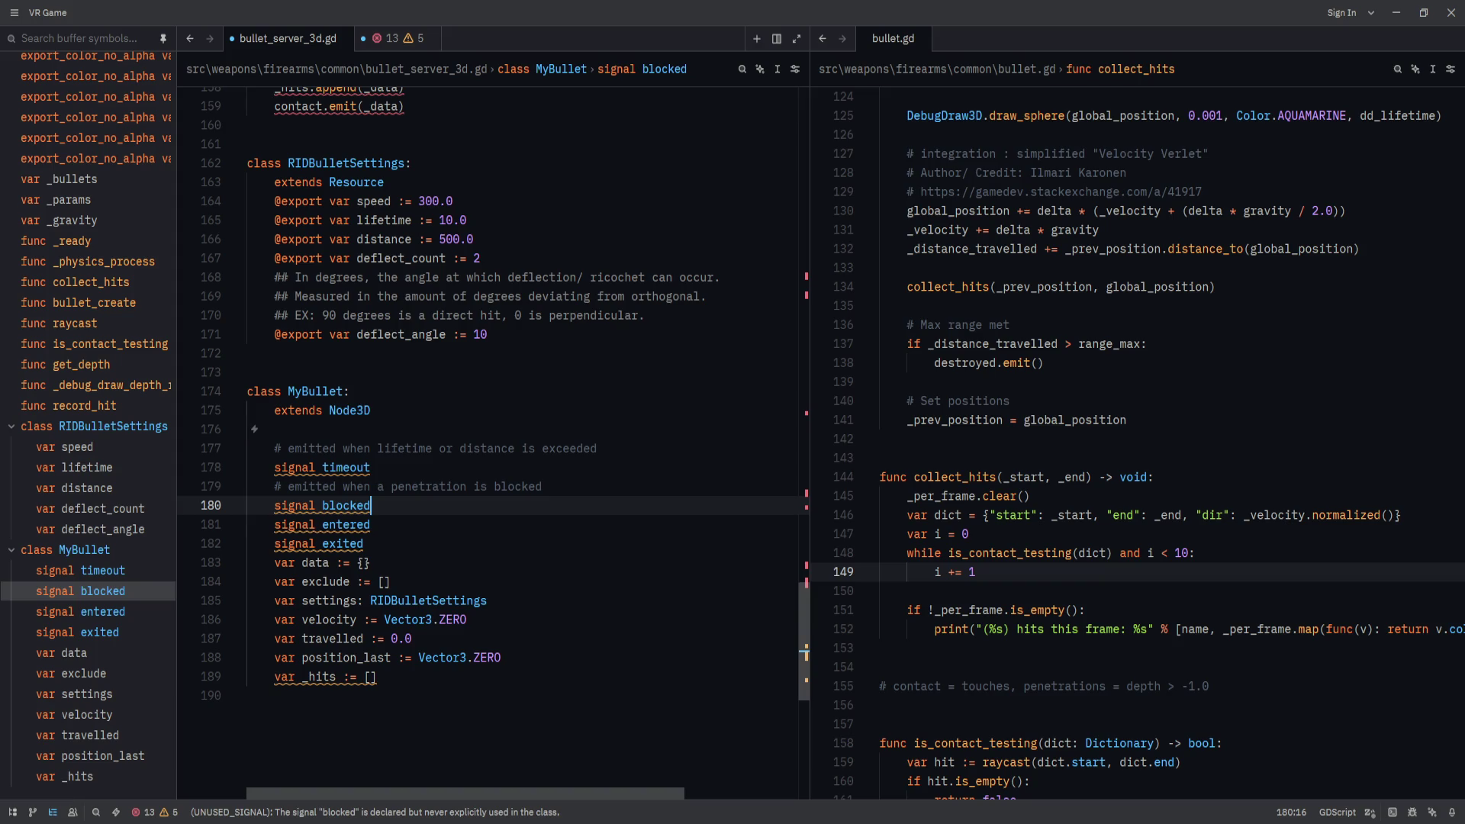
{"action": "key", "text": "ctrl+BackSpace"}
{"action": "type", "text": "lodged"}
Check the header's enter/lodged event-pair comments, then return to the renamed lodged signal.
{"action": "left_click_drag", "start_coordinate": [805, 587], "coordinate": [805, 96]}
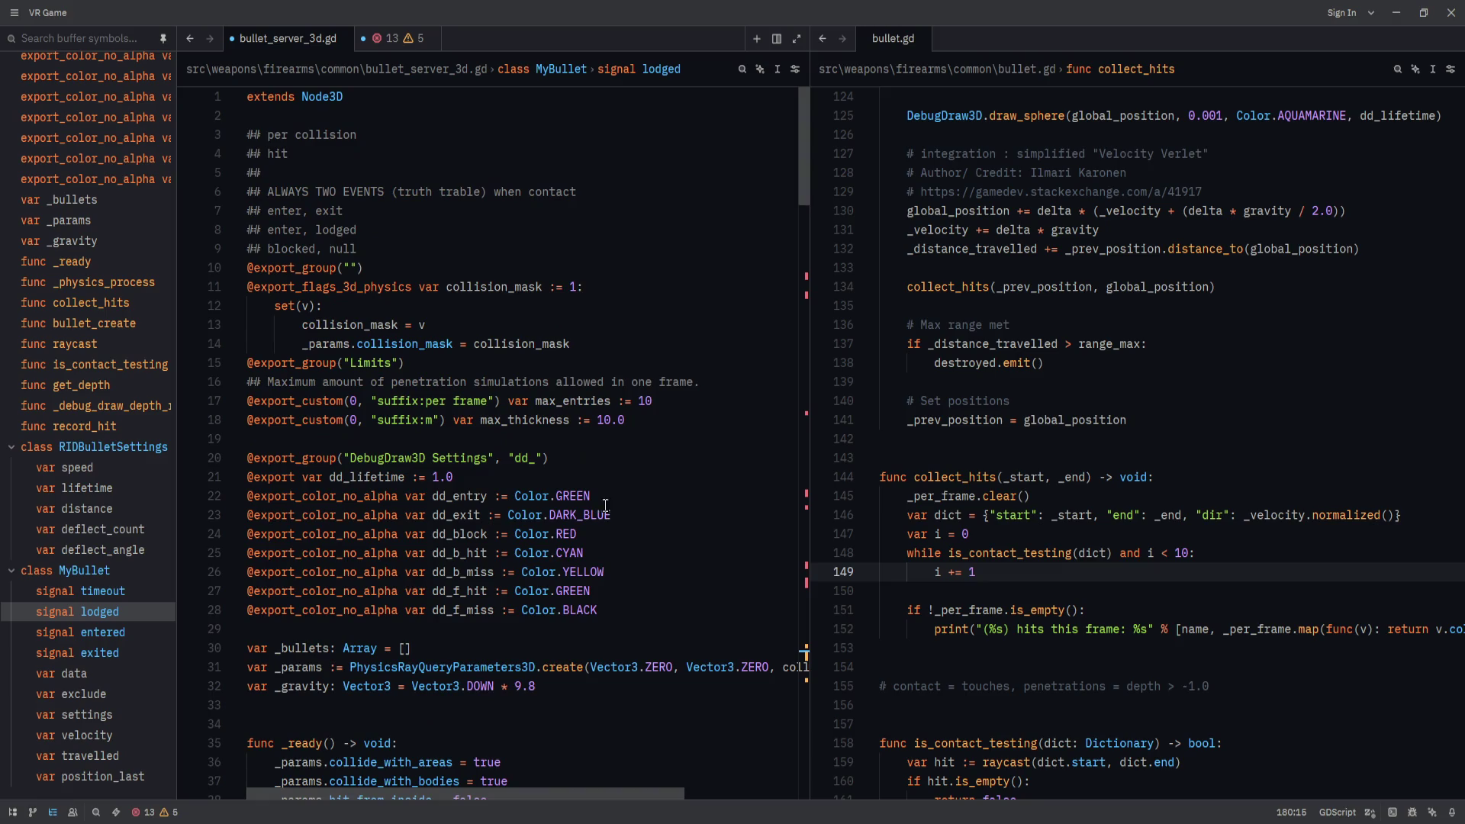
{"action": "left_click", "coordinate": [330, 211]}
{"action": "key", "text": "Down"}
{"action": "key", "text": "Left"}
{"action": "key", "text": "Left"}
{"action": "key", "text": "Left"}
{"action": "left_click", "coordinate": [336, 248]}
{"action": "mouse_move", "coordinate": [805, 187]}
{"action": "left_mouse_down"}
{"action": "mouse_move", "coordinate": [750, 589]}
{"action": "mouse_move", "coordinate": [775, 663]}
{"action": "mouse_move", "coordinate": [774, 648]}
{"action": "left_mouse_up"}
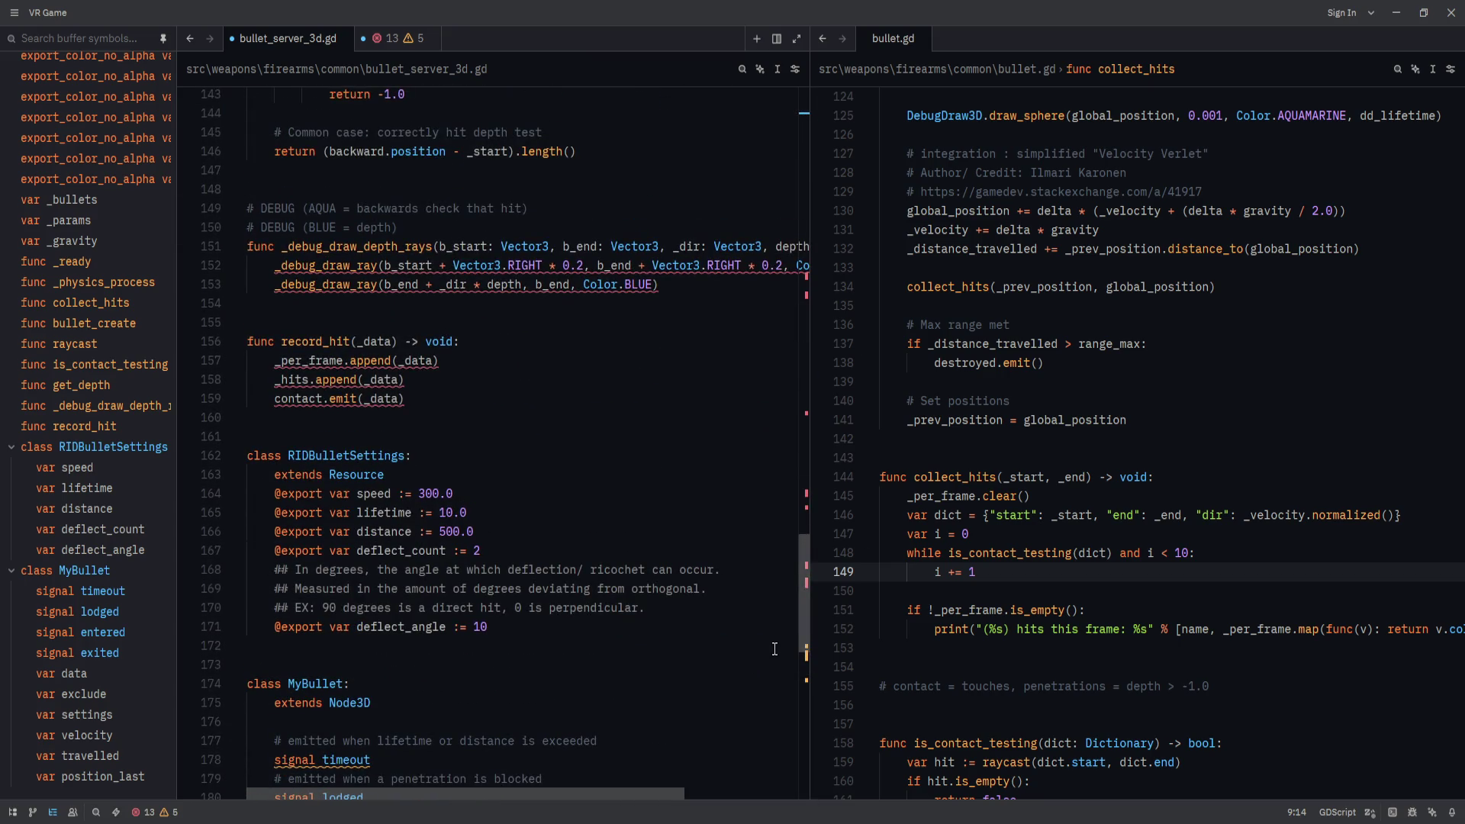
{"action": "scroll", "coordinate": [775, 648], "scroll_direction": "down", "scroll_amount": 12}
{"action": "scroll", "coordinate": [774, 647], "scroll_direction": "up", "scroll_amount": 7}
{"action": "left_click", "coordinate": [582, 513]}
{"action": "left_click", "coordinate": [584, 476]}
{"action": "left_click", "coordinate": [580, 516]}
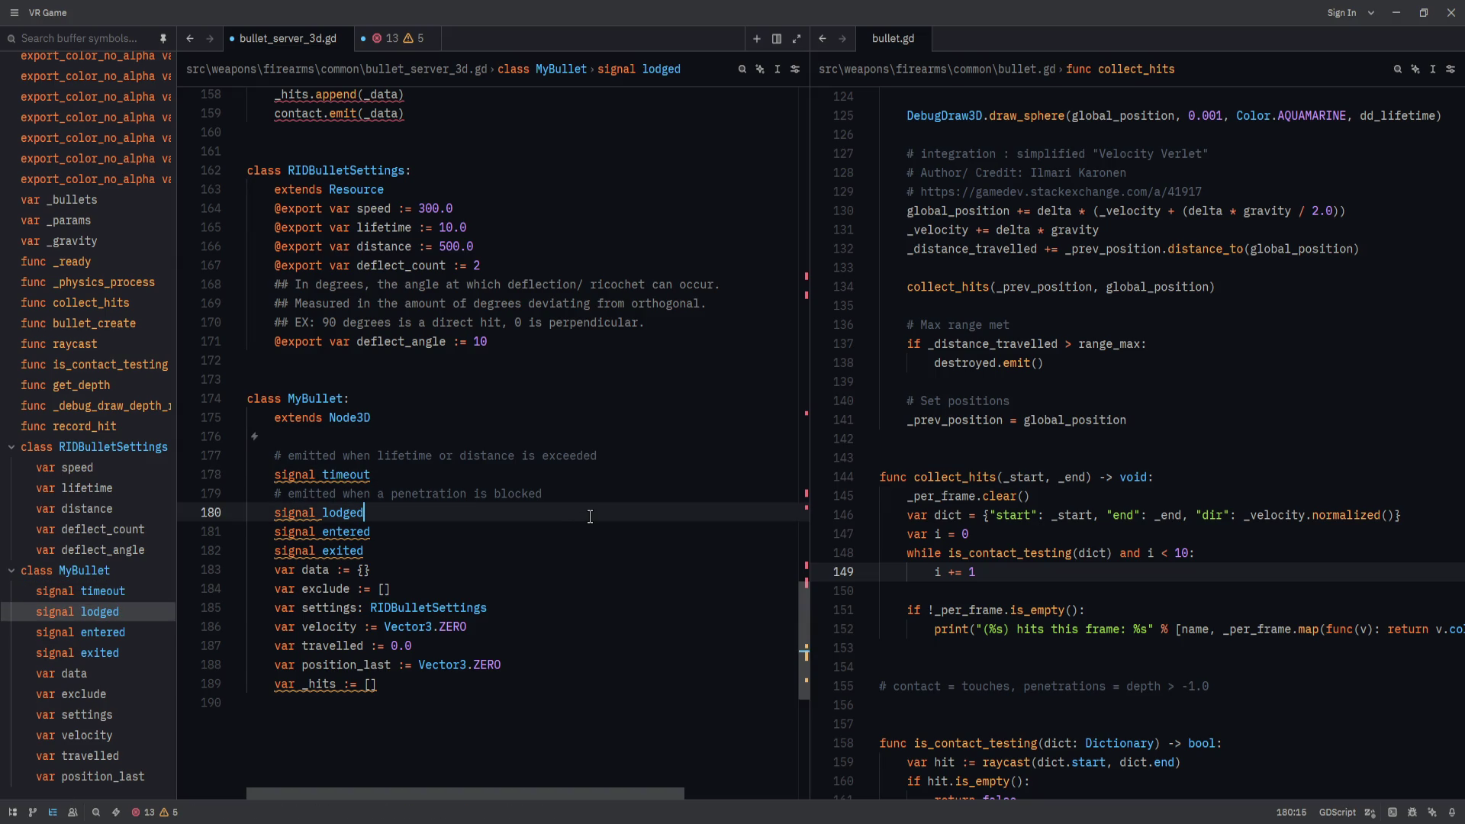
Move lodged below entered and exited, and add 'signal blocked' under the penetration comment.
{"action": "key", "text": "alt+Down"}
{"action": "key", "text": "alt+Down"}
{"action": "key", "text": "Return"}
{"action": "type", "text": "sig"}
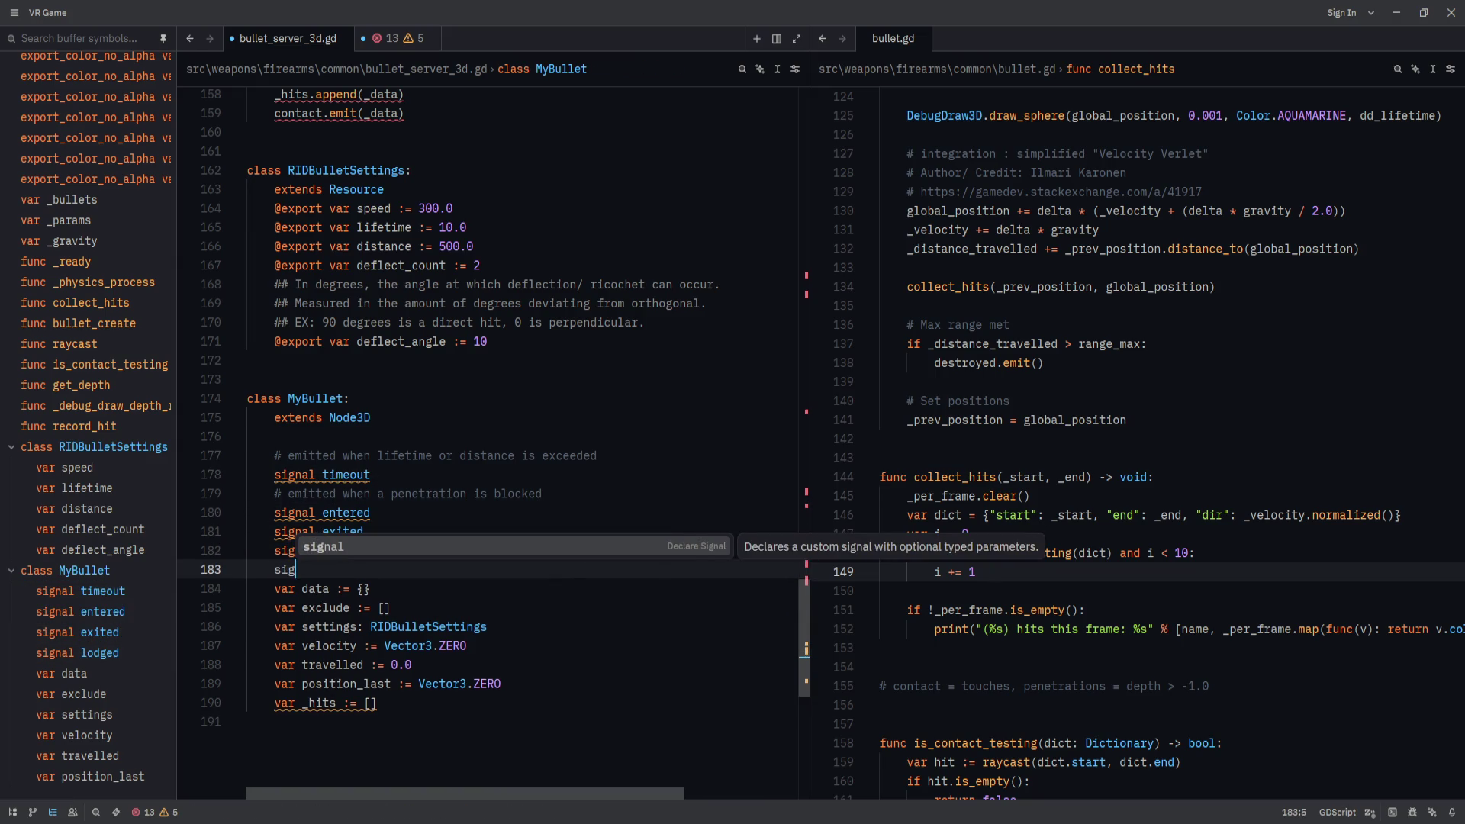
{"action": "key", "text": "Tab"}
{"action": "type", "text": "blocked"}
{"action": "key", "text": "Up"}
{"action": "key", "text": "Up"}
{"action": "key", "text": "Up"}
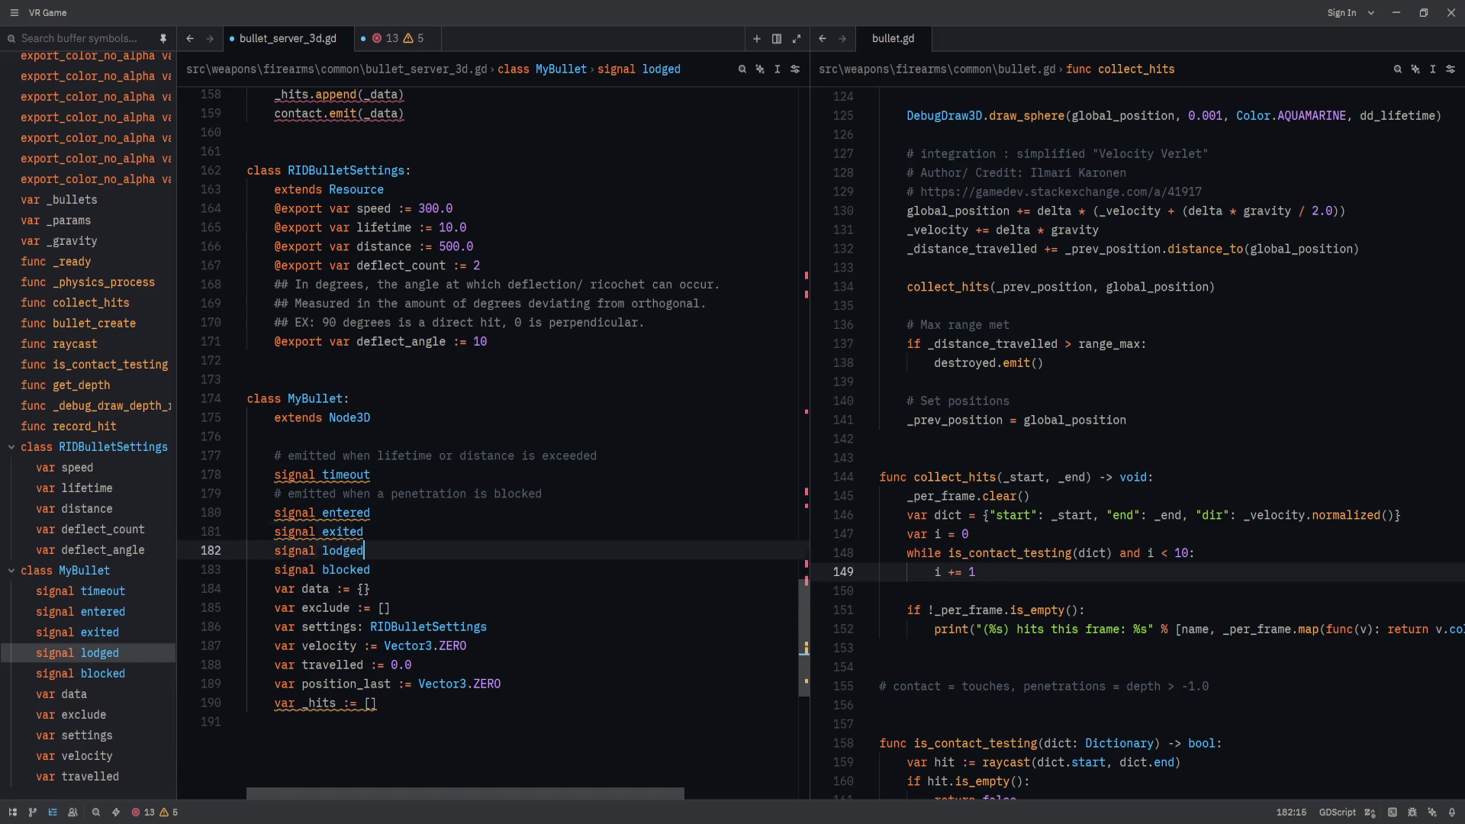
{"action": "key", "text": "Up"}
{"action": "key", "text": "alt+Down"}
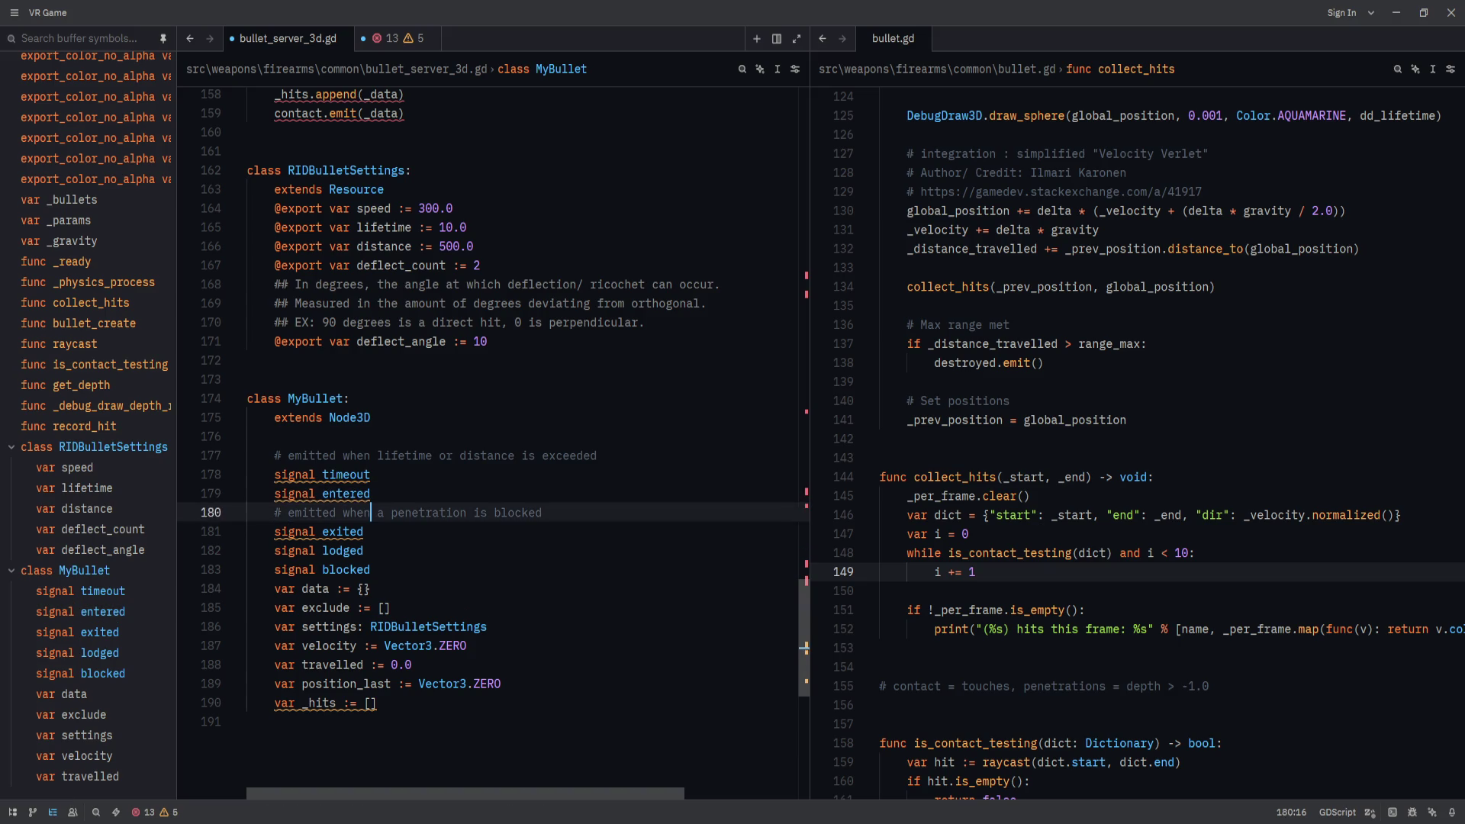
{"action": "key", "text": "alt+Down"}
{"action": "key", "text": "alt+Down"}
Comment signal lodged as 'Emitted after entering, and stopping within material'.
{"action": "key", "text": "Up"}
{"action": "key", "text": "ctrl+shift+Return"}
{"action": "type", "text": "# Whe"}
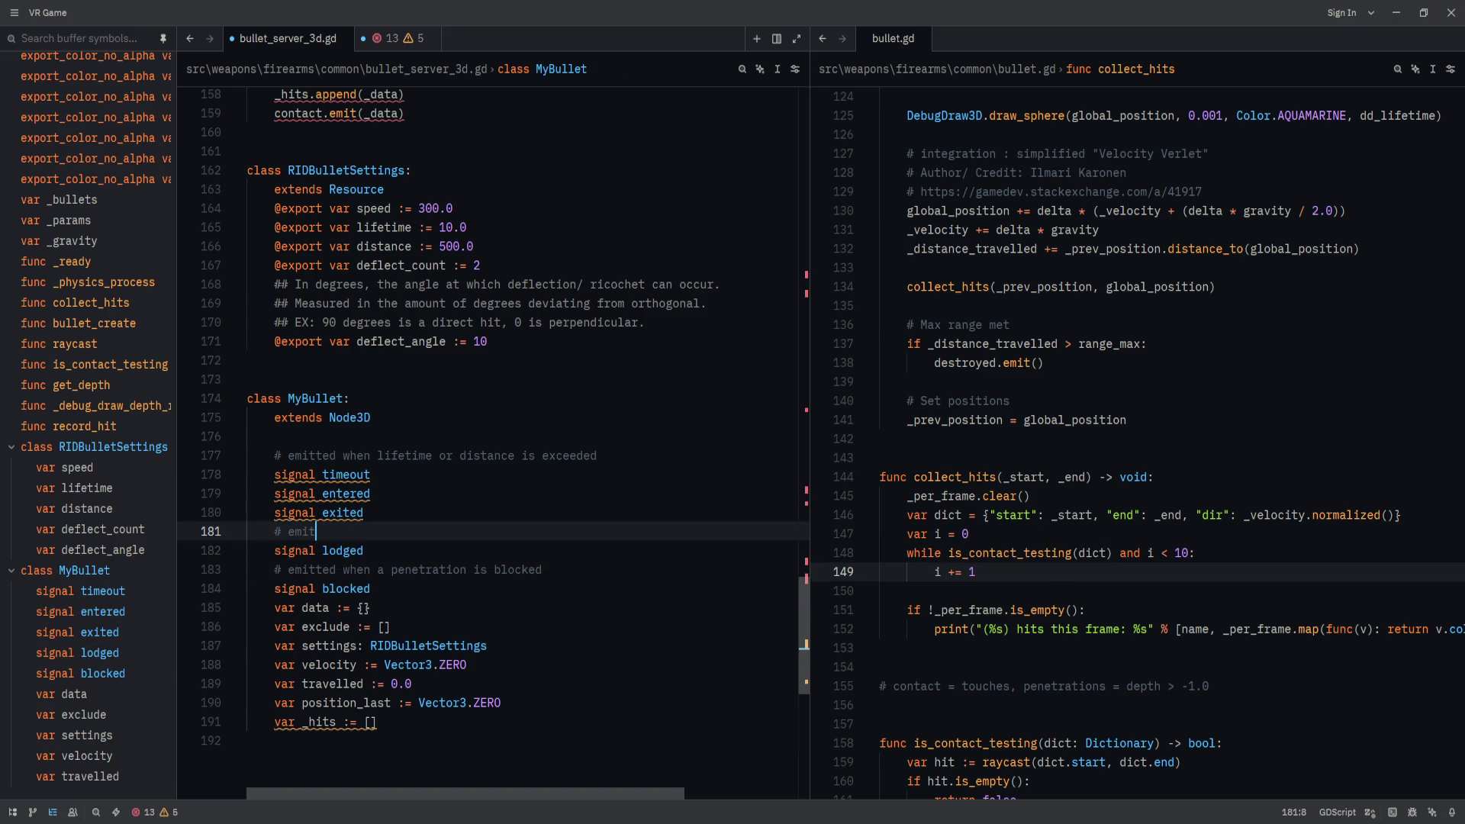
{"action": "key", "text": "BackSpace"}
{"action": "key", "text": "BackSpace"}
{"action": "key", "text": "BackSpace"}
{"action": "type", "text": "Emitted "}
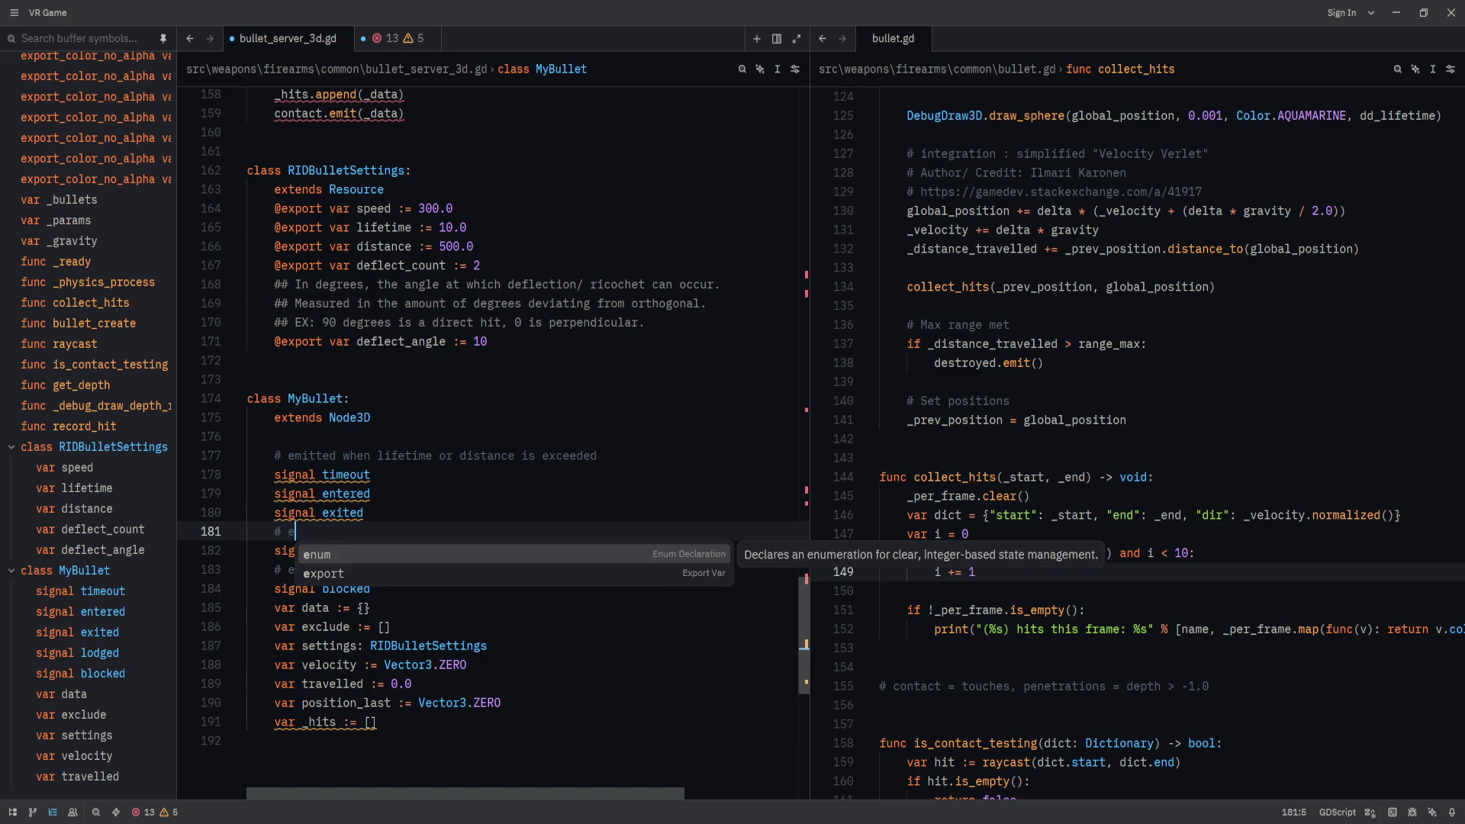
{"action": "type", "text": "when"}
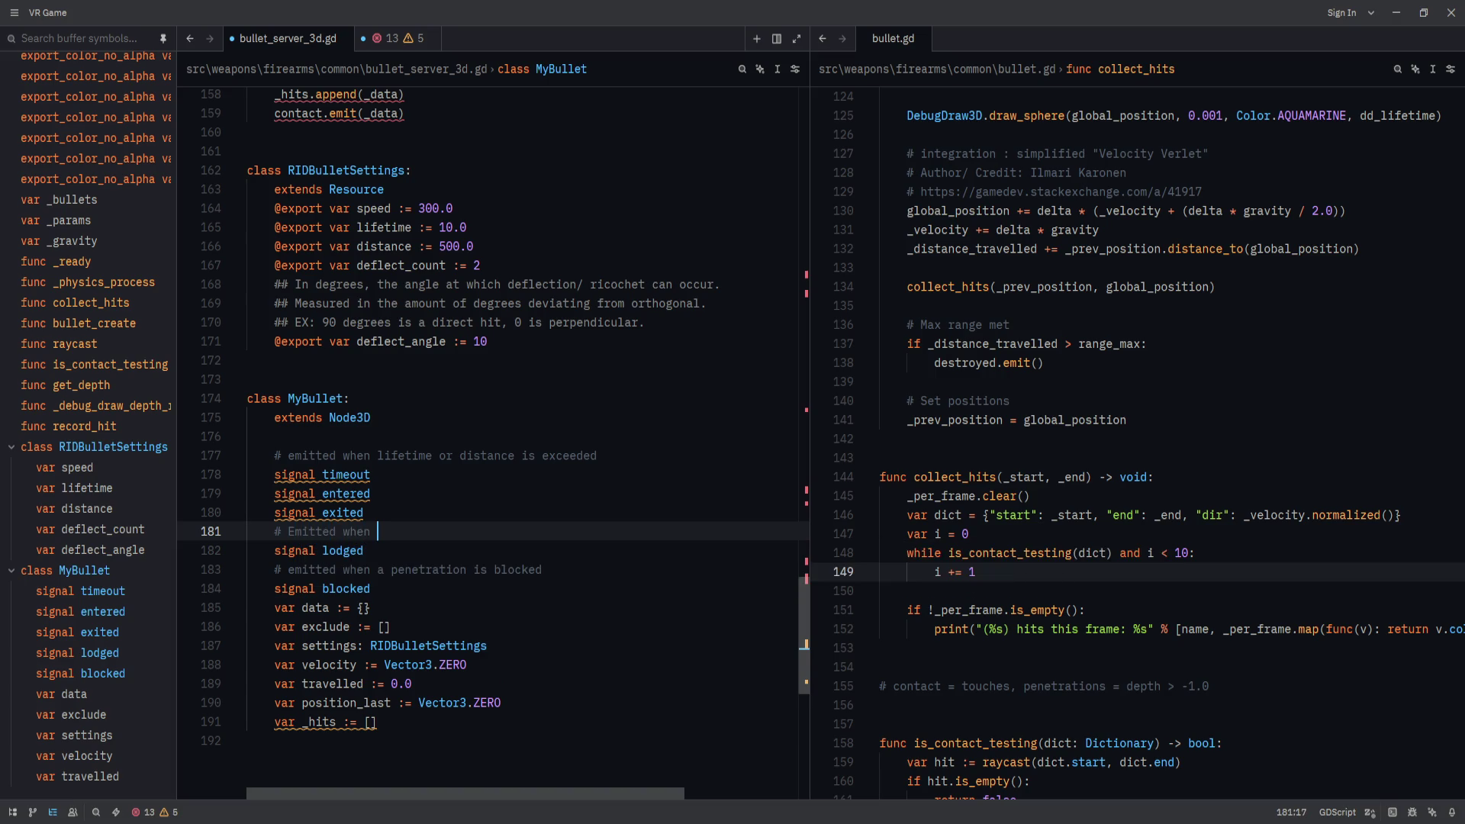
{"action": "key", "text": "BackSpace"}
{"action": "key", "text": "BackSpace"}
{"action": "key", "text": "BackSpace"}
{"action": "type", "text": "after entering,"}
{"action": "type", "text": " and stopping w"}
{"action": "type", "text": "ithin material"}
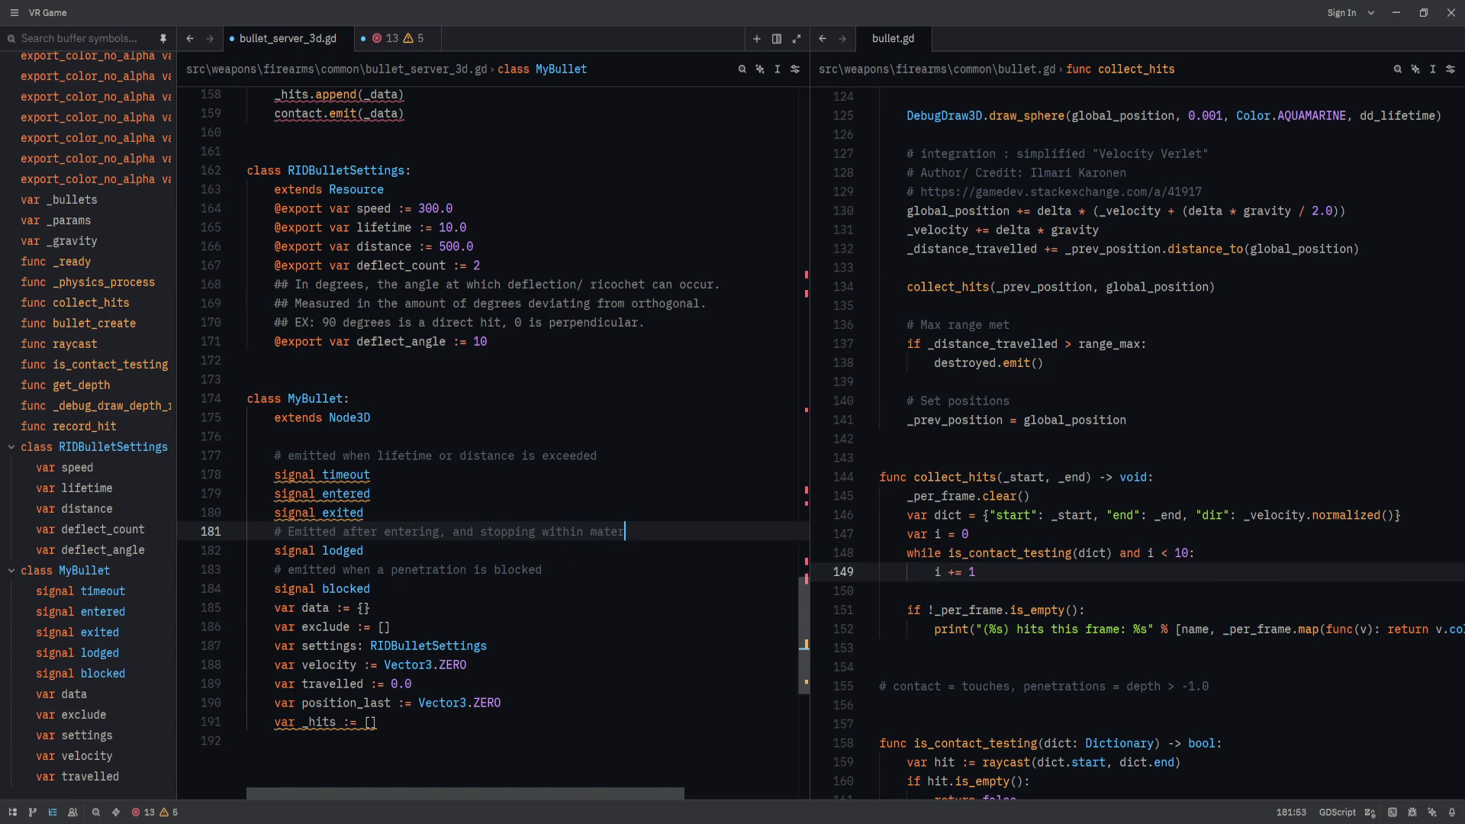
Reword the lodged comment's ending to 'and failing to exit'.
{"action": "left_click", "coordinate": [364, 549]}
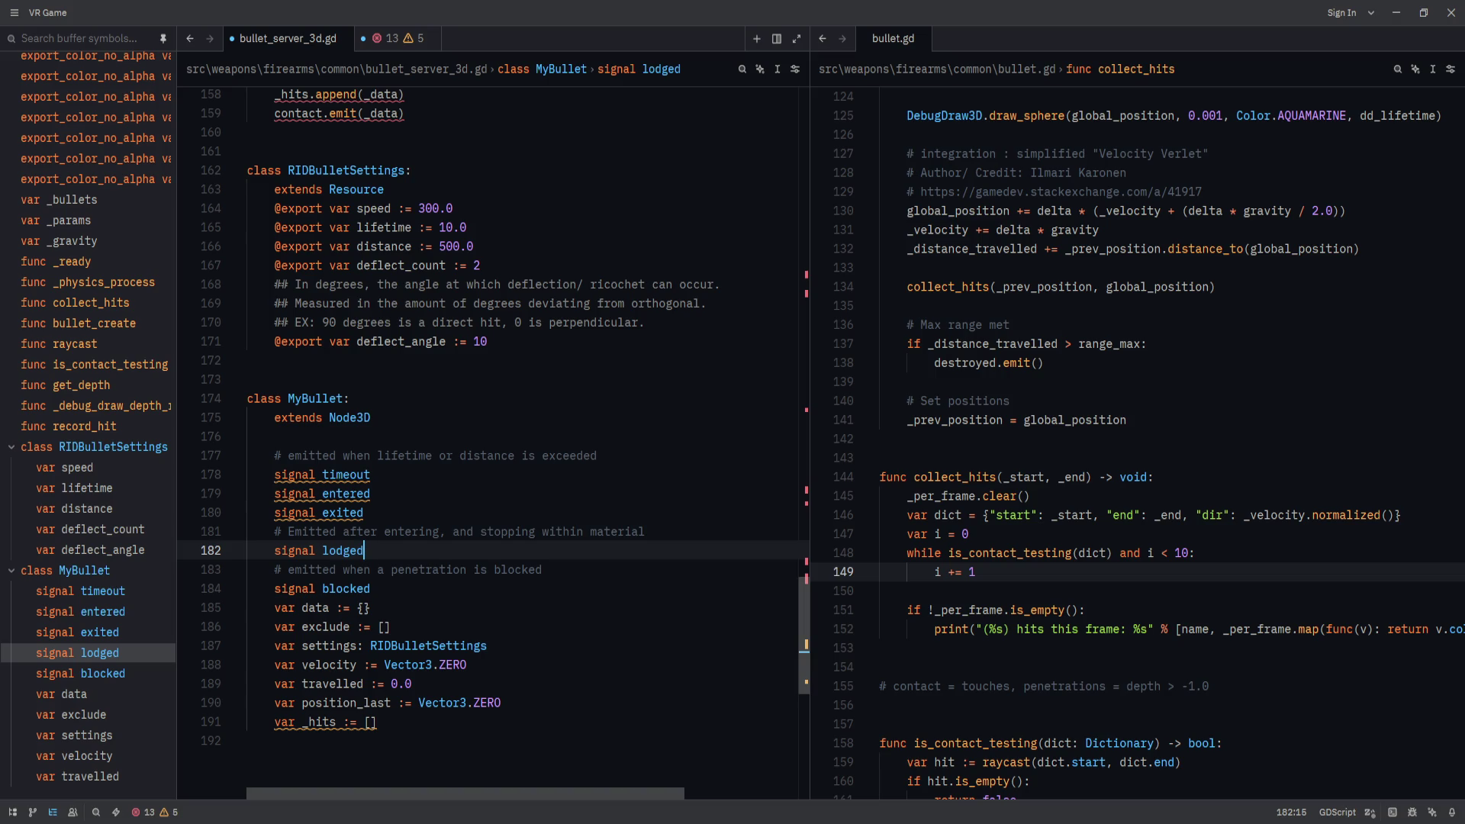
{"action": "scroll", "coordinate": [493, 417], "scroll_direction": "down", "scroll_amount": 1}
{"action": "left_click", "coordinate": [494, 550]}
{"action": "left_click", "coordinate": [645, 512]}
{"action": "key", "text": "ctrl+BackSpace"}
{"action": "key", "text": "ctrl+BackSpace"}
{"action": "key", "text": "ctrl+BackSpace"}
{"action": "type", "text": "and failling"}
{"action": "key", "text": "ctrl+BackSpace"}
{"action": "type", "text": "failing to exit"}
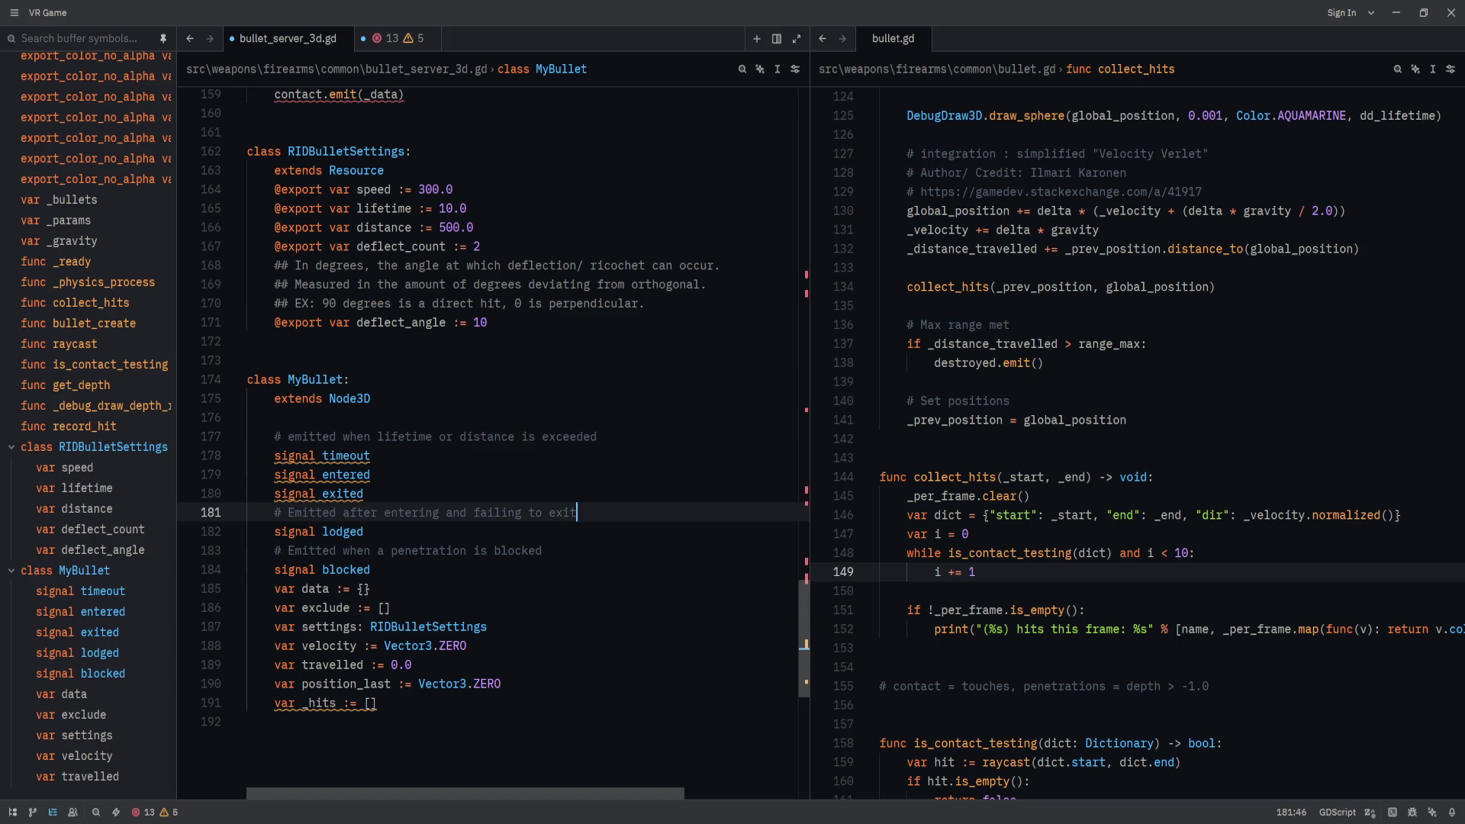
{"action": "key", "text": "Down"}
{"action": "key", "text": "Up"}
{"action": "key", "text": "Up"}
{"action": "key", "text": "Up"}
{"action": "key", "text": "Up"}
Add '# Emitted after entering' above signal entered and change 'when' to 'after' in the lifetime comment.
{"action": "key", "text": "Return"}
{"action": "type", "text": "# Emitted afte"}
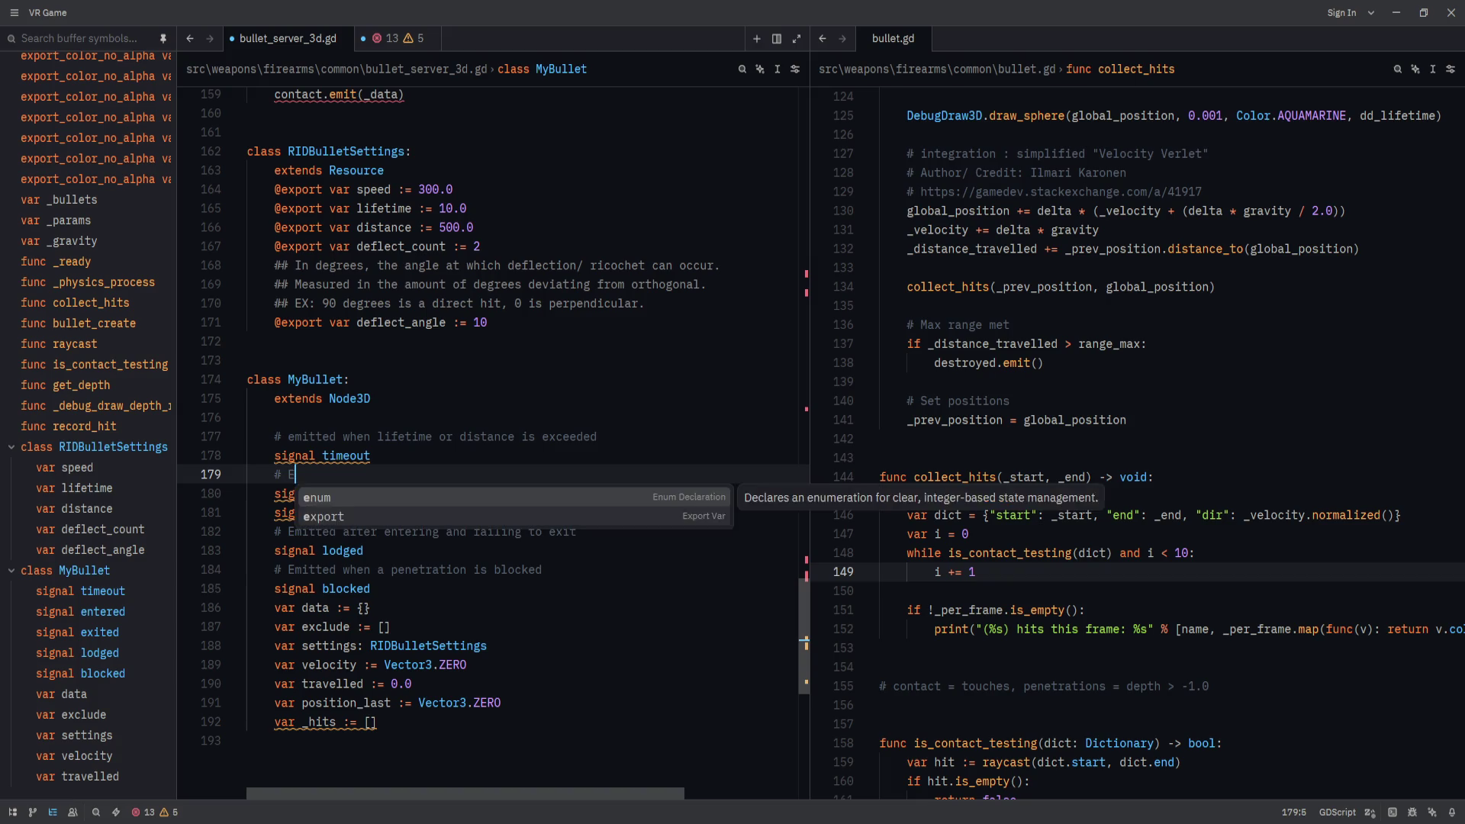
{"action": "type", "text": "r pen"}
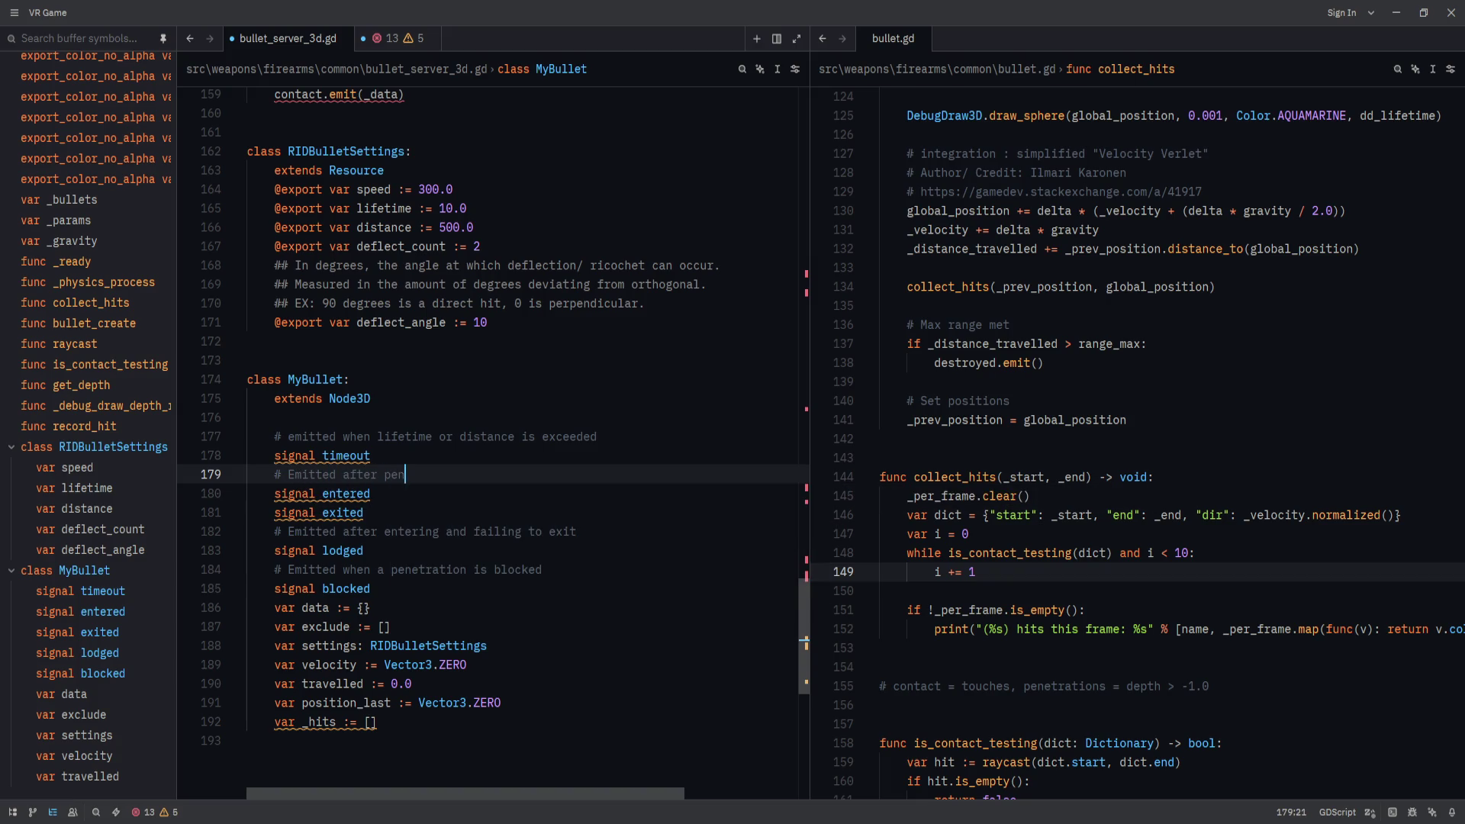
{"action": "type", "text": "etration"}
{"action": "key", "text": "ctrl+BackSpace"}
{"action": "type", "text": "entering"}
{"action": "left_click", "coordinate": [370, 494]}
{"action": "key", "text": "Up"}
{"action": "key", "text": "Up"}
{"action": "key", "text": "Up"}
{"action": "key", "text": "ctrl+Left"}
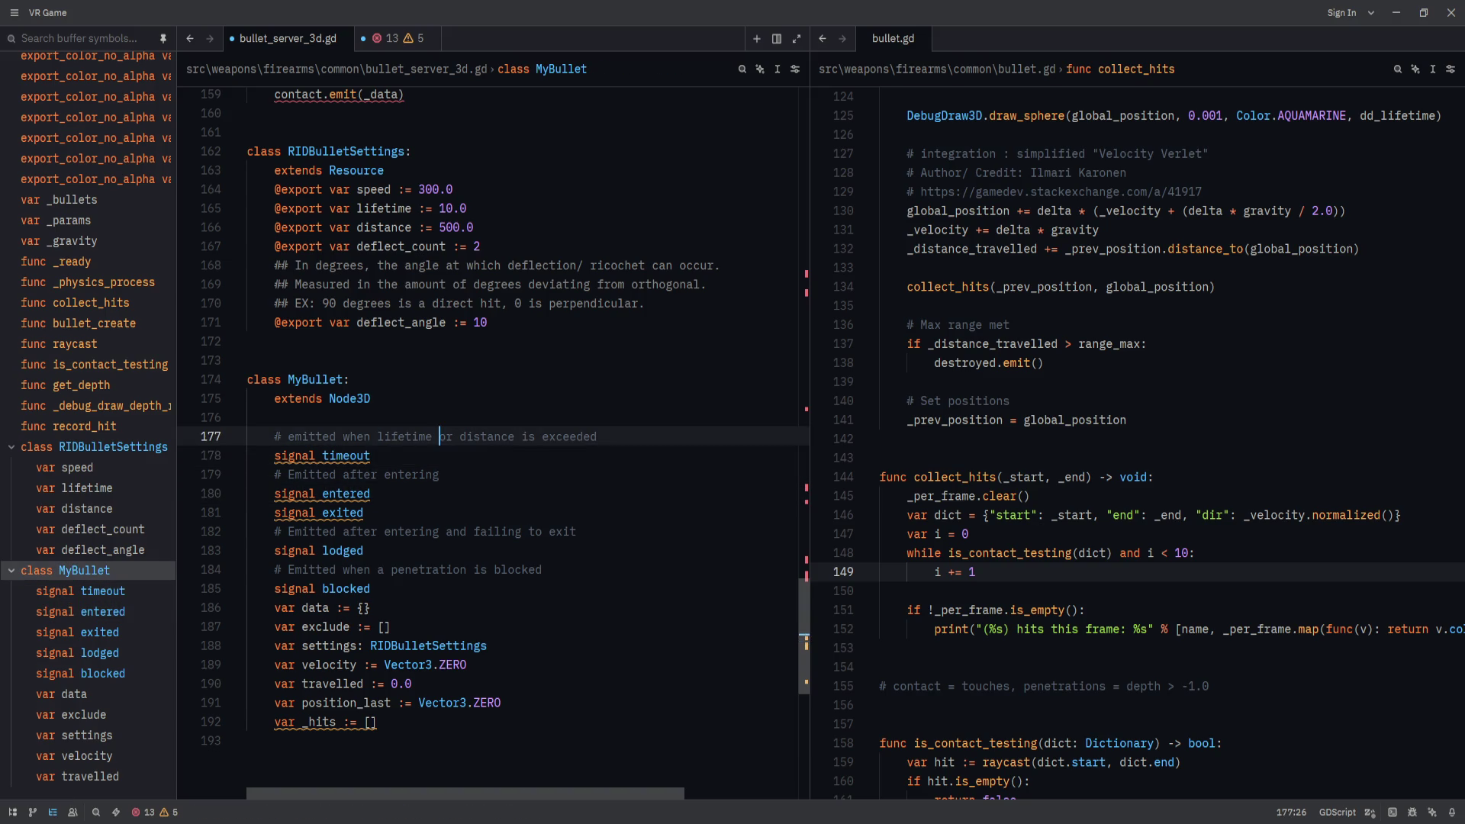
{"action": "key", "text": "ctrl+Delete"}
{"action": "type", "text": "after"}
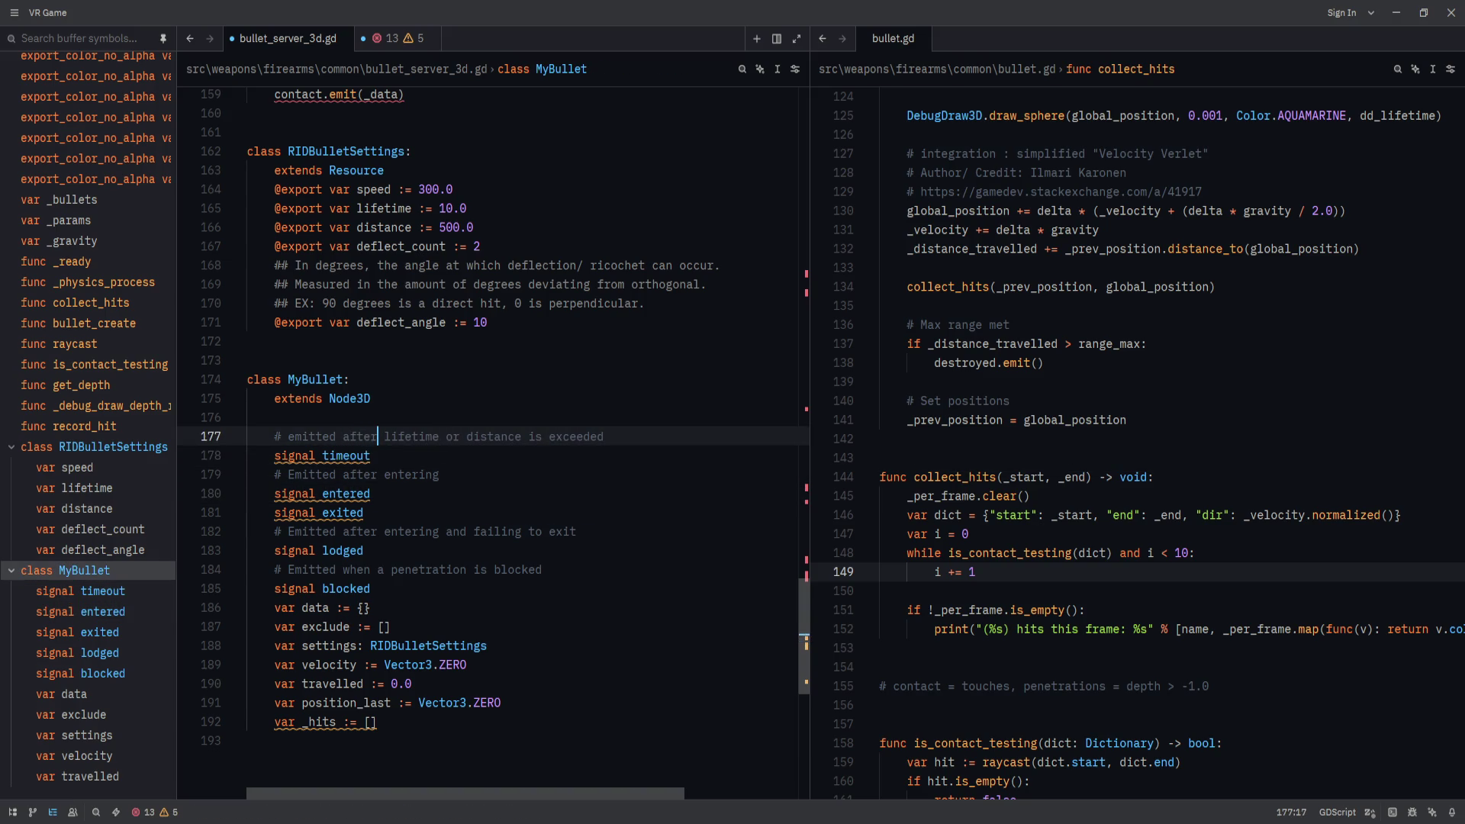
Add '# Emitted after exiting' for signal exited and extend the entered comment with 'collision'.
{"action": "key", "text": "Down"}
{"action": "key", "text": "Down"}
{"action": "key", "text": "Down"}
{"action": "key", "text": "Return"}
{"action": "type", "text": "# Emitted after exi"}
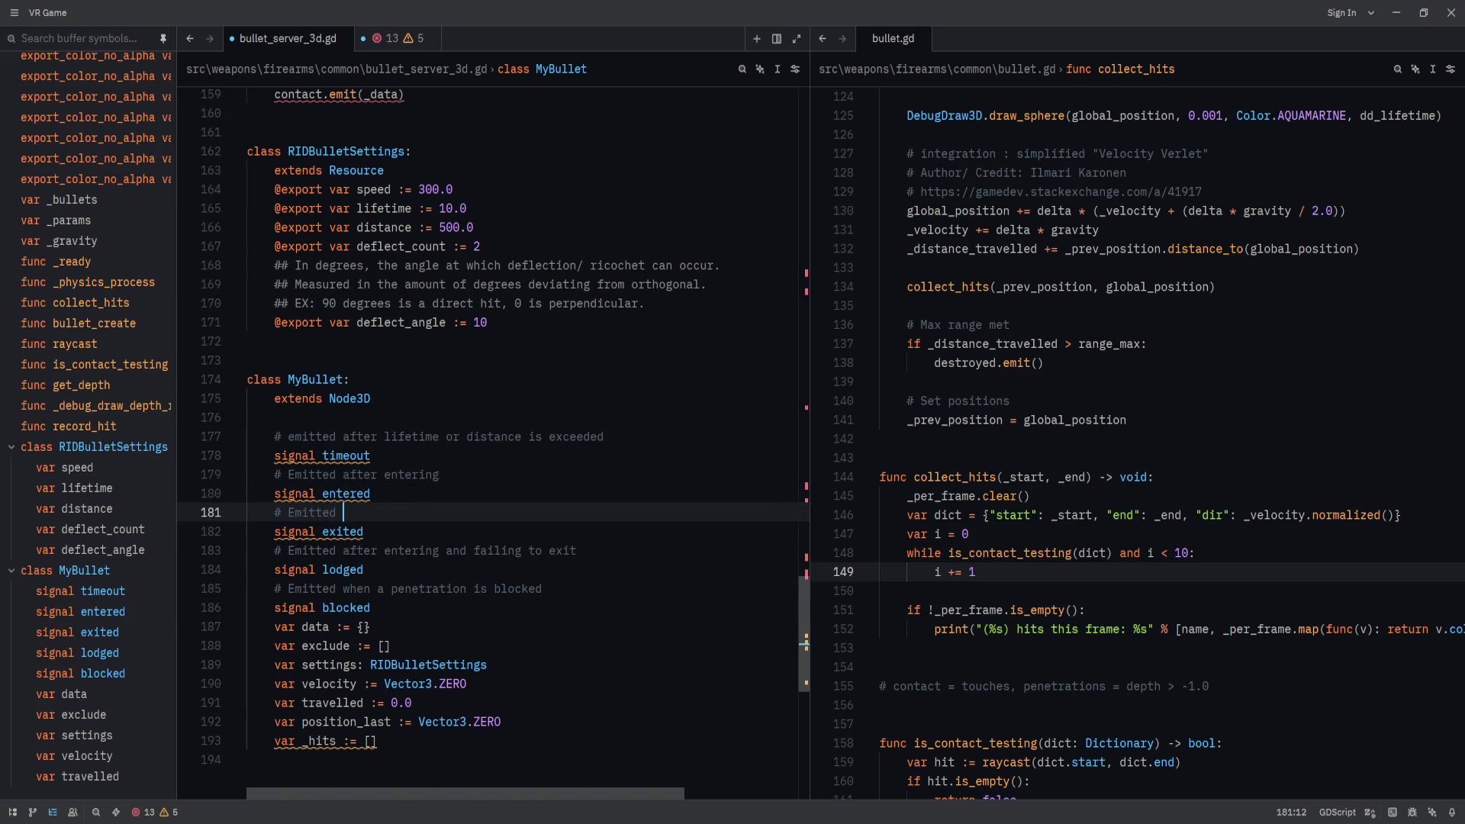
{"action": "type", "text": "ting"}
{"action": "key", "text": "Up"}
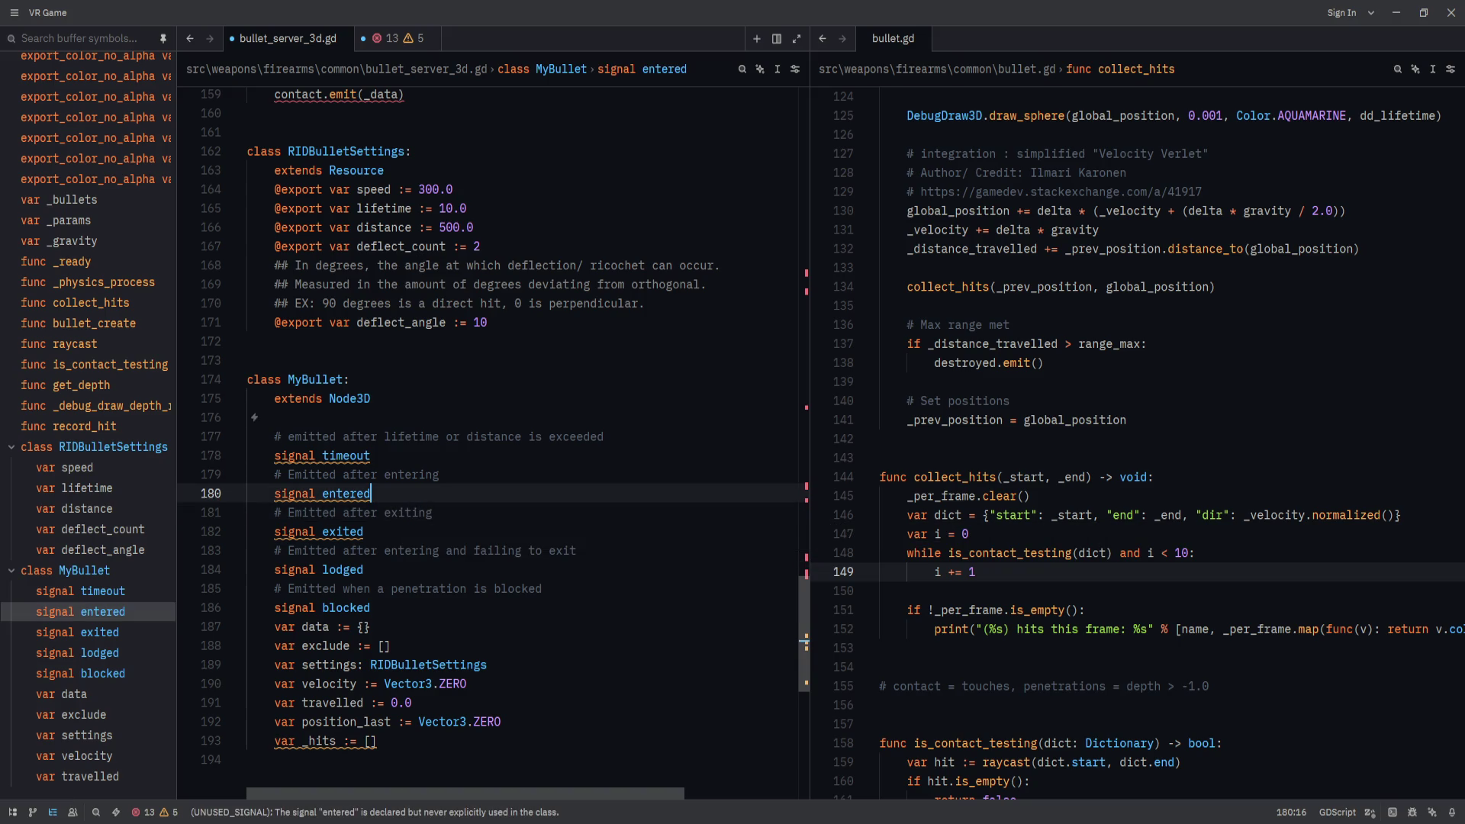
{"action": "key", "text": "Up"}
{"action": "key", "text": "End"}
{"action": "type", "text": "collision"}
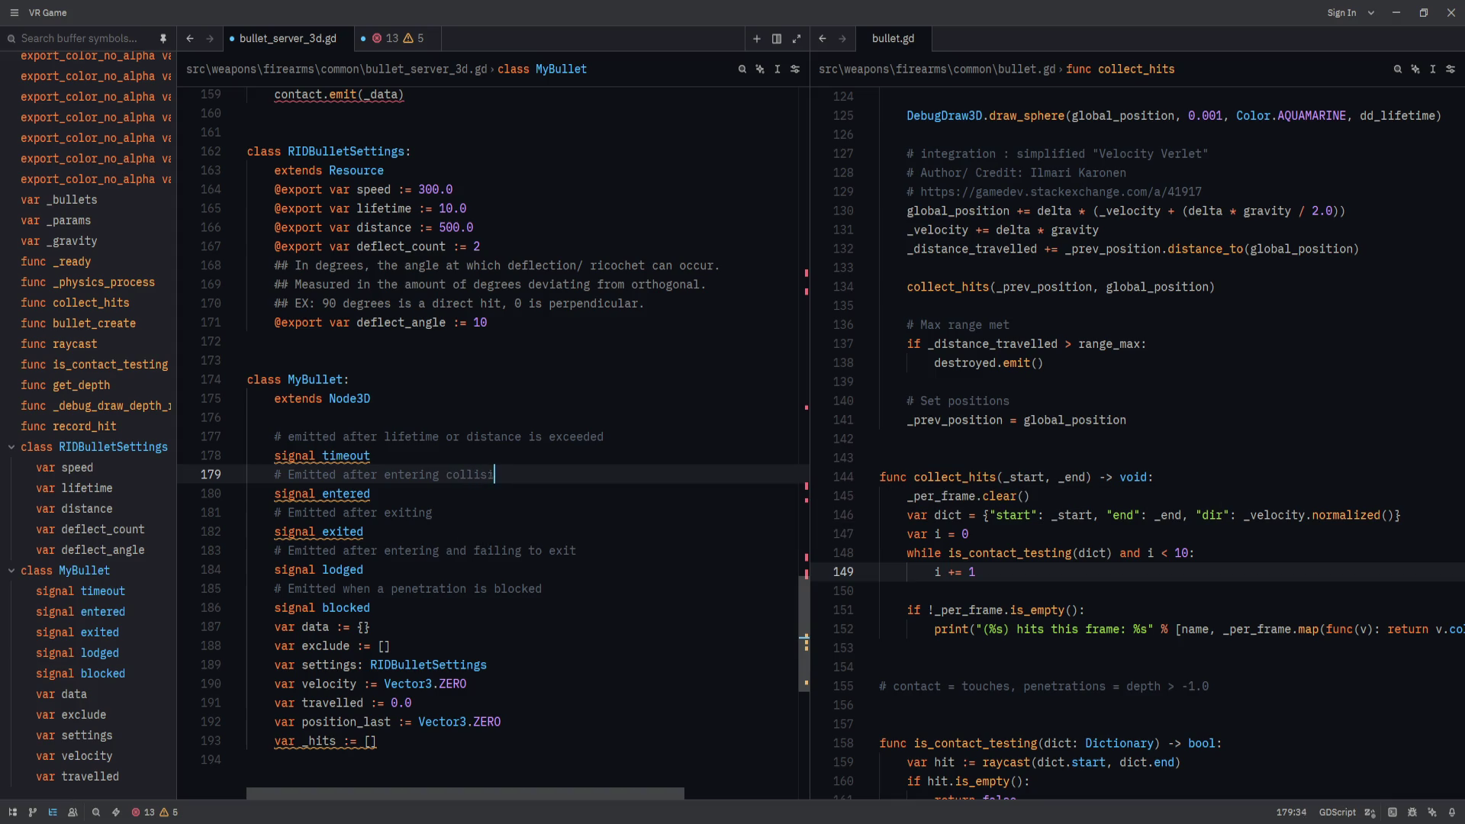
End the exited comment with 'collision' and capitalize the lifetime comment's first letter to 'E'.
{"action": "key", "text": "Down"}
{"action": "key", "text": "Down"}
{"action": "key", "text": "Down"}
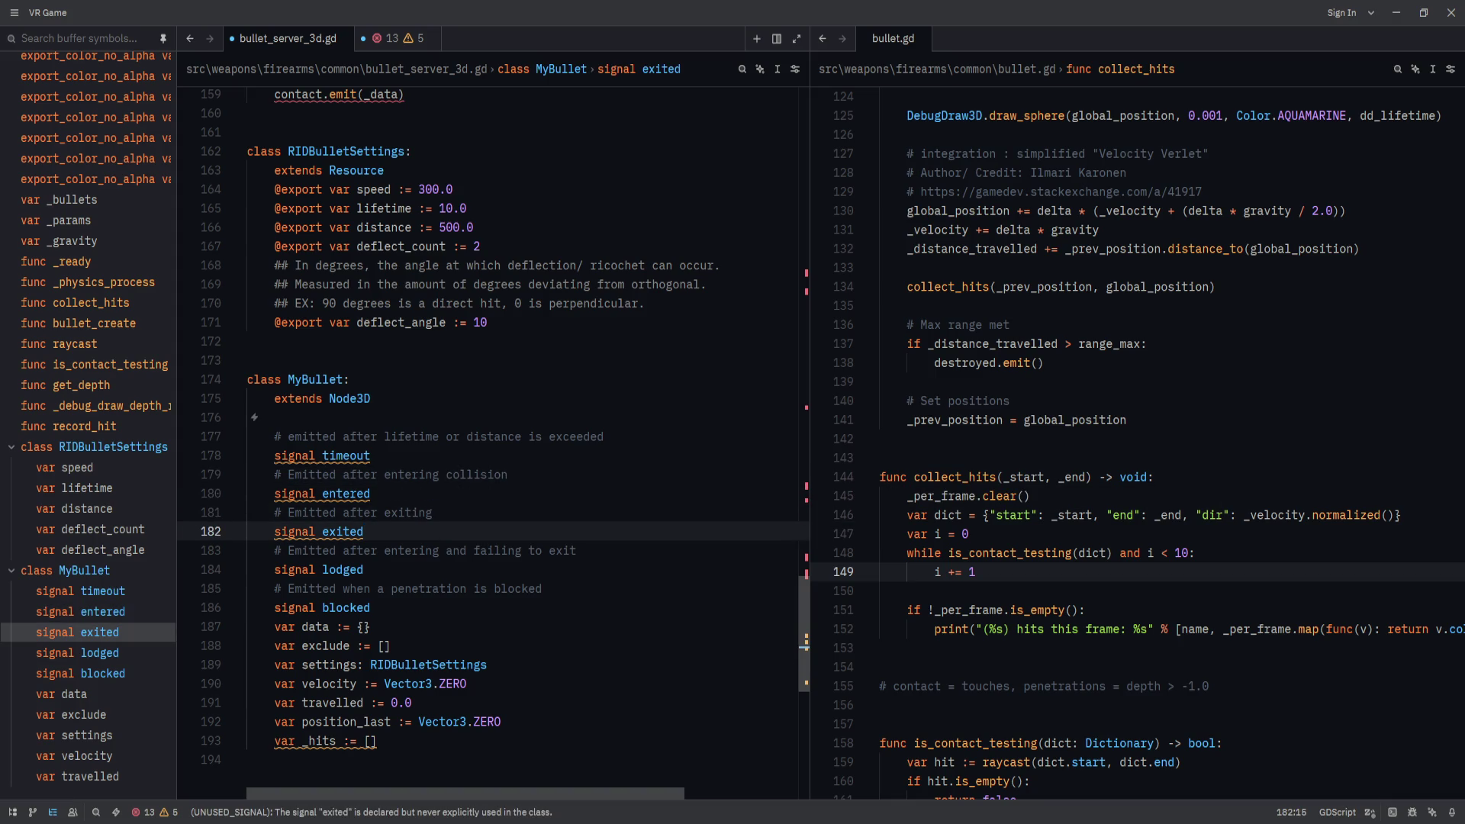
{"action": "key", "text": "Up"}
{"action": "type", "text": "collision"}
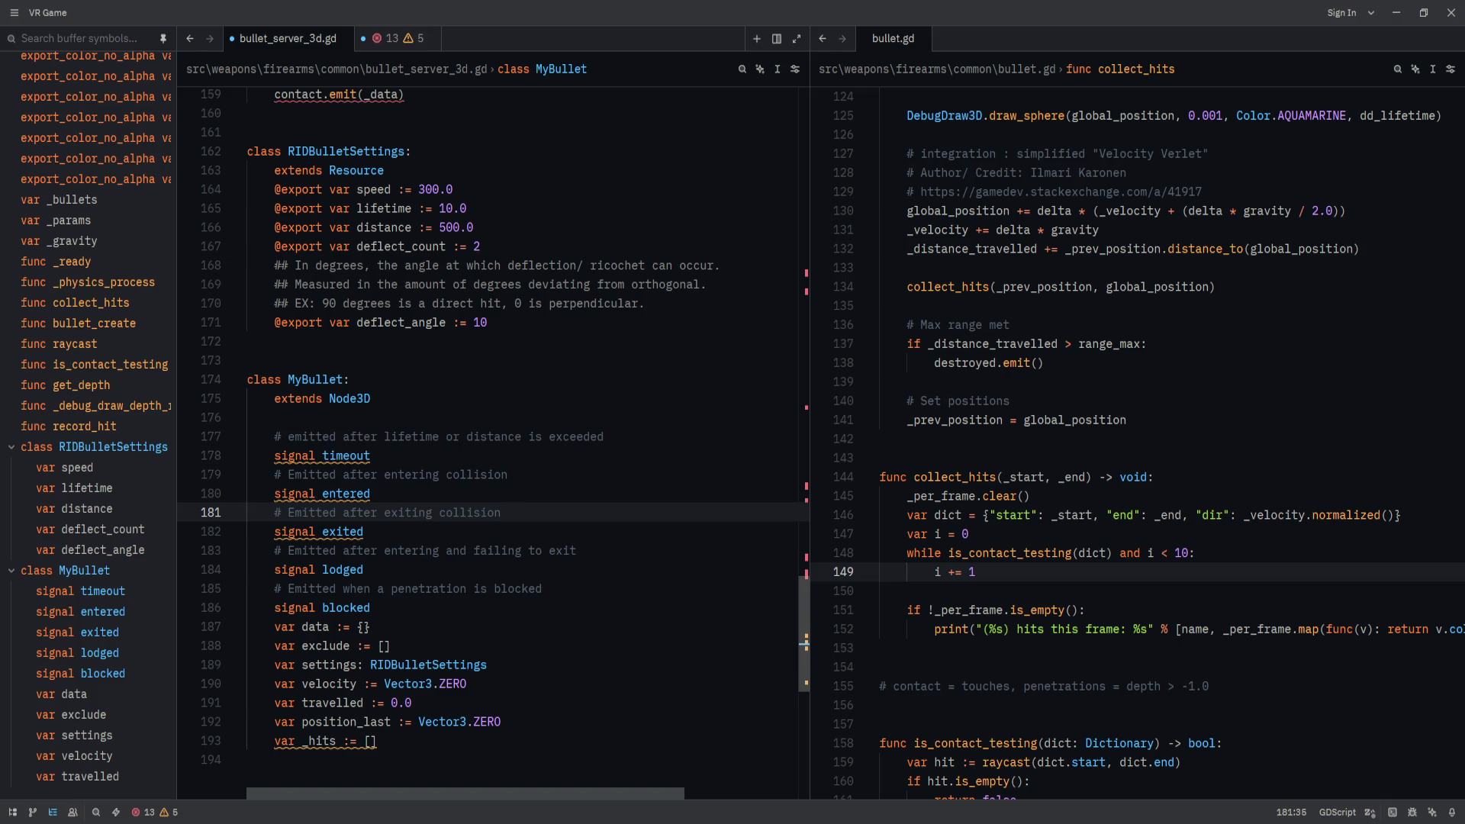
{"action": "left_click_drag", "start_coordinate": [288, 436], "coordinate": [295, 436]}
{"action": "type", "text": "E"}
{"action": "left_click", "coordinate": [631, 382]}
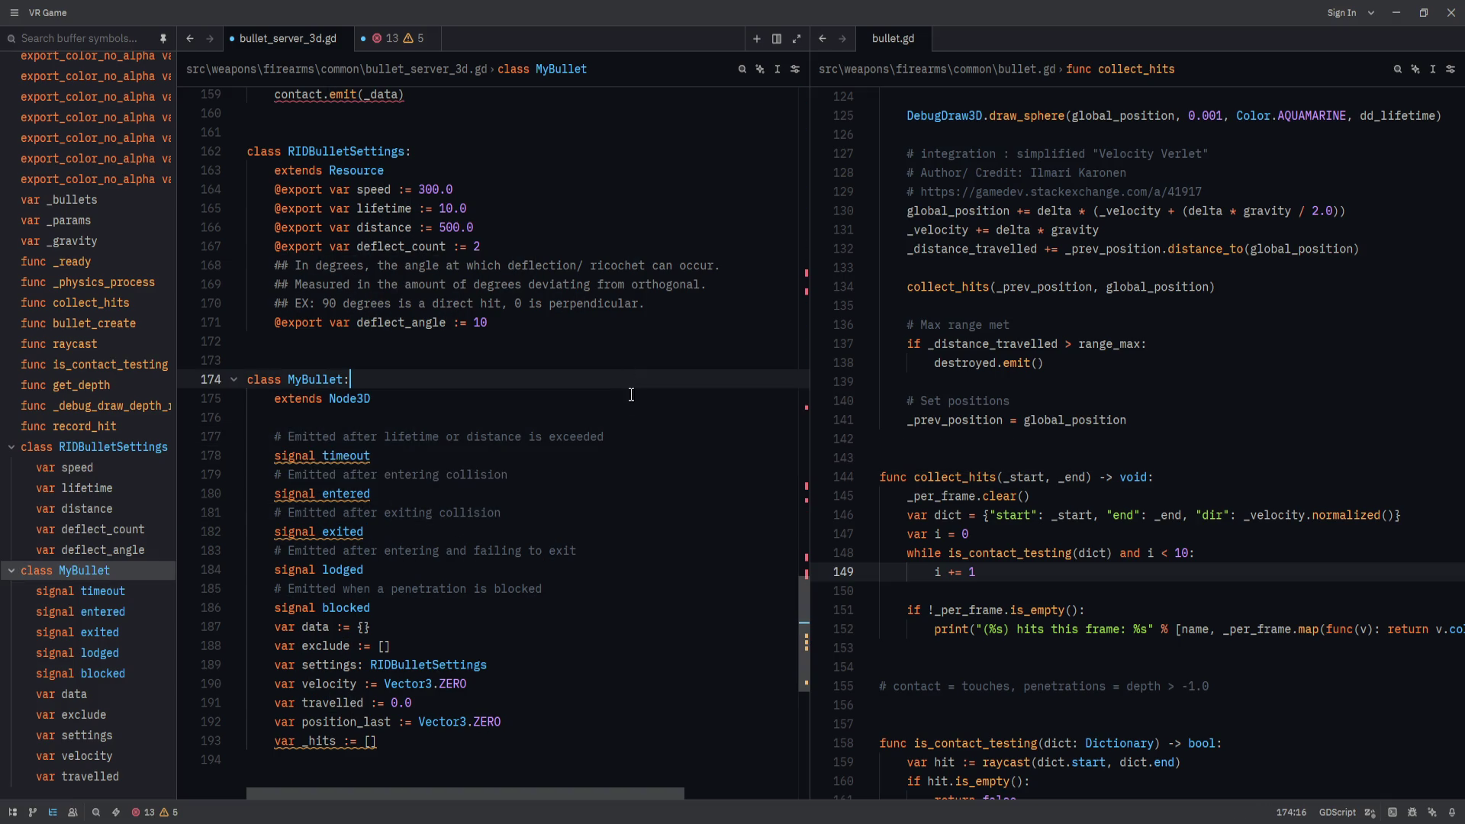
Insert a blank line above MyBullet's var data line.
{"action": "key", "text": "Down"}
{"action": "key", "text": "Down"}
{"action": "key", "text": "Down"}
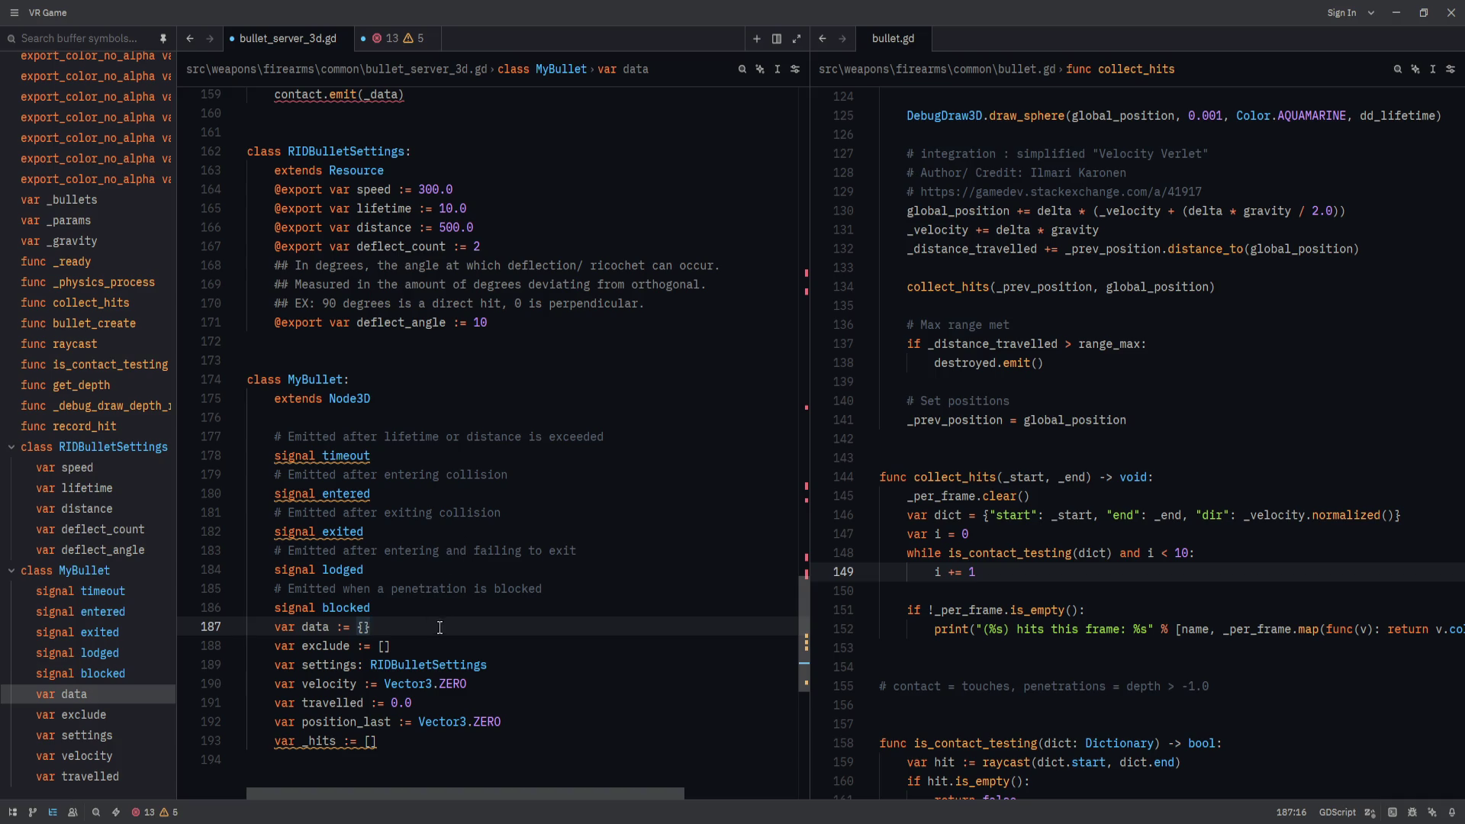
{"action": "key", "text": "Home"}
{"action": "key", "text": "Home"}
{"action": "key", "text": "Return"}
{"action": "key", "text": "Up"}
Review the _per_frame append and contact.emit lines of record_hit.
{"action": "scroll", "coordinate": [472, 546], "scroll_direction": "up", "scroll_amount": 9}
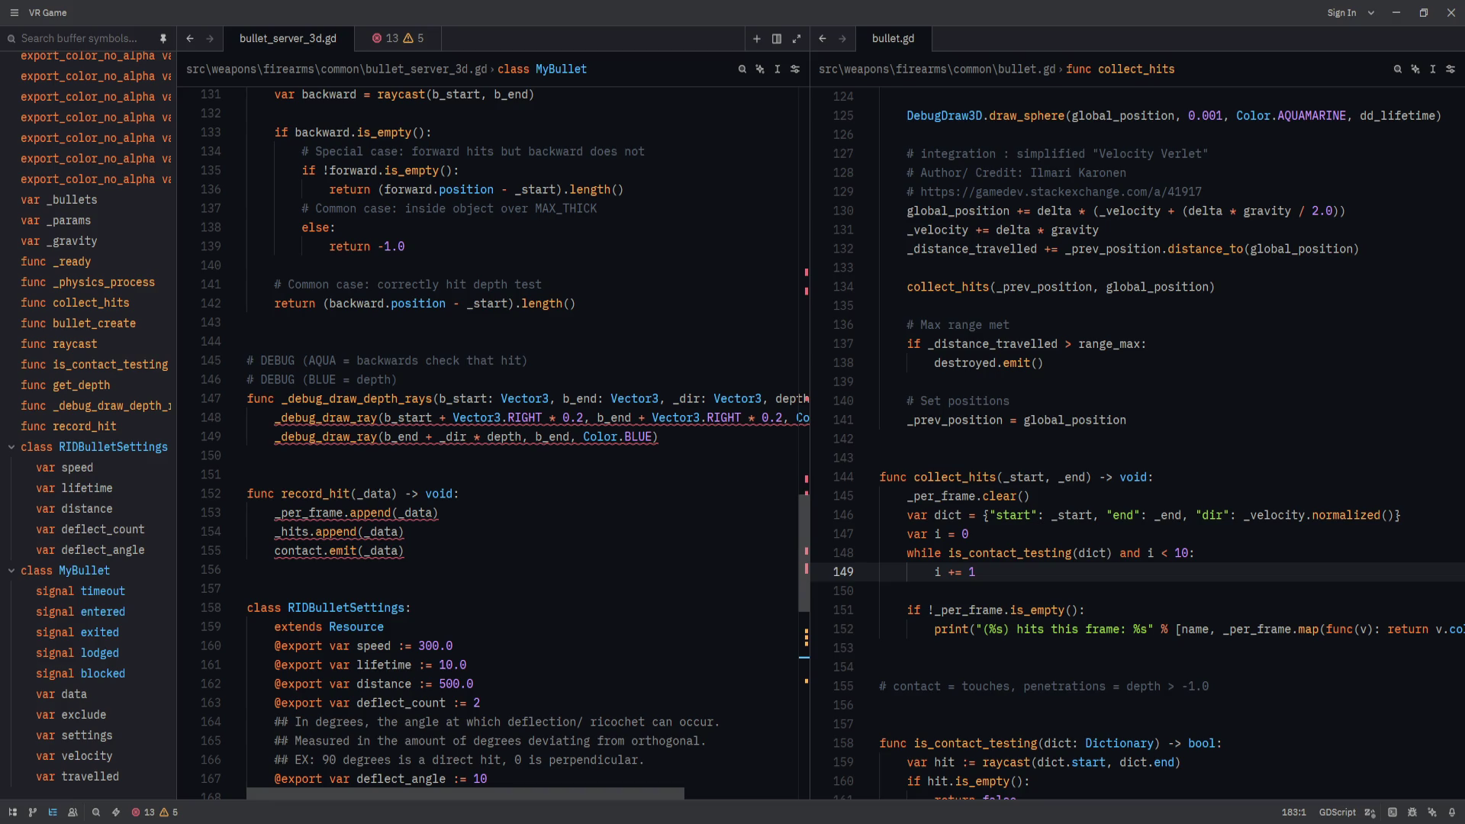
{"action": "left_click", "coordinate": [539, 513]}
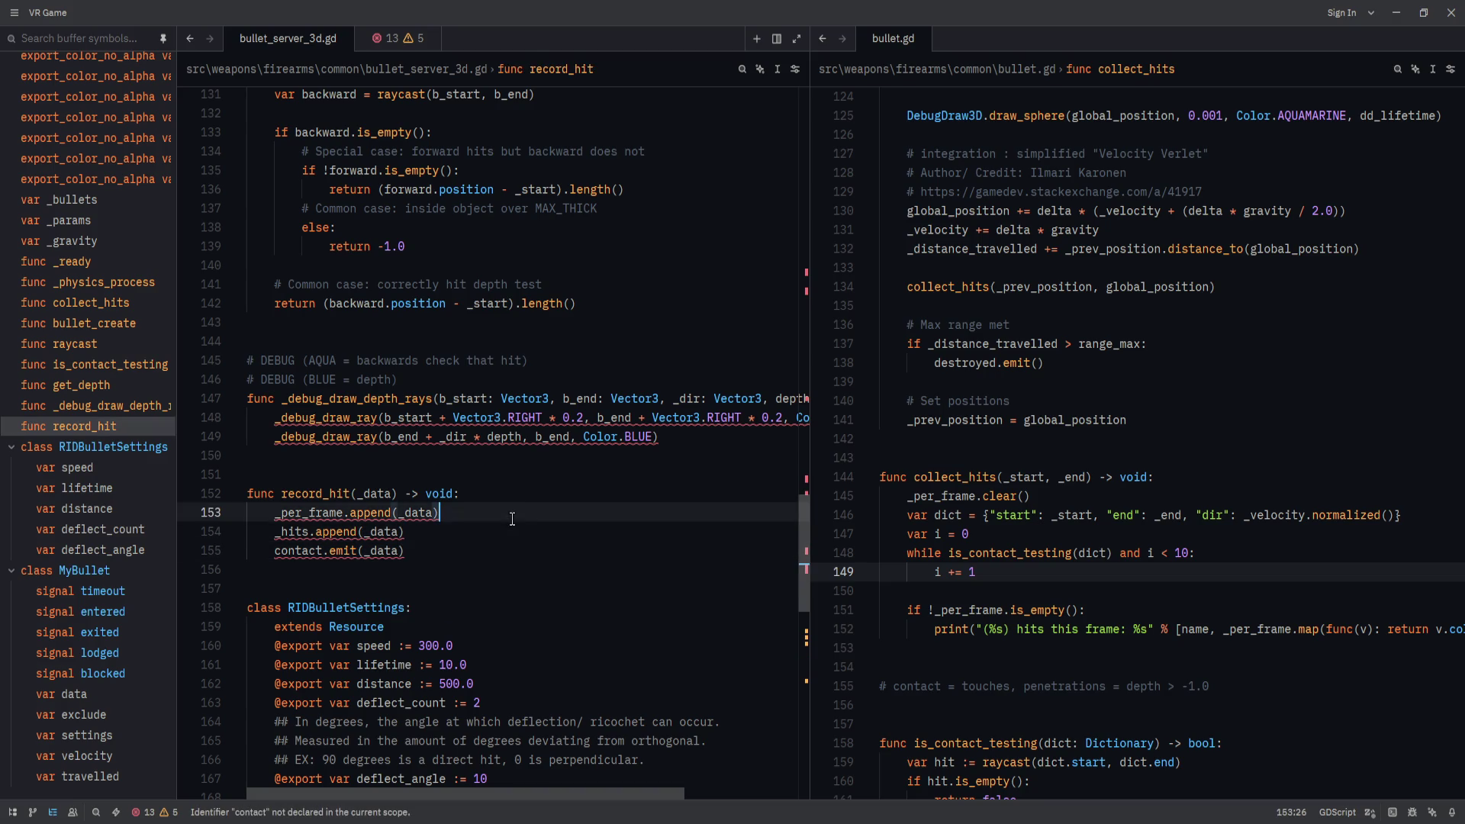
{"action": "key", "text": "Down"}
{"action": "key", "text": "Down"}
{"action": "key", "text": "Up"}
{"action": "key", "text": "Up"}
{"action": "key", "text": "Down"}
{"action": "key", "text": "Down"}
{"action": "key", "text": "Up"}
{"action": "key", "text": "Up"}
{"action": "key", "text": "Down"}
{"action": "key", "text": "Down"}
{"action": "key", "text": "Up"}
{"action": "key", "text": "Up"}
{"action": "key", "text": "Down"}
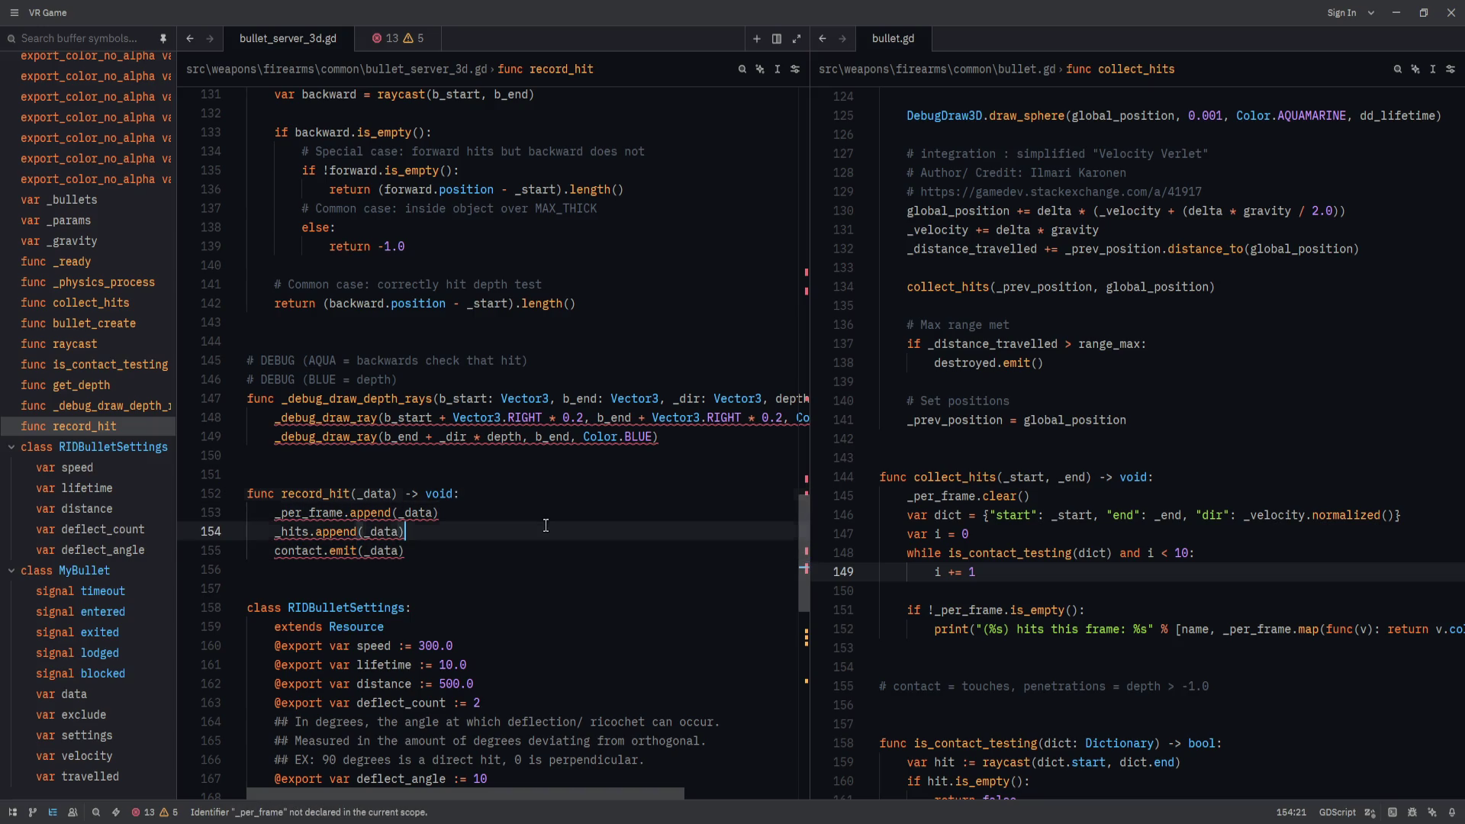
{"action": "left_click", "coordinate": [558, 497]}
{"action": "key", "text": "Down"}
{"action": "key", "text": "Down"}
{"action": "key", "text": "Up"}
{"action": "key", "text": "Up"}
{"action": "key", "text": "Down"}
{"action": "key", "text": "Down"}
{"action": "key", "text": "Down"}
Delete the long CRITICAL notes comment block above get_depth.
{"action": "scroll", "coordinate": [530, 607], "scroll_direction": "up", "scroll_amount": 3}
{"action": "scroll", "coordinate": [530, 607], "scroll_direction": "up", "scroll_amount": 6}
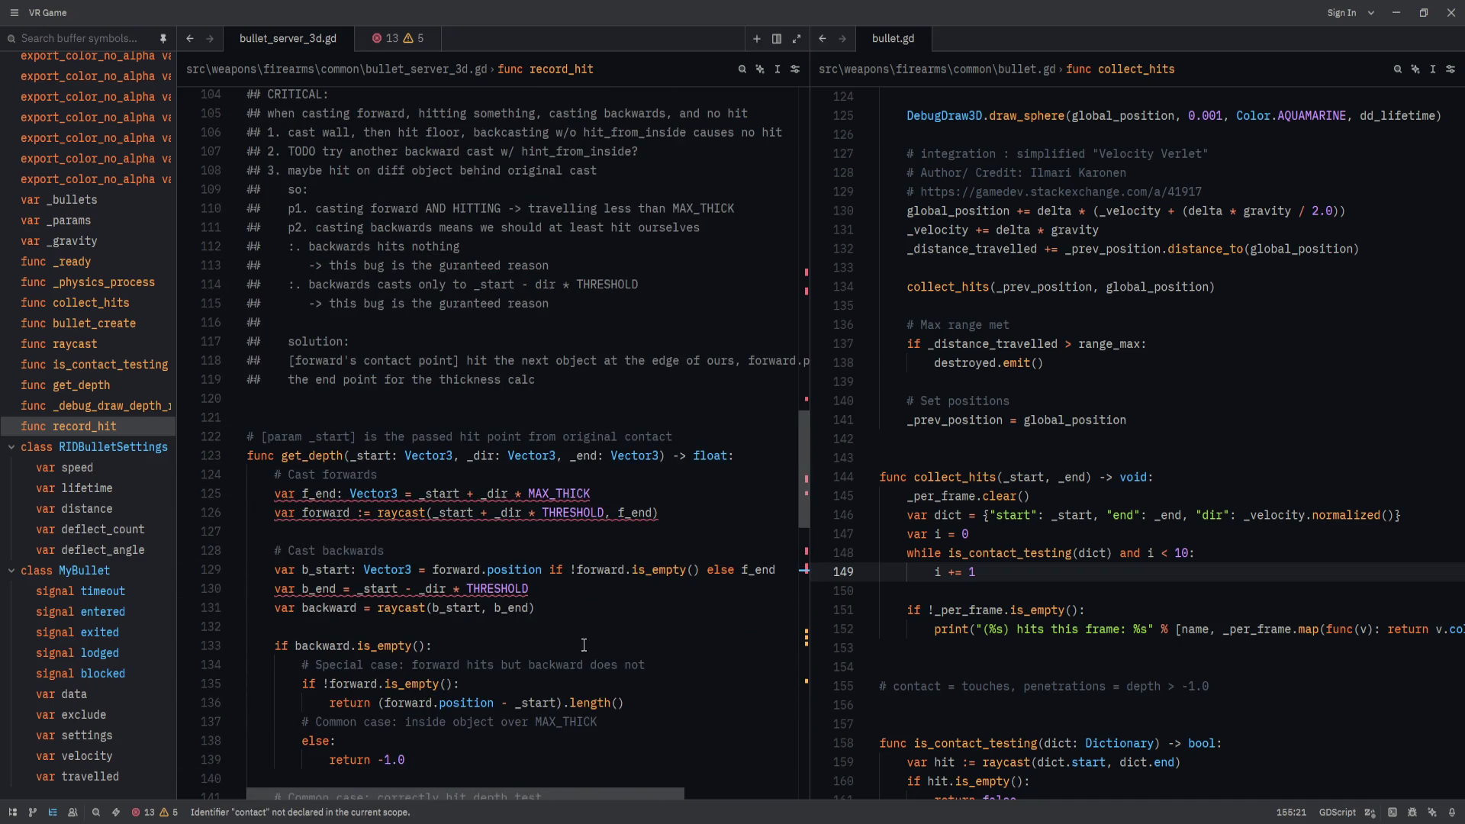
{"action": "scroll", "coordinate": [584, 645], "scroll_direction": "up", "scroll_amount": 5}
{"action": "left_click_drag", "start_coordinate": [392, 683], "coordinate": [392, 341]}
{"action": "key", "text": "BackSpace"}
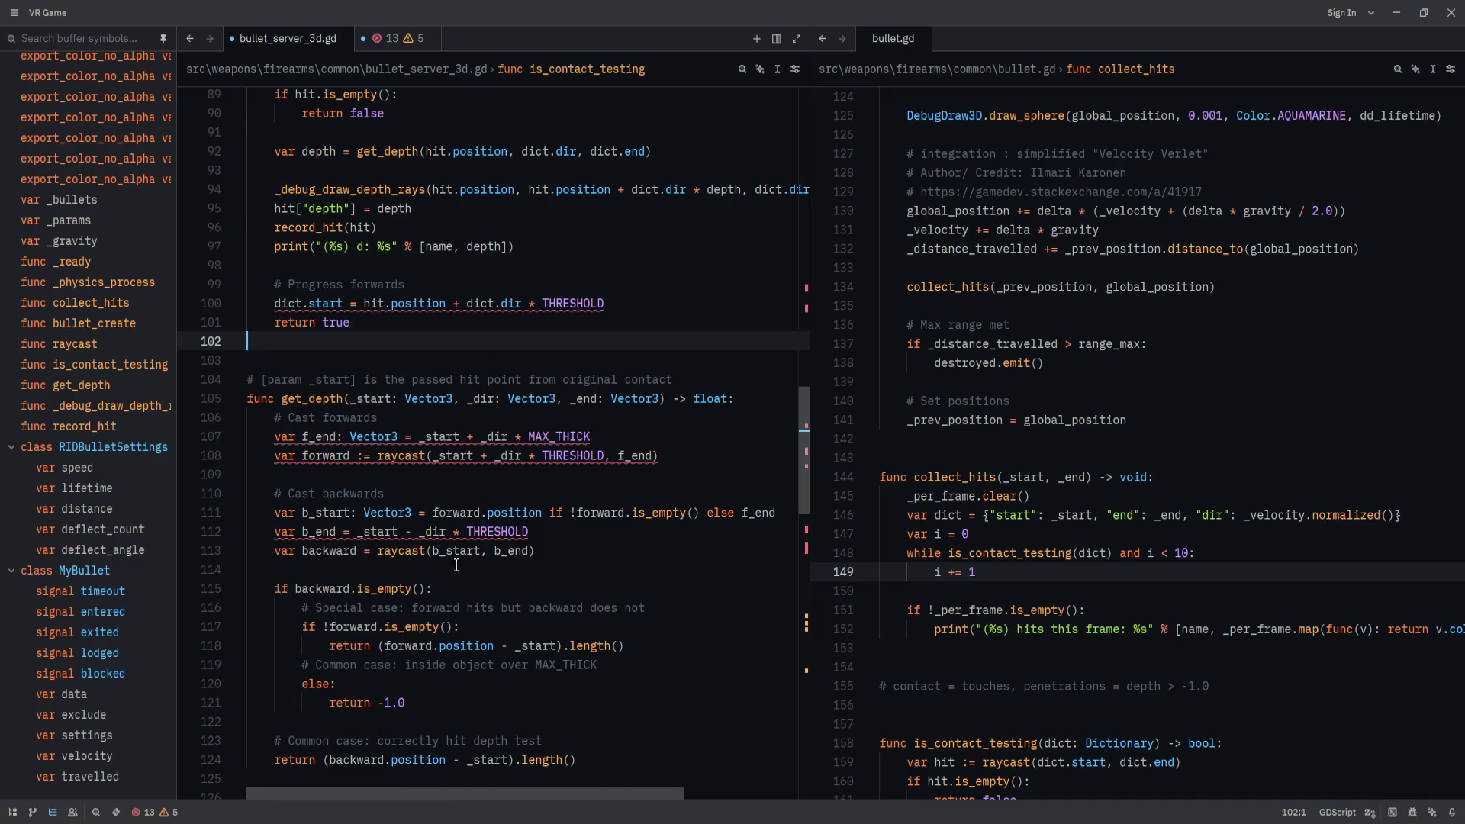
{"action": "scroll", "coordinate": [473, 556], "scroll_direction": "up", "scroll_amount": 4}
{"action": "scroll", "coordinate": [473, 556], "scroll_direction": "up", "scroll_amount": 8}
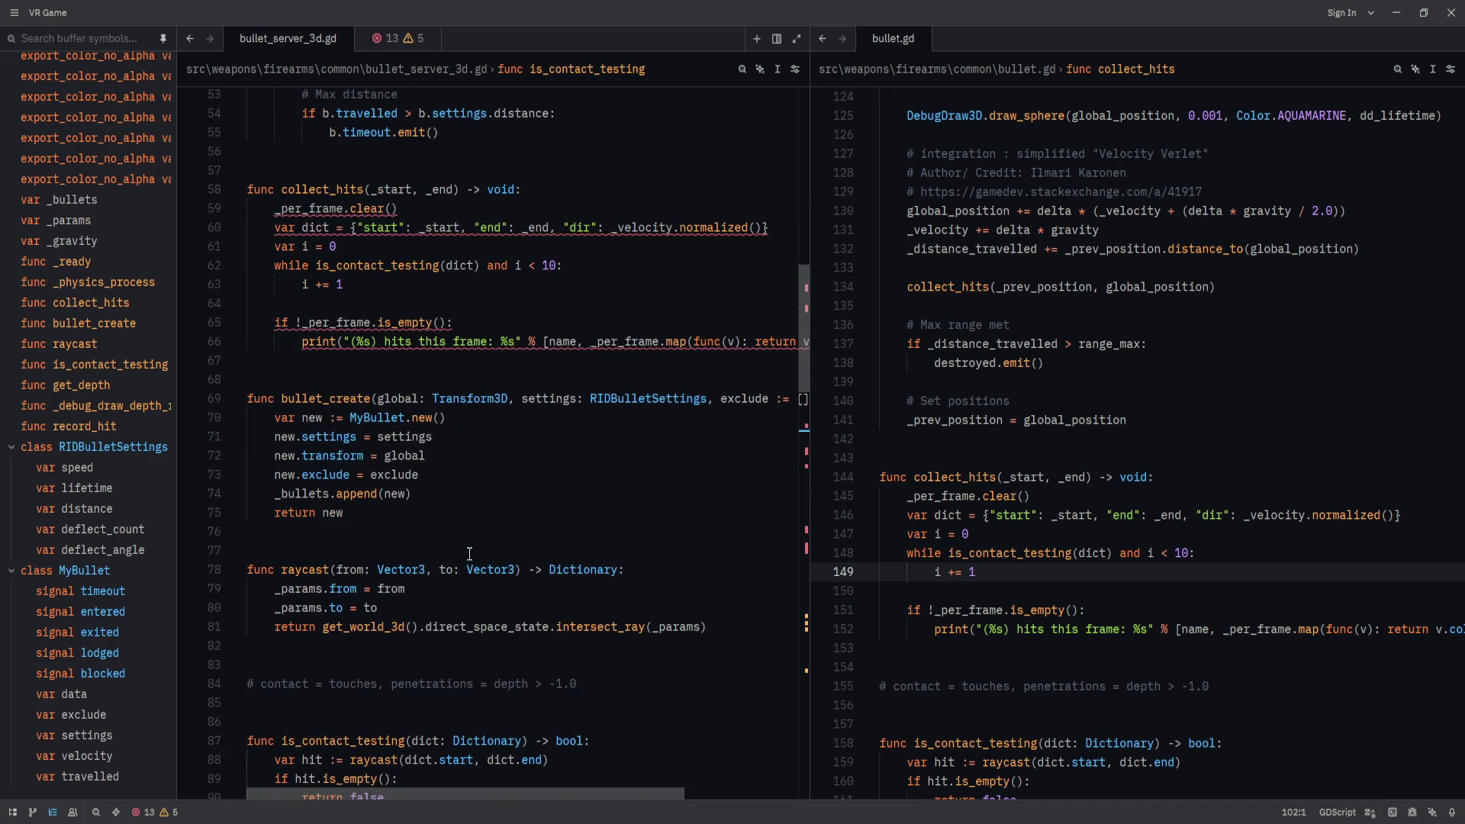
{"action": "scroll", "coordinate": [490, 515], "scroll_direction": "down", "scroll_amount": 4}
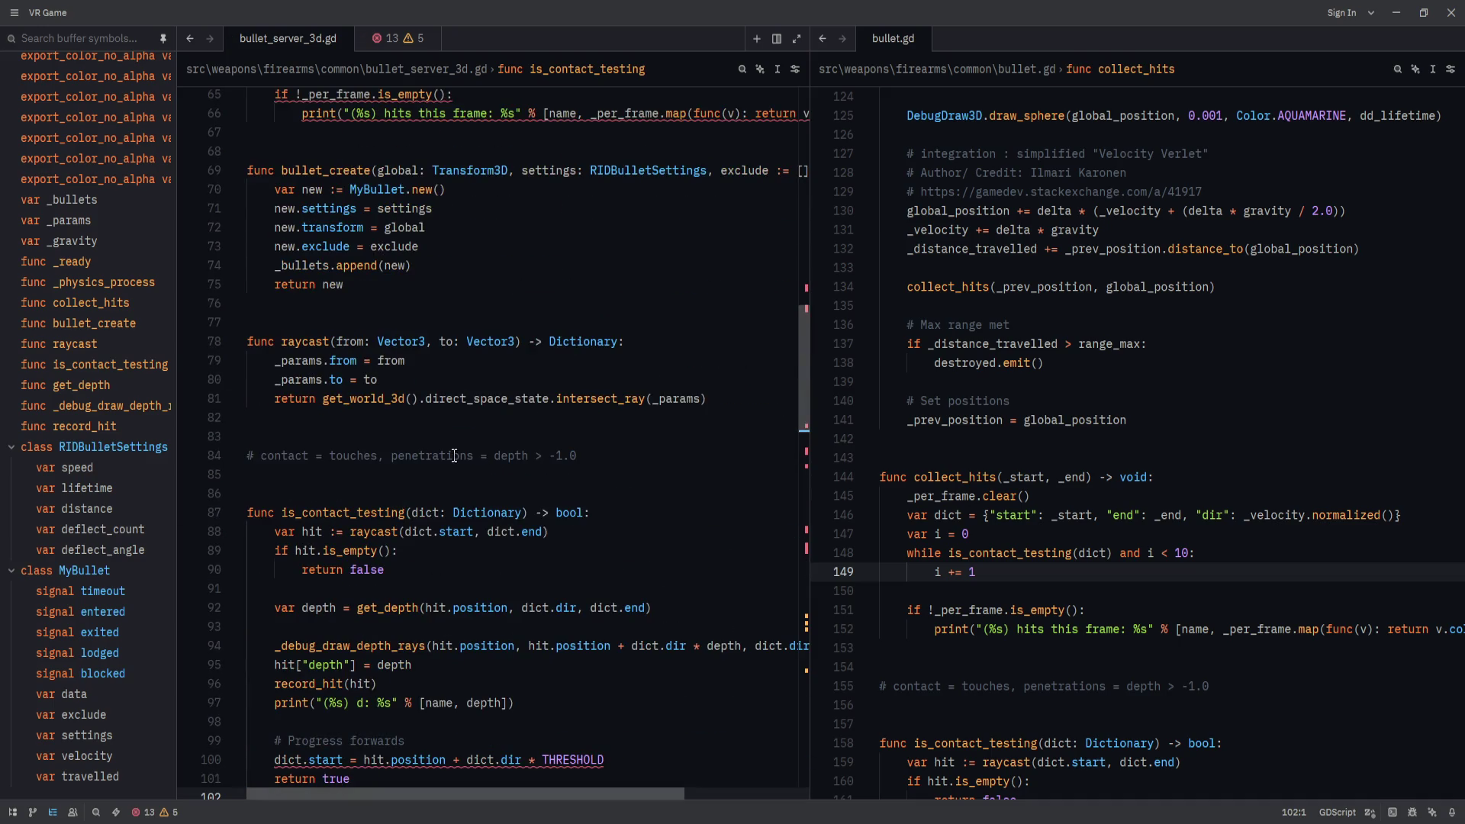
{"action": "double_click", "coordinate": [372, 508]}
{"action": "scroll", "coordinate": [372, 508], "scroll_direction": "up", "scroll_amount": 2}
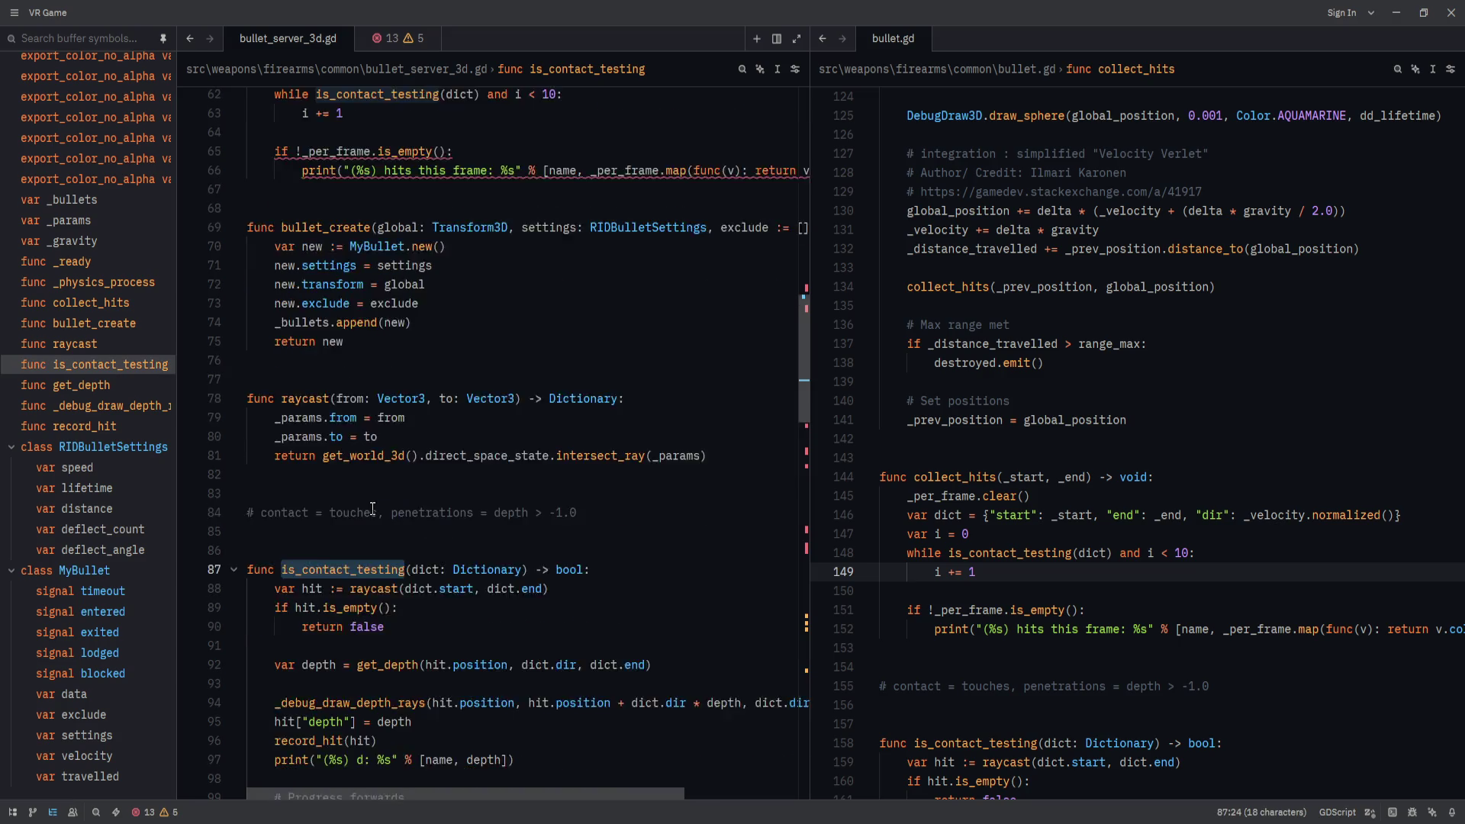
Delete the contact and penetrations comment line along with its blank lines.
{"action": "left_click", "coordinate": [672, 570]}
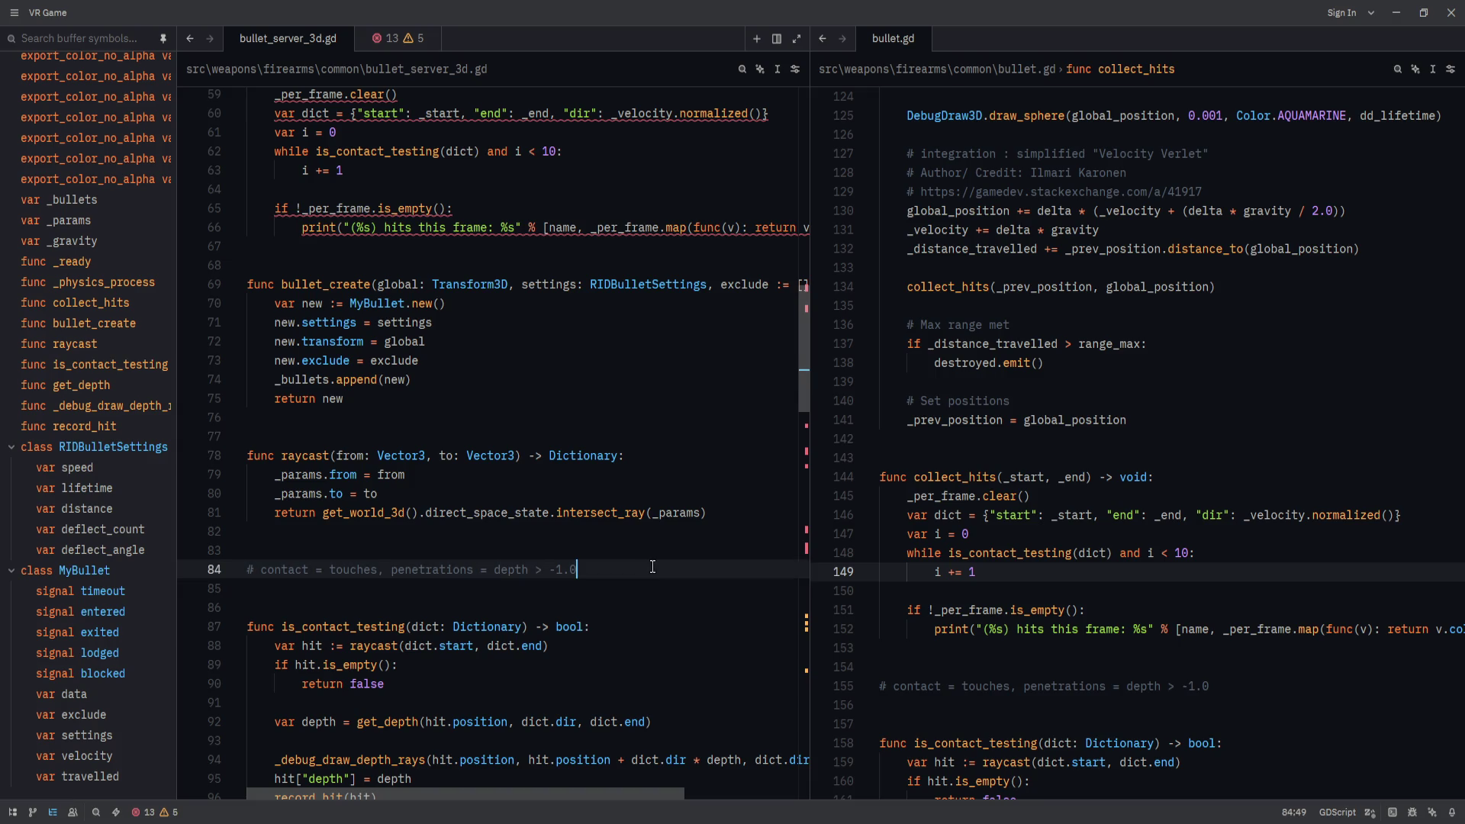
{"action": "key", "text": "ctrl+shift+k"}
{"action": "key", "text": "ctrl+shift+k"}
{"action": "key", "text": "ctrl+shift+k"}
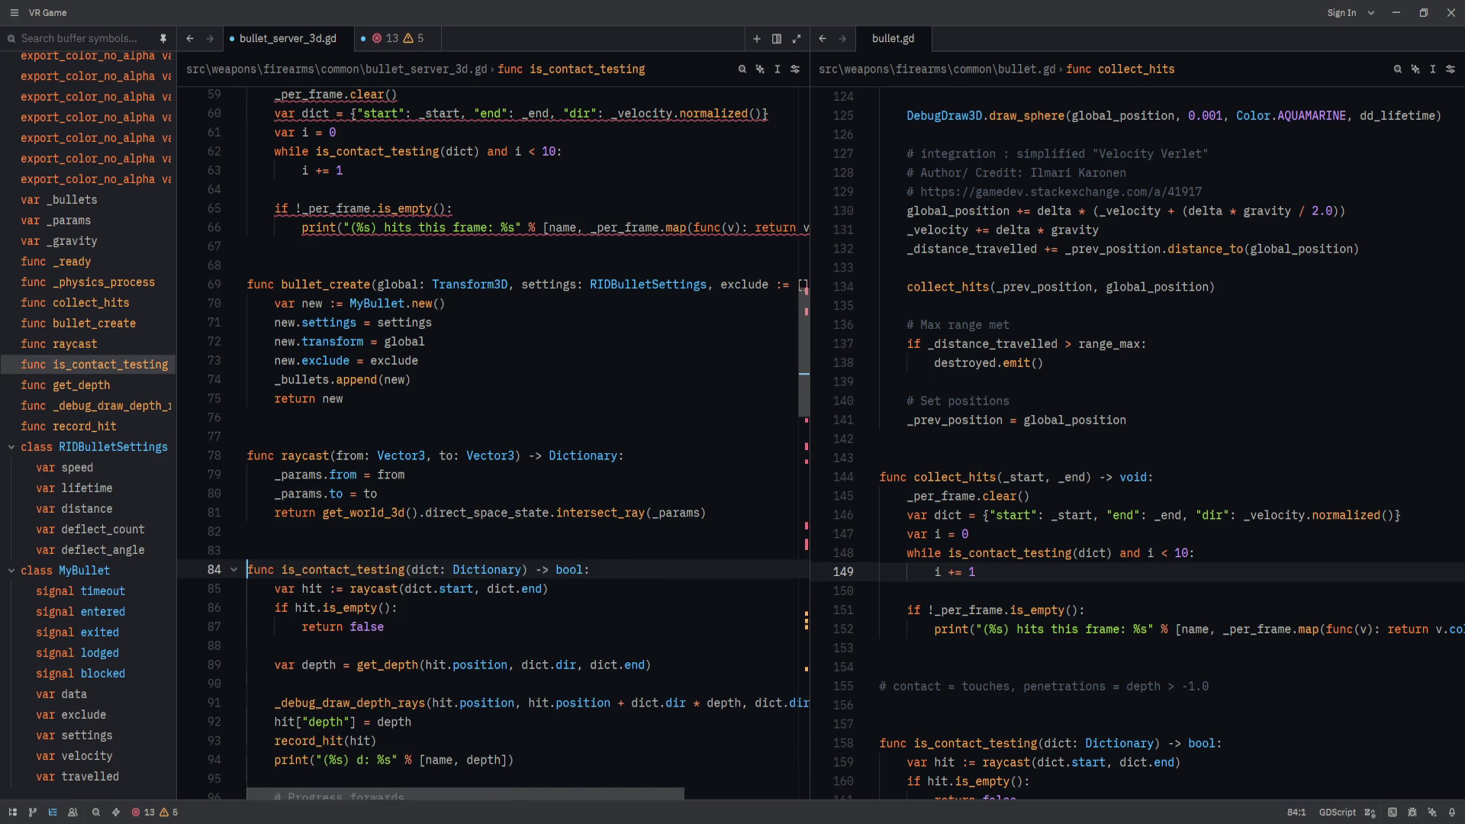
{"action": "scroll", "coordinate": [607, 577], "scroll_direction": "up", "scroll_amount": 1}
{"action": "key", "text": "shift+Up"}
{"action": "key", "text": "shift+Up"}
{"action": "key", "text": "shift+Up"}
{"action": "key", "text": "Escape"}
Move the bullet_create and raycast block down below get_depth with Alt+Down.
{"action": "left_click", "coordinate": [380, 570]}
{"action": "key", "text": "shift+Up"}
{"action": "key", "text": "shift+Up"}
{"action": "key", "text": "shift+Up"}
{"action": "key", "text": "alt+Down"}
{"action": "scroll", "coordinate": [380, 570], "scroll_direction": "down", "scroll_amount": 5}
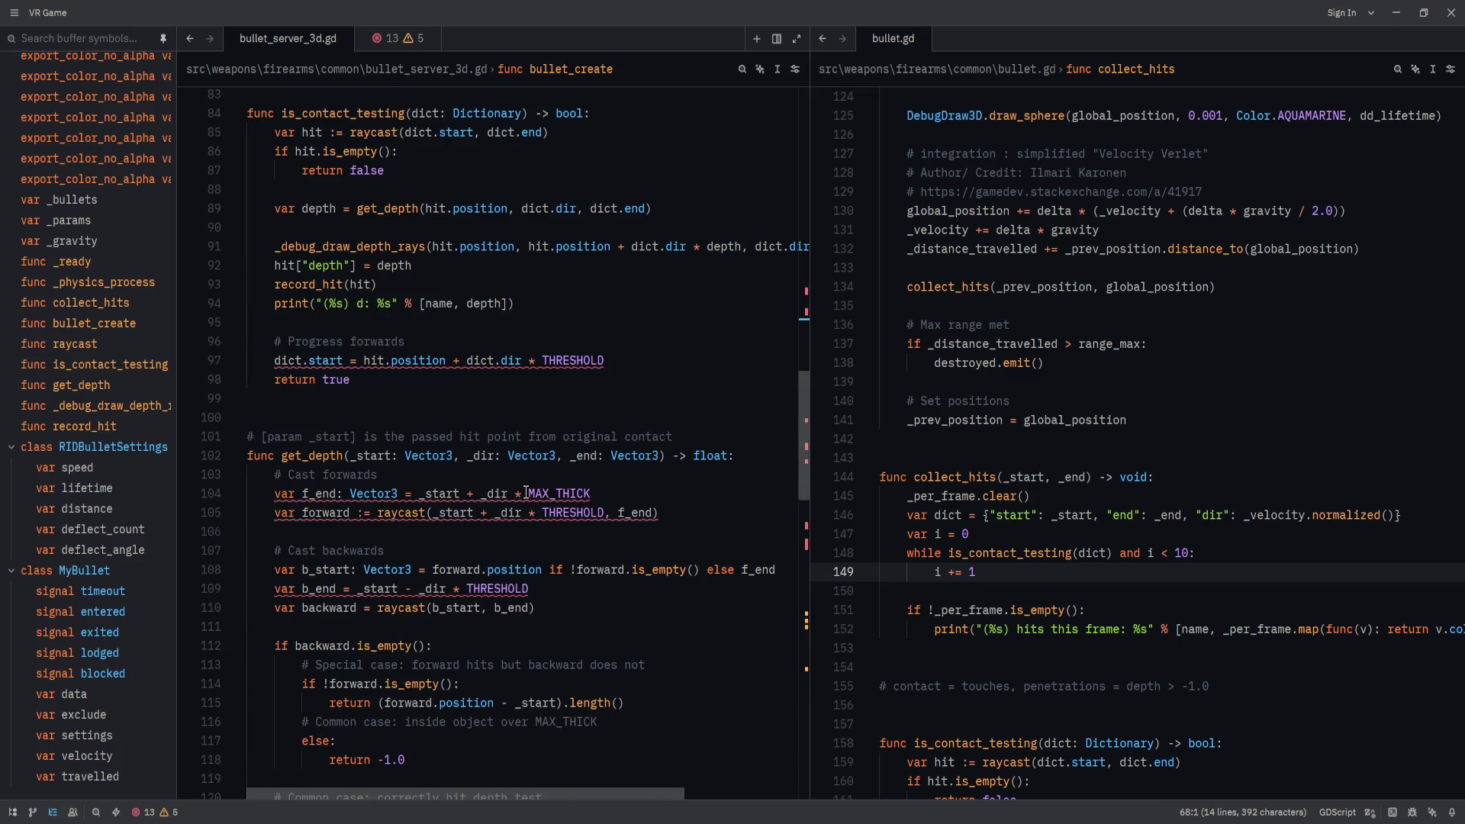
{"action": "scroll", "coordinate": [379, 570], "scroll_direction": "up", "scroll_amount": 7}
{"action": "key", "text": "alt+Down"}
{"action": "key", "text": "alt+Down"}
{"action": "key", "text": "alt+Down"}
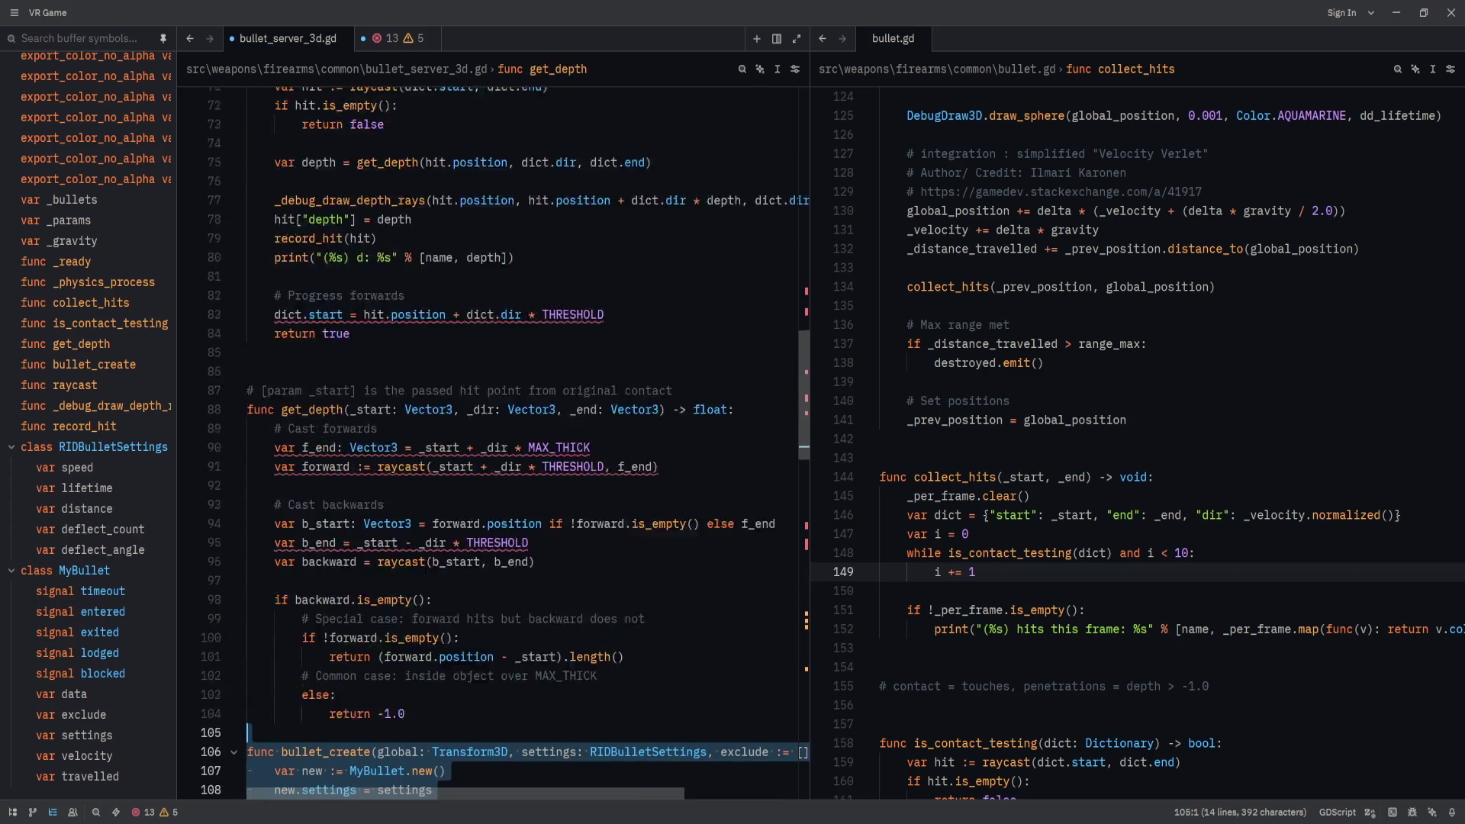
{"action": "key", "text": "alt+Up"}
{"action": "key", "text": "alt+Up"}
{"action": "key", "text": "alt+Up"}
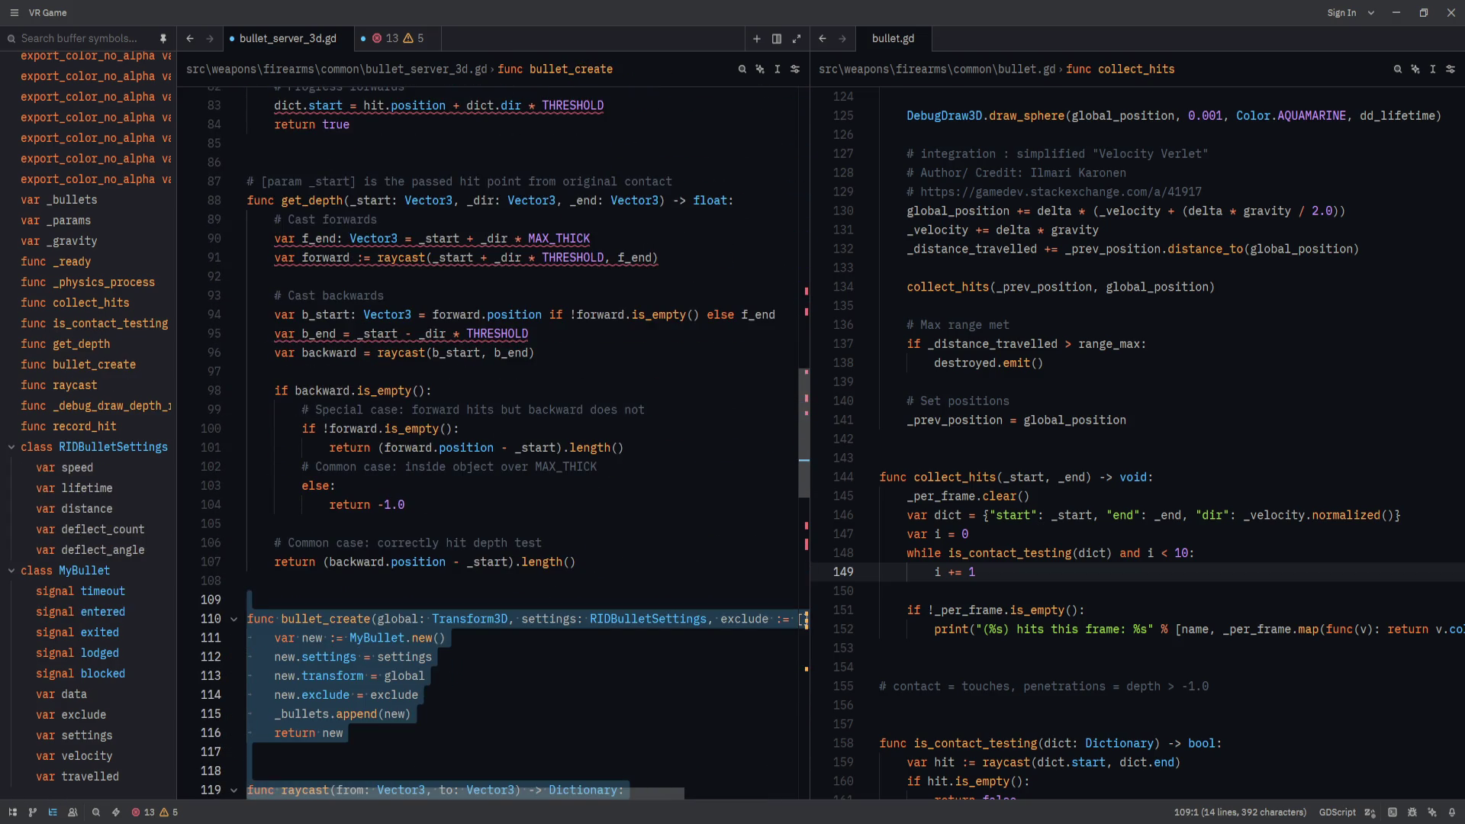
{"action": "scroll", "coordinate": [416, 542], "scroll_direction": "down", "scroll_amount": 1}
{"action": "scroll", "coordinate": [416, 542], "scroll_direction": "up", "scroll_amount": 5}
{"action": "scroll", "coordinate": [415, 543], "scroll_direction": "down", "scroll_amount": 4}
{"action": "scroll", "coordinate": [416, 543], "scroll_direction": "up", "scroll_amount": 8}
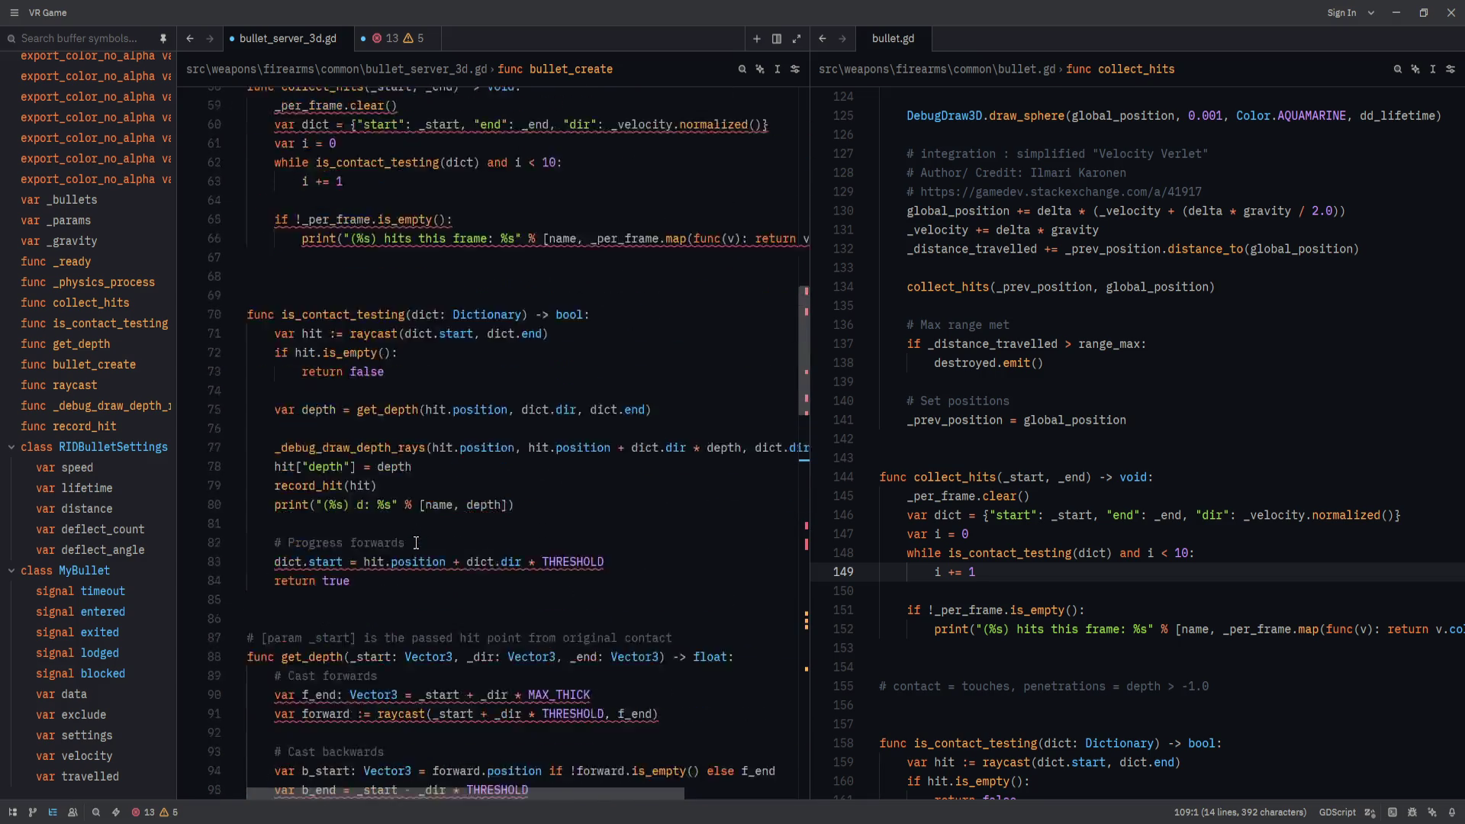
{"action": "scroll", "coordinate": [416, 543], "scroll_direction": "up", "scroll_amount": 15}
{"action": "left_click", "coordinate": [683, 504]}
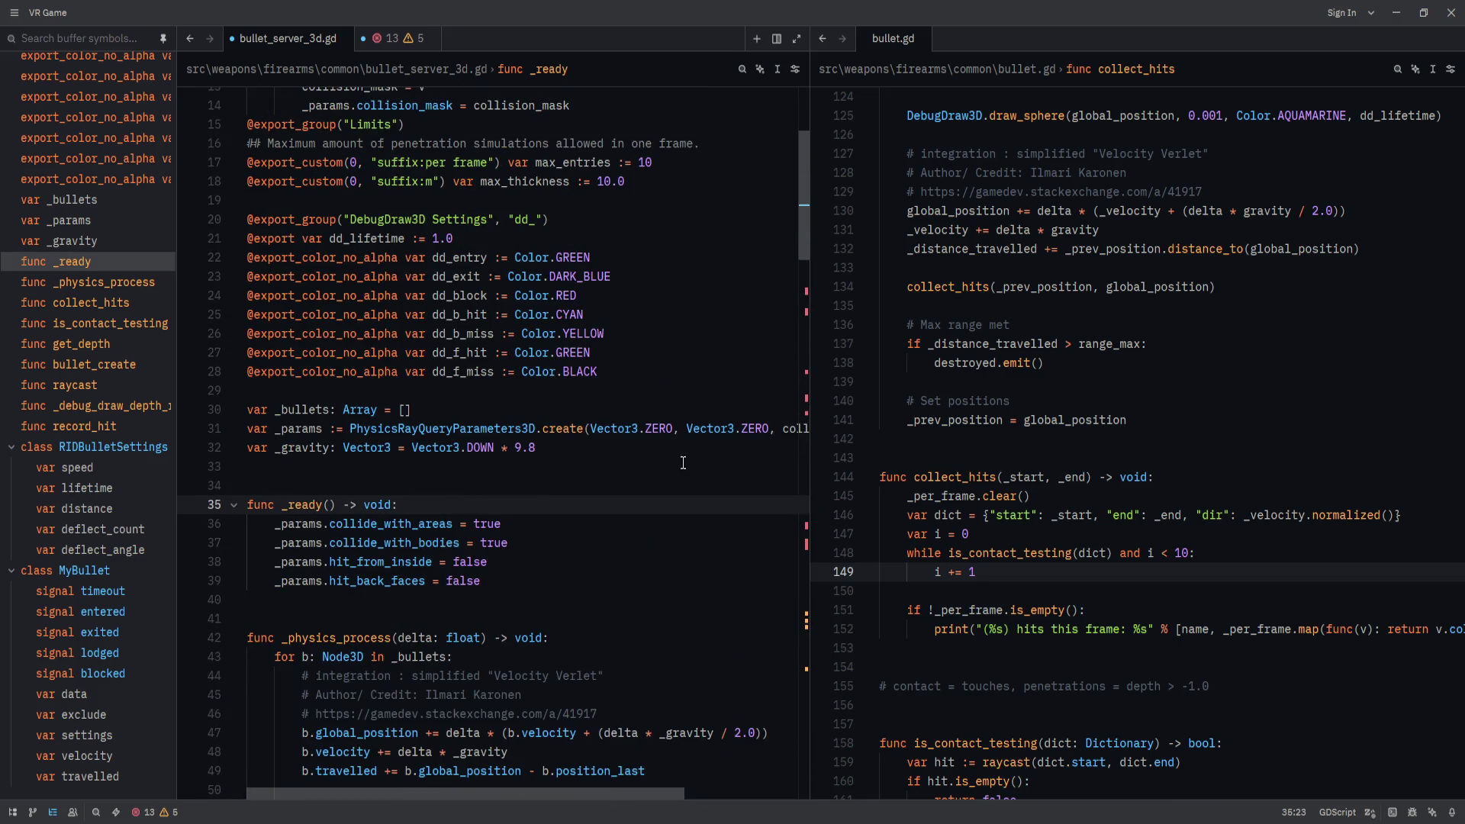
{"action": "scroll", "coordinate": [683, 462], "scroll_direction": "up", "scroll_amount": 2}
{"action": "scroll", "coordinate": [610, 504], "scroll_direction": "down", "scroll_amount": 9}
{"action": "left_click", "coordinate": [504, 543]}
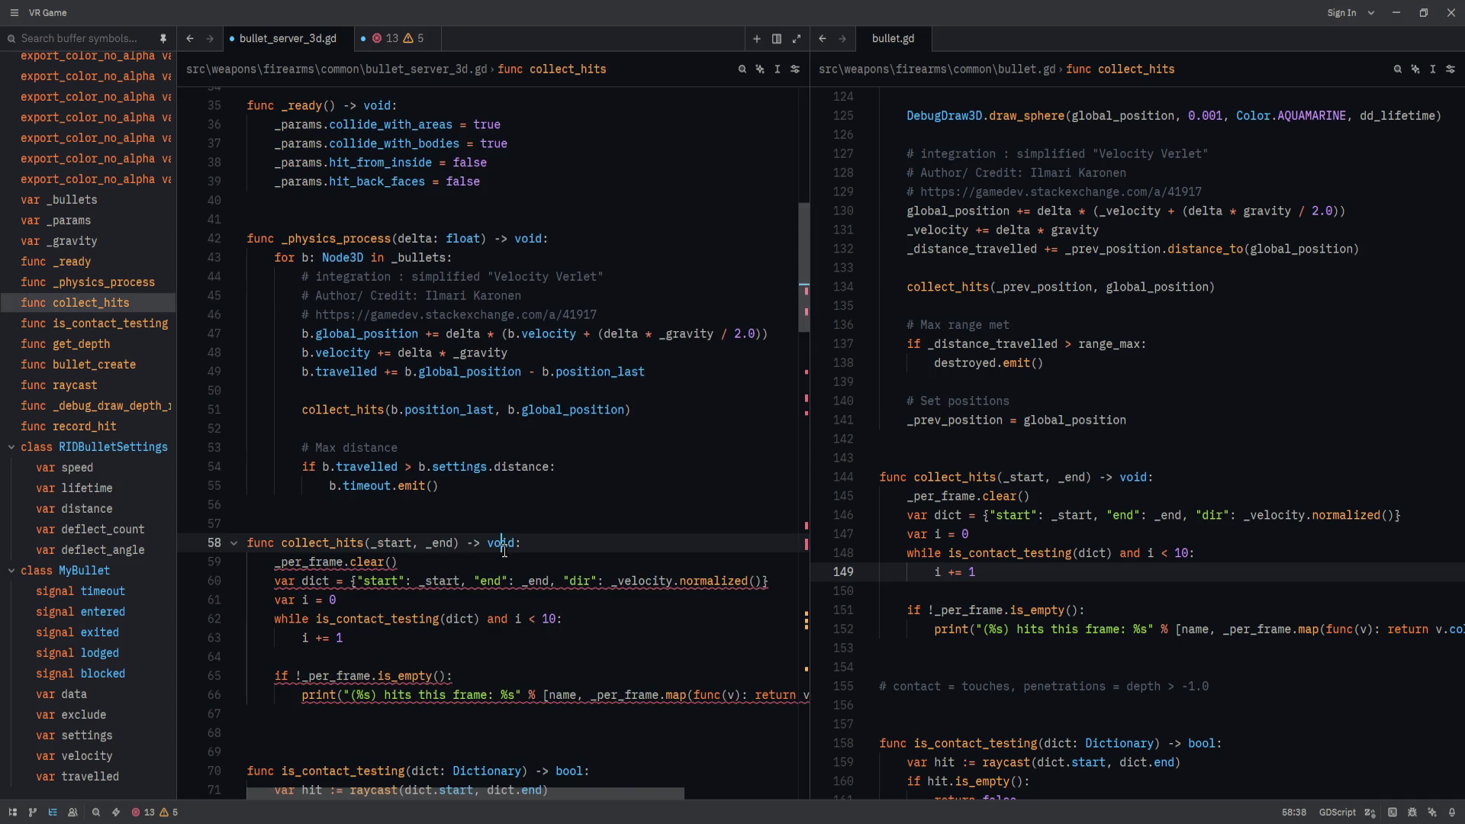
{"action": "double_click", "coordinate": [323, 542]}
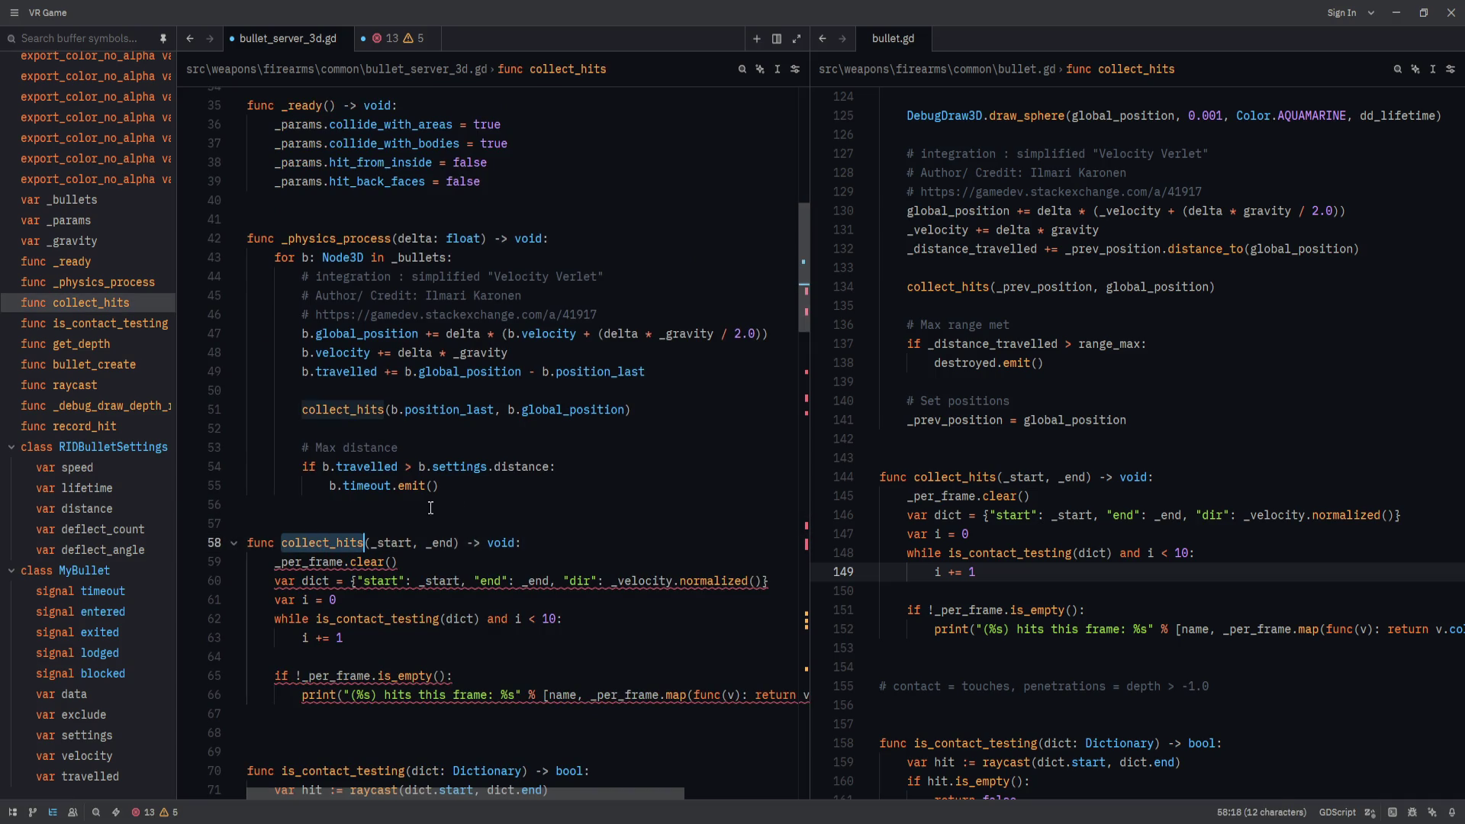
{"action": "left_click", "coordinate": [515, 409]}
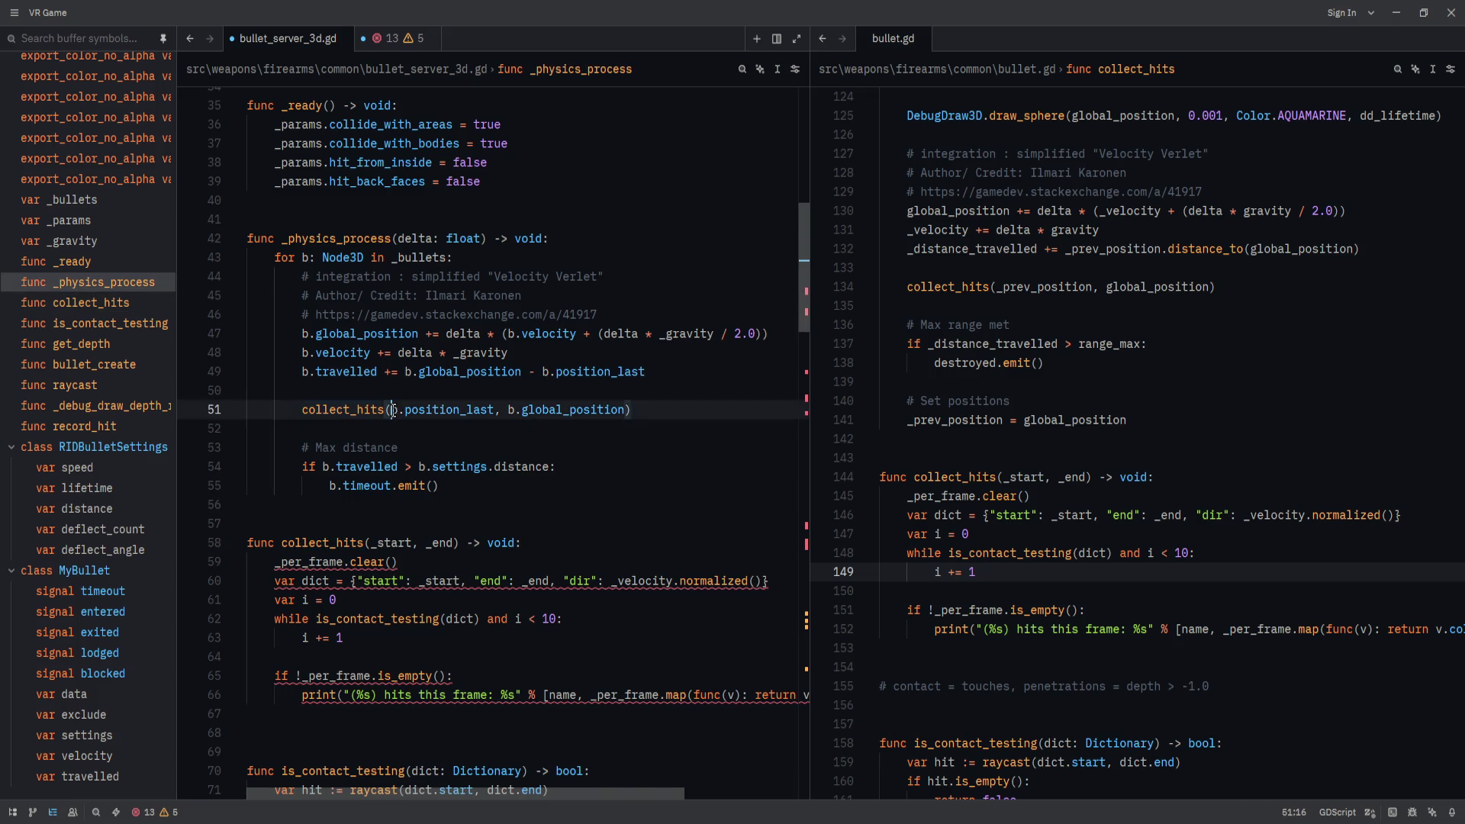
{"action": "left_click_drag", "start_coordinate": [391, 409], "coordinate": [502, 409]}
{"action": "double_click", "coordinate": [588, 409]}
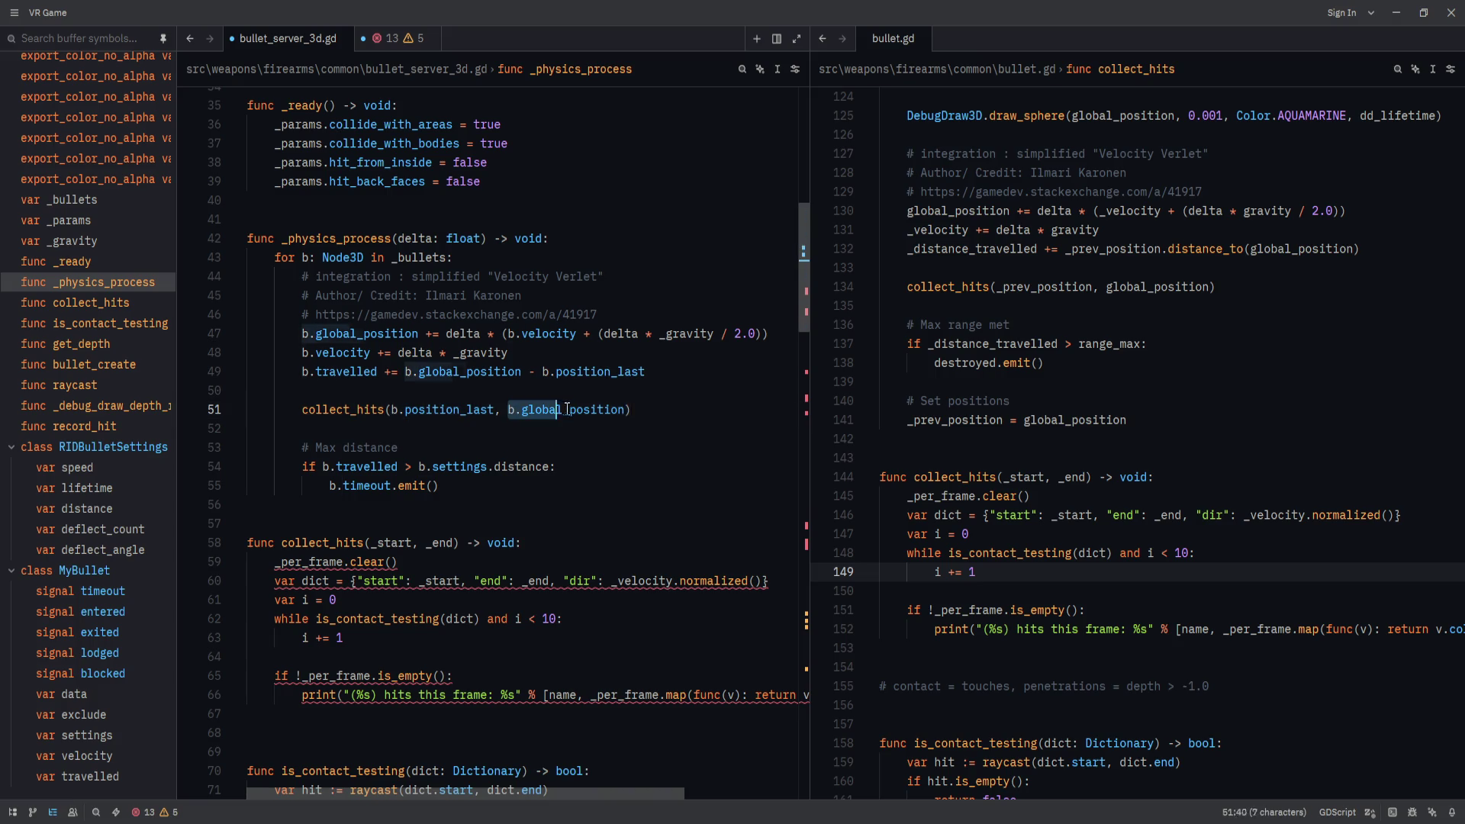
{"action": "left_click", "coordinate": [683, 411]}
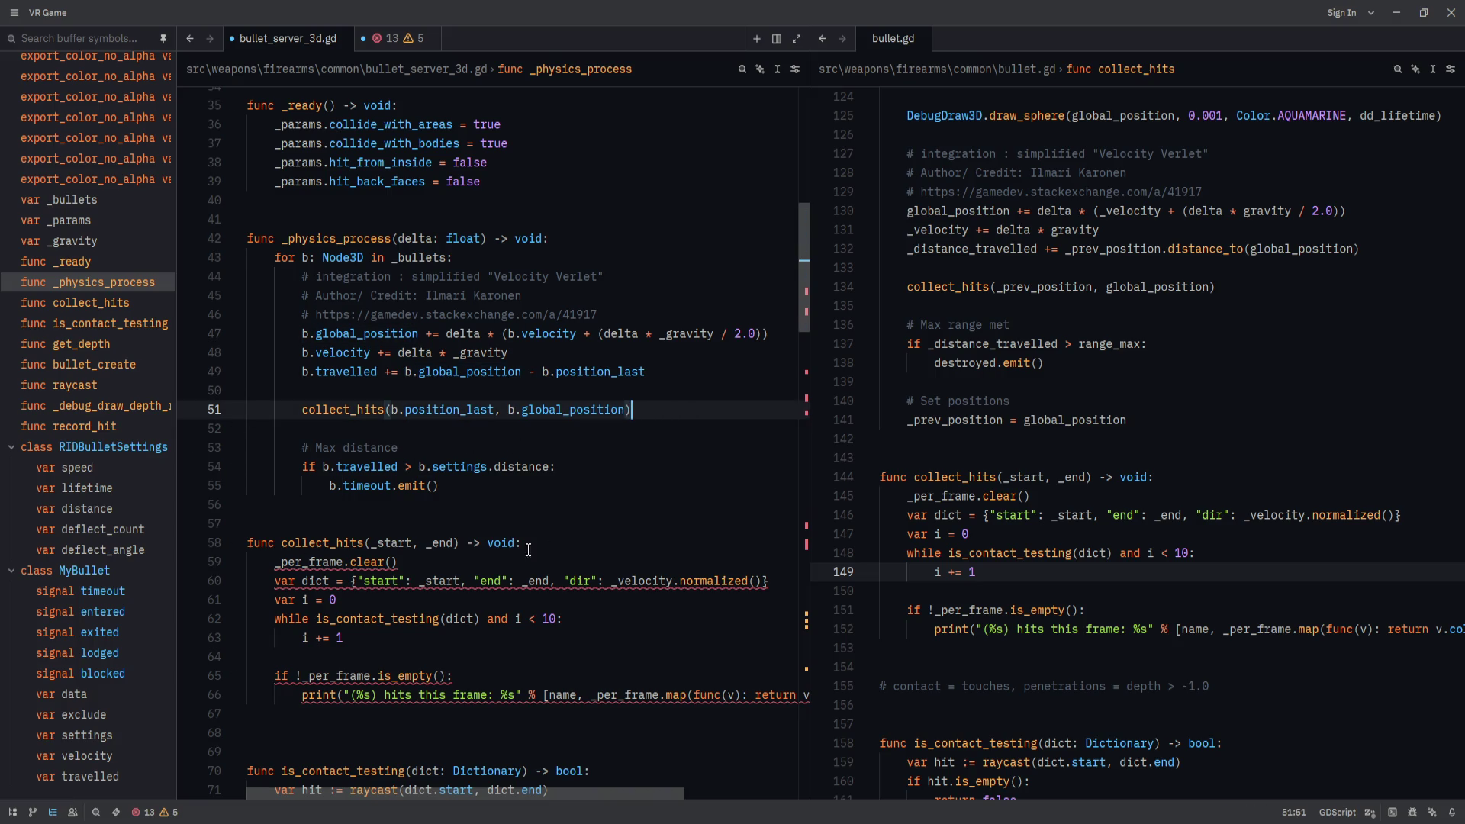
{"action": "left_click", "coordinate": [568, 545]}
{"action": "left_click", "coordinate": [500, 543]}
{"action": "left_click", "coordinate": [455, 542]}
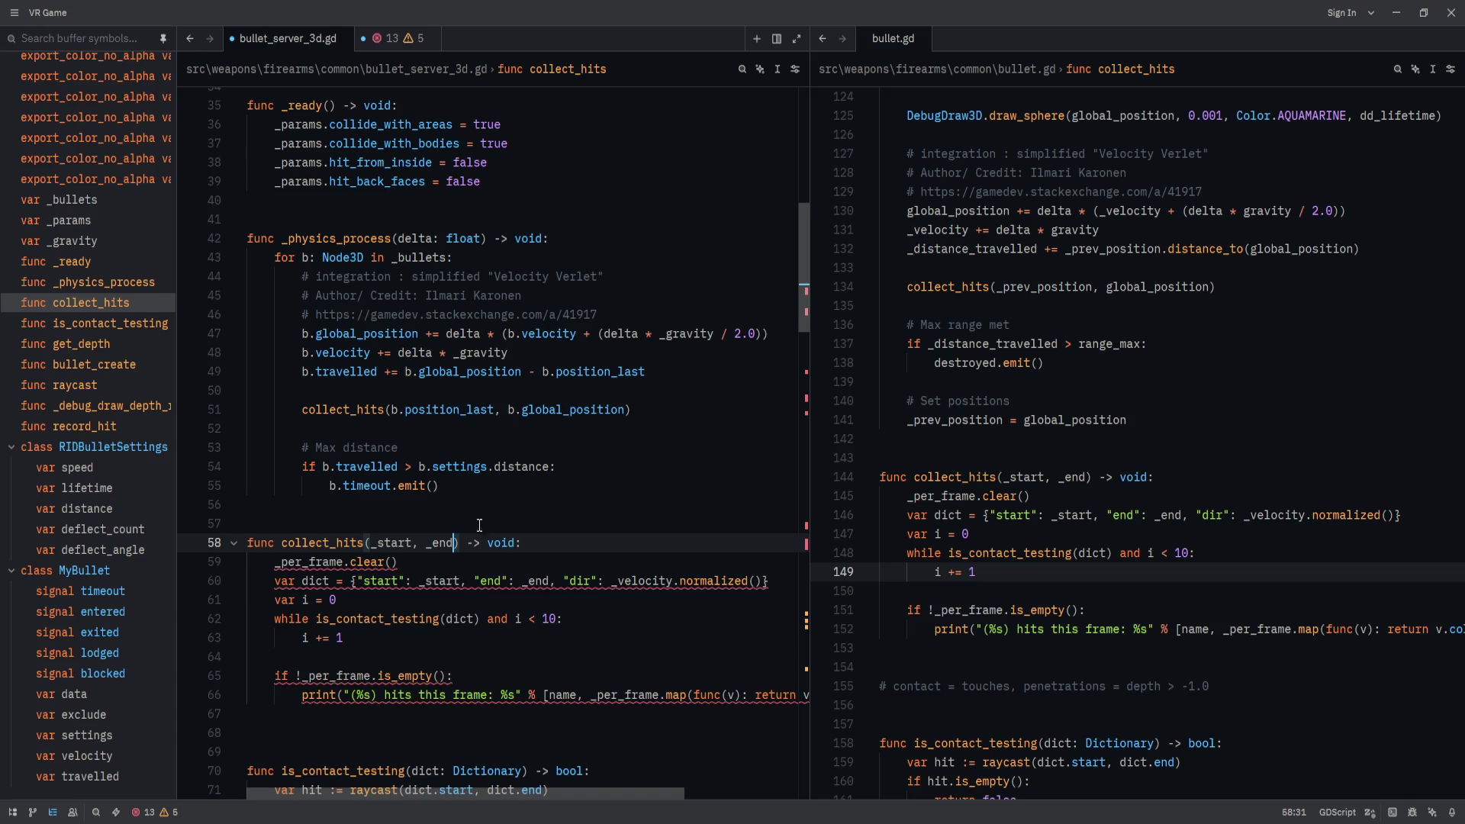
{"action": "double_click", "coordinate": [377, 618]}
{"action": "scroll", "coordinate": [558, 571], "scroll_direction": "down", "scroll_amount": 4}
{"action": "scroll", "coordinate": [557, 571], "scroll_direction": "down", "scroll_amount": 2}
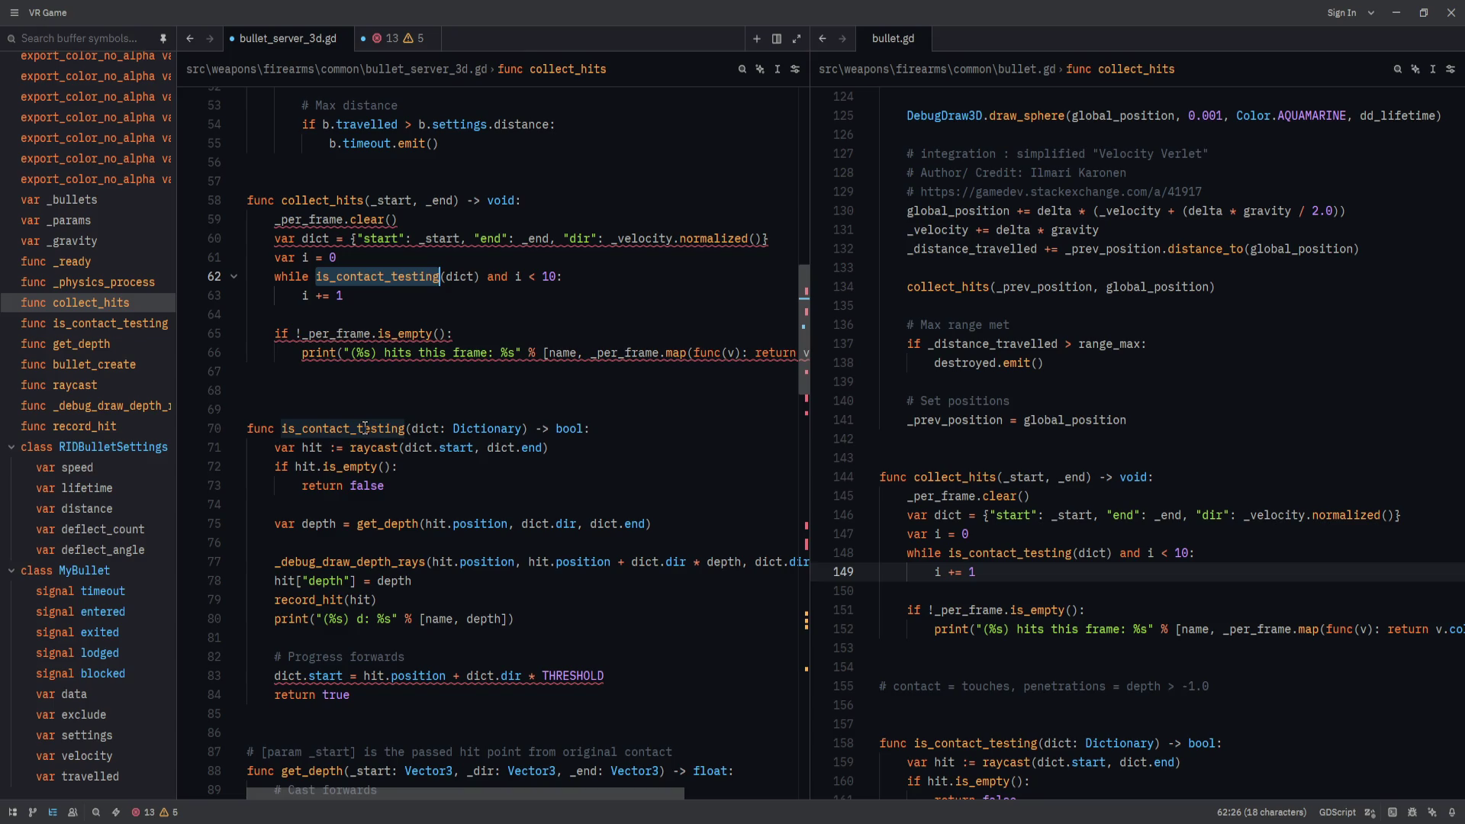
{"action": "double_click", "coordinate": [365, 428]}
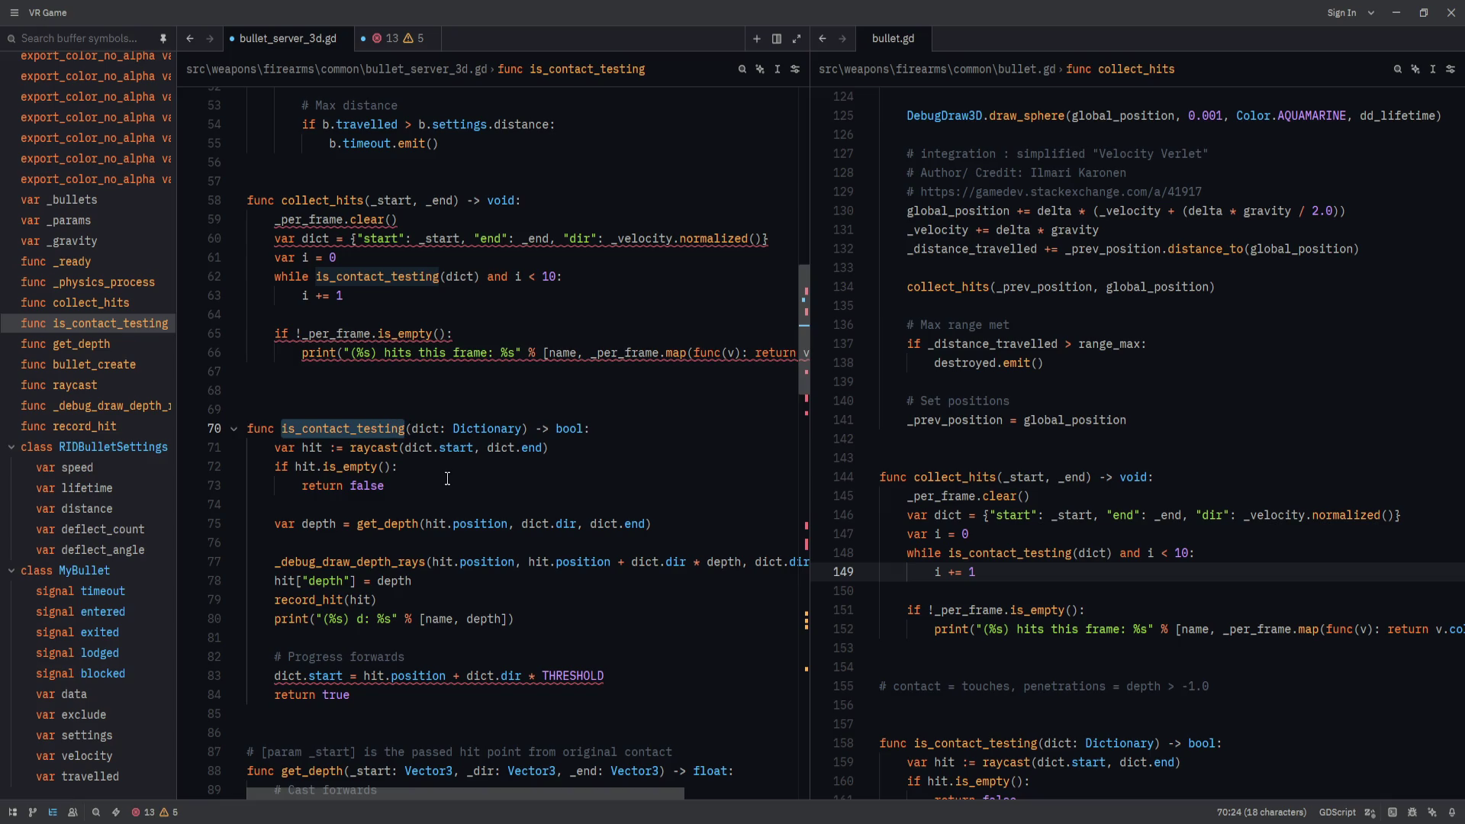
{"action": "scroll", "coordinate": [447, 478], "scroll_direction": "up", "scroll_amount": 7}
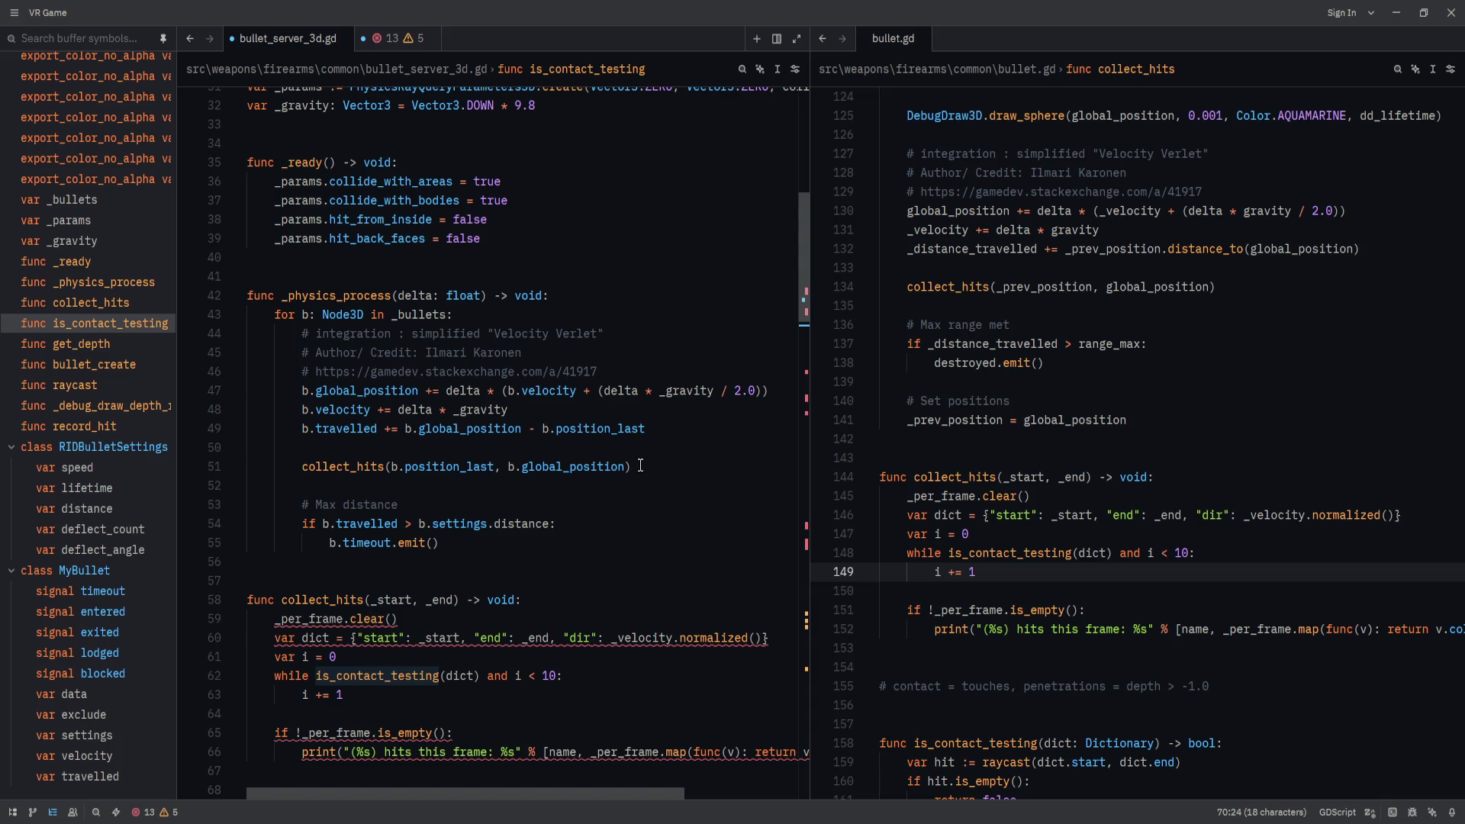
{"action": "left_click", "coordinate": [452, 601]}
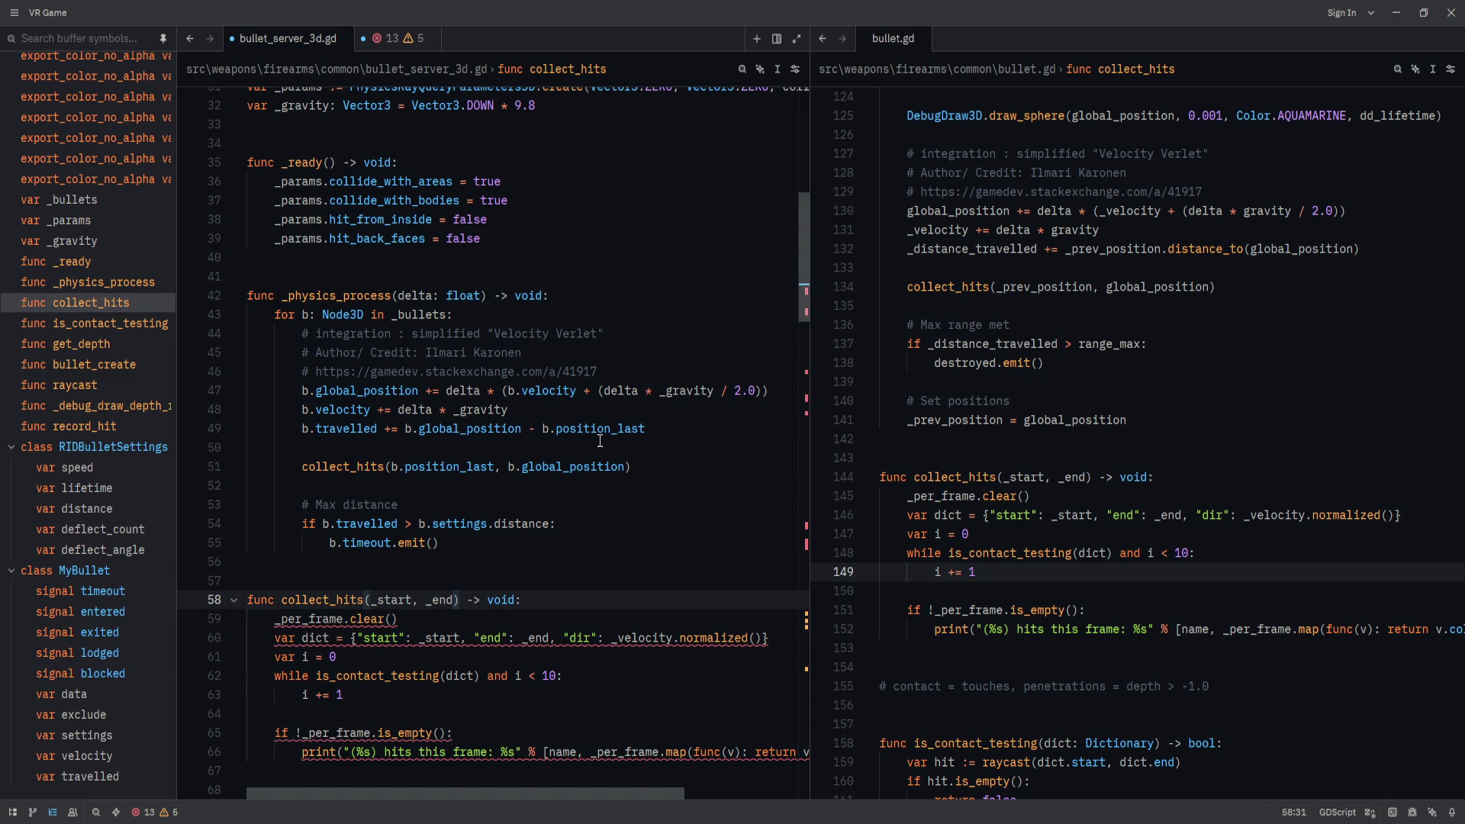
Add a ', hits_out:Array' parameter to collect_hits and declare 'var hits := Array[]' in _physics_process.
{"action": "type", "text": ", "}
{"action": "type", "text": "hits_out"}
{"action": "type", "text": ":Array"}
{"action": "left_click", "coordinate": [495, 598]}
{"action": "scroll", "coordinate": [536, 396], "scroll_direction": "up", "scroll_amount": 2}
{"action": "left_click", "coordinate": [557, 410]}
{"action": "key", "text": "Return"}
{"action": "type", "text": "v"}
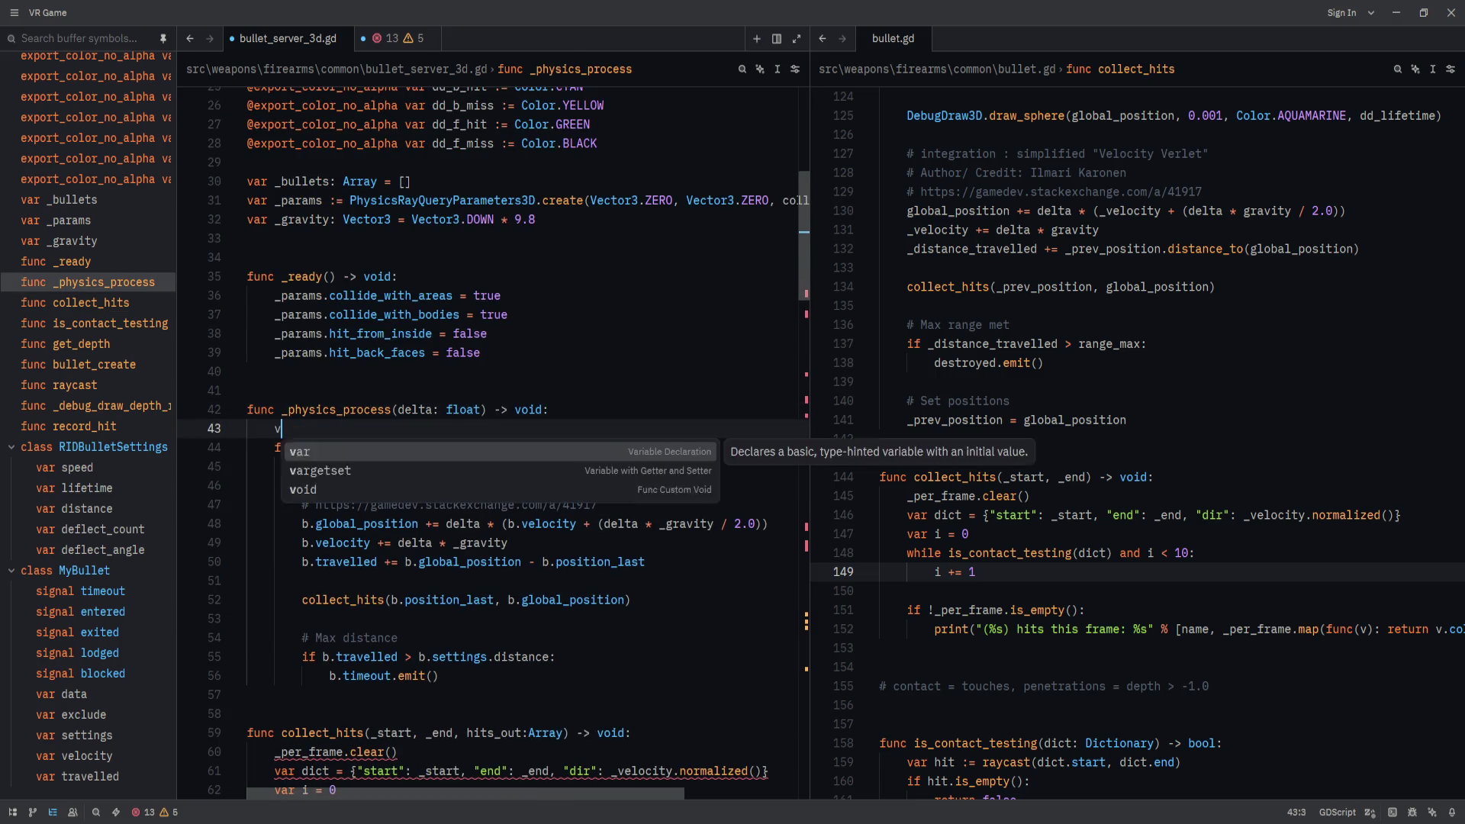
{"action": "type", "text": "ar hits :="}
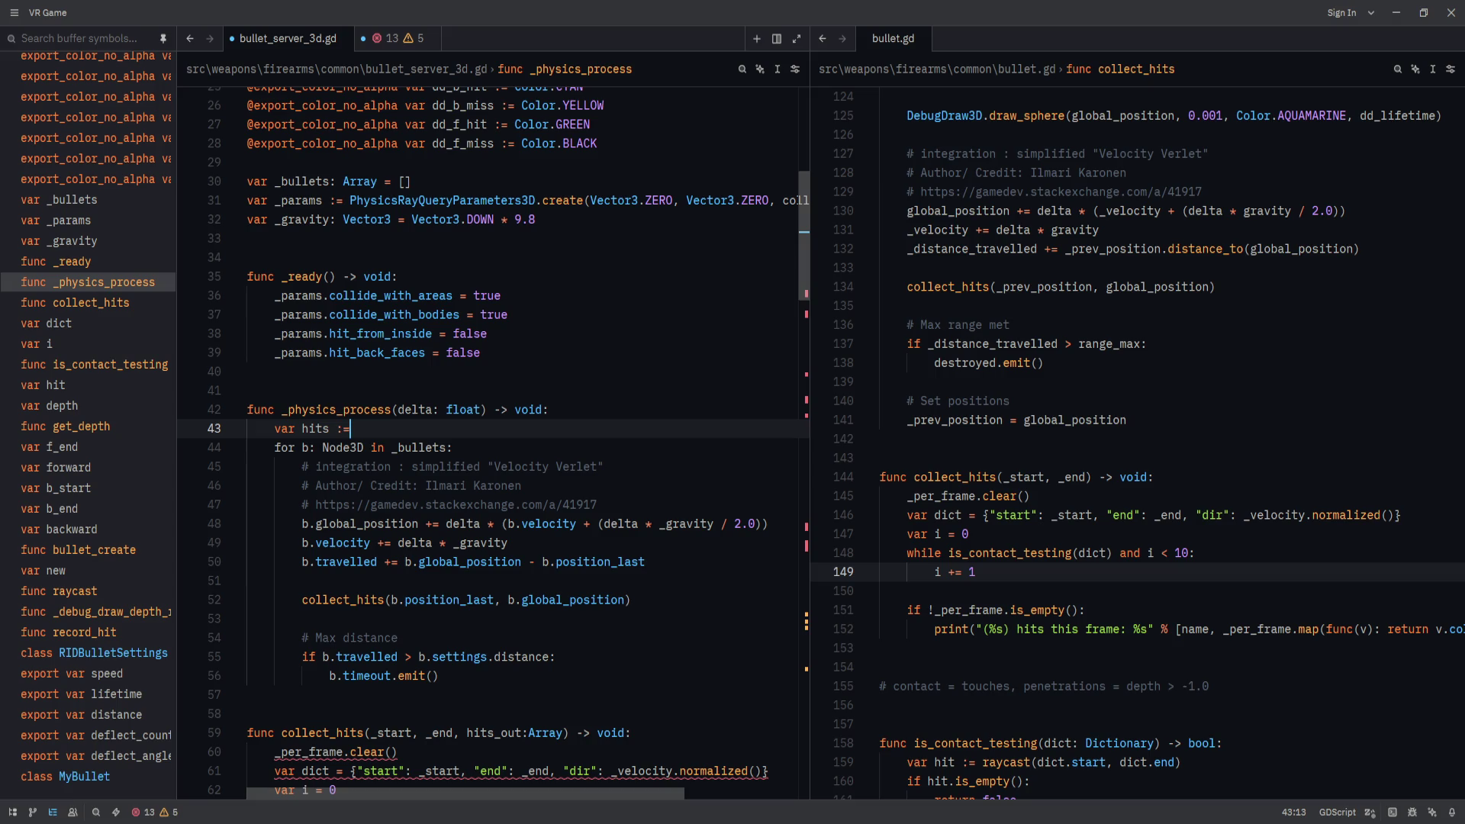
{"action": "type", "text": " Array[]"}
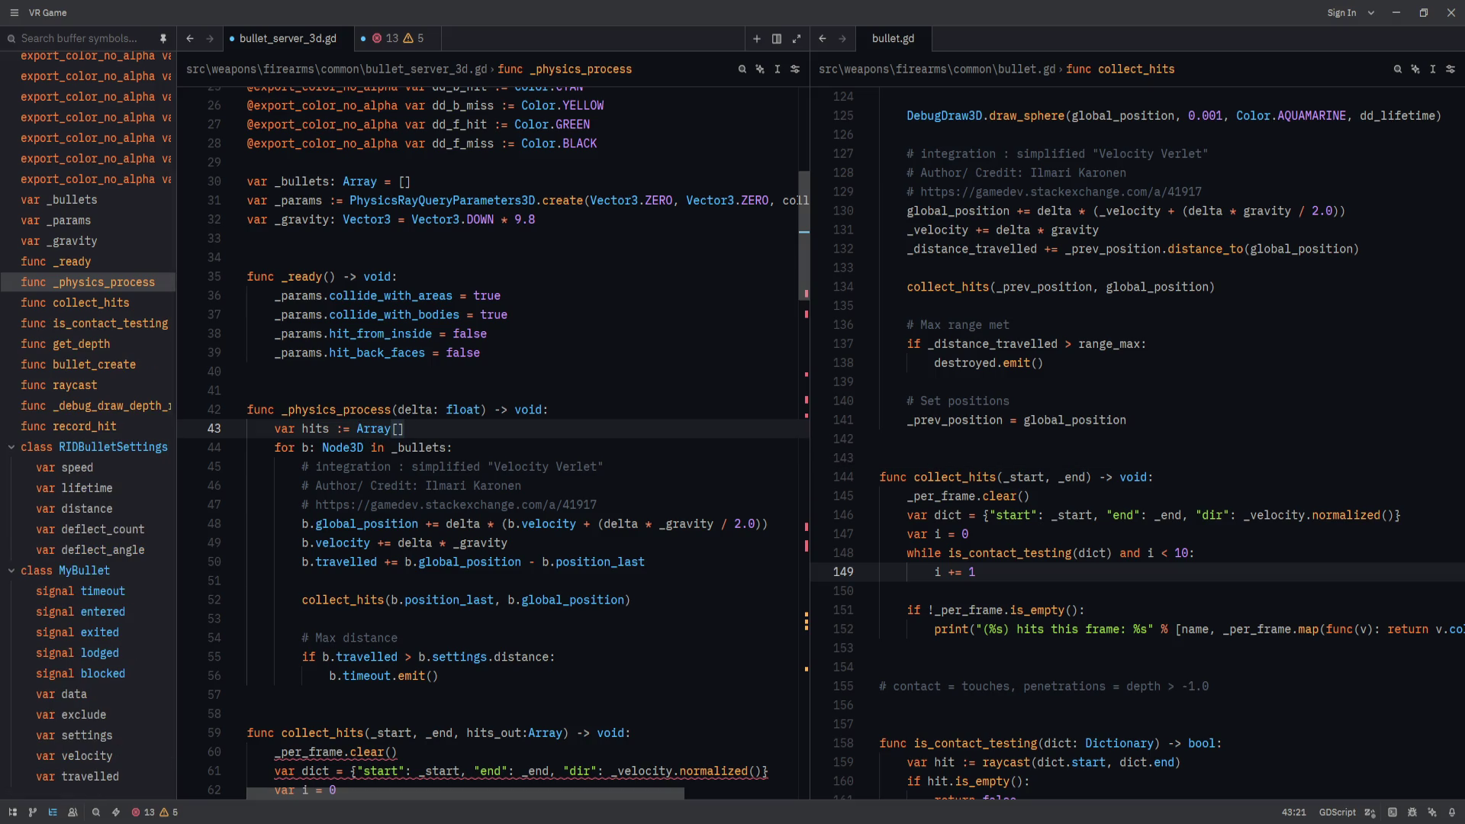
Call hits.clear() before the collect_hits call and pass hits as its new argument.
{"action": "left_click", "coordinate": [517, 562]}
{"action": "key", "text": "Down"}
{"action": "key", "text": "Return"}
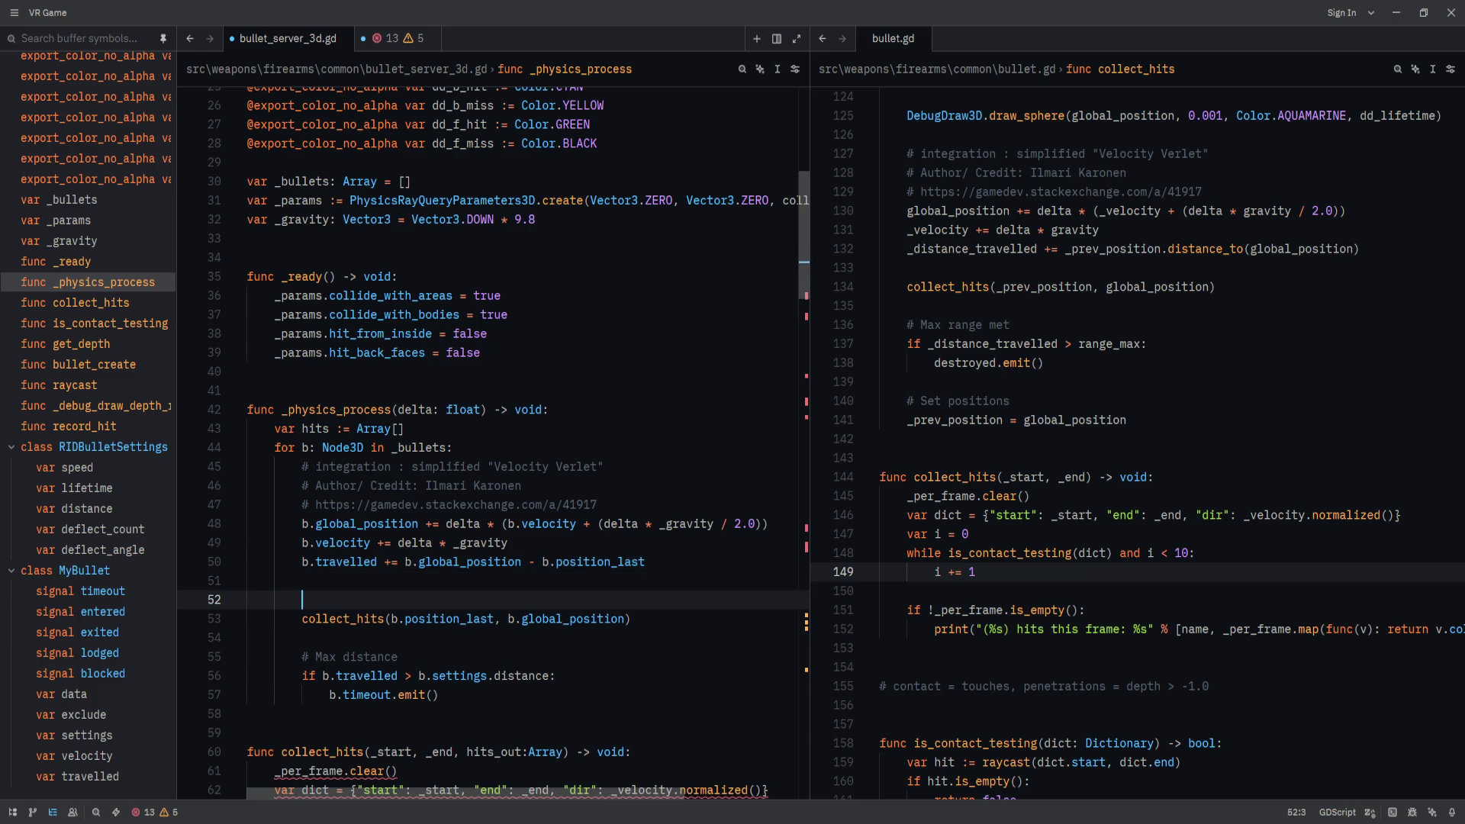
{"action": "type", "text": "hits.clear()"}
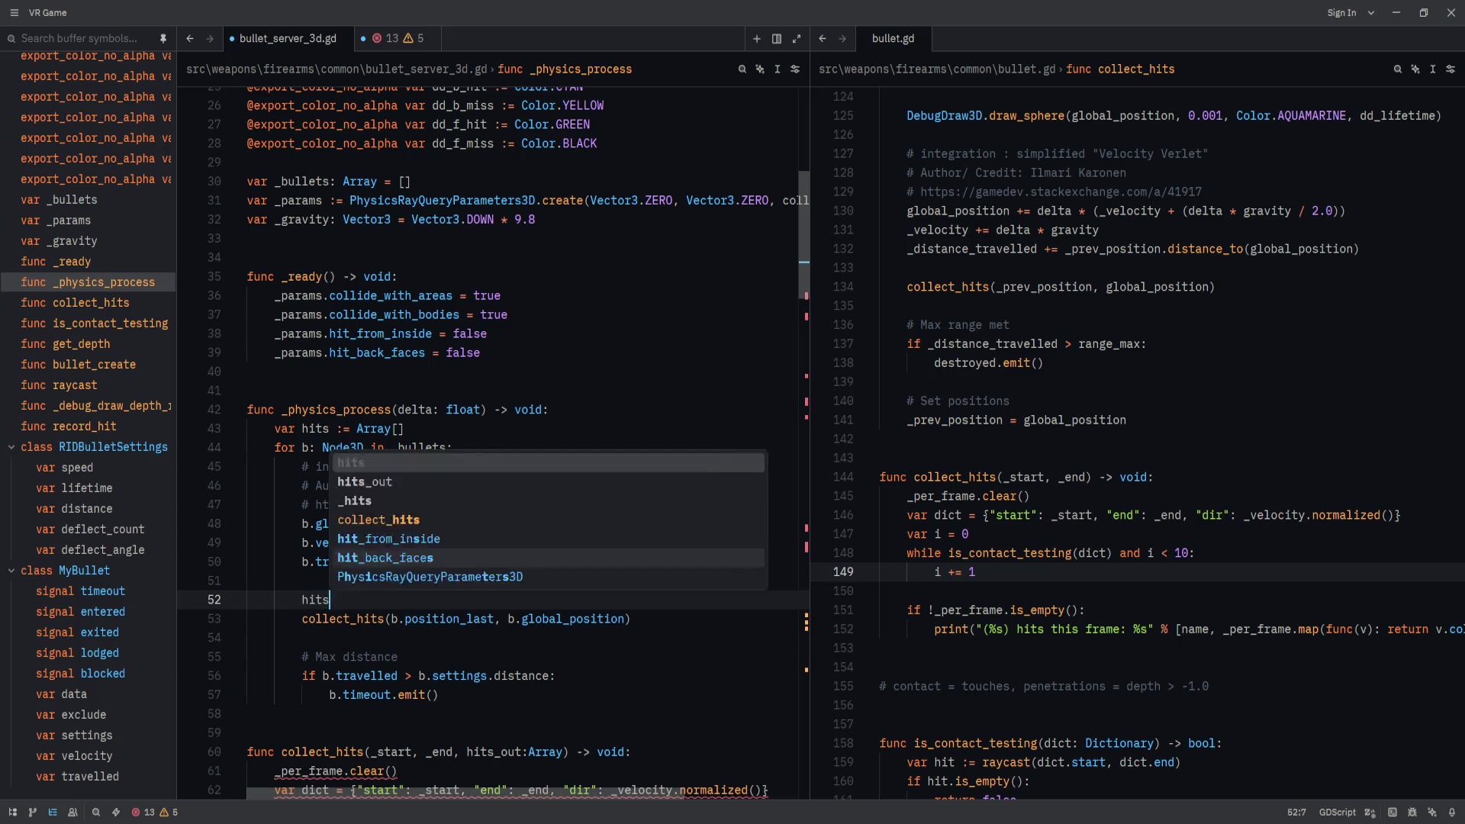
{"action": "left_click", "coordinate": [627, 618]}
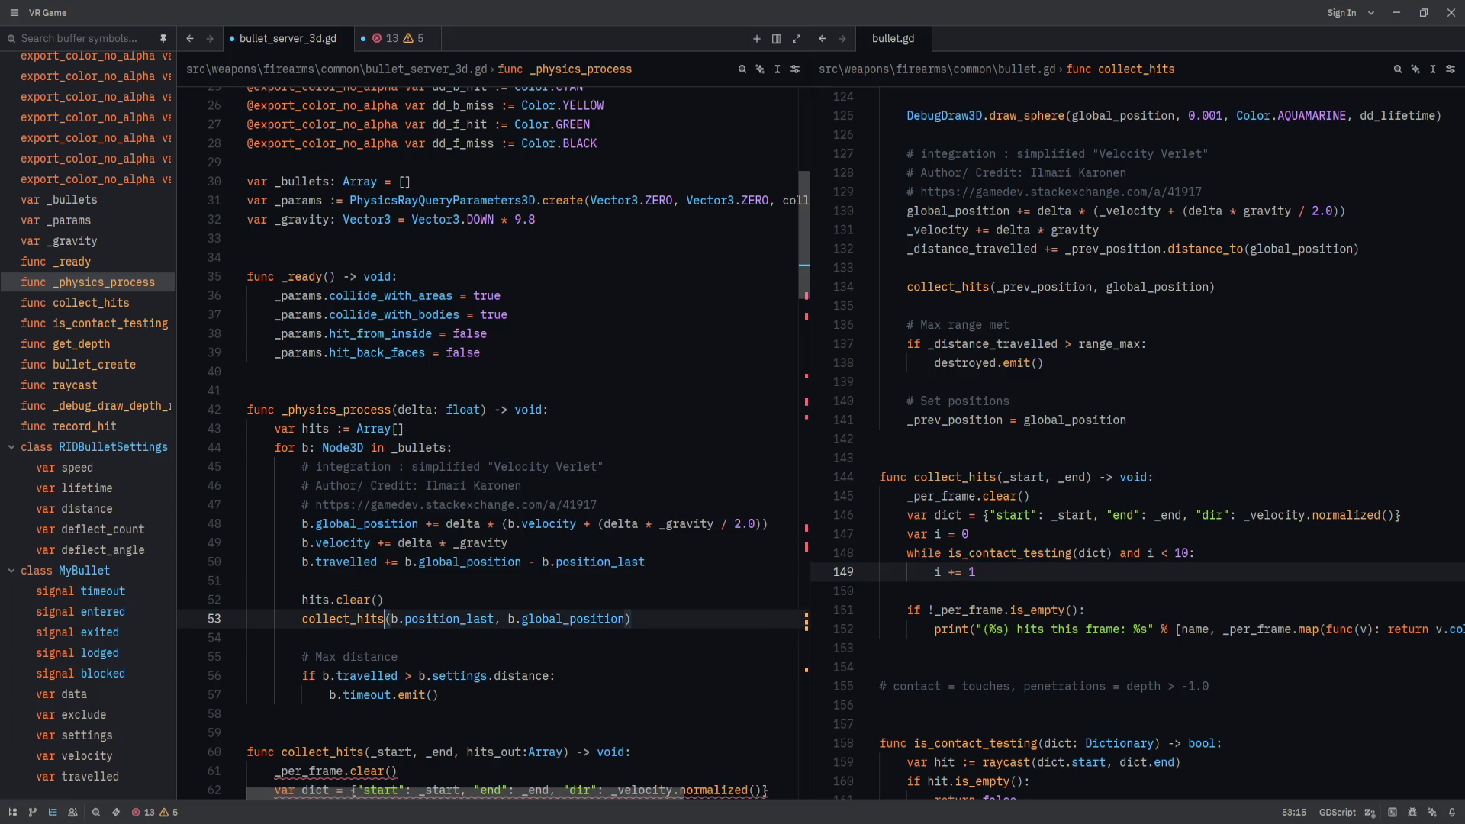
{"action": "type", "text": ", hits)"}
{"action": "scroll", "coordinate": [515, 557], "scroll_direction": "down", "scroll_amount": 2}
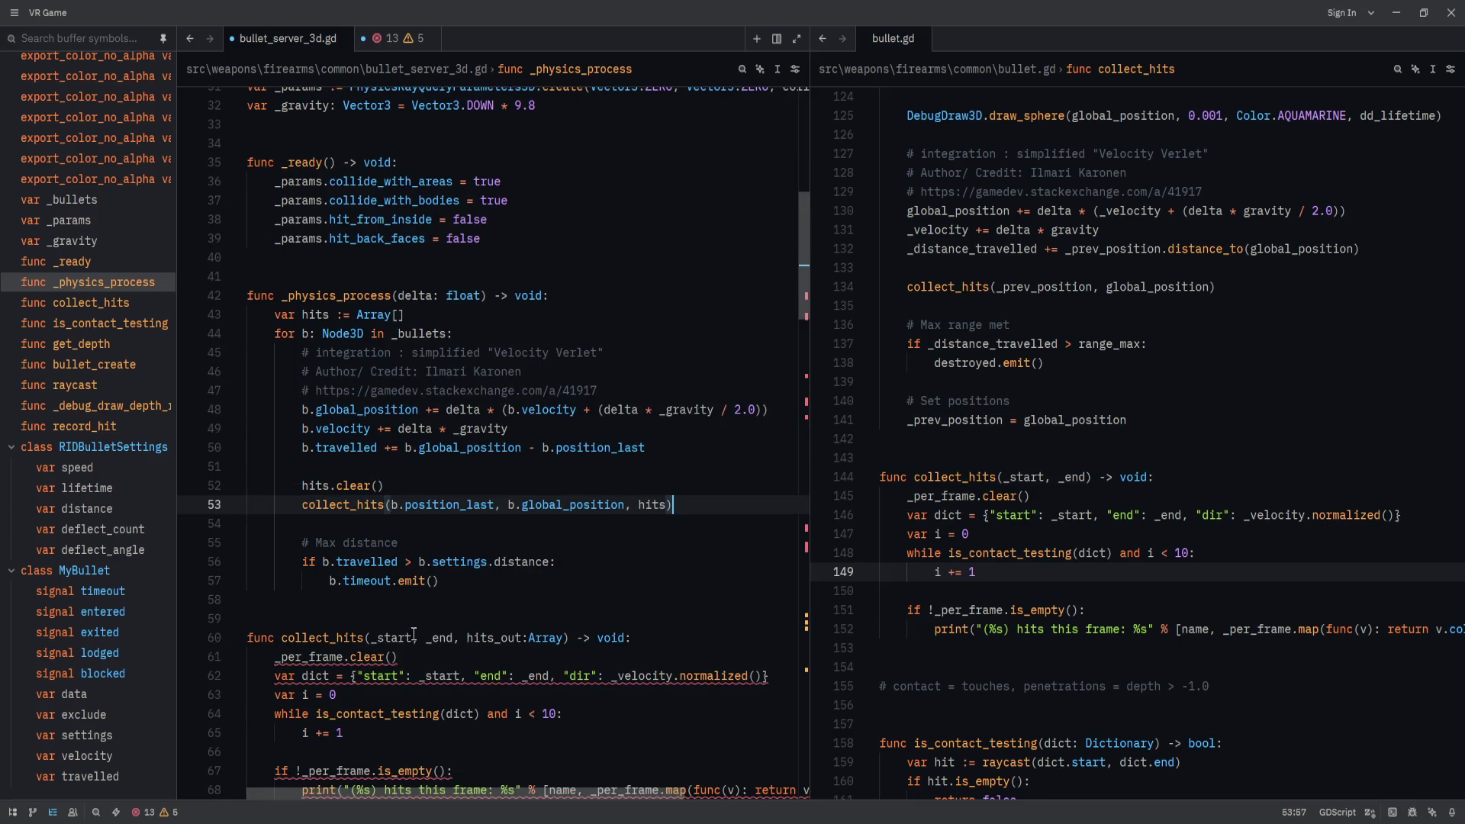
{"action": "double_click", "coordinate": [526, 639]}
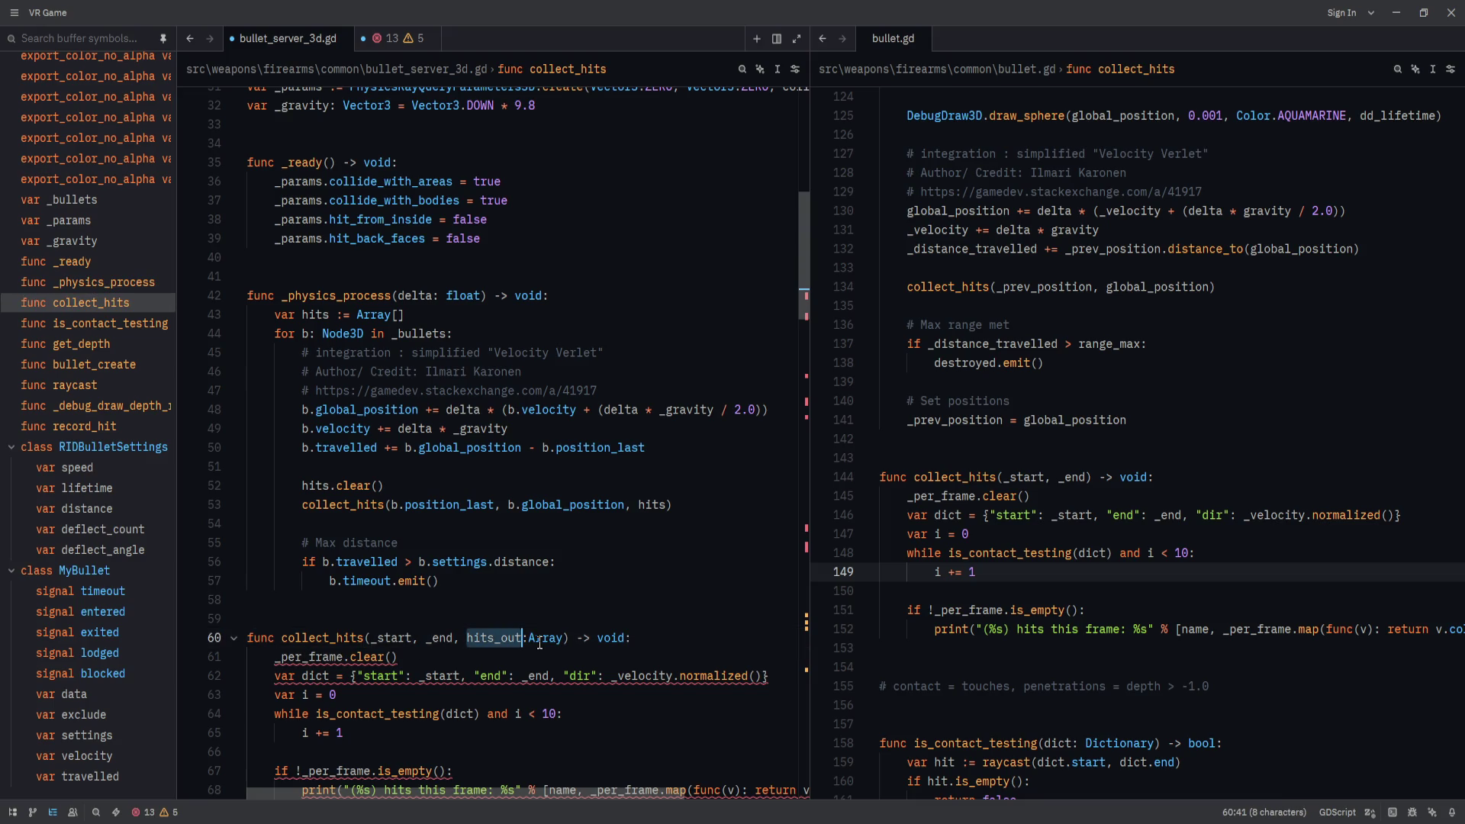
Review the hits_out, _per_frame and is_contact_testing occurrences around collect_hits.
{"action": "left_click", "coordinate": [400, 656]}
{"action": "scroll", "coordinate": [350, 672], "scroll_direction": "down", "scroll_amount": 1}
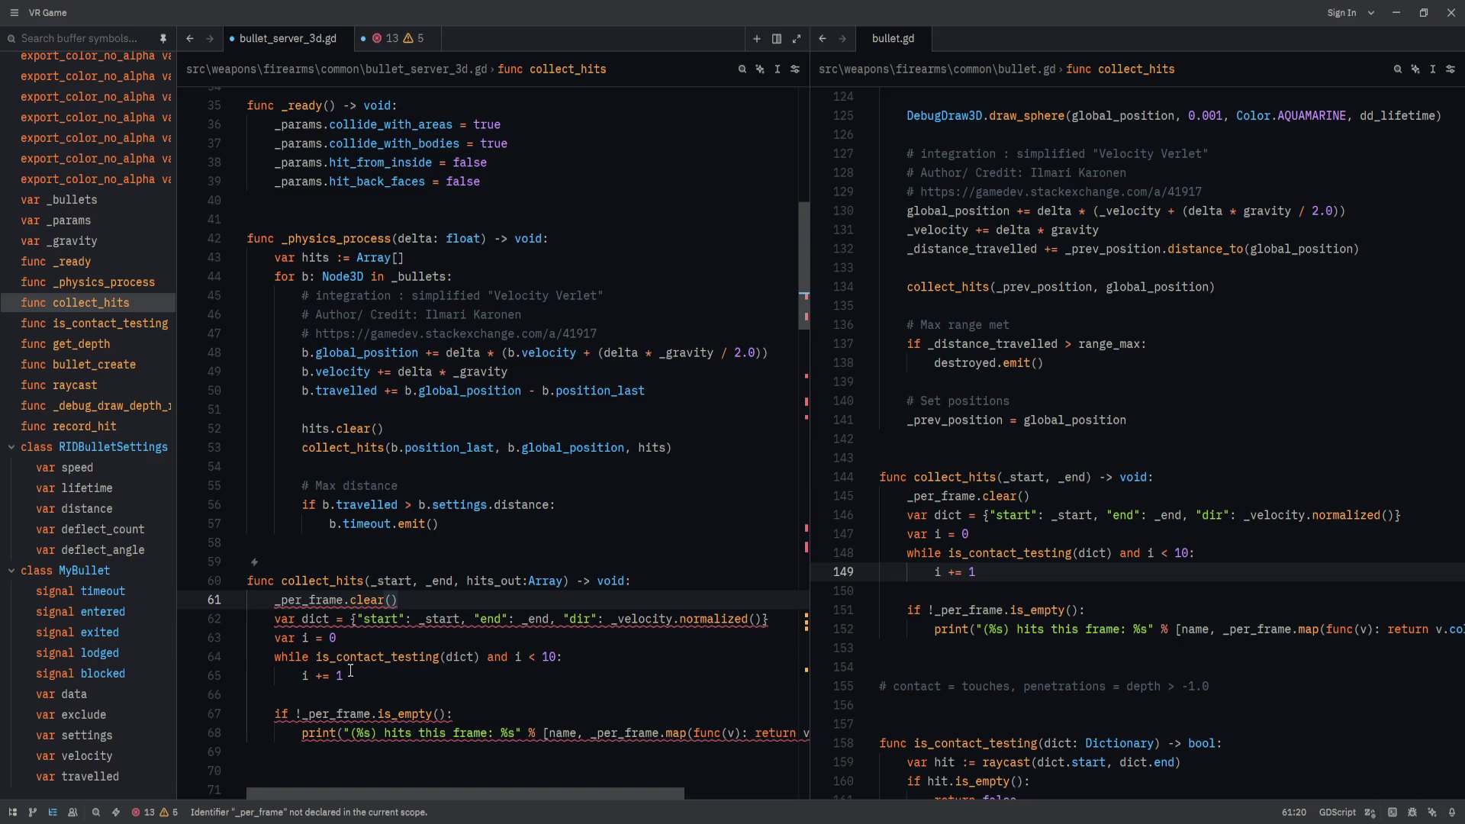
{"action": "double_click", "coordinate": [480, 582]}
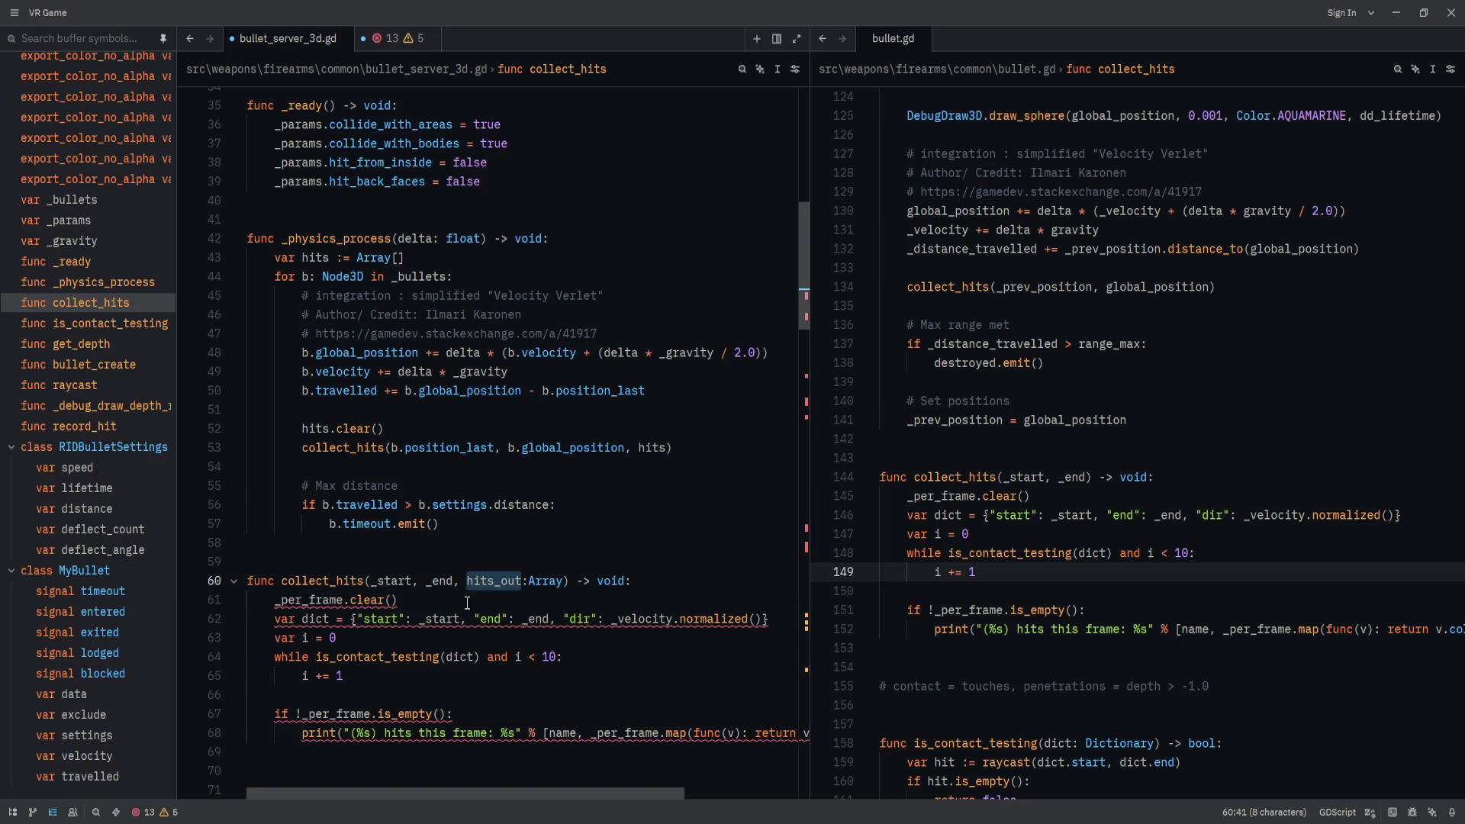
{"action": "double_click", "coordinate": [314, 600]}
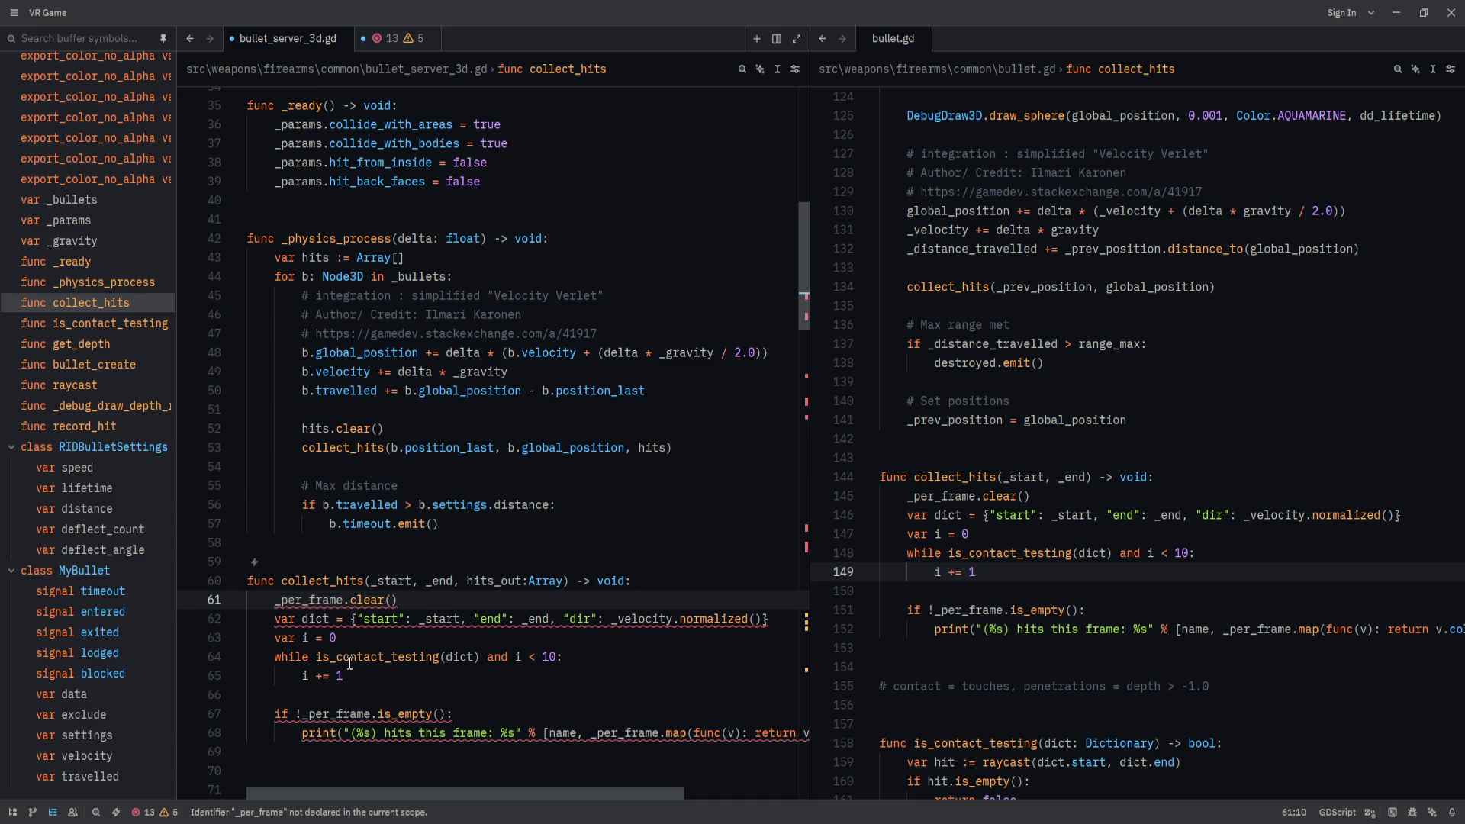
{"action": "double_click", "coordinate": [377, 655]}
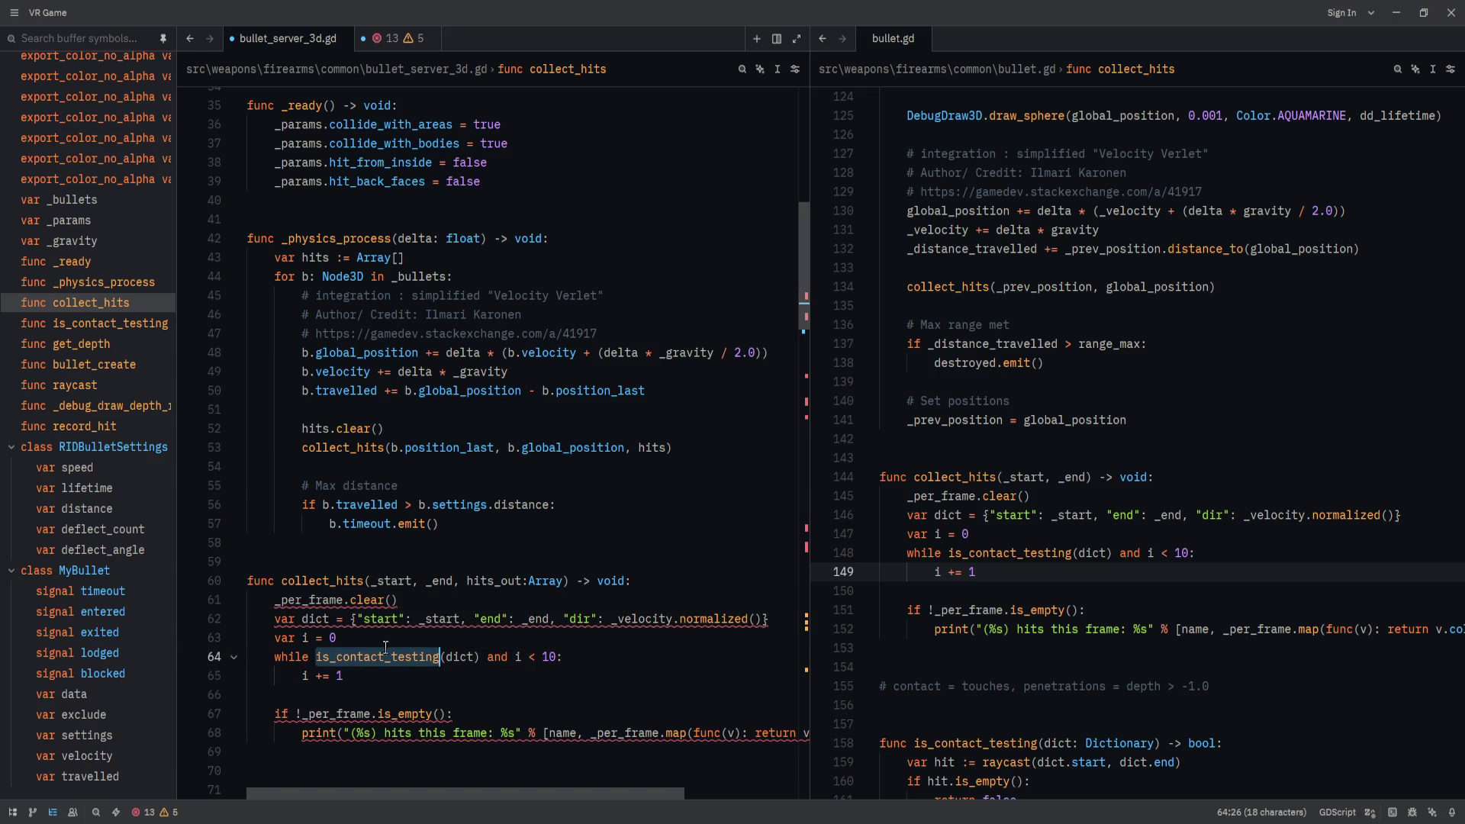
{"action": "left_click", "coordinate": [398, 639]}
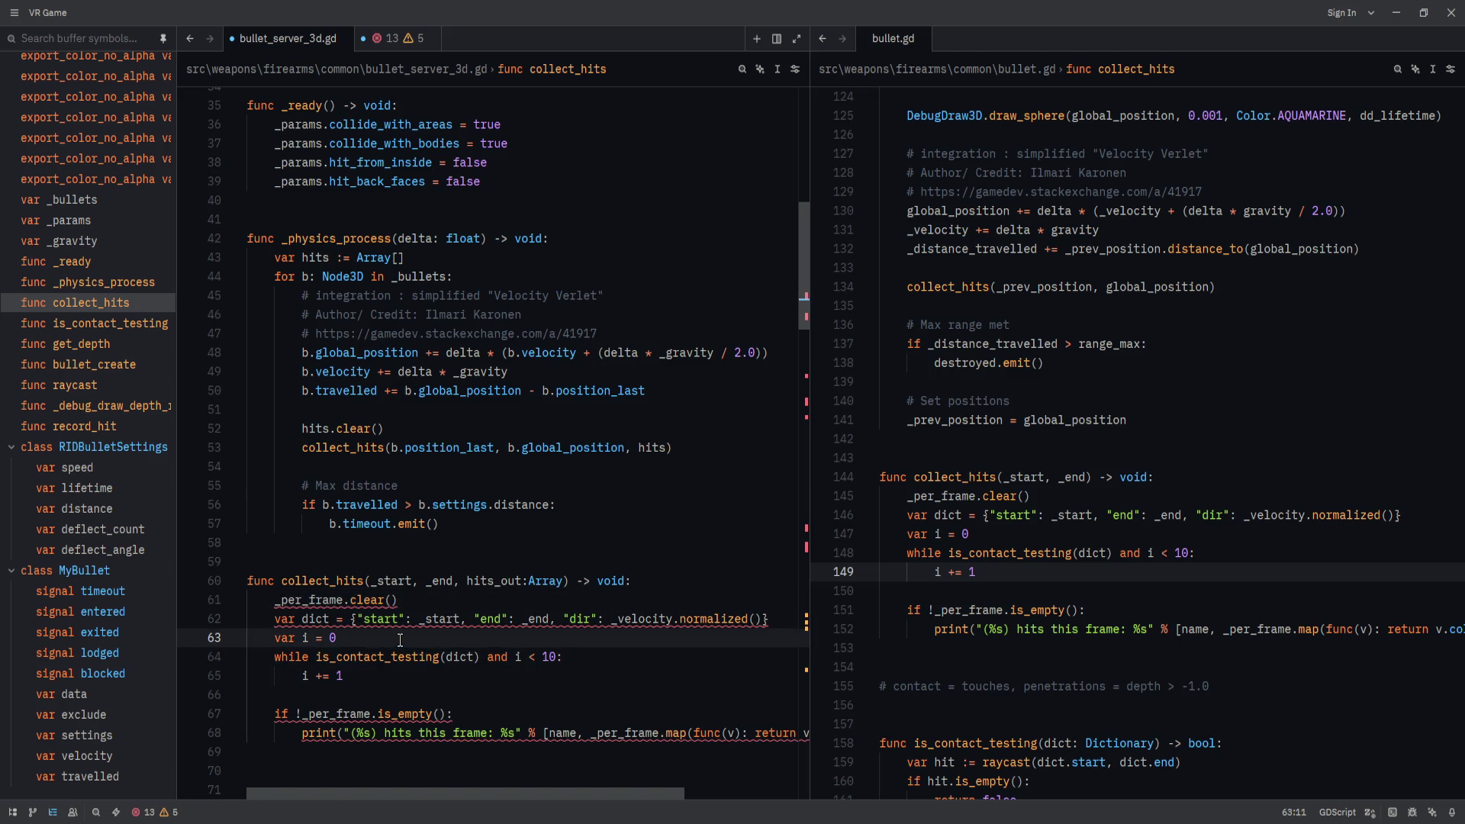
{"action": "double_click", "coordinate": [409, 655]}
{"action": "scroll", "coordinate": [423, 654], "scroll_direction": "down", "scroll_amount": 2}
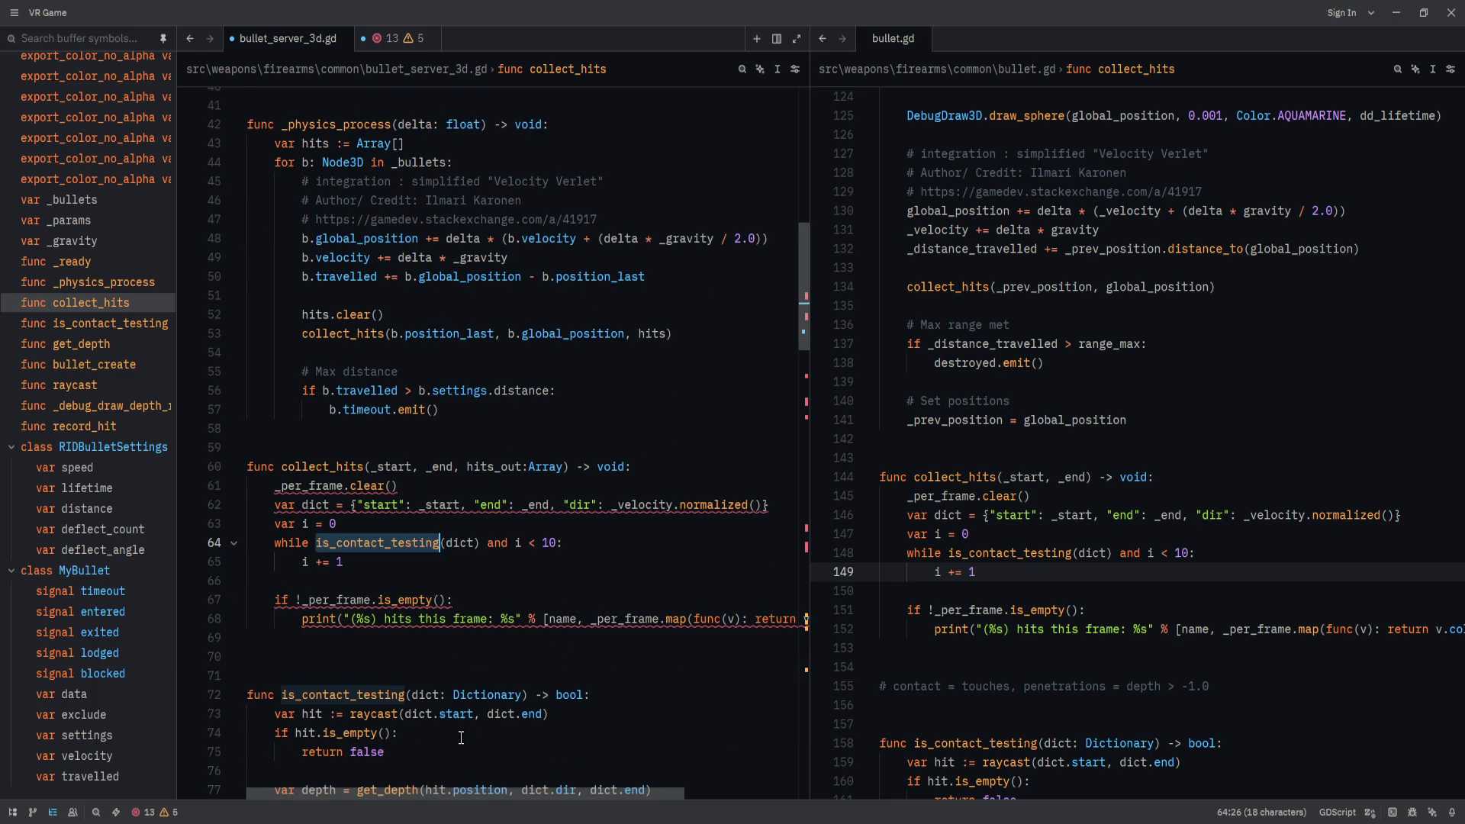
Add a trailing comma after the Dictionary parameter in the is_contact_testing signature on line 72.
{"action": "left_click", "coordinate": [523, 695]}
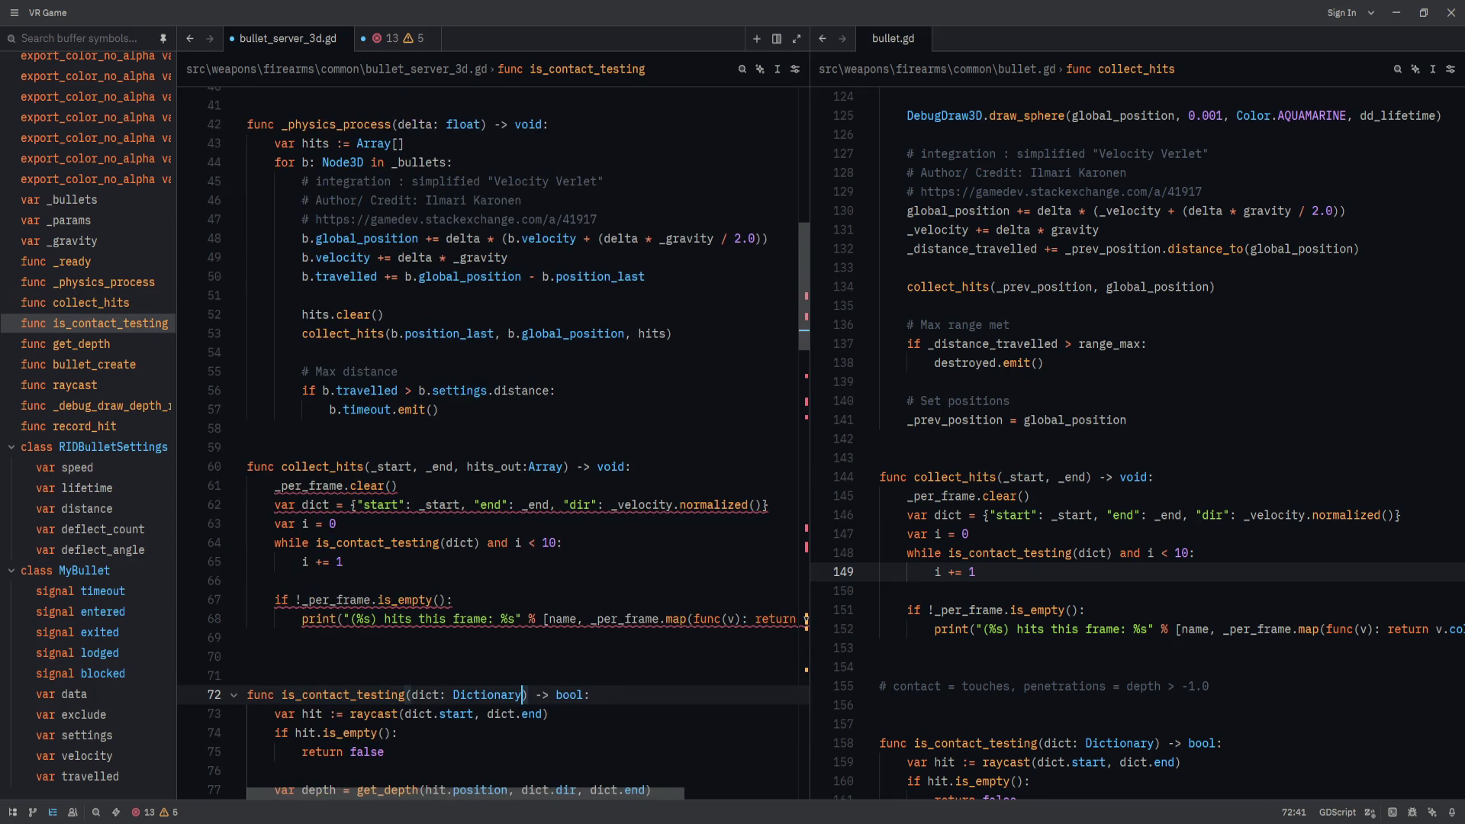
{"action": "type", "text": ","}
{"action": "double_click", "coordinate": [384, 687]}
Open find with is_contact_testing selected and start typing an is_collecting query.
{"action": "key", "text": "ctrl+alt+o"}
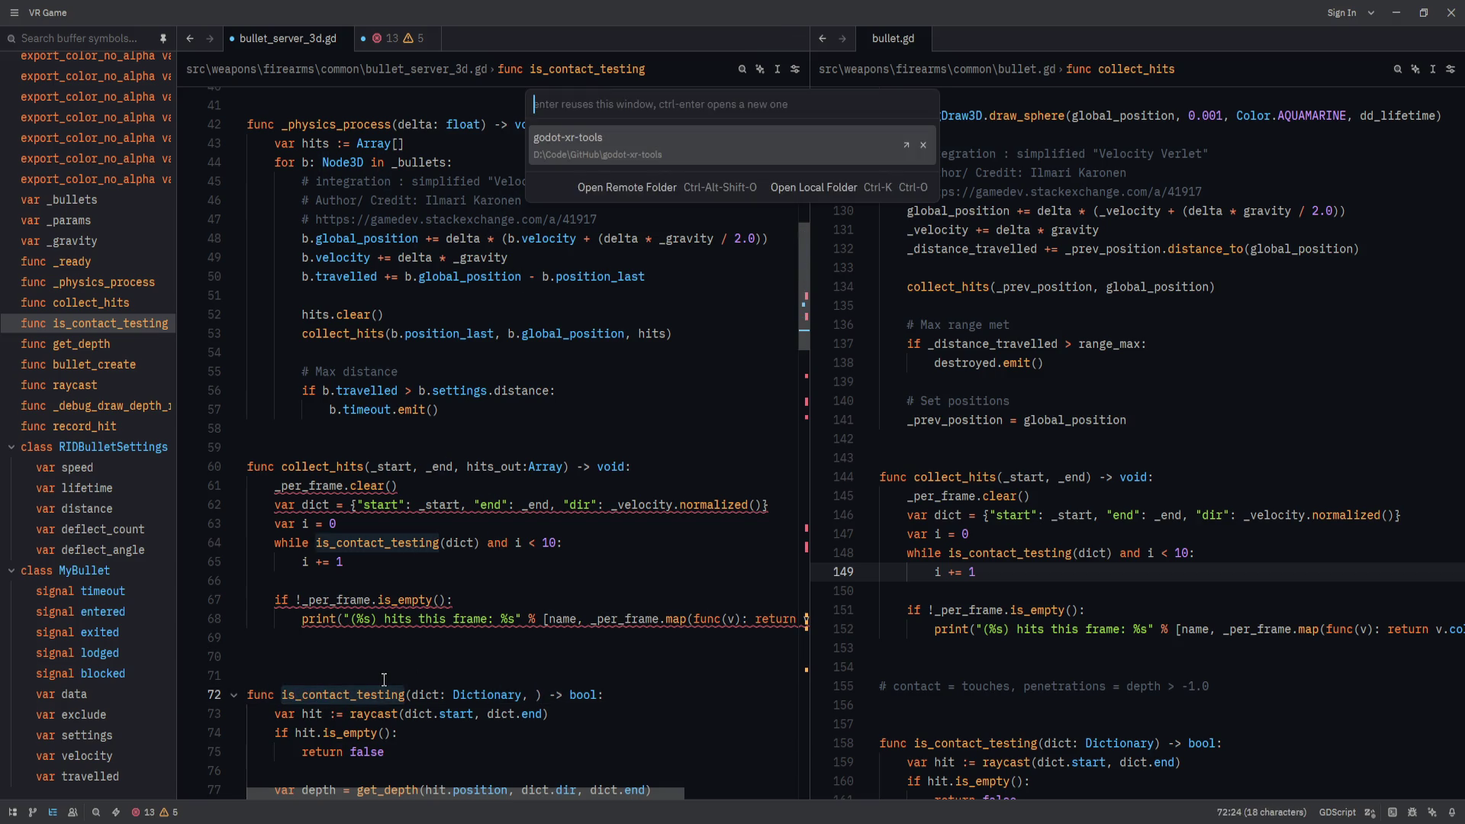
{"action": "key", "text": "Escape"}
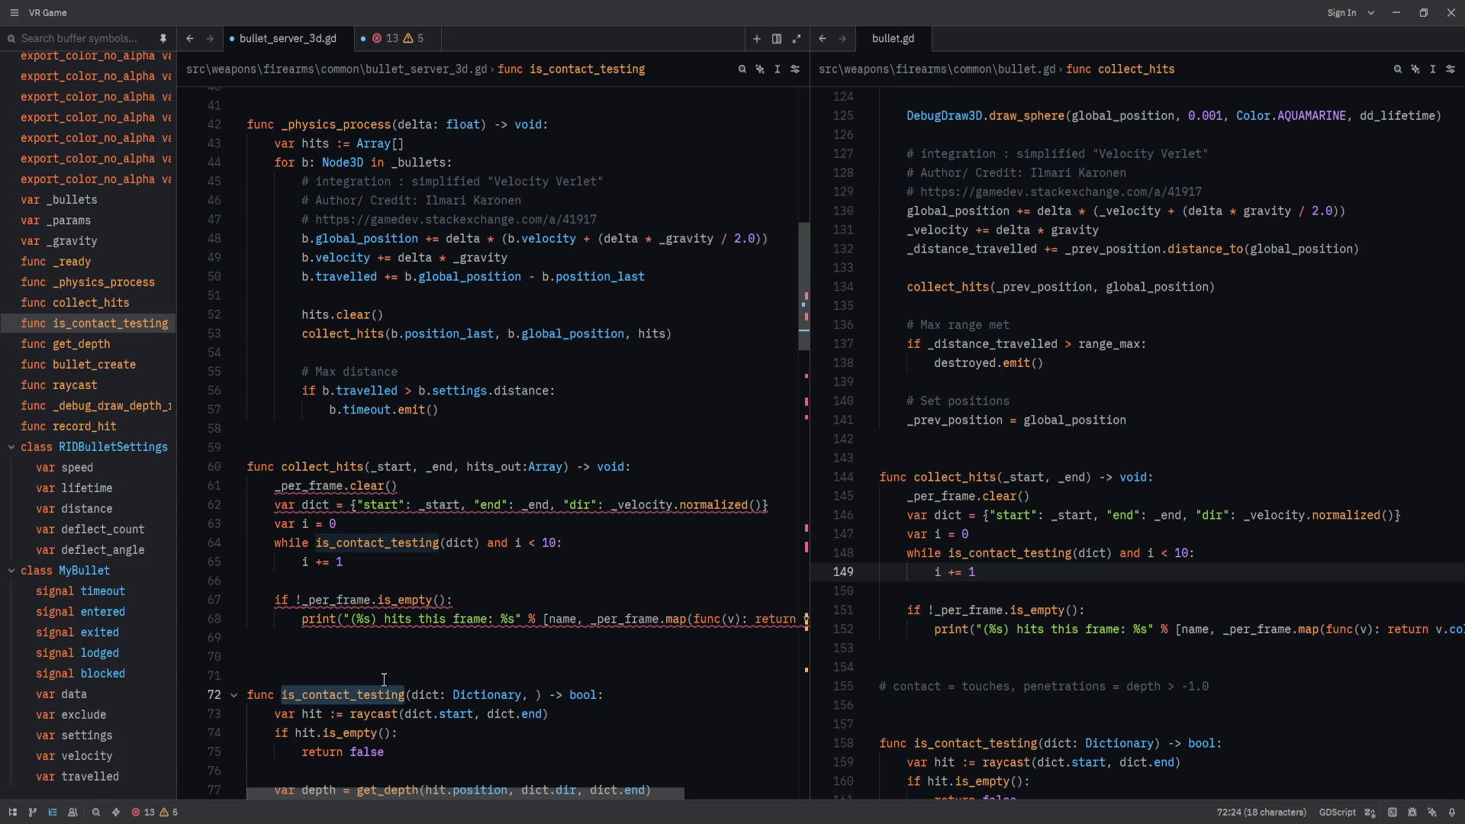
{"action": "key", "text": "ctrl+f"}
{"action": "type", "text": "is_colleec"}
{"action": "type", "text": "ting"}
{"action": "key", "text": "BackSpace"}
{"action": "key", "text": "BackSpace"}
{"action": "key", "text": "BackSpace"}
{"action": "type", "text": "c"}
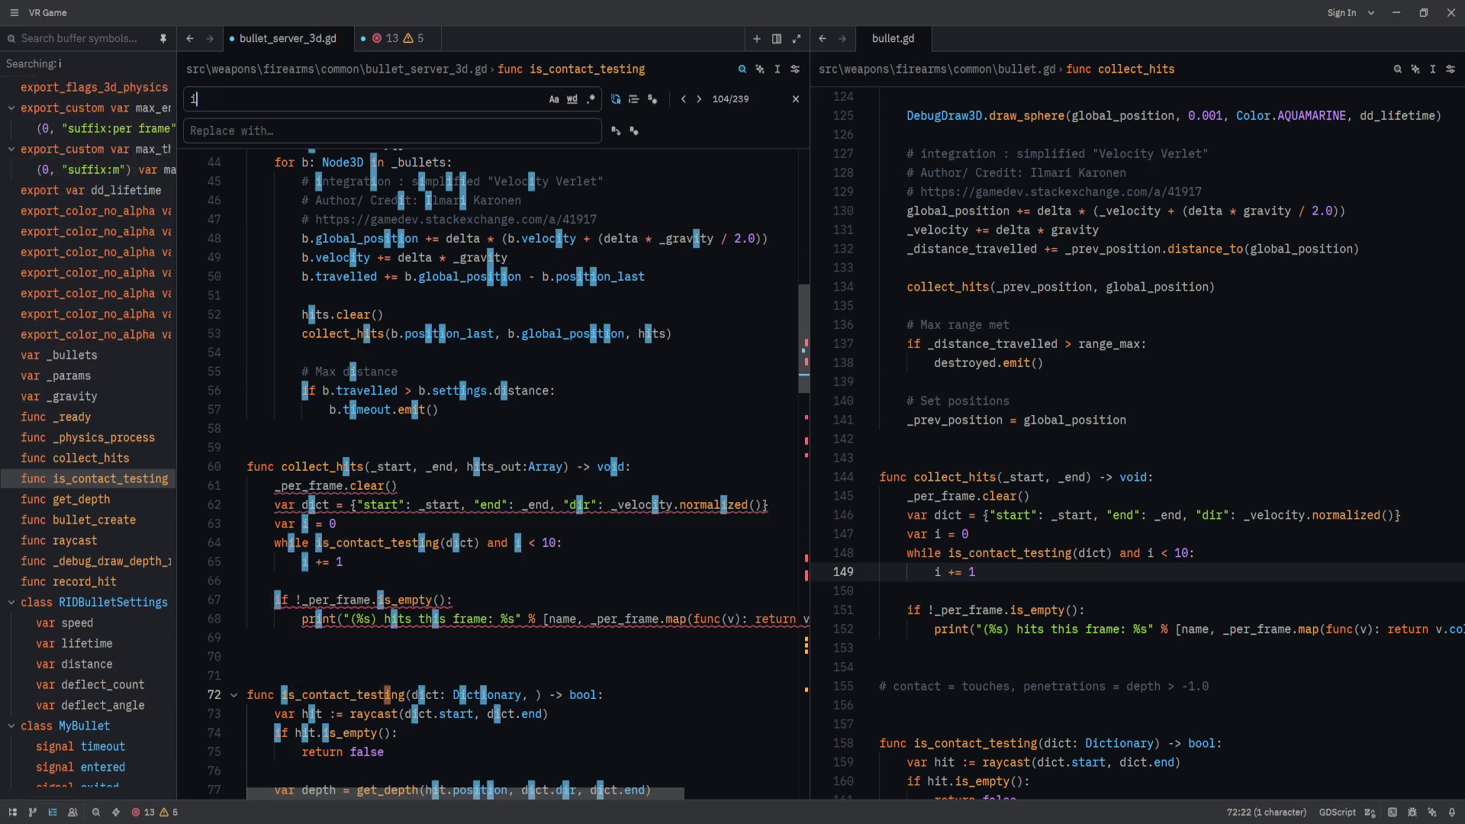
{"action": "type", "text": "ting"}
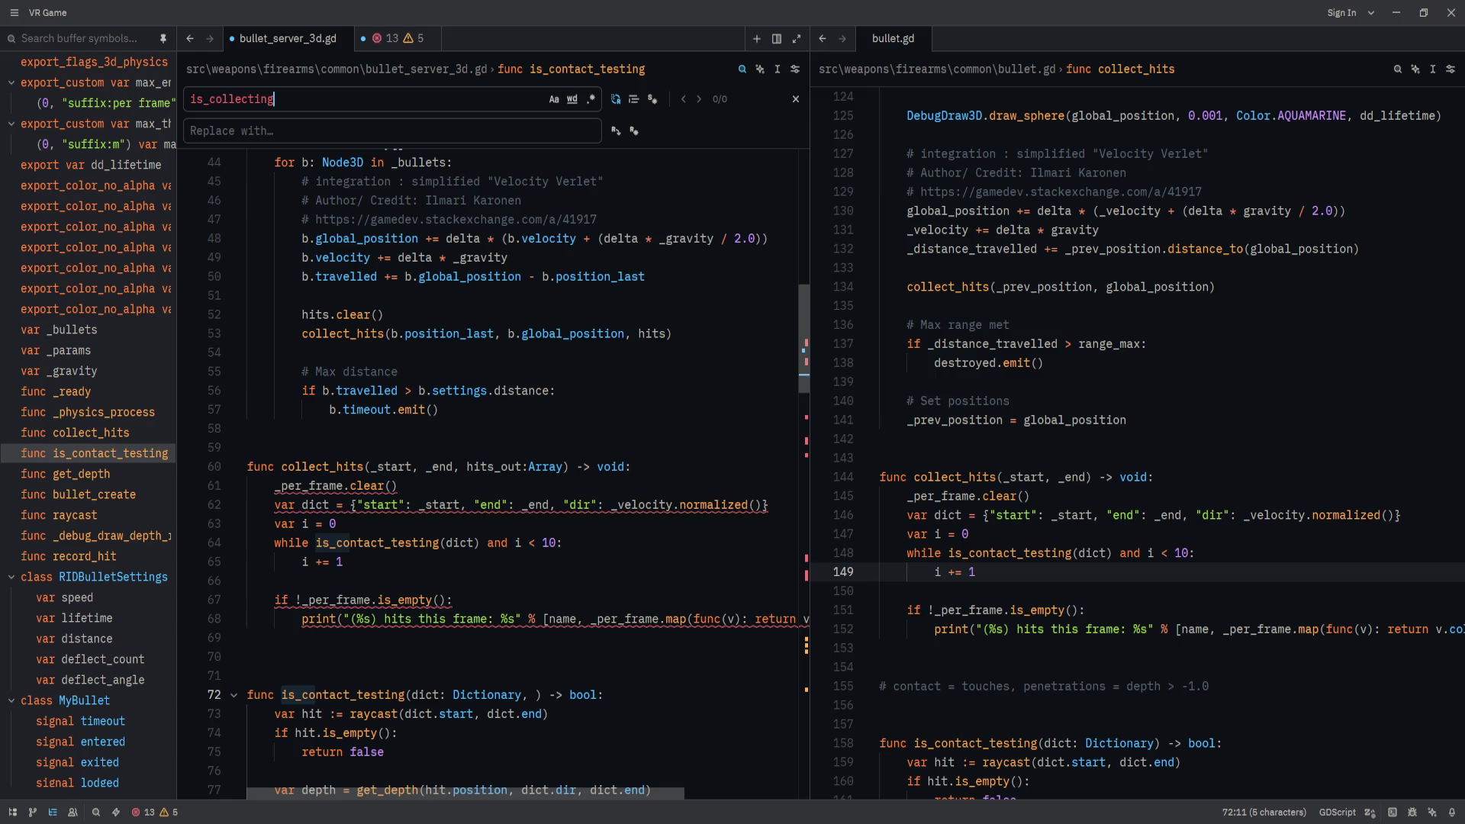
Replace both collect_hits occurrences with _is_collecting_hits.
{"action": "key", "text": "ctrl+a"}
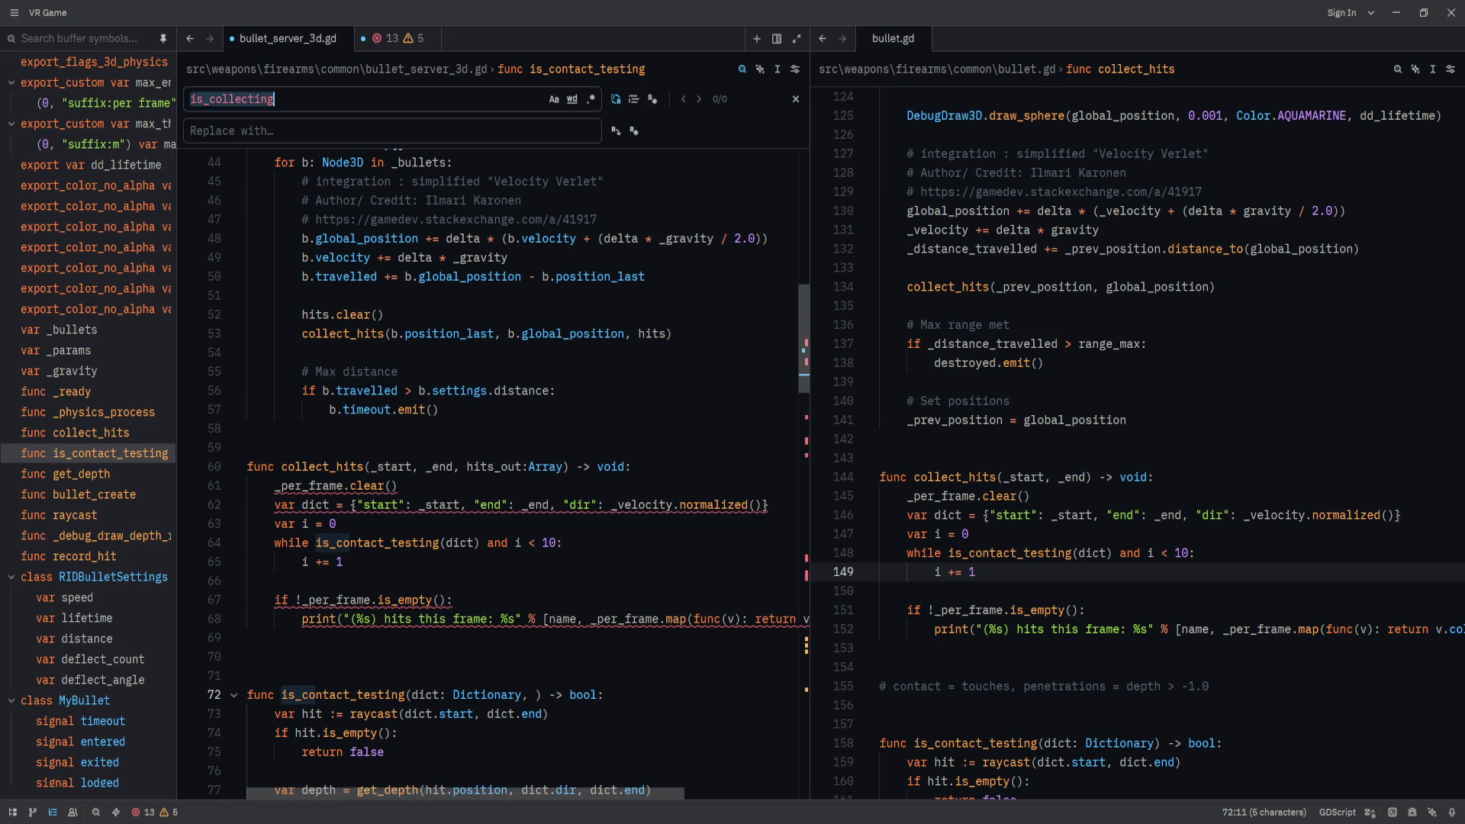
{"action": "type", "text": "_collec"}
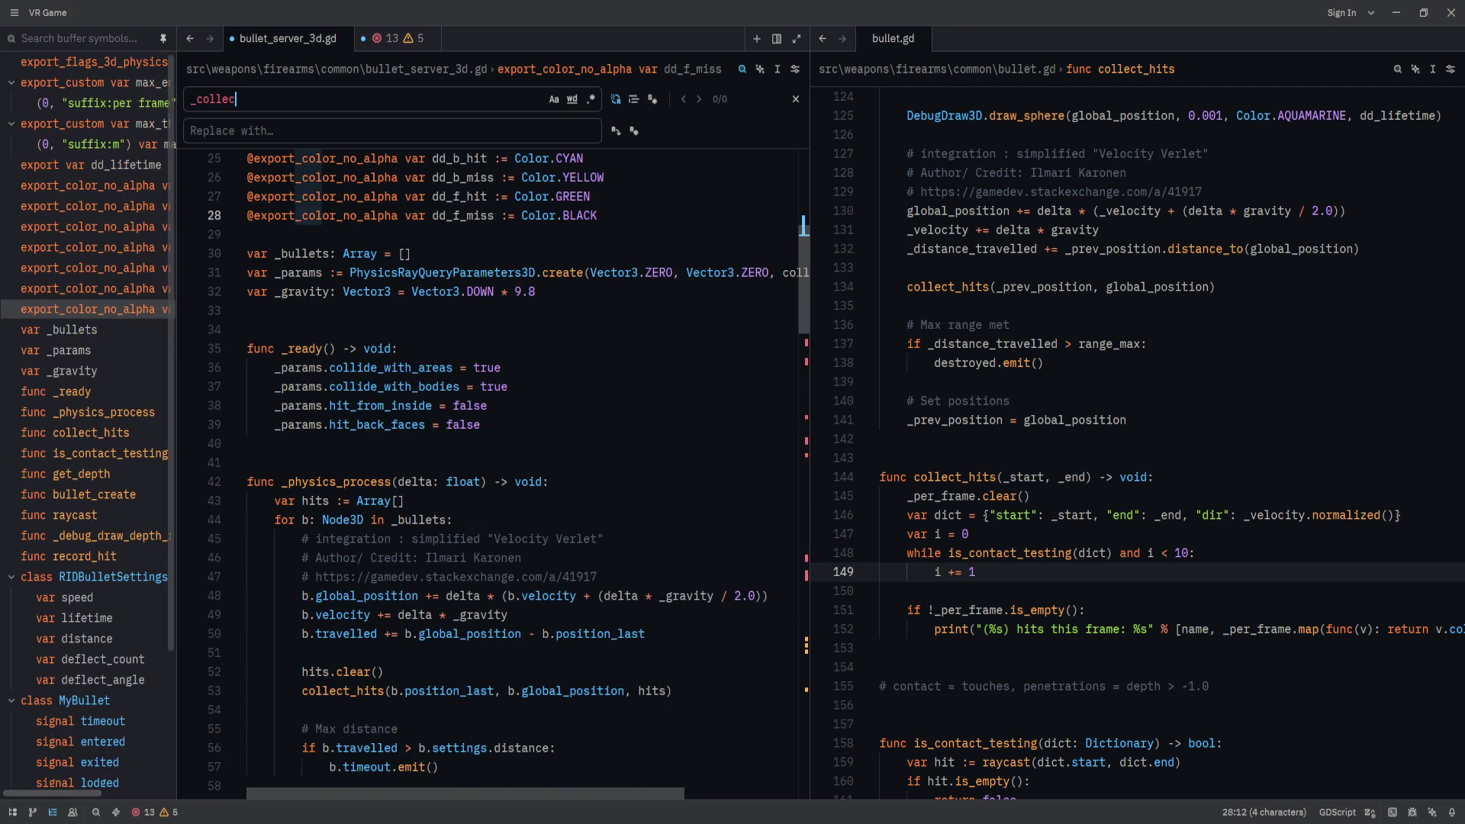
{"action": "key", "text": "BackSpace"}
{"action": "key", "text": "BackSpace"}
{"action": "key", "text": "BackSpace"}
{"action": "type", "text": "is_co"}
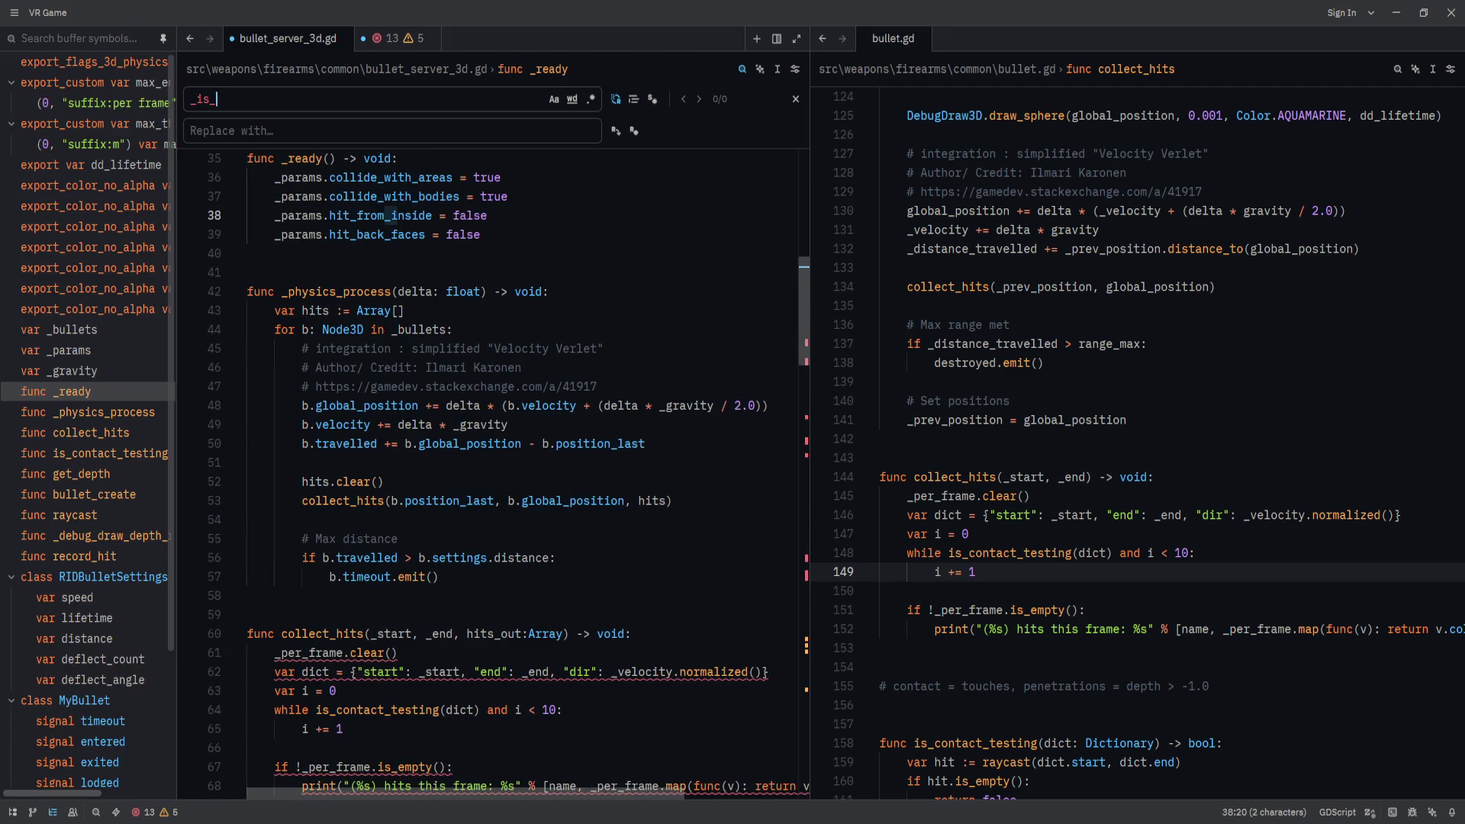
{"action": "key", "text": "Escape"}
{"action": "double_click", "coordinate": [341, 632]}
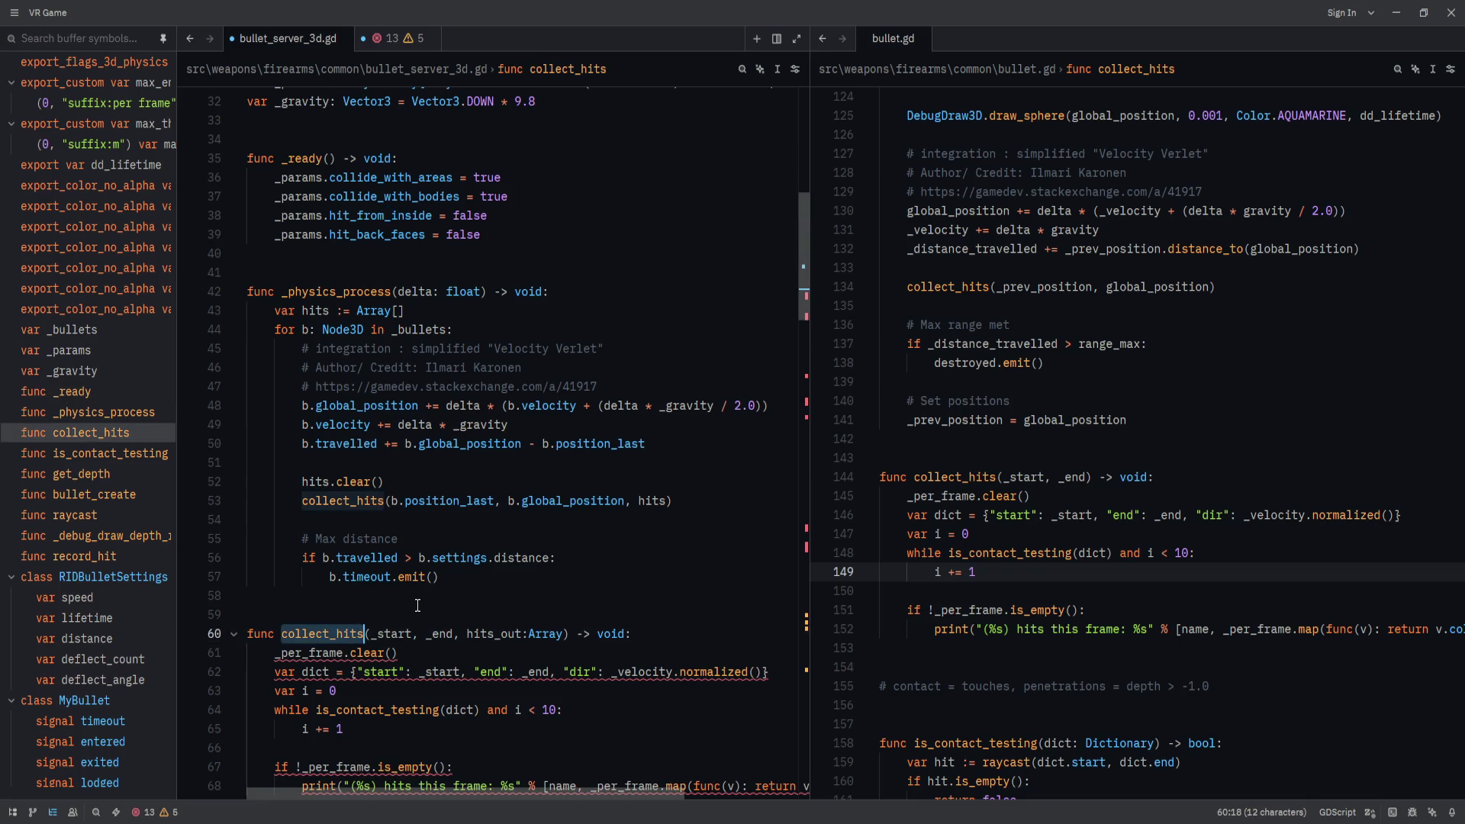
{"action": "key", "text": "ctrl+f"}
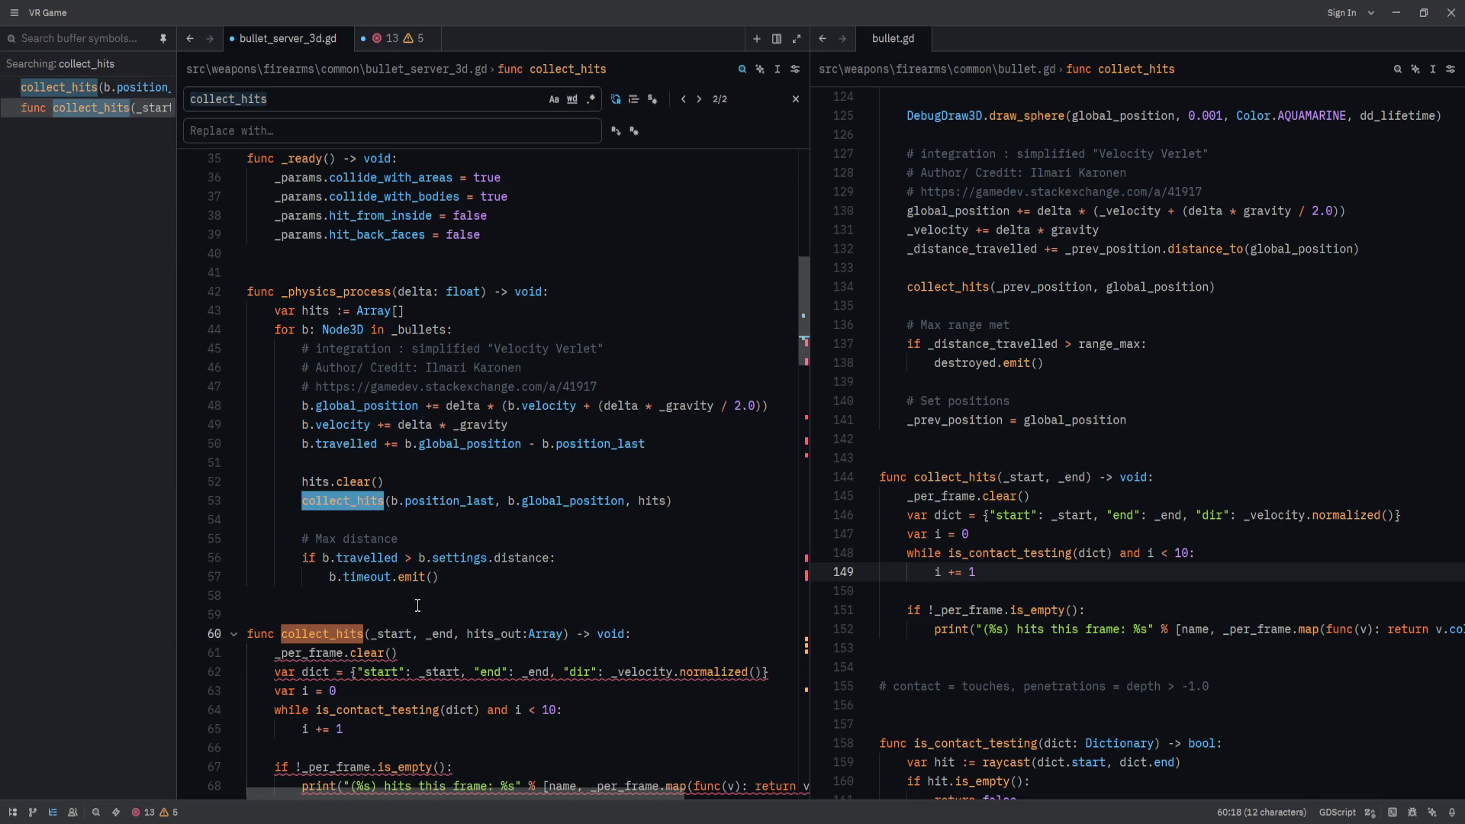
{"action": "type", "text": "_is_collecting_"}
{"action": "type", "text": "hits"}
{"action": "key", "text": "ctrl+f"}
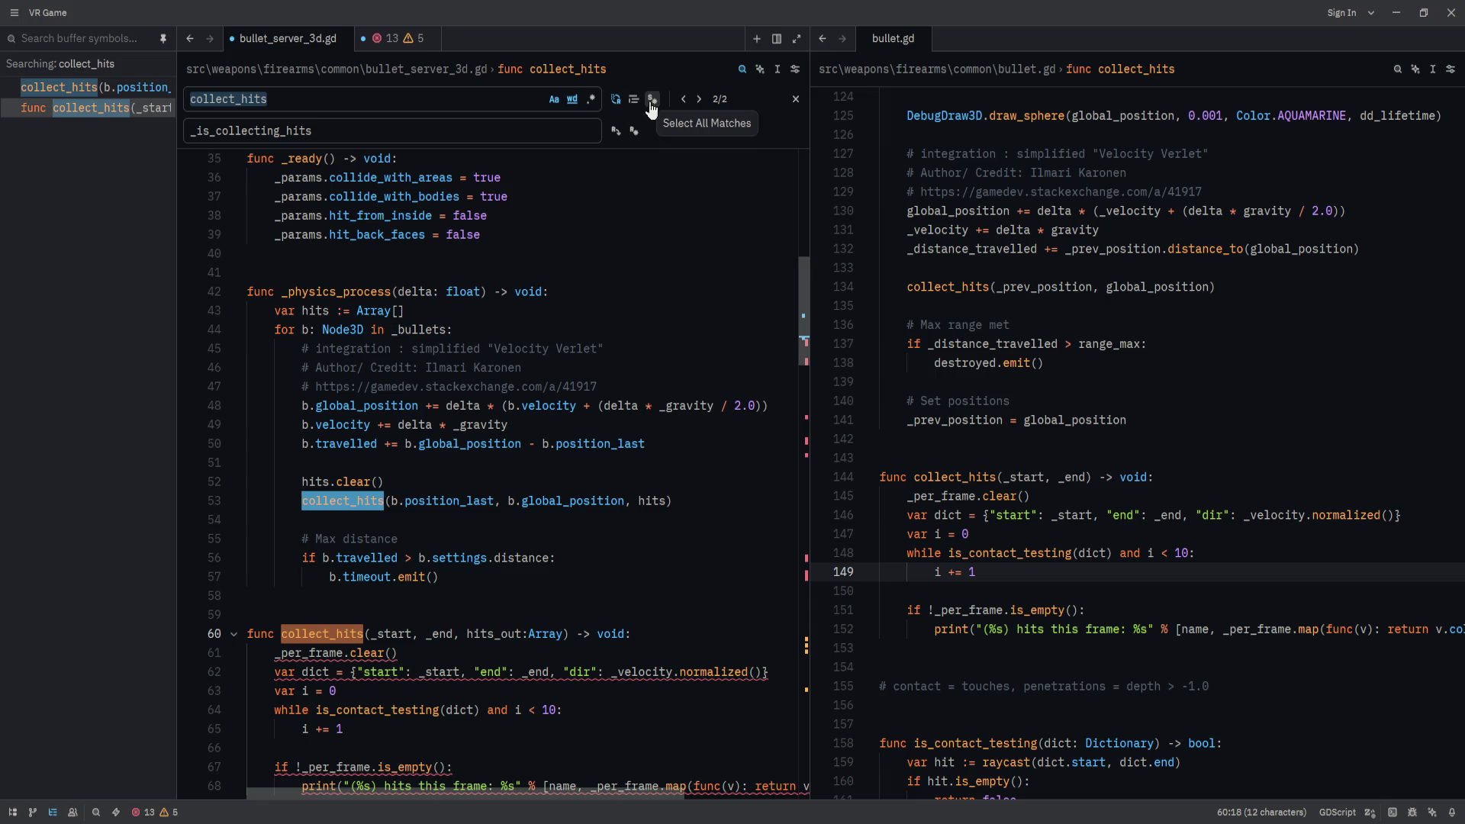
{"action": "left_click", "coordinate": [651, 106]}
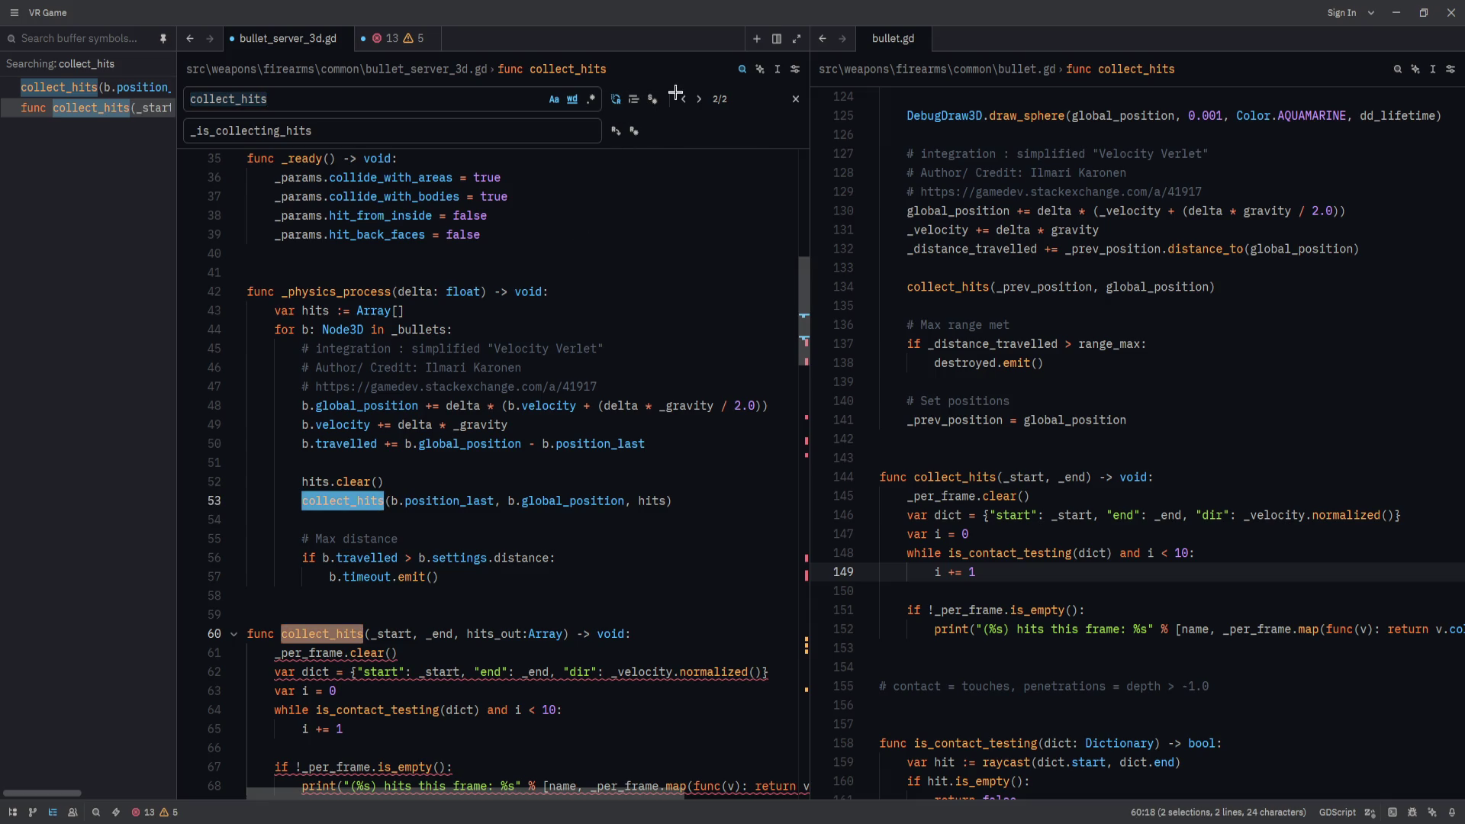
{"action": "left_click", "coordinate": [634, 132]}
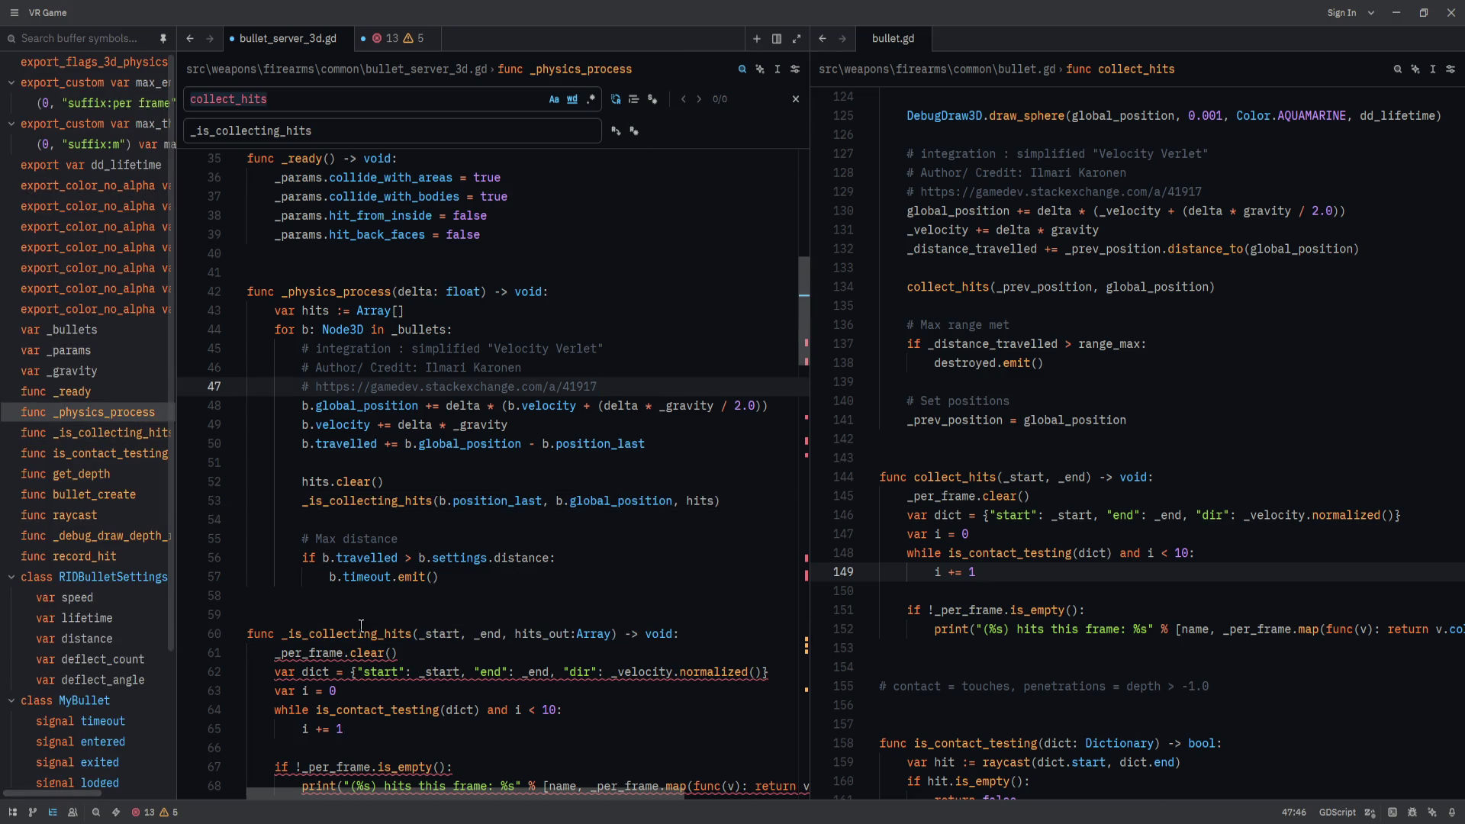
Undo the collect_hits renaming so collect_hits keeps its original name.
{"action": "scroll", "coordinate": [398, 458], "scroll_direction": "down", "scroll_amount": 1}
{"action": "left_click", "coordinate": [398, 481]}
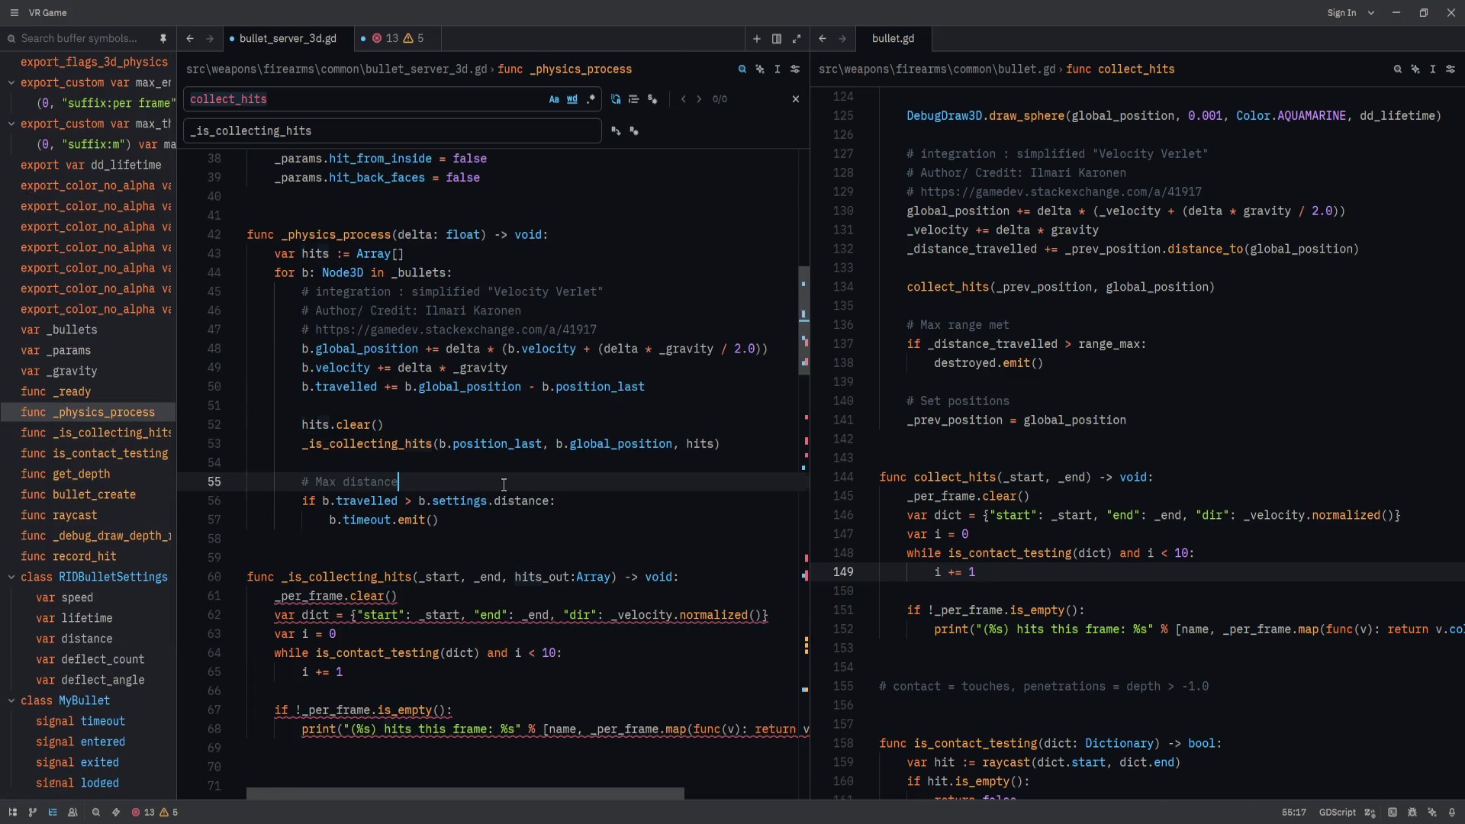
{"action": "double_click", "coordinate": [355, 445]}
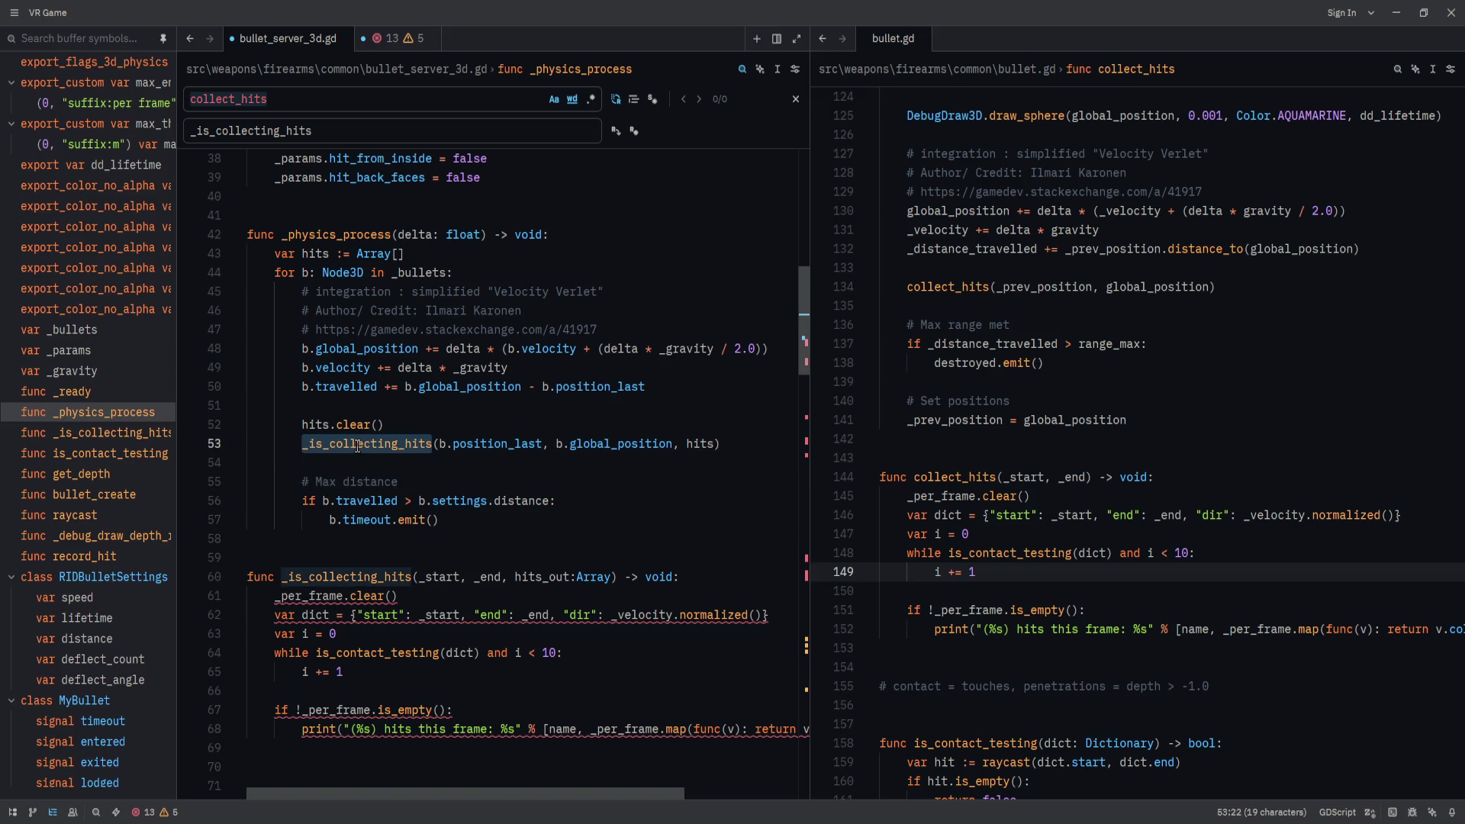
{"action": "key", "text": "ctrl+z"}
{"action": "key", "text": "ctrl+z"}
{"action": "key", "text": "ctrl+z"}
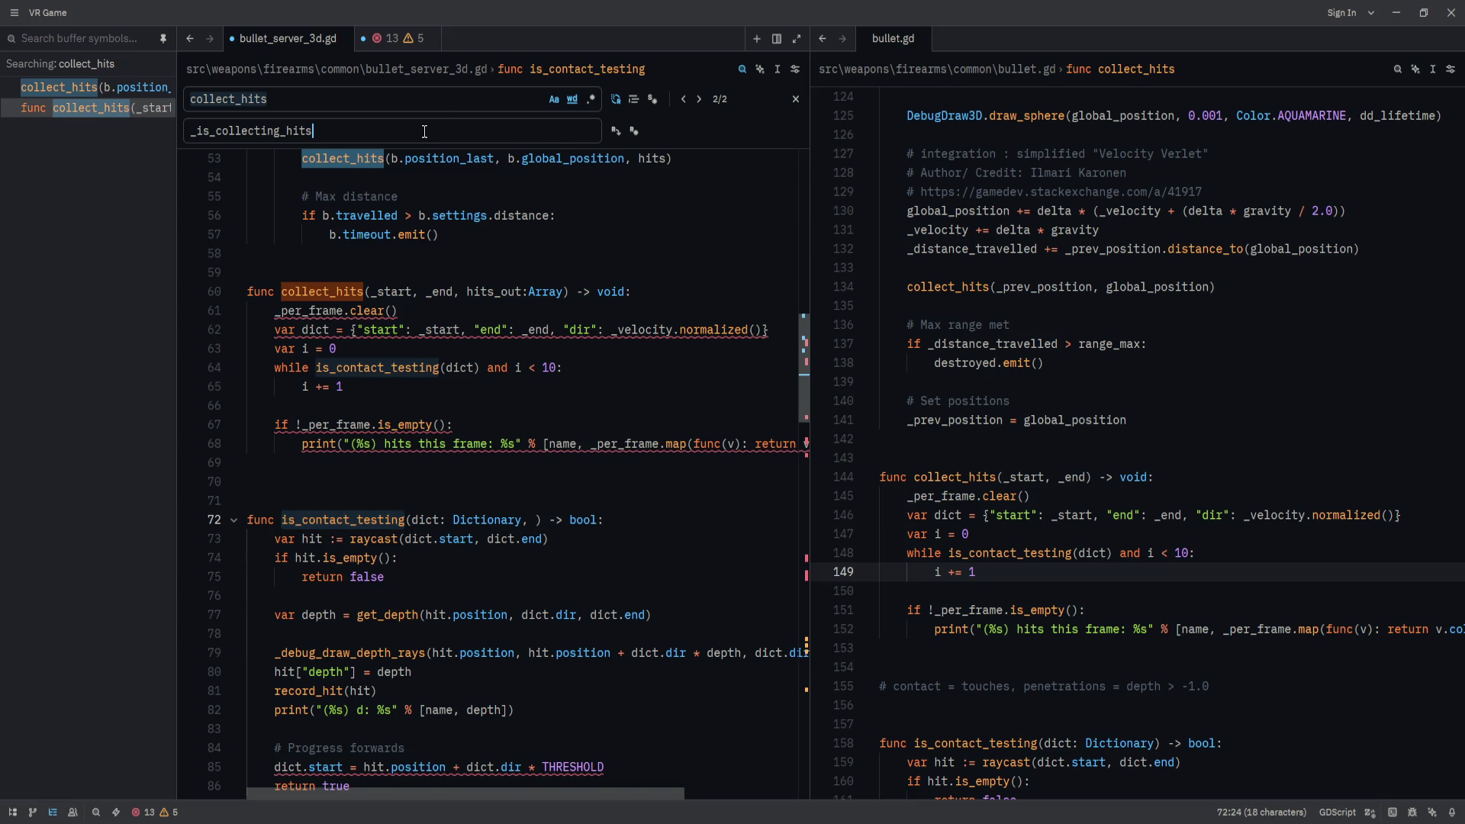
Replace every is_contact_testing occurrence with _is_collecting_hits.
{"action": "double_click", "coordinate": [320, 524]}
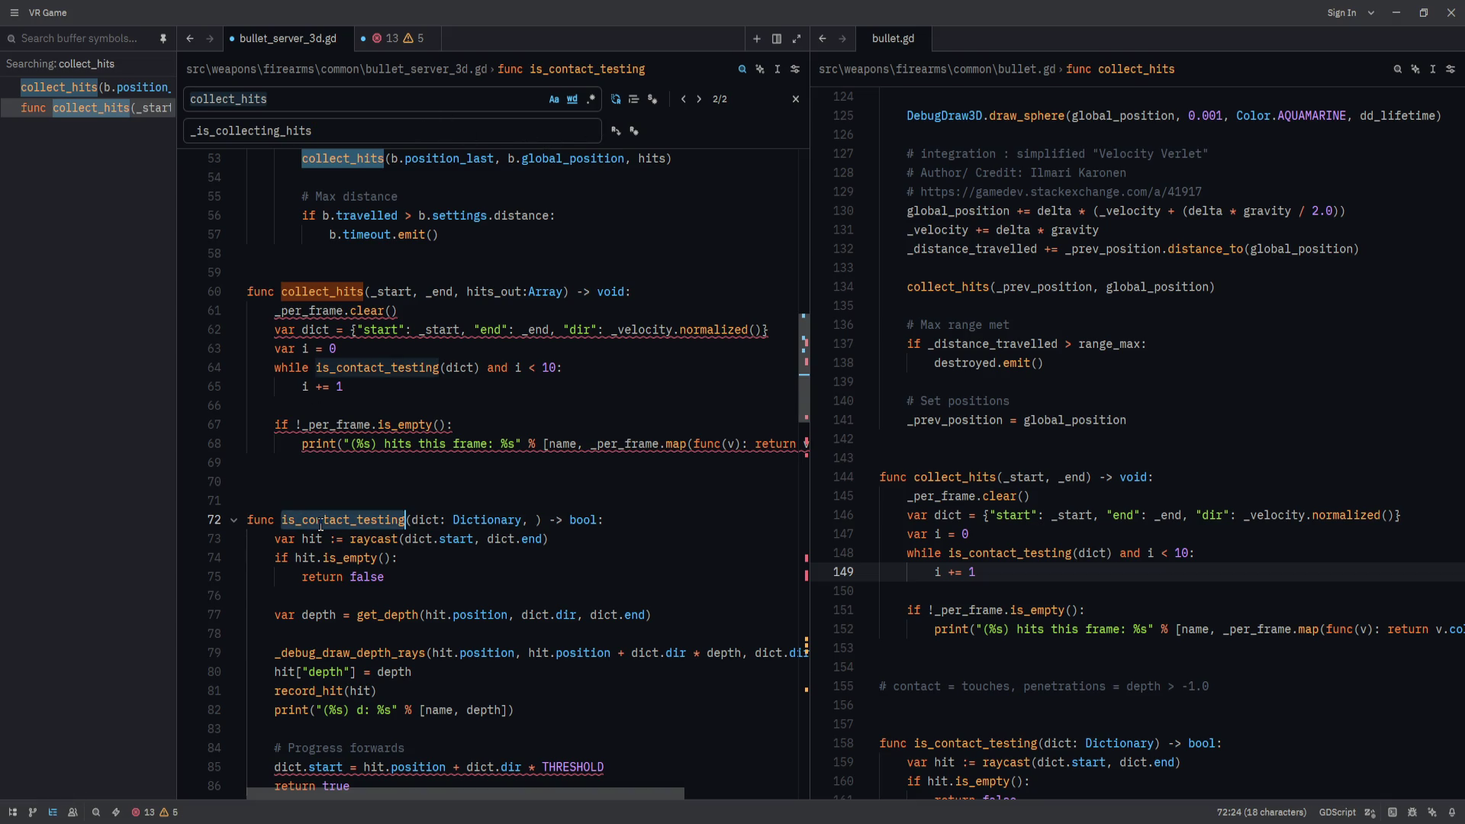
{"action": "key", "text": "ctrl+f"}
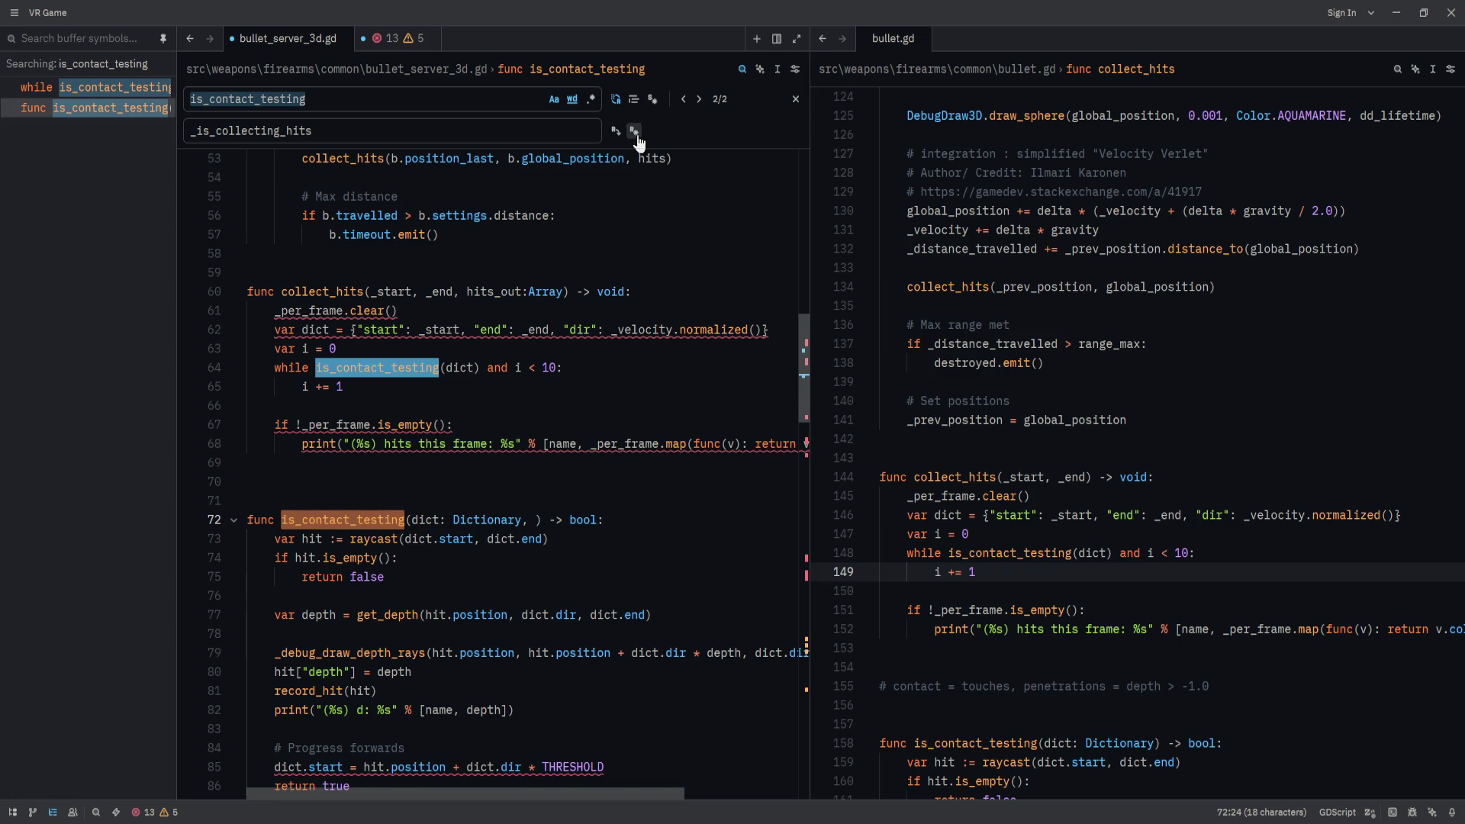
{"action": "left_click", "coordinate": [634, 131]}
{"action": "double_click", "coordinate": [373, 525]}
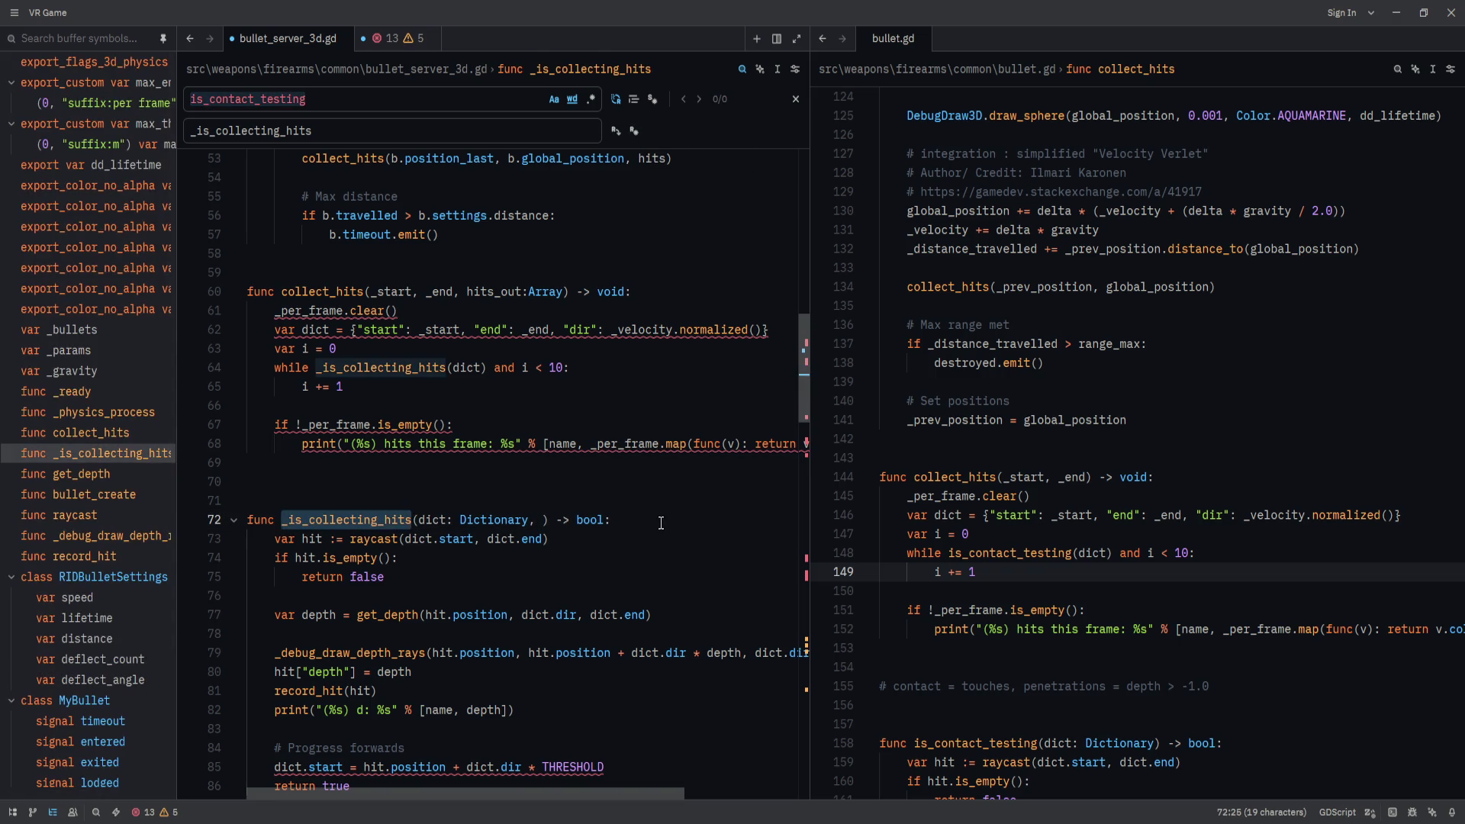
{"action": "left_click", "coordinate": [543, 521]}
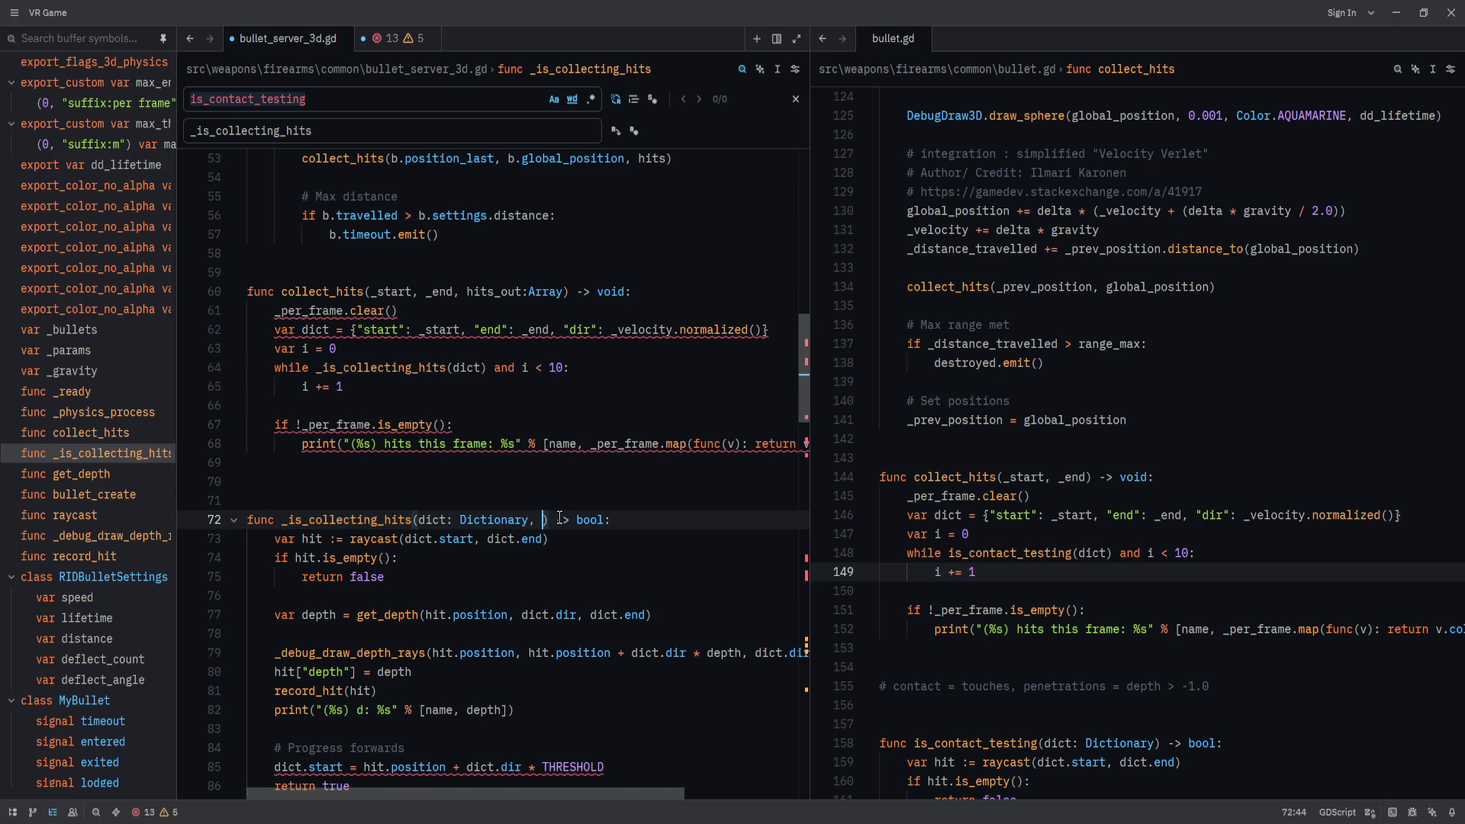
Add the out_hits: Array parameter to the _is_collecting_hits signature.
{"action": "type", "text": "hits_out"}
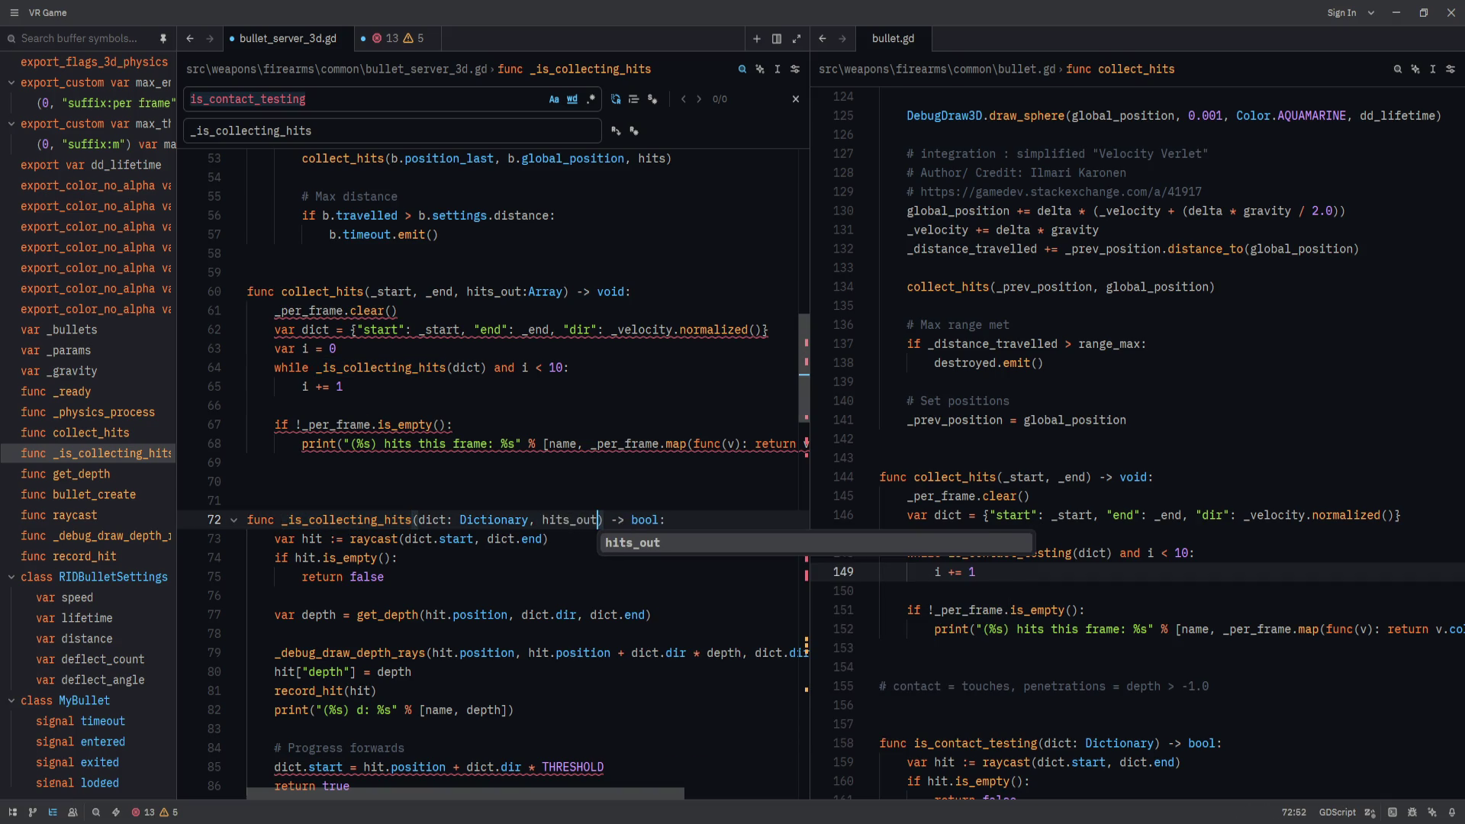
{"action": "key", "text": "ctrl+BackSpace"}
{"action": "type", "text": "out_hits"}
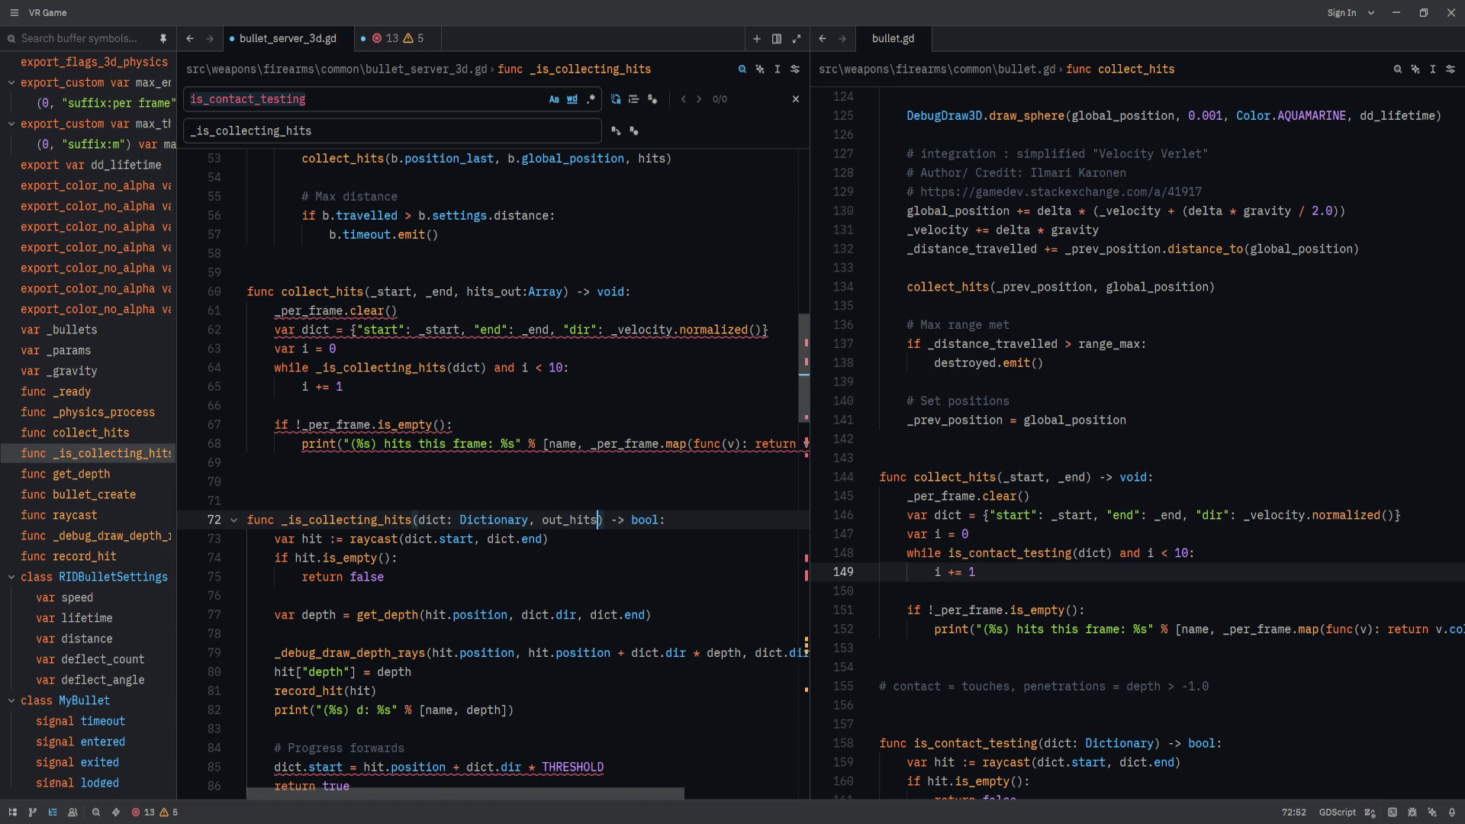
{"action": "type", "text": ": Array"}
Rename collect_hits's hits_out parameter to out_hits and delete the _per_frame.clear() line.
{"action": "double_click", "coordinate": [481, 291]}
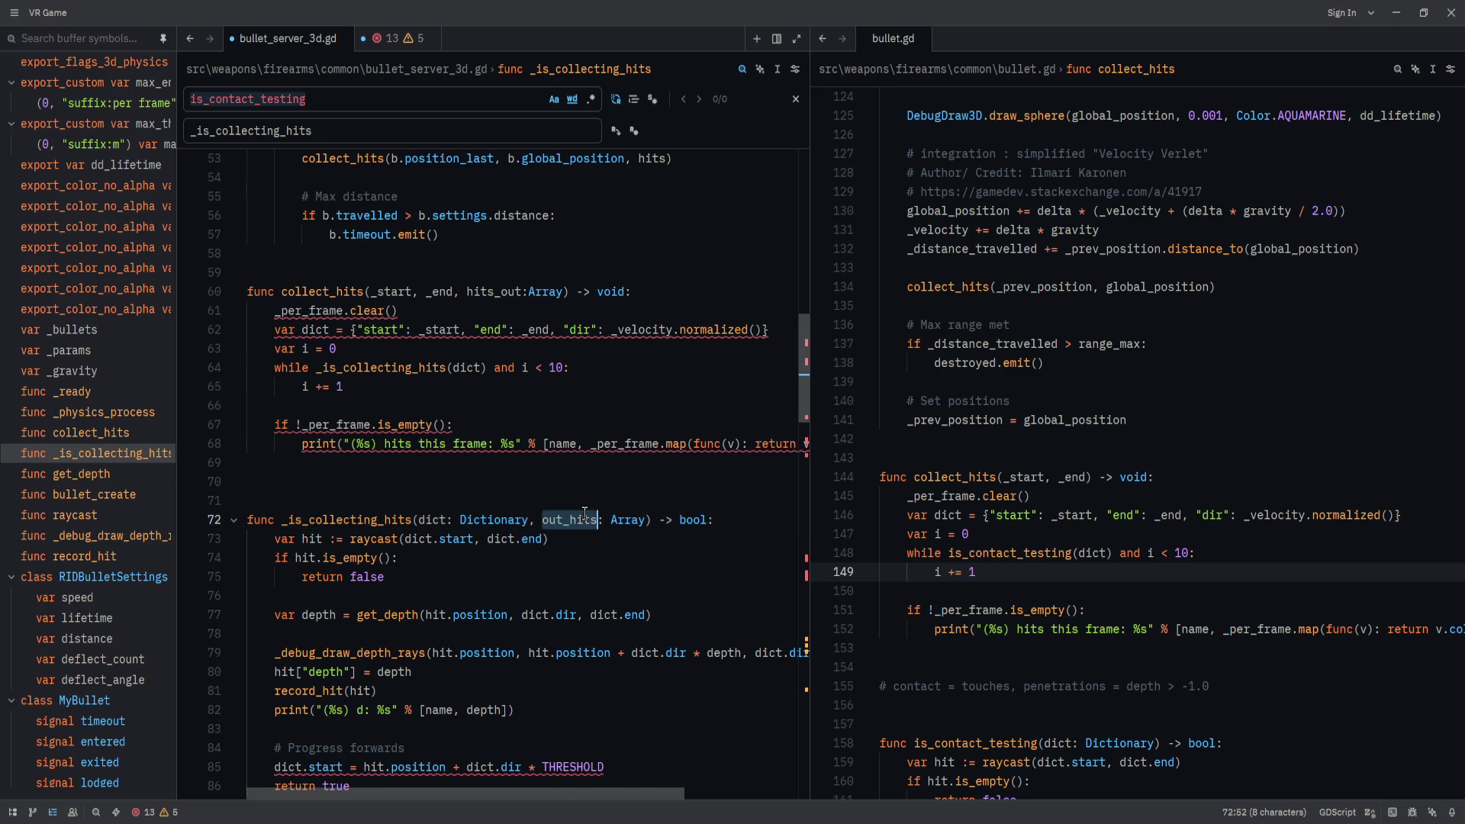
{"action": "type", "text": "out_hits"}
{"action": "left_click", "coordinate": [470, 312]}
{"action": "left_click", "coordinate": [527, 291]}
{"action": "key", "text": "Down"}
{"action": "key", "text": "ctrl+shift+k"}
Start collect_hits with out_hits.clear() and delete hits.clear() from _physics_process.
{"action": "scroll", "coordinate": [451, 453], "scroll_direction": "up", "scroll_amount": 4}
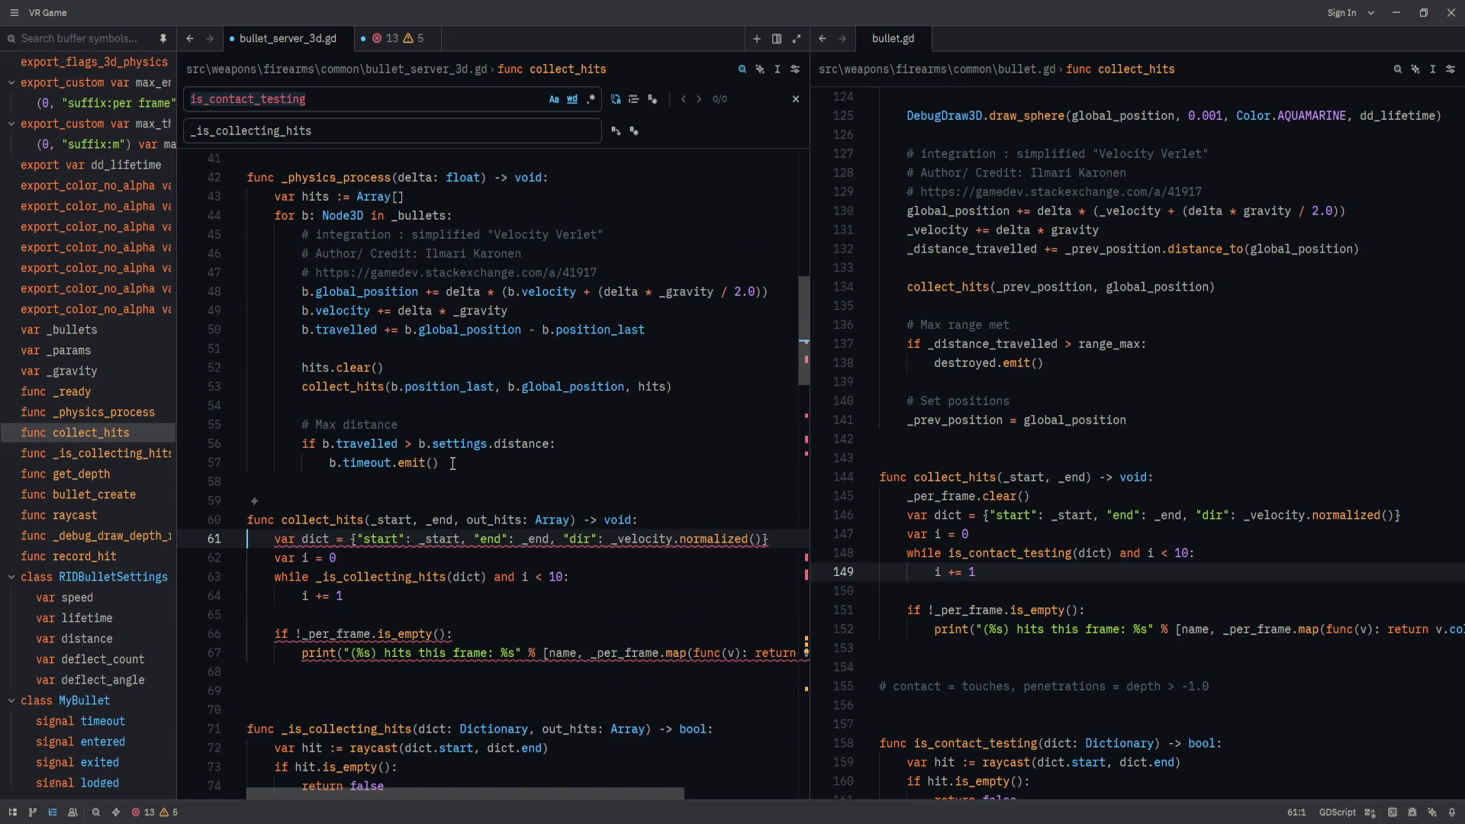
{"action": "left_click", "coordinate": [672, 523]}
{"action": "key", "text": "Return"}
{"action": "type", "text": "hits.clear"}
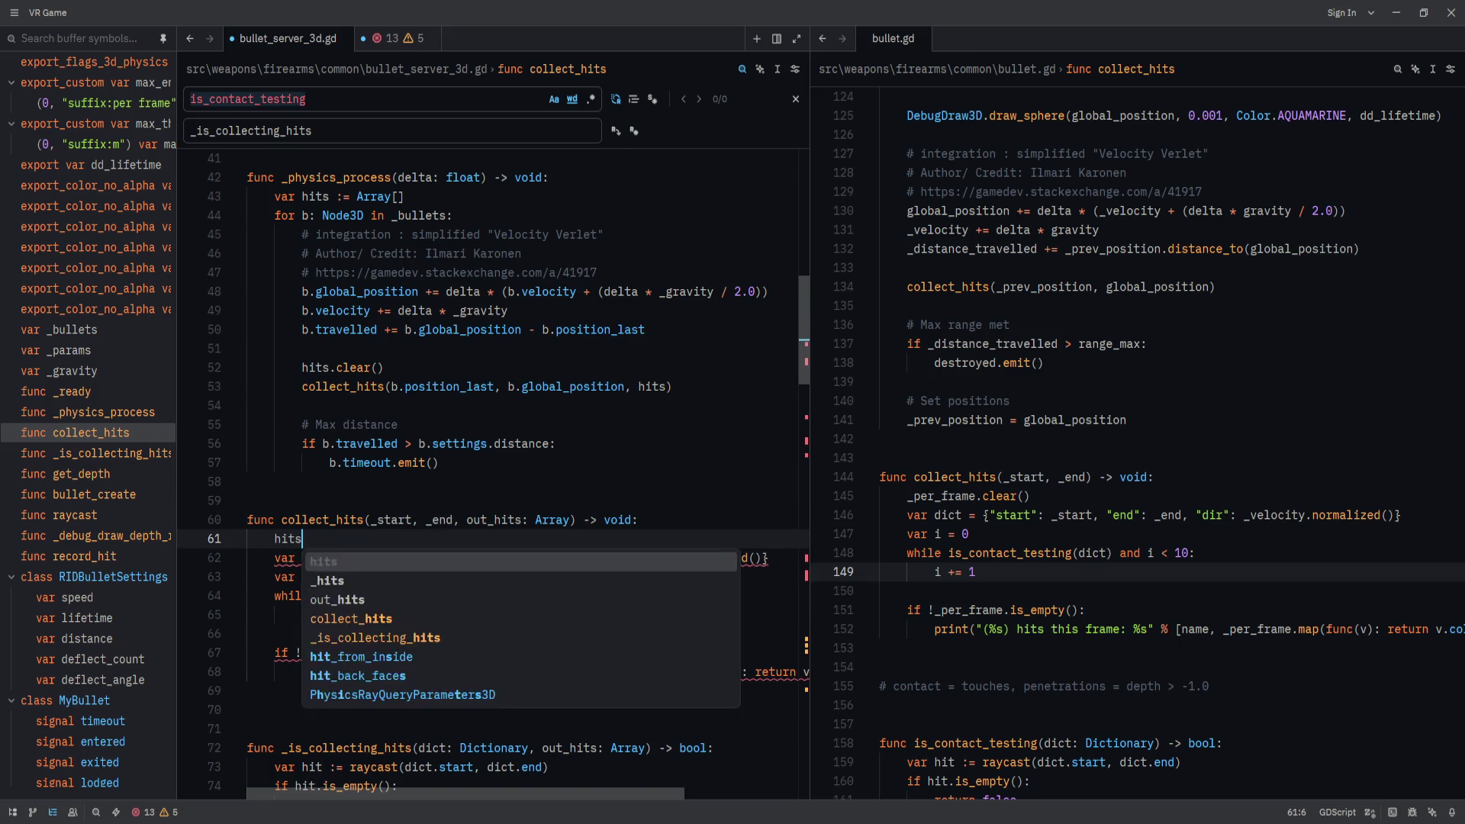
{"action": "key", "text": "ctrl+BackSpace"}
{"action": "key", "text": "ctrl+BackSpace"}
{"action": "key", "text": "ctrl+BackSpace"}
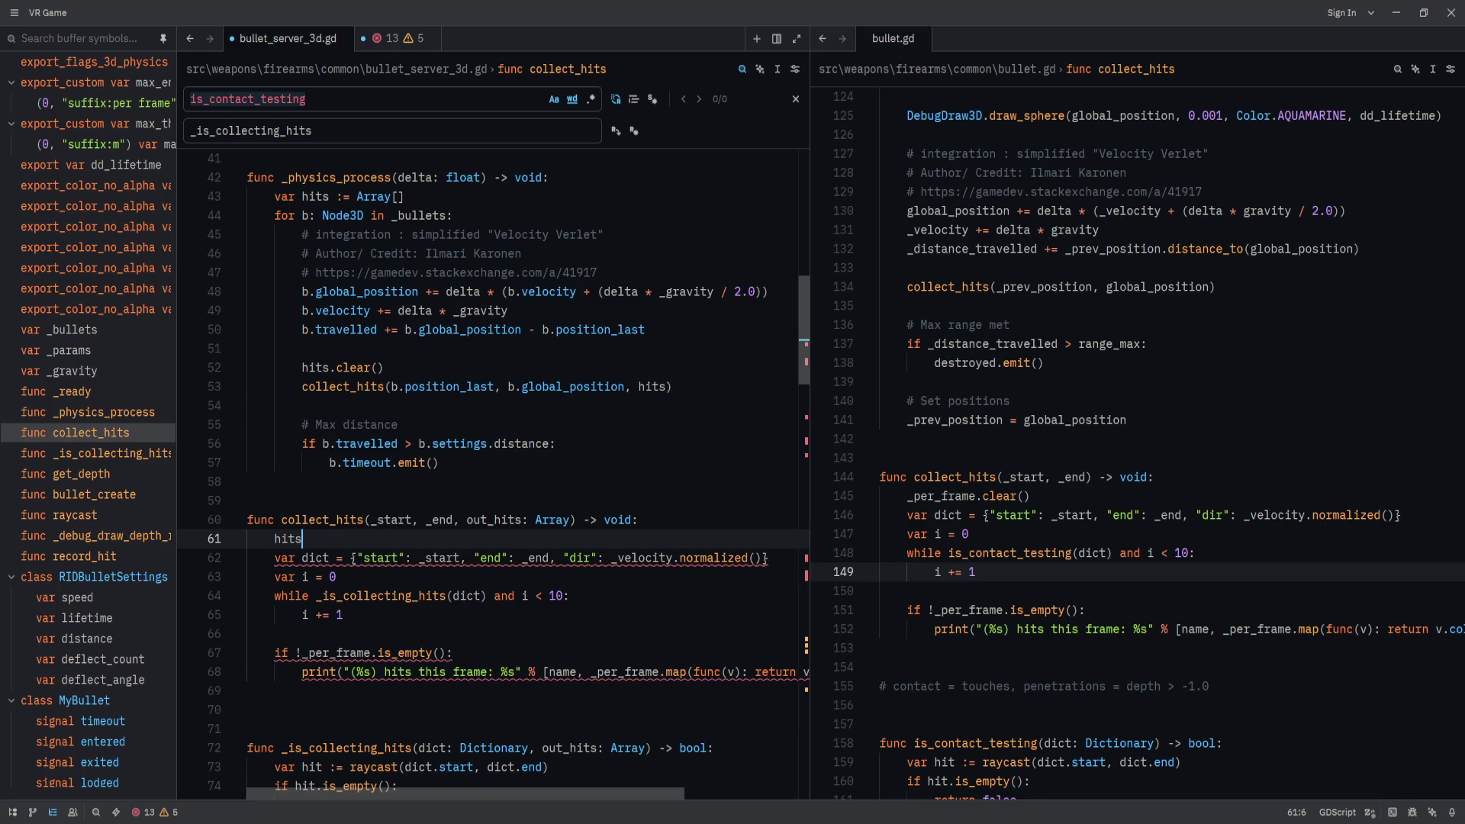
{"action": "type", "text": "out_hits.clear()"}
{"action": "left_click", "coordinate": [425, 369]}
{"action": "key", "text": "ctrl+shift+k"}
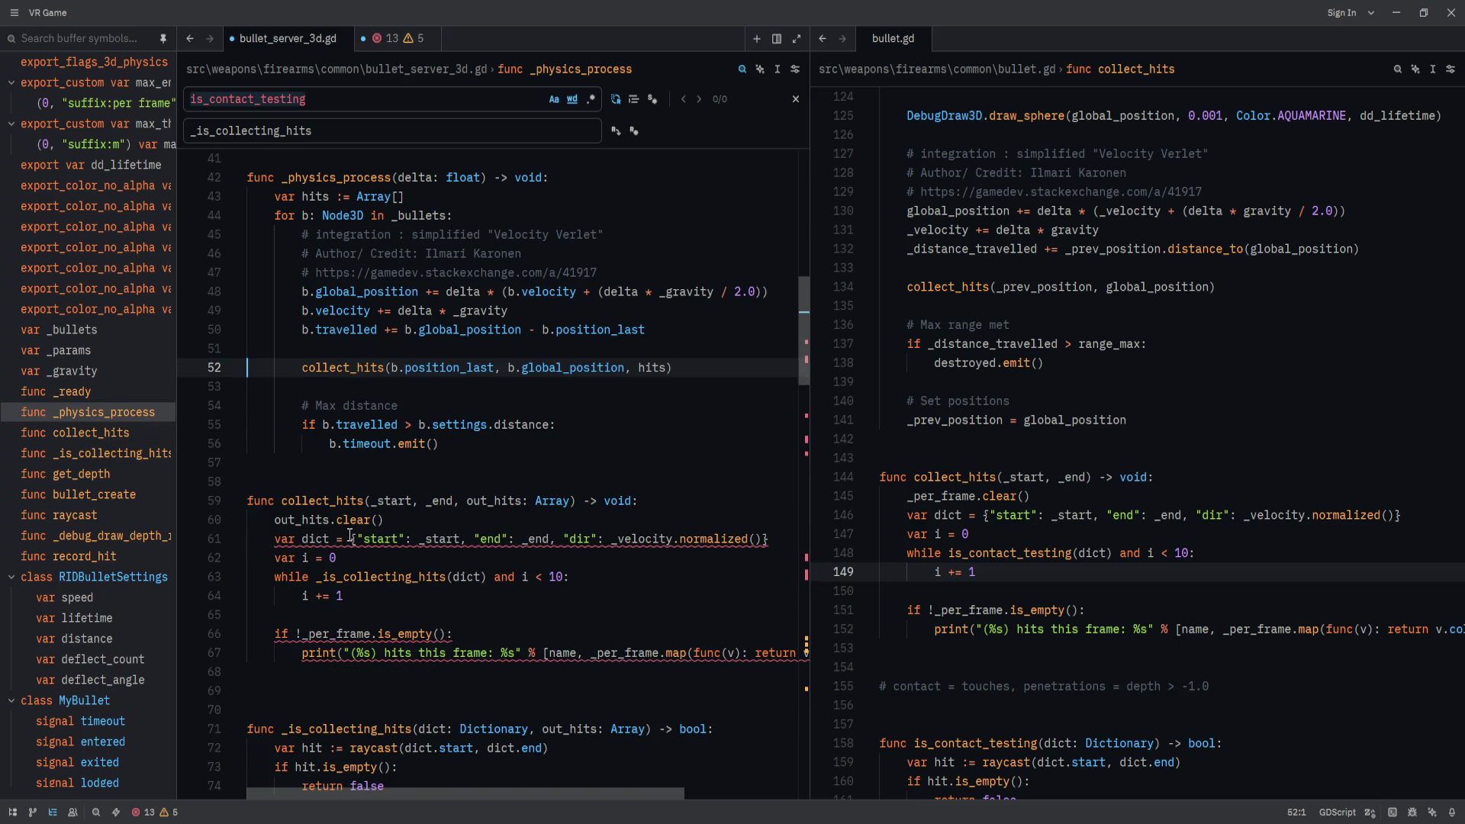
{"action": "left_click", "coordinate": [789, 541]}
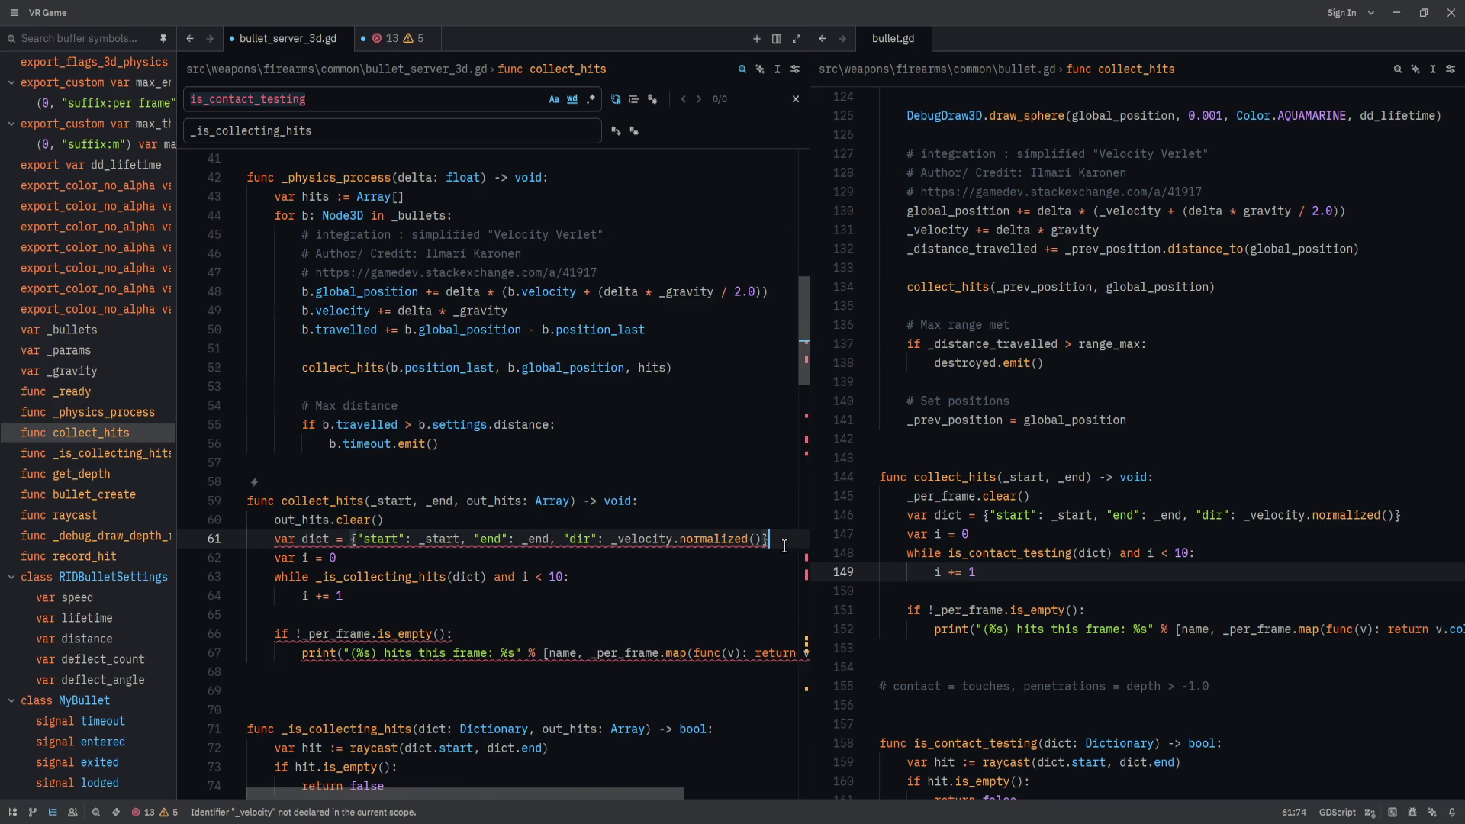
Add a blank line after the raycast function.
{"action": "scroll", "coordinate": [784, 547], "scroll_direction": "down", "scroll_amount": 10}
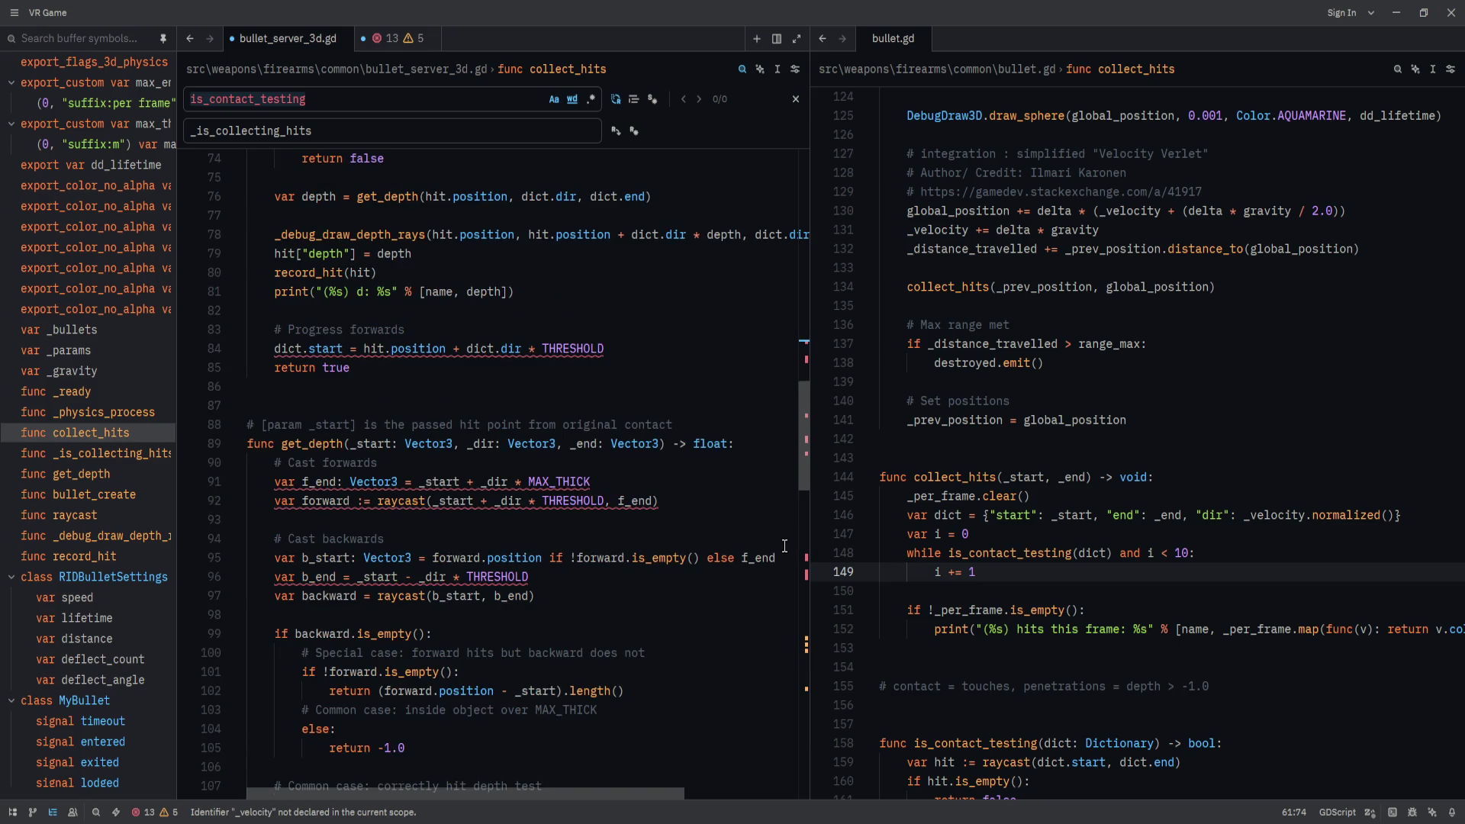
{"action": "left_click", "coordinate": [457, 462]}
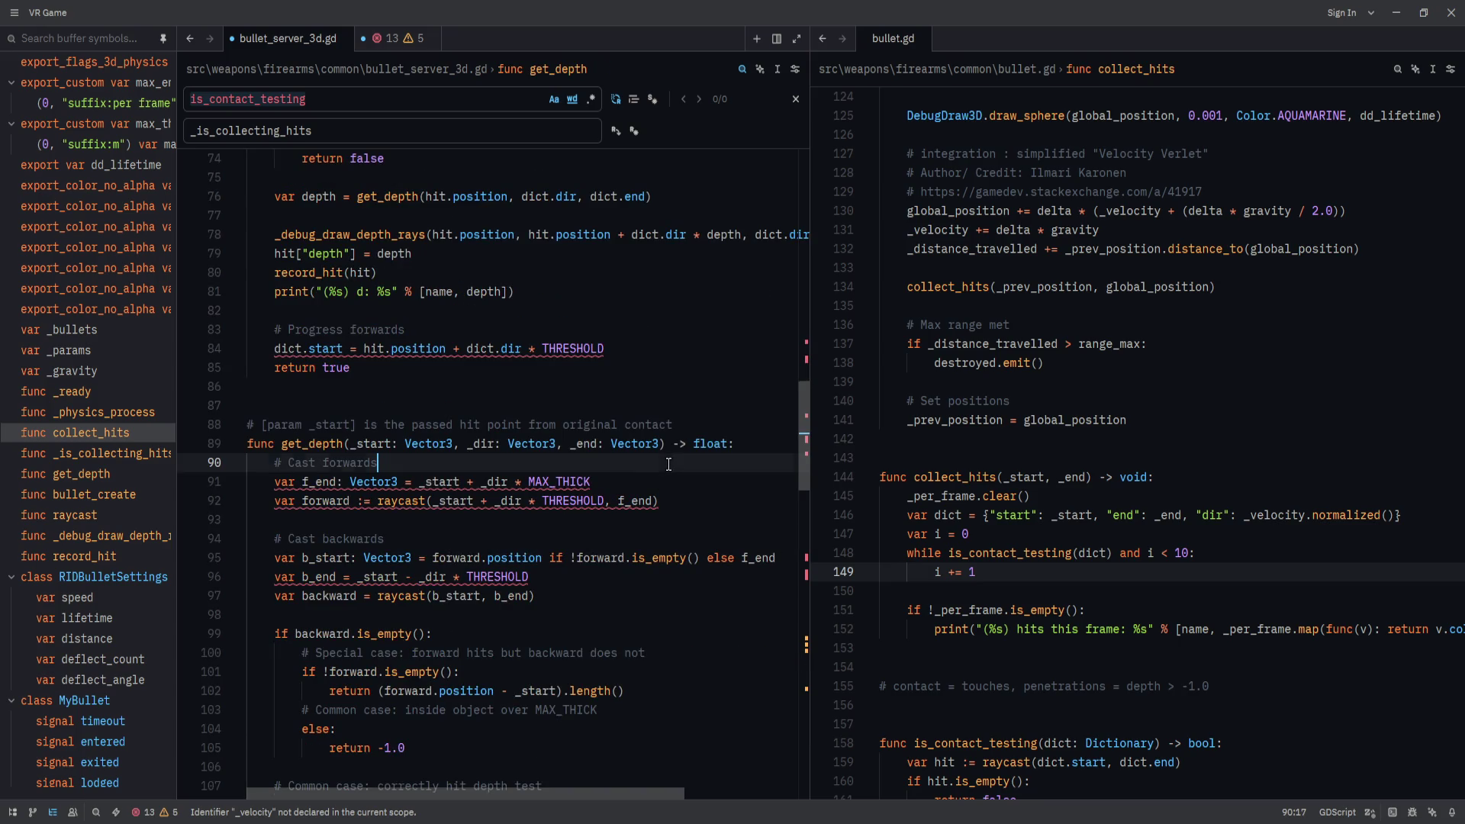
{"action": "left_click", "coordinate": [447, 479]}
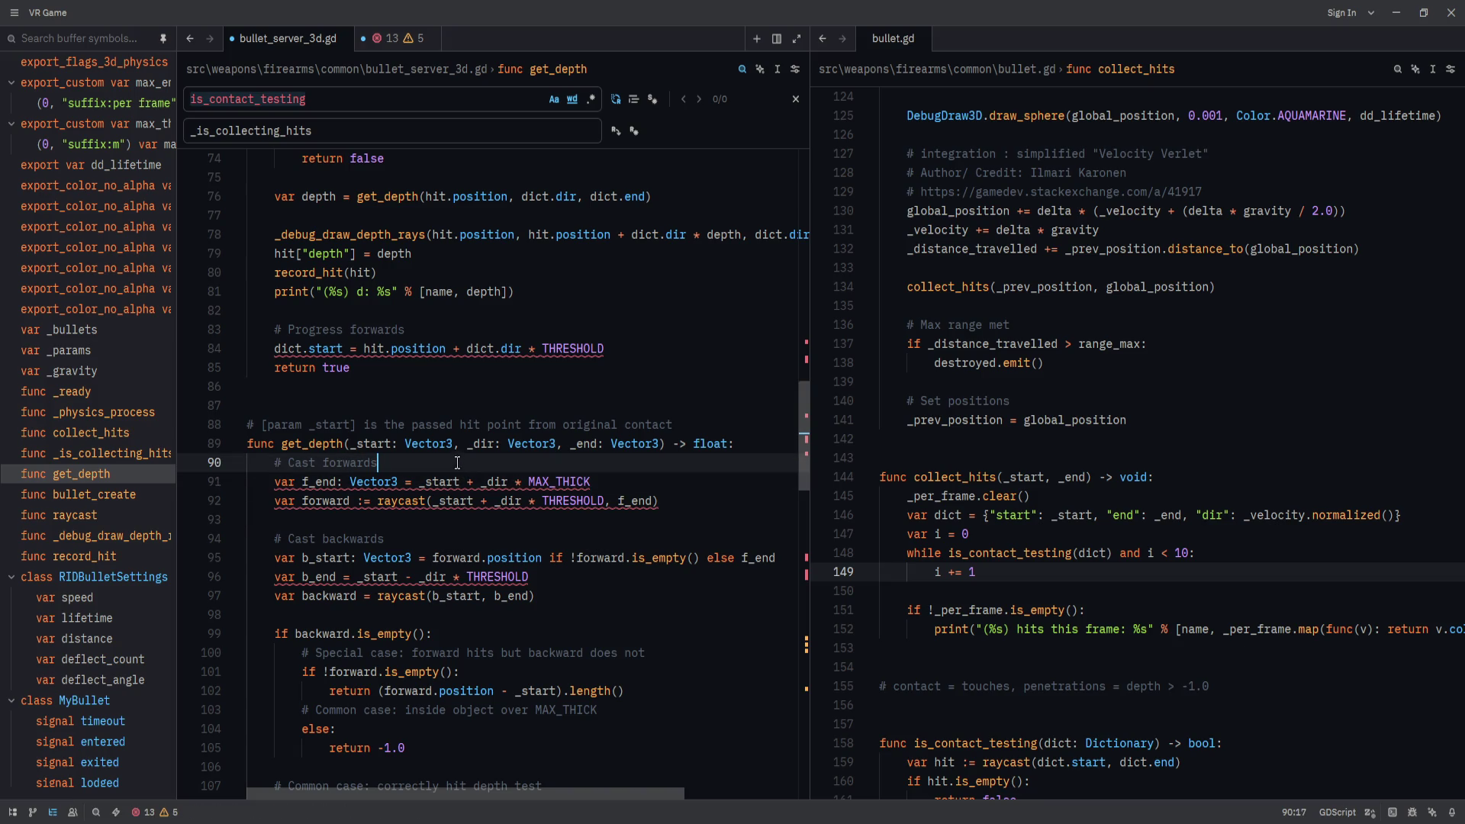
{"action": "left_click", "coordinate": [761, 444]}
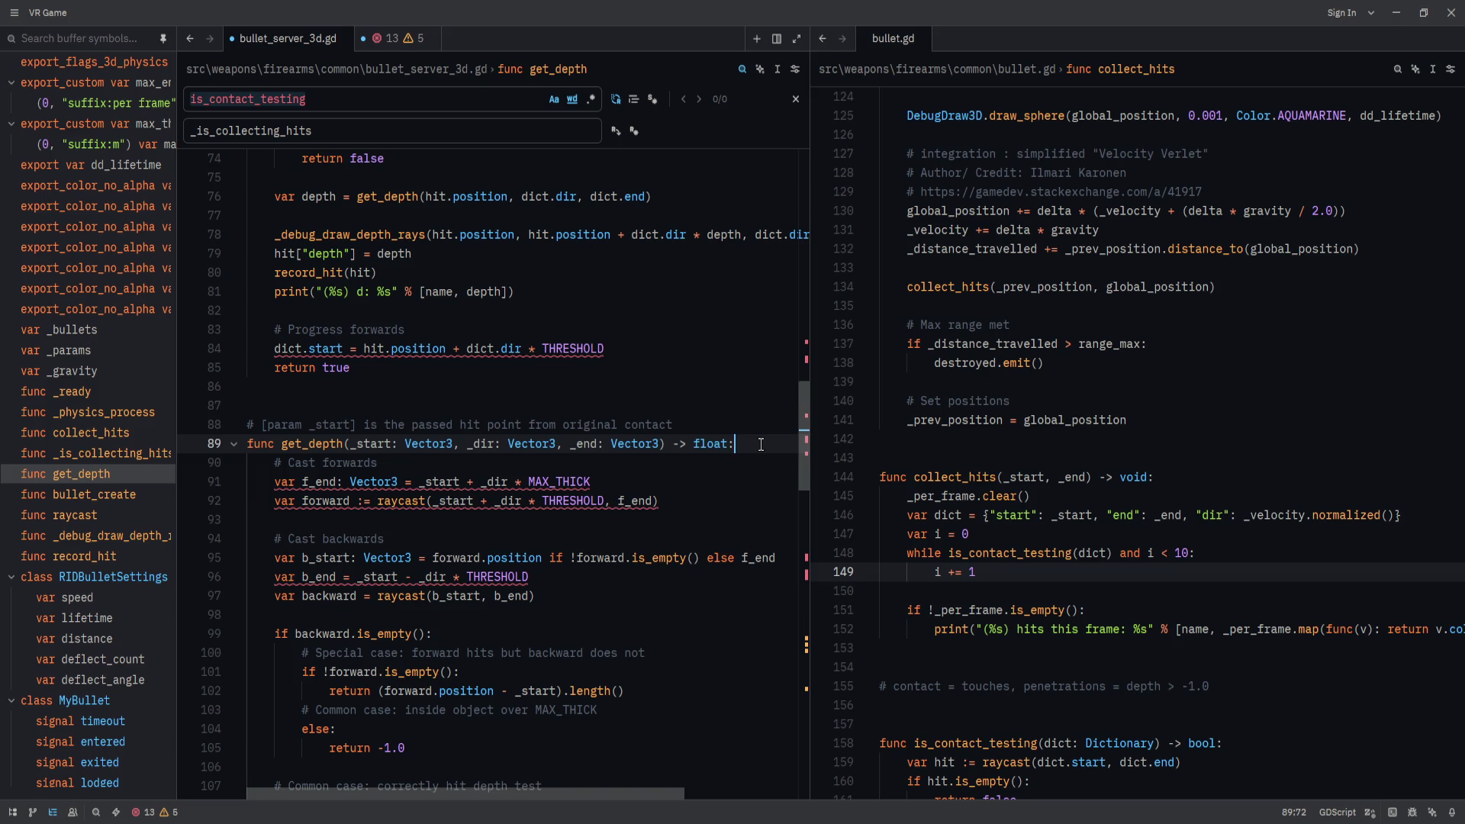
{"action": "scroll", "coordinate": [761, 445], "scroll_direction": "down", "scroll_amount": 11}
{"action": "left_click", "coordinate": [530, 443]}
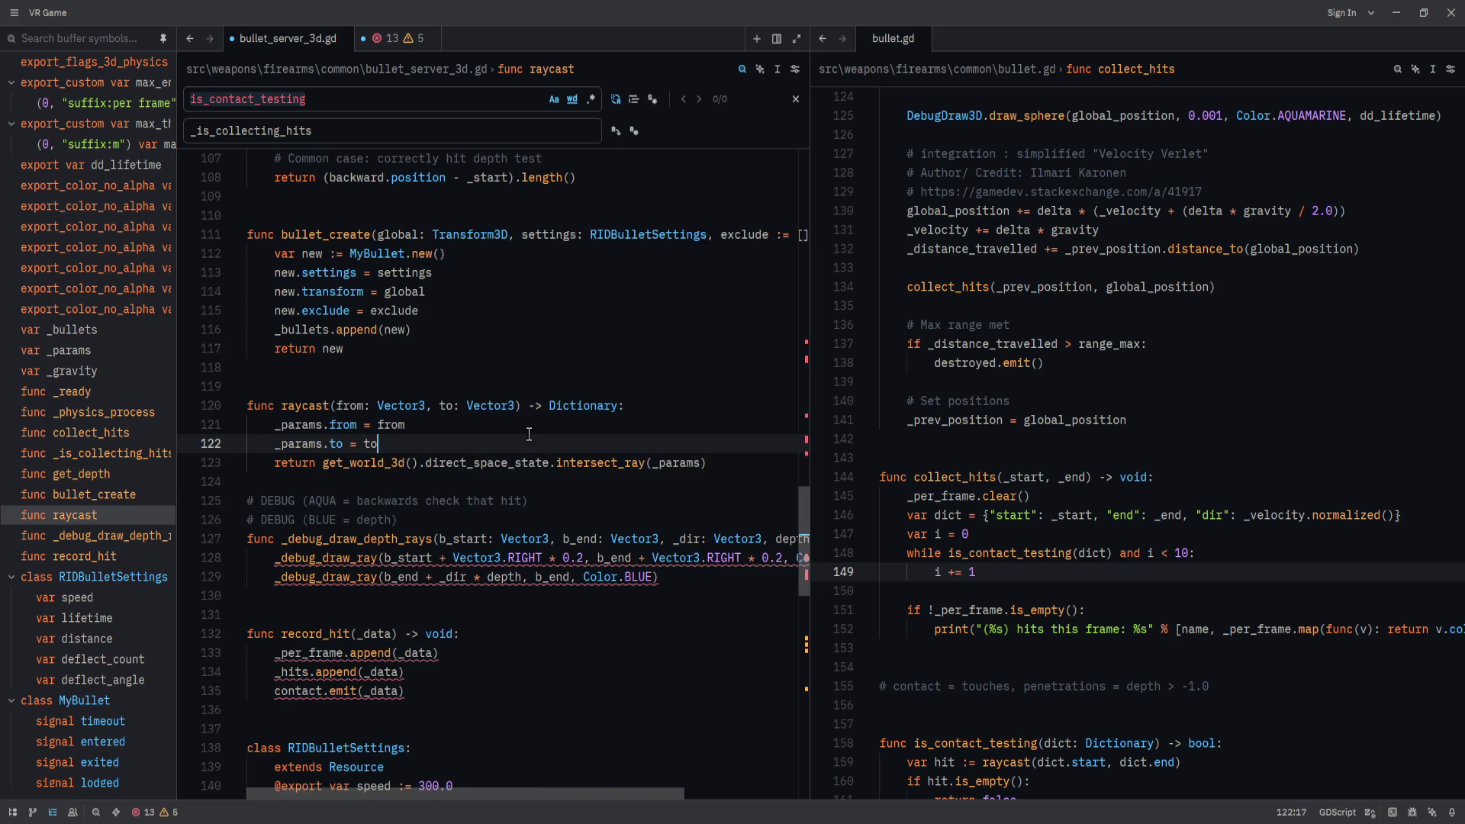
{"action": "scroll", "coordinate": [496, 539], "scroll_direction": "up", "scroll_amount": 2}
{"action": "left_click", "coordinate": [493, 538]}
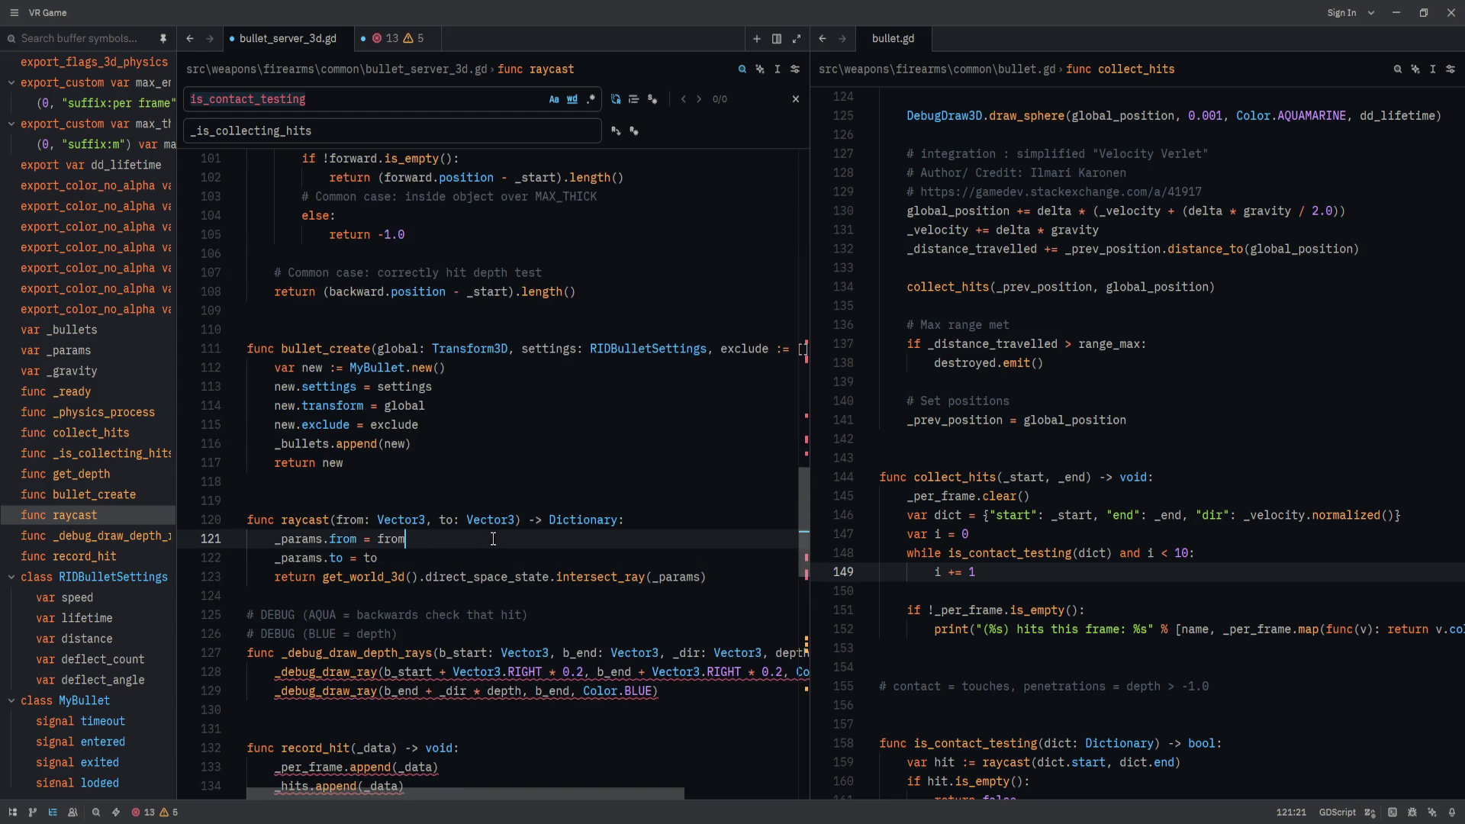
{"action": "left_click", "coordinate": [393, 595]}
{"action": "key", "text": "Return"}
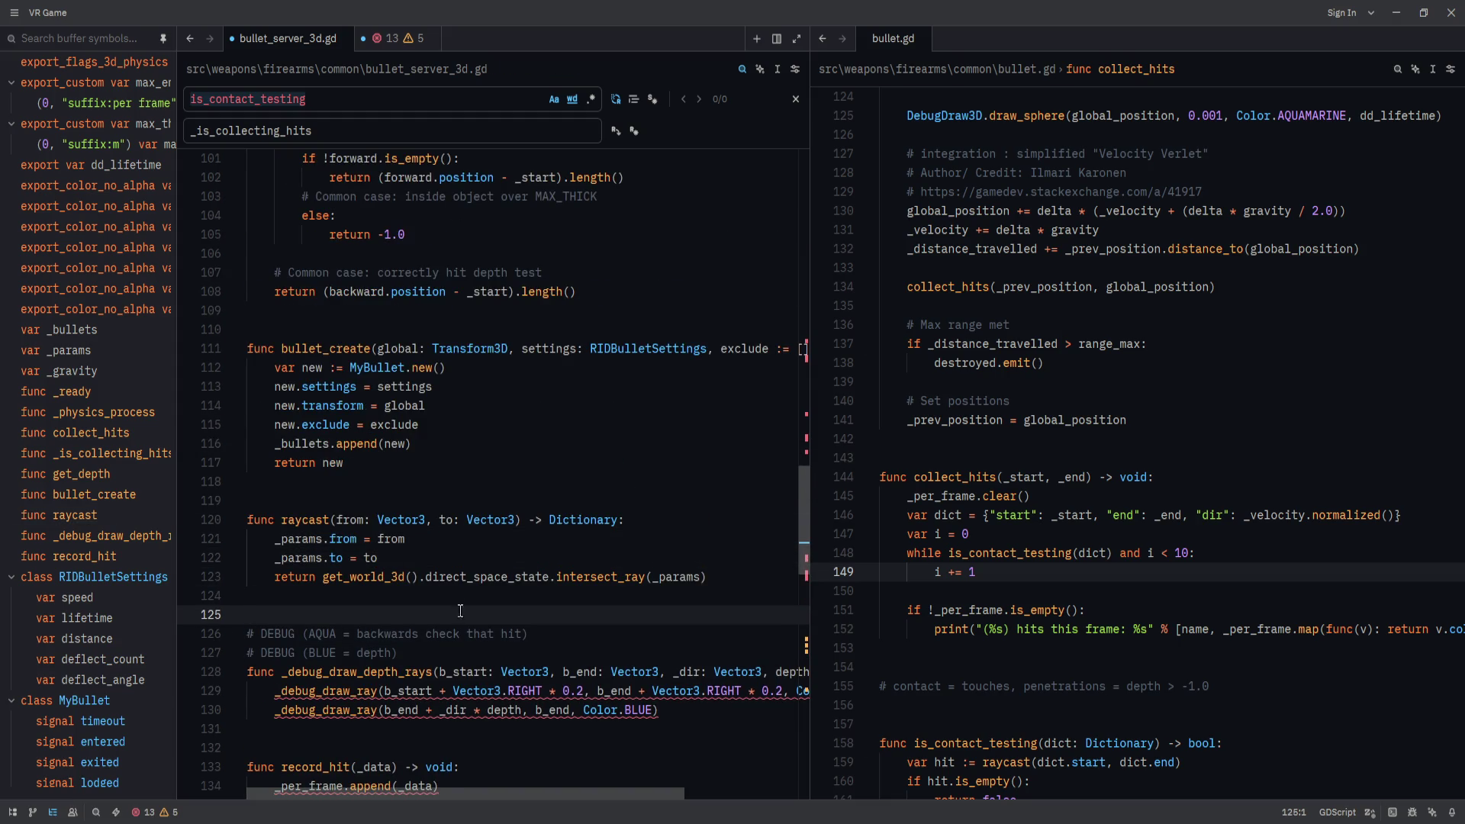
Comment out the _debug_draw_depth_rays function on lines 128–130 with Ctrl+/.
{"action": "left_click_drag", "start_coordinate": [313, 671], "coordinate": [431, 709]}
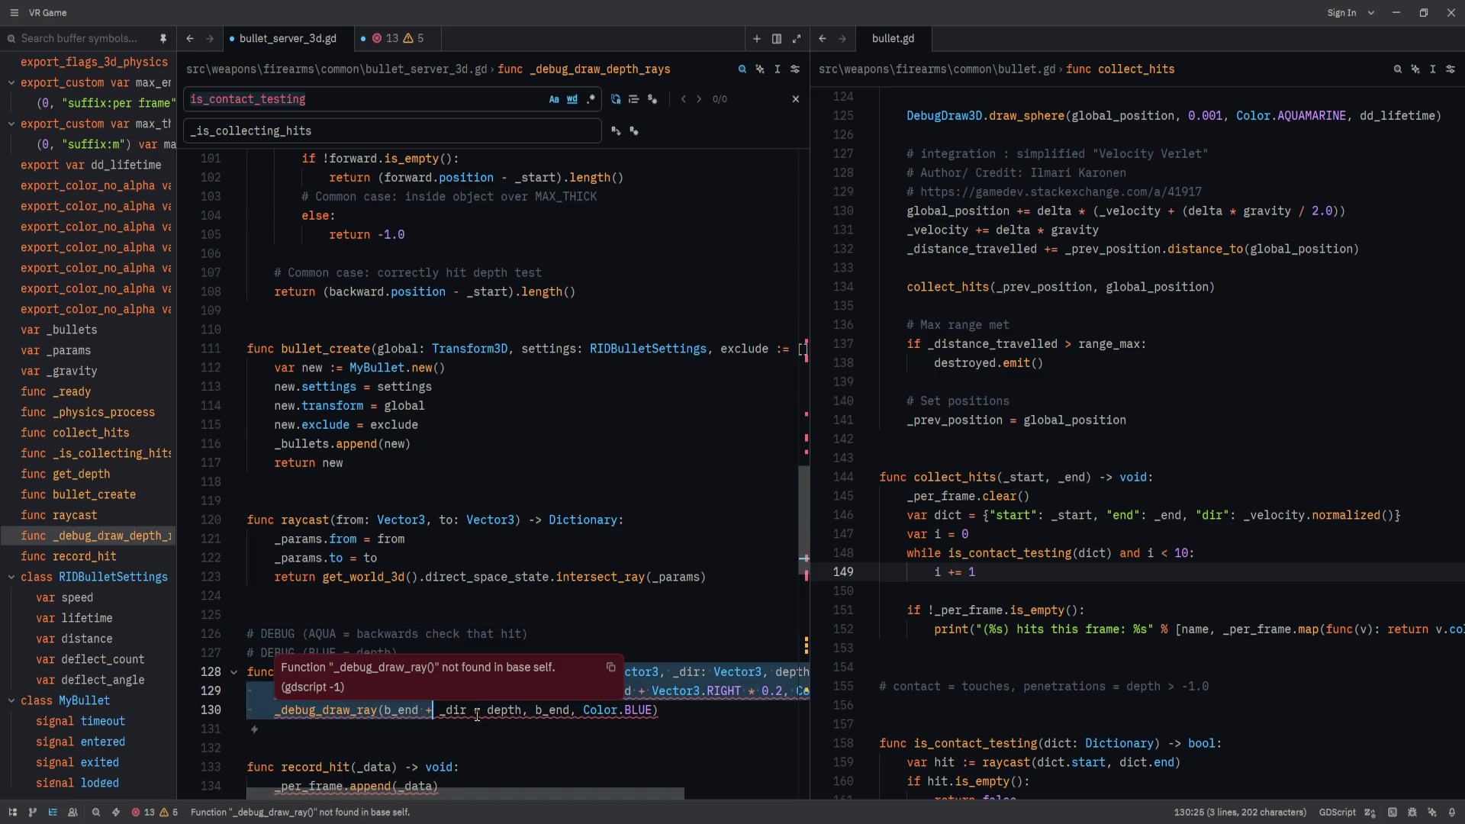
{"action": "key", "text": "ctrl+slash"}
{"action": "left_click", "coordinate": [534, 633]}
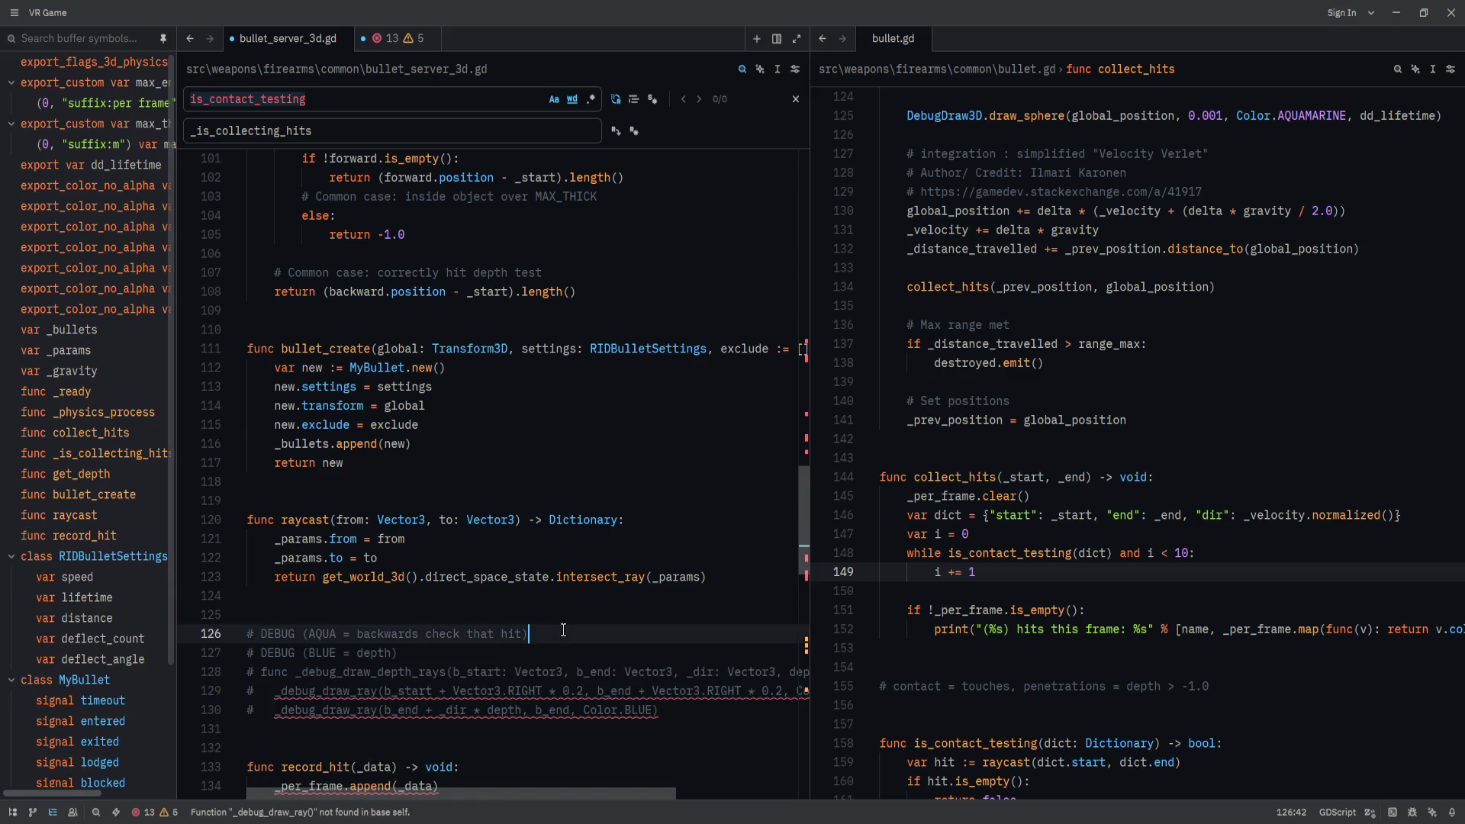
{"action": "scroll", "coordinate": [433, 668], "scroll_direction": "down", "scroll_amount": 2}
{"action": "left_click_drag", "start_coordinate": [440, 711], "coordinate": [244, 633]}
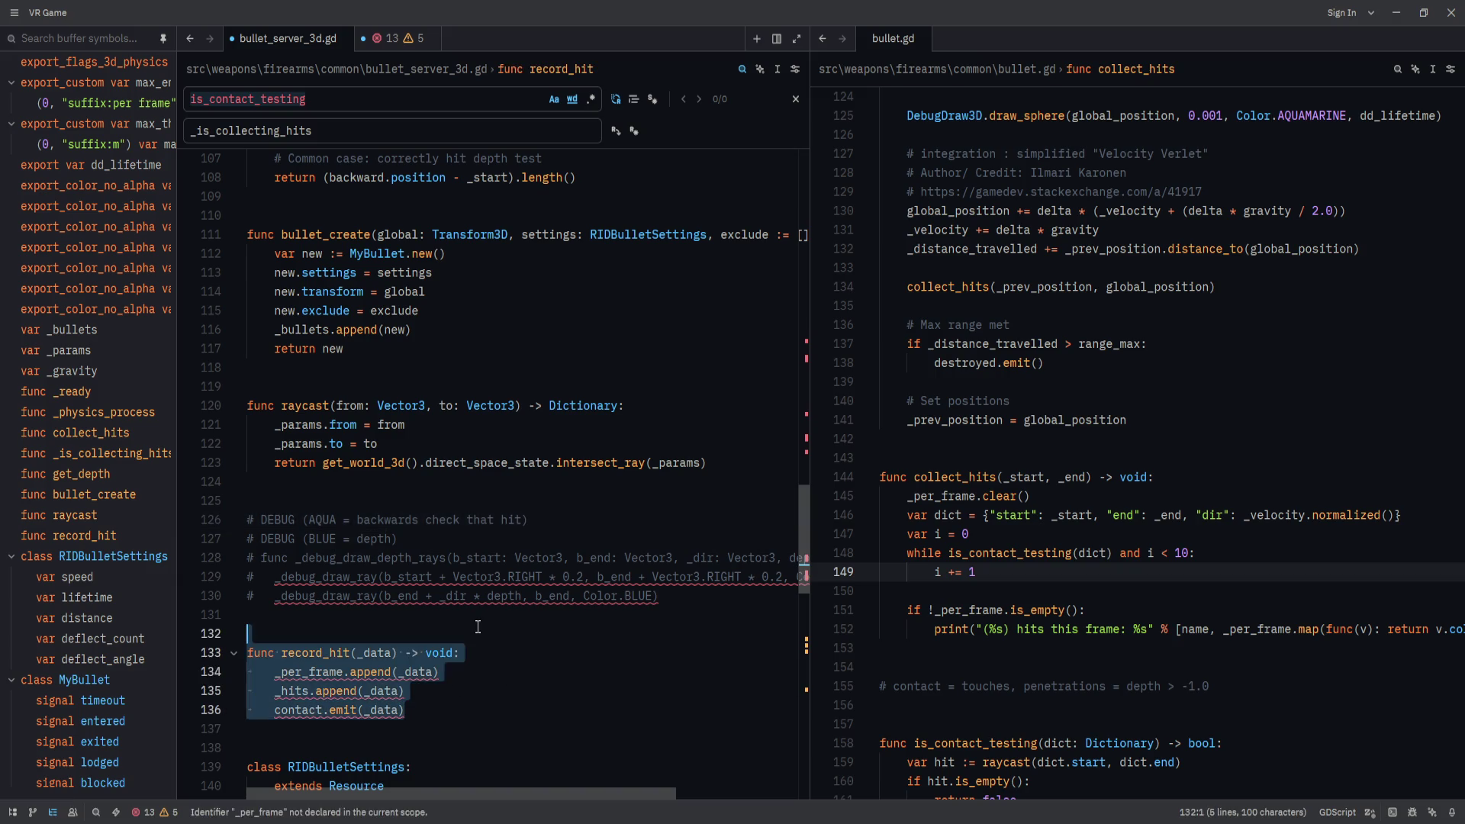
{"action": "scroll", "coordinate": [486, 688], "scroll_direction": "up", "scroll_amount": 15}
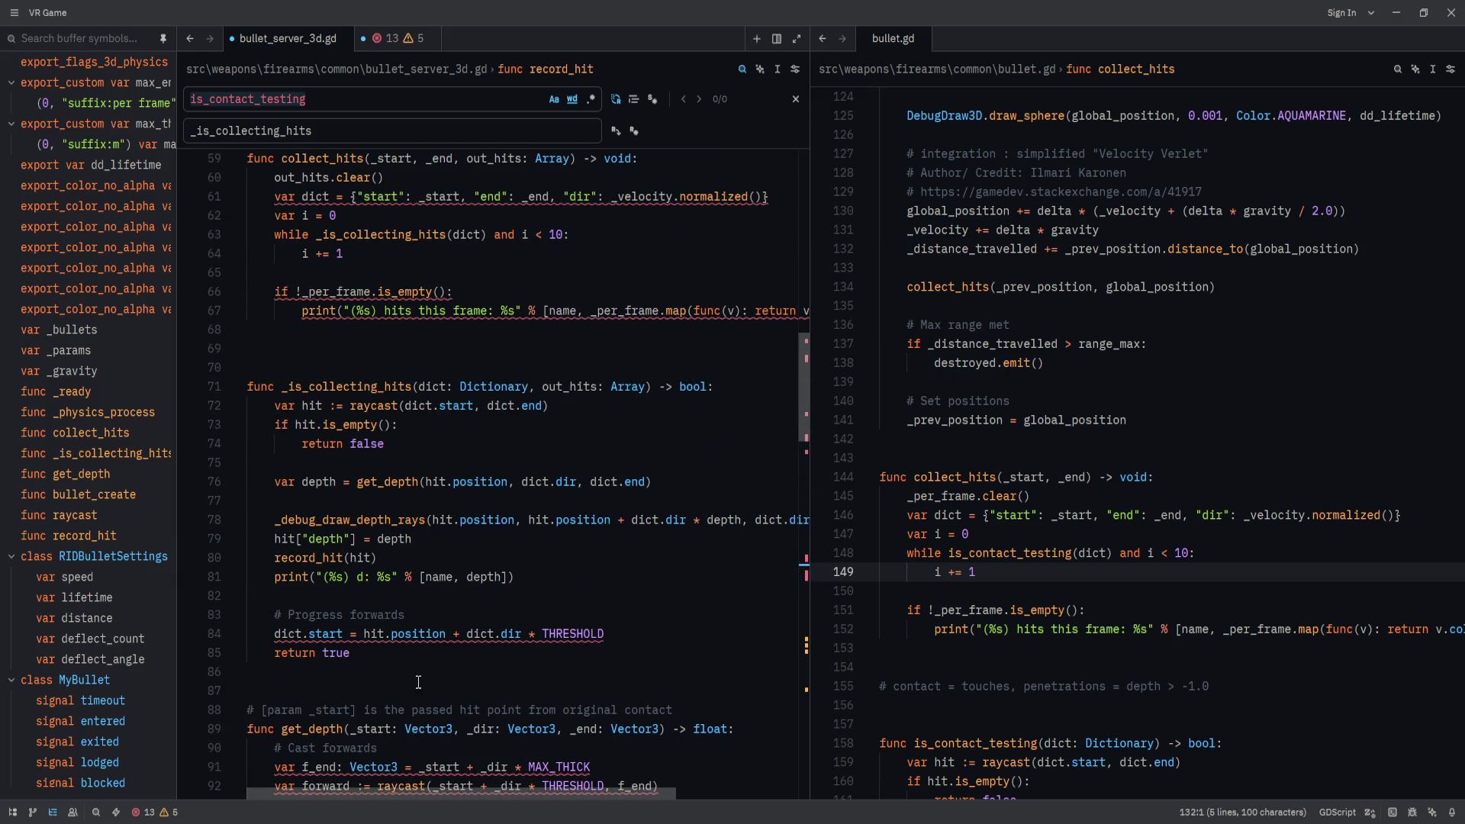
{"action": "scroll", "coordinate": [424, 610], "scroll_direction": "up", "scroll_amount": 5}
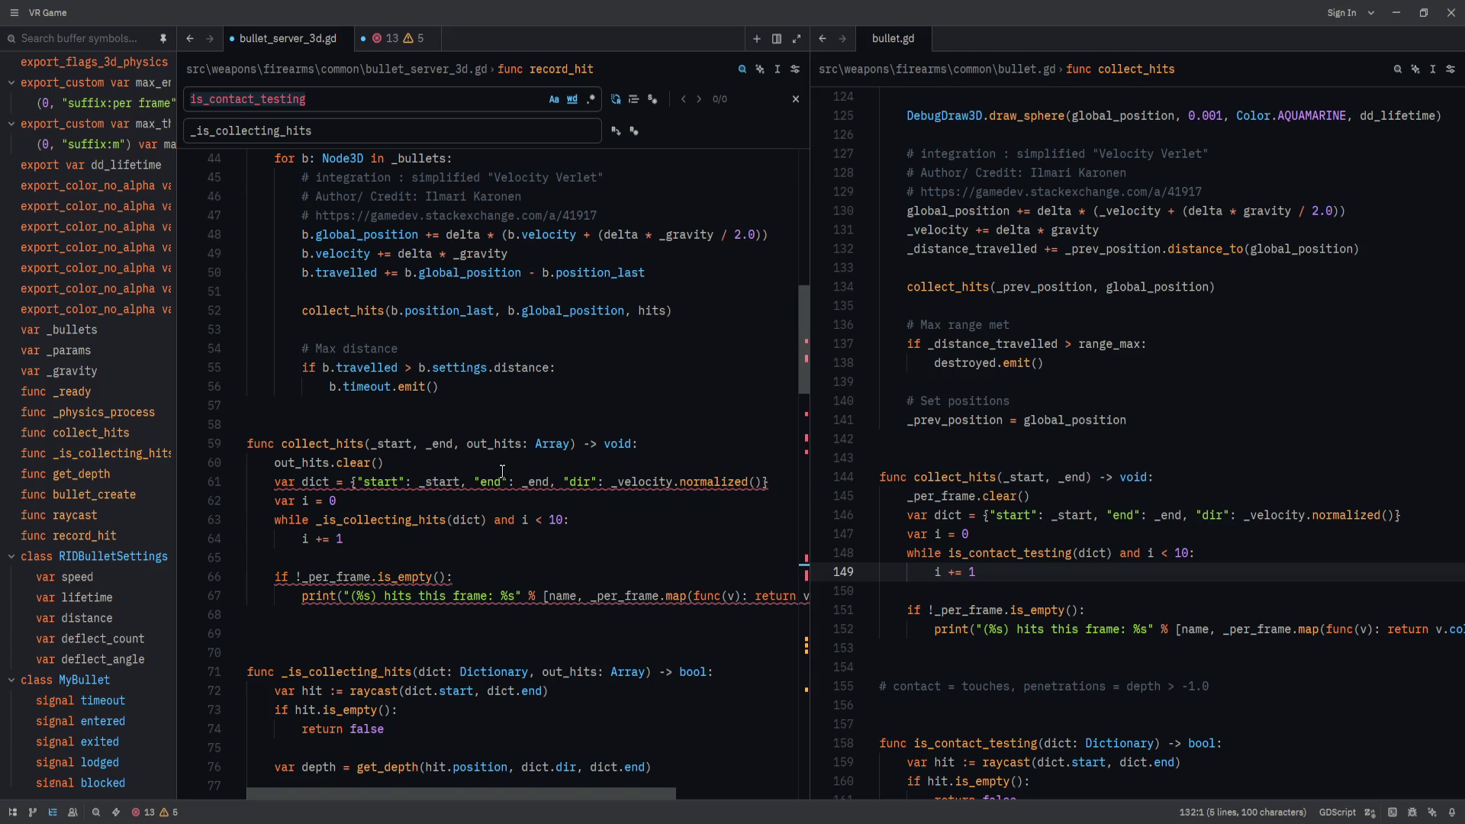
Close the find bar and change _velocity.normalized() to velocity.normalized() in the dict's "dir" entry.
{"action": "left_click", "coordinate": [796, 99]}
{"action": "left_click", "coordinate": [447, 312]}
{"action": "scroll", "coordinate": [452, 403], "scroll_direction": "up", "scroll_amount": 1}
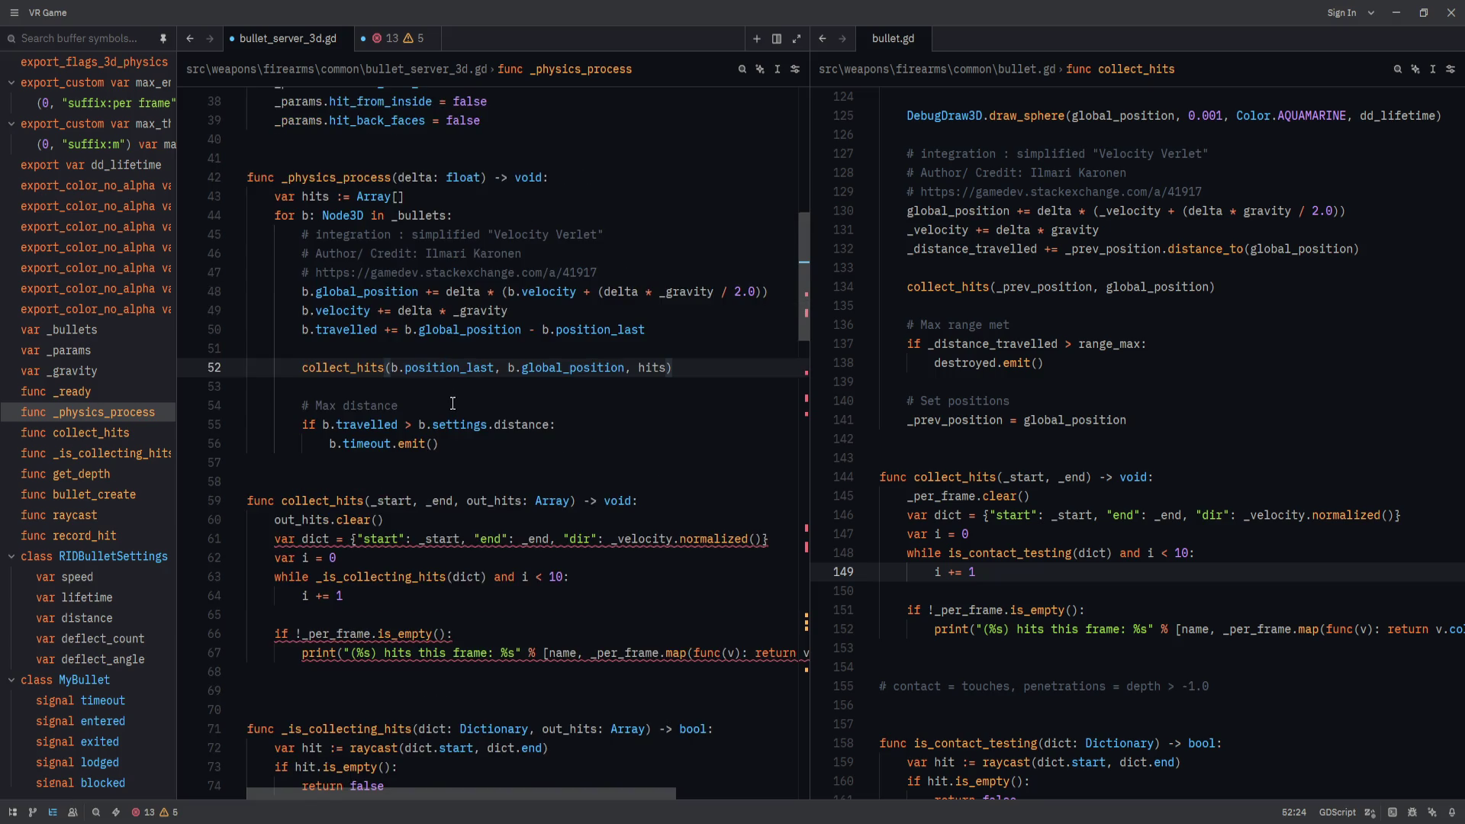
{"action": "left_click", "coordinate": [672, 370]}
{"action": "scroll", "coordinate": [648, 522], "scroll_direction": "up", "scroll_amount": 4}
{"action": "scroll", "coordinate": [648, 523], "scroll_direction": "down", "scroll_amount": 5}
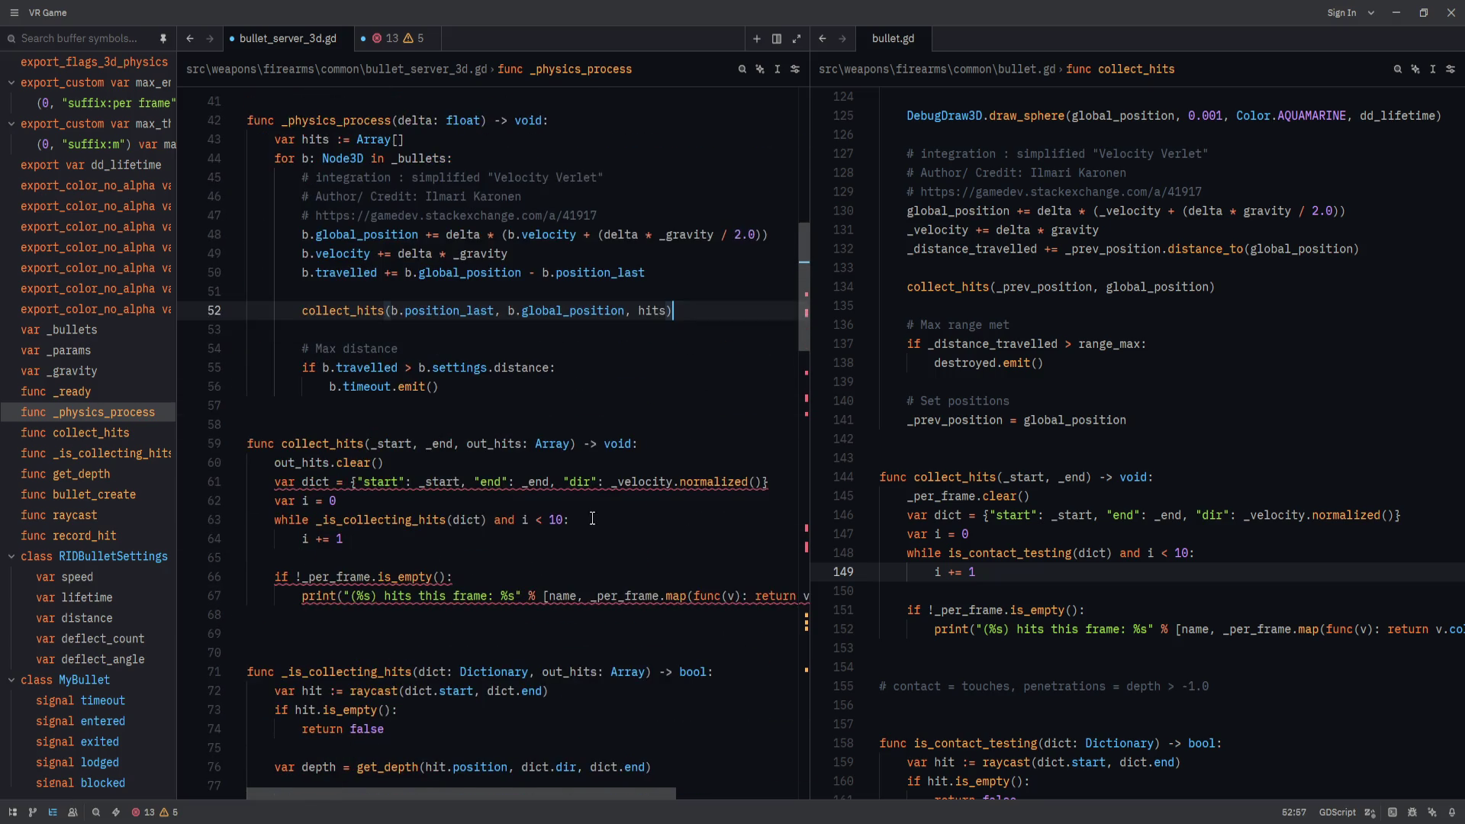
{"action": "left_click", "coordinate": [606, 481]}
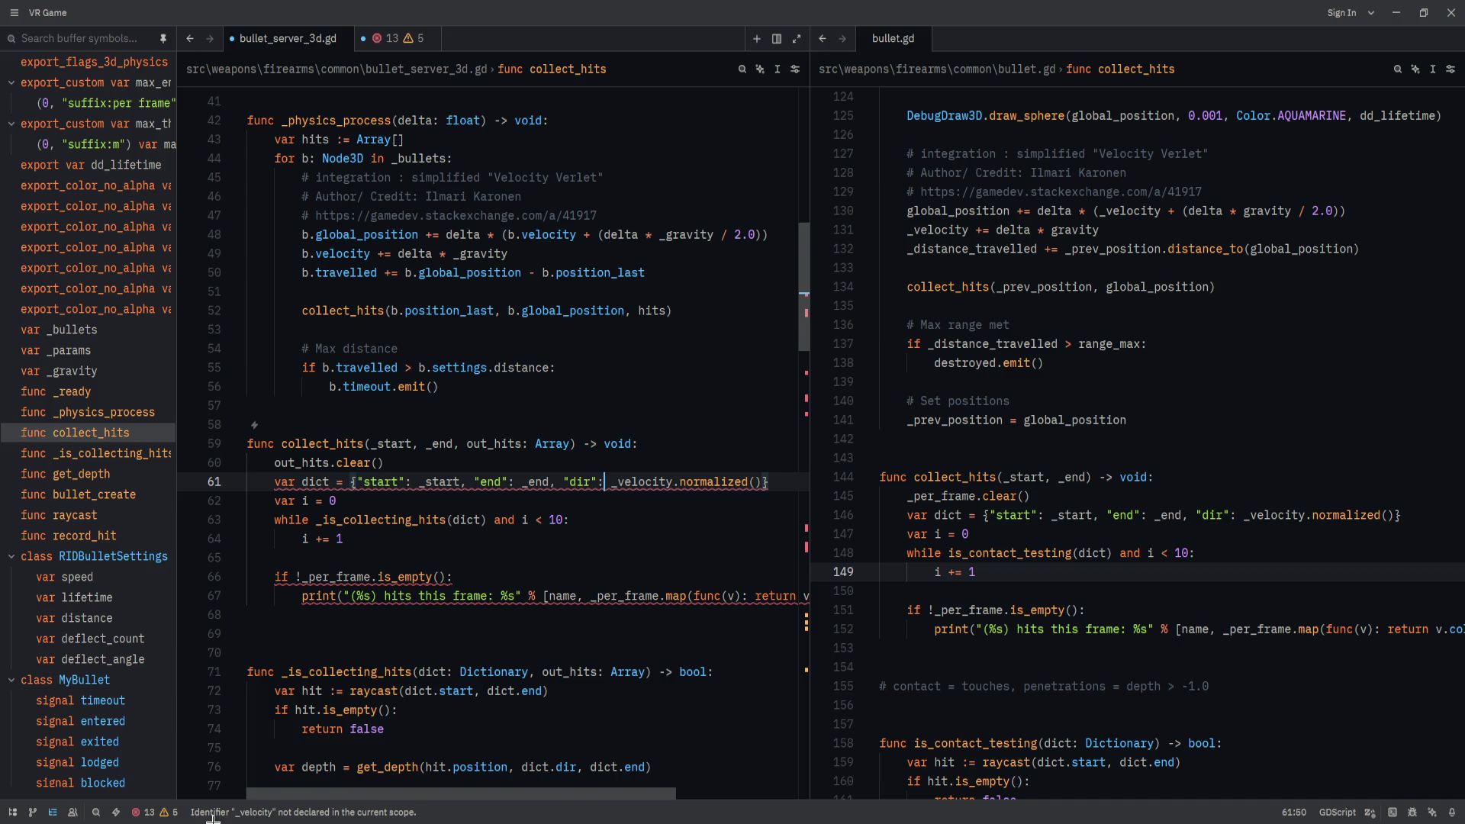
{"action": "left_click", "coordinate": [263, 812]}
{"action": "left_click", "coordinate": [618, 482]}
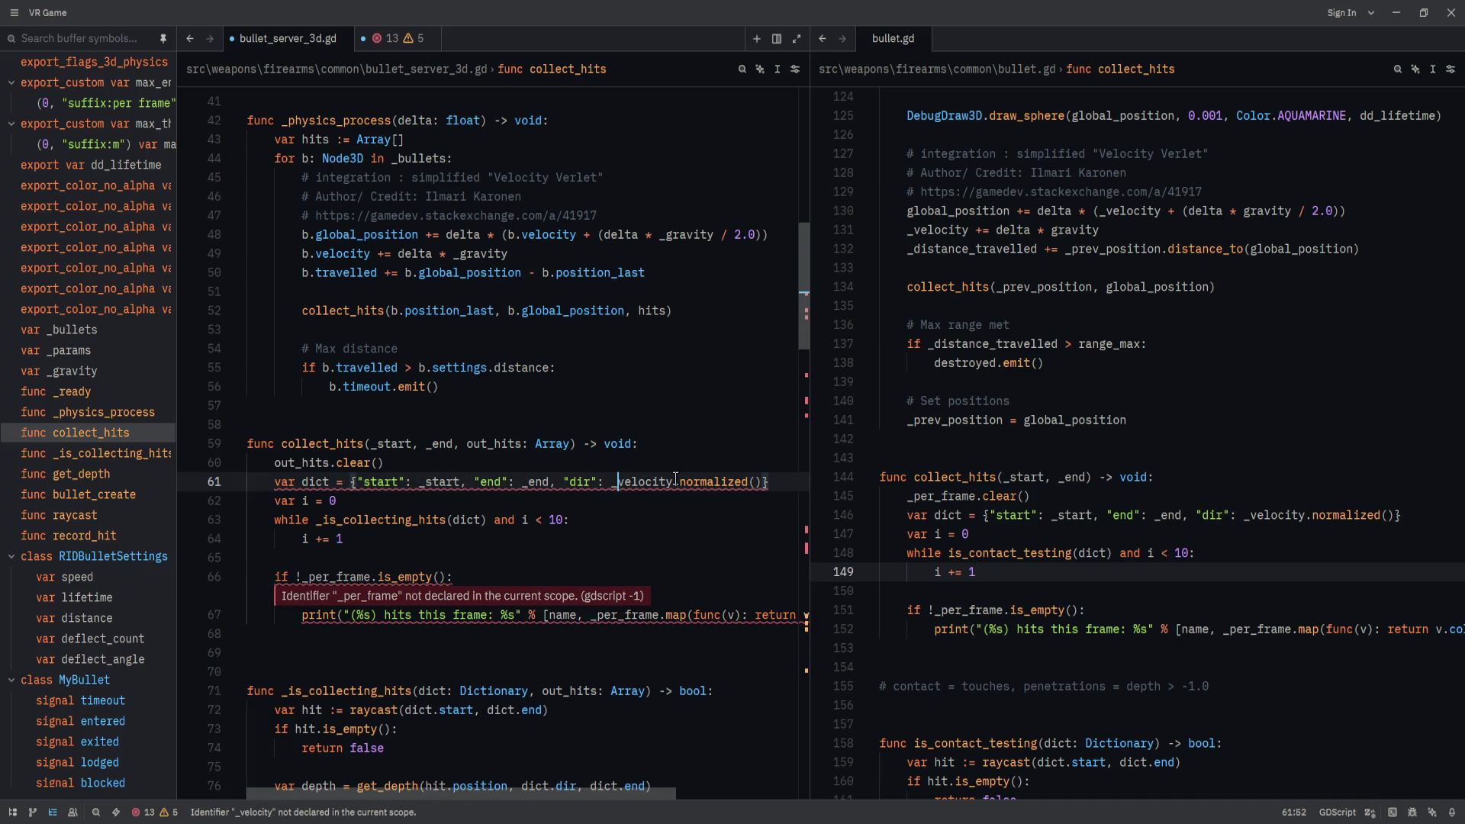
{"action": "key", "text": "BackSpace"}
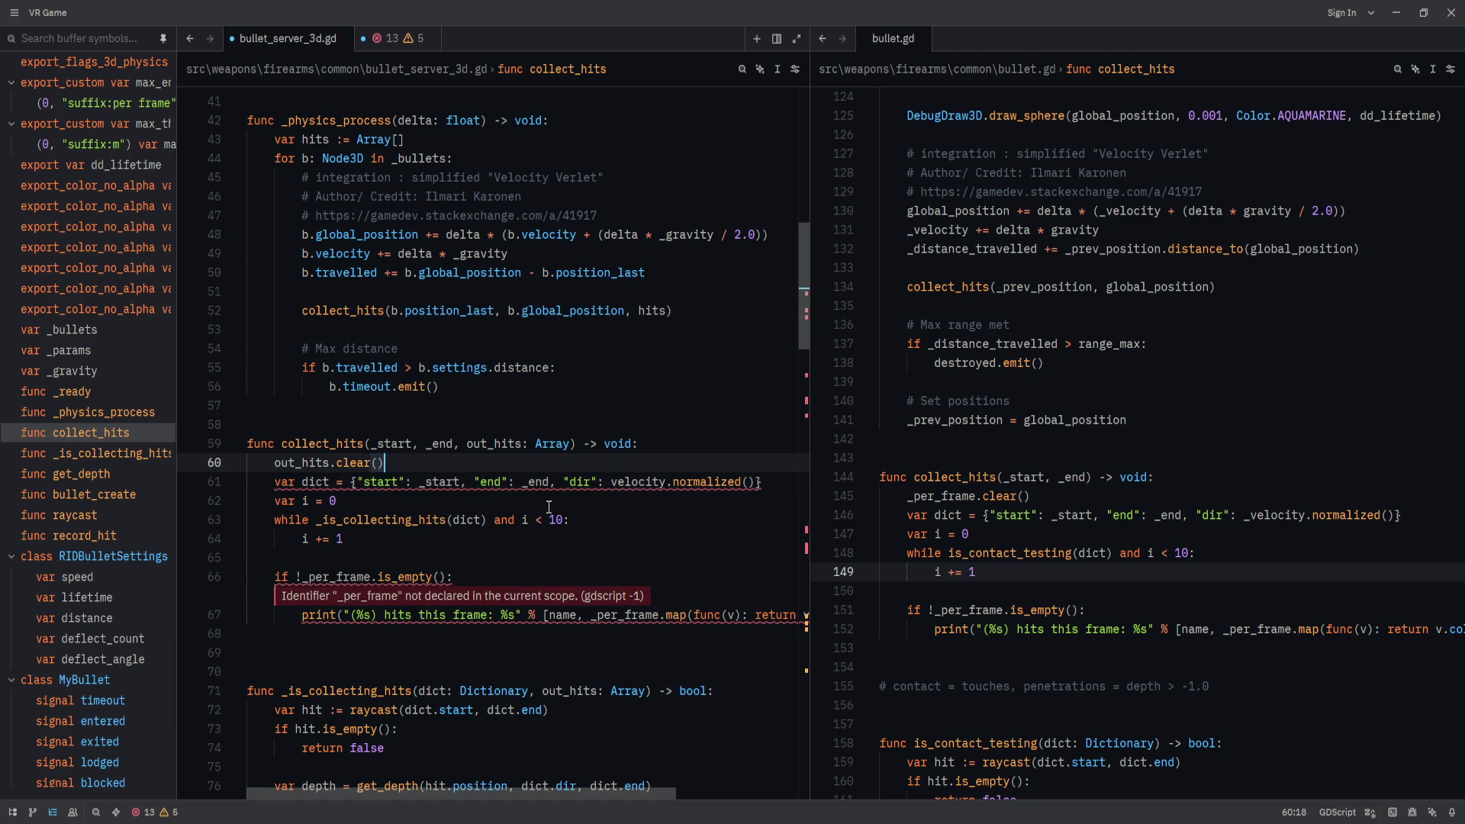
Select and review the collect_hits call on line 52.
{"action": "scroll", "coordinate": [534, 458], "scroll_direction": "up", "scroll_amount": 1}
{"action": "left_click", "coordinate": [355, 362]}
{"action": "double_click", "coordinate": [355, 362]}
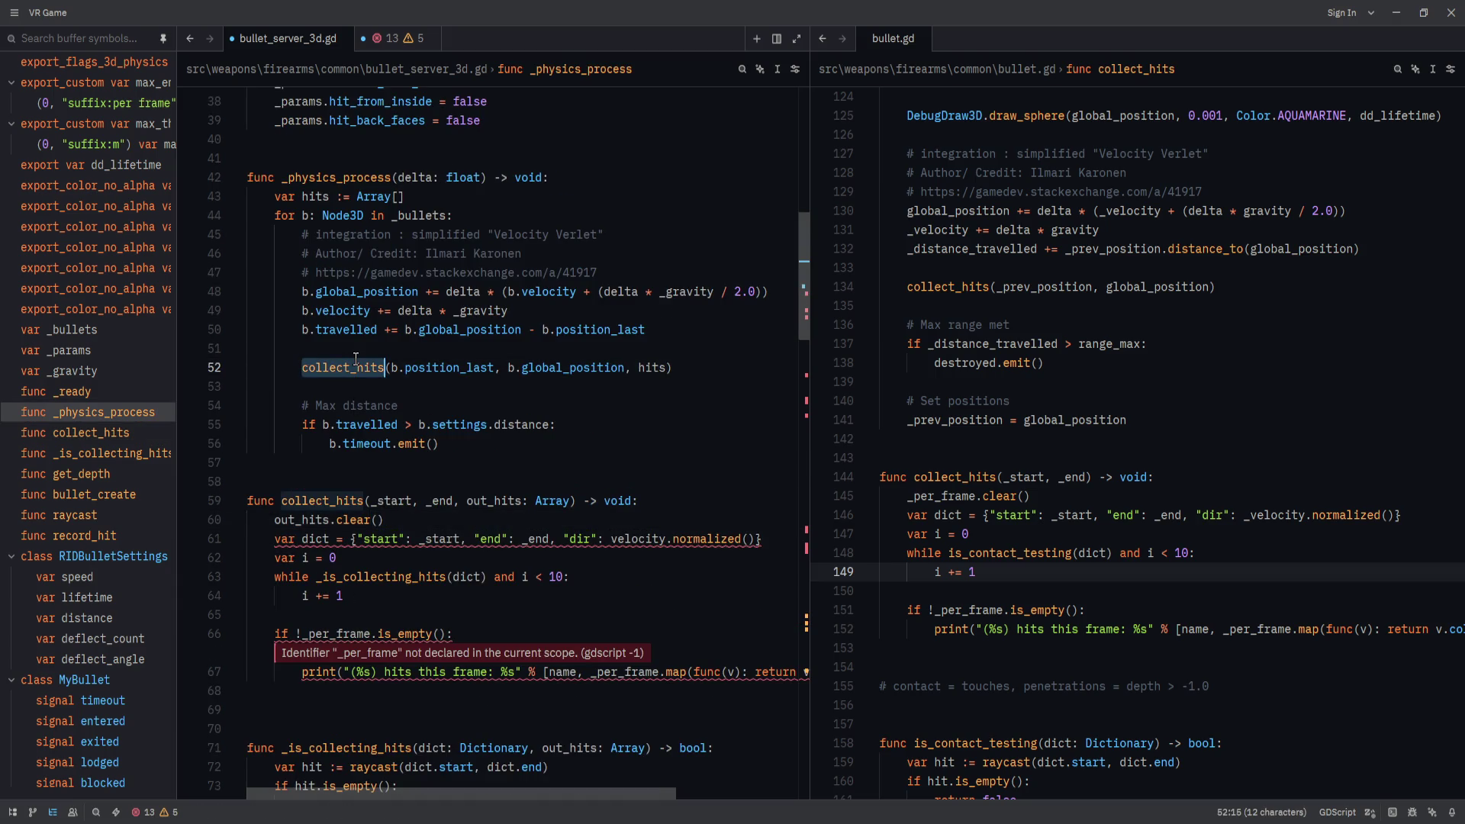
{"action": "left_click", "coordinate": [301, 364]}
{"action": "key", "text": "shift+Right"}
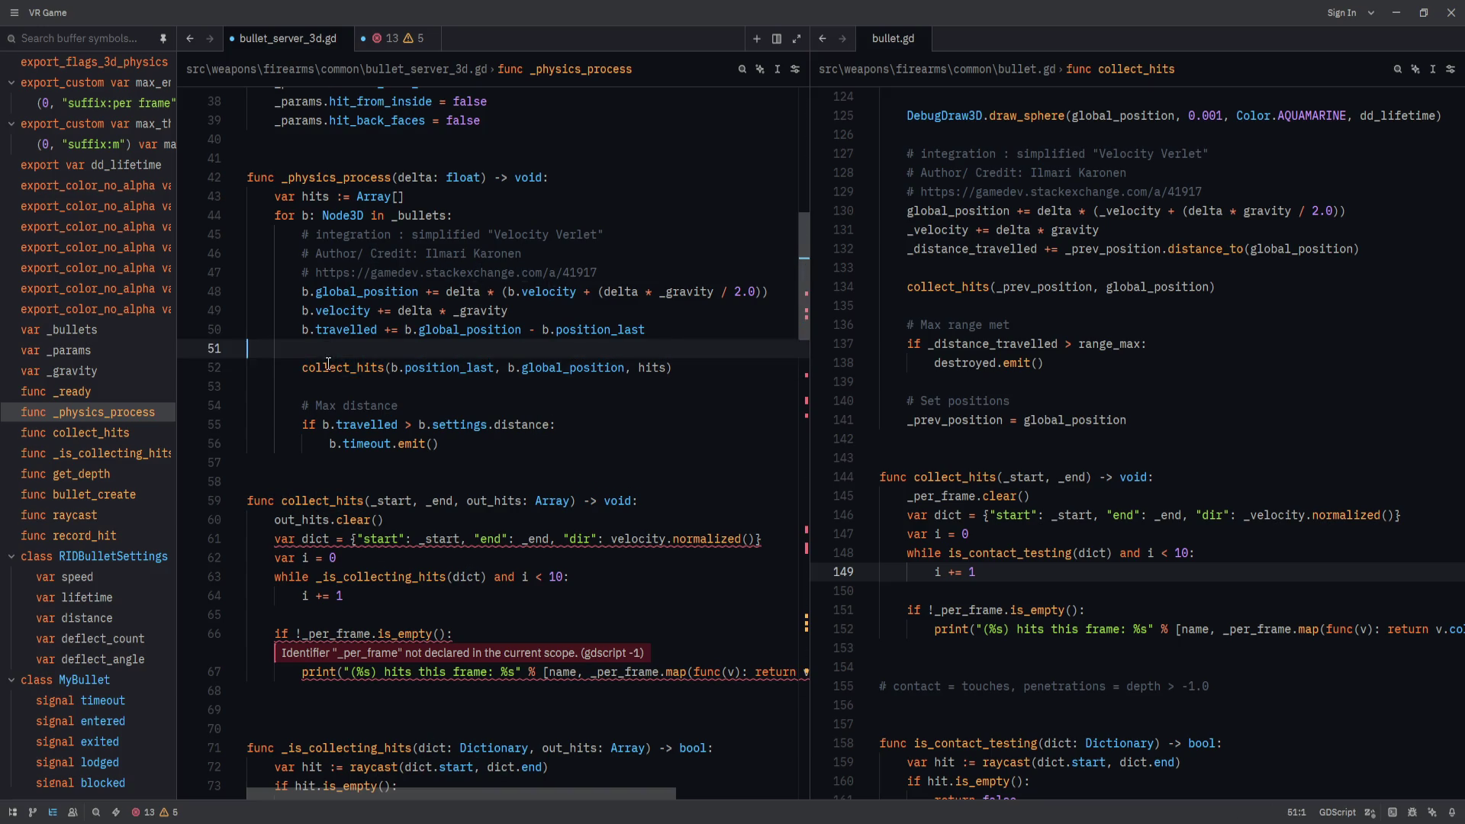
{"action": "left_click_drag", "start_coordinate": [301, 364], "coordinate": [721, 373]}
{"action": "left_click", "coordinate": [383, 368]}
{"action": "left_click", "coordinate": [734, 374]}
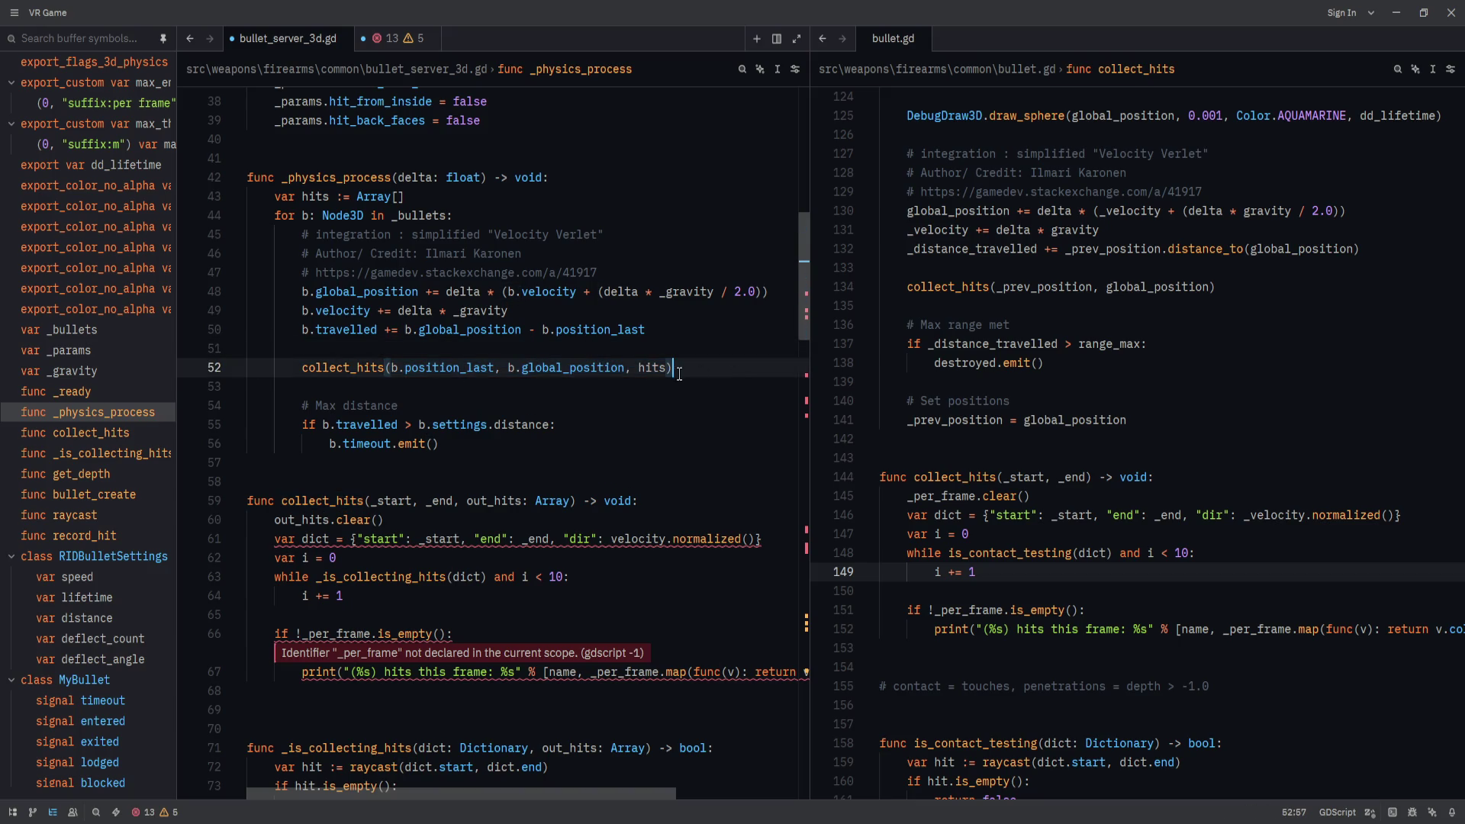
{"action": "scroll", "coordinate": [444, 526], "scroll_direction": "up", "scroll_amount": 2}
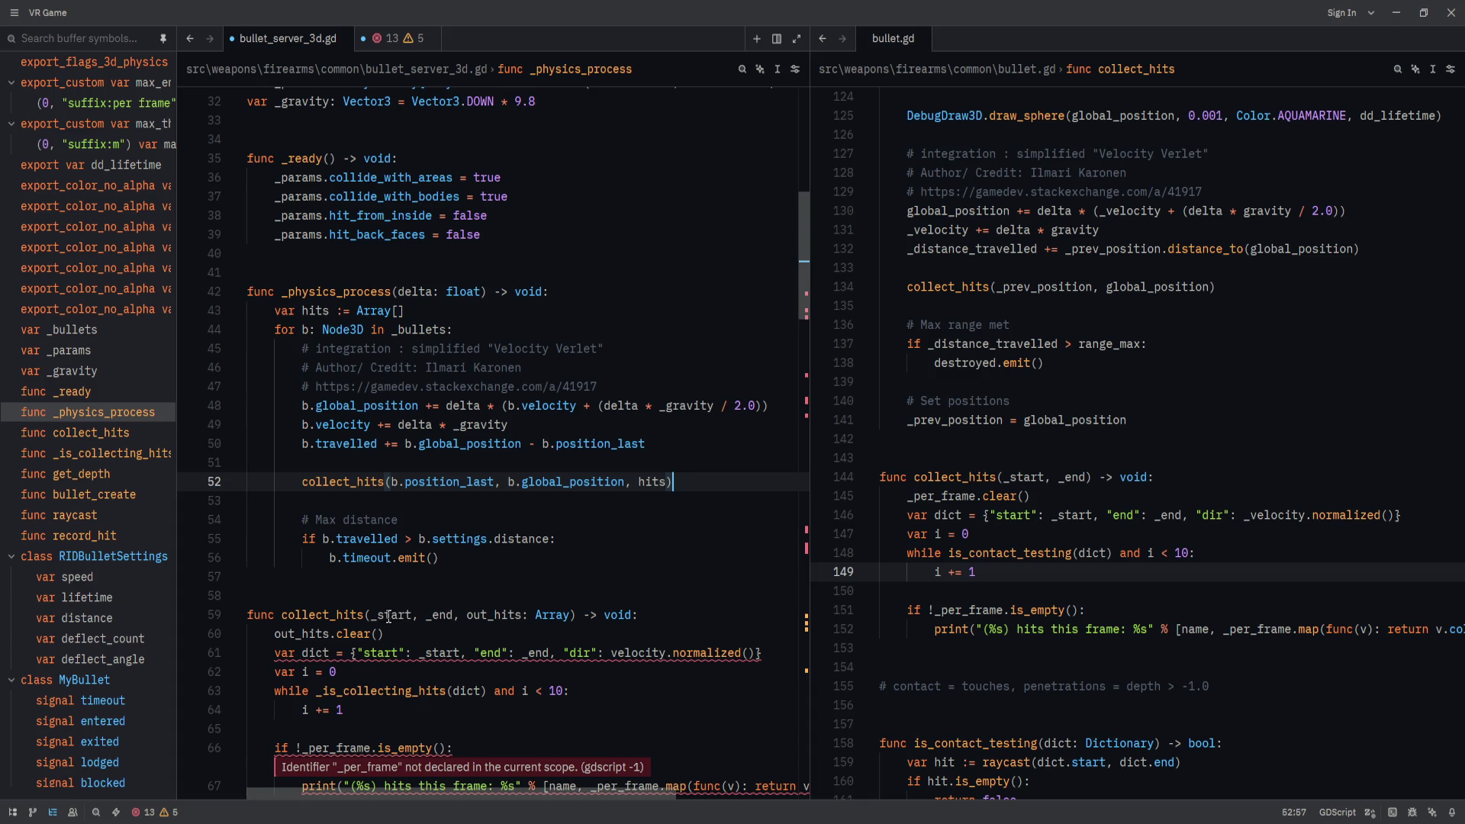
Replace `_start, _end,` in the collect_hits signature with `bullet: MyBullet,`.
{"action": "double_click", "coordinate": [389, 616]}
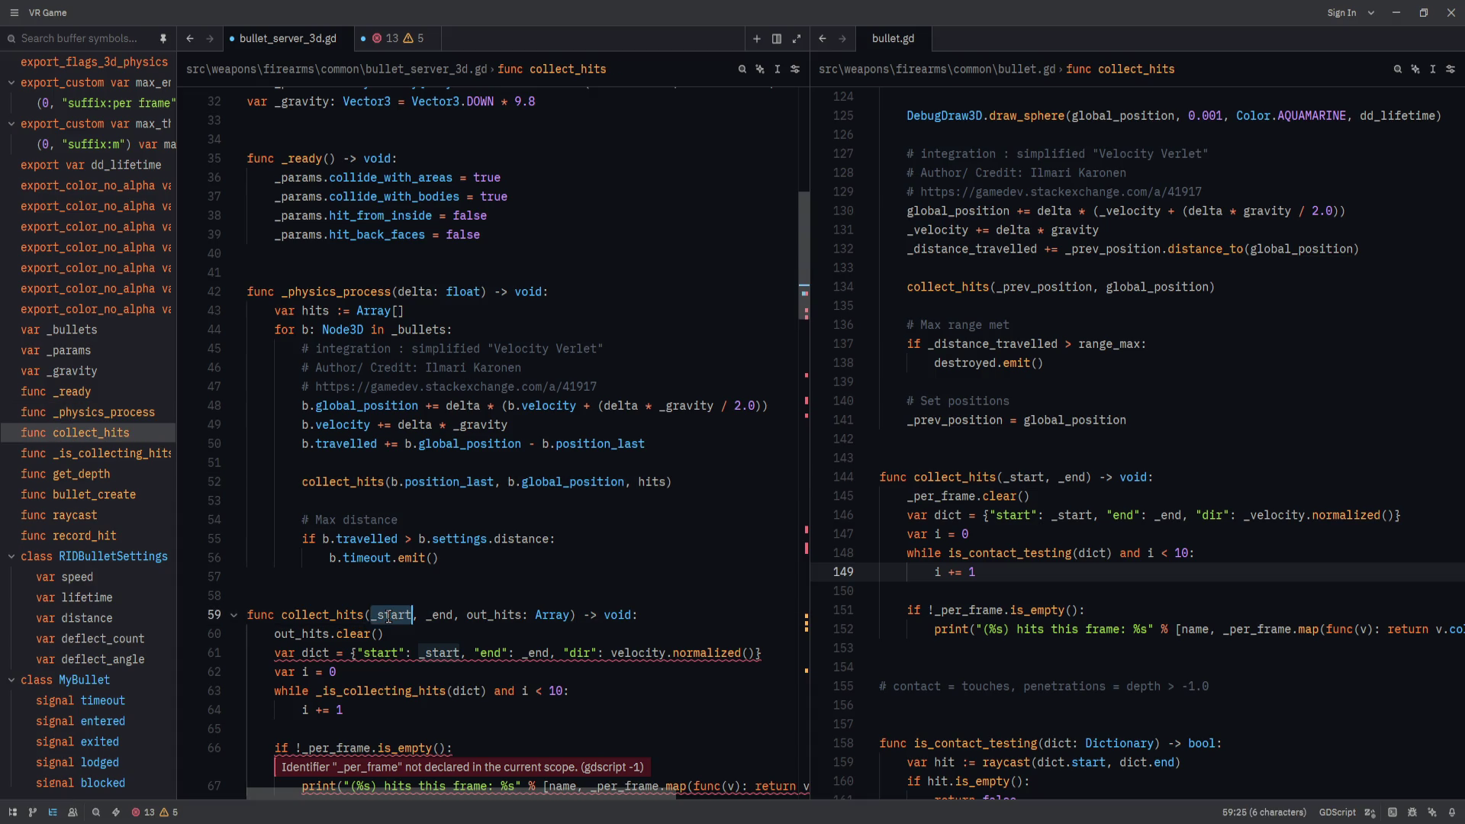
{"action": "key", "text": "shift+Down"}
{"action": "left_click", "coordinate": [460, 615], "text": "shift"}
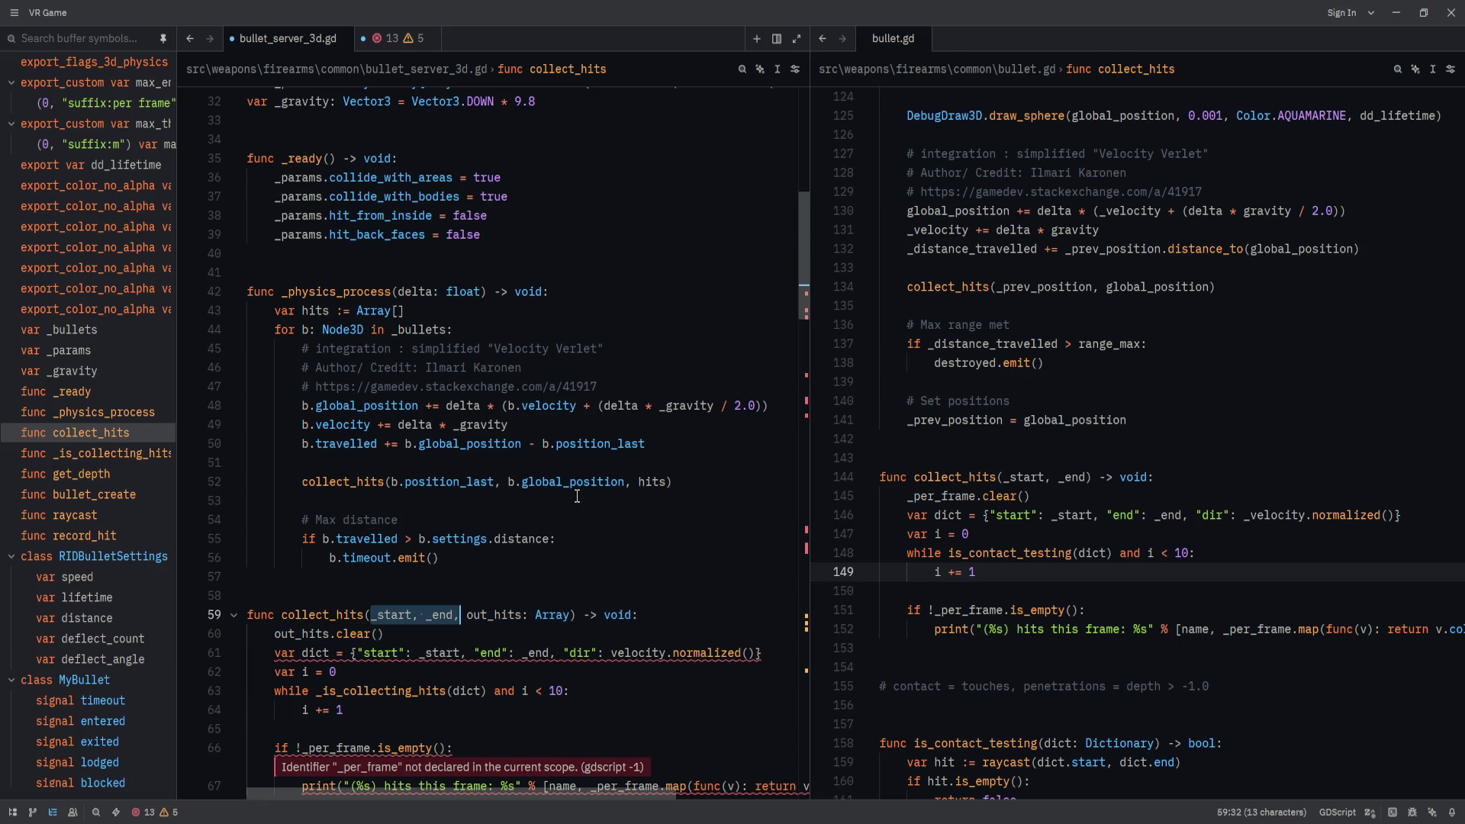
{"action": "type", "text": "bullet"}
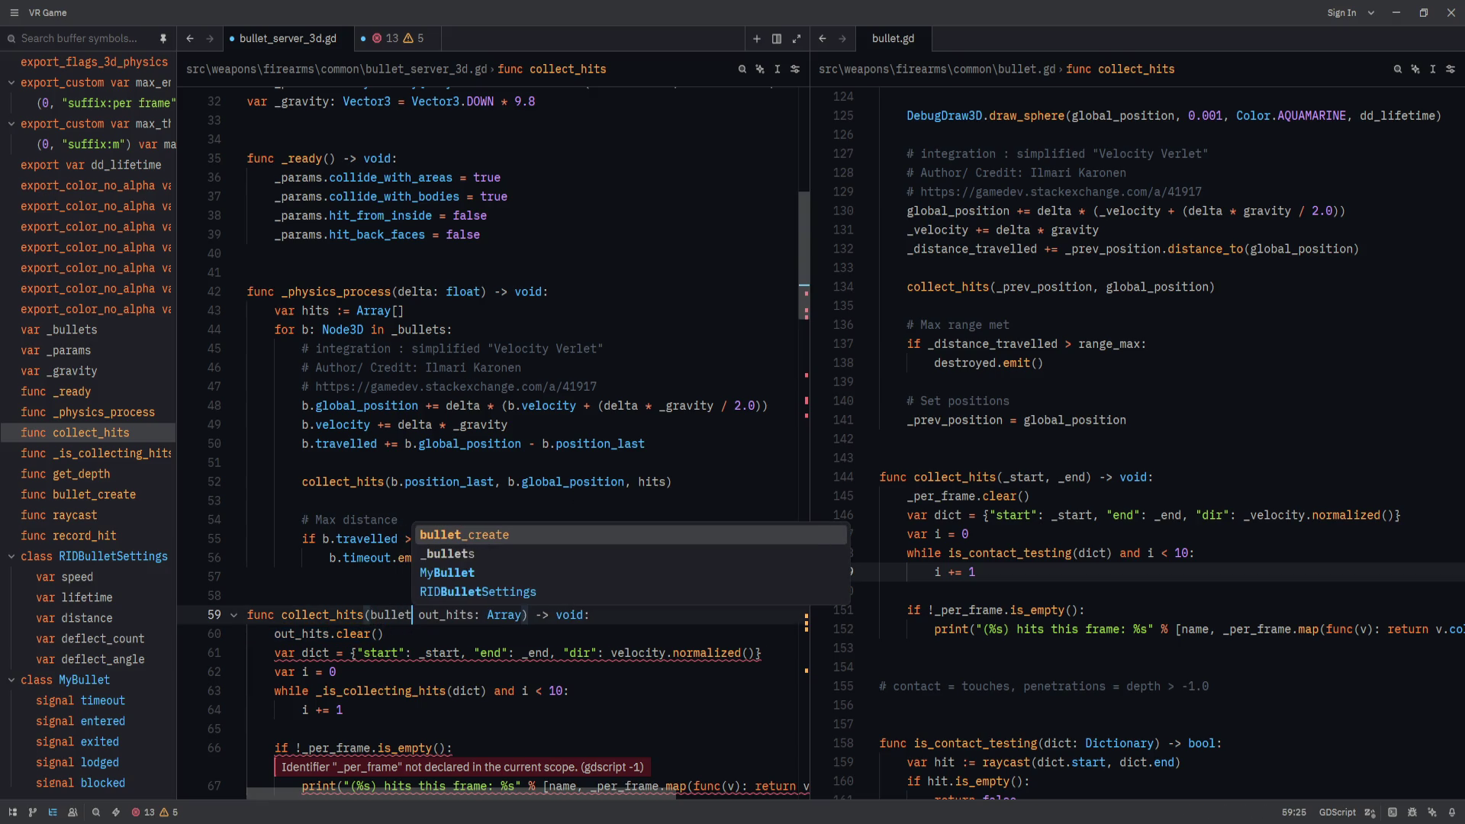
{"action": "type", "text": ": "}
{"action": "type", "text": "MyBullet,"}
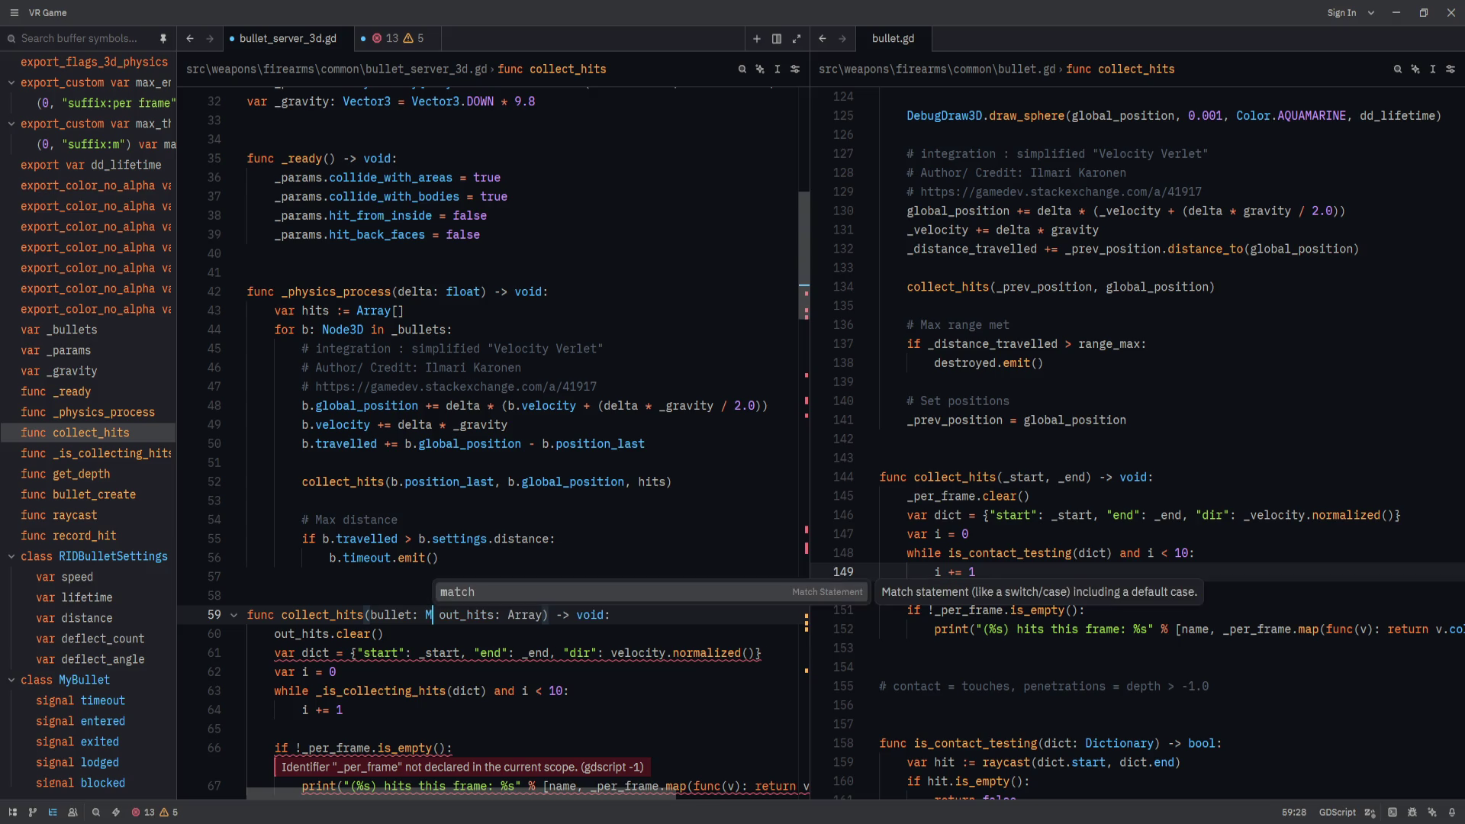
{"action": "left_click", "coordinate": [666, 615]}
Delete the position arguments so line 52 calls collect_hits(b, hits).
{"action": "left_click_drag", "start_coordinate": [398, 482], "coordinate": [624, 481]}
{"action": "key", "text": "BackSpace"}
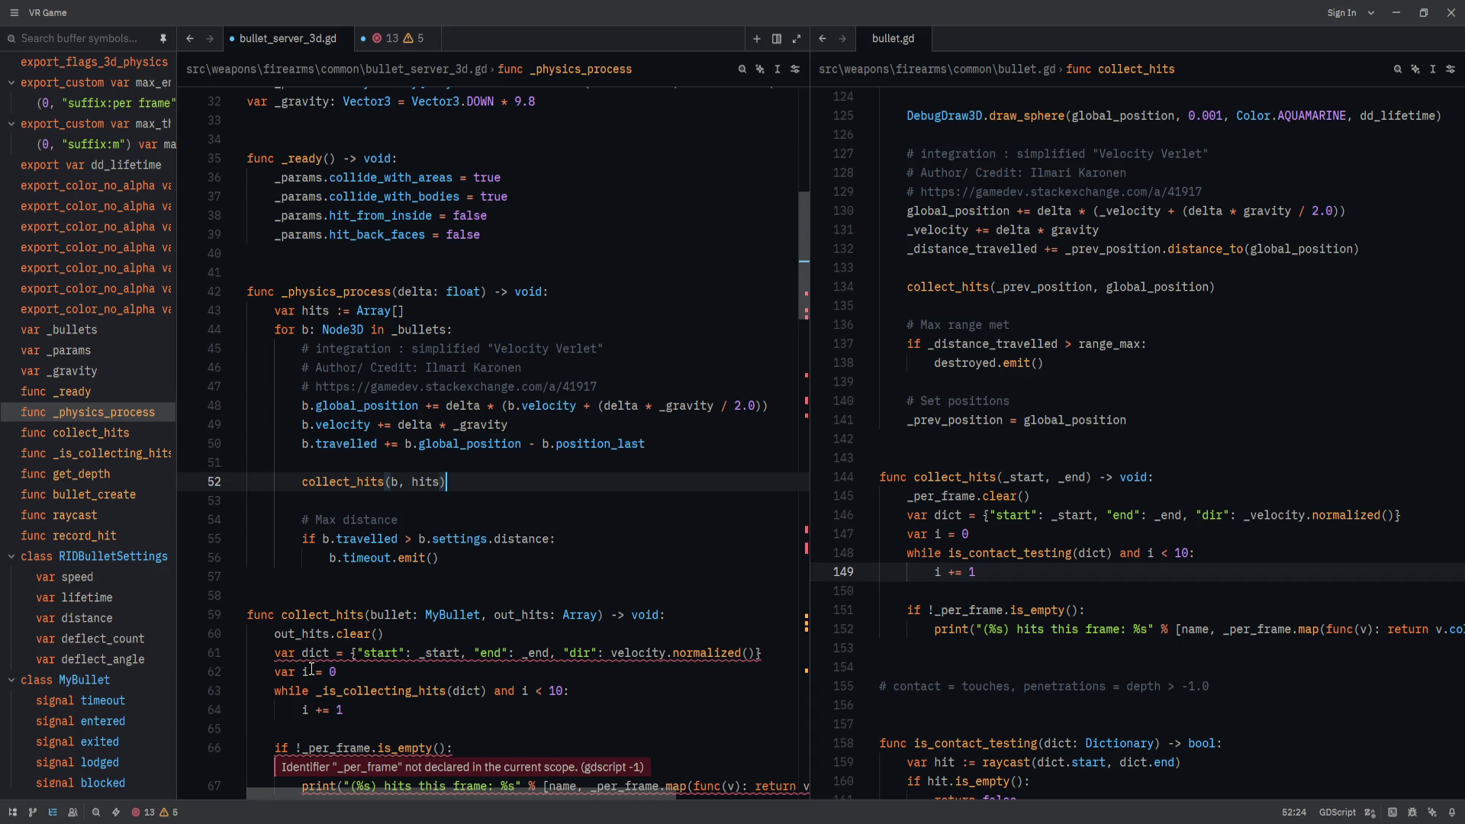
{"action": "double_click", "coordinate": [390, 615]}
{"action": "scroll", "coordinate": [415, 675], "scroll_direction": "down", "scroll_amount": 2}
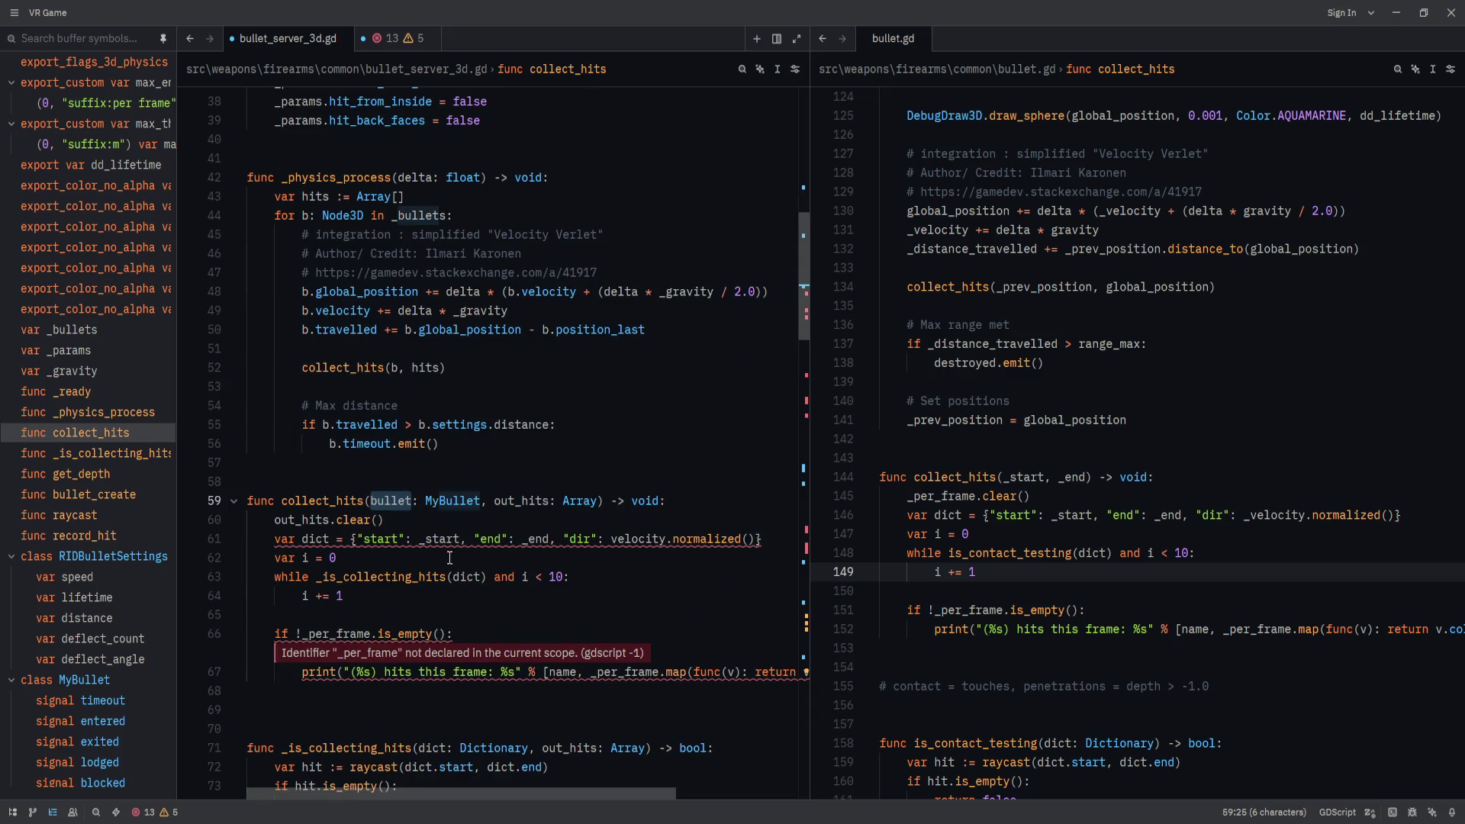
{"action": "left_click", "coordinate": [425, 540]}
Fill the dict with bullet.position_last, bullet.global_position and bullet.velocity, then save.
{"action": "key", "text": "BackSpace"}
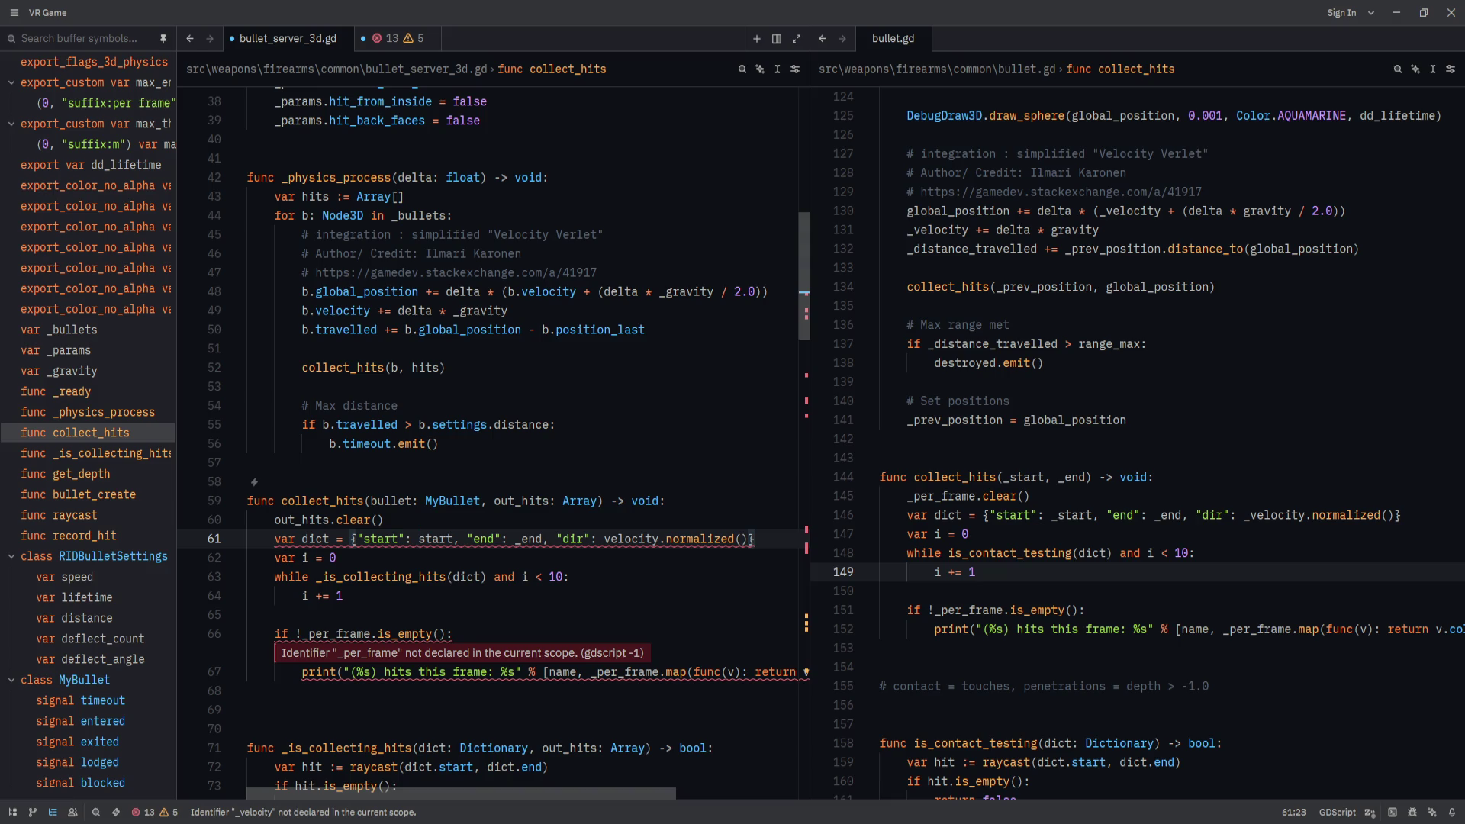
{"action": "type", "text": "bullet."}
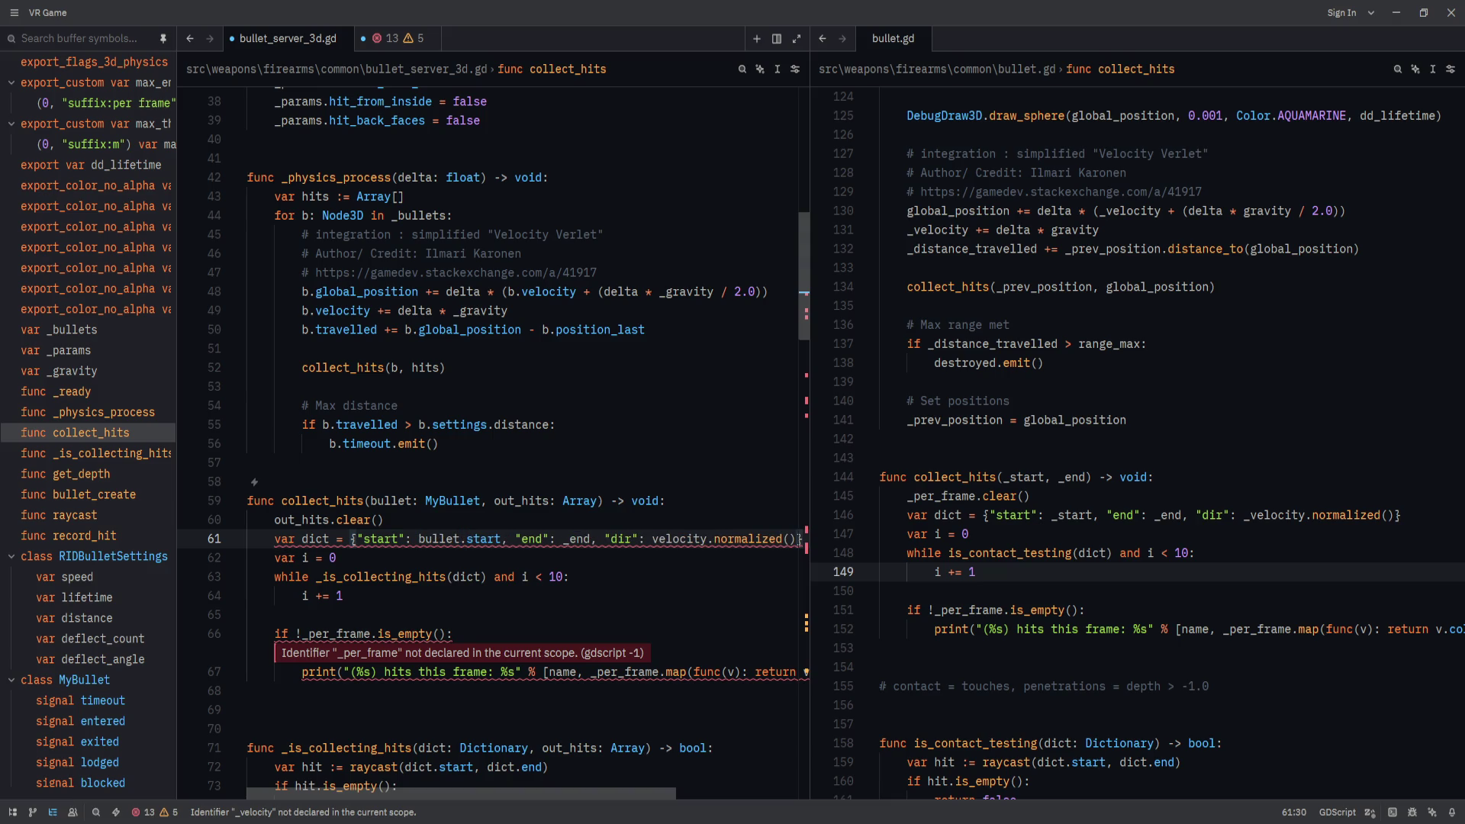
{"action": "key", "text": "ctrl+Delete"}
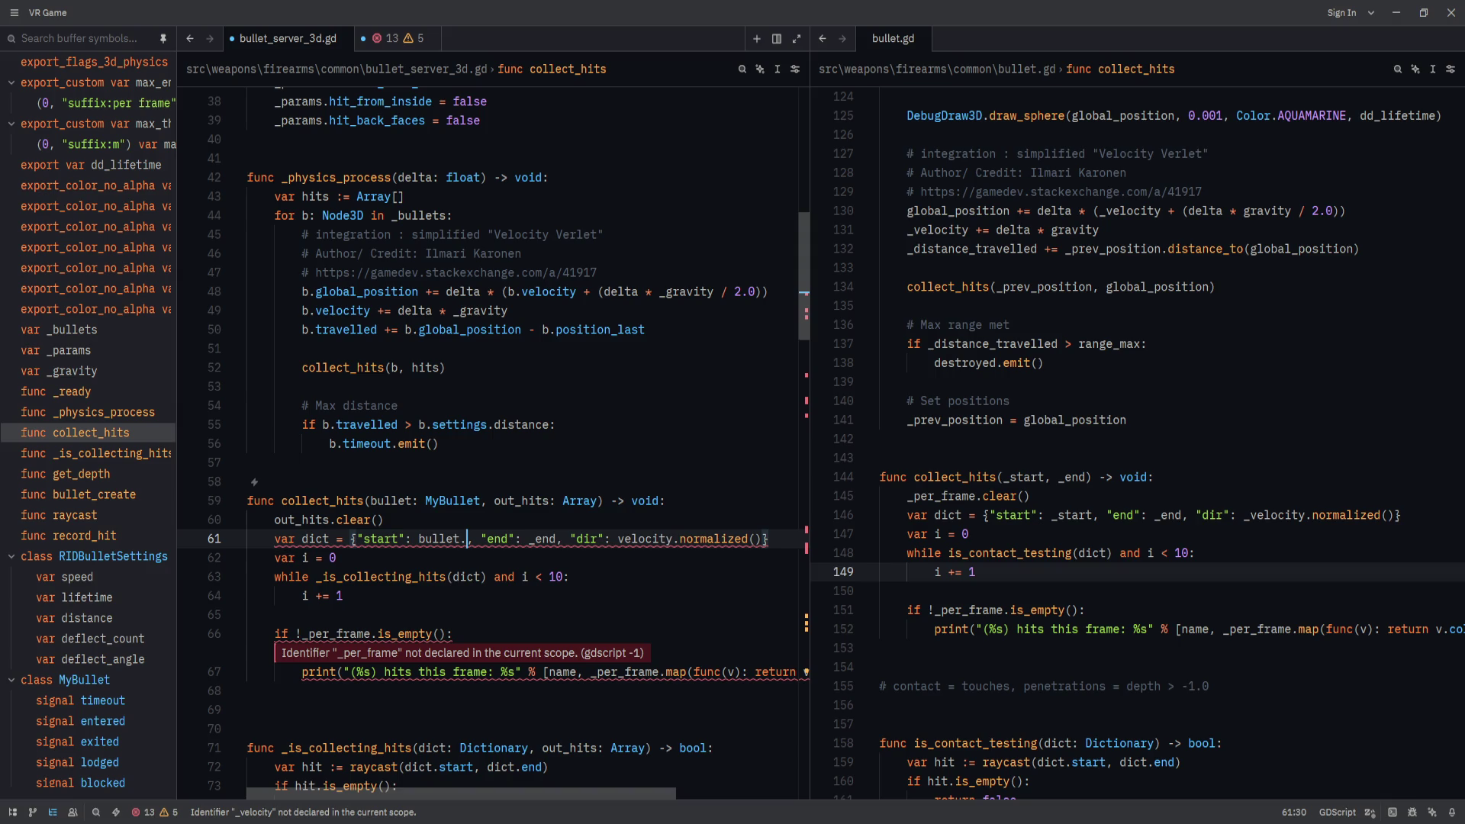
{"action": "type", "text": "position_last"}
{"action": "key", "text": "ctrl+Right"}
{"action": "key", "text": "ctrl+Right"}
{"action": "key", "text": "ctrl+Right"}
{"action": "key", "text": "ctrl+BackSpace"}
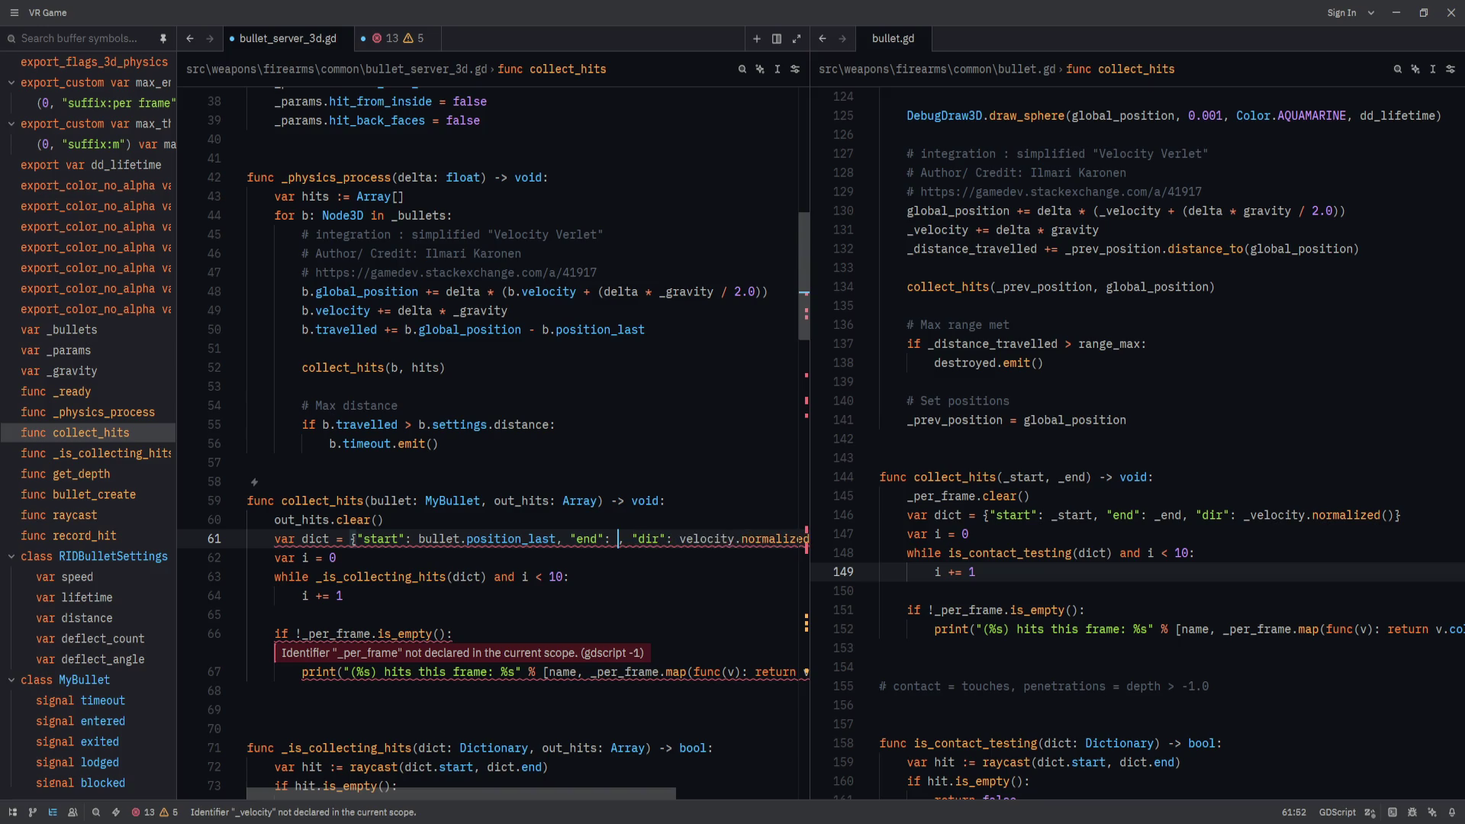
{"action": "type", "text": "bullet.global"}
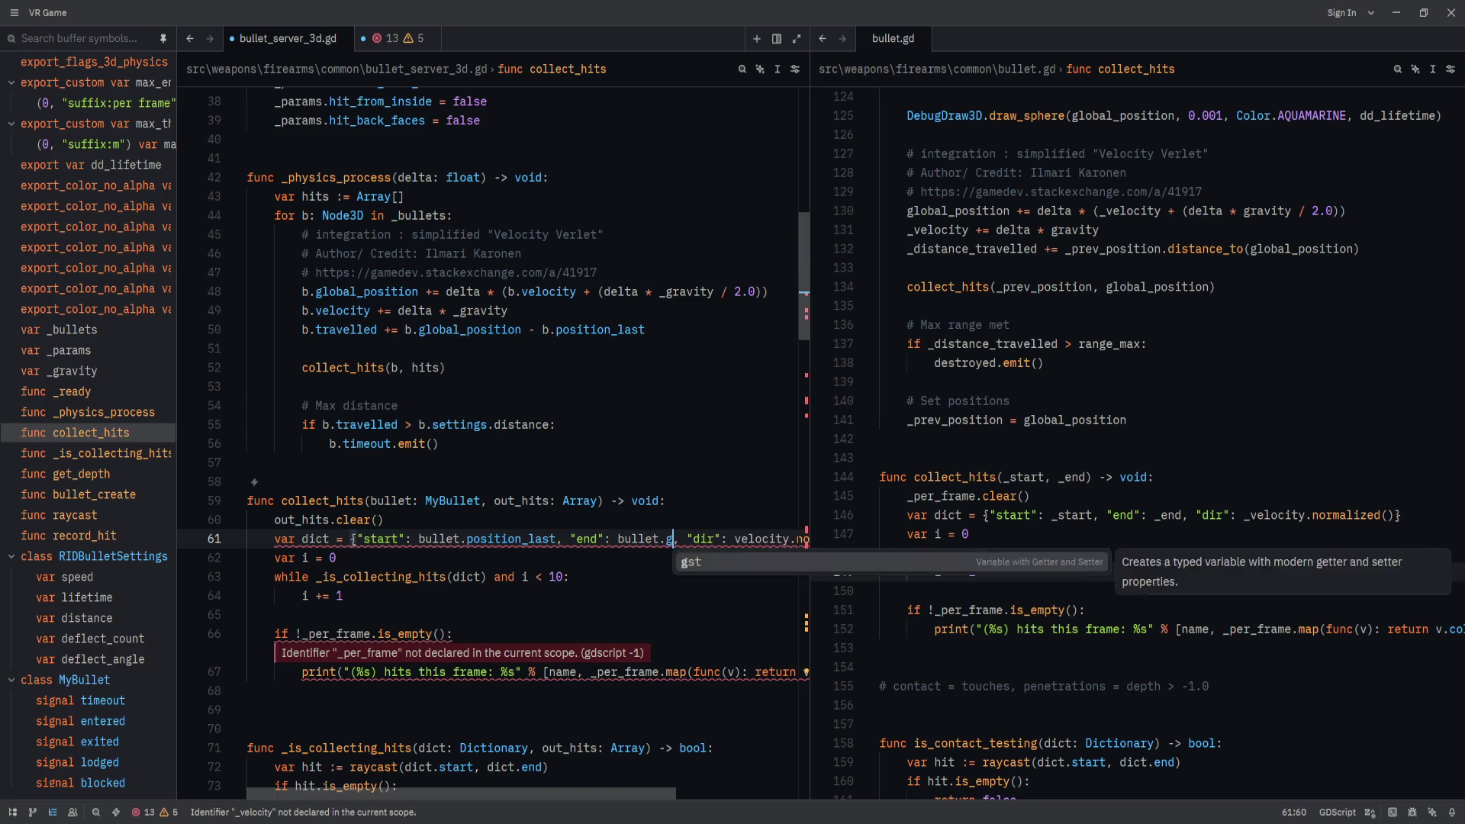
{"action": "type", "text": "_position"}
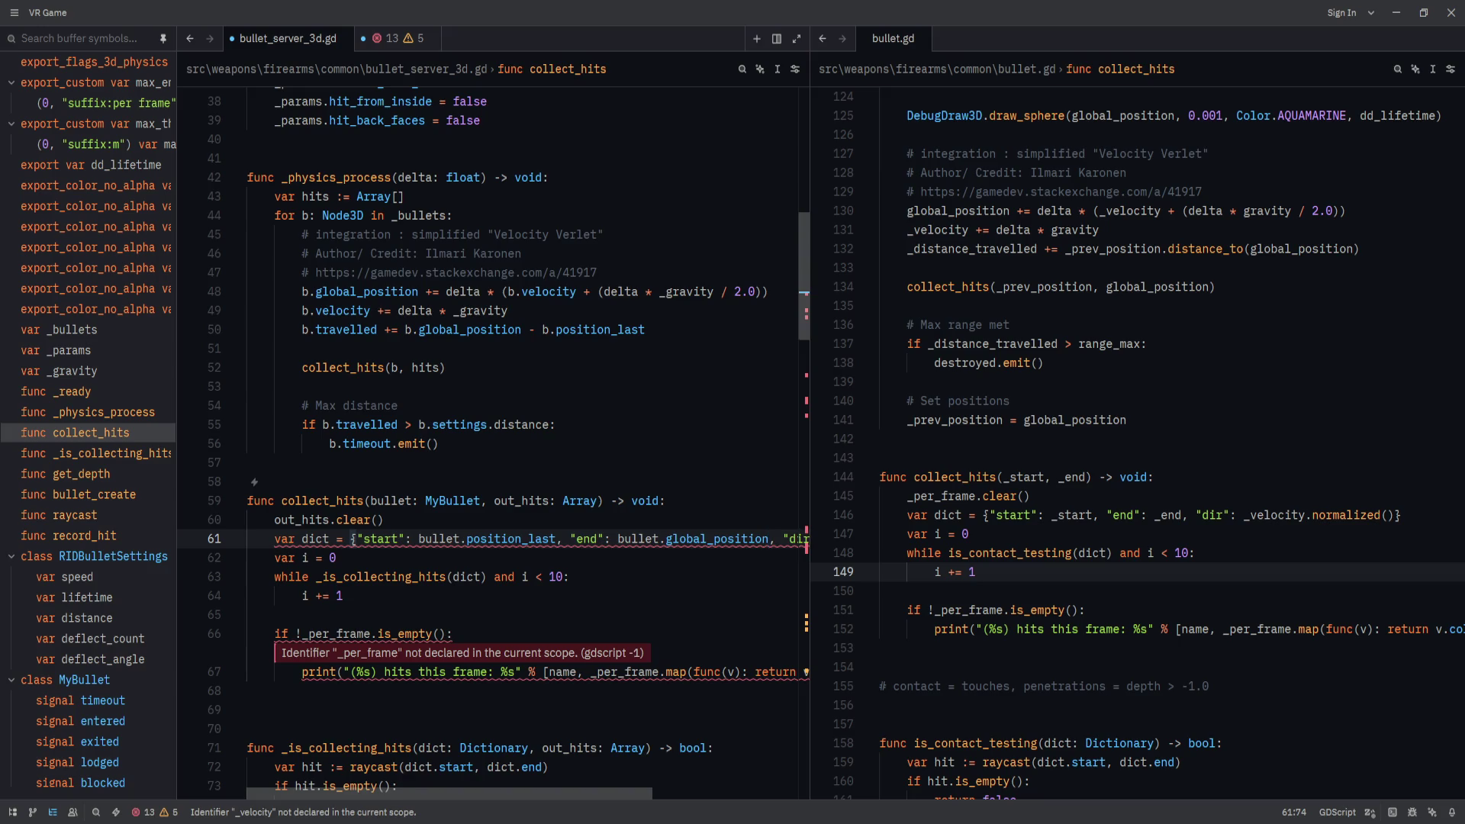
{"action": "key", "text": "End"}
{"action": "left_click", "coordinate": [635, 539]}
{"action": "type", "text": "bullet."}
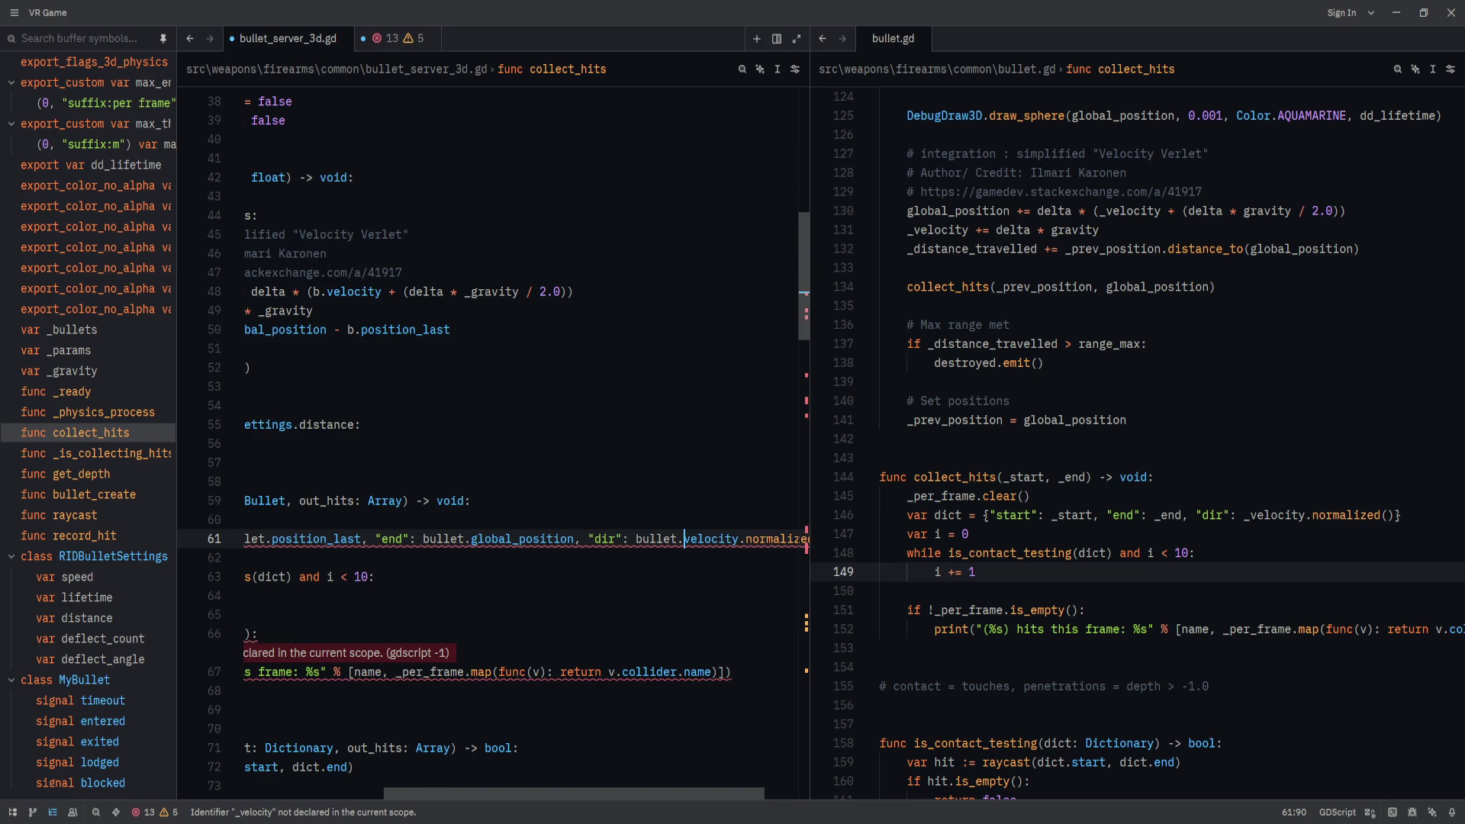
{"action": "key", "text": "End"}
{"action": "key", "text": "ctrl+s"}
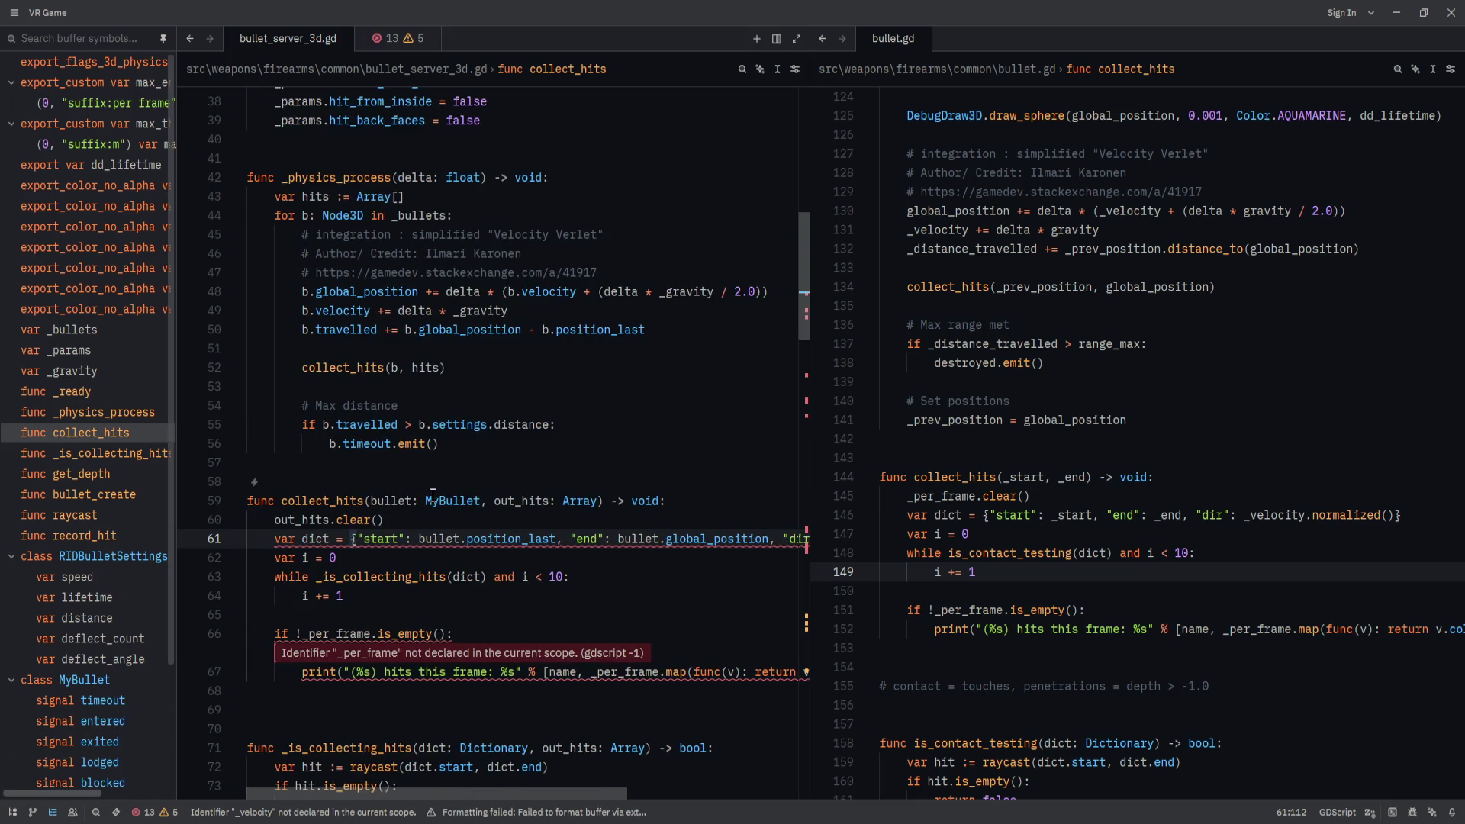
Put each dict entry and the closing brace on its own line, save, and return to Godot.
{"action": "key", "text": "ctrl+m"}
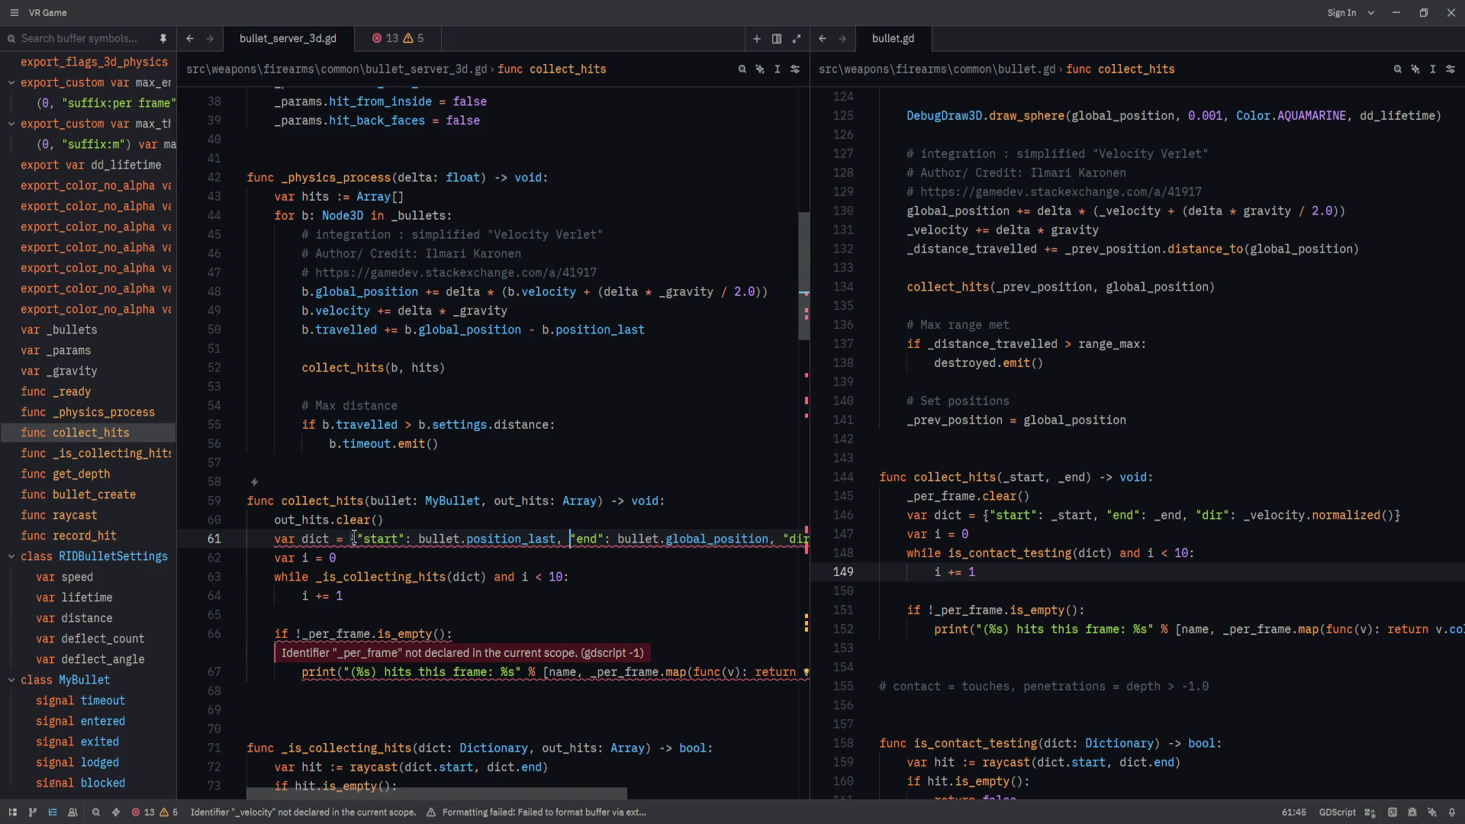
{"action": "key", "text": "Return"}
{"action": "left_click", "coordinate": [516, 558]}
{"action": "key", "text": "Return"}
{"action": "left_click", "coordinate": [516, 577]}
{"action": "key", "text": "Return"}
{"action": "key", "text": "Left"}
{"action": "key", "text": "Return"}
{"action": "key", "text": "Up"}
{"action": "key", "text": "End"}
{"action": "key", "text": "ctrl+s"}
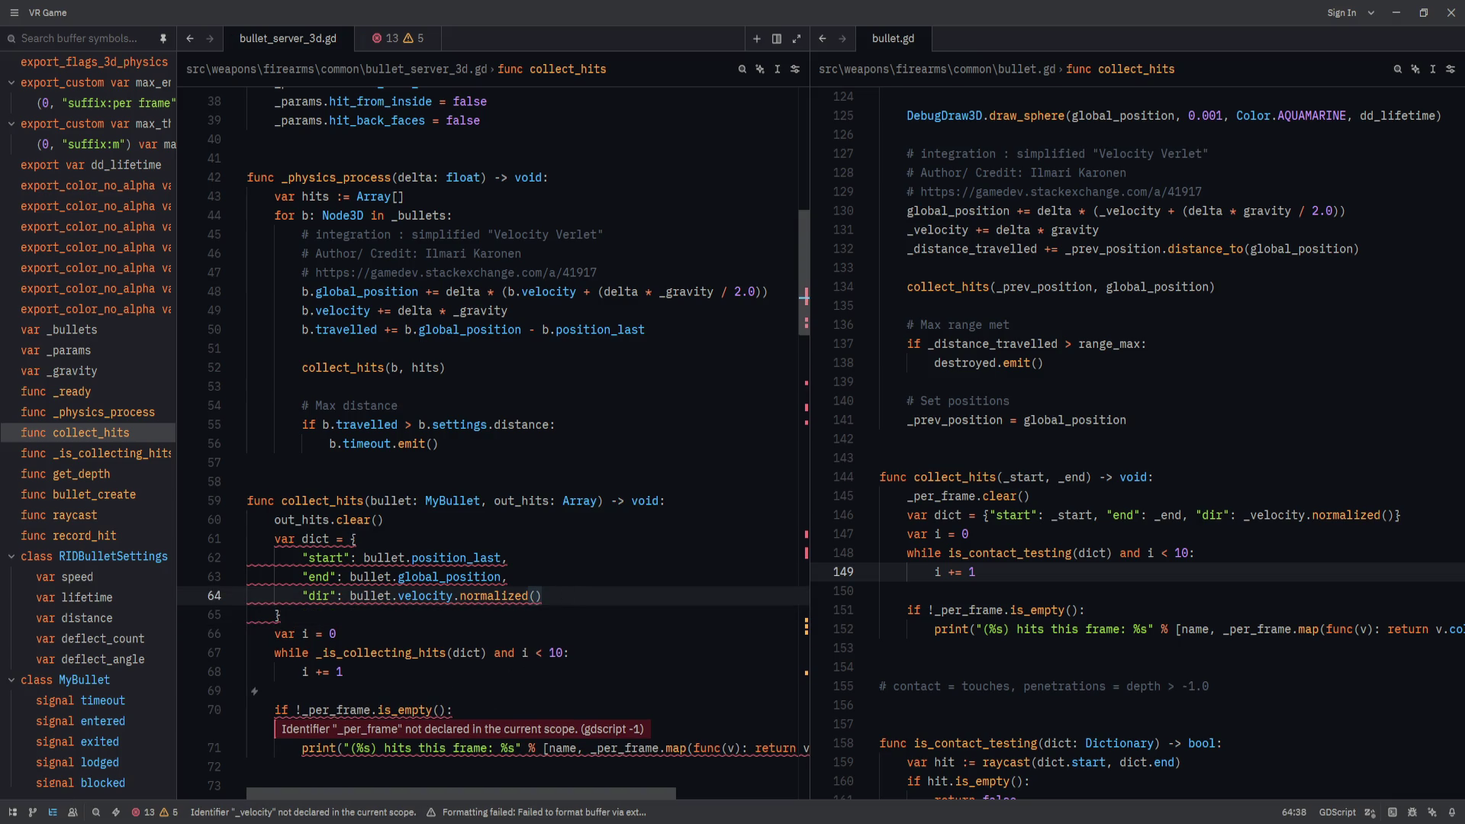
{"action": "key", "text": "alt+Tab"}
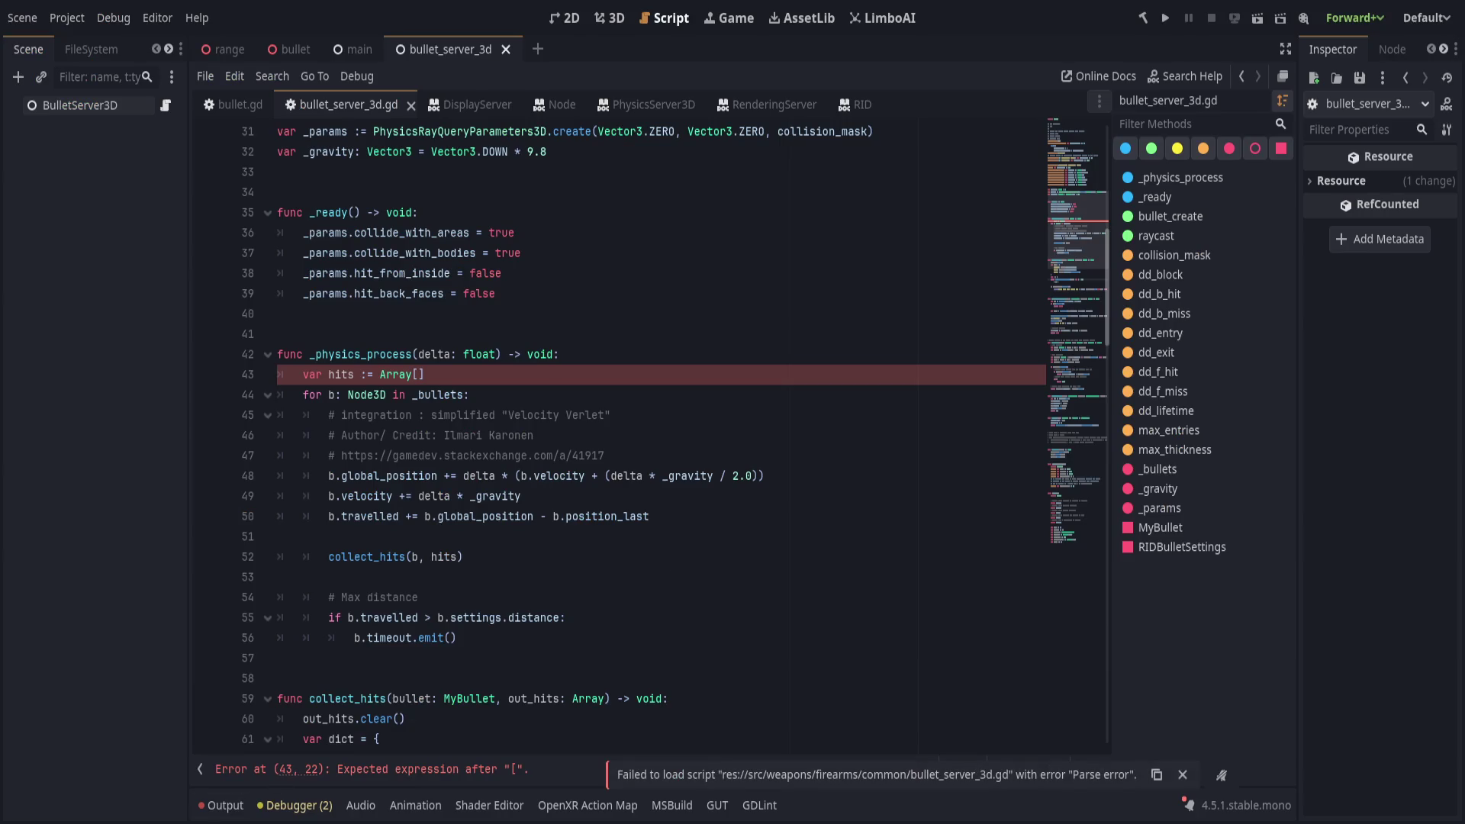
Remove Array from the hits declaration on line 43, leaving a plain [] literal.
{"action": "left_click", "coordinate": [510, 365]}
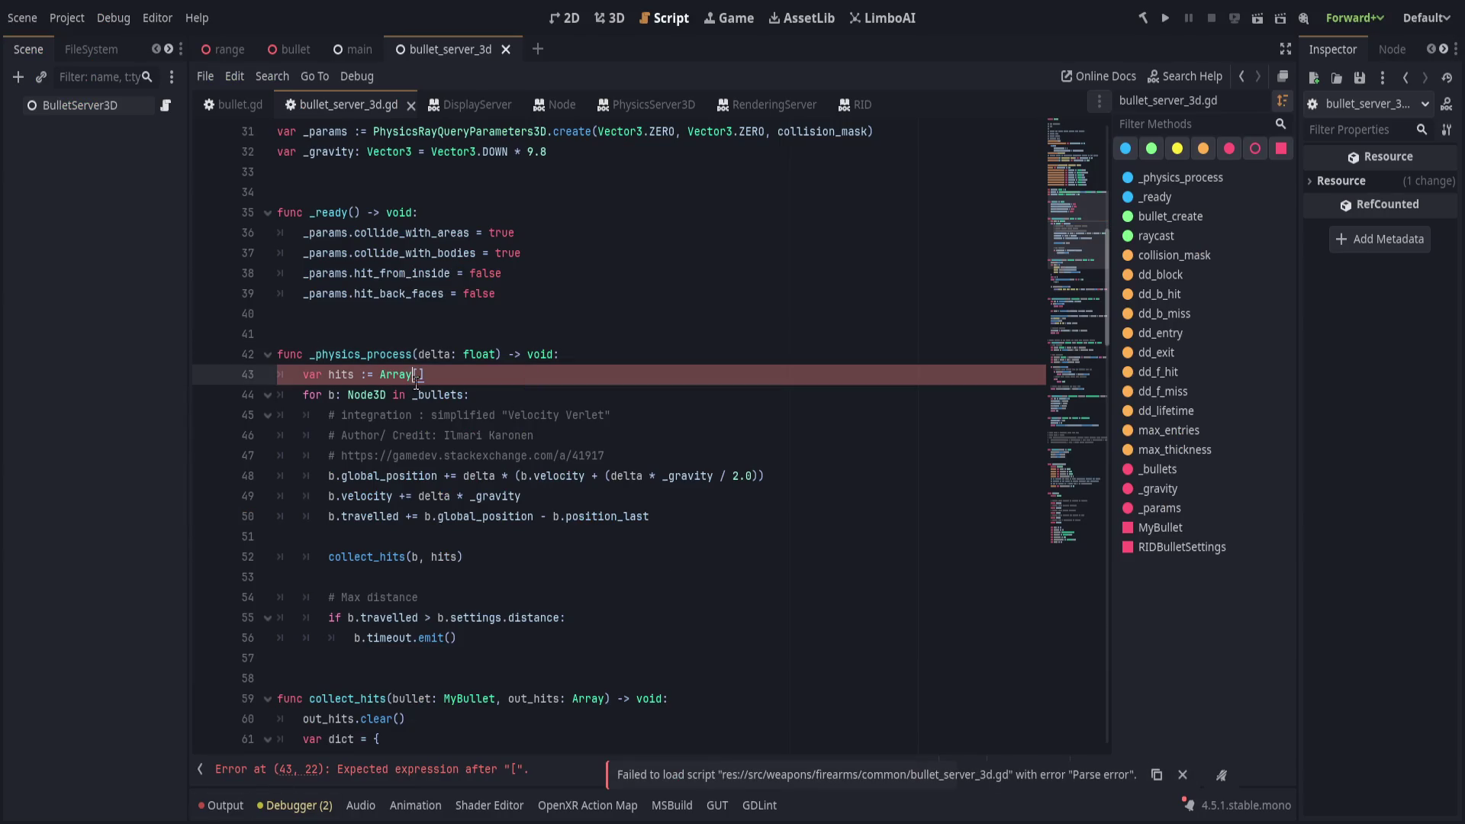
{"action": "left_click", "coordinate": [388, 382], "text": "ctrl"}
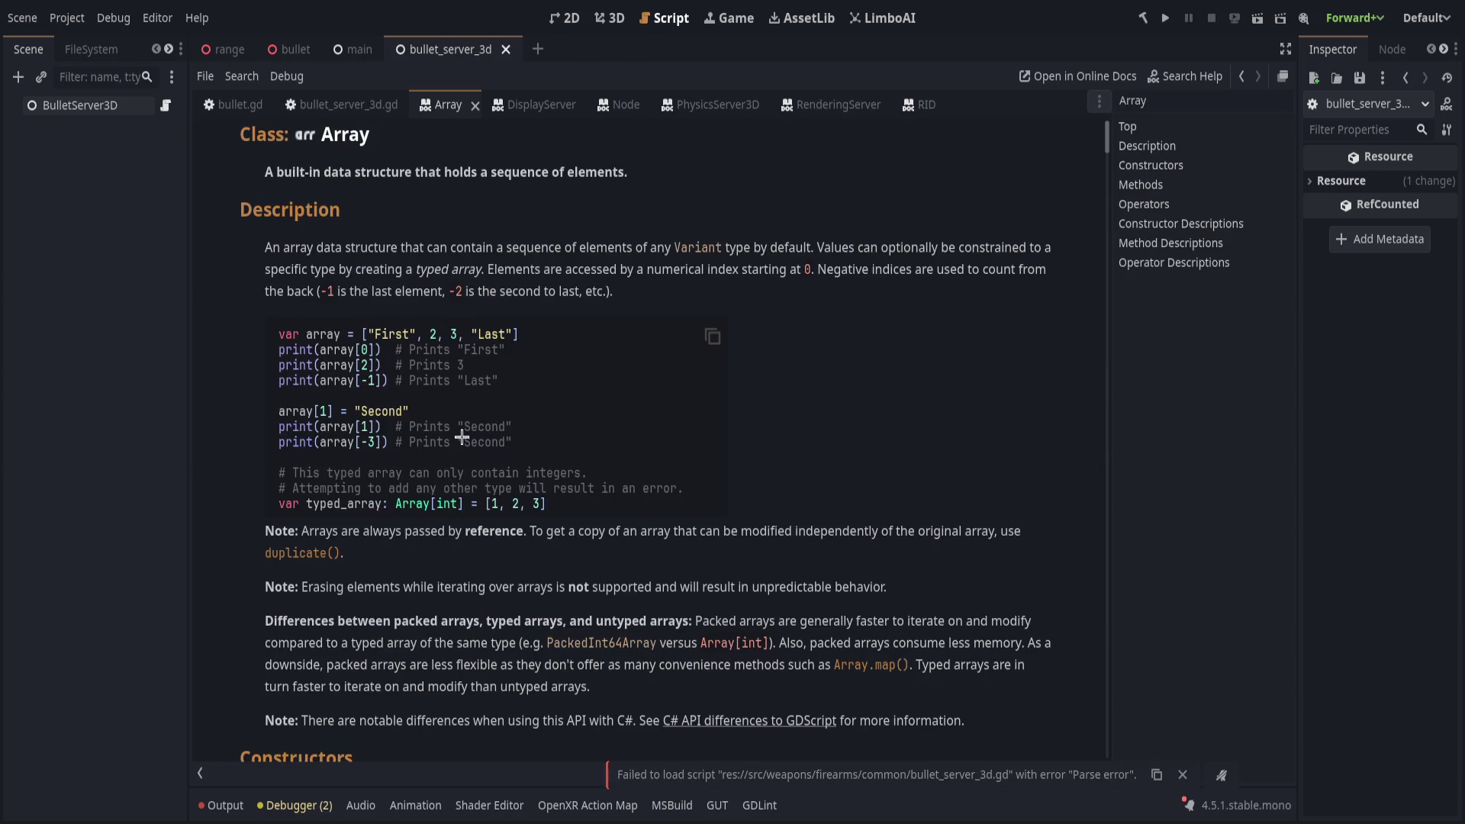
{"action": "left_click", "coordinate": [313, 105]}
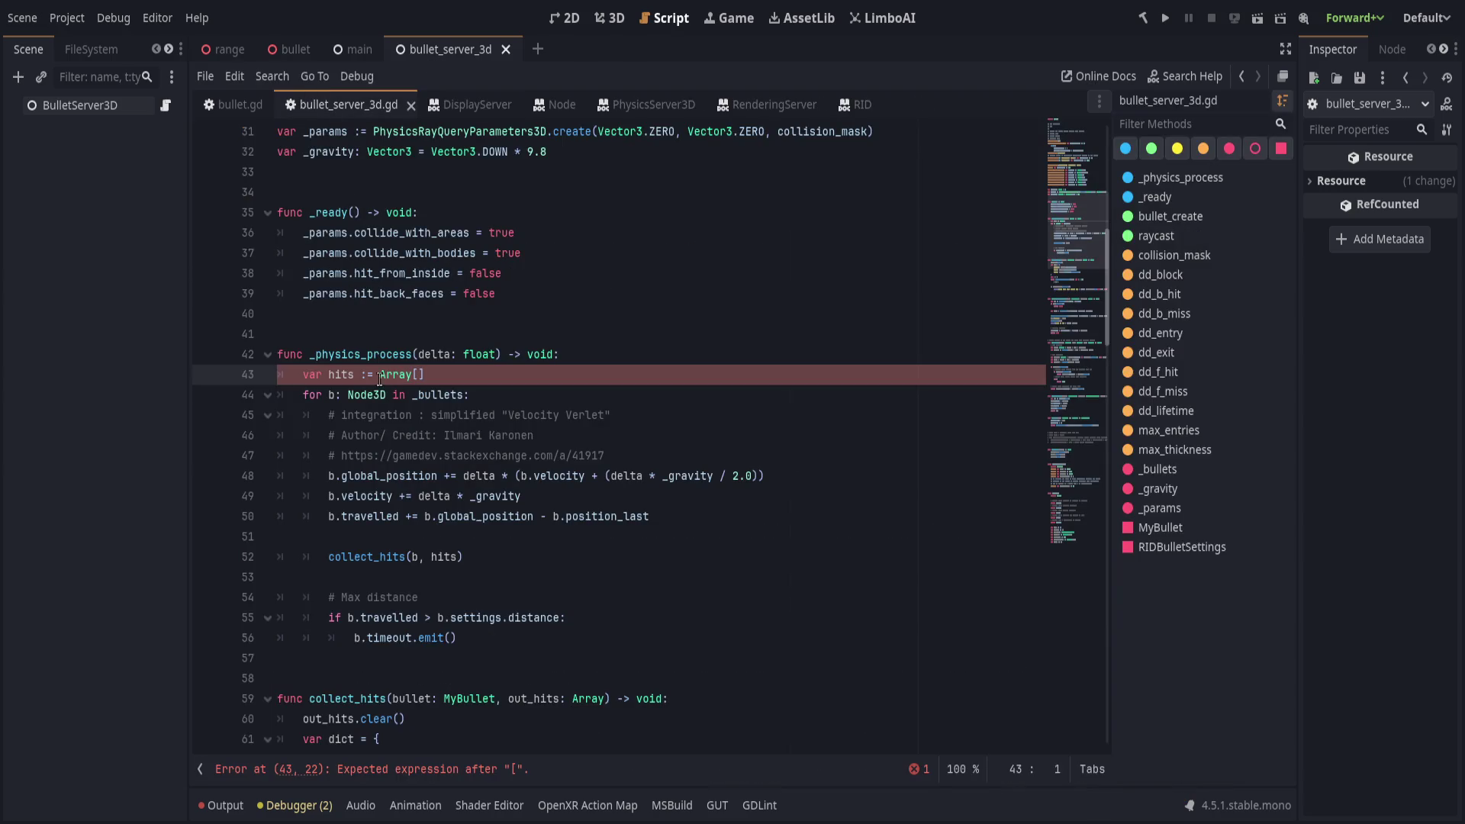
{"action": "double_click", "coordinate": [389, 373]}
{"action": "key", "text": "BackSpace"}
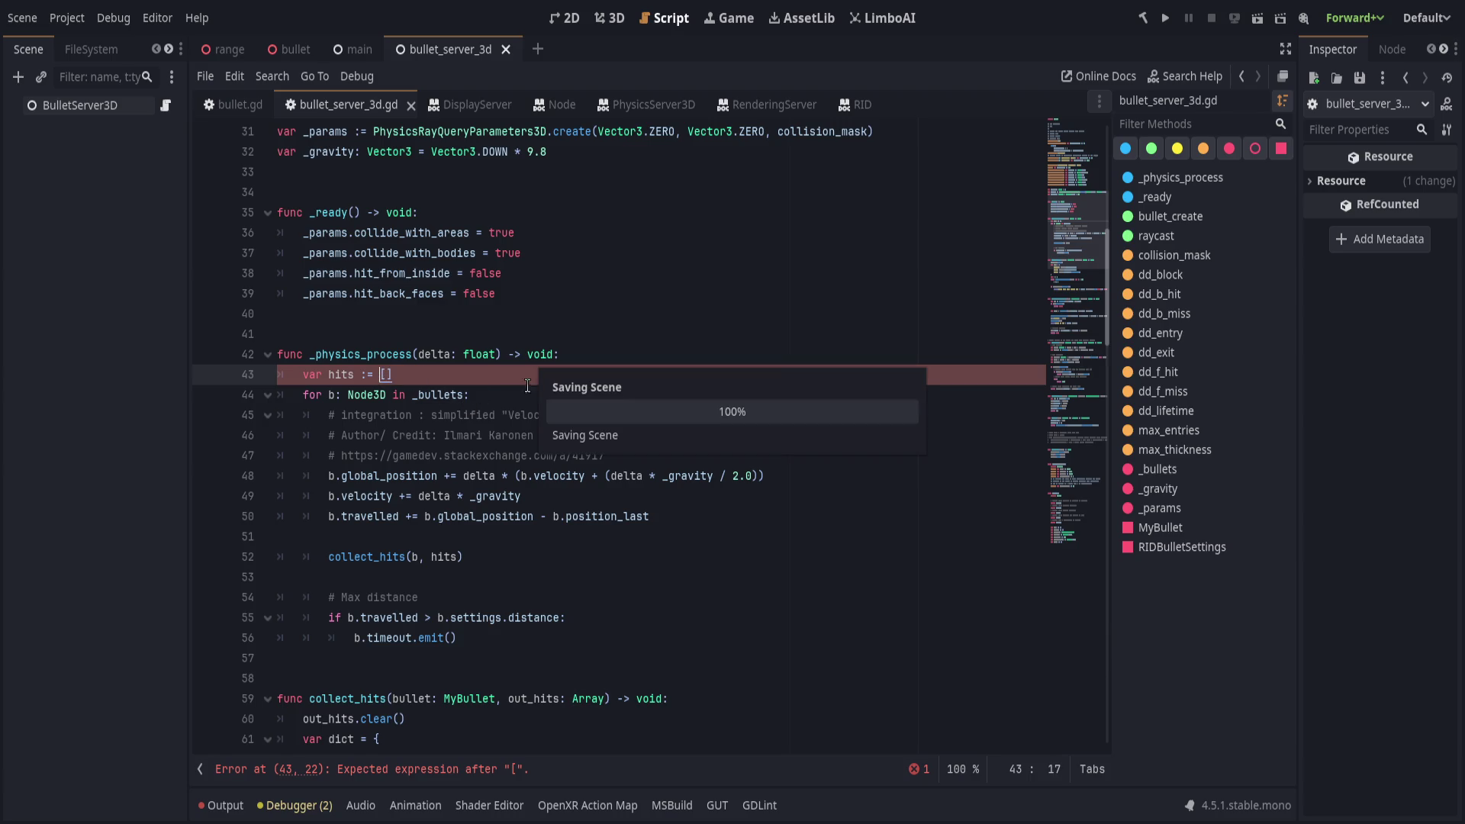
Add out_hits as an argument after dict in the line 67 call and inspect _is_collecting_hits.
{"action": "left_click", "coordinate": [503, 765]}
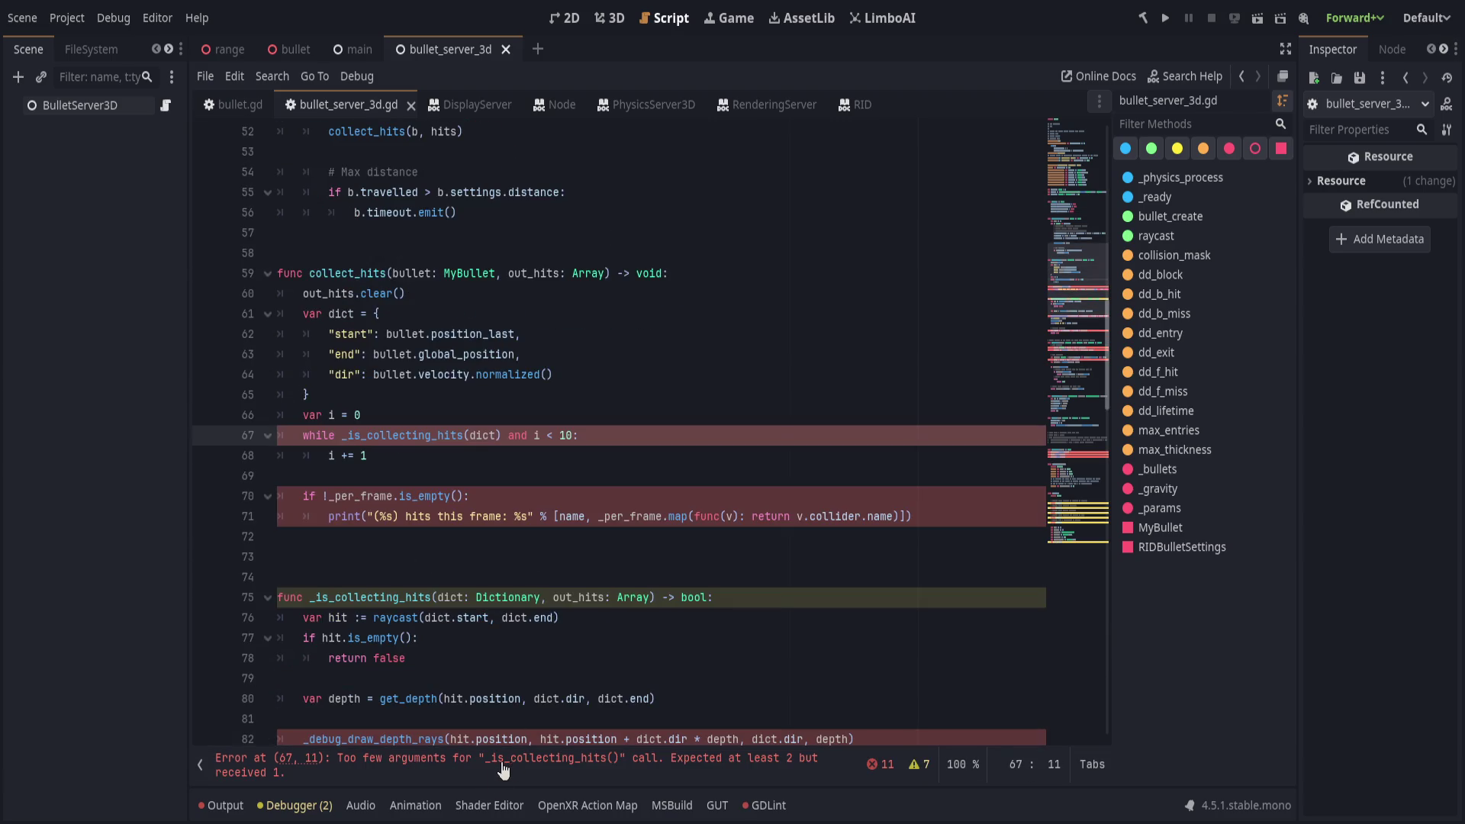
{"action": "scroll", "coordinate": [389, 670], "scroll_direction": "up", "scroll_amount": 1}
{"action": "left_click", "coordinate": [492, 558]}
{"action": "type", "text": ", out_hits"}
{"action": "key", "text": "End"}
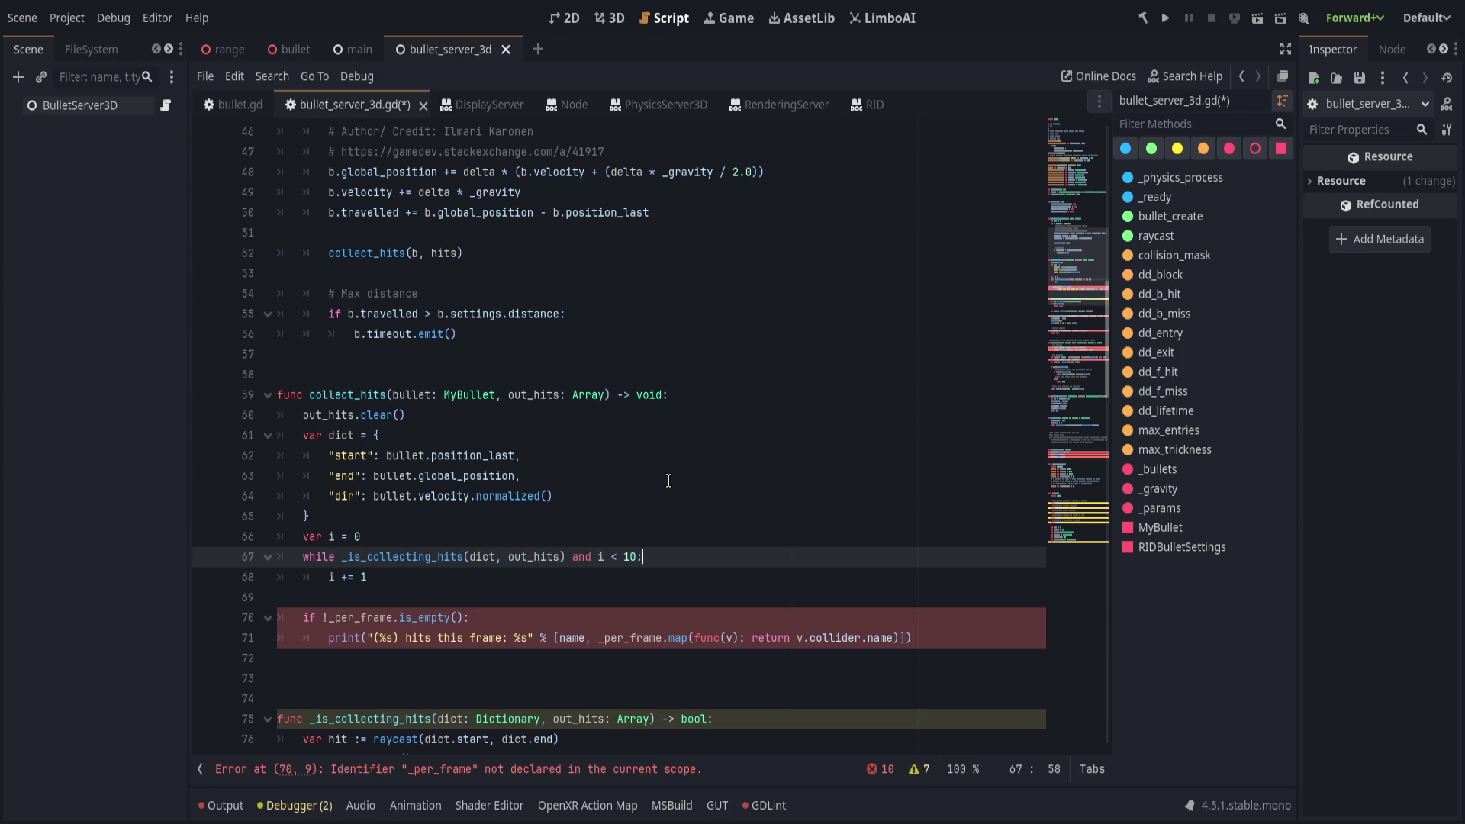
{"action": "left_click", "coordinate": [656, 524]}
{"action": "left_click", "coordinate": [463, 557]}
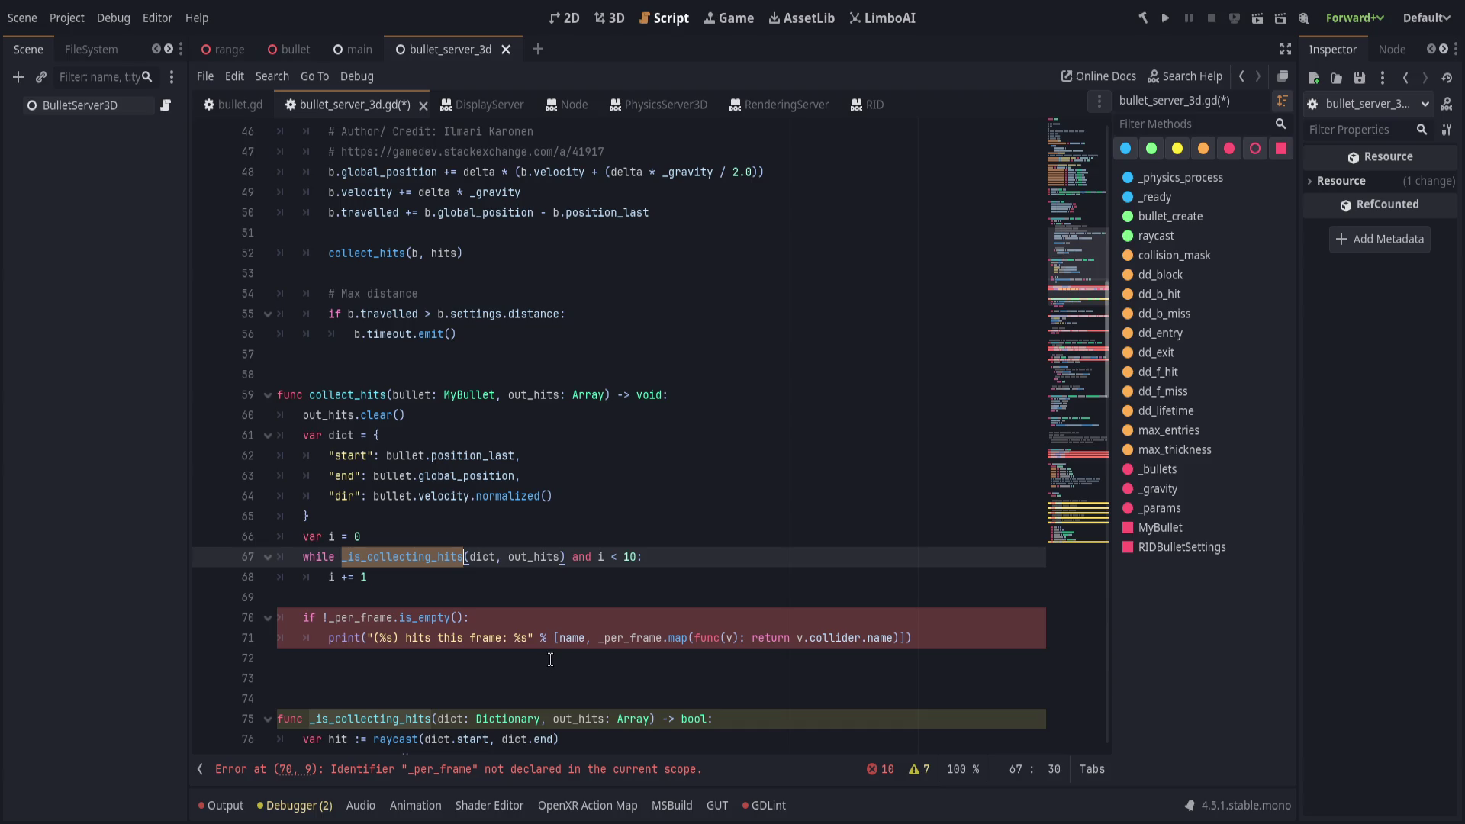
{"action": "scroll", "coordinate": [459, 666], "scroll_direction": "down", "scroll_amount": 3}
{"action": "key", "text": "Down"}
{"action": "key", "text": "Down"}
{"action": "key", "text": "Down"}
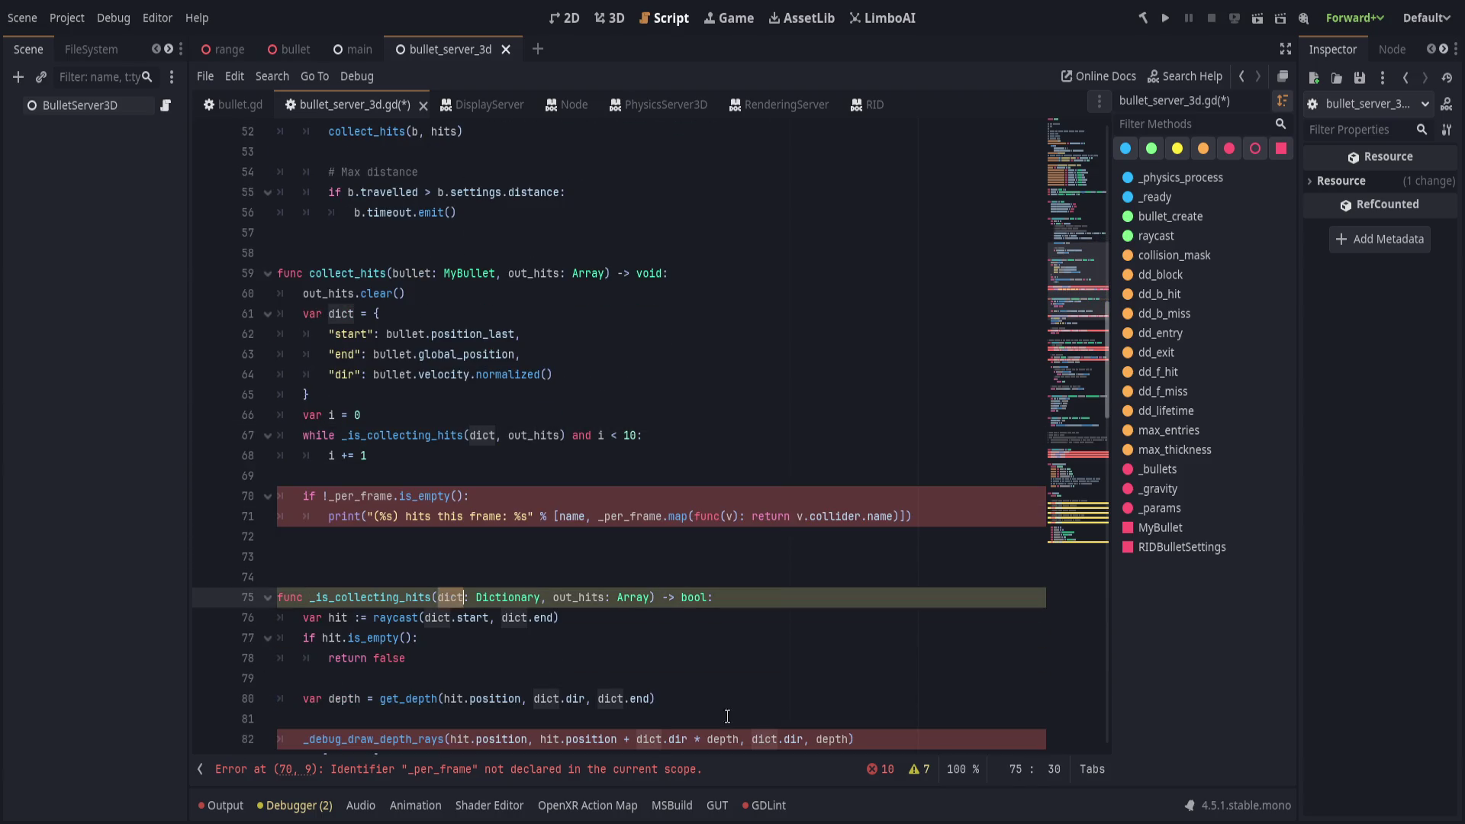
{"action": "scroll", "coordinate": [724, 713], "scroll_direction": "down", "scroll_amount": 1}
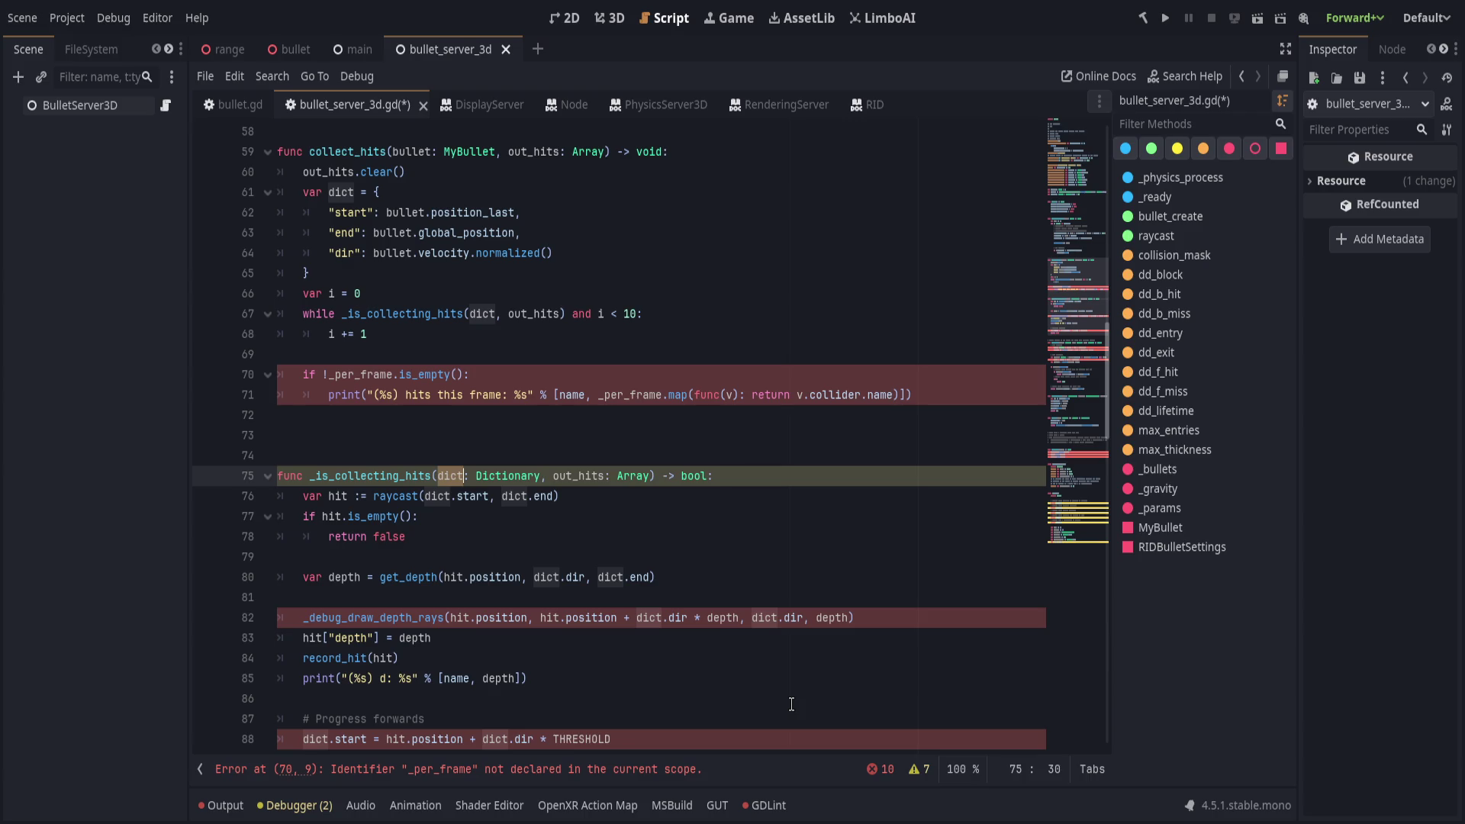
{"action": "scroll", "coordinate": [791, 704], "scroll_direction": "up", "scroll_amount": 3}
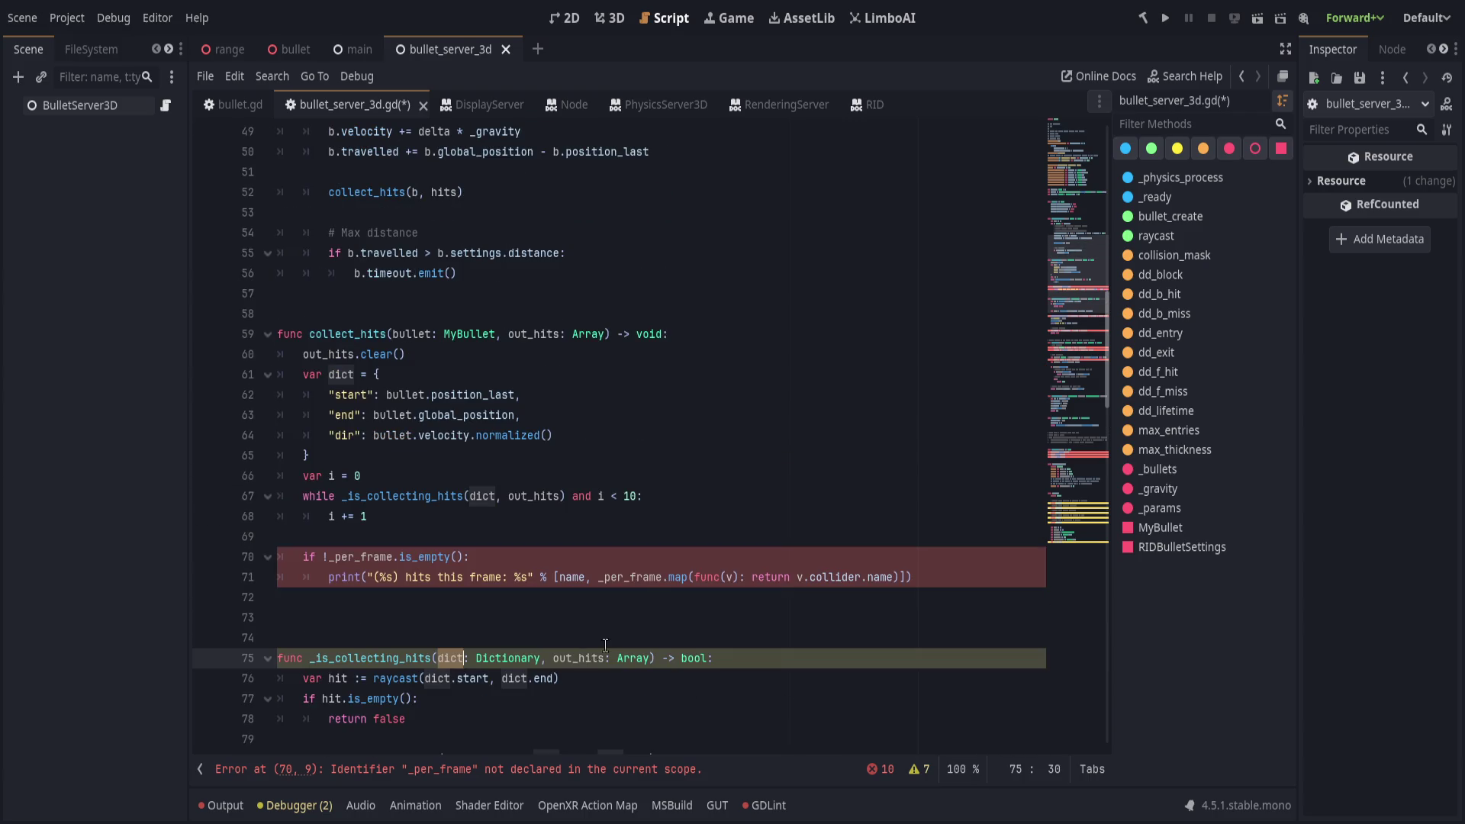
Change the while loop limit on line 67 from 10 to max_entries.
{"action": "left_click", "coordinate": [692, 498]}
{"action": "left_click", "coordinate": [686, 515]}
{"action": "left_click", "coordinate": [483, 476]}
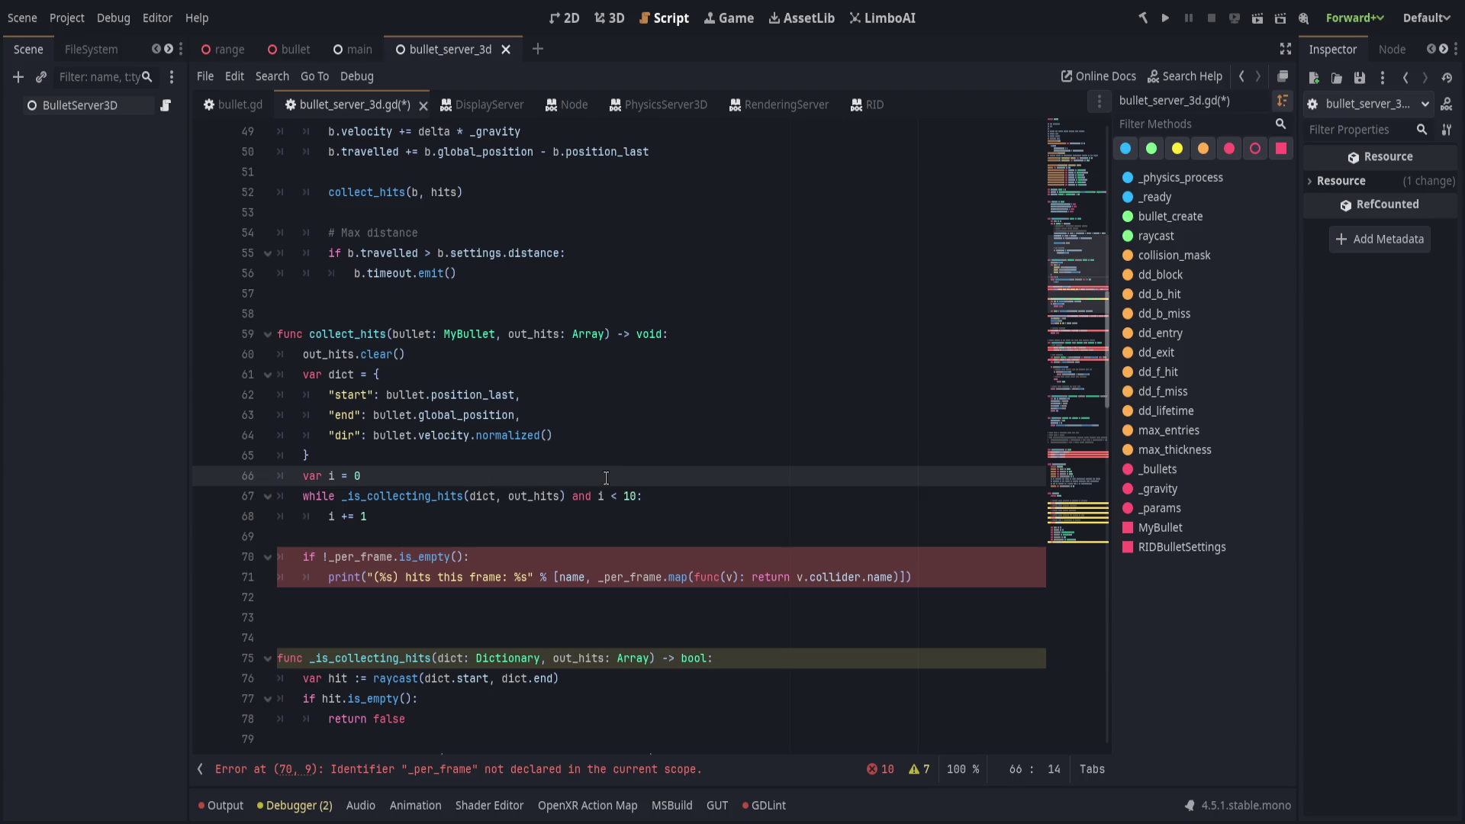
{"action": "double_click", "coordinate": [625, 496]}
{"action": "type", "text": "MAX"}
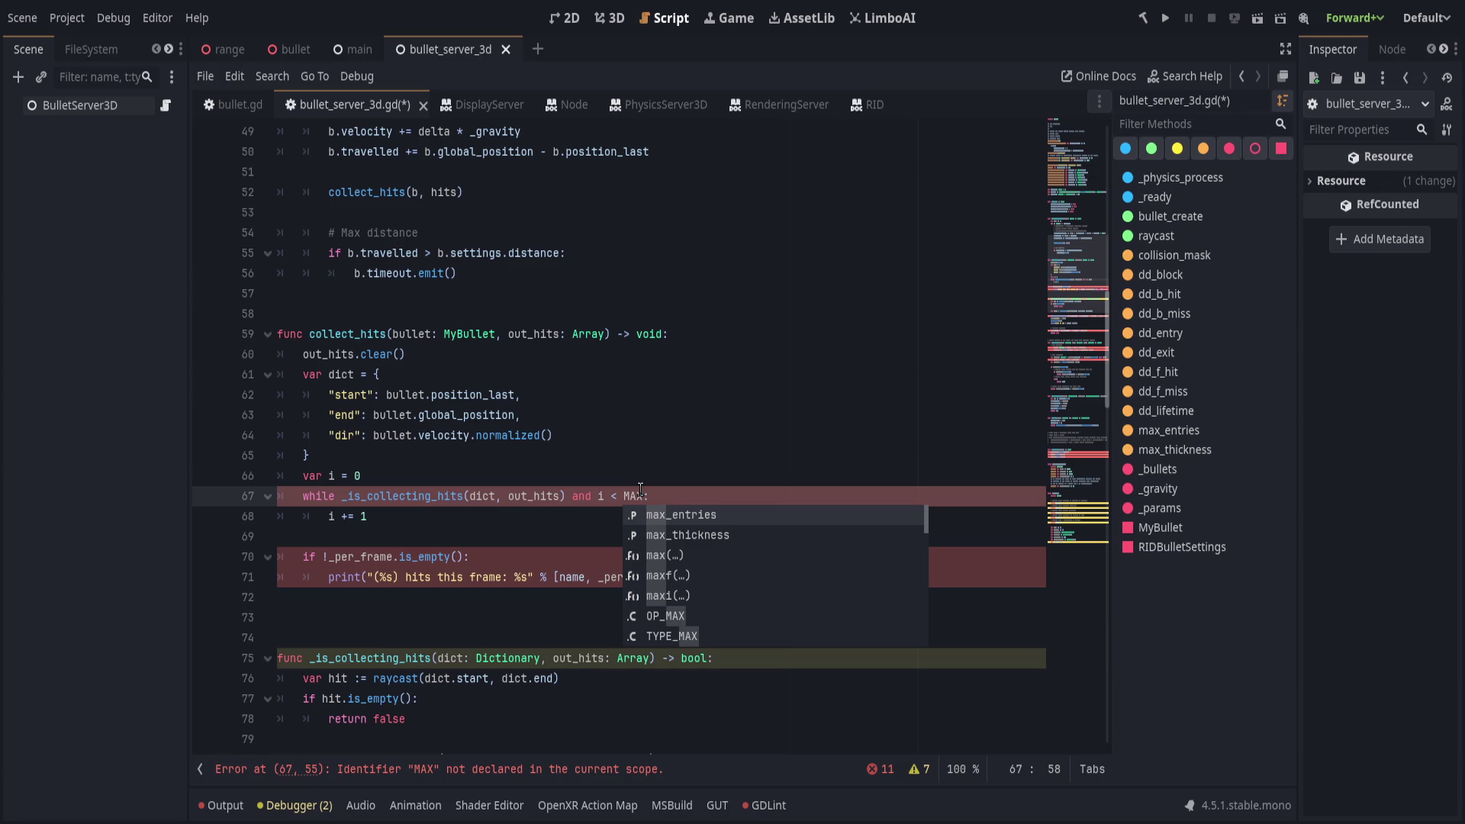
{"action": "key", "text": "Return"}
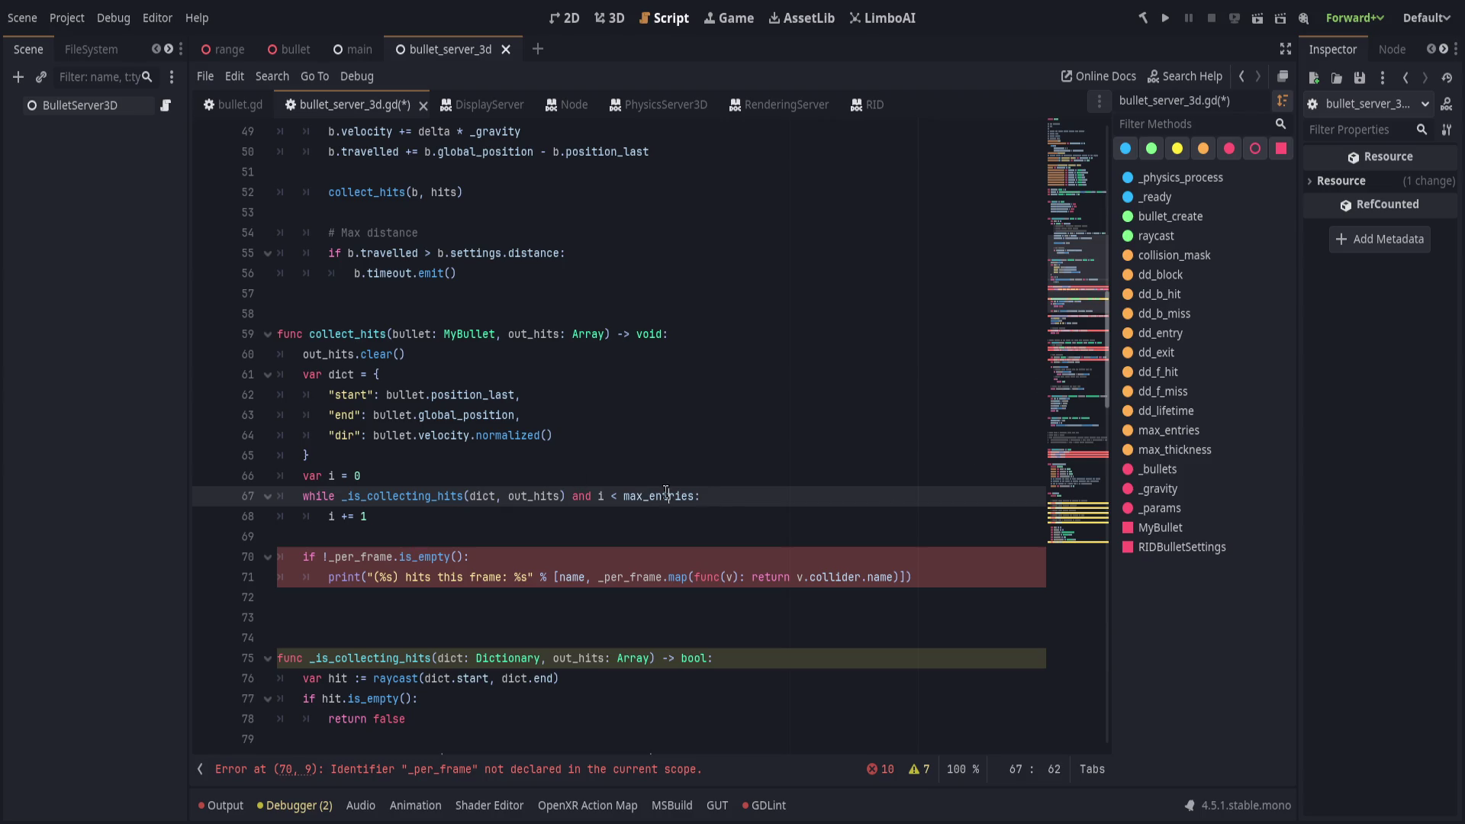
Start a find-and-replace of max_entries, typing max_tests as the replacement.
{"action": "double_click", "coordinate": [666, 496]}
{"action": "key", "text": "ctrl+r"}
{"action": "type", "text": "e"}
{"action": "key", "text": "BackSpace"}
{"action": "type", "text": "max_tests"}
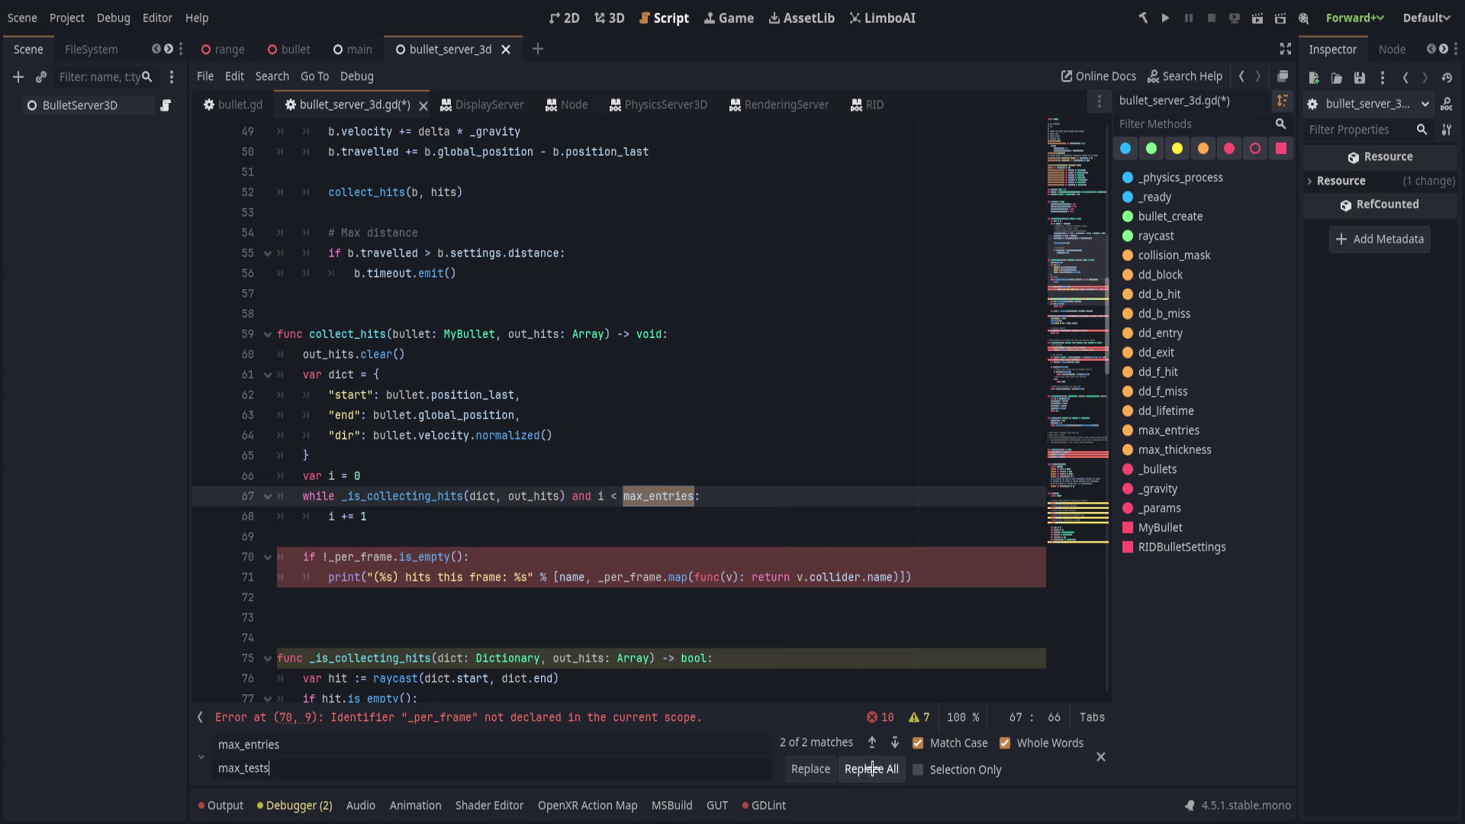
Replace all max_entries occurrences with max_tests.
{"action": "left_click", "coordinate": [871, 769]}
{"action": "left_click", "coordinate": [762, 532]}
{"action": "key", "text": "Escape"}
Select the undeclared _per_frame on line 70 for replacement.
{"action": "left_click", "coordinate": [647, 492]}
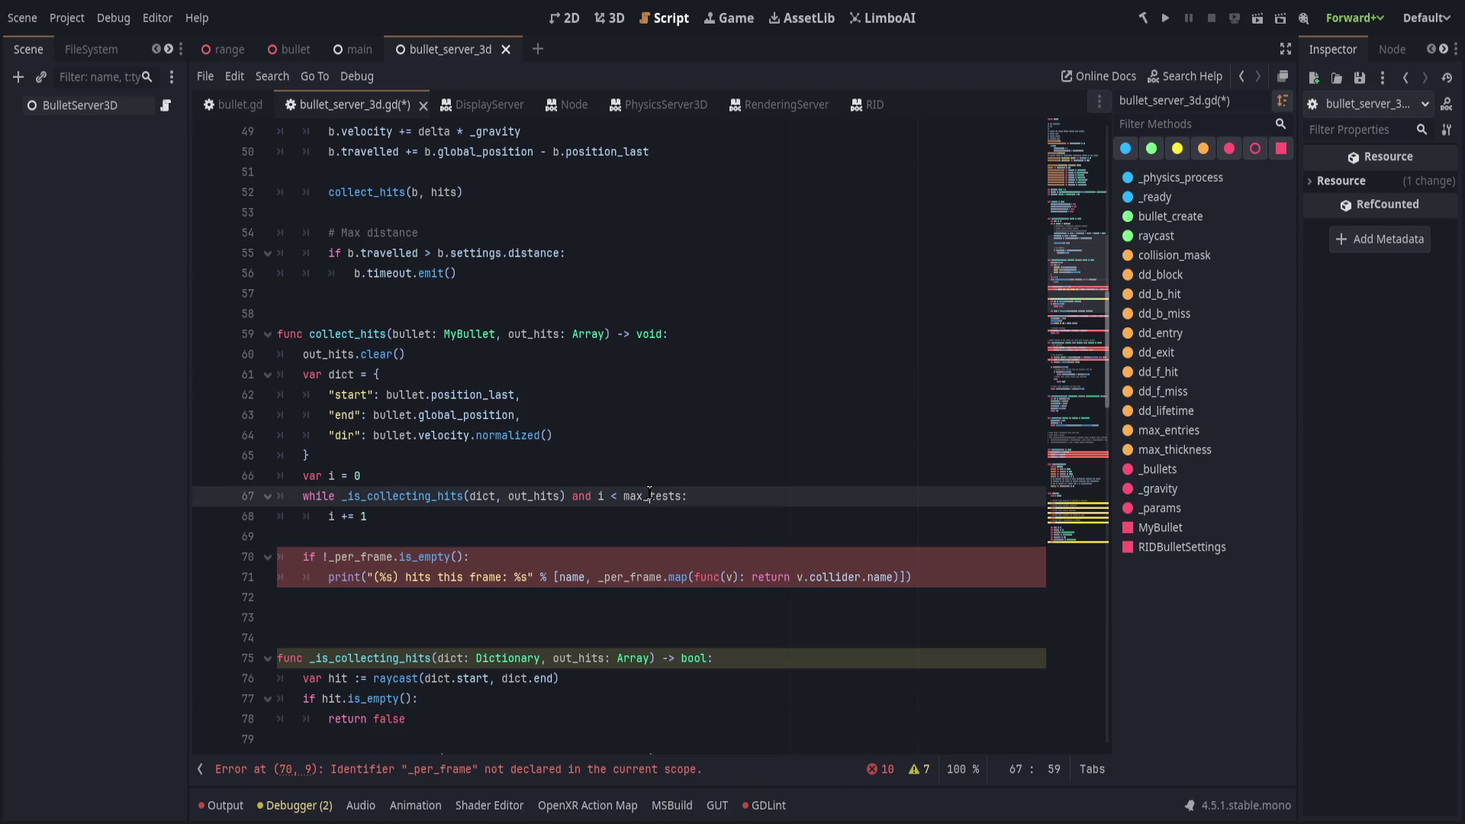
{"action": "left_click", "coordinate": [720, 513]}
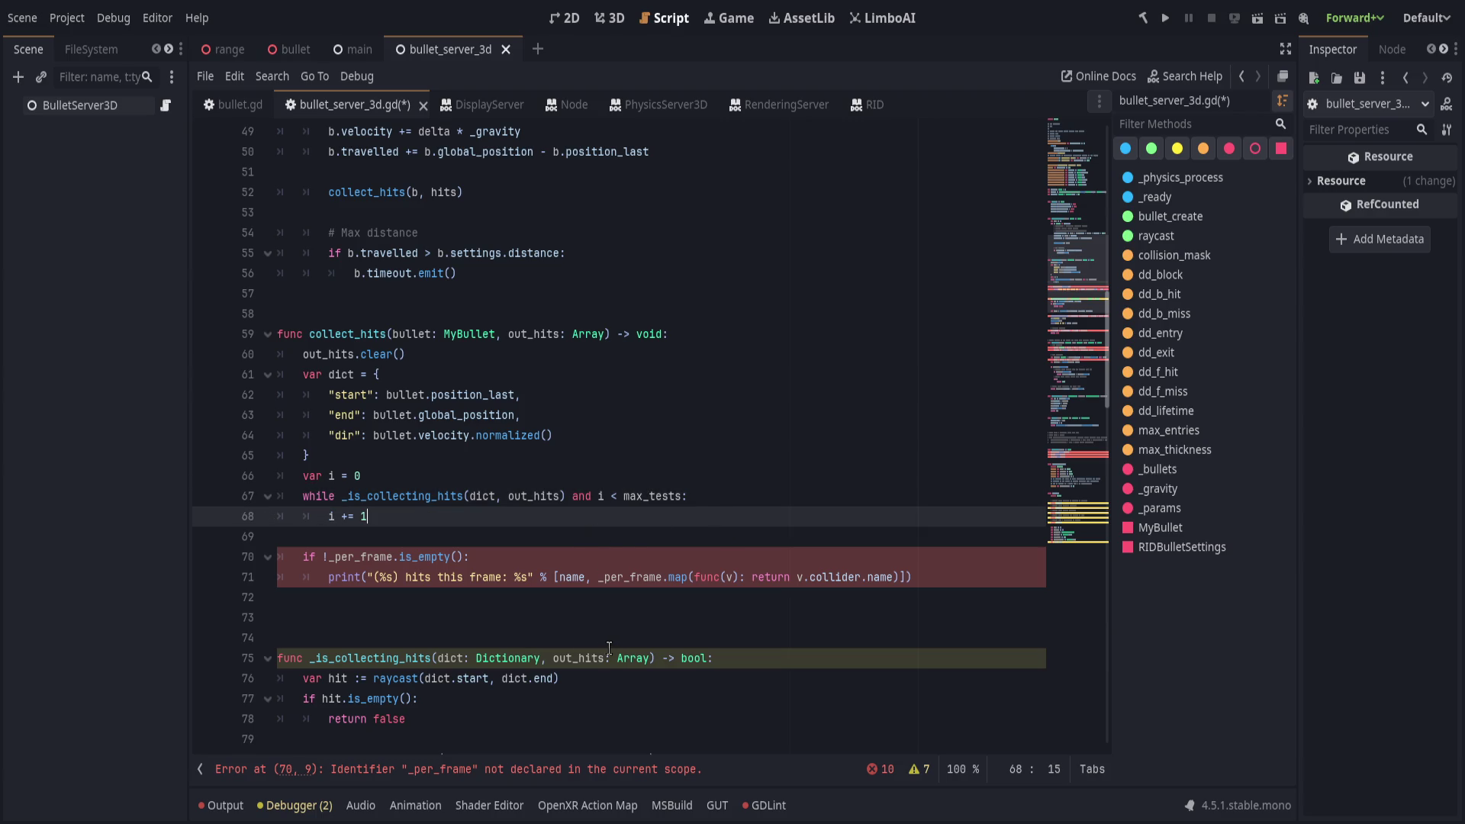
{"action": "left_click", "coordinate": [511, 546]}
{"action": "left_click", "coordinate": [511, 555]}
{"action": "left_click_drag", "start_coordinate": [953, 578], "coordinate": [355, 542]}
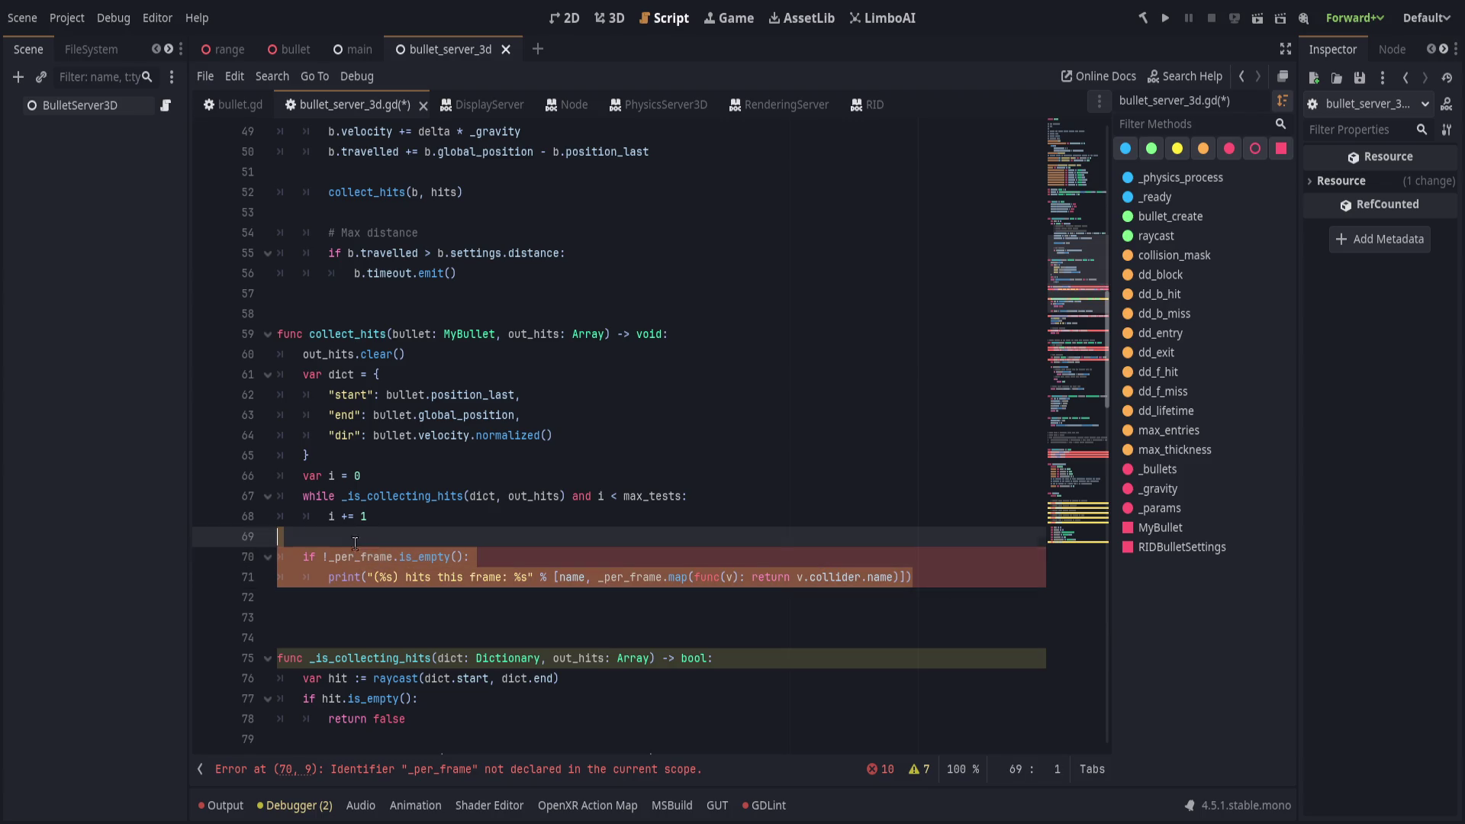
{"action": "left_click", "coordinate": [456, 543]}
{"action": "key", "text": "Down"}
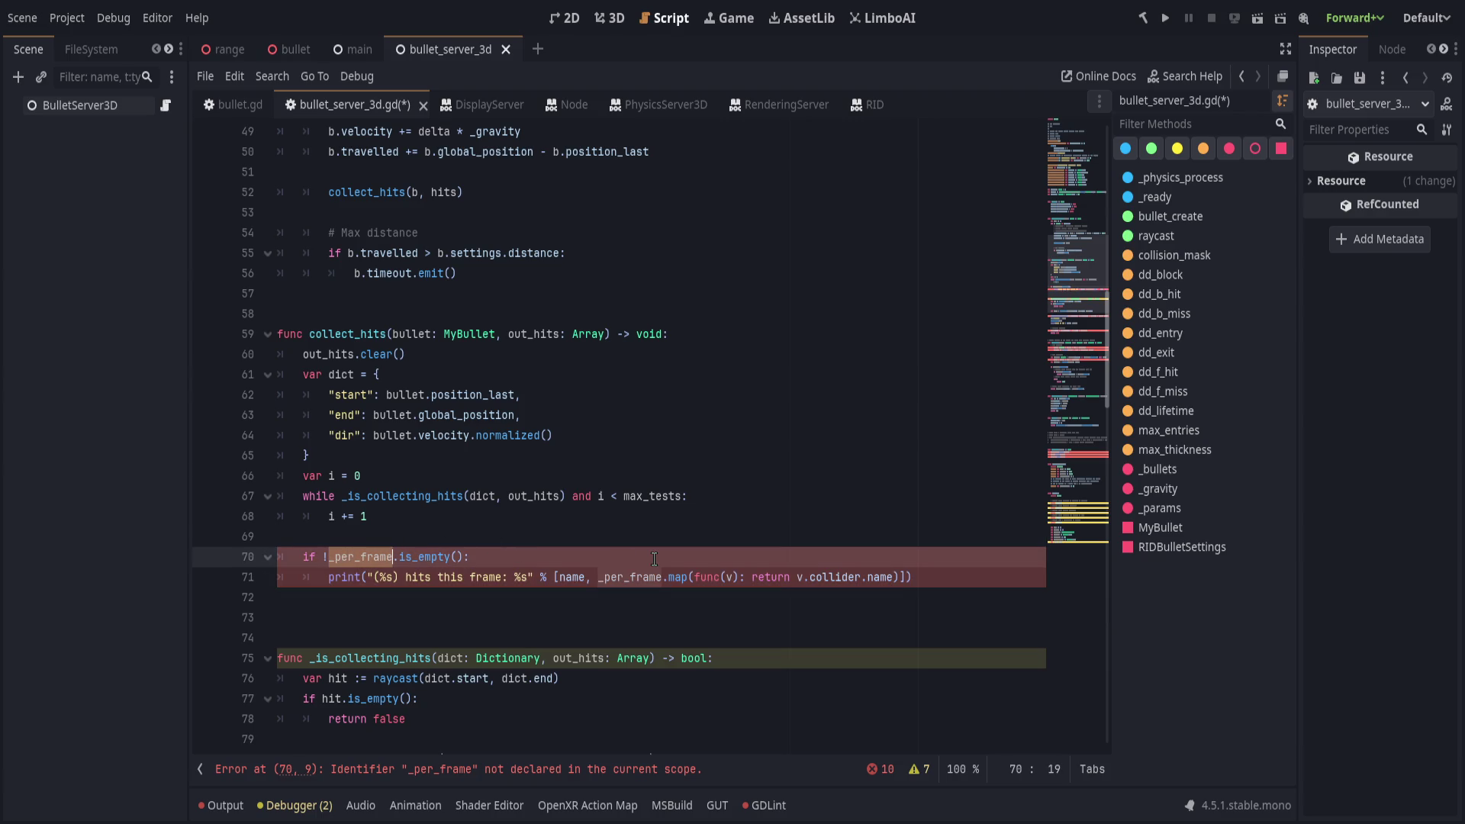
Replace _per_frame with out_hits on lines 70 and 71.
{"action": "type", "text": "out_hits"}
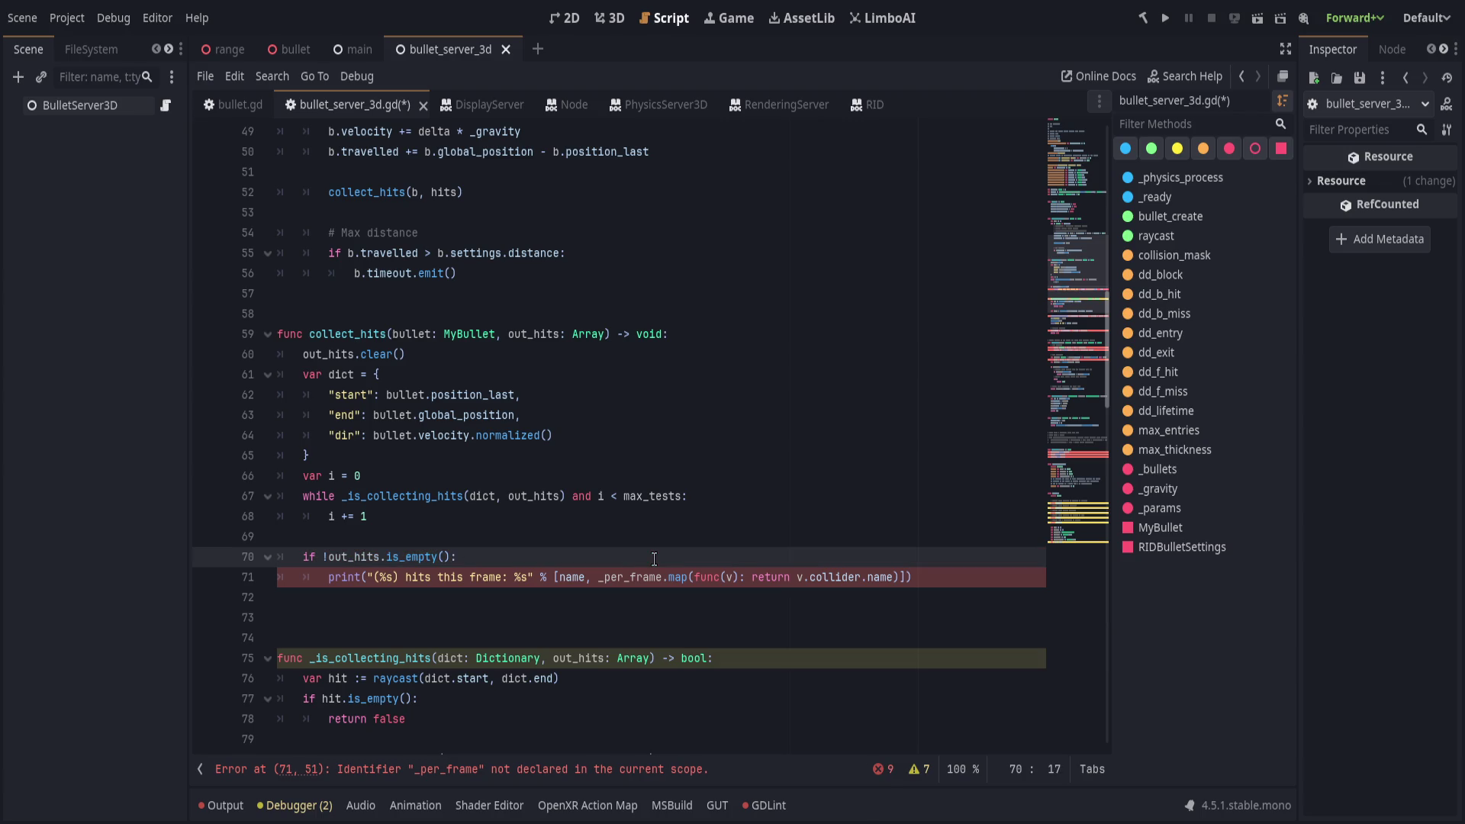
{"action": "double_click", "coordinate": [351, 557]}
{"action": "key", "text": "ctrl+c"}
{"action": "double_click", "coordinate": [630, 577]}
{"action": "key", "text": "ctrl+v"}
Add an `if v.collider else &"null"` fallback after v.collider.name and save.
{"action": "left_click", "coordinate": [966, 583]}
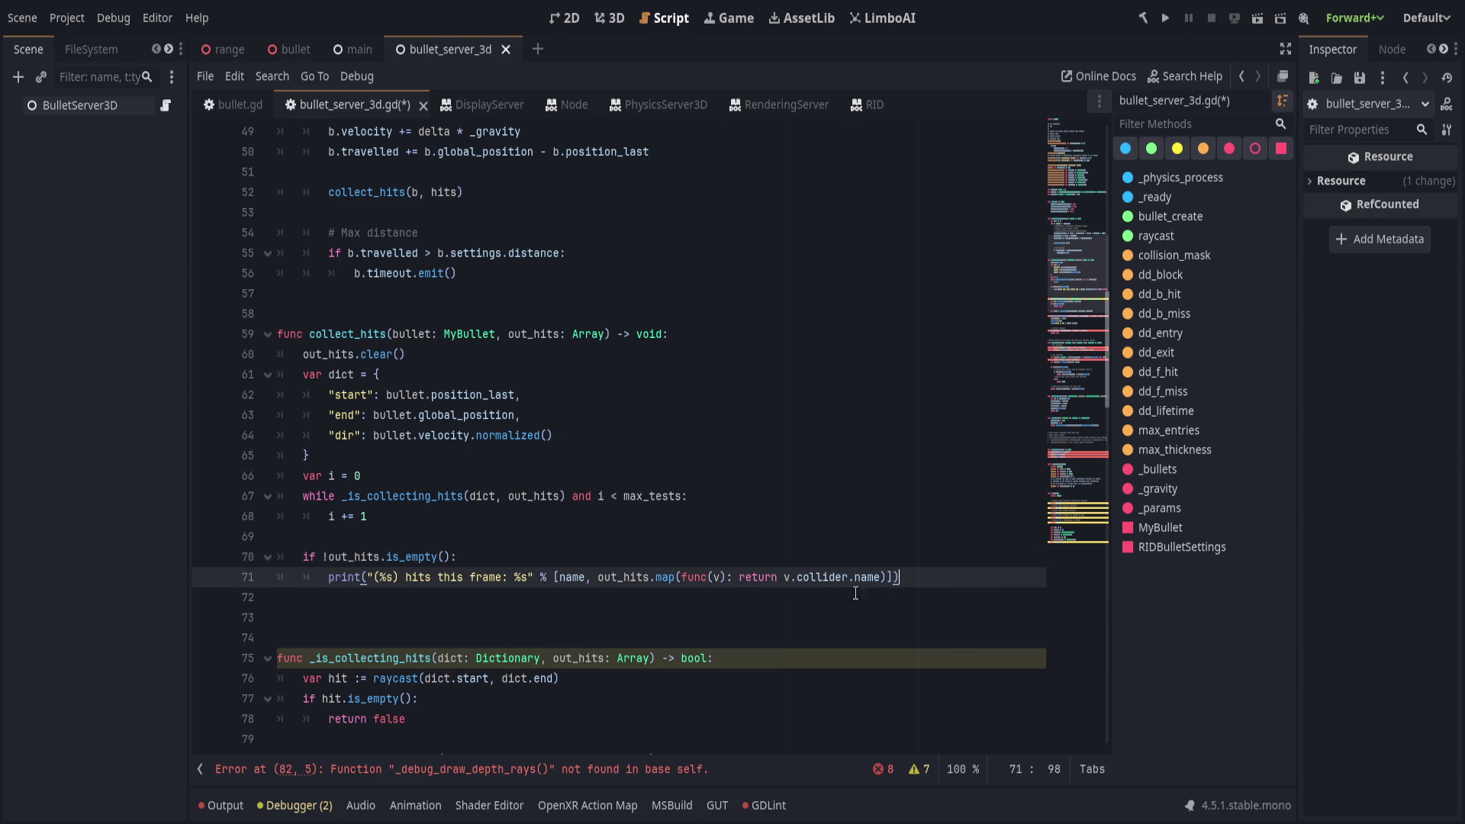
{"action": "left_click", "coordinate": [881, 583]}
{"action": "type", "text": "if "}
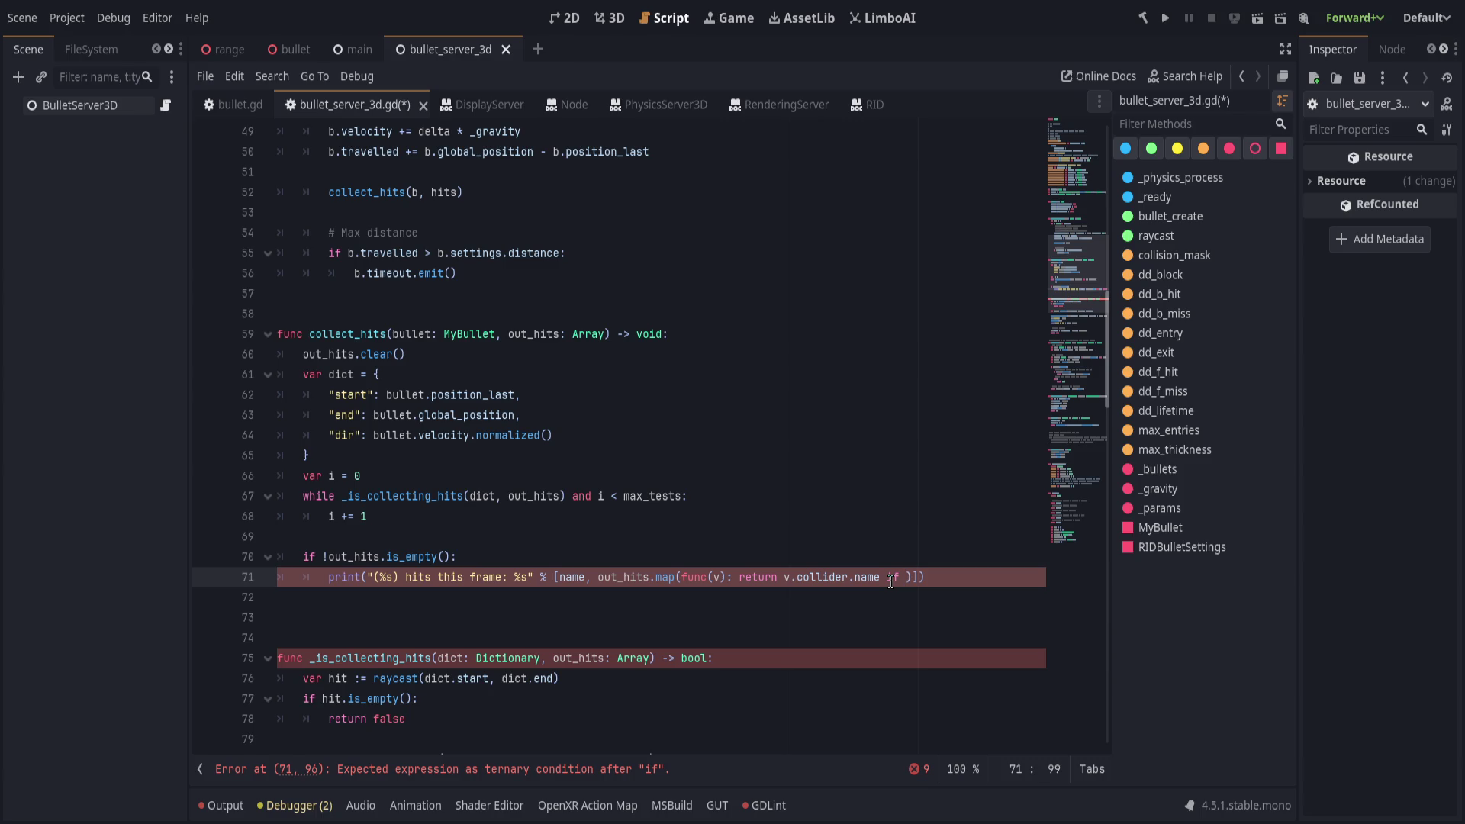
{"action": "type", "text": "v.c"}
{"action": "type", "text": "der."}
{"action": "type", "text": "else \""}
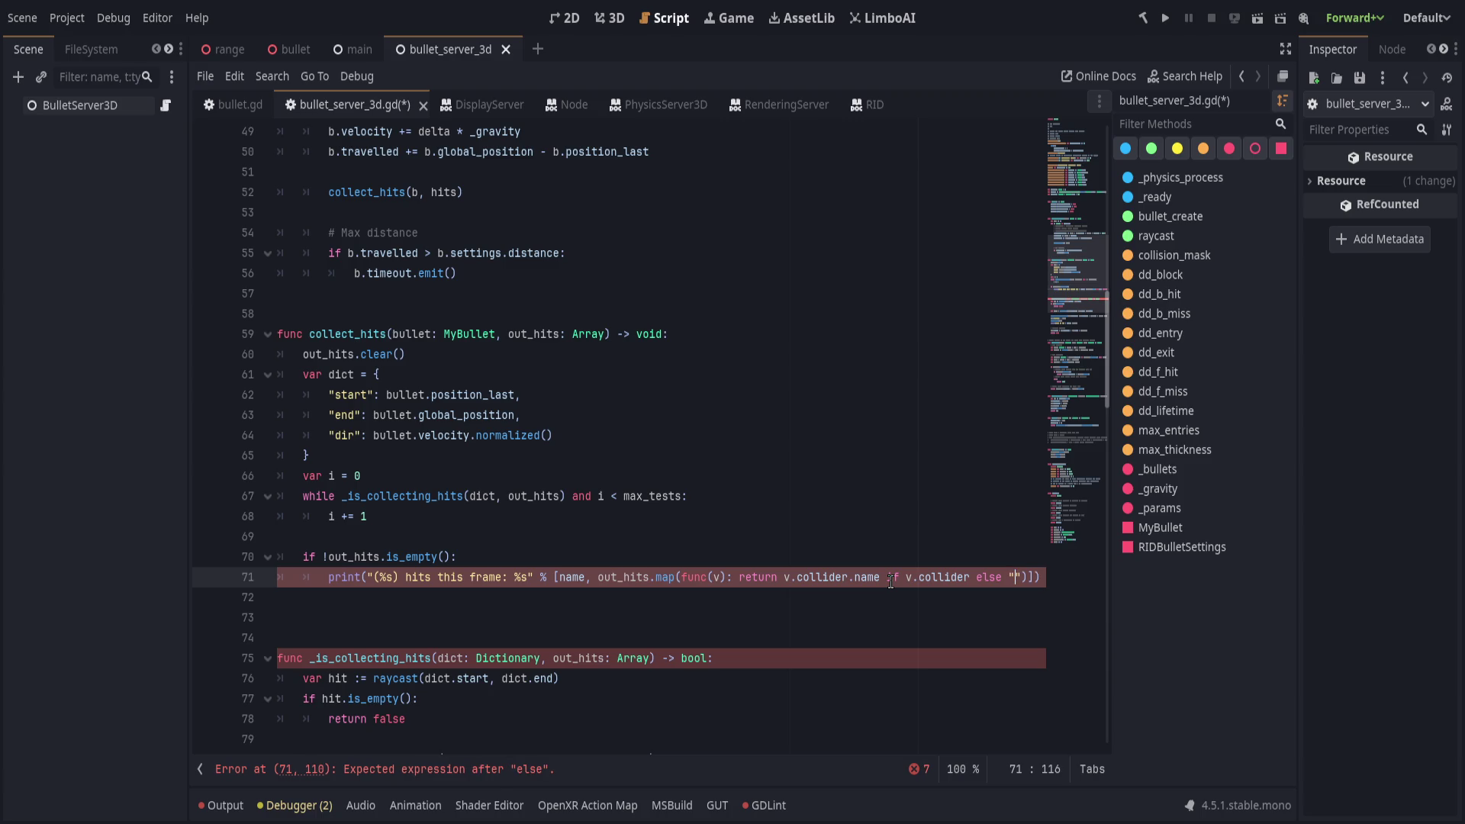
{"action": "key", "text": "BackSpace"}
{"action": "type", "text": "&"}
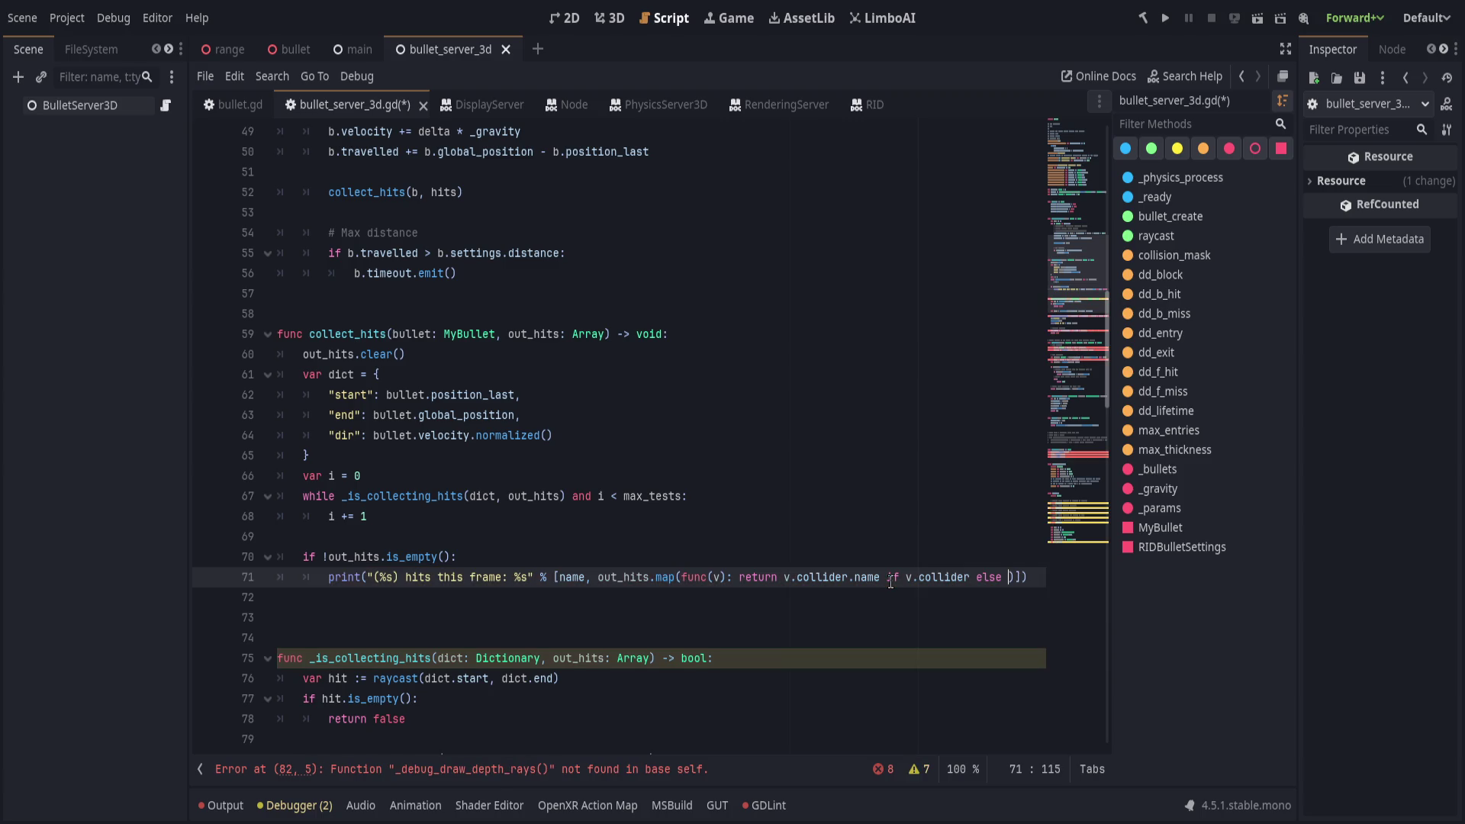
{"action": "type", "text": "\"null\")])"}
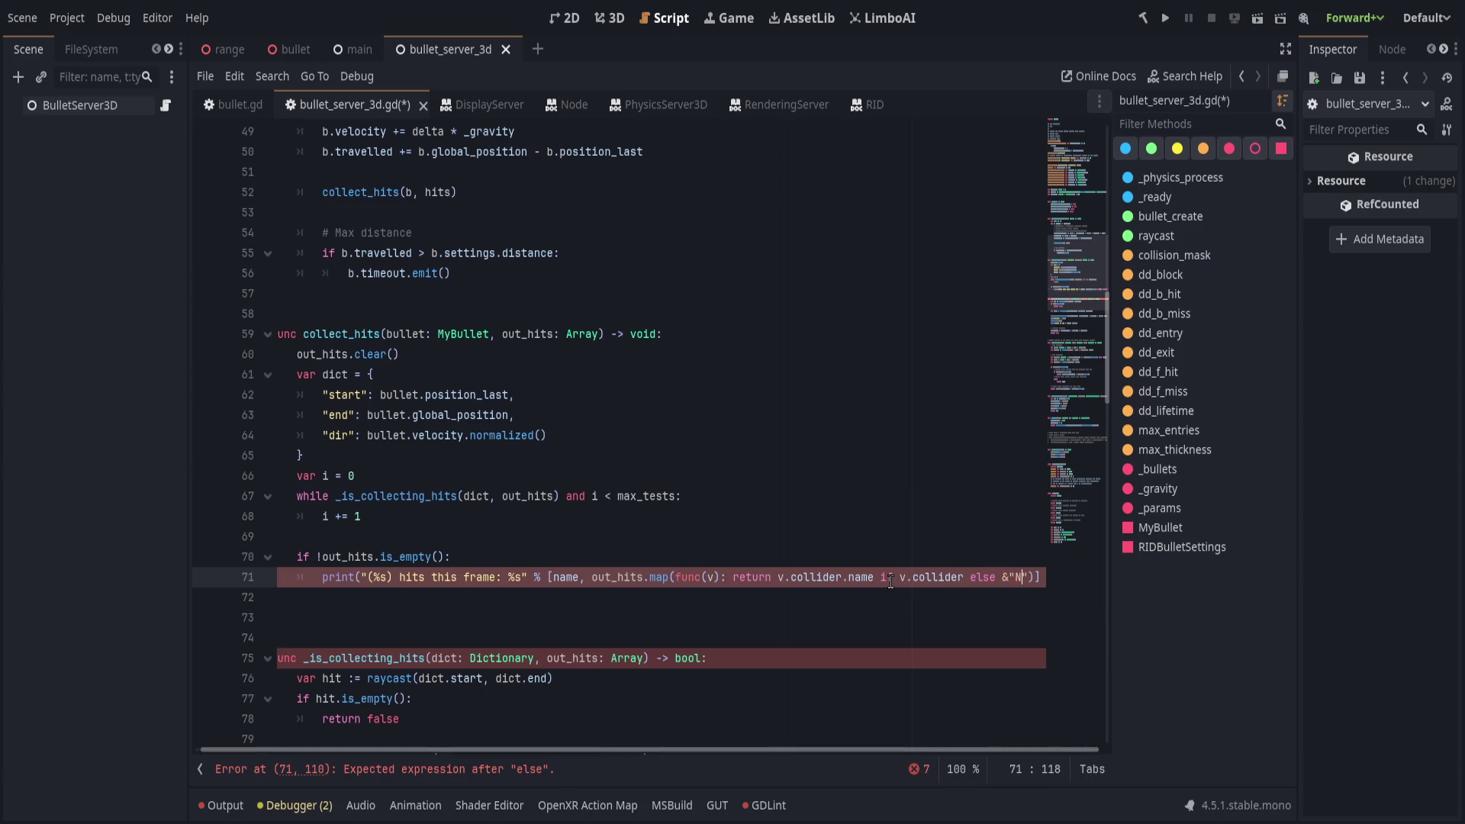
{"action": "key", "text": "Home"}
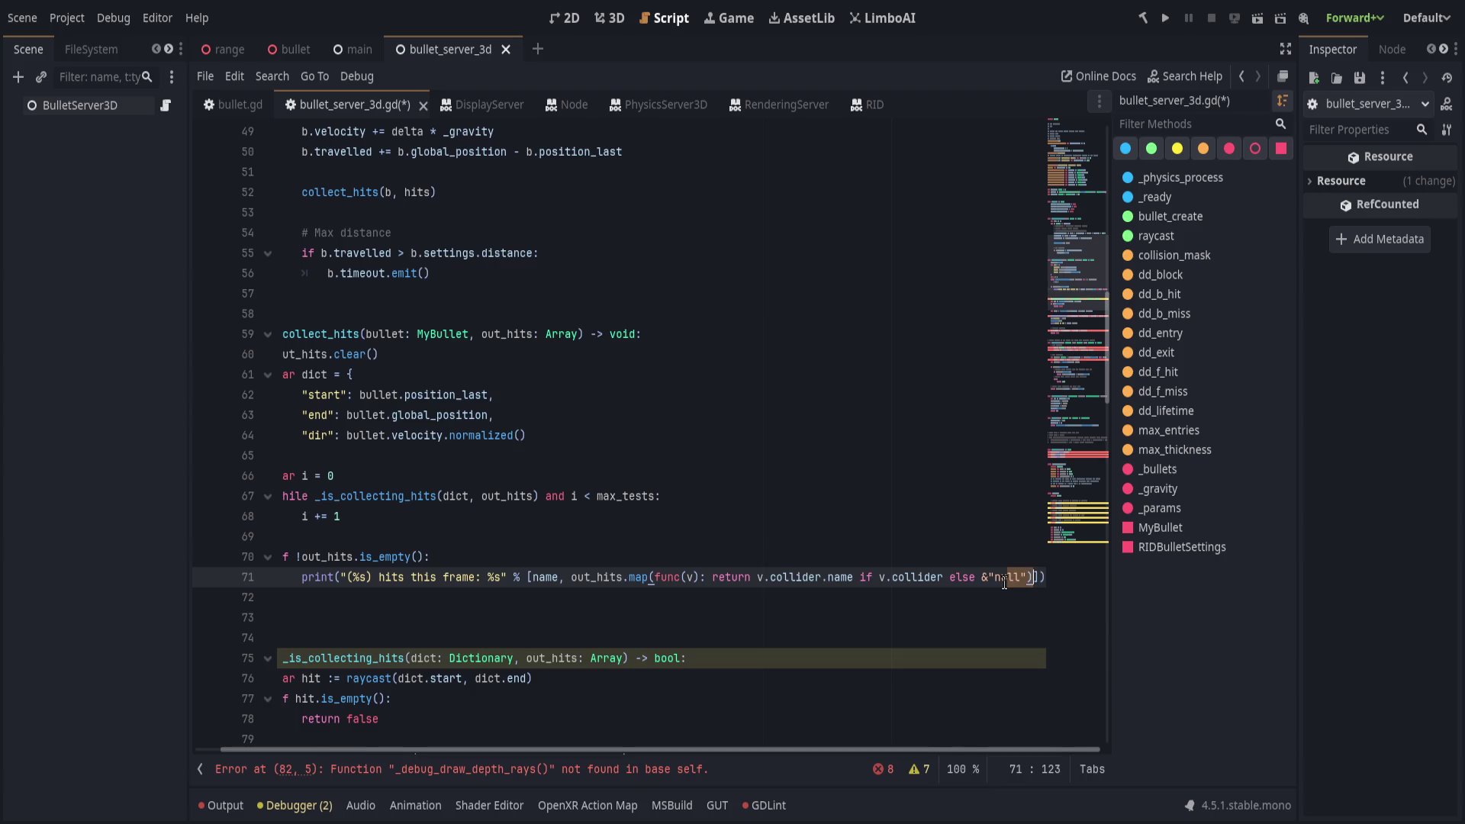
{"action": "left_click", "coordinate": [857, 538]}
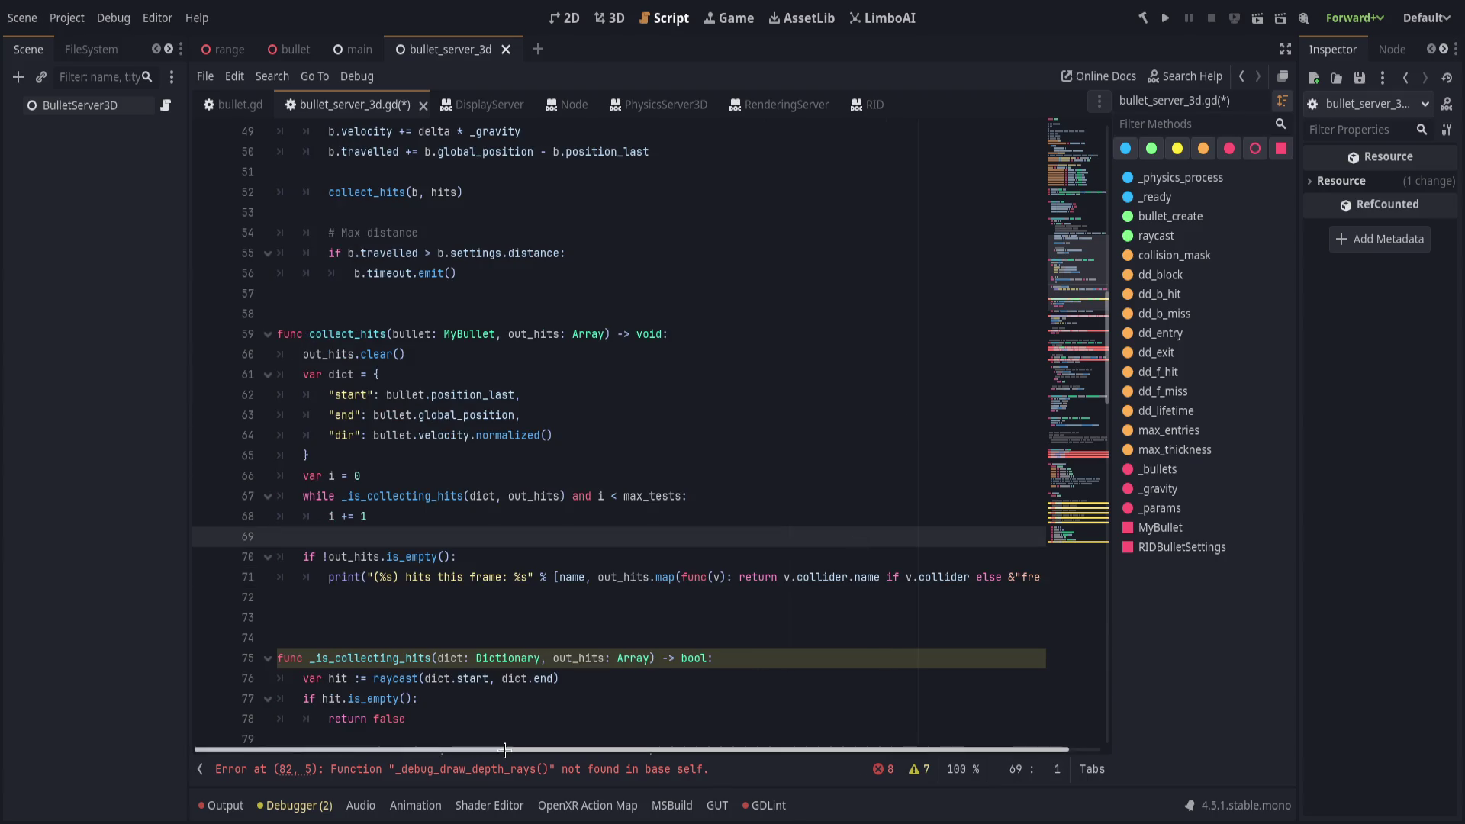
{"action": "key", "text": "ctrl+s"}
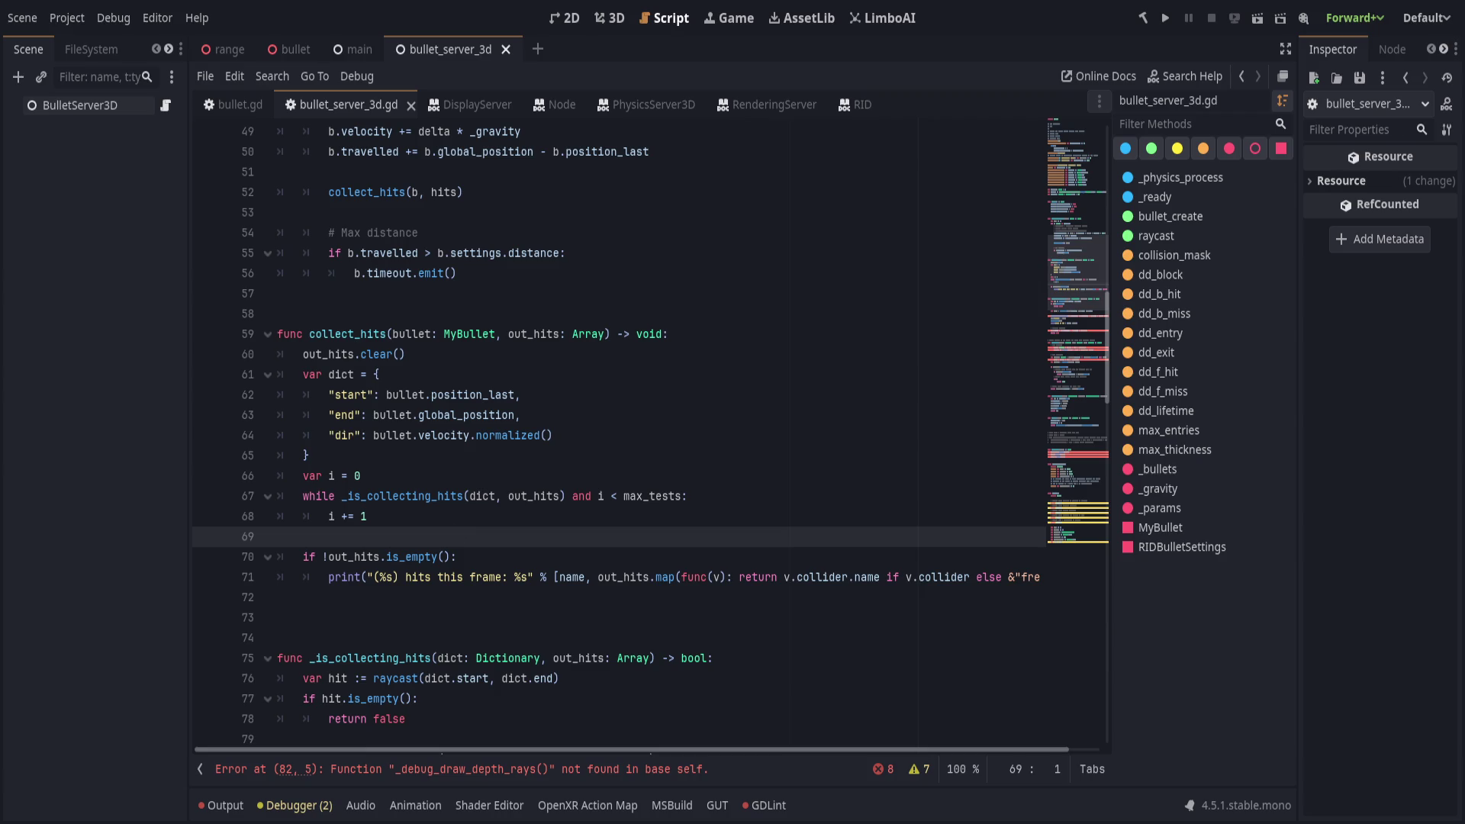
{"action": "left_click", "coordinate": [469, 598]}
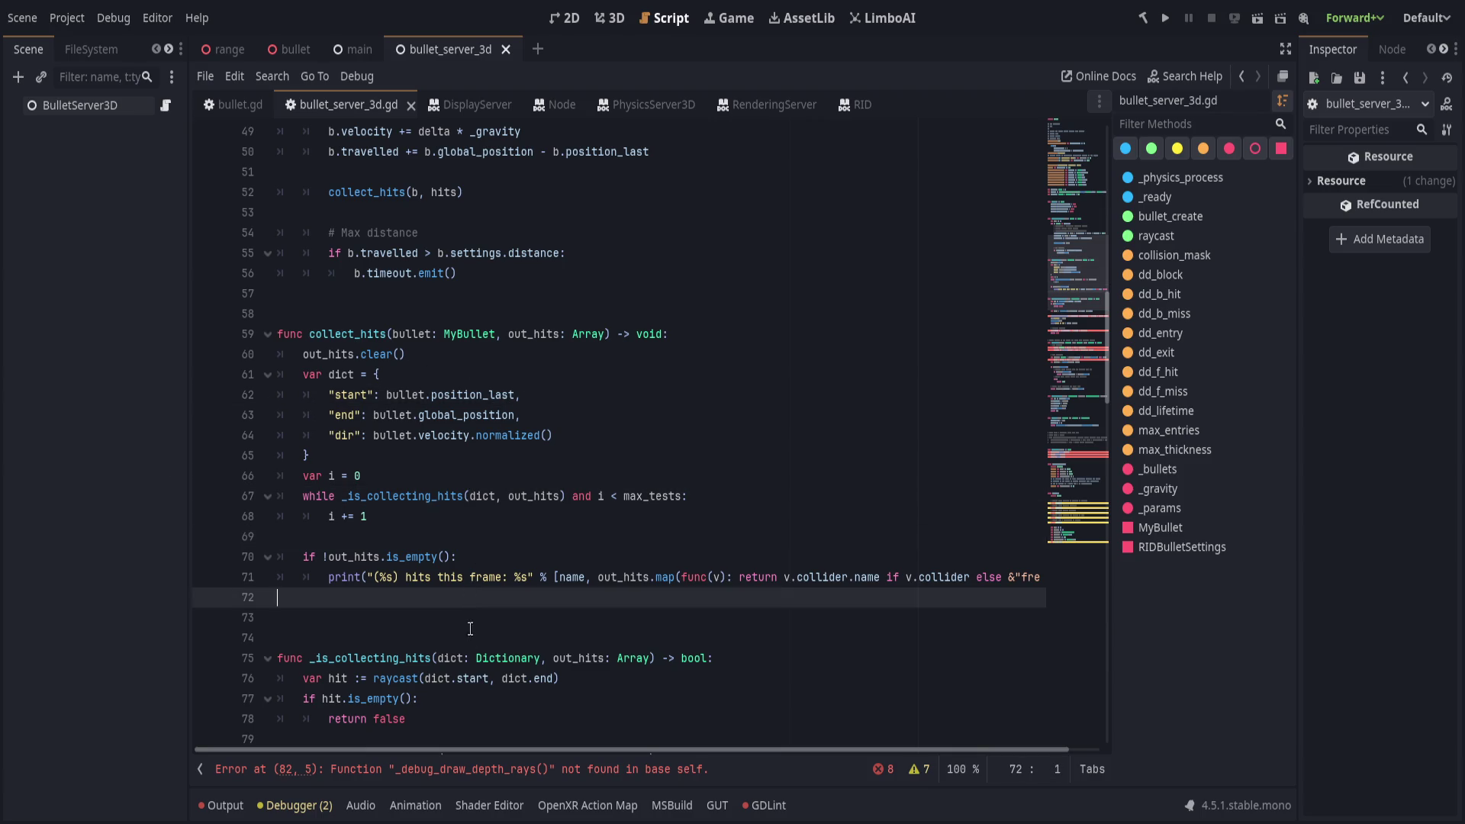
{"action": "scroll", "coordinate": [470, 628], "scroll_direction": "down", "scroll_amount": 6}
{"action": "left_click", "coordinate": [305, 437]}
Comment out the debug draw call and declare const THRESHOLD = 0.05 below extends Node3D.
{"action": "key", "text": "ctrl+k"}
{"action": "left_click", "coordinate": [483, 475]}
{"action": "scroll", "coordinate": [503, 534], "scroll_direction": "up", "scroll_amount": 3}
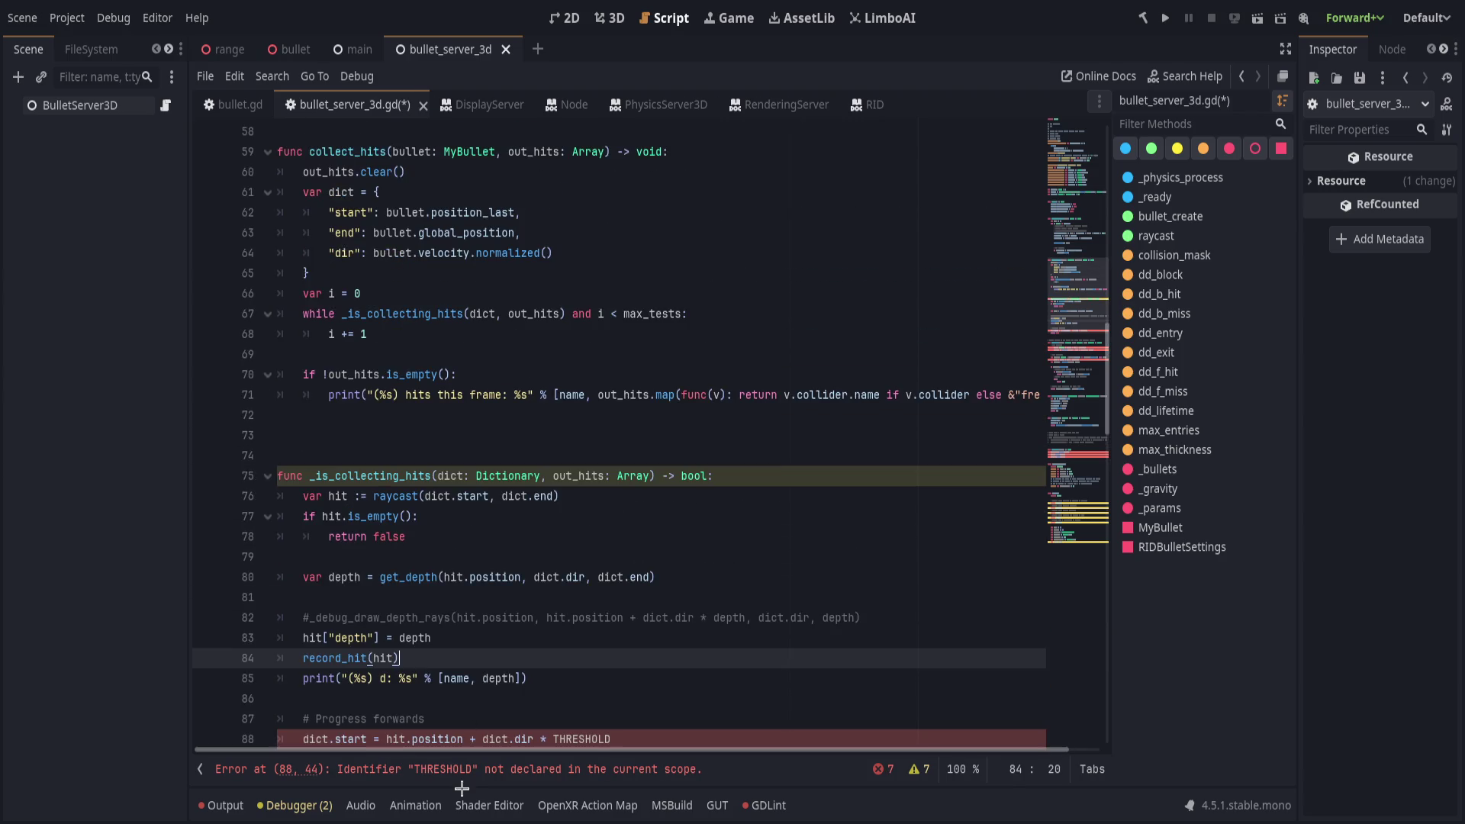
{"action": "left_click", "coordinate": [466, 771]}
{"action": "scroll", "coordinate": [488, 610], "scroll_direction": "up", "scroll_amount": 4}
{"action": "left_click", "coordinate": [1055, 134]}
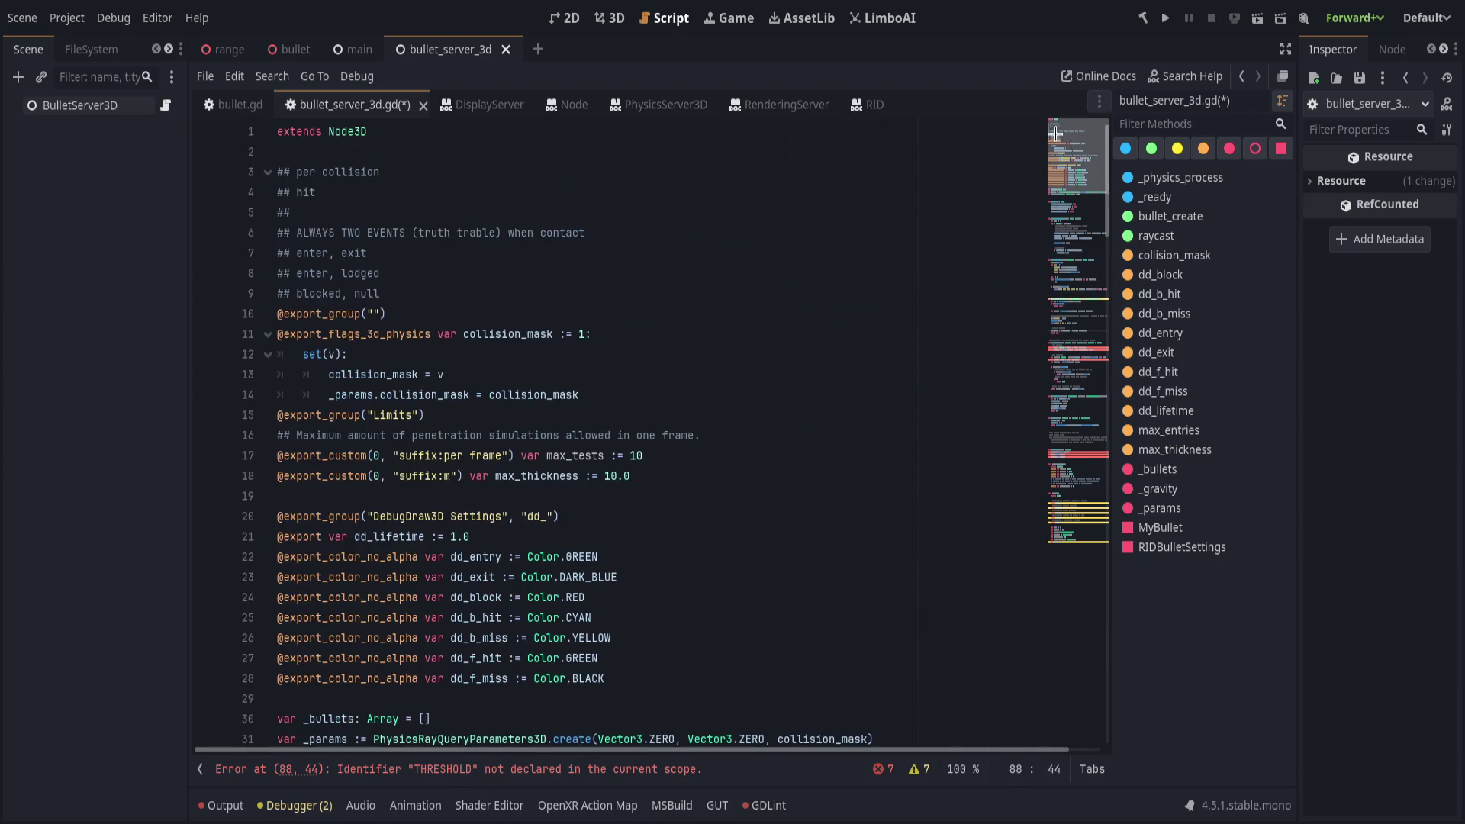
{"action": "left_click", "coordinate": [619, 134]}
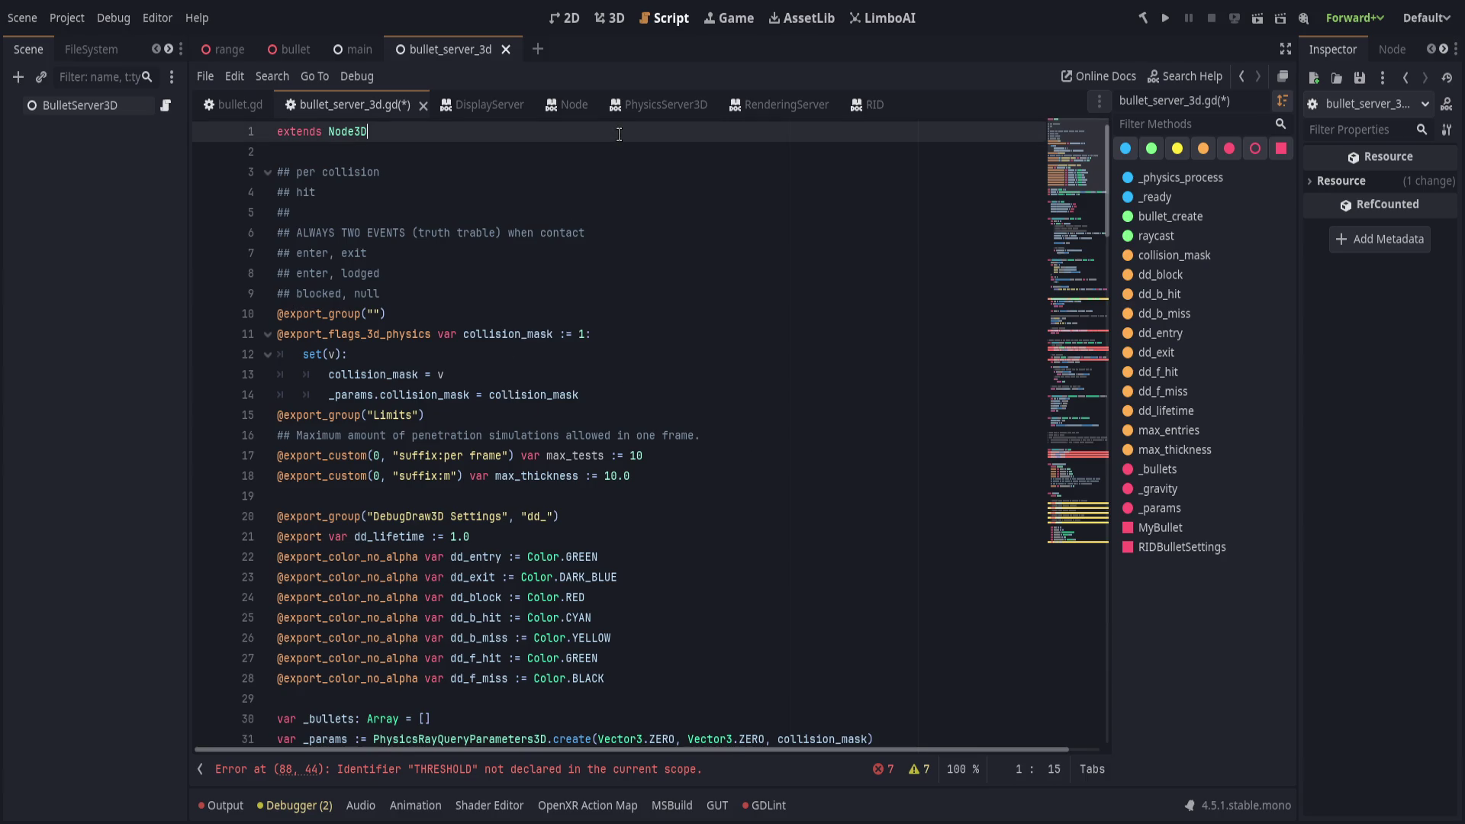
{"action": "key", "text": "Return"}
{"action": "key", "text": "Return"}
{"action": "type", "text": "const THRESHOLD = 0.05"}
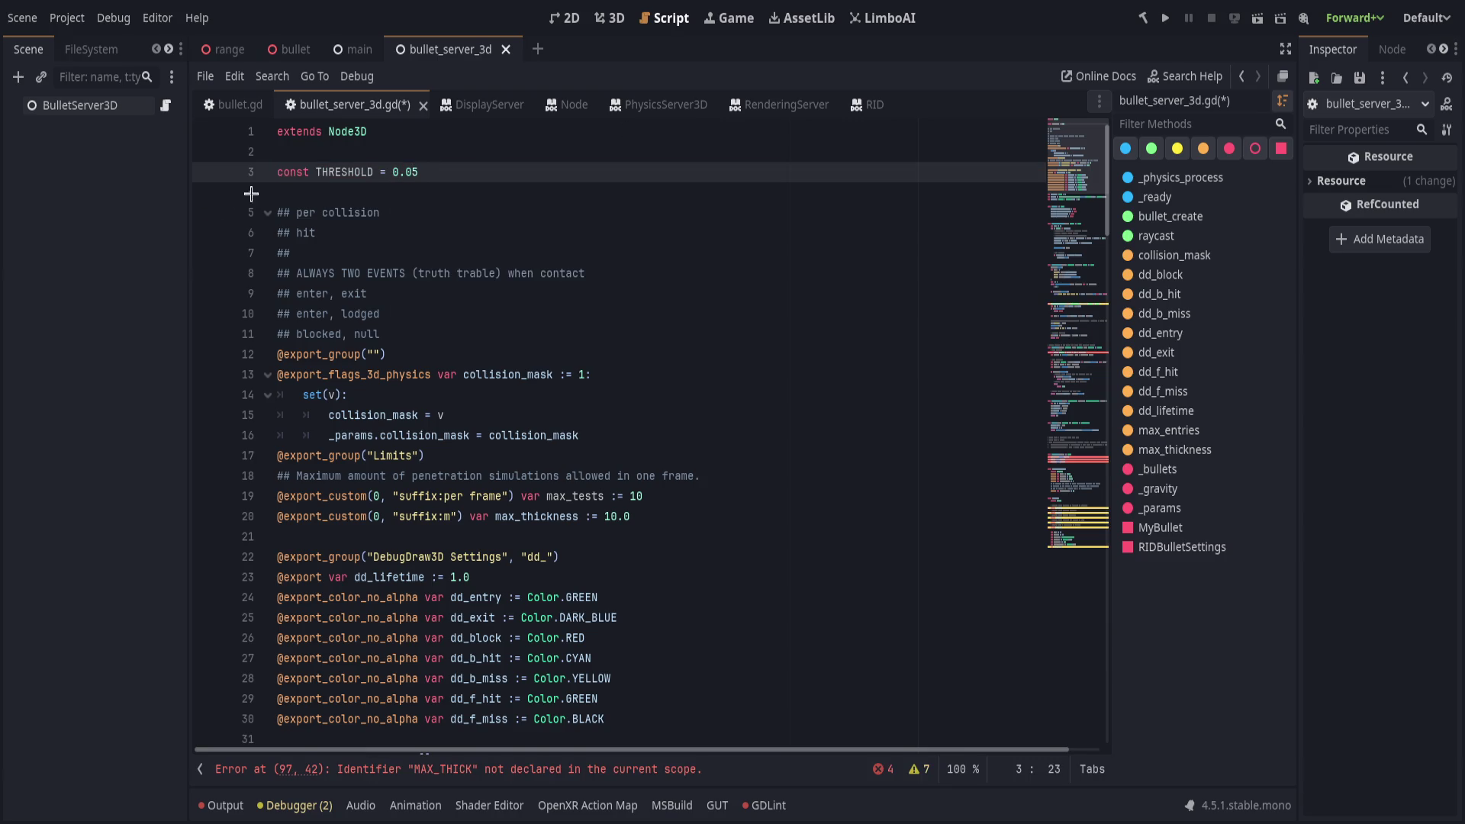
Try adding a THICKNESS = 10.0 constant for the MAX_THICK error, then delete that line.
{"action": "double_click", "coordinate": [351, 172]}
{"action": "left_click", "coordinate": [1051, 547]}
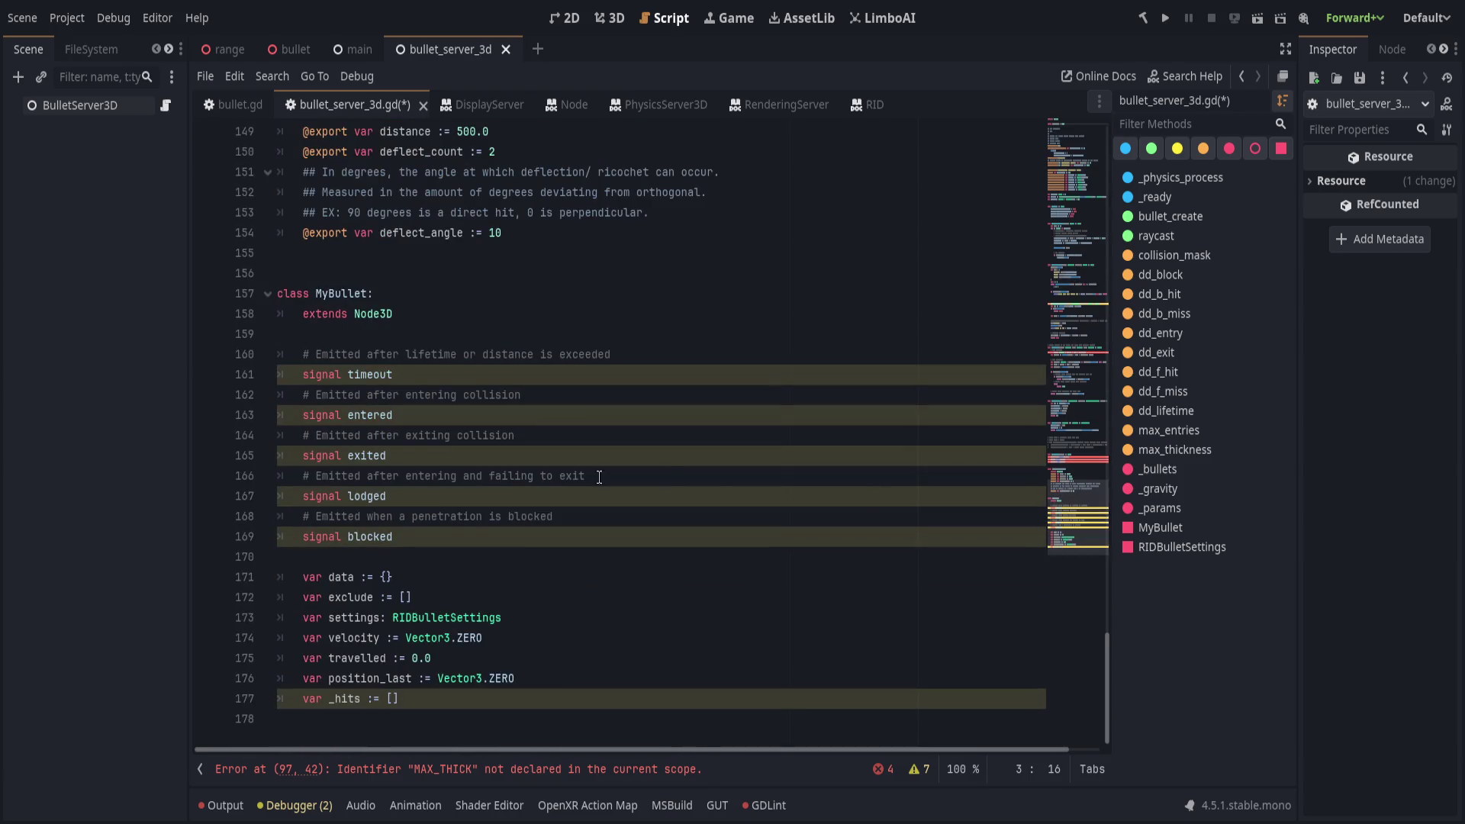
{"action": "left_click", "coordinate": [458, 769]}
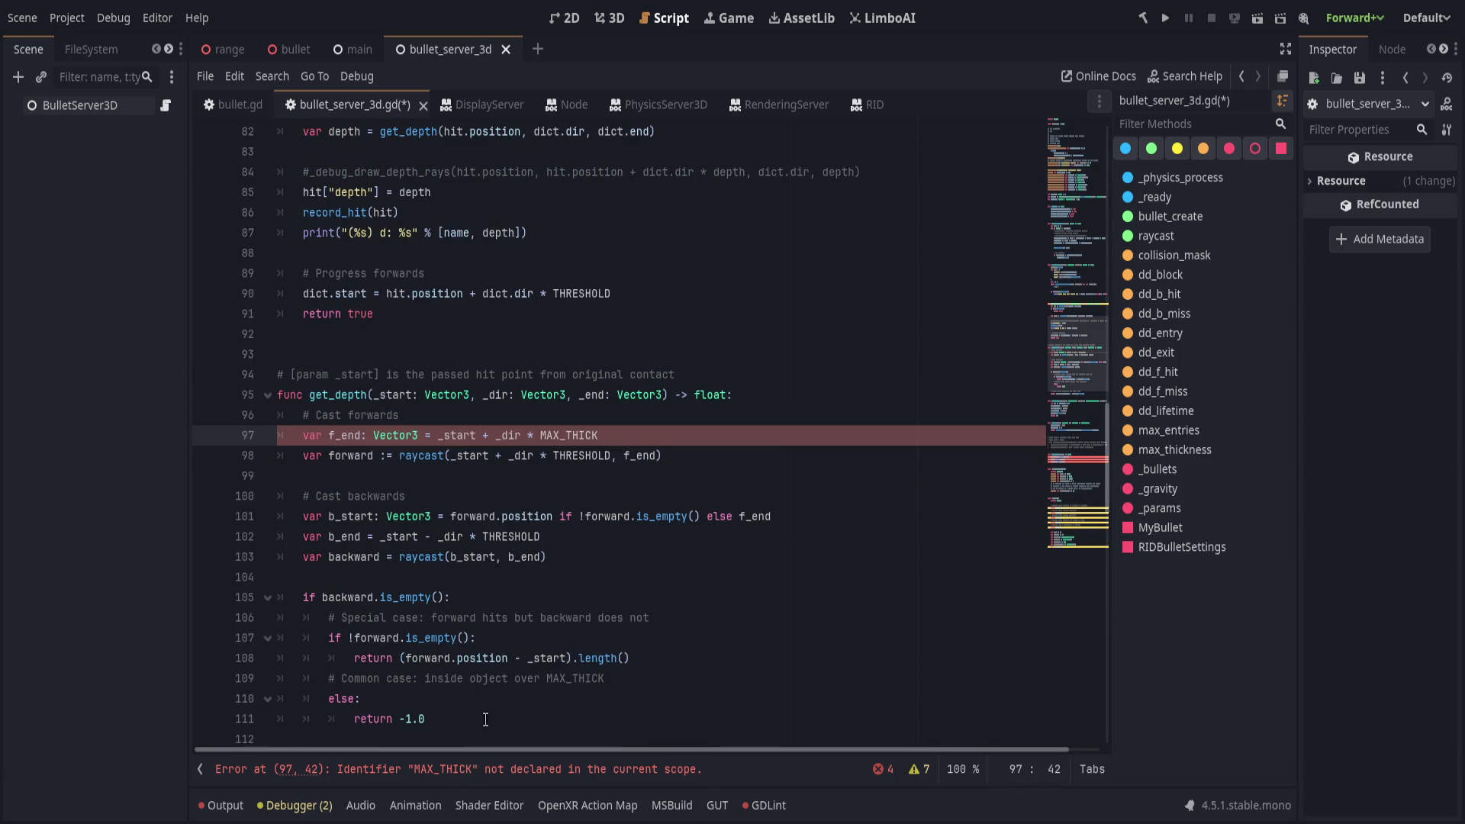
{"action": "scroll", "coordinate": [486, 719], "scroll_direction": "up", "scroll_amount": 1}
{"action": "left_click", "coordinate": [716, 496]}
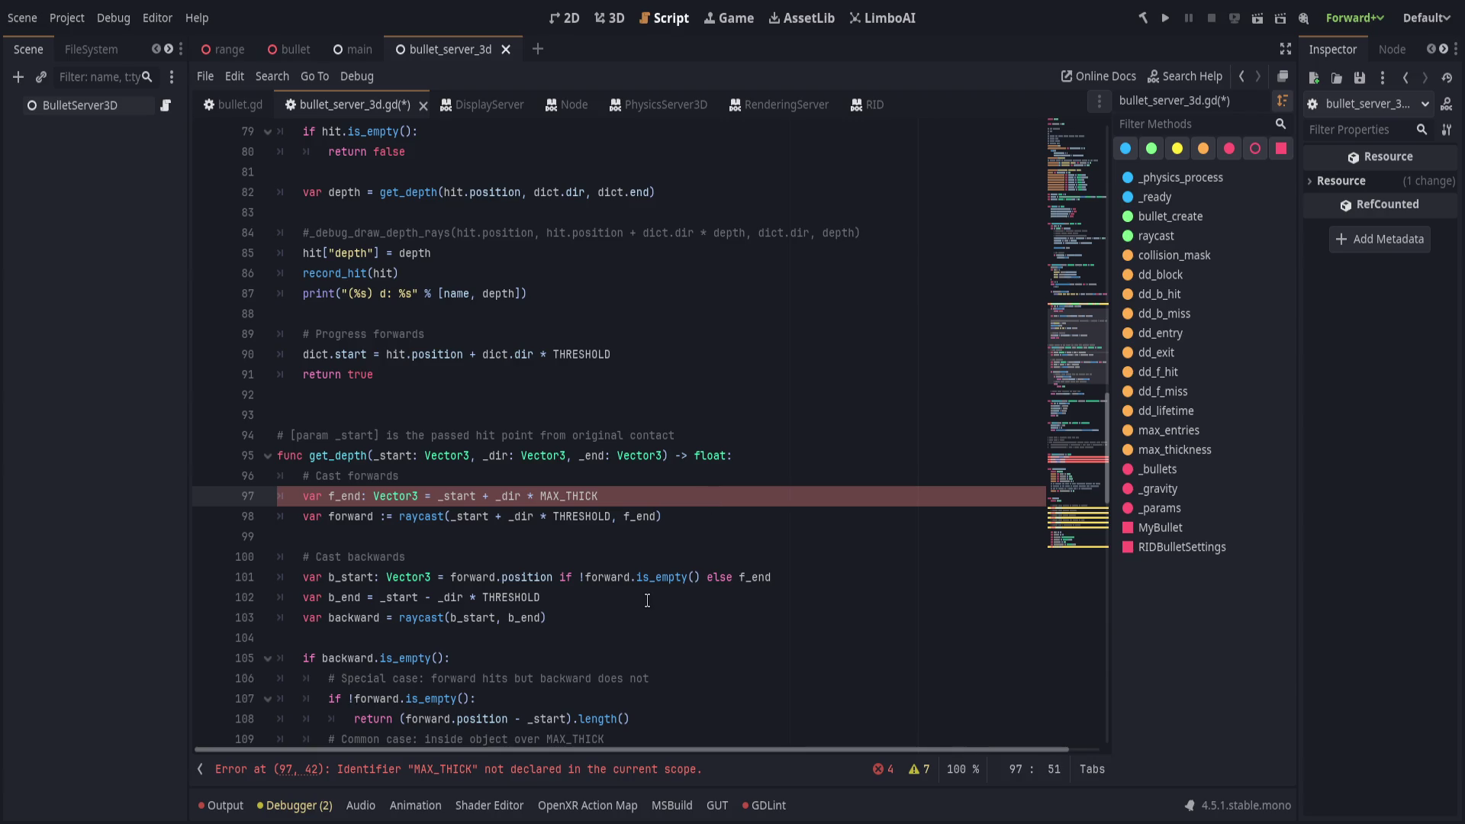
{"action": "scroll", "coordinate": [656, 427], "scroll_direction": "up", "scroll_amount": 20}
{"action": "left_click", "coordinate": [537, 170]}
{"action": "key", "text": "Return"}
{"action": "type", "text": "constTHICKNESS = "}
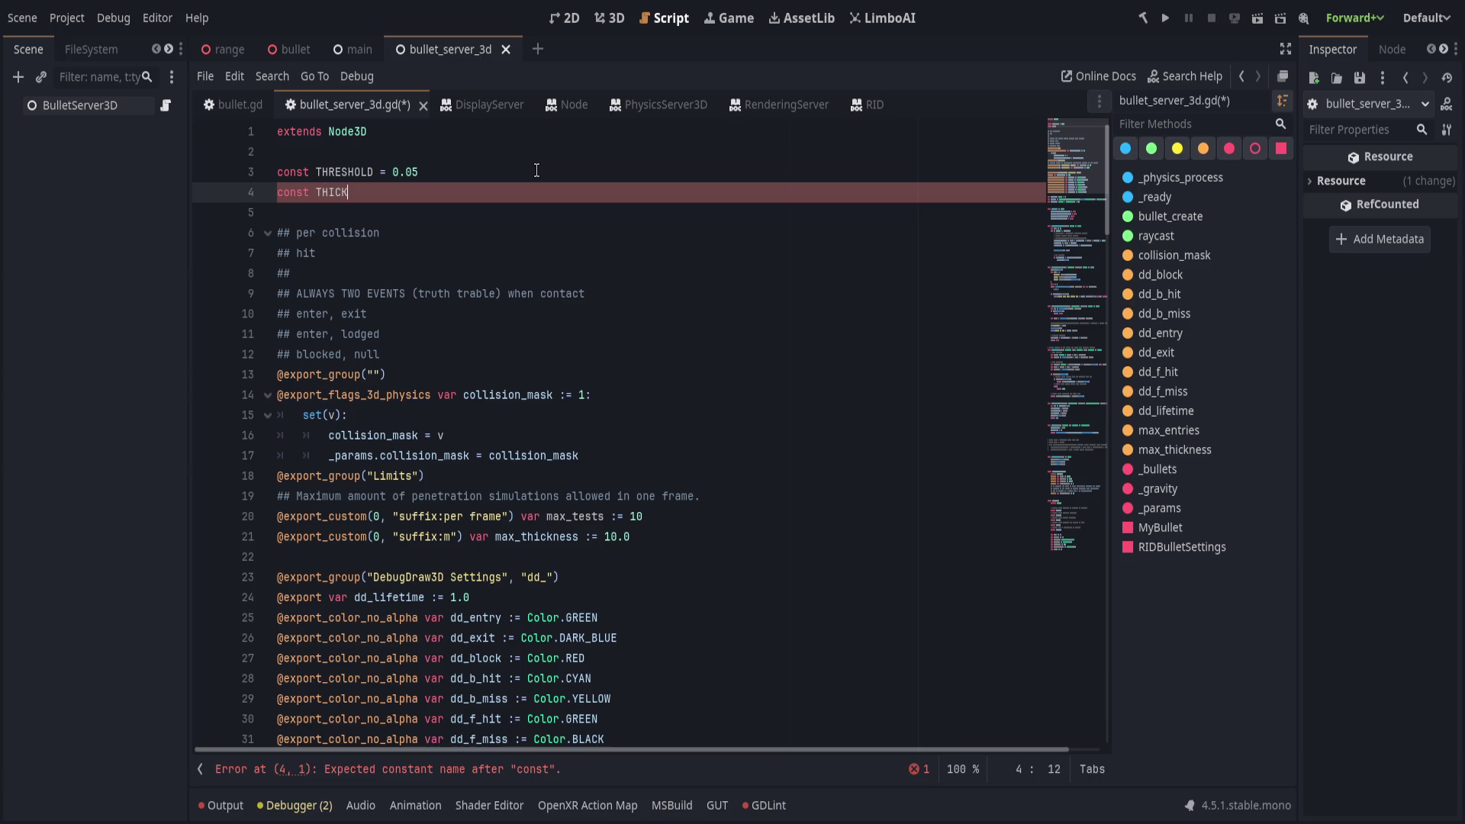
{"action": "type", "text": "10.0"}
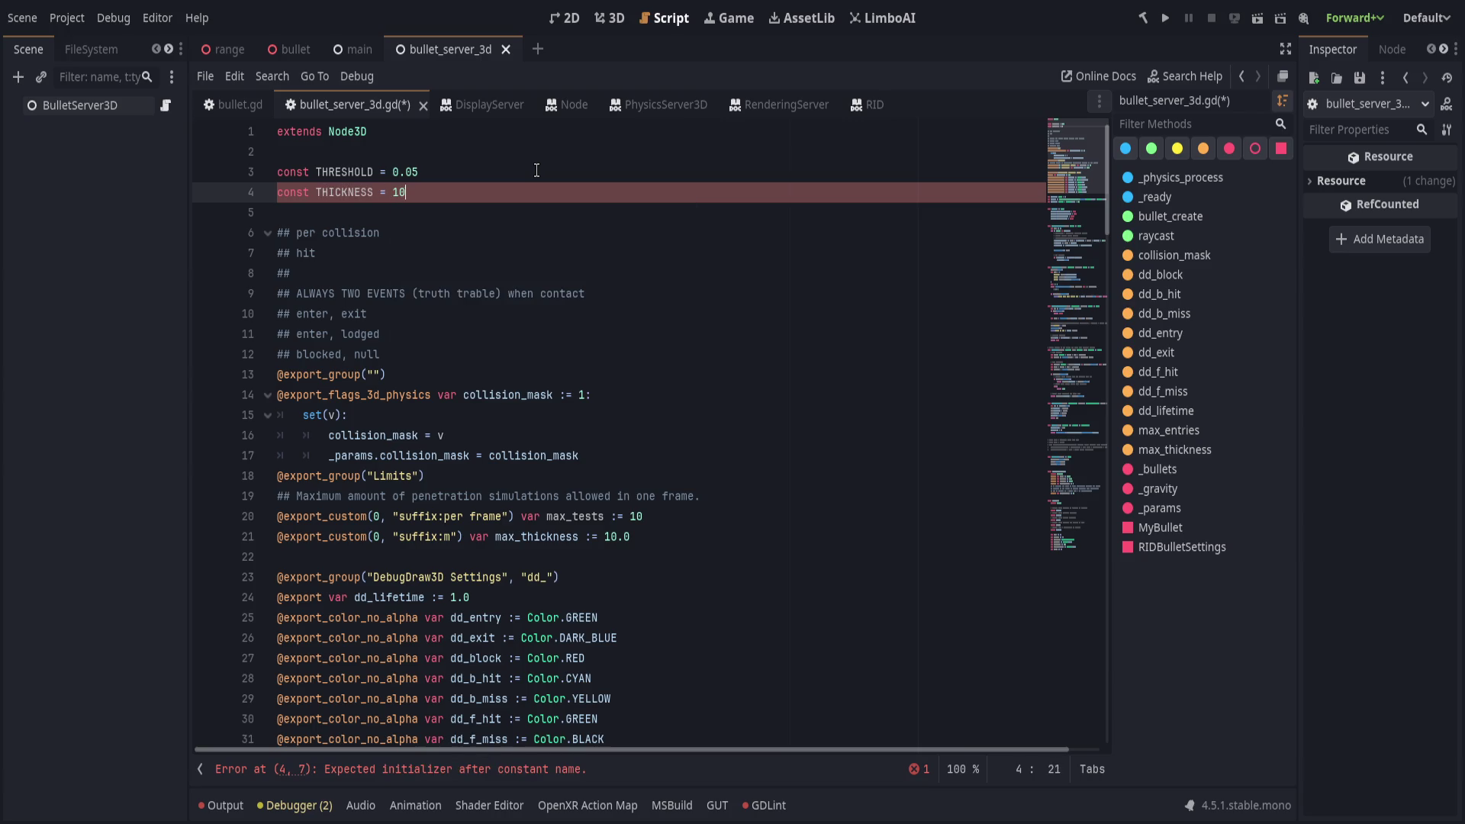
{"action": "key", "text": "ctrl+shift+k"}
{"action": "scroll", "coordinate": [645, 384], "scroll_direction": "down", "scroll_amount": 3}
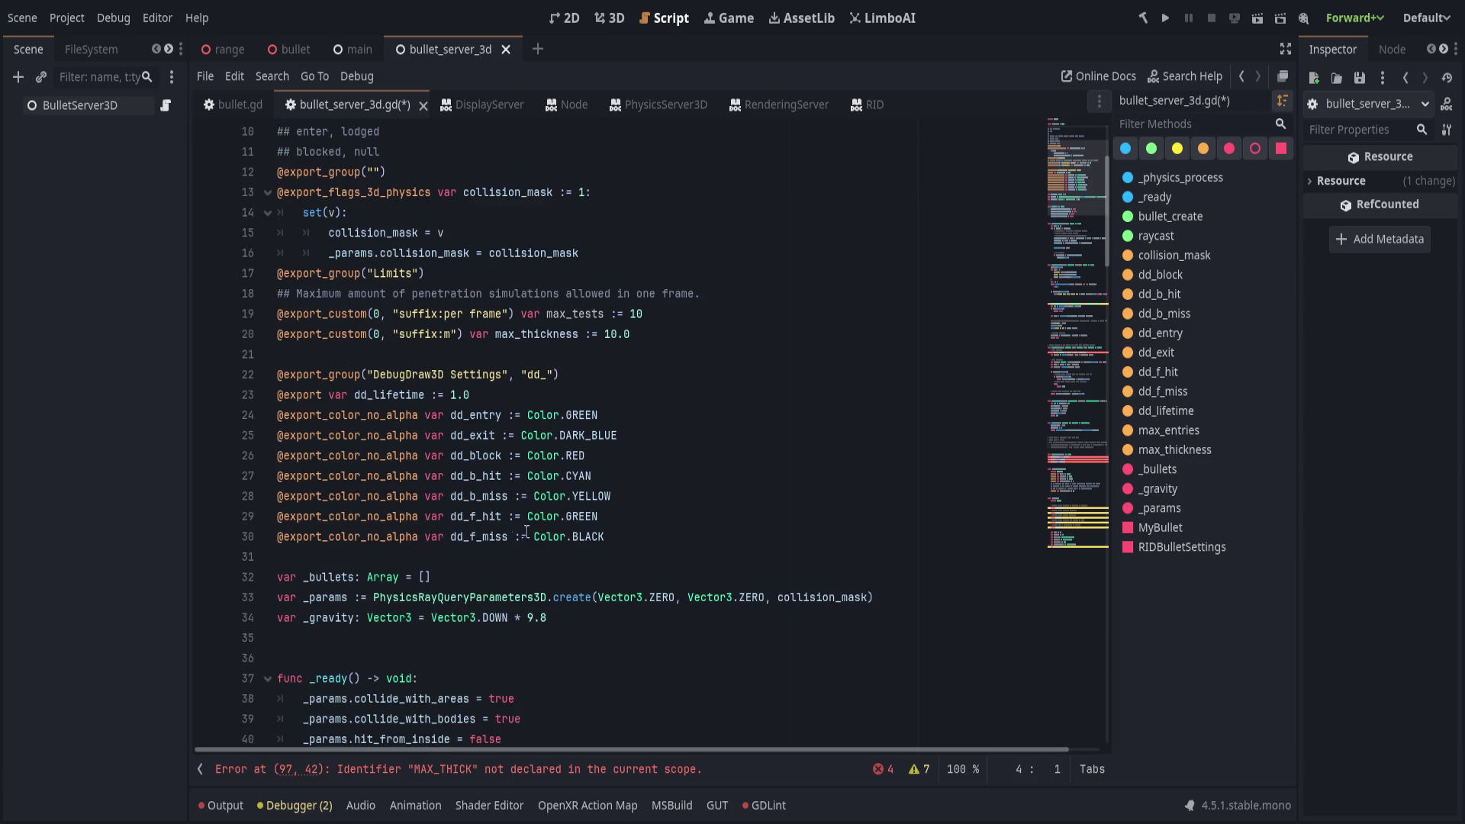
{"action": "scroll", "coordinate": [610, 381], "scroll_direction": "up", "scroll_amount": 1}
Undo the stray top-of-script edits, removing the empty line, and save the script.
{"action": "left_click", "coordinate": [590, 376]}
{"action": "double_click", "coordinate": [536, 394]}
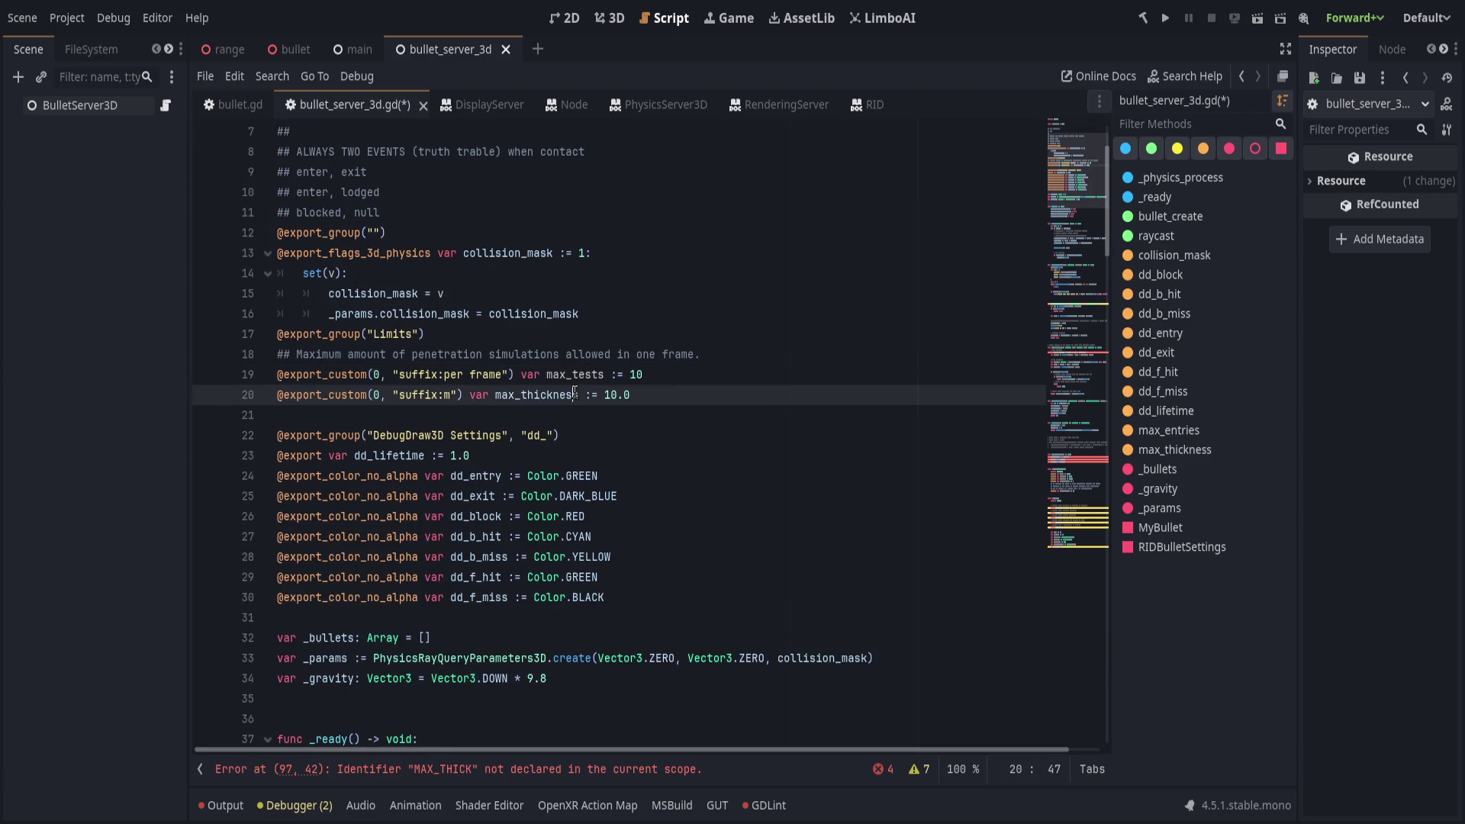
{"action": "left_click", "coordinate": [885, 395]}
{"action": "scroll", "coordinate": [1059, 221], "scroll_direction": "down", "scroll_amount": 20}
{"action": "scroll", "coordinate": [682, 545], "scroll_direction": "up", "scroll_amount": 13}
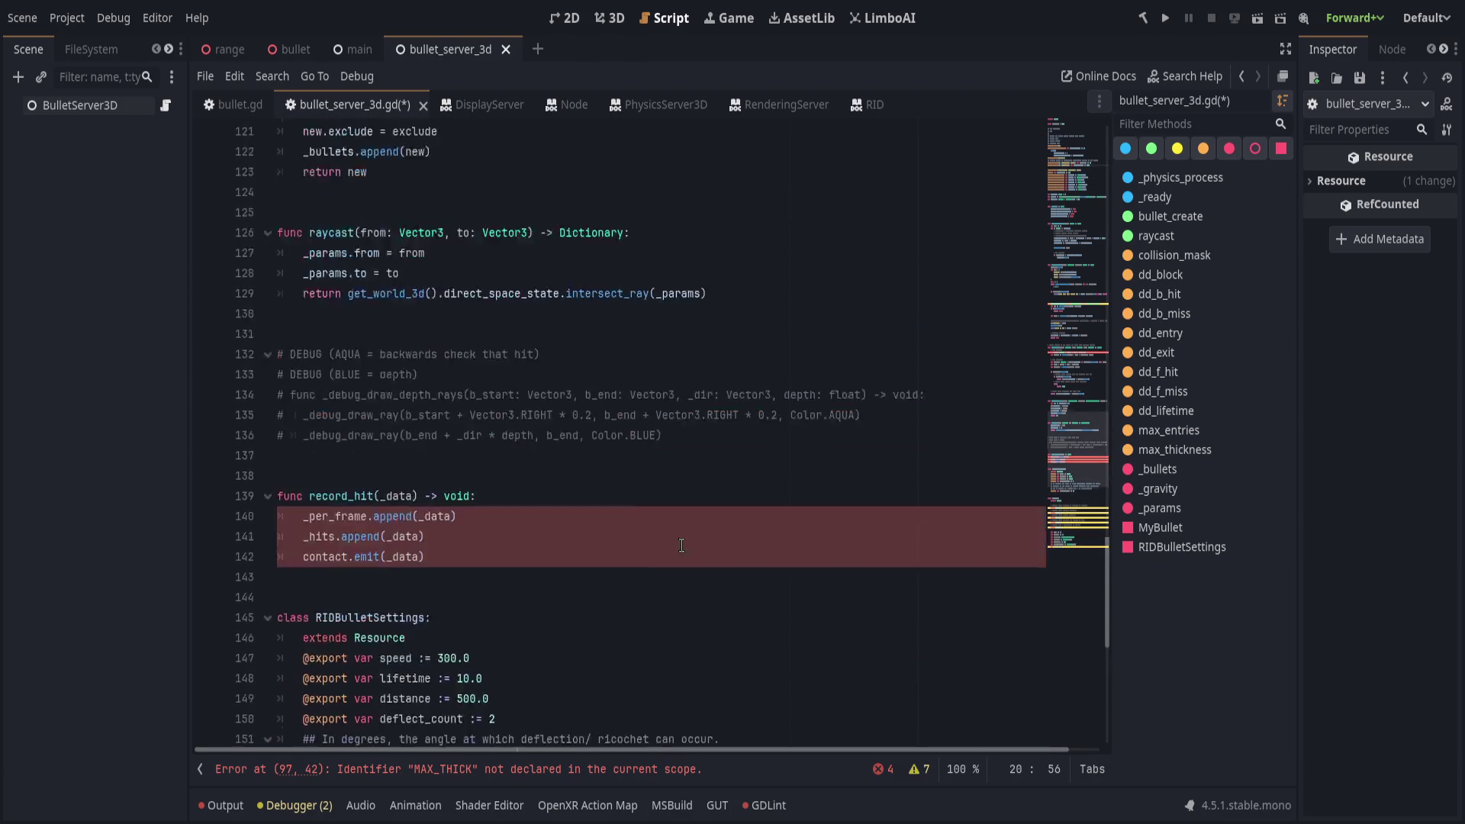
{"action": "left_click", "coordinate": [682, 545]}
{"action": "key", "text": "ctrl+z"}
{"action": "key", "text": "ctrl+z"}
{"action": "key", "text": "ctrl+z"}
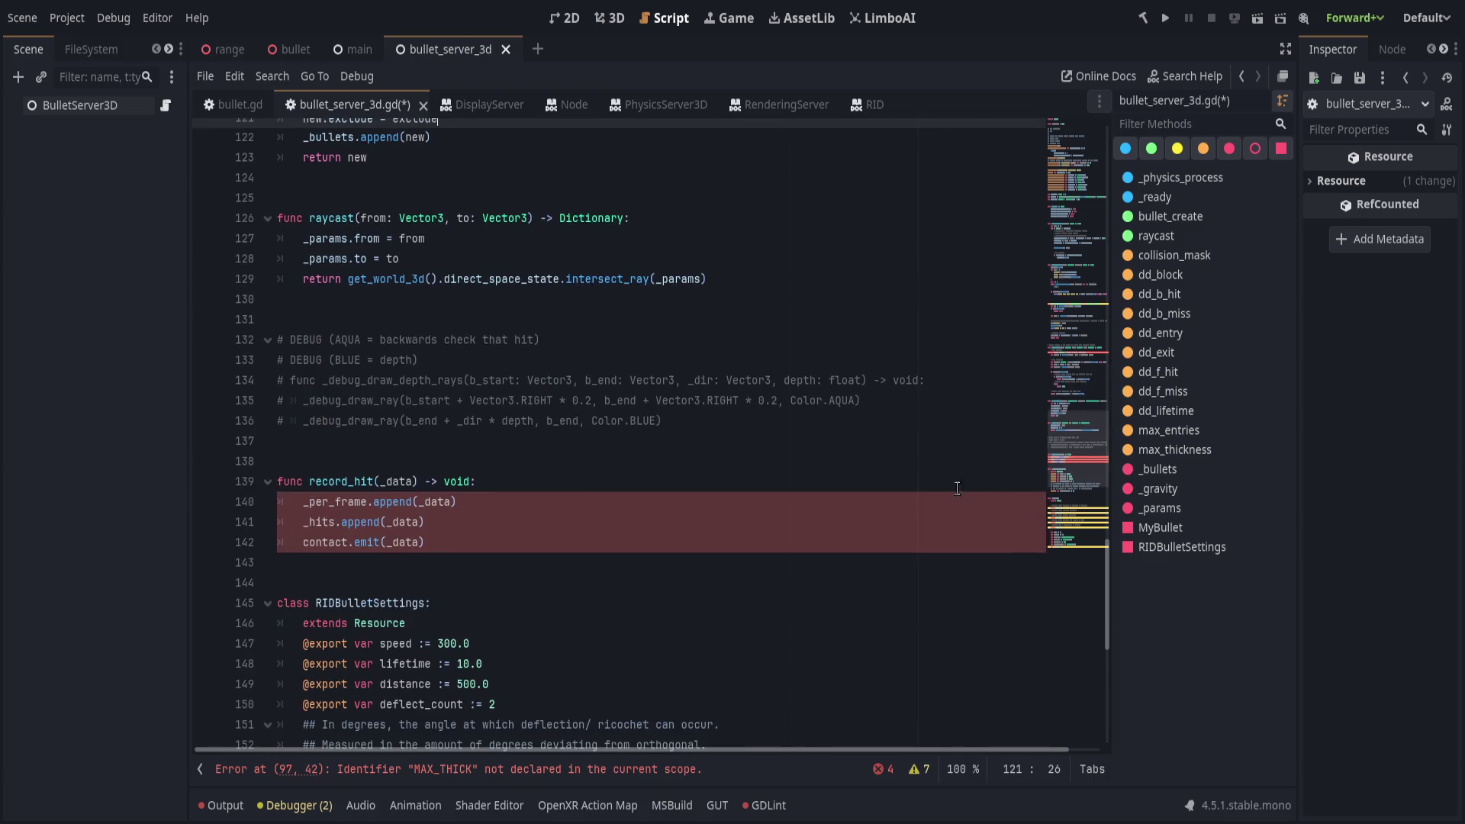
{"action": "key", "text": "ctrl+z"}
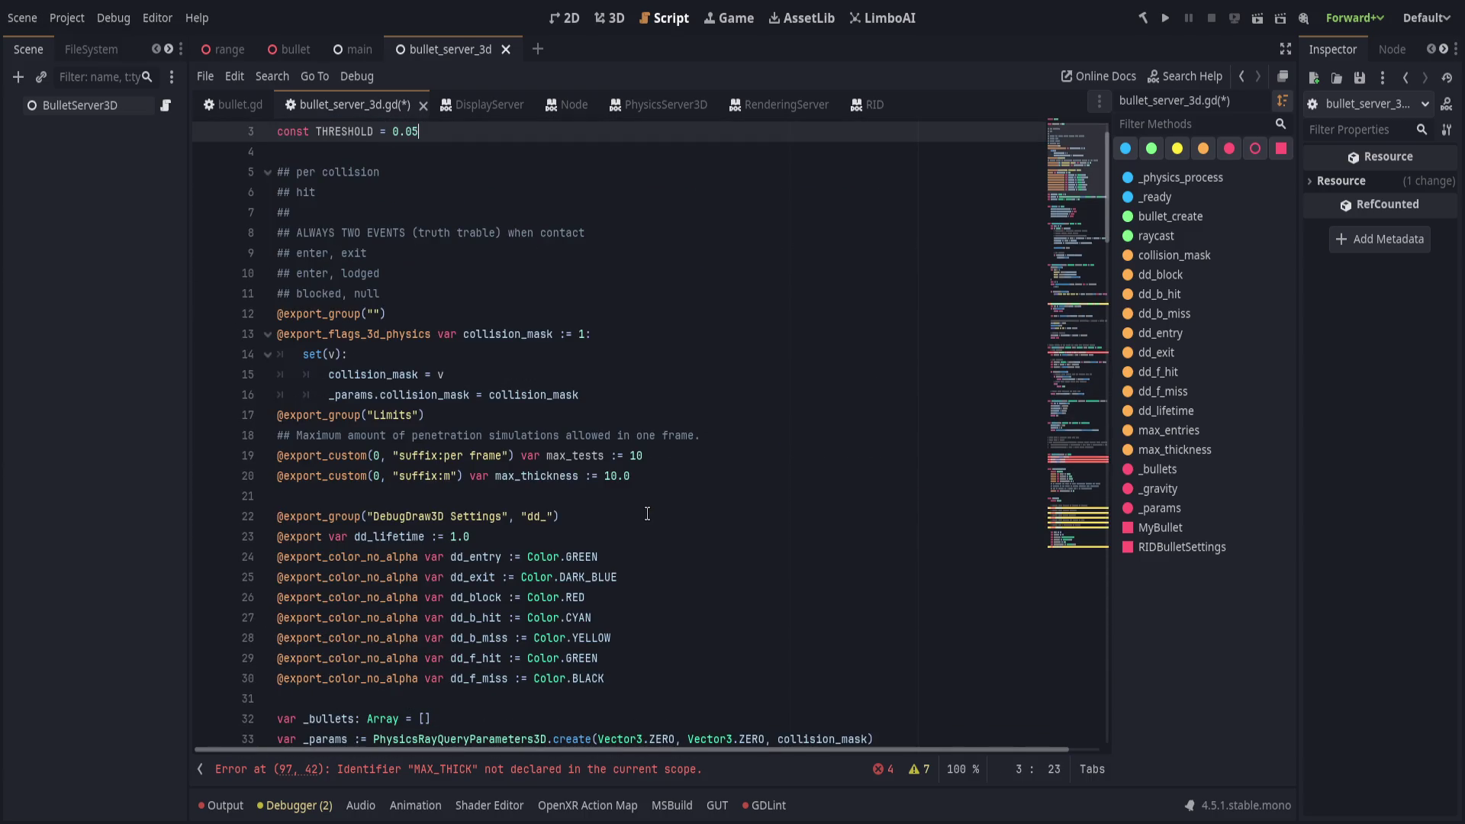
{"action": "left_click", "coordinate": [507, 769]}
{"action": "key", "text": "ctrl+s"}
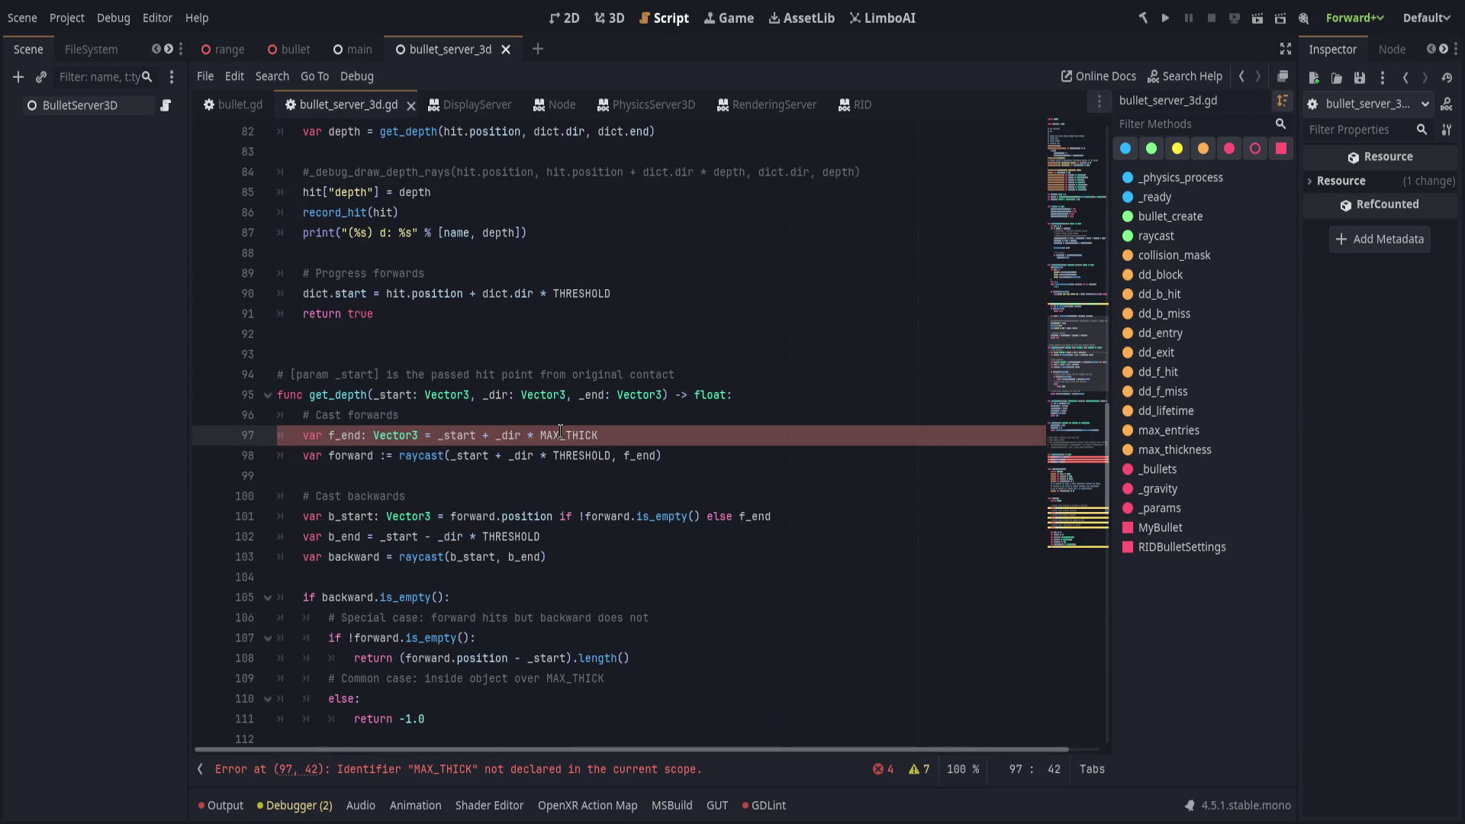
Replace every MAX_THICK with max_thickness.
{"action": "double_click", "coordinate": [561, 432]}
{"action": "key", "text": "ctrl+r"}
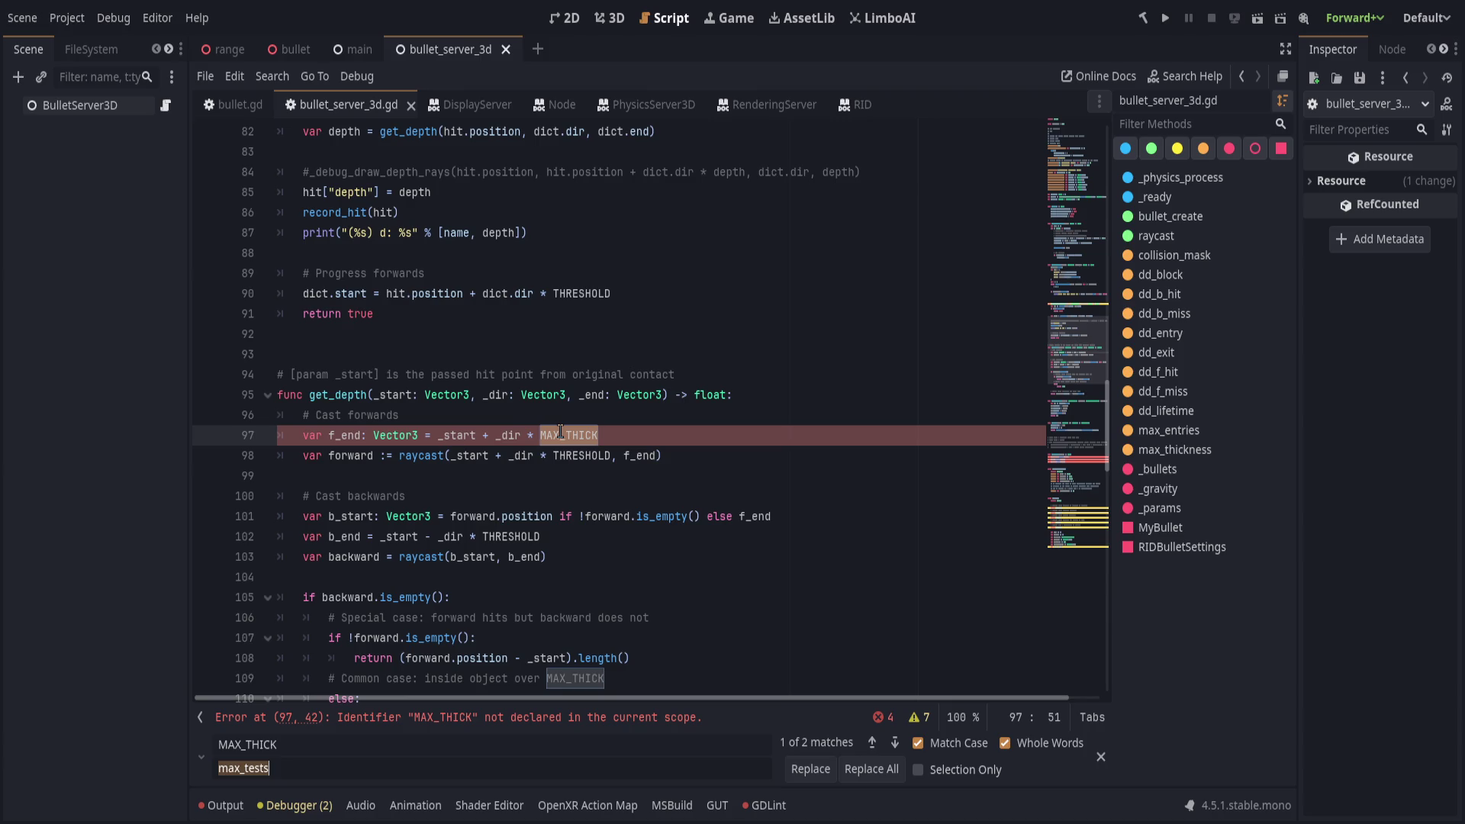
{"action": "type", "text": "max_thick"}
{"action": "type", "text": "ness"}
{"action": "left_click", "coordinate": [872, 769]}
{"action": "double_click", "coordinate": [582, 434]}
{"action": "left_click", "coordinate": [1075, 183]}
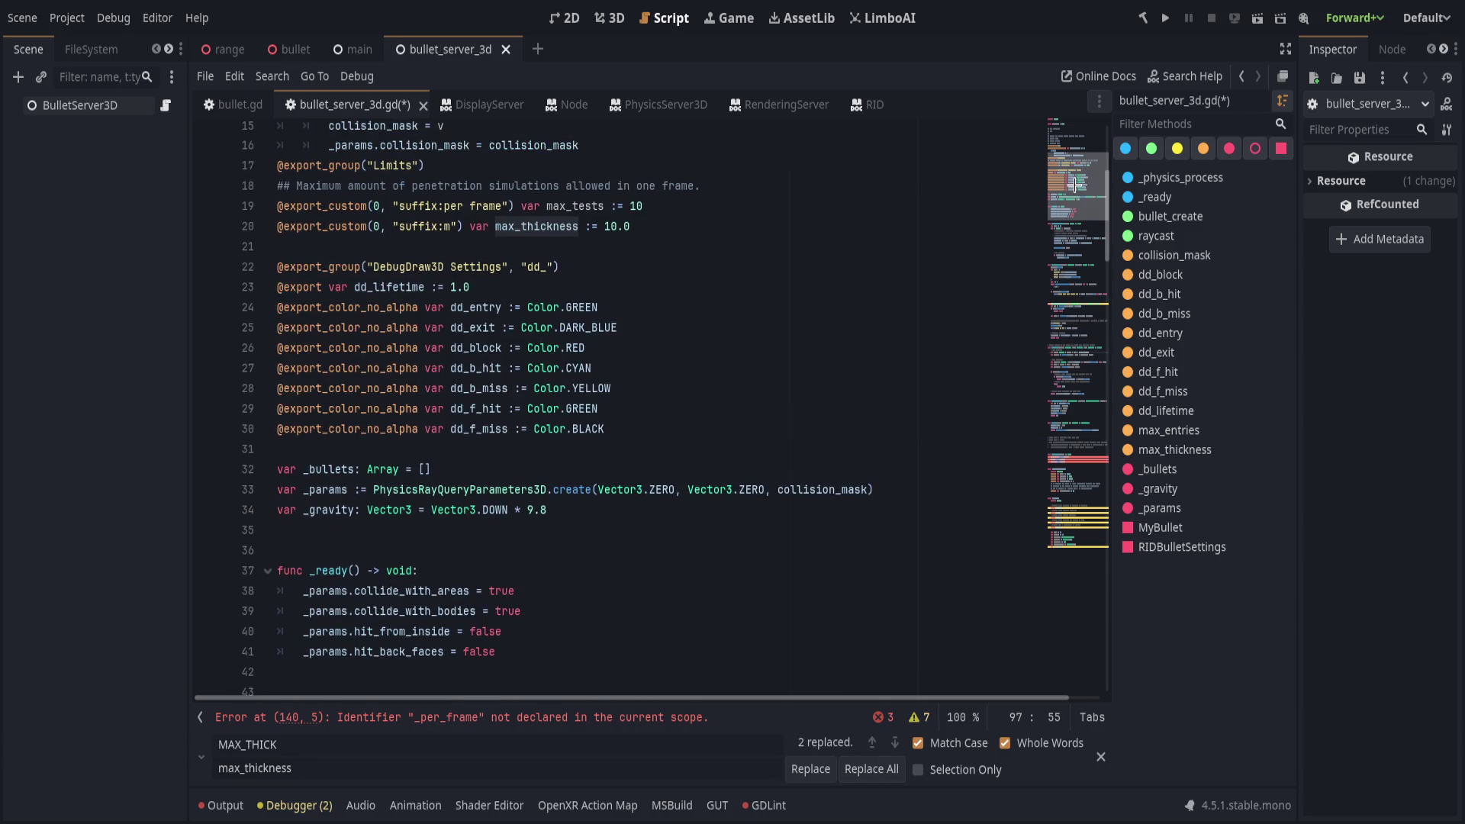
Comment out record_hit's three body lines, add a pass stub, and save.
{"action": "left_click", "coordinate": [588, 716]}
{"action": "scroll", "coordinate": [558, 601], "scroll_direction": "up", "scroll_amount": 3}
{"action": "left_click", "coordinate": [549, 620]}
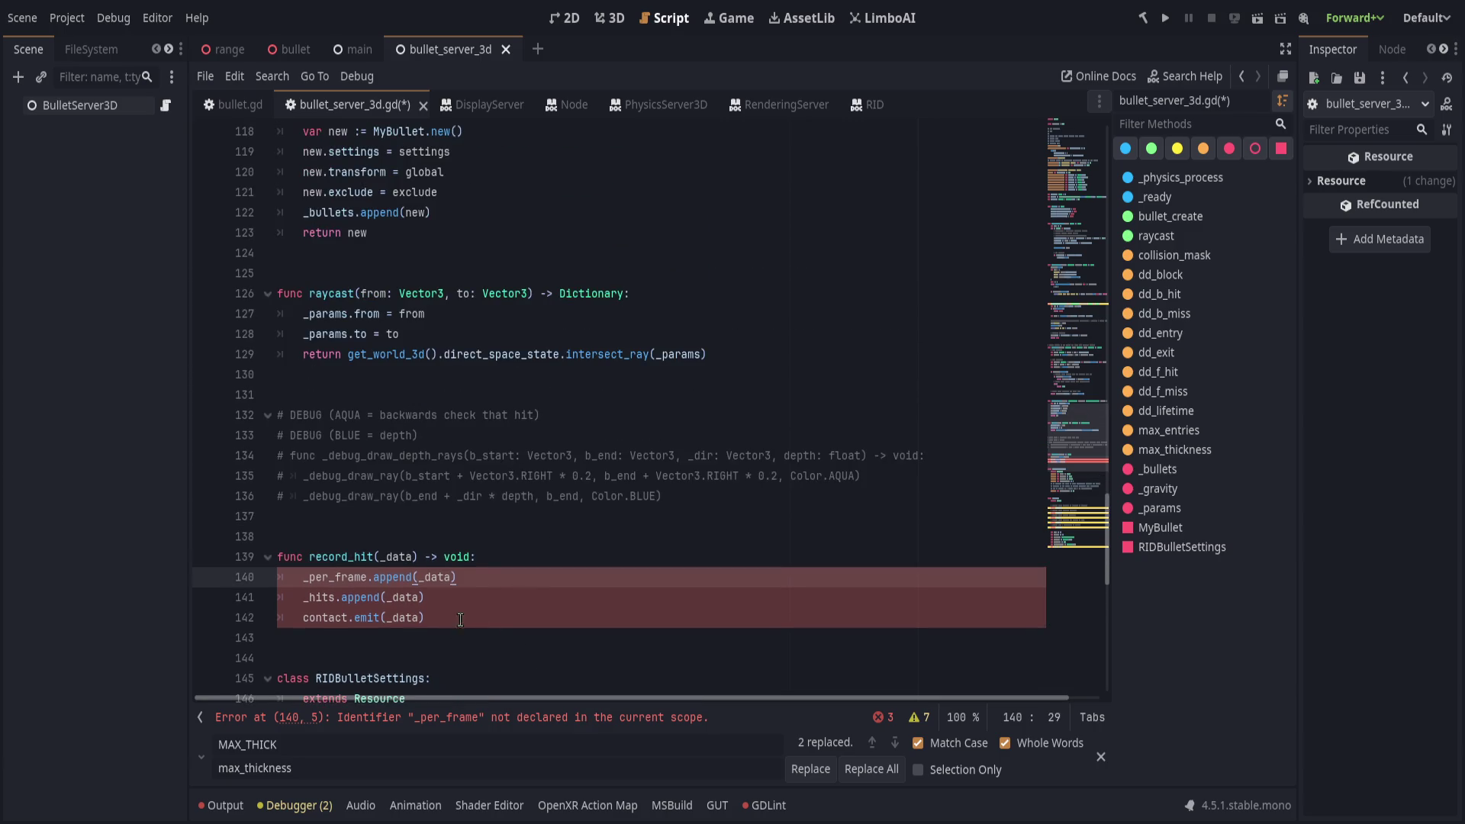
{"action": "left_click", "coordinate": [549, 564]}
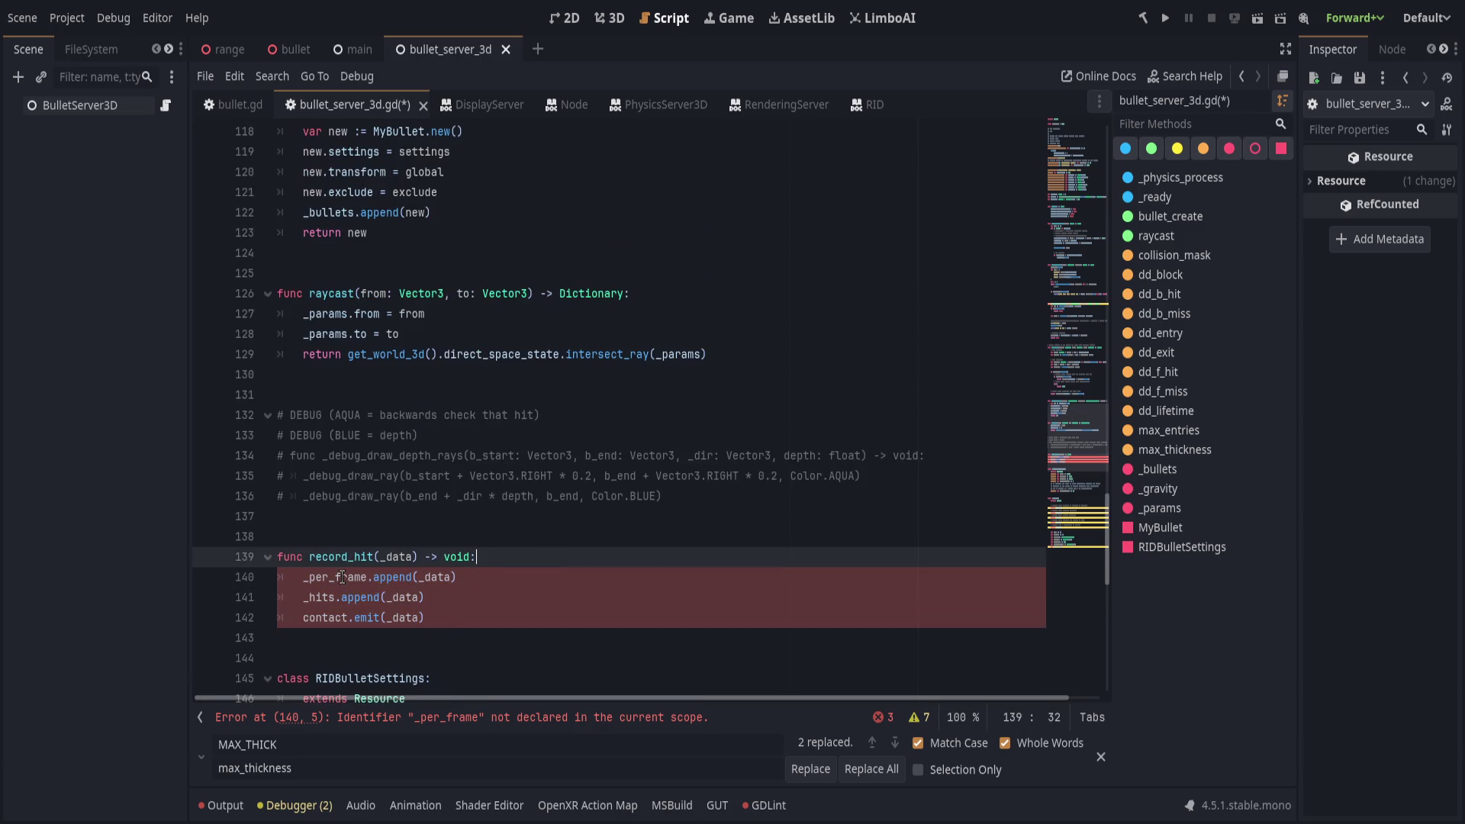
{"action": "left_click_drag", "start_coordinate": [514, 554], "coordinate": [454, 620]}
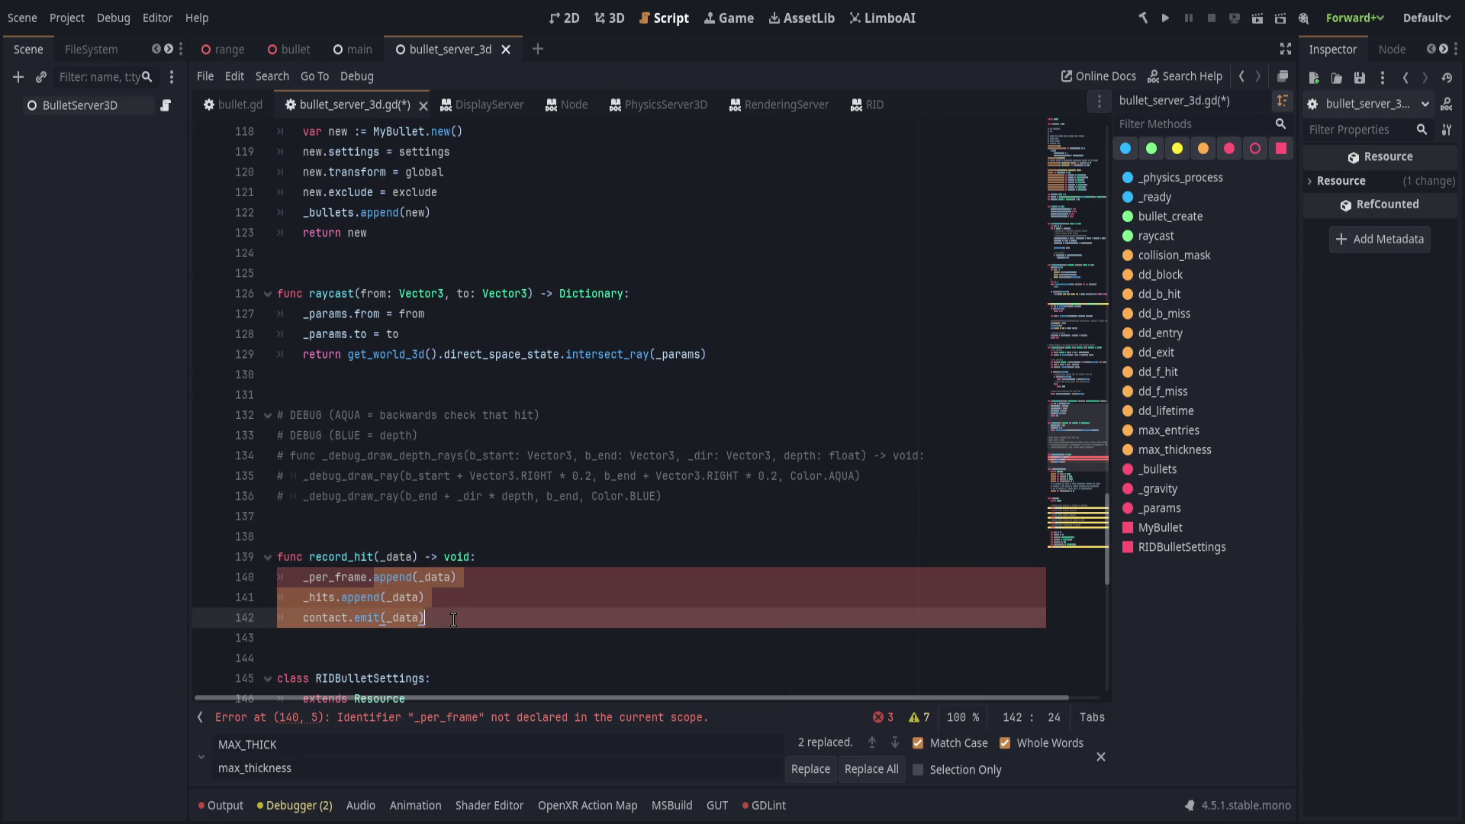
{"action": "key", "text": "ctrl+k"}
{"action": "key", "text": "ctrl+shift+Return"}
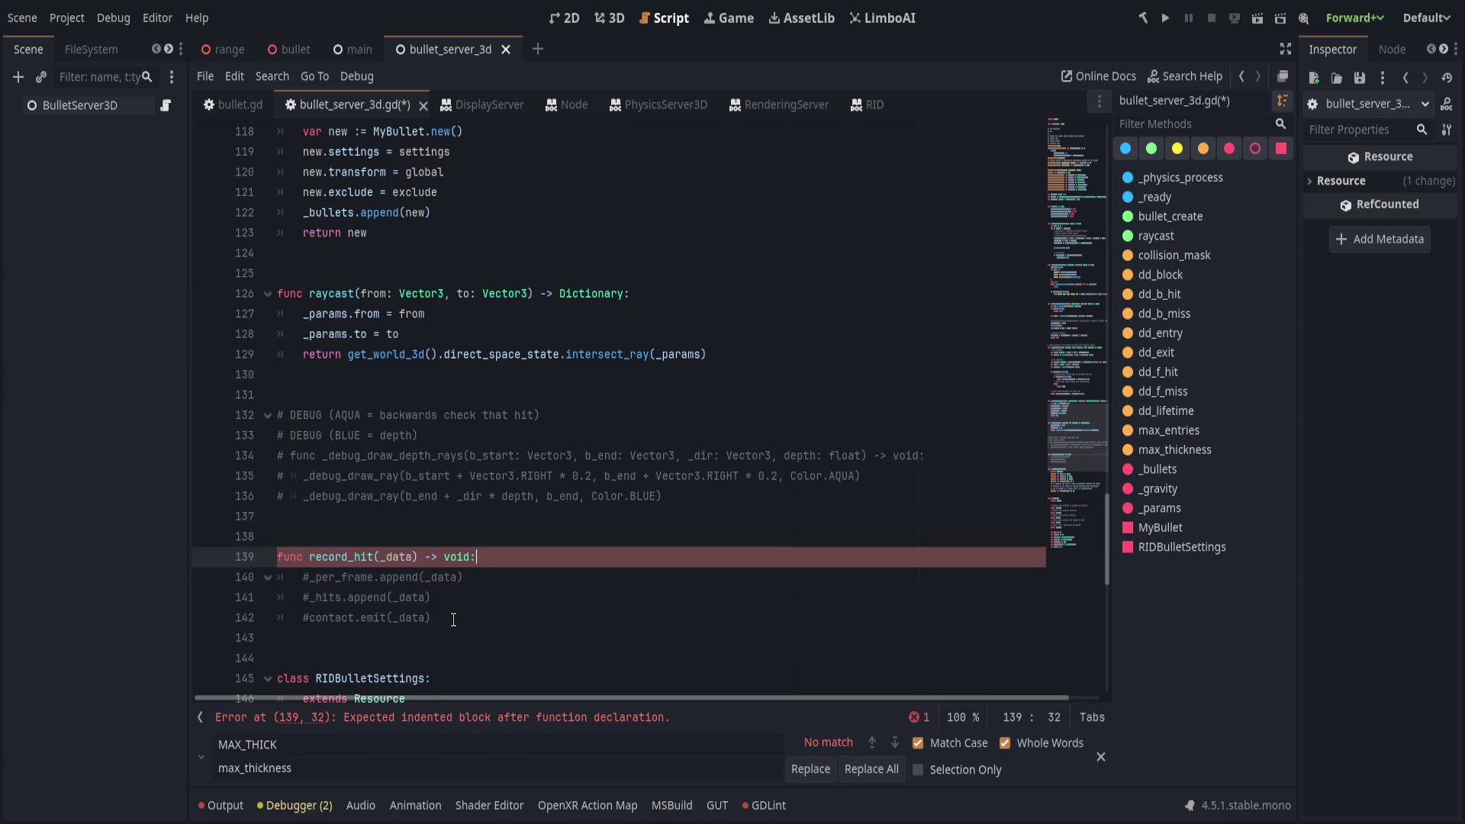
{"action": "type", "text": "pass"}
{"action": "left_click", "coordinate": [503, 597]}
{"action": "key", "text": "ctrl+s"}
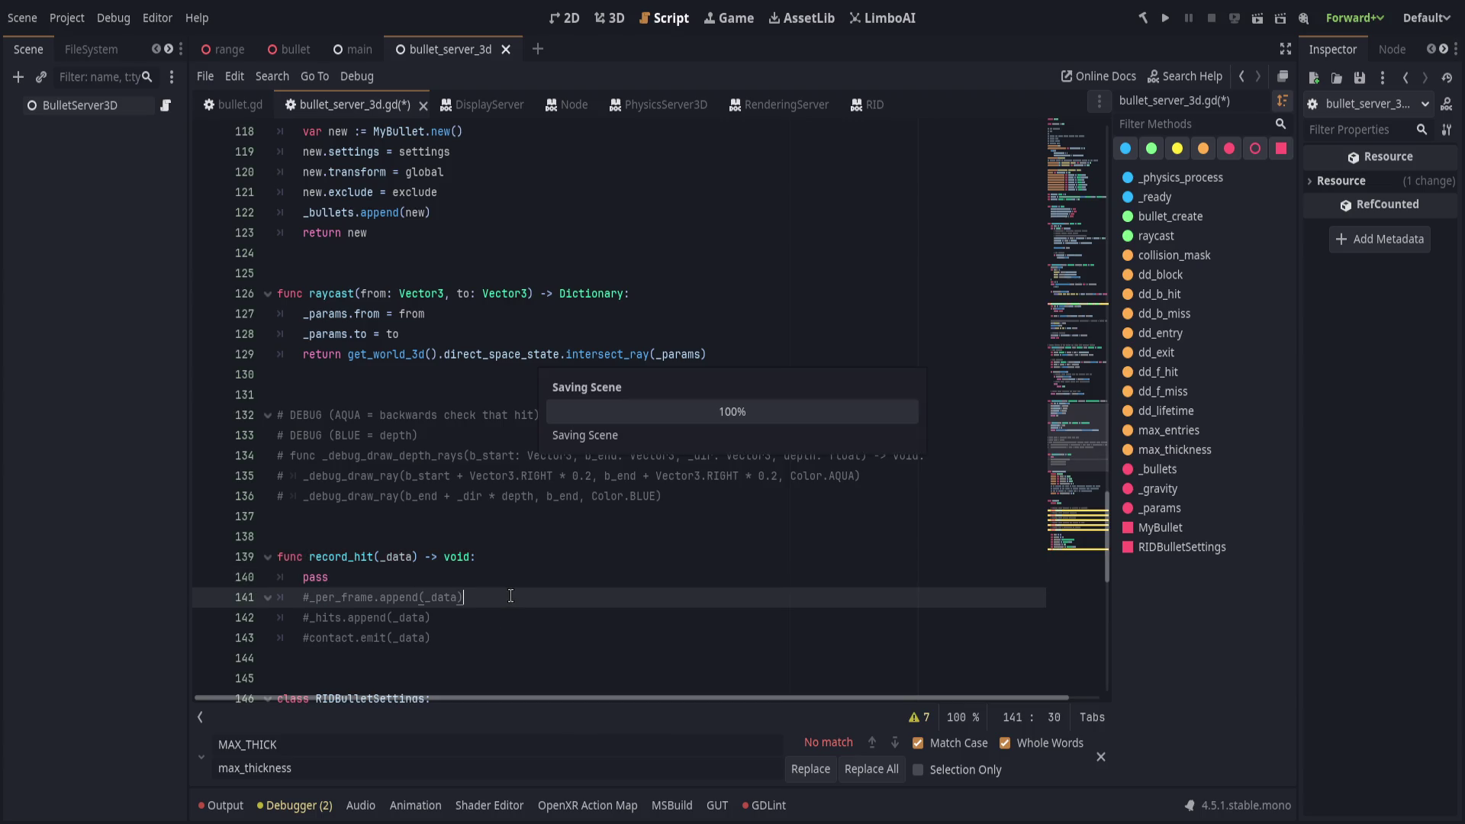
{"action": "left_click", "coordinate": [645, 105]}
{"action": "scroll", "coordinate": [731, 432], "scroll_direction": "up", "scroll_amount": 5}
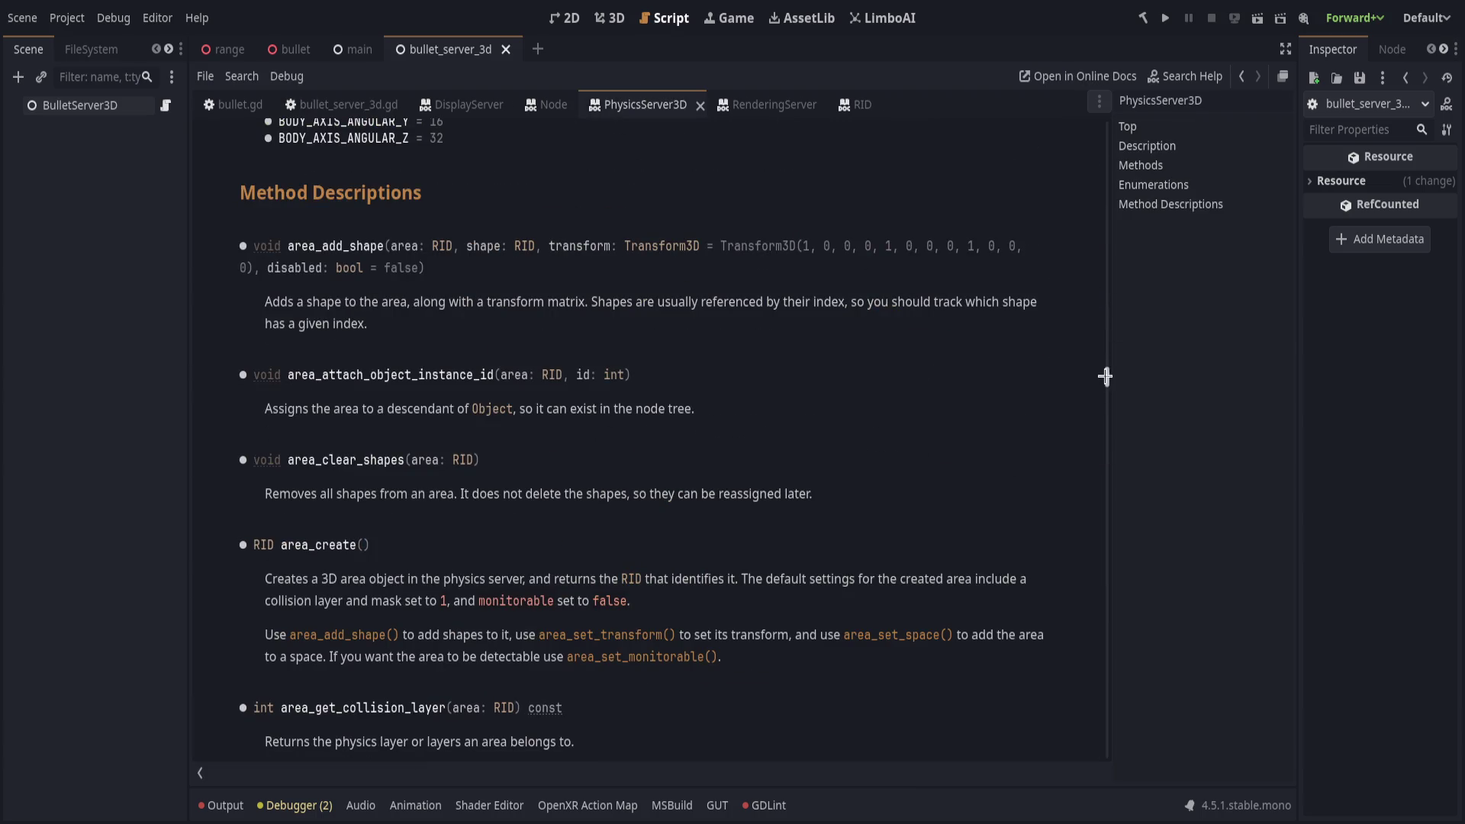
{"action": "left_click", "coordinate": [1180, 126]}
{"action": "left_click", "coordinate": [1181, 165]}
{"action": "left_click", "coordinate": [1183, 203]}
{"action": "left_click", "coordinate": [1184, 185]}
{"action": "left_click", "coordinate": [1190, 166]}
{"action": "left_click", "coordinate": [1150, 126]}
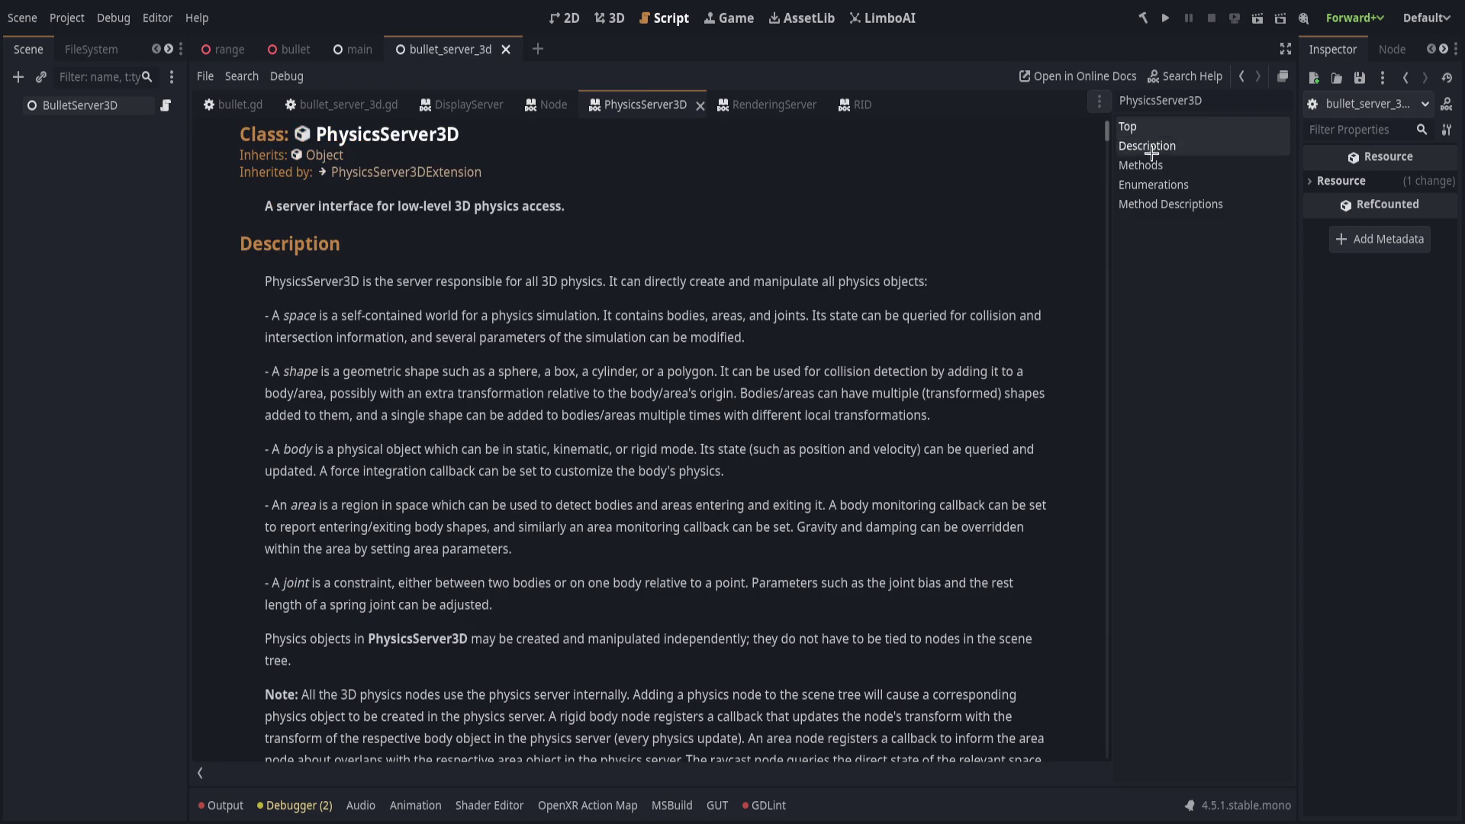
{"action": "scroll", "coordinate": [805, 510], "scroll_direction": "down", "scroll_amount": 6}
{"action": "scroll", "coordinate": [521, 482], "scroll_direction": "down", "scroll_amount": 5}
{"action": "key", "text": "ctrl+f"}
{"action": "type", "text": "signal"}
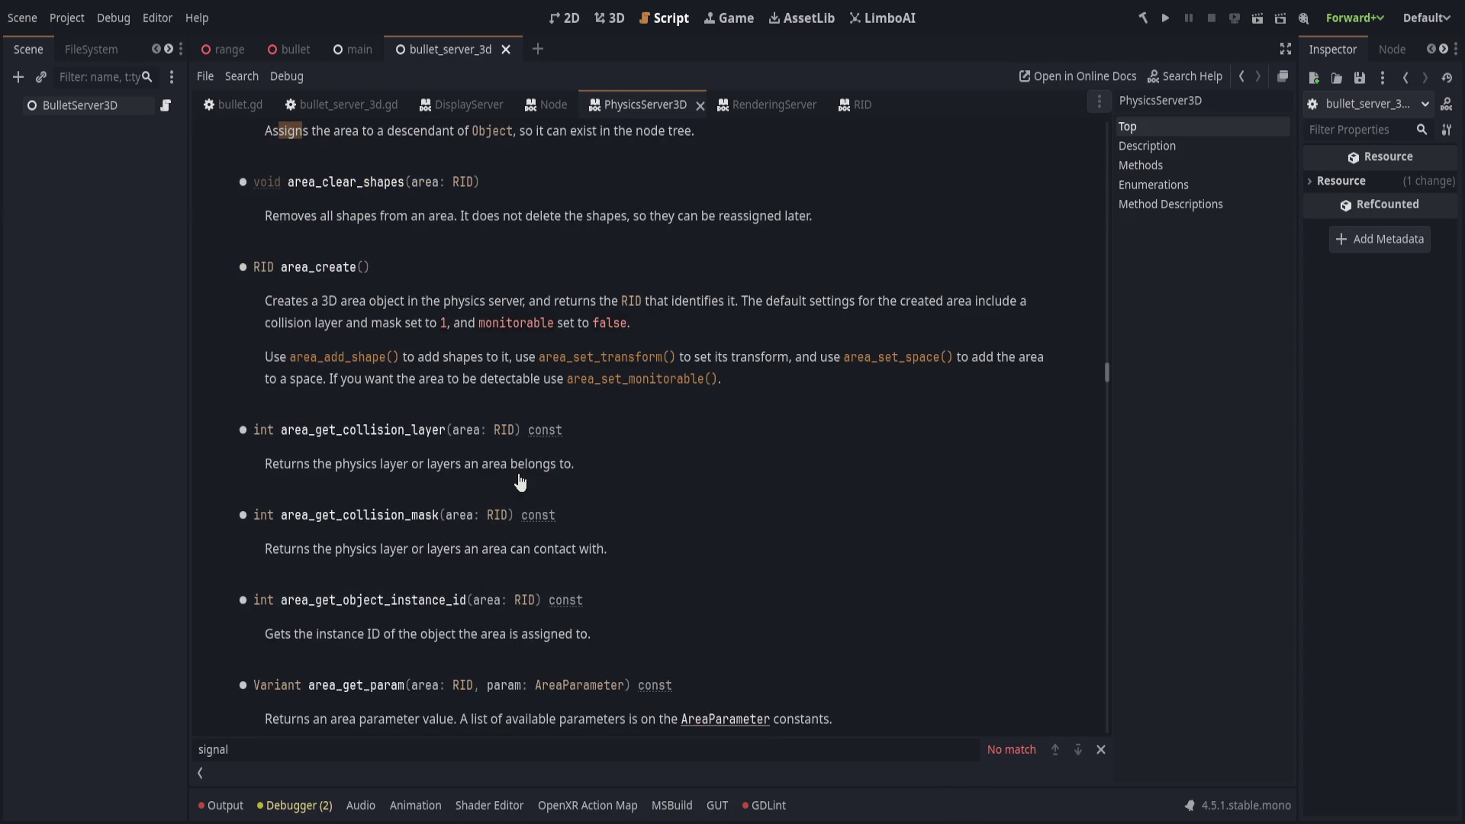
{"action": "scroll", "coordinate": [519, 482], "scroll_direction": "up", "scroll_amount": 6}
{"action": "scroll", "coordinate": [526, 473], "scroll_direction": "up", "scroll_amount": 6}
{"action": "key", "text": "Escape"}
{"action": "scroll", "coordinate": [533, 467], "scroll_direction": "up", "scroll_amount": 20}
{"action": "scroll", "coordinate": [551, 467], "scroll_direction": "up", "scroll_amount": 20}
{"action": "scroll", "coordinate": [547, 463], "scroll_direction": "up", "scroll_amount": 20}
{"action": "scroll", "coordinate": [549, 471], "scroll_direction": "up", "scroll_amount": 20}
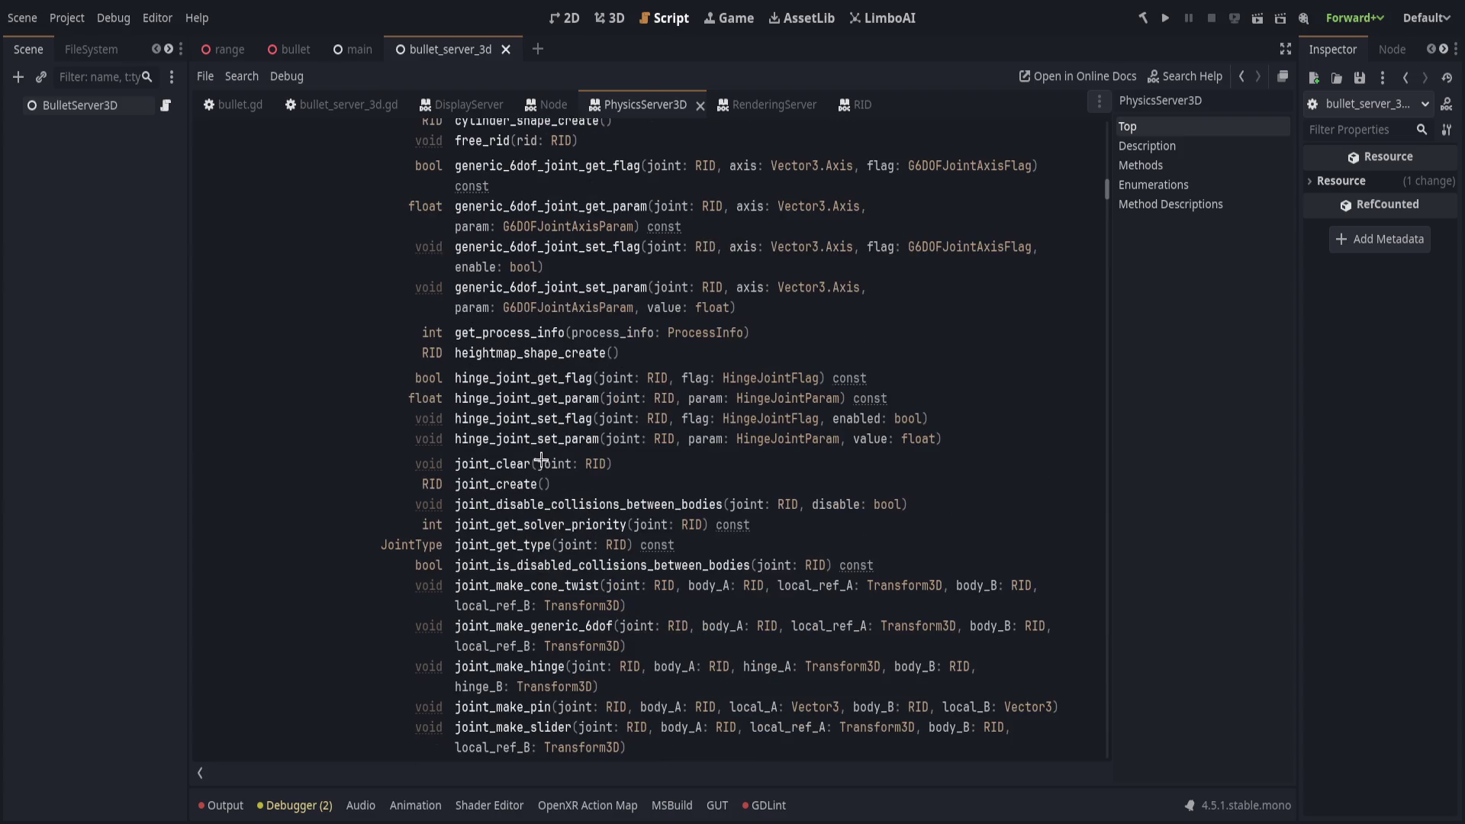
{"action": "scroll", "coordinate": [544, 467], "scroll_direction": "up", "scroll_amount": 20}
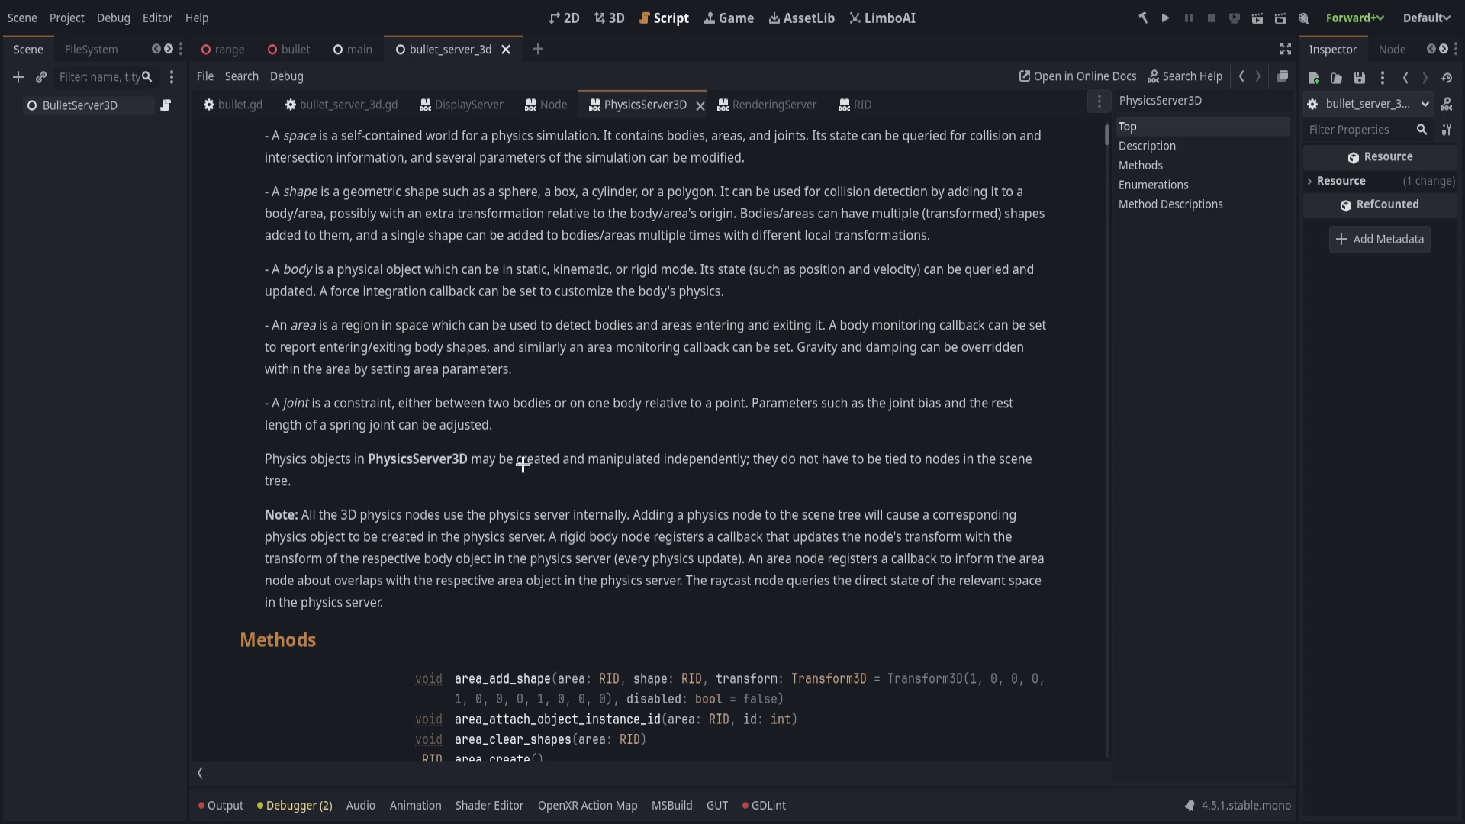
{"action": "left_click", "coordinate": [365, 102]}
{"action": "left_click", "coordinate": [547, 580]}
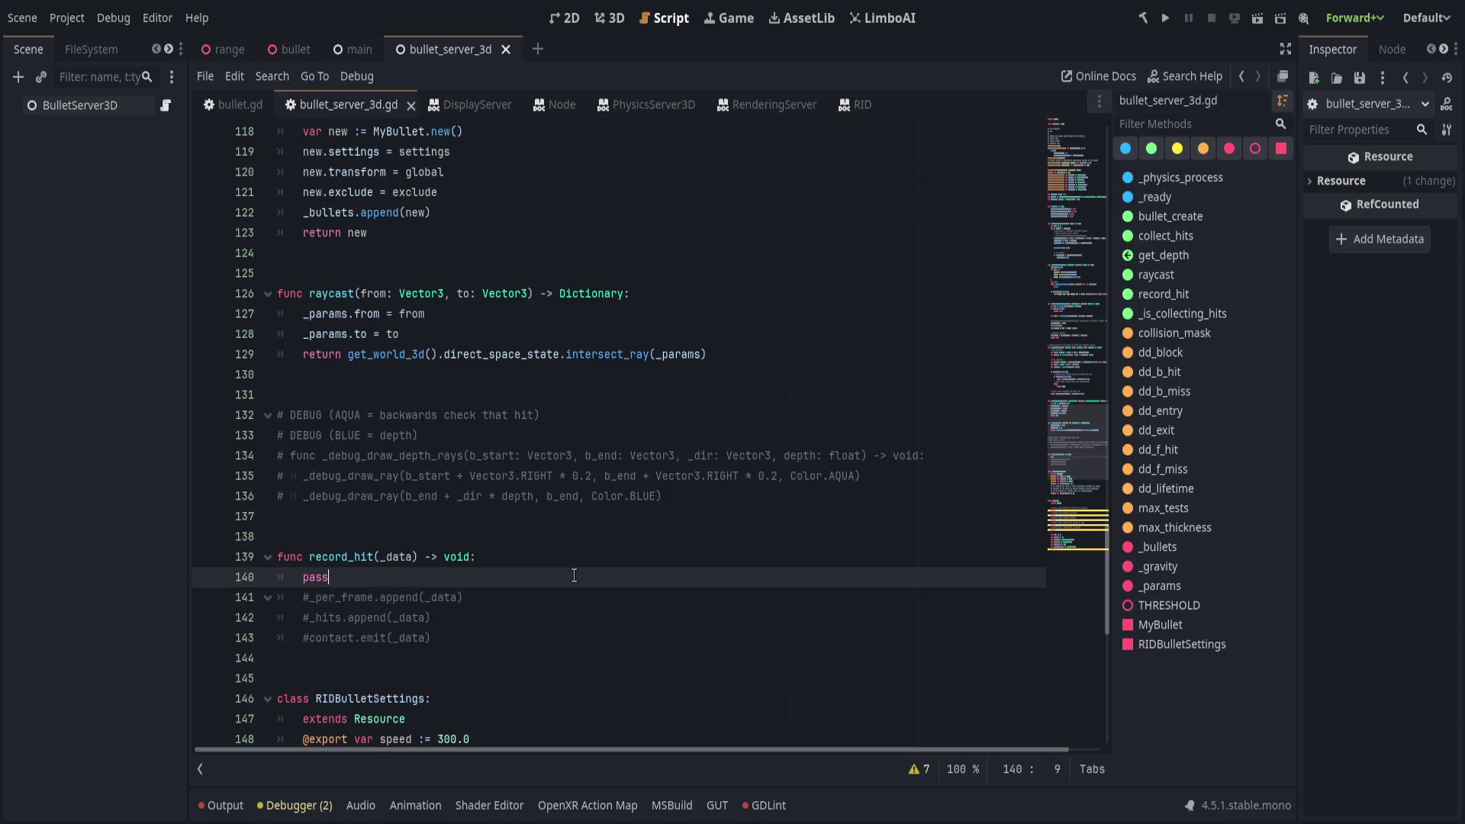
{"action": "left_click", "coordinate": [1080, 526]}
{"action": "mouse_move", "coordinate": [1080, 525]}
{"action": "left_mouse_down"}
{"action": "mouse_move", "coordinate": [1057, 243]}
{"action": "mouse_move", "coordinate": [1053, 262]}
{"action": "left_mouse_up"}
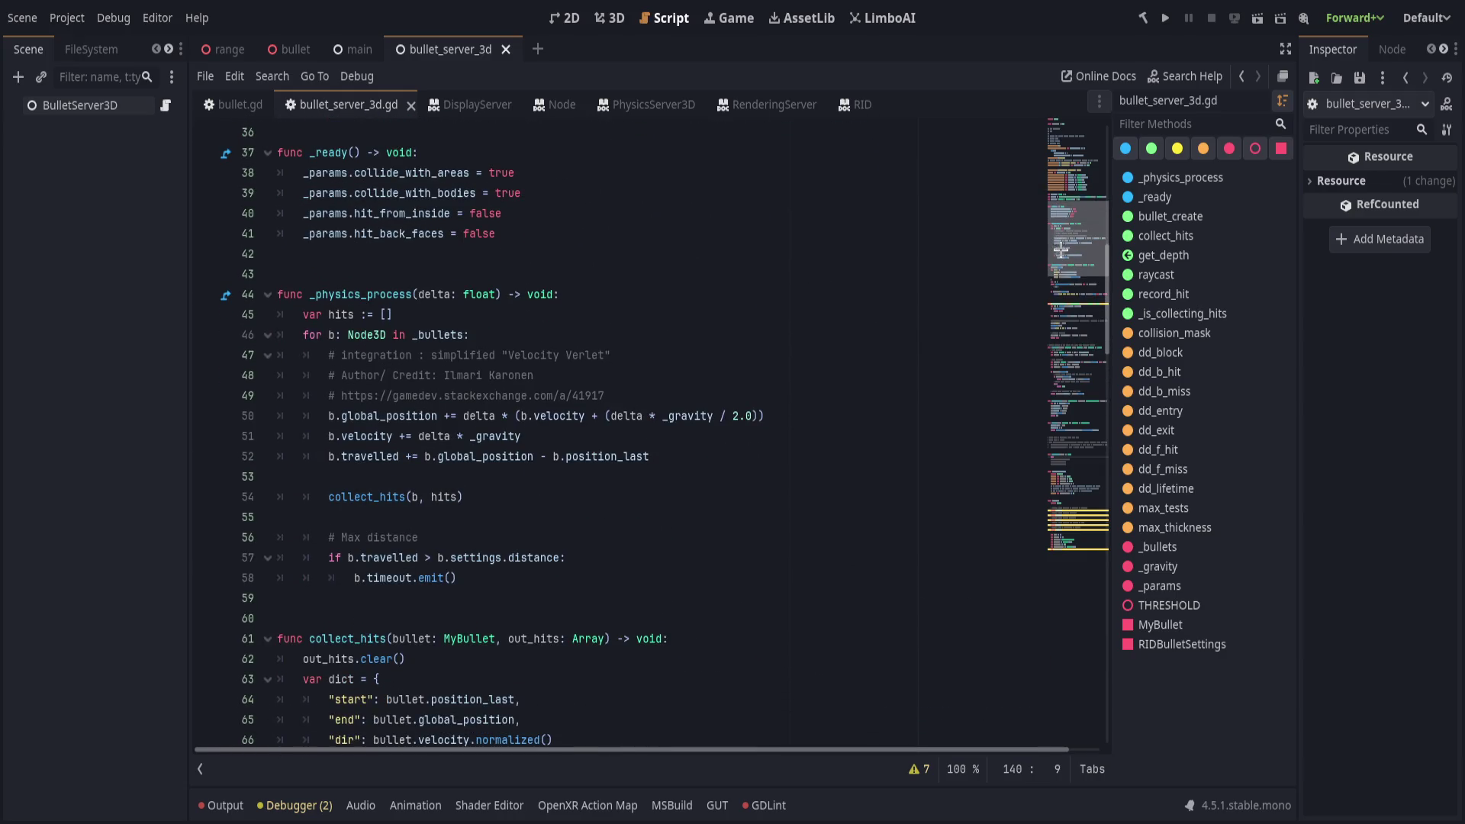
{"action": "left_click", "coordinate": [660, 494]}
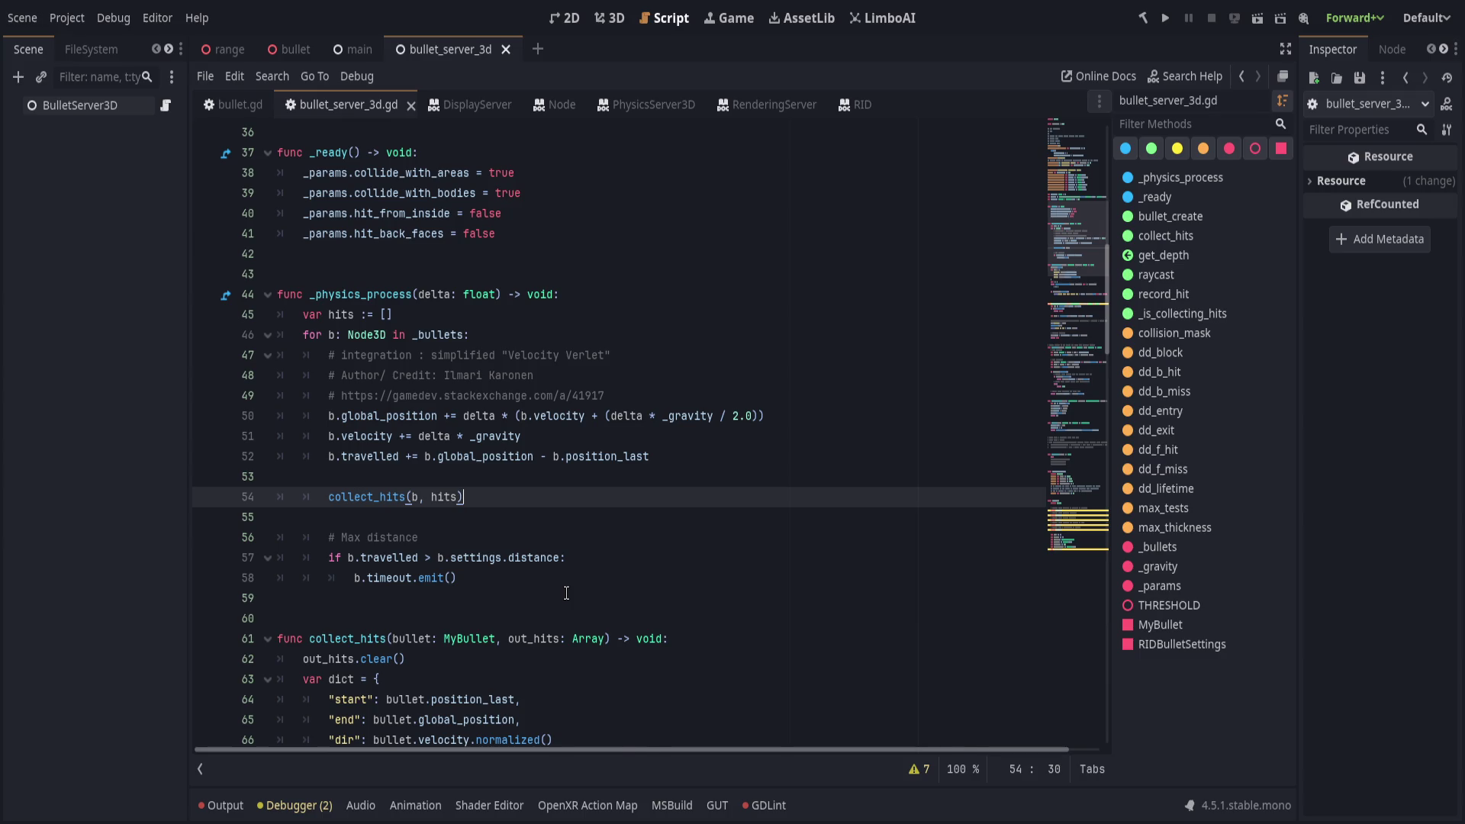
{"action": "scroll", "coordinate": [566, 592], "scroll_direction": "down", "scroll_amount": 4}
{"action": "left_click", "coordinate": [797, 719]}
{"action": "scroll", "coordinate": [798, 598], "scroll_direction": "down", "scroll_amount": 2}
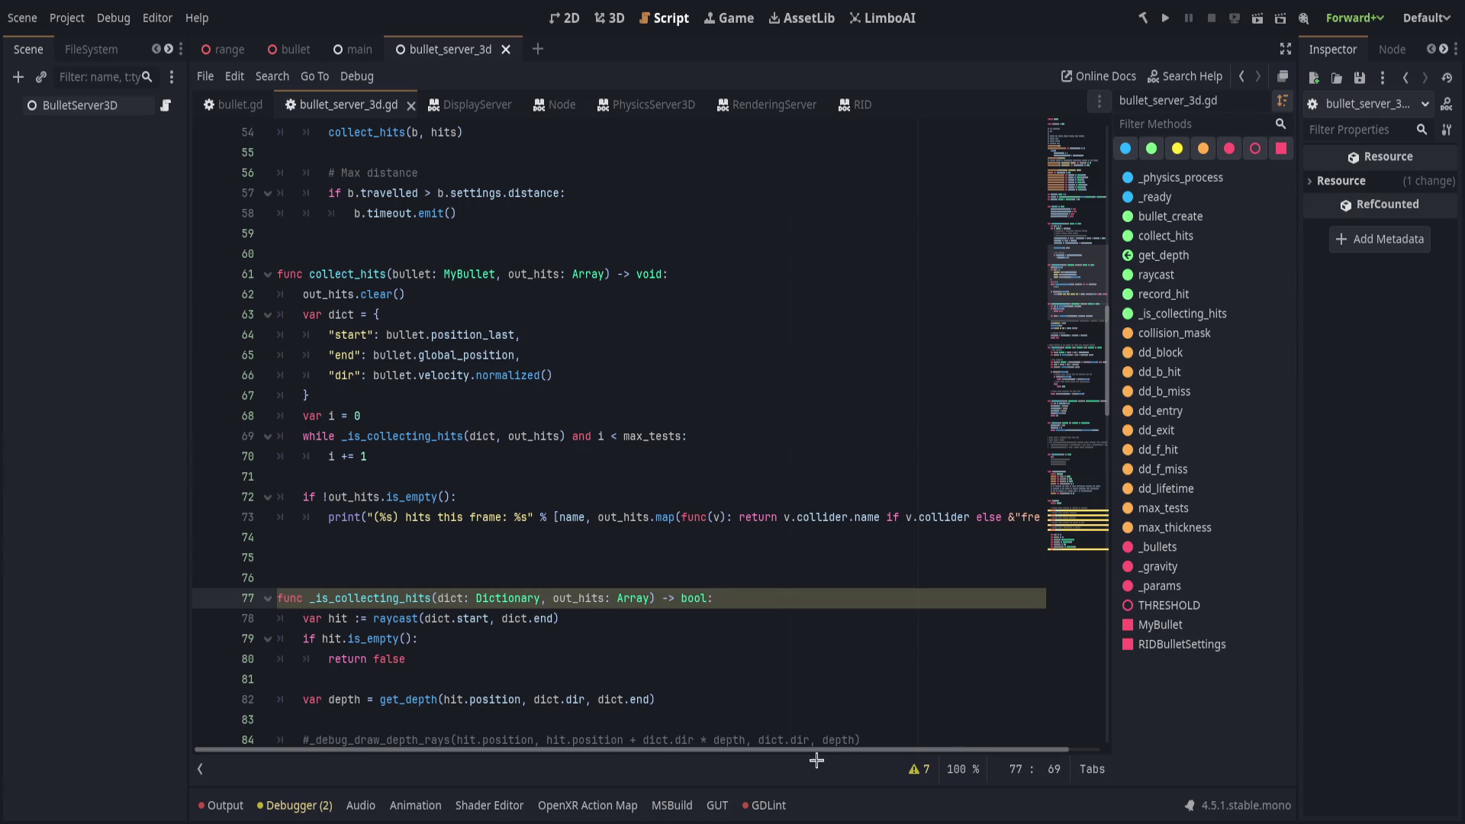
{"action": "left_click", "coordinate": [910, 770]}
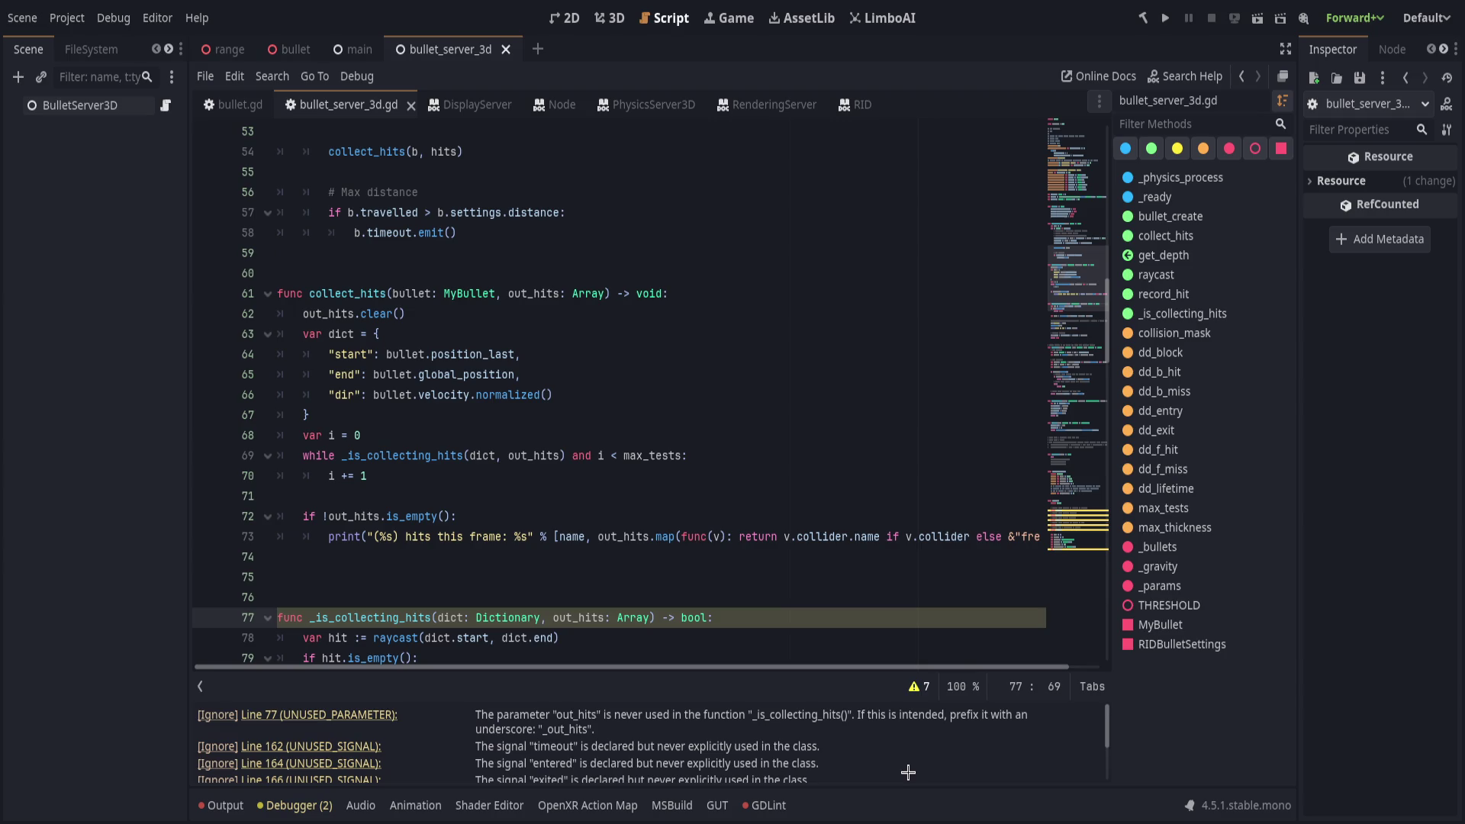
{"action": "left_click", "coordinate": [374, 716]}
{"action": "left_click", "coordinate": [918, 687]}
{"action": "left_click", "coordinate": [628, 517]}
{"action": "left_click", "coordinate": [605, 394]}
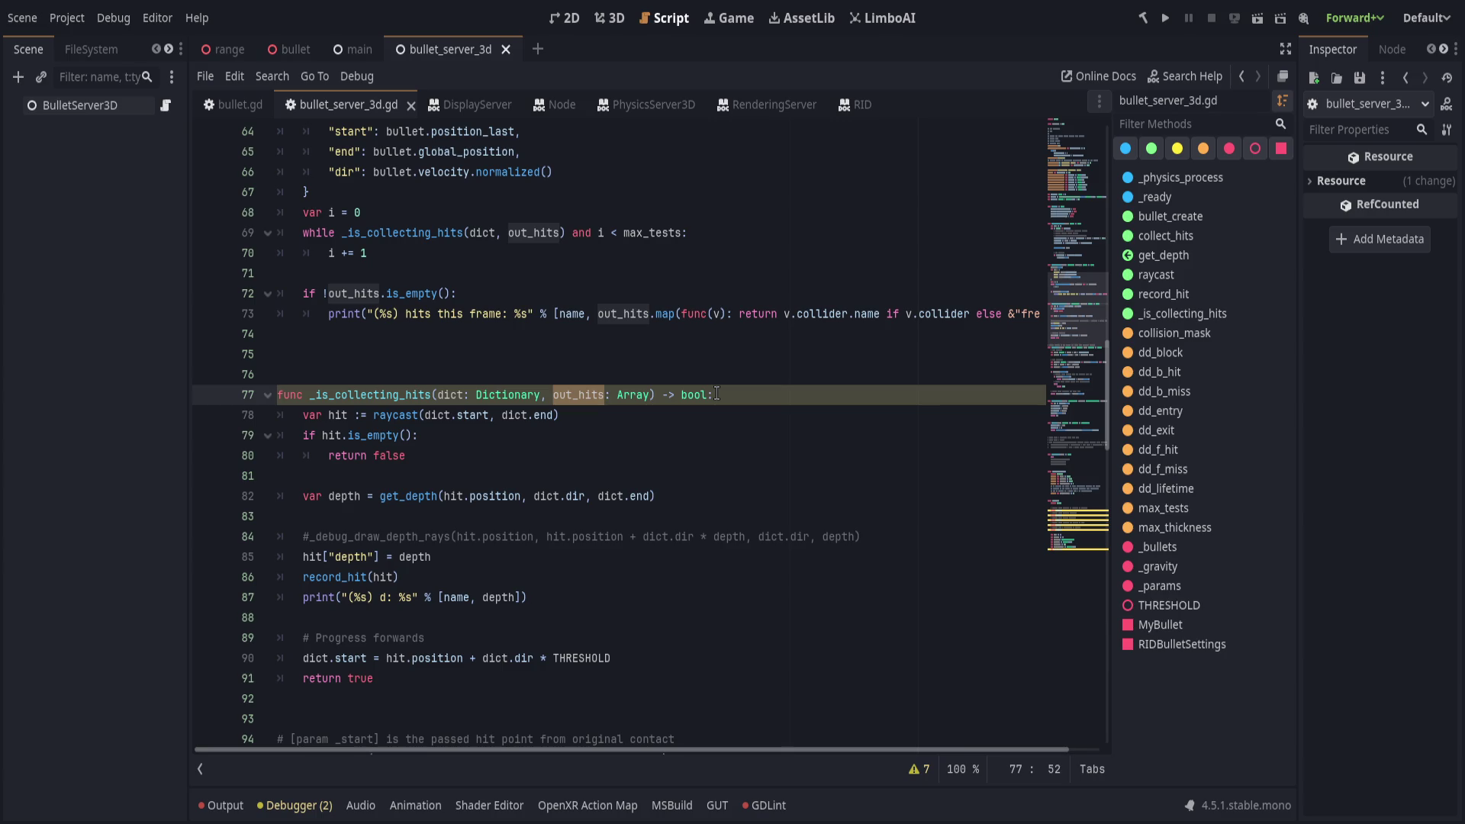
{"action": "left_click", "coordinate": [571, 538]}
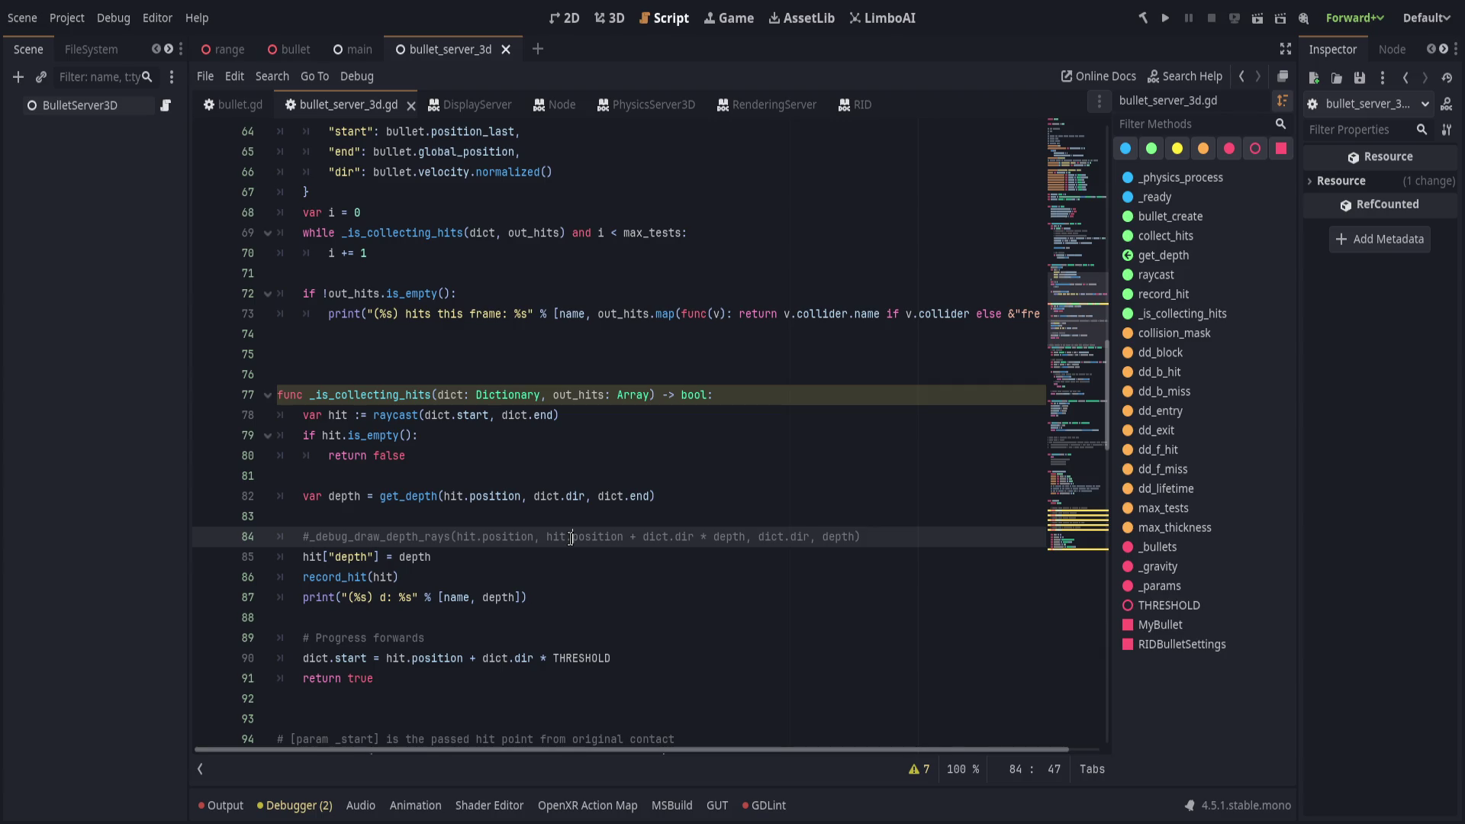
Insert a new line 85 reading hit["entered"] below the commented debug-draw call.
{"action": "left_click", "coordinate": [888, 535]}
{"action": "key", "text": "Return"}
{"action": "type", "text": "hit[\""}
{"action": "type", "text": "depth"}
{"action": "key", "text": "BackSpace"}
{"action": "key", "text": "BackSpace"}
{"action": "key", "text": "BackSpace"}
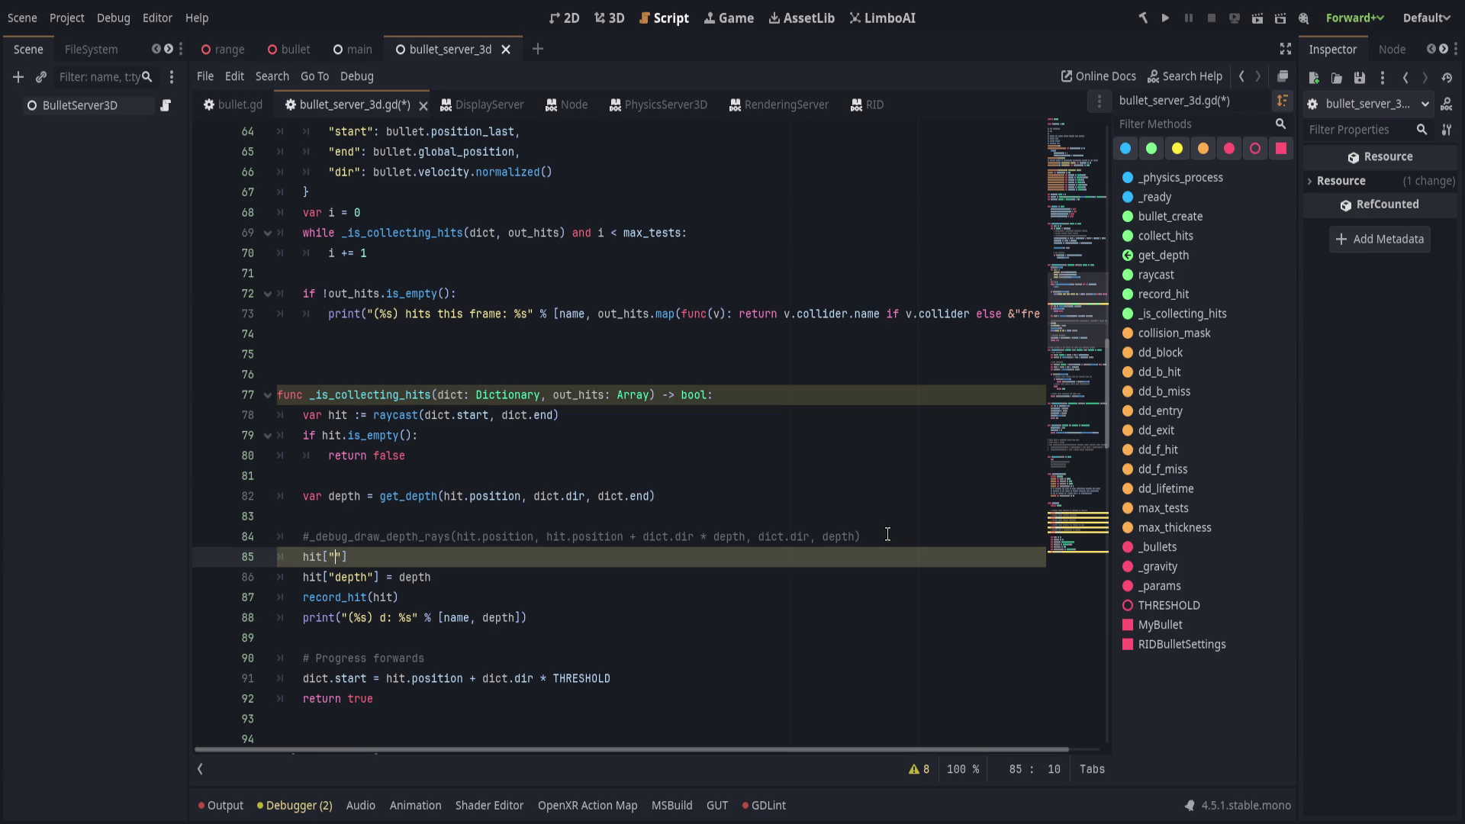
{"action": "type", "text": "entered"}
{"action": "scroll", "coordinate": [559, 712], "scroll_direction": "up", "scroll_amount": 4}
Inspect the _is_collecting_hits call and its start/dir/end dict arguments around lines 61–70.
{"action": "double_click", "coordinate": [390, 639]}
{"action": "scroll", "coordinate": [490, 648], "scroll_direction": "up", "scroll_amount": 1}
{"action": "left_click", "coordinate": [421, 556]}
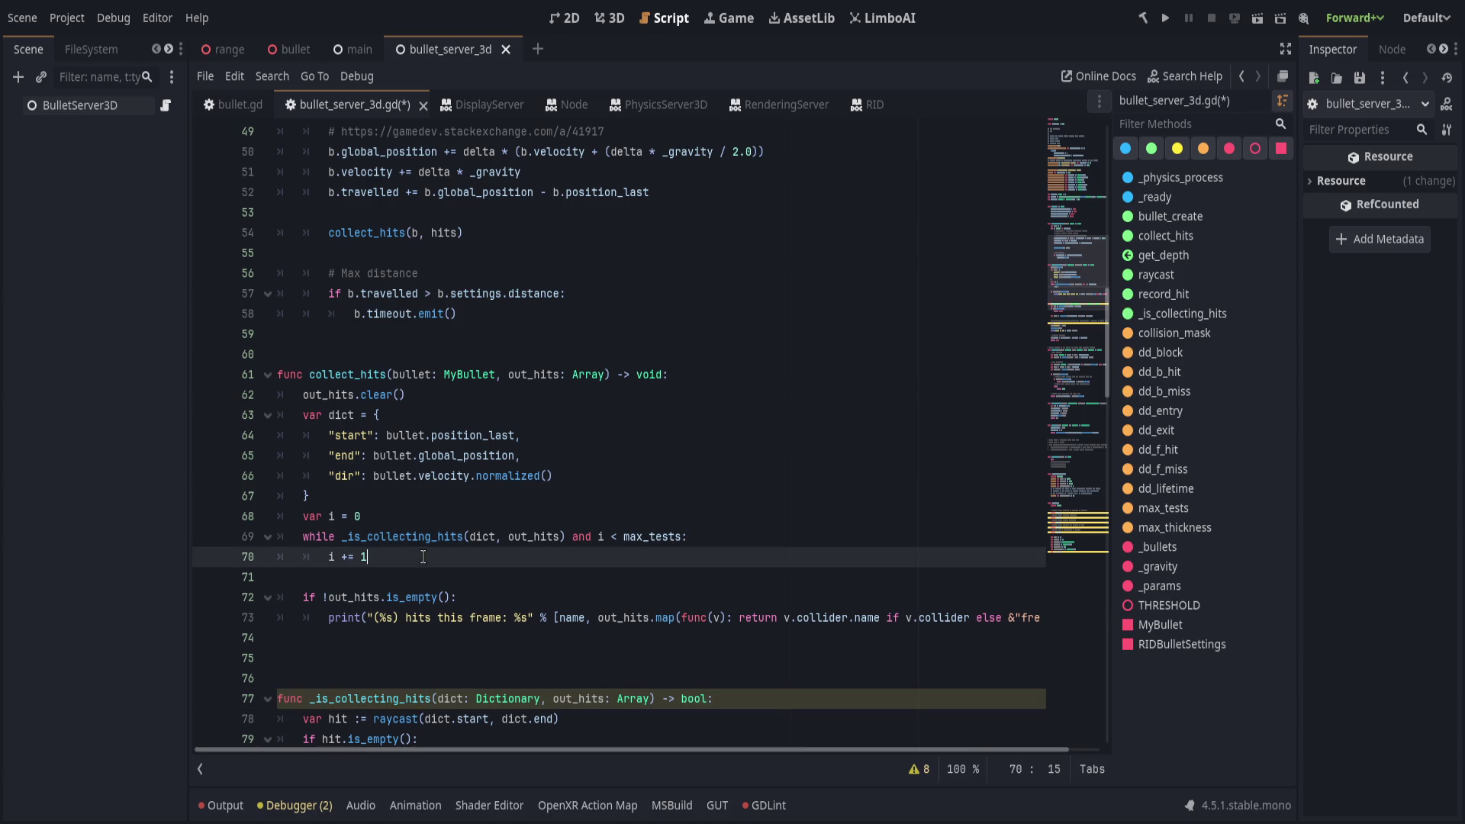
{"action": "left_click", "coordinate": [463, 536]}
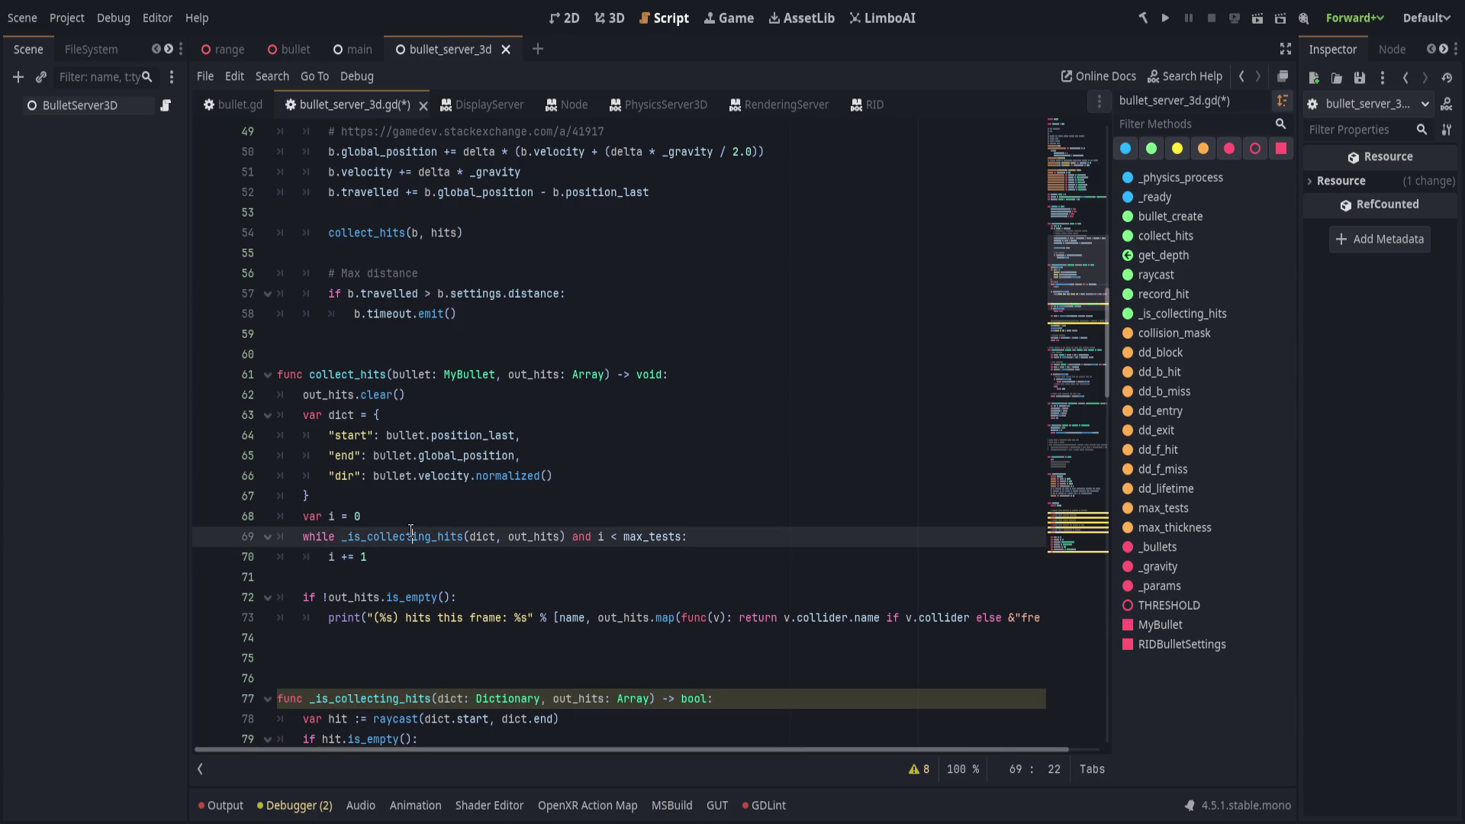
{"action": "left_click", "coordinate": [495, 537]}
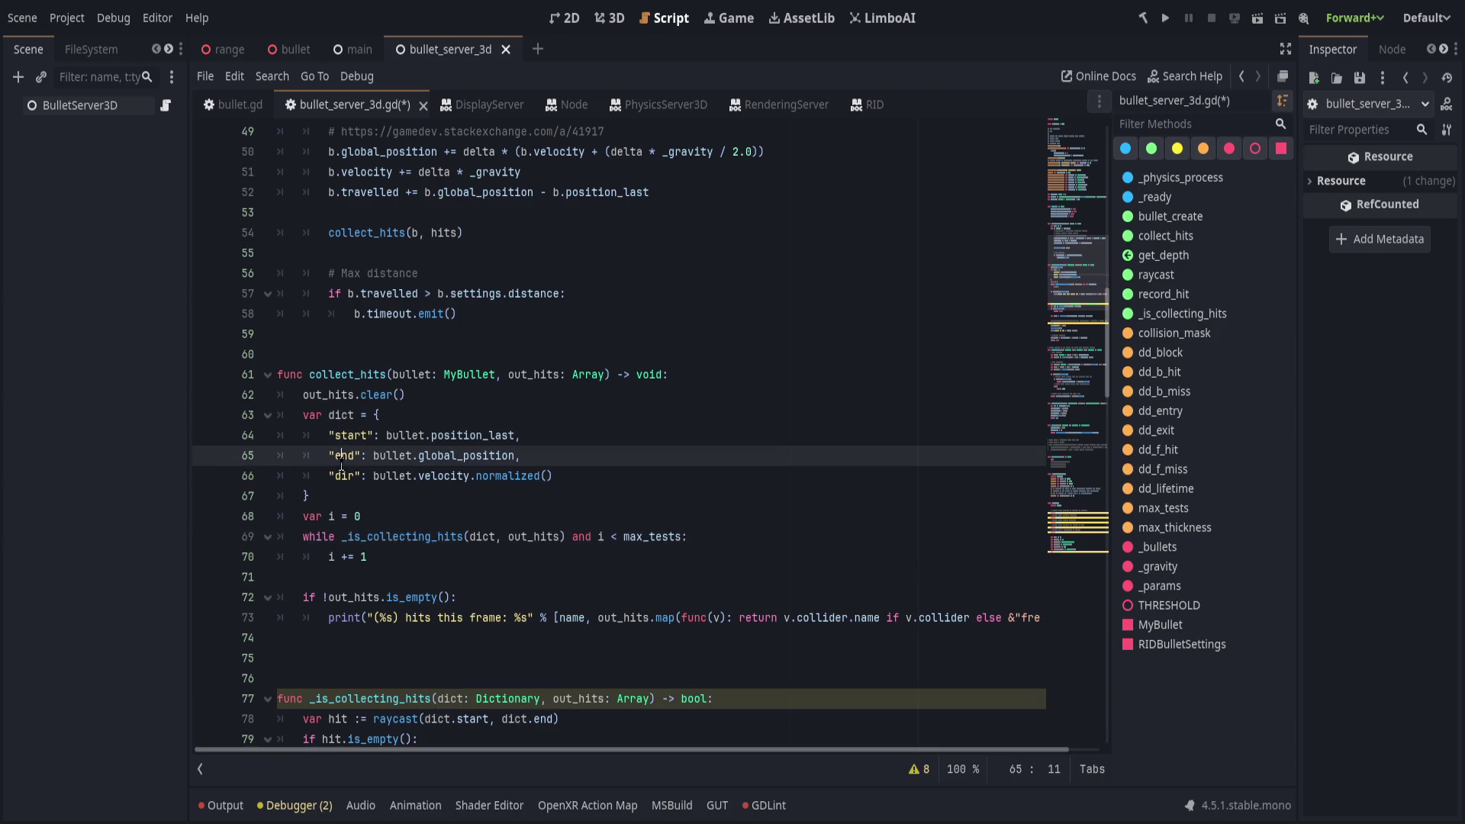
{"action": "left_click", "coordinate": [612, 475]}
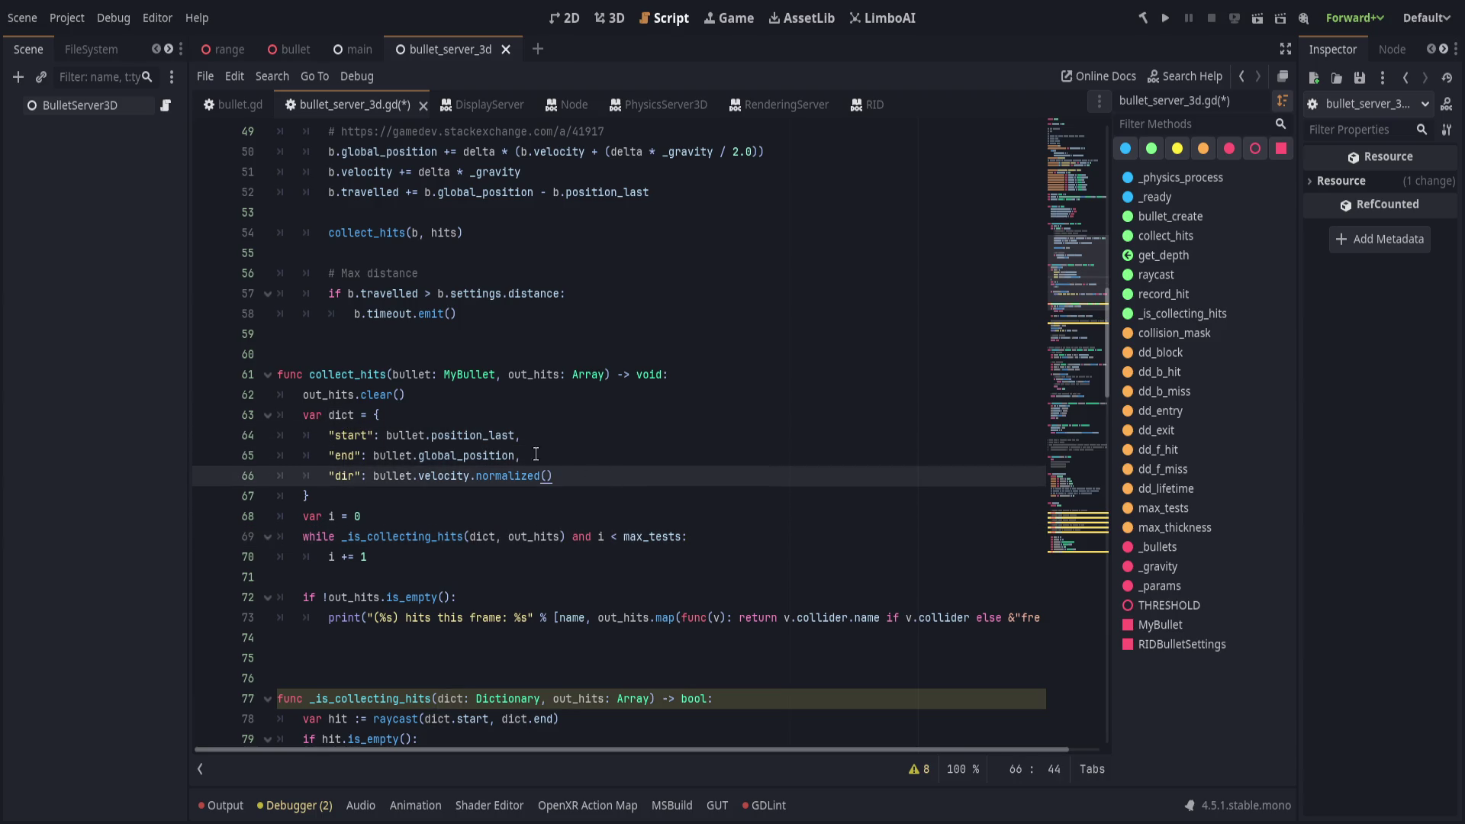
{"action": "left_click", "coordinate": [371, 435]}
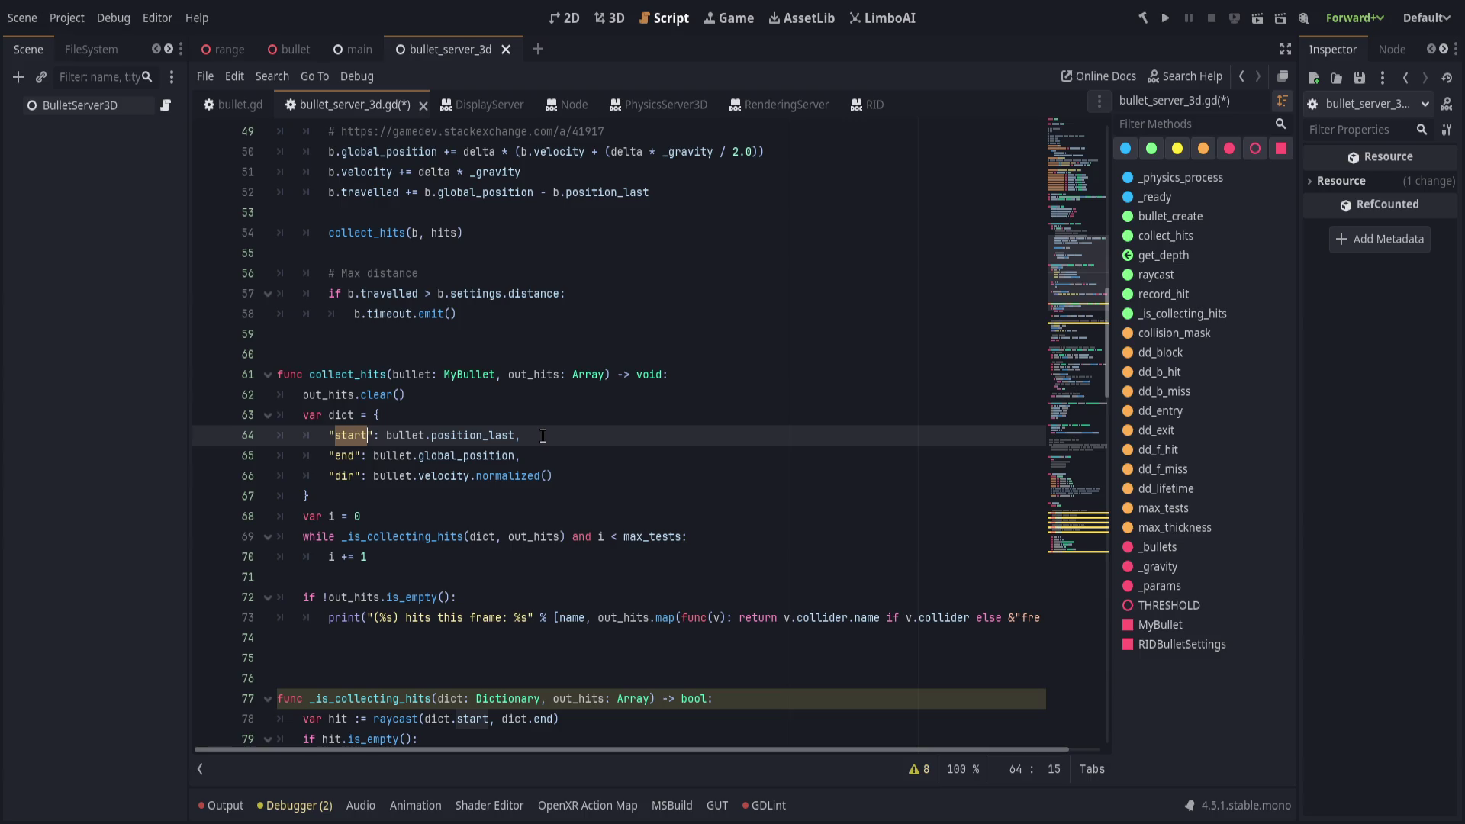
{"action": "left_click", "coordinate": [412, 373]}
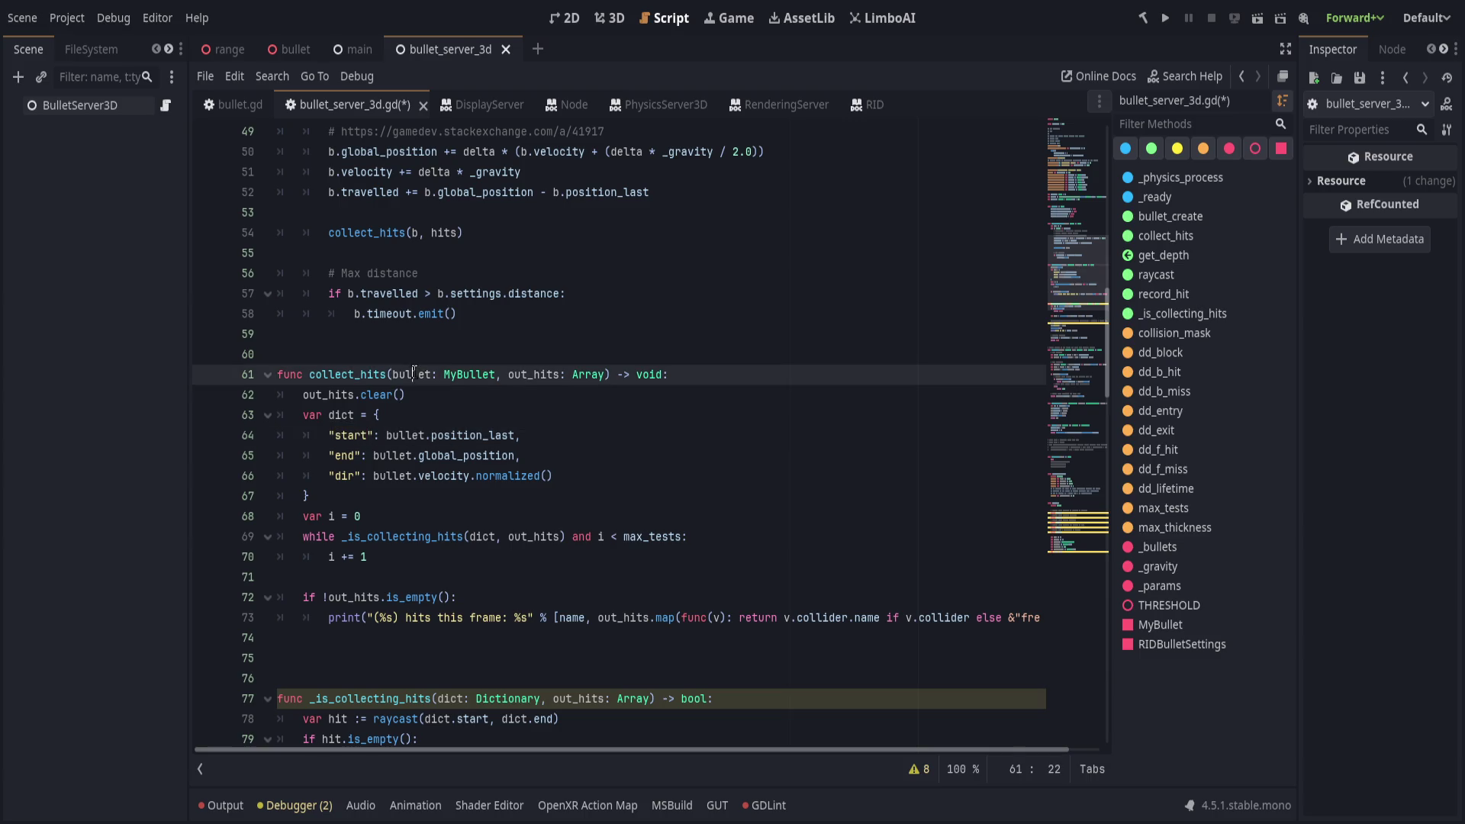
{"action": "double_click", "coordinate": [355, 433]}
{"action": "left_click", "coordinate": [552, 456]}
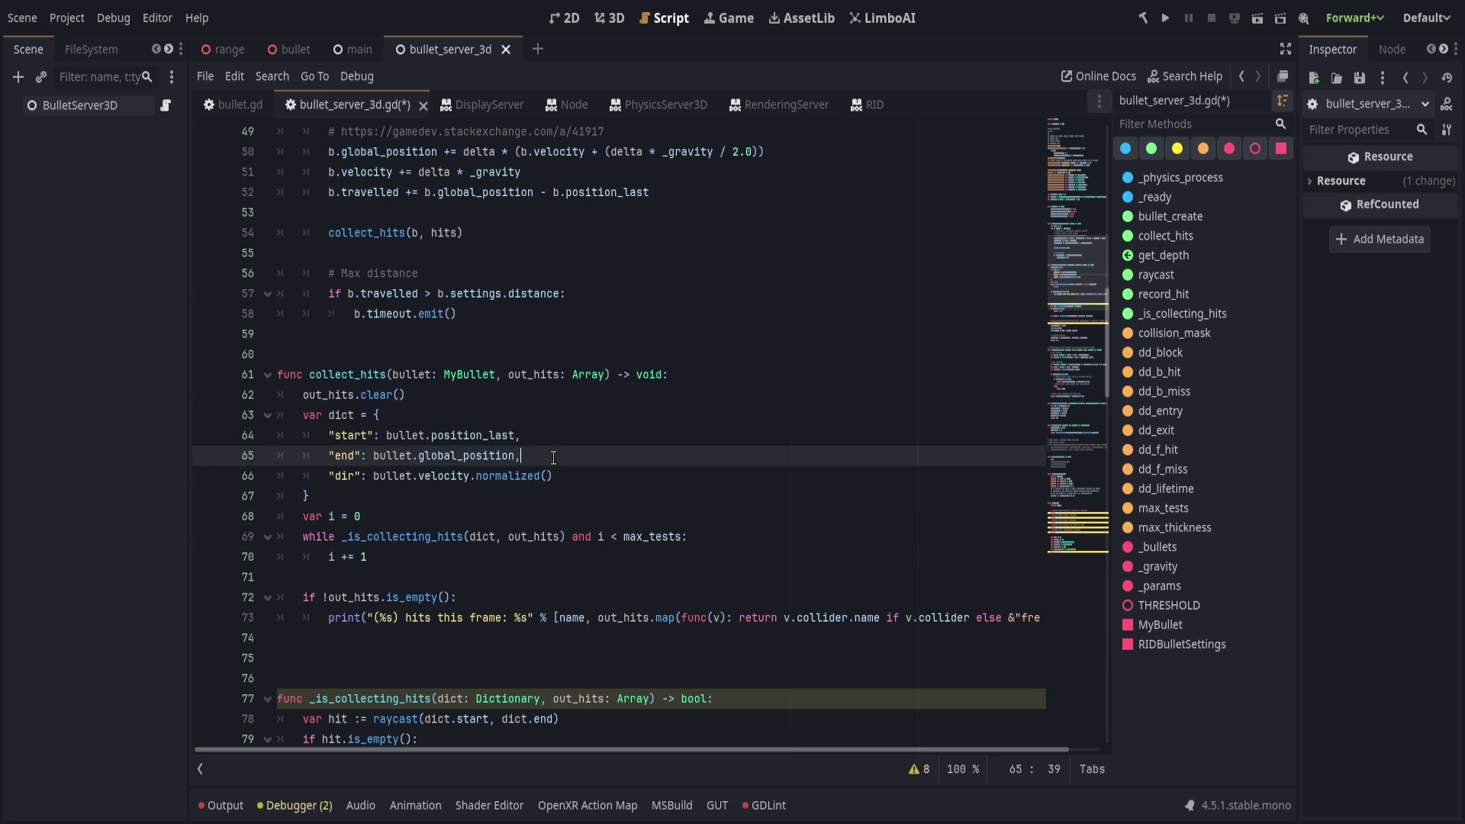
{"action": "left_click", "coordinate": [563, 467]}
Try moving the export group and collision_mask lines above the comments, then return them below.
{"action": "key", "text": "ctrl+z"}
{"action": "left_click", "coordinate": [860, 477]}
{"action": "left_click", "coordinate": [659, 498]}
{"action": "left_click", "coordinate": [682, 513]}
{"action": "left_click", "coordinate": [739, 464]}
{"action": "left_click", "coordinate": [749, 435]}
{"action": "left_click", "coordinate": [736, 336]}
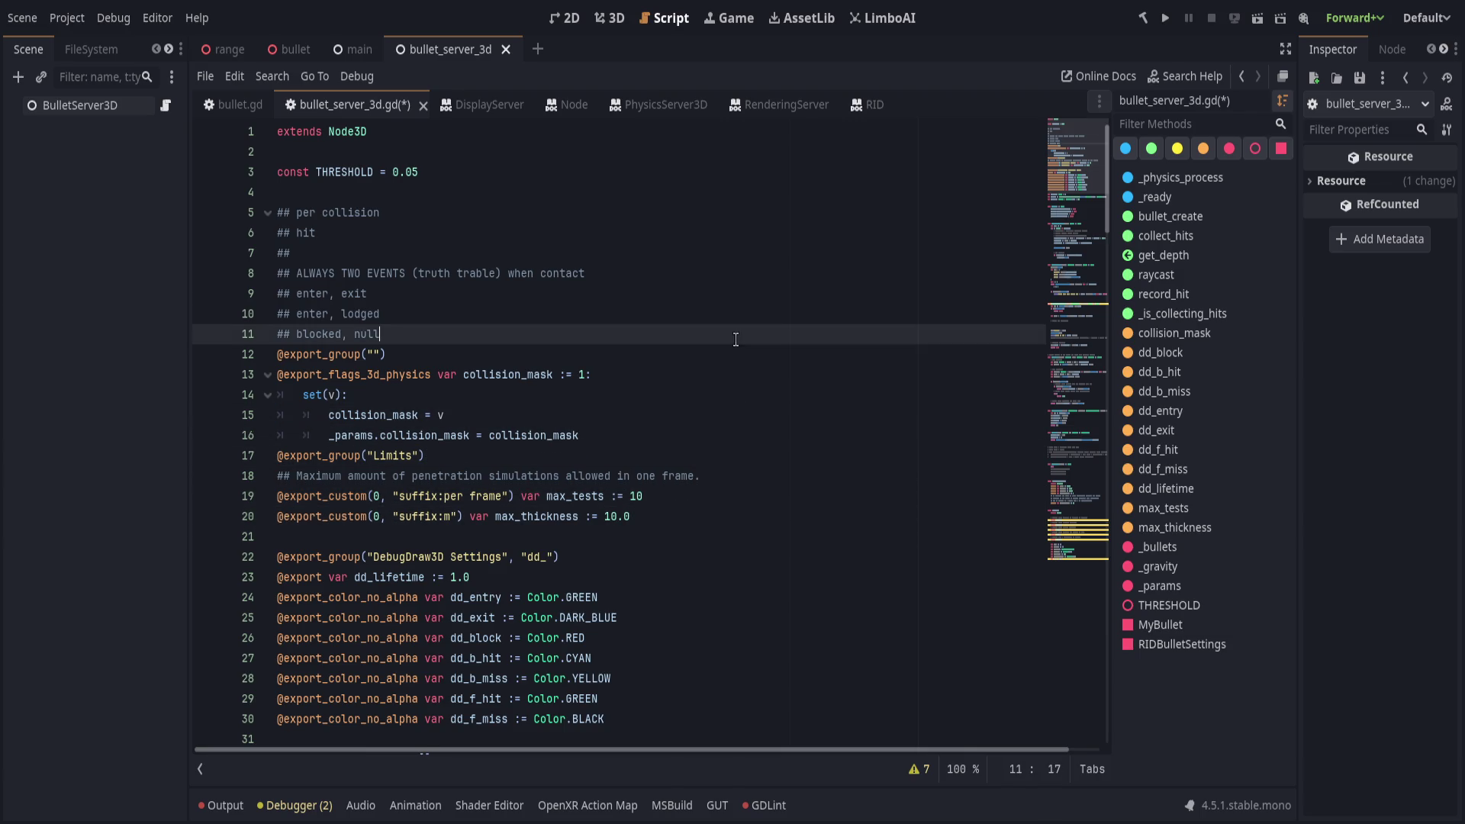
{"action": "left_click", "coordinate": [735, 370]}
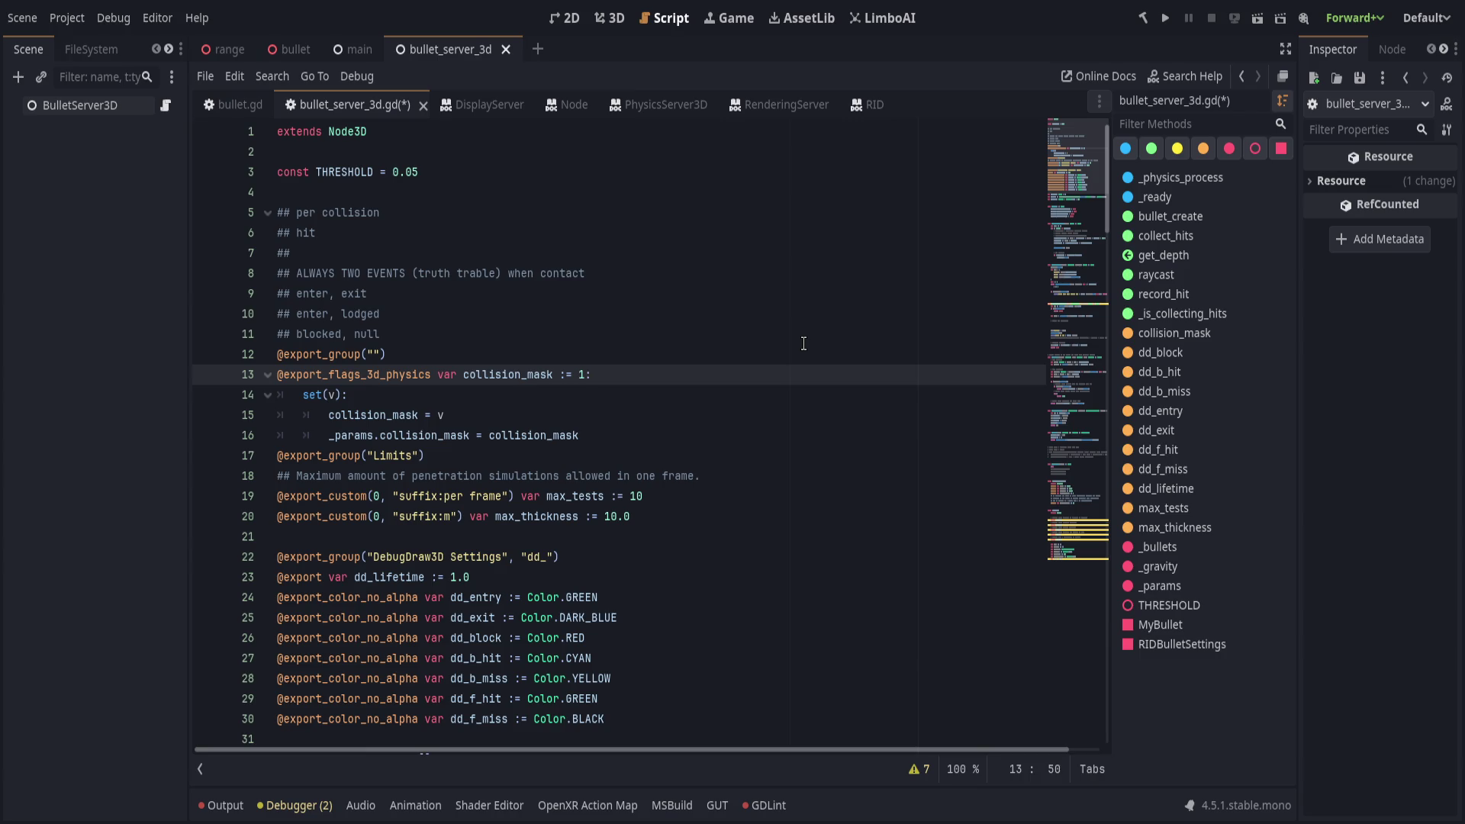
{"action": "key", "text": "Down"}
{"action": "key", "text": "Down"}
{"action": "key", "text": "shift+Up"}
{"action": "key", "text": "shift+Up"}
{"action": "key", "text": "shift+Up"}
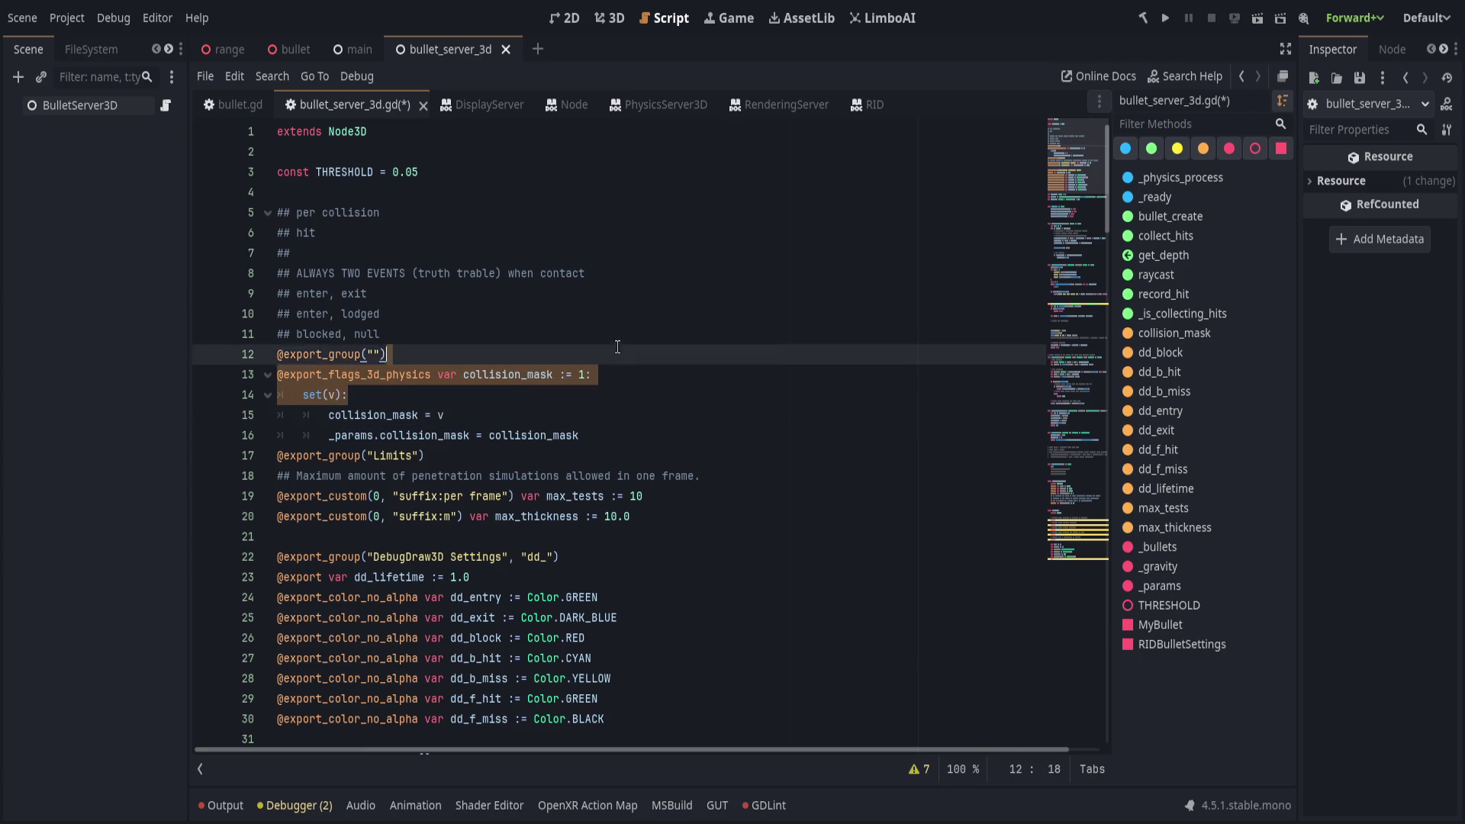
{"action": "key", "text": "alt+Up"}
{"action": "key", "text": "alt+Up"}
{"action": "key", "text": "alt+Down"}
{"action": "key", "text": "alt+Down"}
Add blank lines after the '## blocked, null' hit comments and begin an enum declaration.
{"action": "left_click", "coordinate": [662, 315]}
{"action": "key", "text": "Down"}
{"action": "key", "text": "Return"}
{"action": "key", "text": "Return"}
{"action": "key", "text": "Return"}
{"action": "key", "text": "Up"}
{"action": "key", "text": "Up"}
{"action": "key", "text": "Up"}
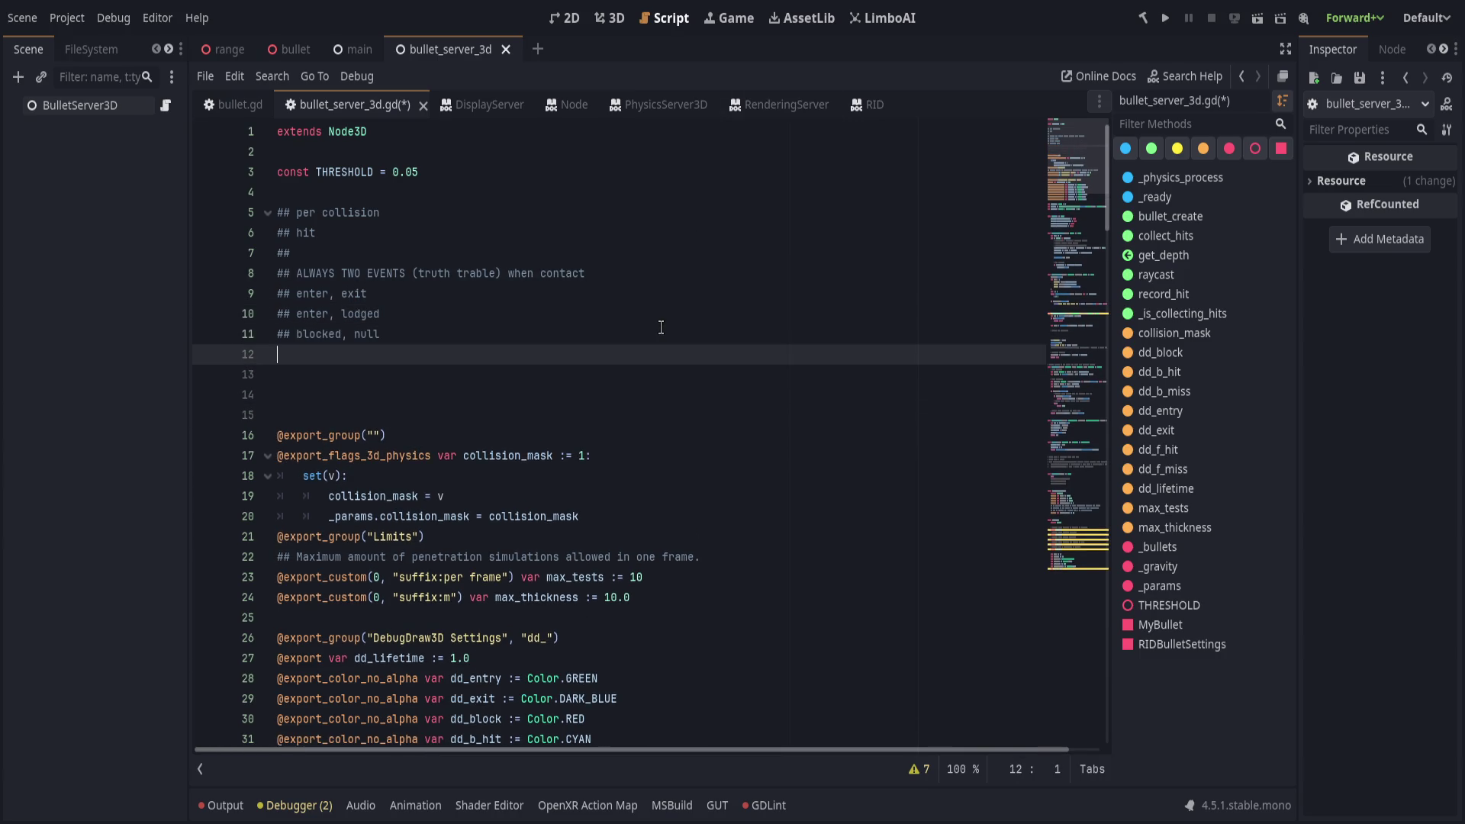
{"action": "type", "text": "enum"}
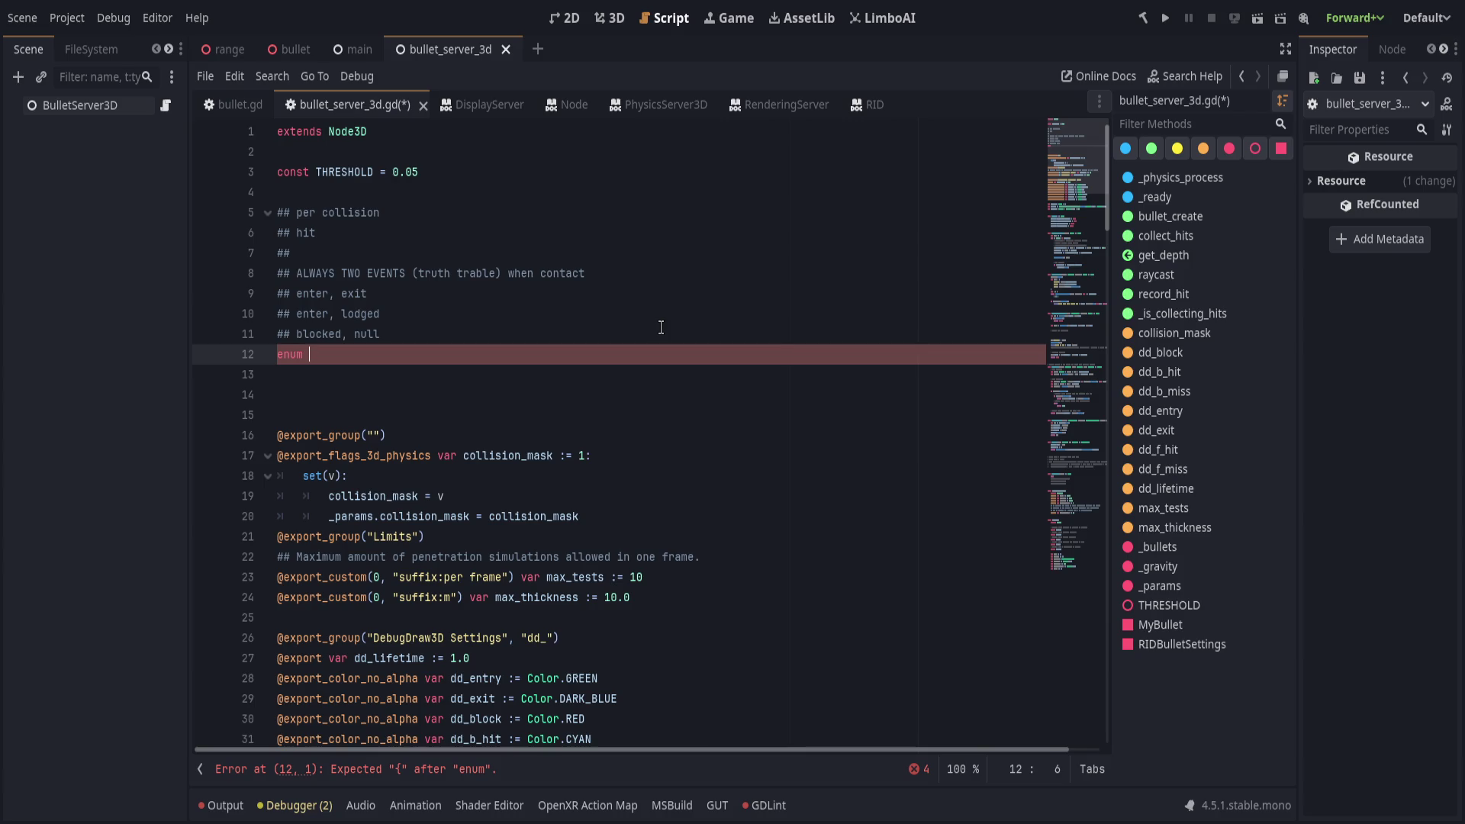
Write enum HitResultType with members ENTER_EXIT, ENTER_LODGED and BLOCKED = 0.
{"action": "type", "text": "P"}
{"action": "key", "text": "BackSpace"}
{"action": "type", "text": "HitResult"}
{"action": "type", "text": "{"}
{"action": "key", "text": "Return"}
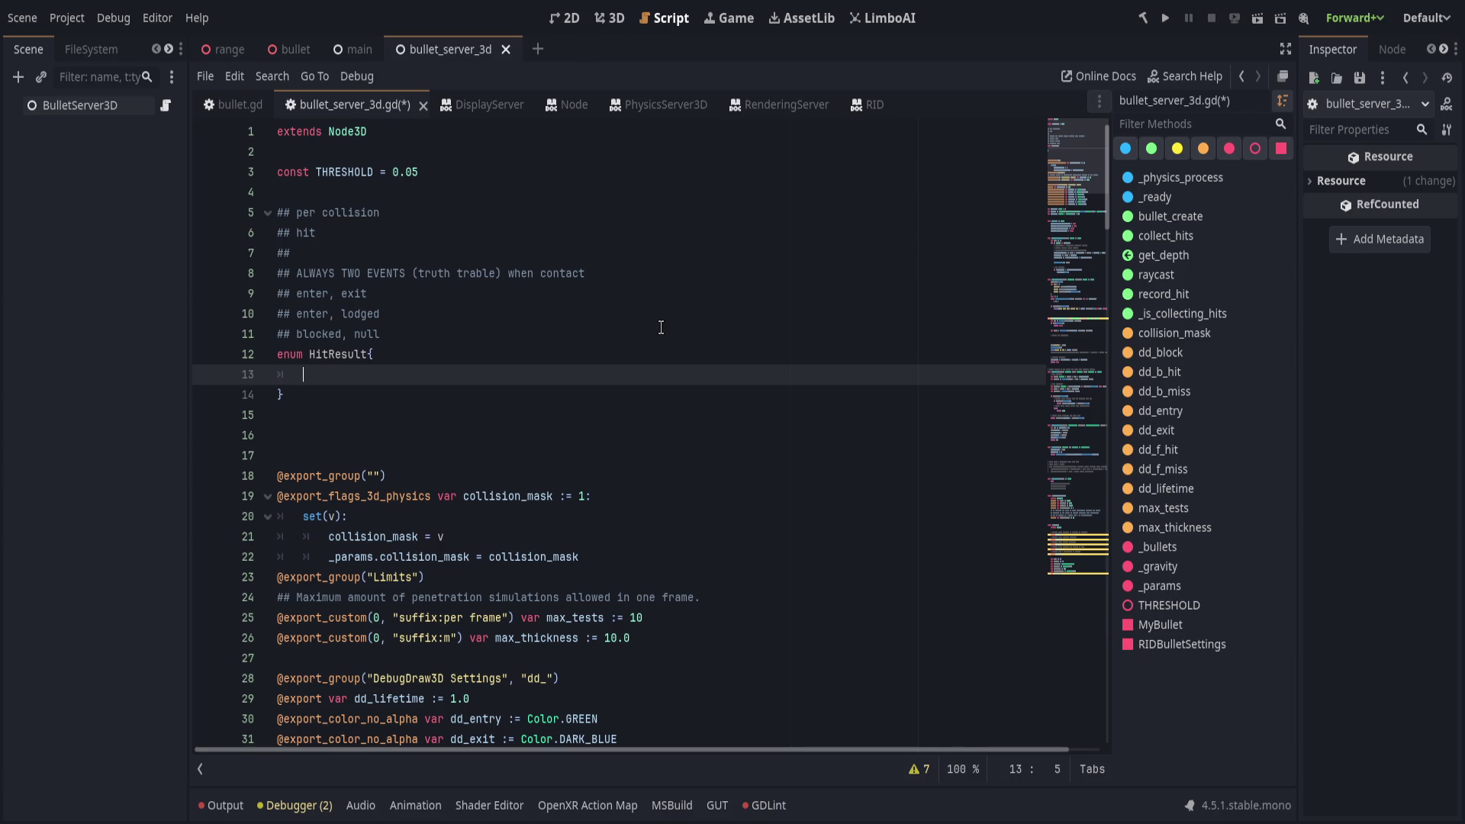
{"action": "key", "text": "Up"}
{"action": "type", "text": "Type"}
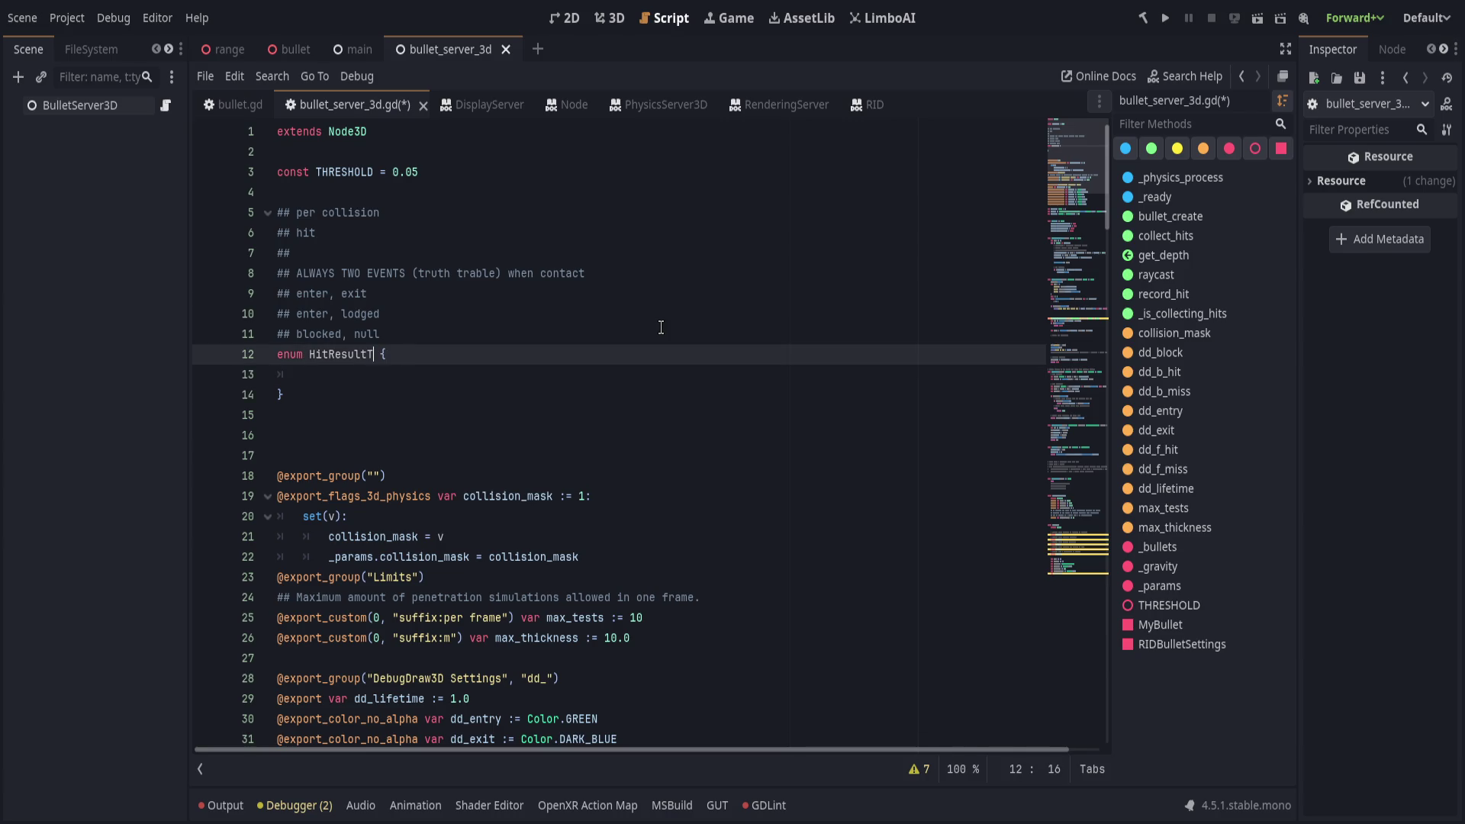
{"action": "key", "text": "Down"}
{"action": "type", "text": "E"}
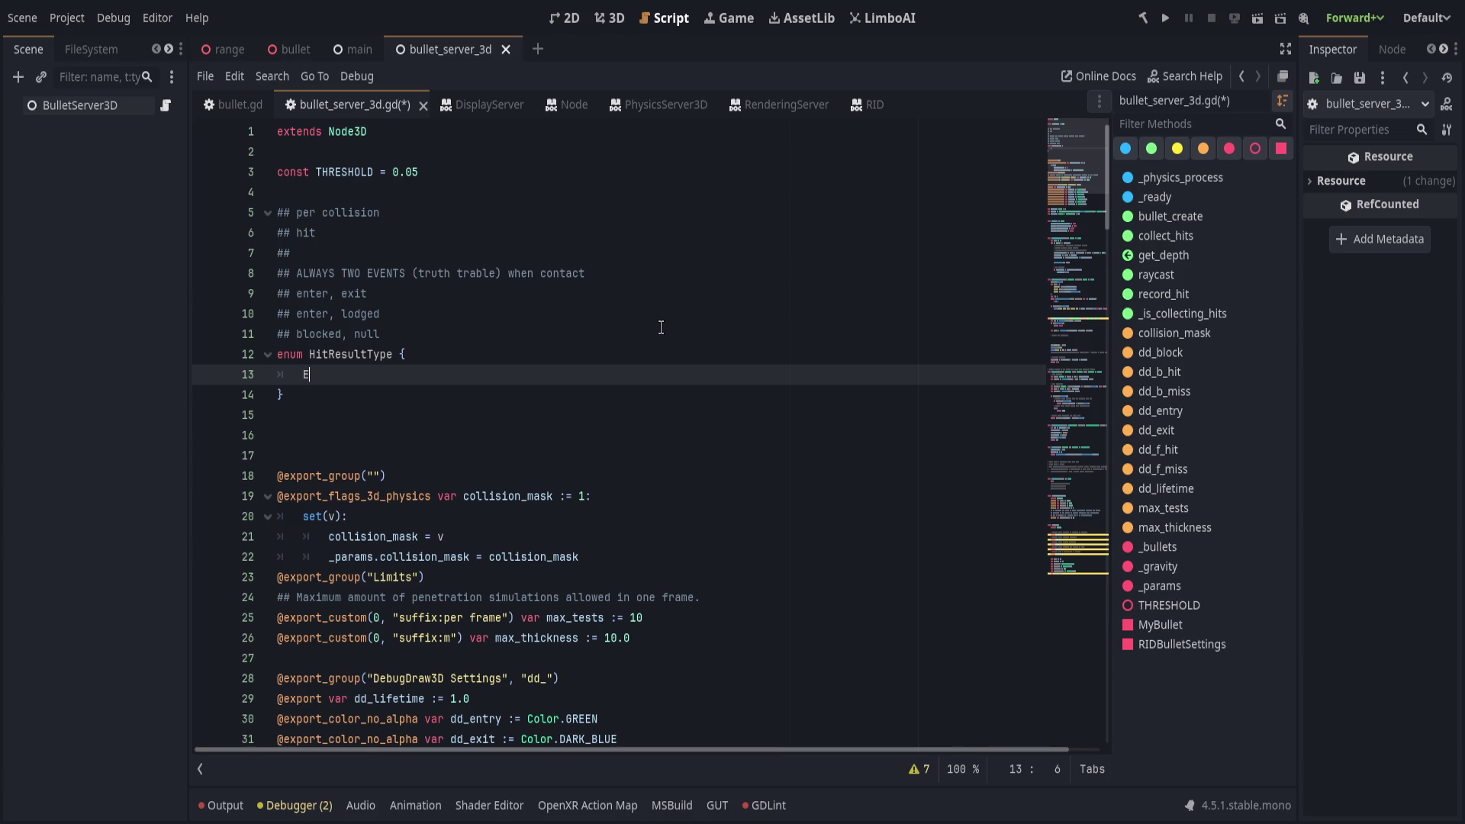
{"action": "type", "text": "NTER"}
{"action": "type", "text": "_EXIT,"}
{"action": "key", "text": "Return"}
{"action": "type", "text": "ENTER_LODEED,"}
{"action": "key", "text": "Return"}
{"action": "type", "text": "BLOCKED = 0,"}
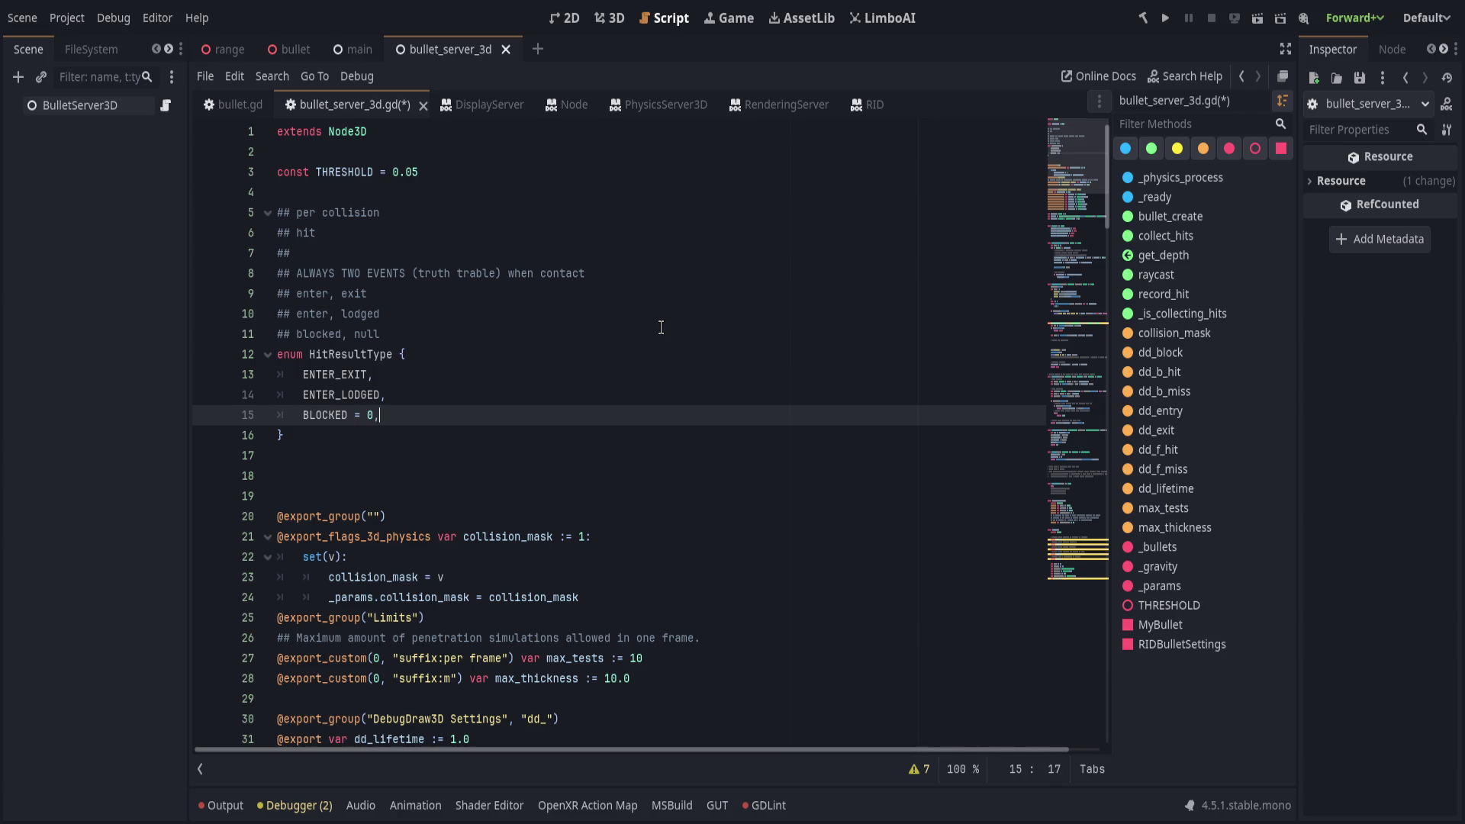
Move BLOCKED = 0 to the top of the HitResultType enum.
{"action": "key", "text": "alt+Up"}
{"action": "key", "text": "alt+Up"}
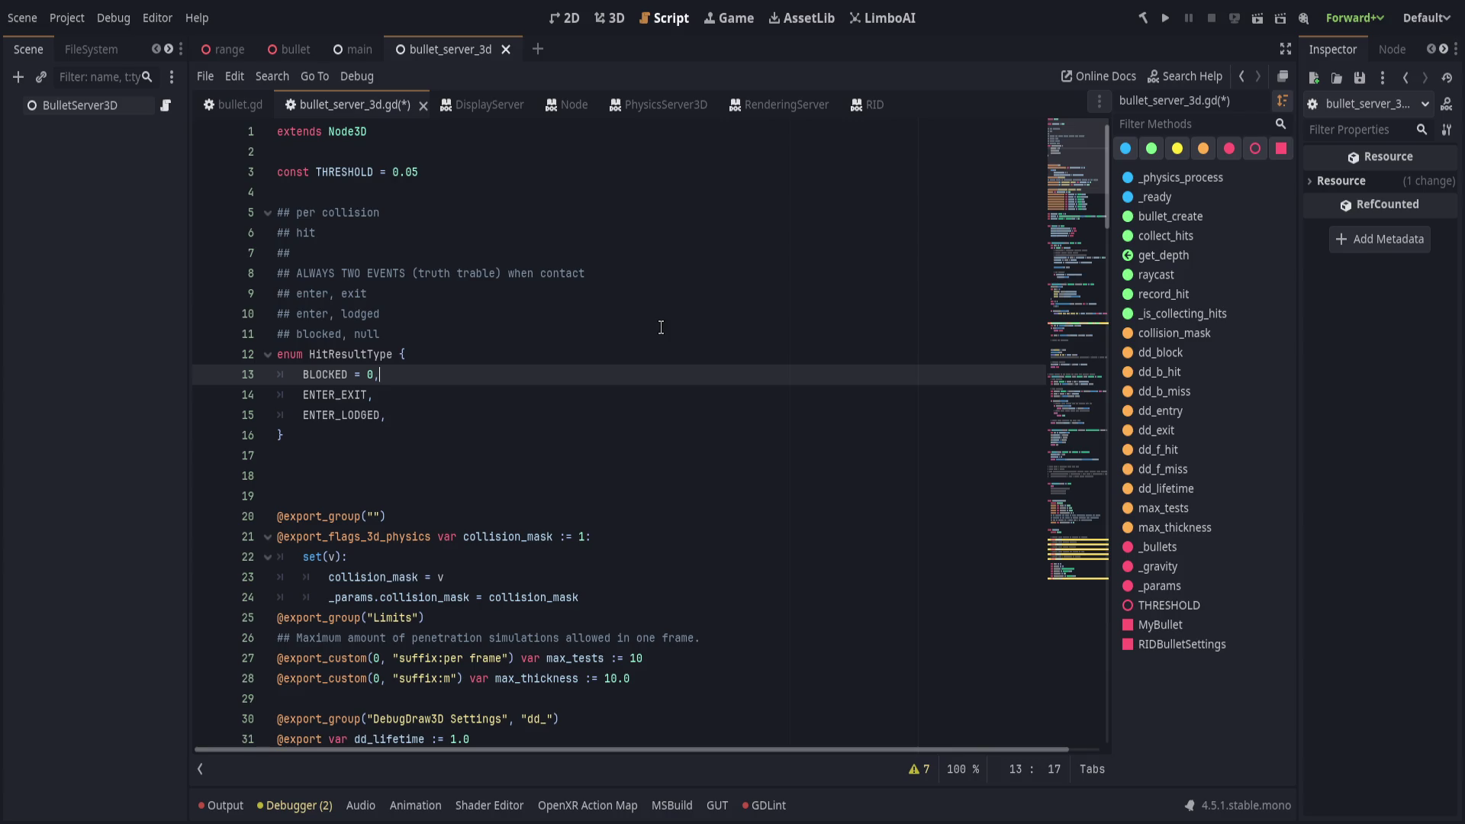
{"action": "key", "text": "Down"}
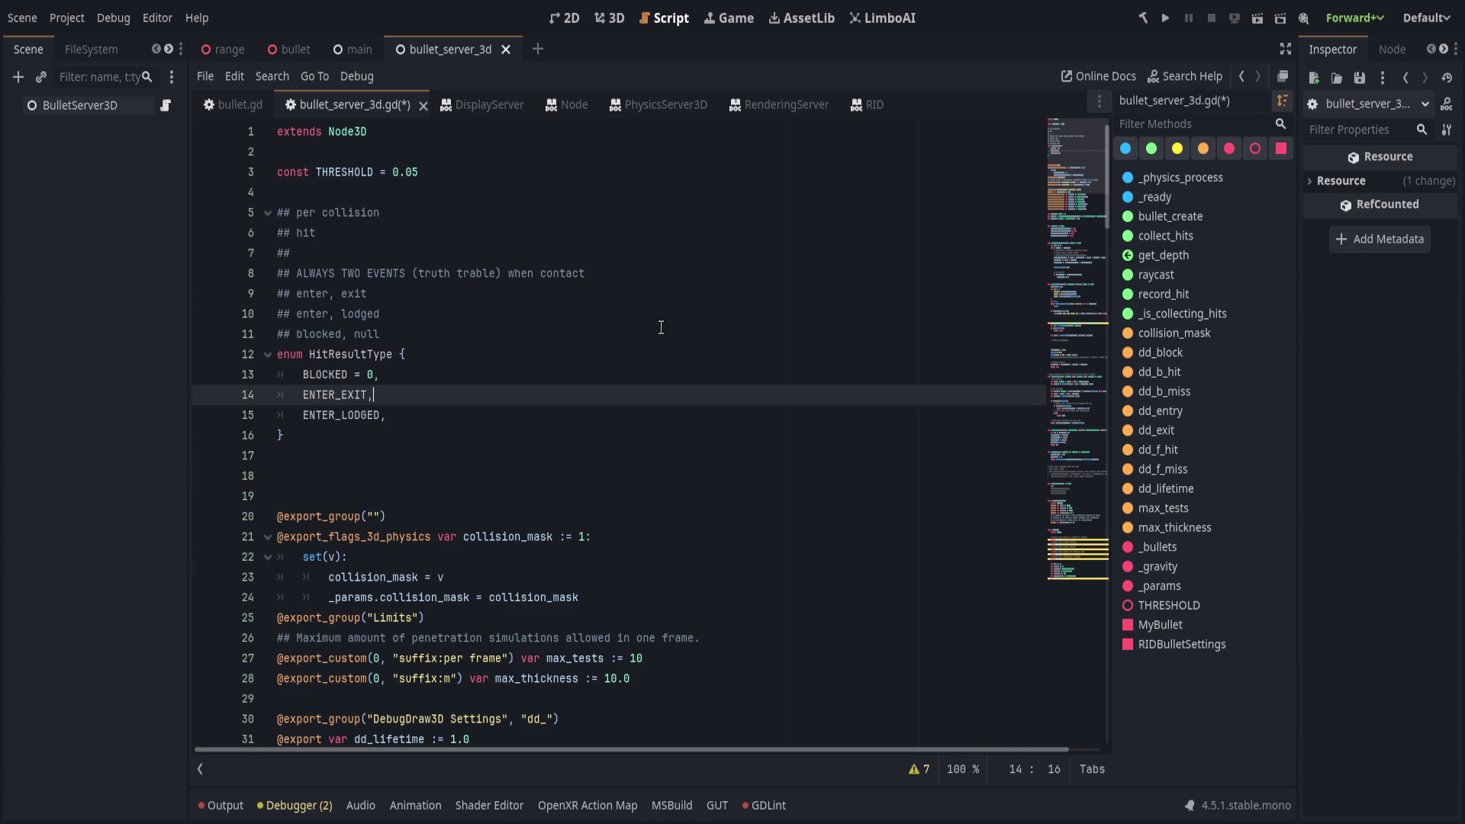
{"action": "key", "text": "Up"}
{"action": "key", "text": "Down"}
{"action": "key", "text": "Down"}
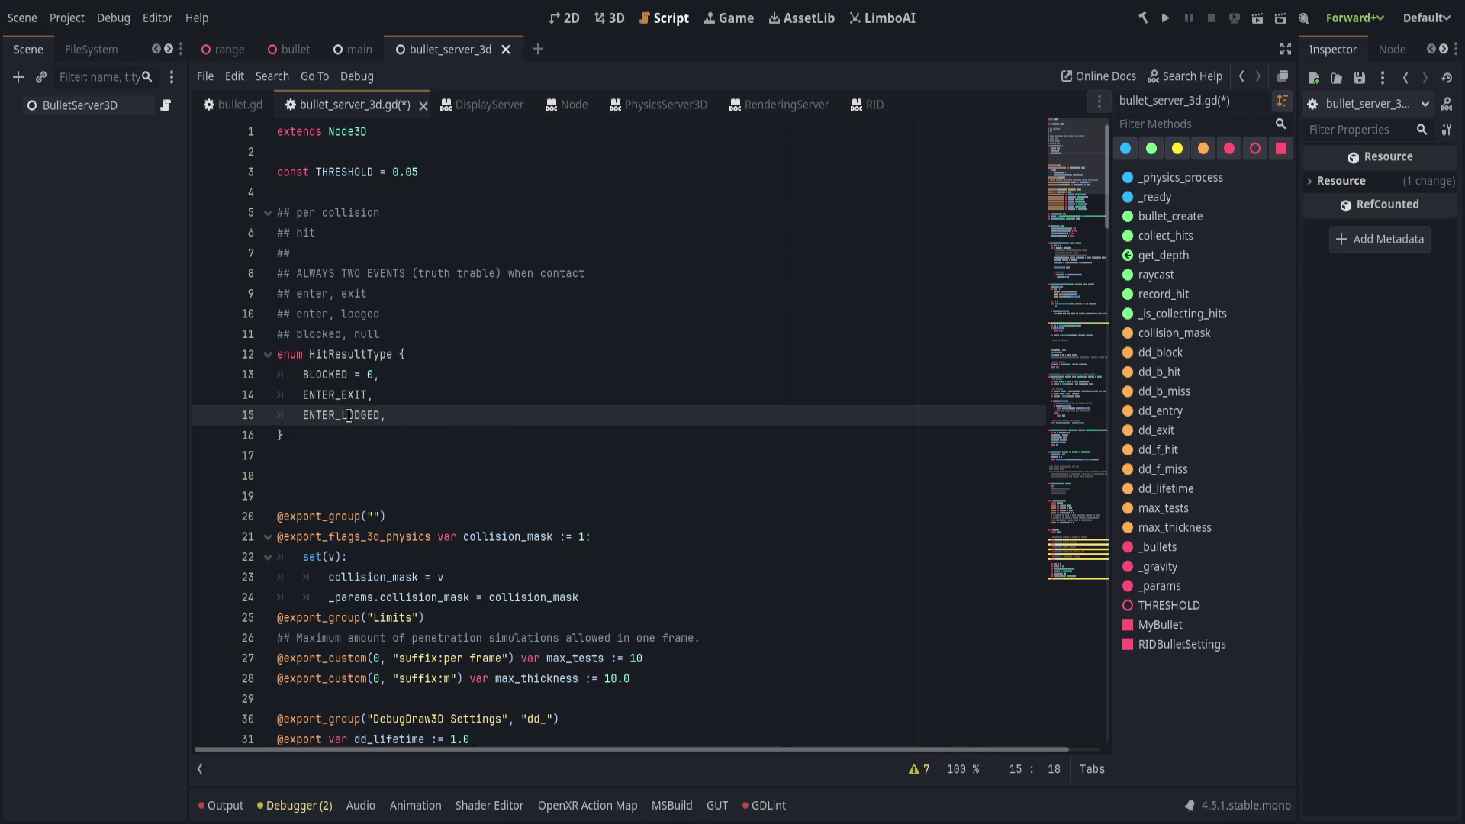
Start line 95 with the dictionary key hit["hr_type"].
{"action": "left_click", "coordinate": [366, 354]}
{"action": "double_click", "coordinate": [348, 354]}
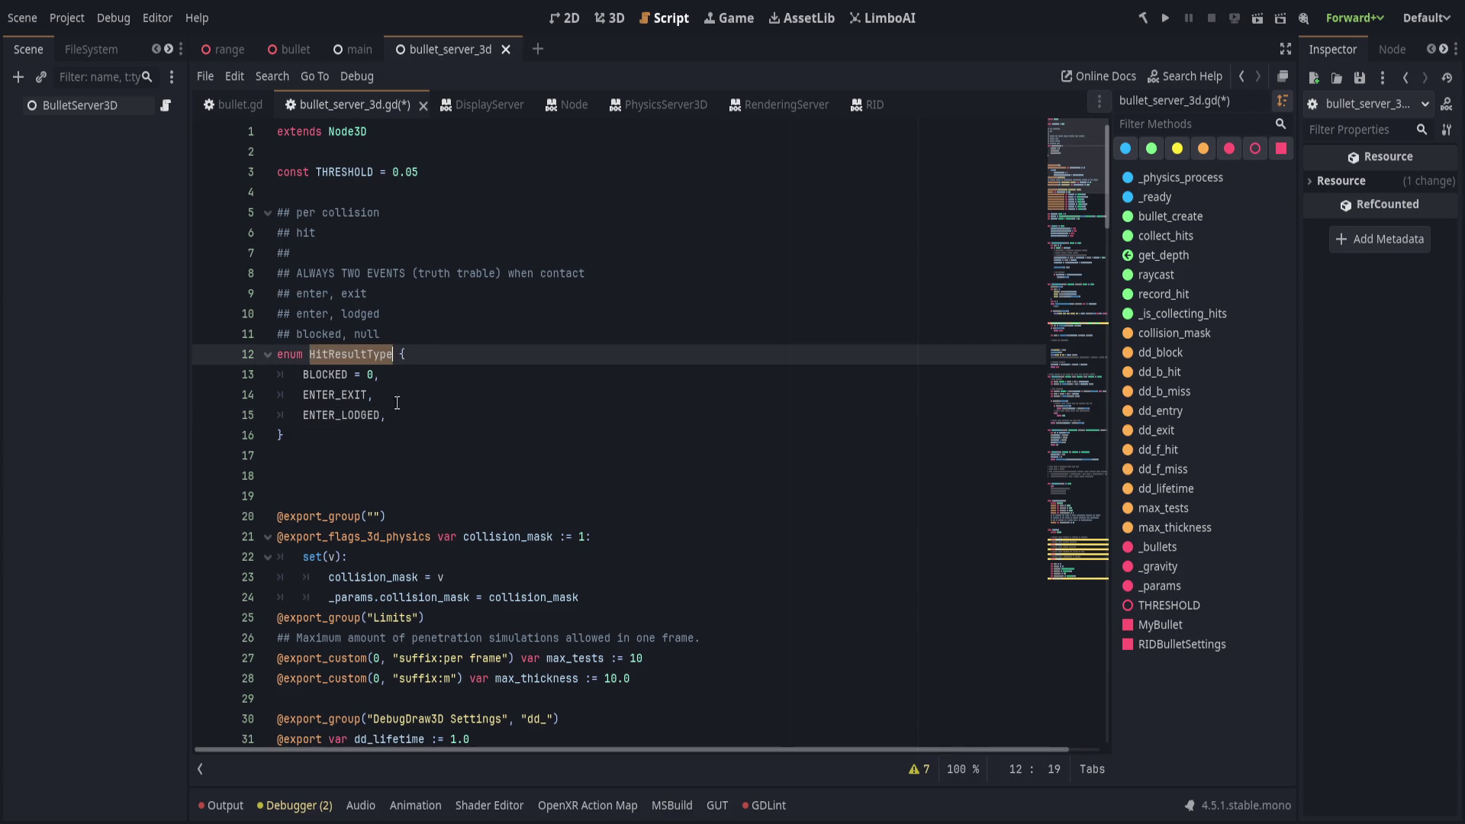
{"action": "scroll", "coordinate": [526, 628], "scroll_direction": "down", "scroll_amount": 20}
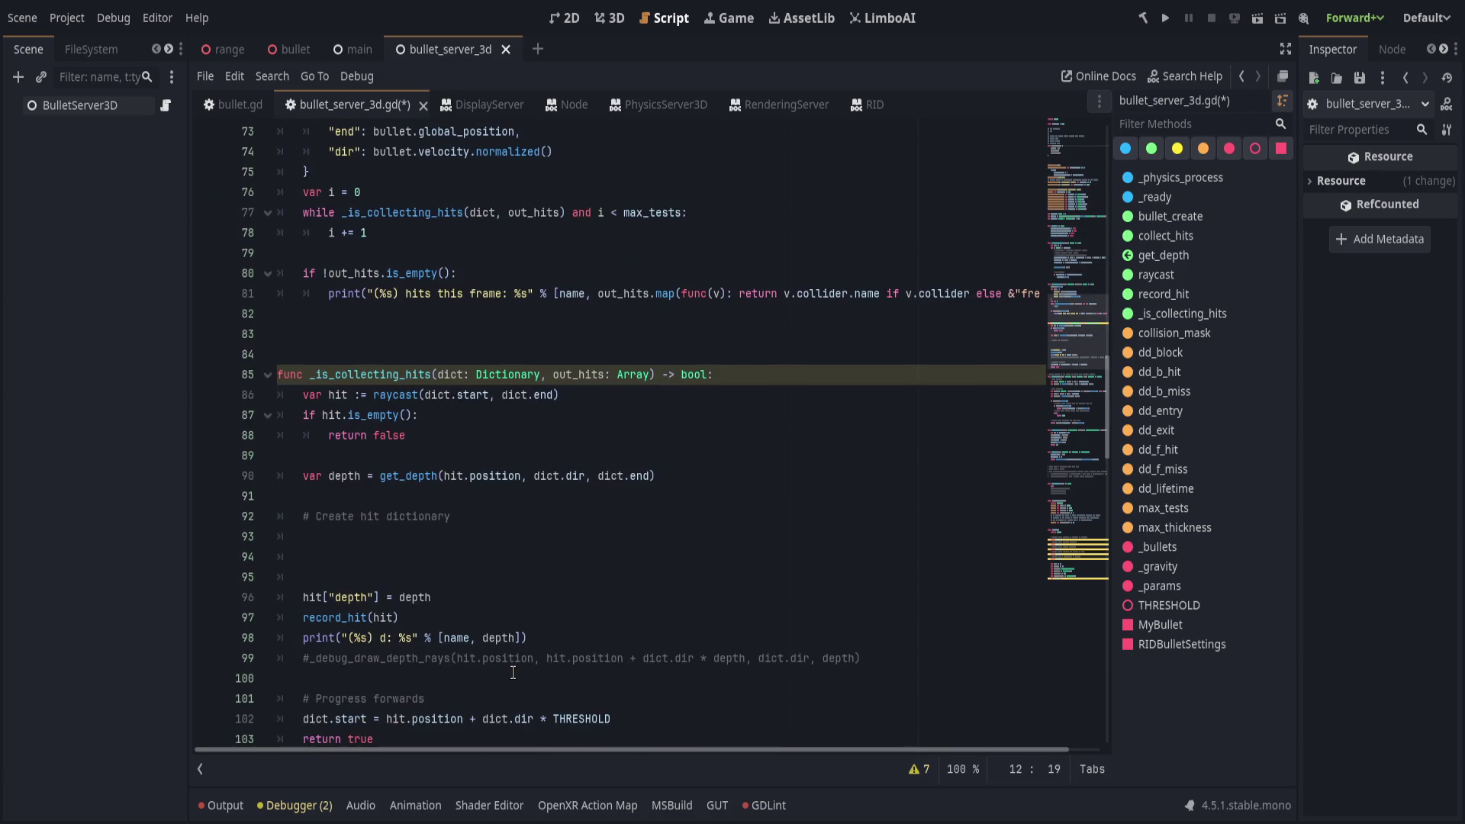
{"action": "left_click", "coordinate": [477, 603]}
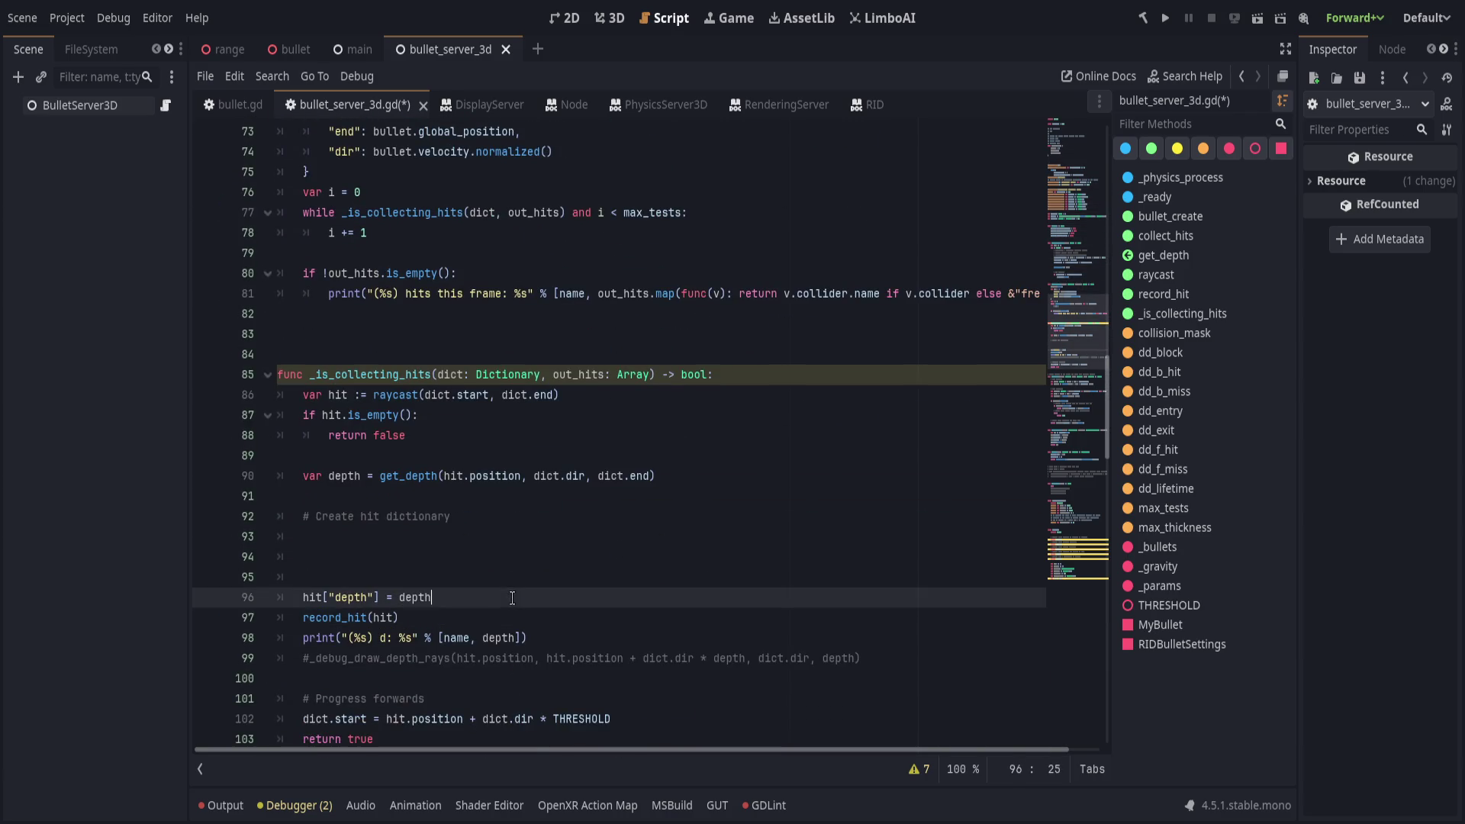
{"action": "left_click", "coordinate": [555, 579]}
{"action": "type", "text": "hit"}
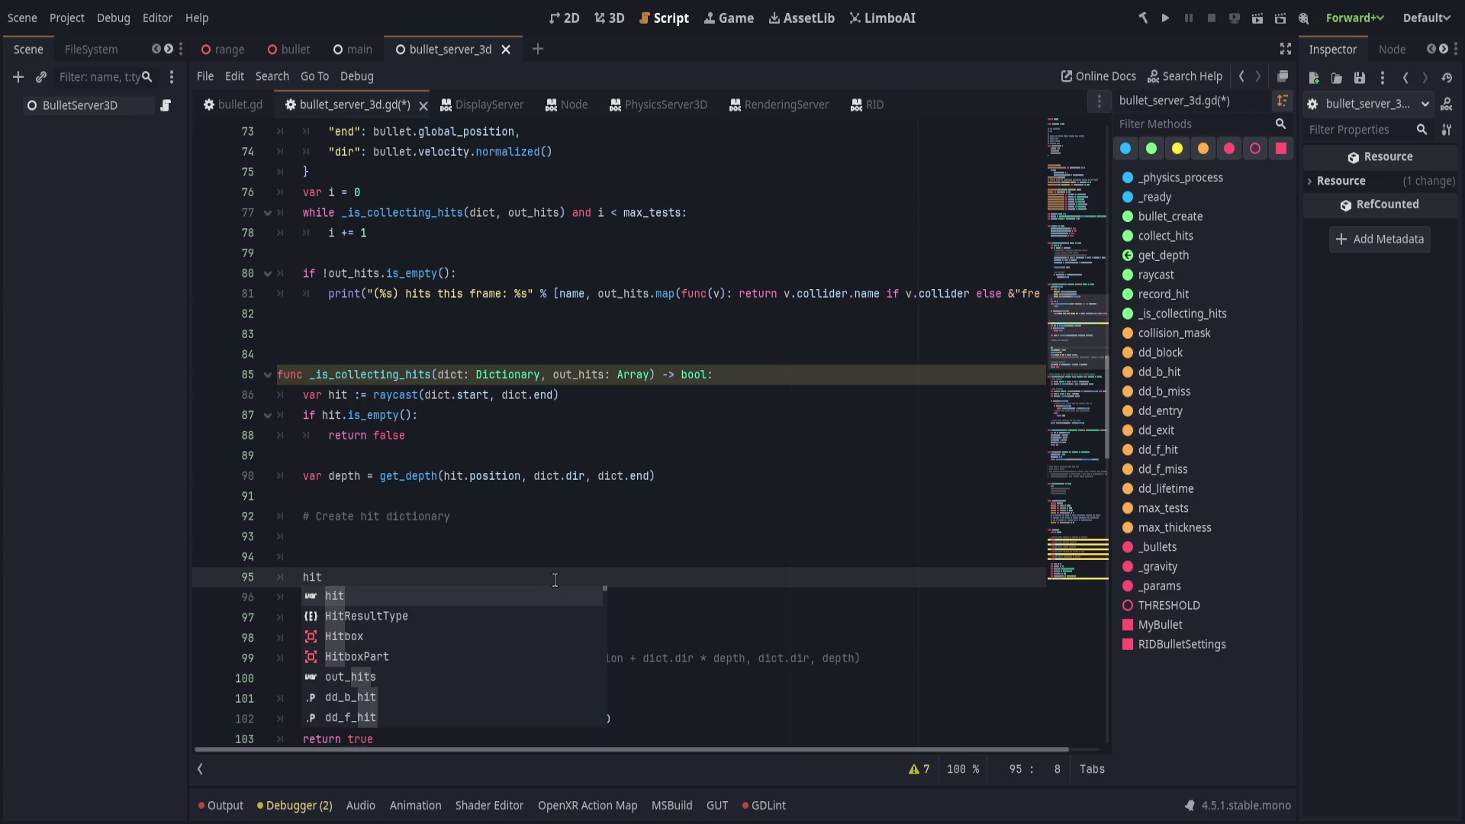
{"action": "type", "text": "[\""}
{"action": "type", "text": "resul"}
{"action": "key", "text": "BackSpace"}
{"action": "key", "text": "BackSpace"}
{"action": "key", "text": "BackSpace"}
{"action": "type", "text": "type\""}
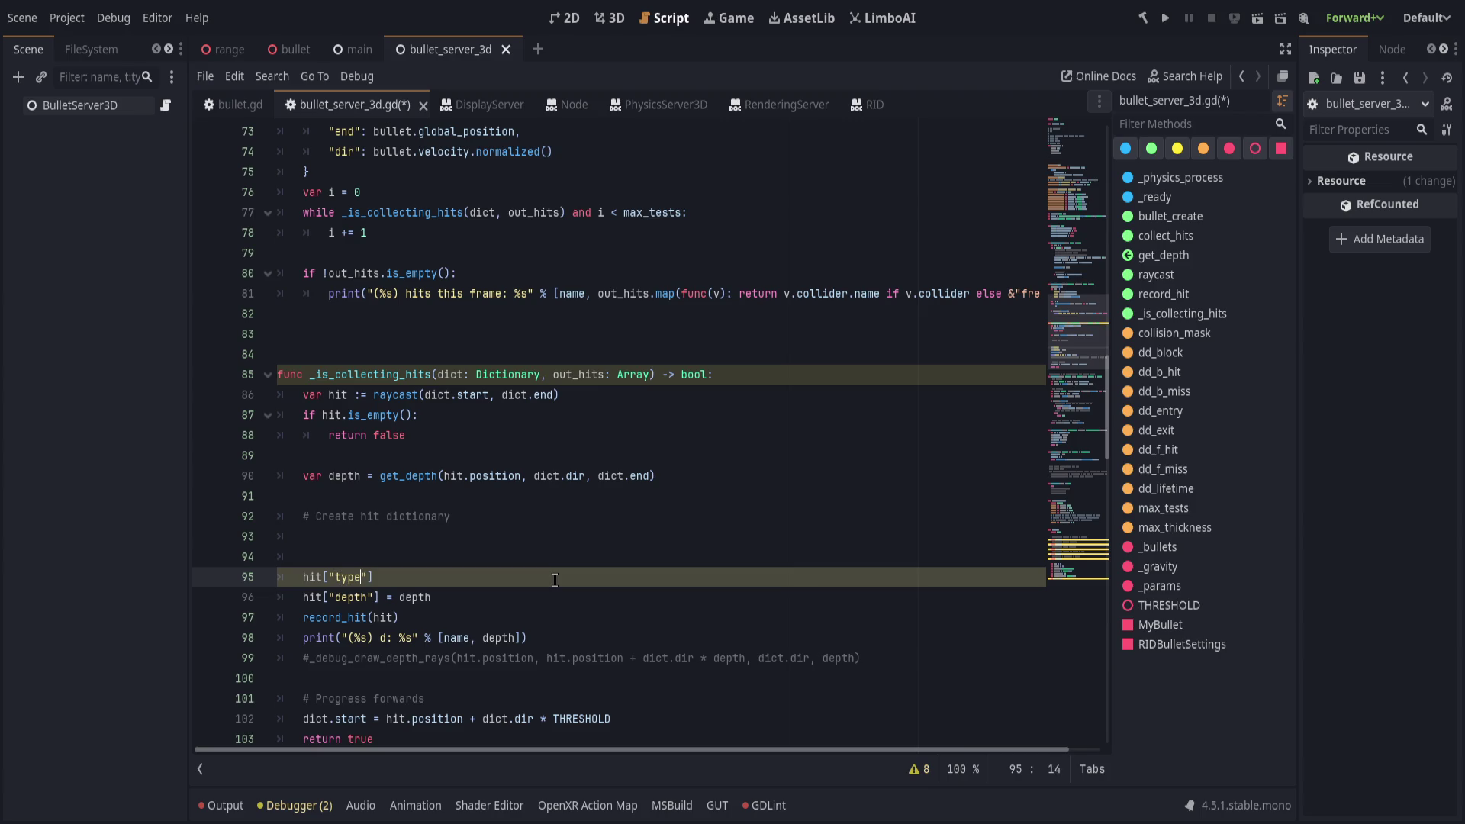
{"action": "type", "text": "]"}
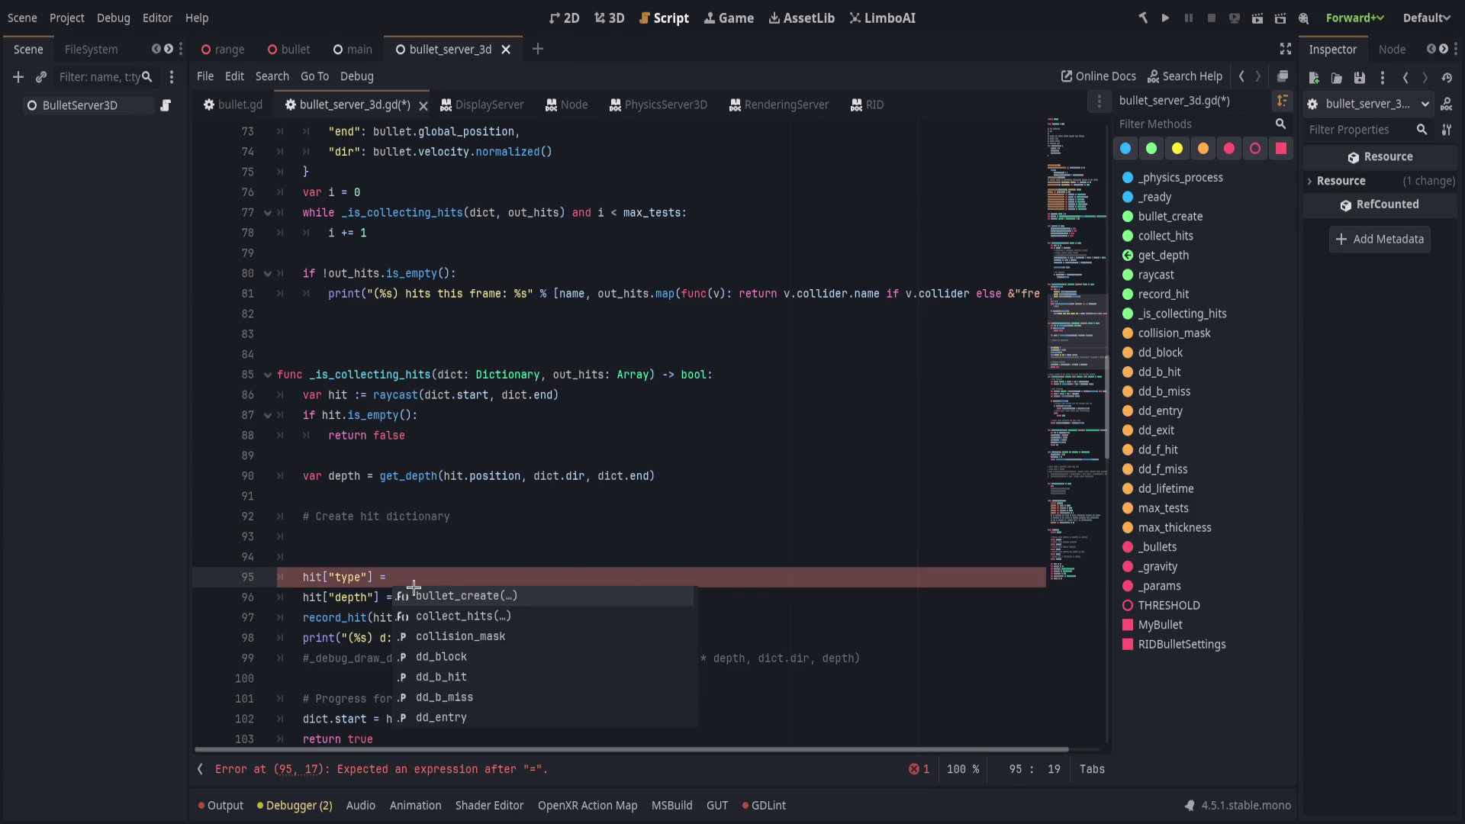
{"action": "key", "text": "Left"}
{"action": "key", "text": "Left"}
{"action": "key", "text": "Left"}
{"action": "type", "text": "hr_"}
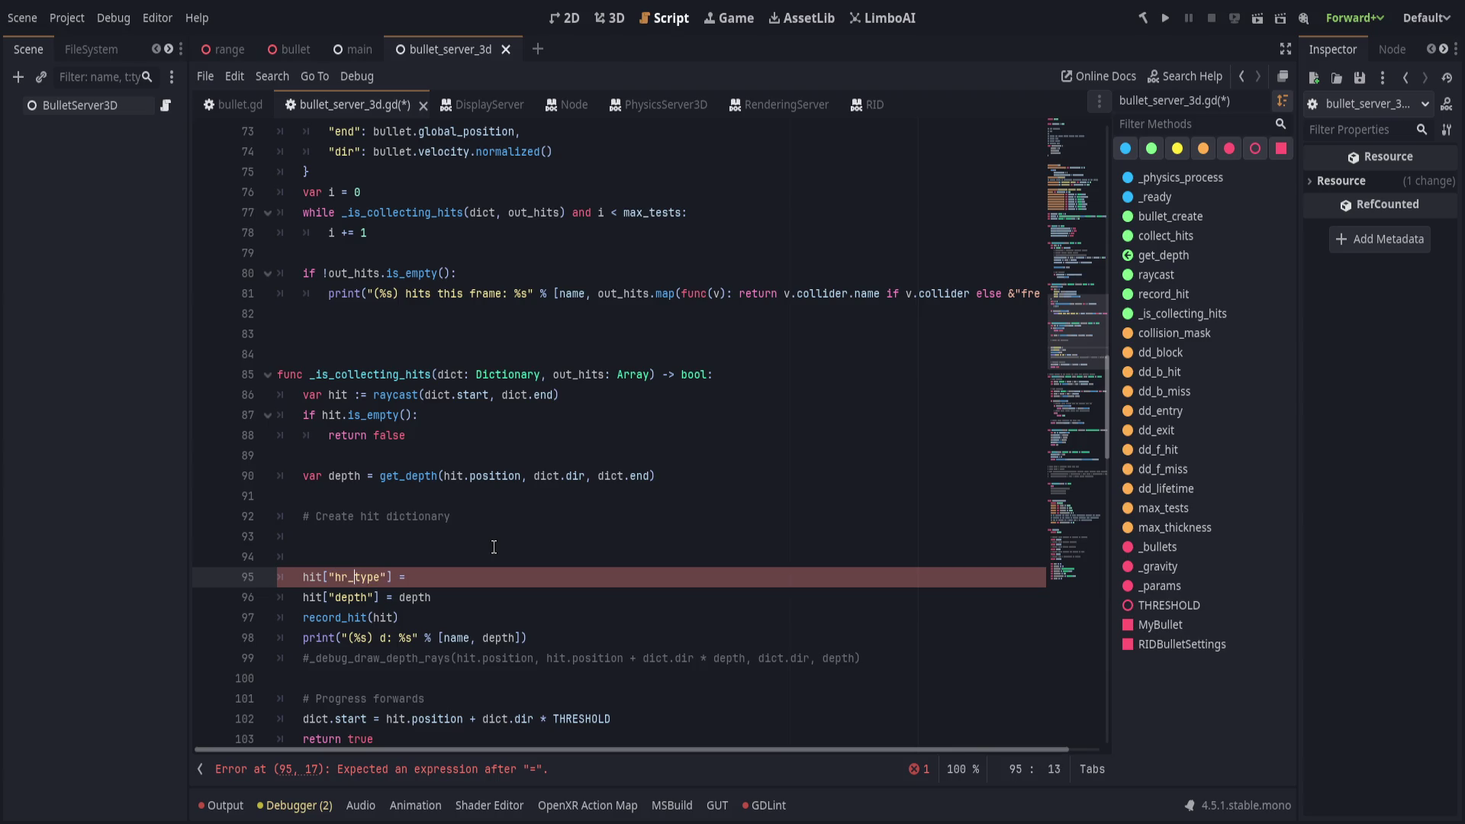
Assign HitResultType.ENTER_EXIT if depth > 0.0 else HitResultType.ENTER_LODGED on line 95.
{"action": "key", "text": "End"}
{"action": "type", "text": "H"}
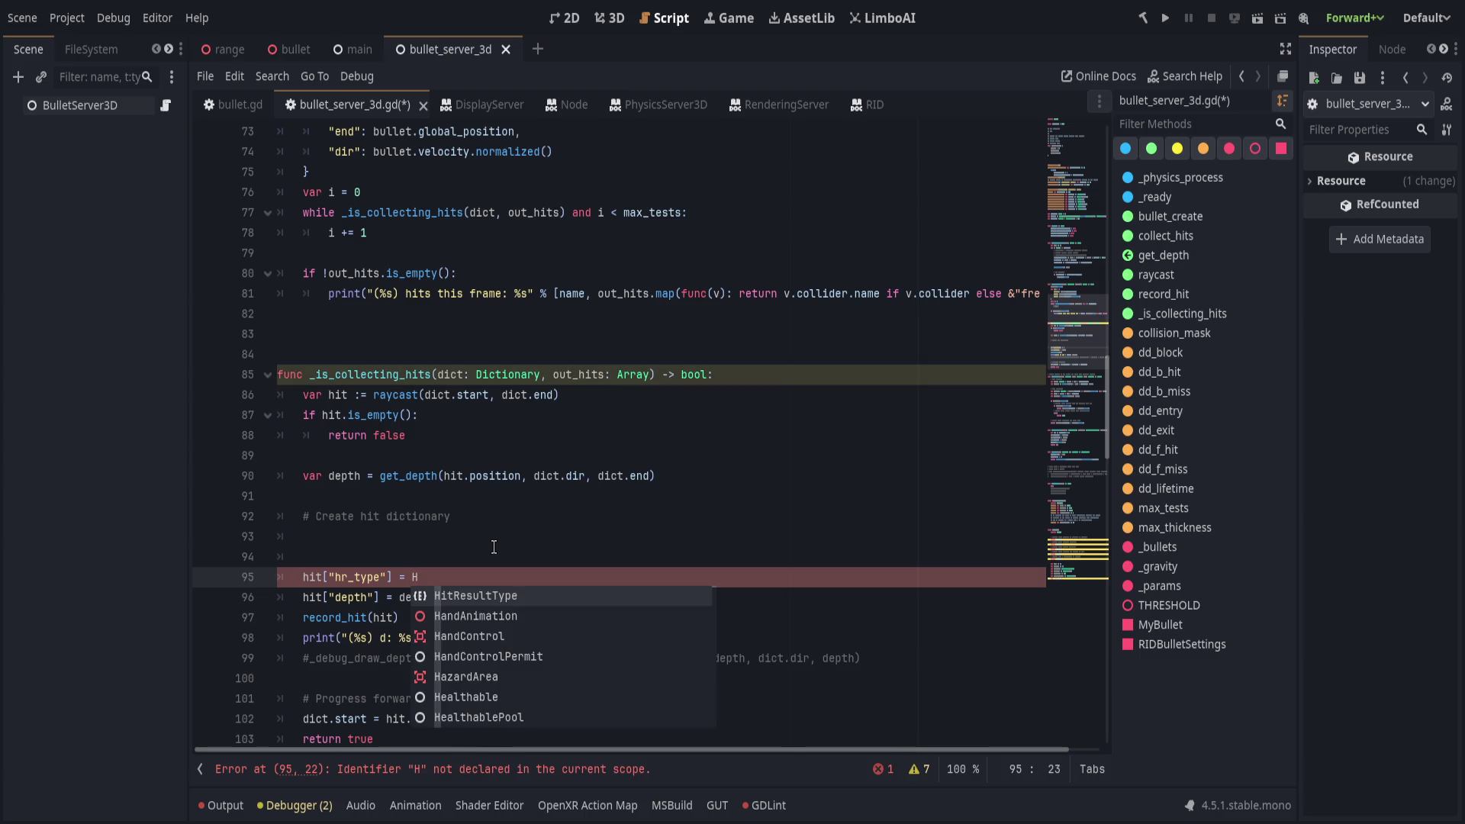
{"action": "key", "text": "Return"}
{"action": "type", "text": "."}
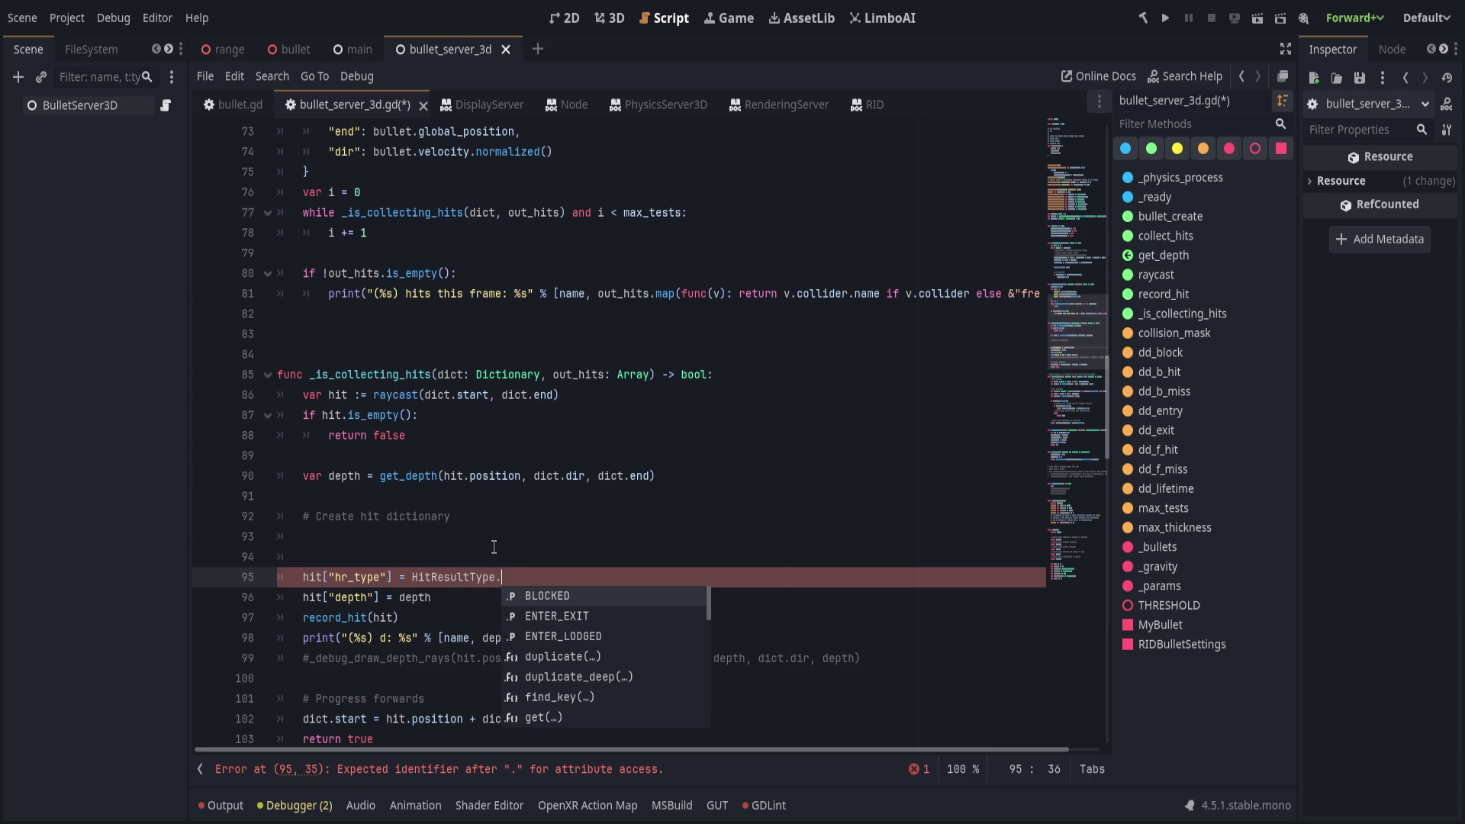
{"action": "type", "text": "en"}
{"action": "key", "text": "Return"}
{"action": "type", "text": "i"}
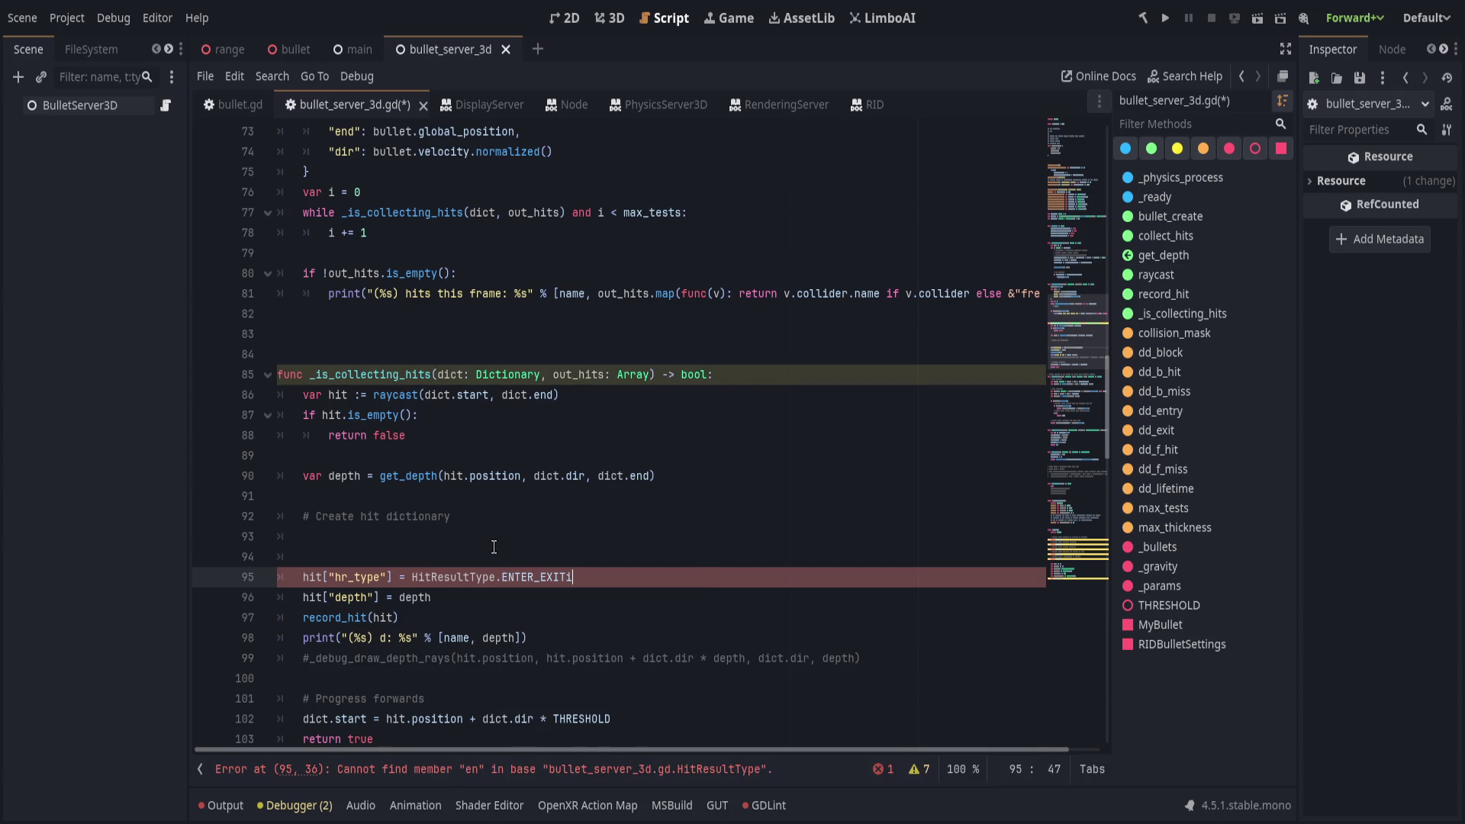
{"action": "key", "text": "BackSpace"}
{"action": "type", "text": " if depth >"}
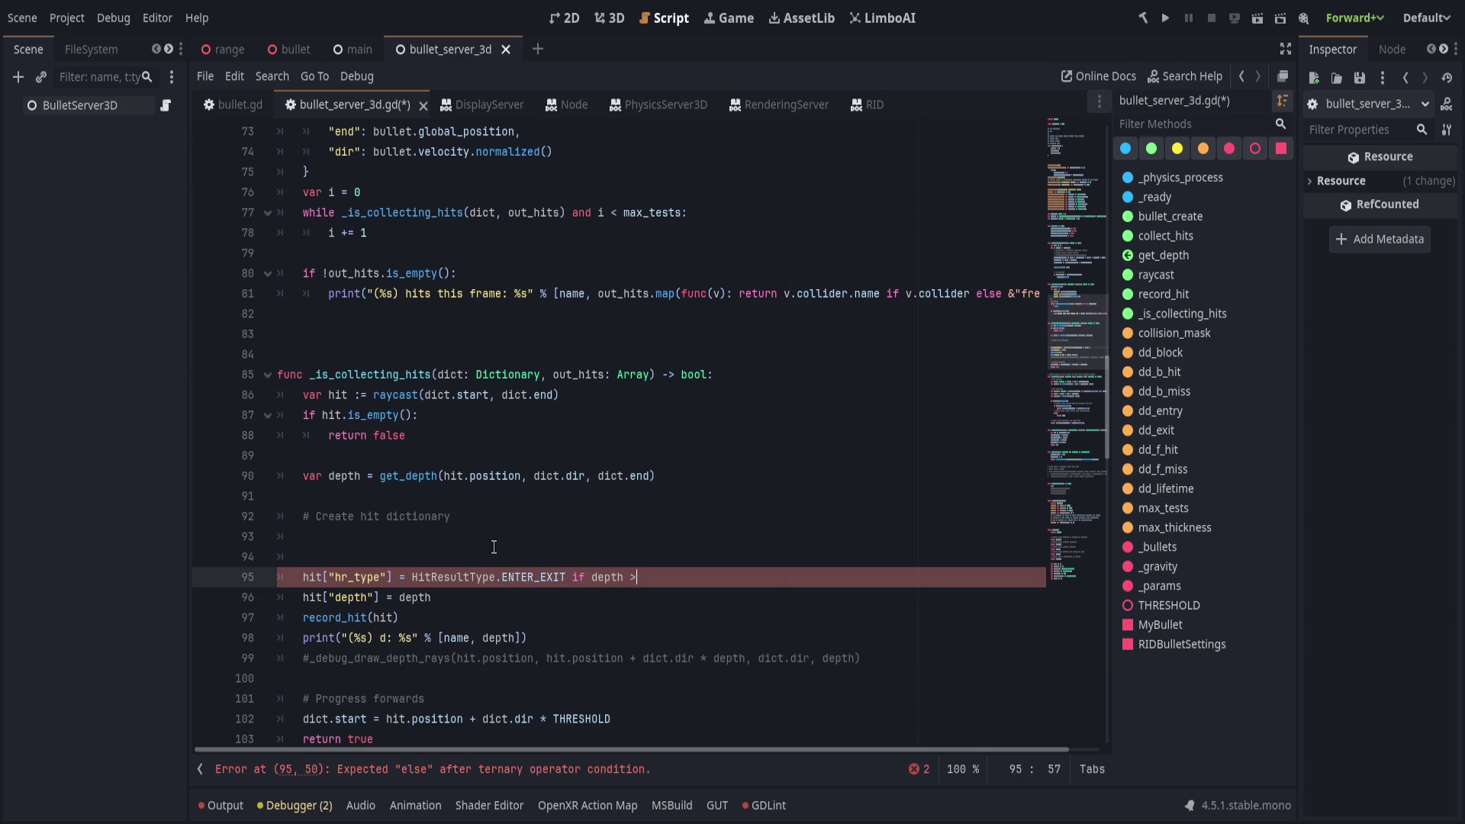
{"action": "type", "text": " 0.0 else:"}
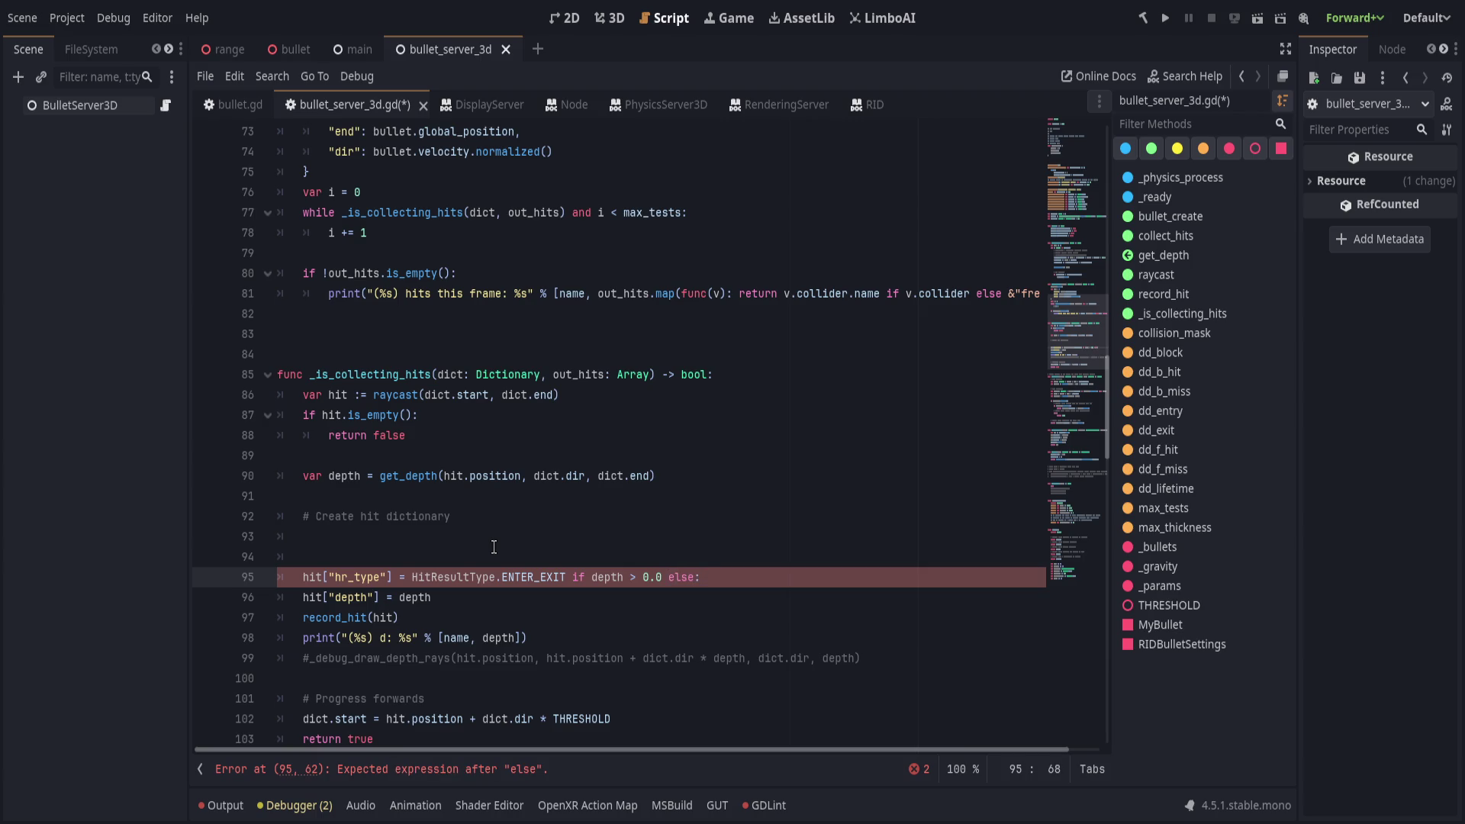
{"action": "type", "text": "de"}
{"action": "key", "text": "BackSpace"}
{"action": "key", "text": "BackSpace"}
{"action": "type", "text": "HitRes"}
{"action": "type", "text": "ult."}
{"action": "key", "text": "BackSpace"}
{"action": "type", "text": "Type.BLOCKED"}
{"action": "key", "text": "ctrl+BackSpace"}
{"action": "type", "text": "ENTER"}
{"action": "type", "text": "_LODGED"}
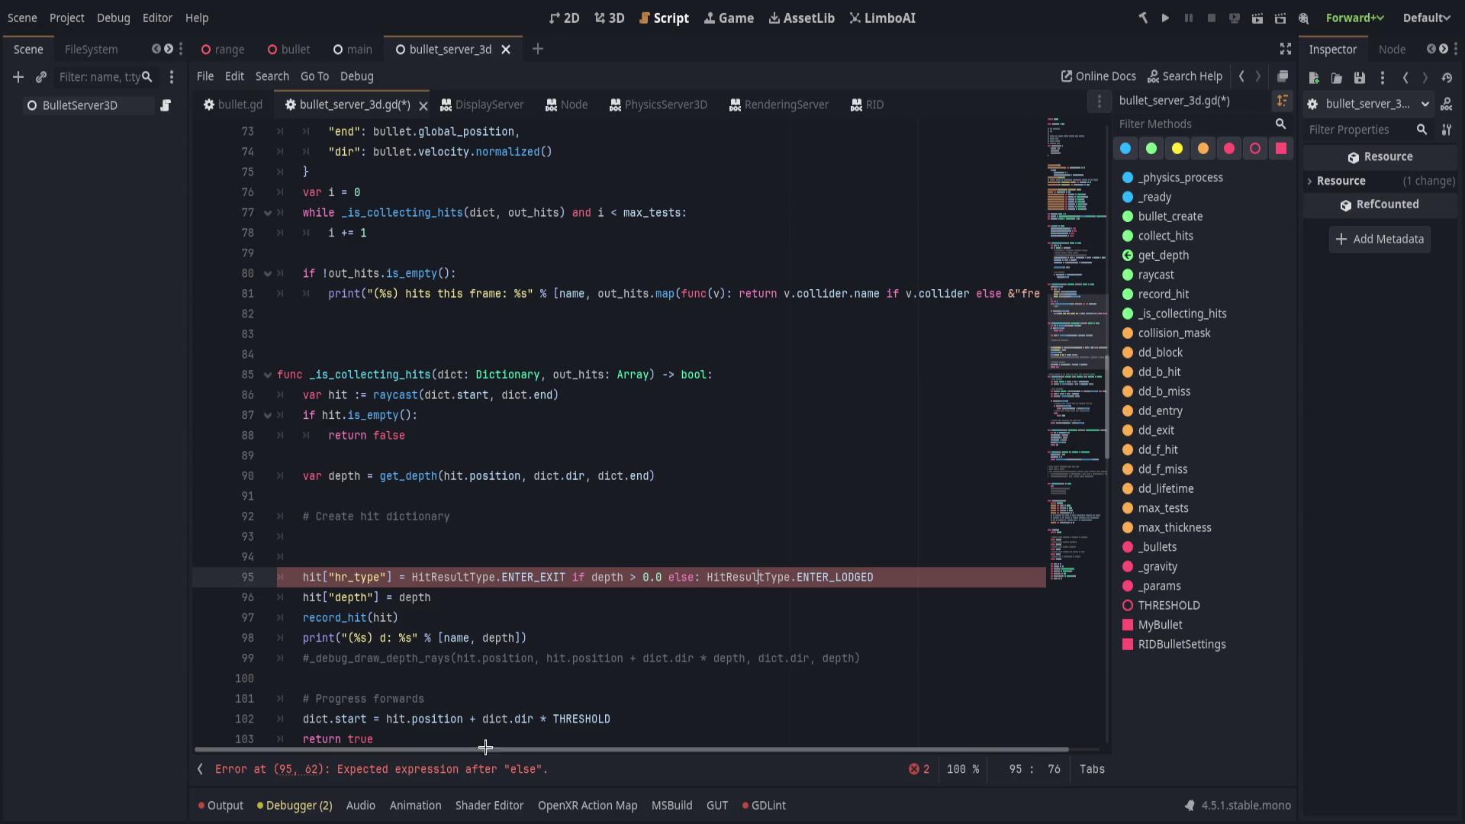
Remove the stray colon after else and select the hr_type key name.
{"action": "scroll", "coordinate": [481, 744], "scroll_direction": "down", "scroll_amount": 2}
{"action": "left_click", "coordinate": [701, 435]}
{"action": "key", "text": "BackSpace"}
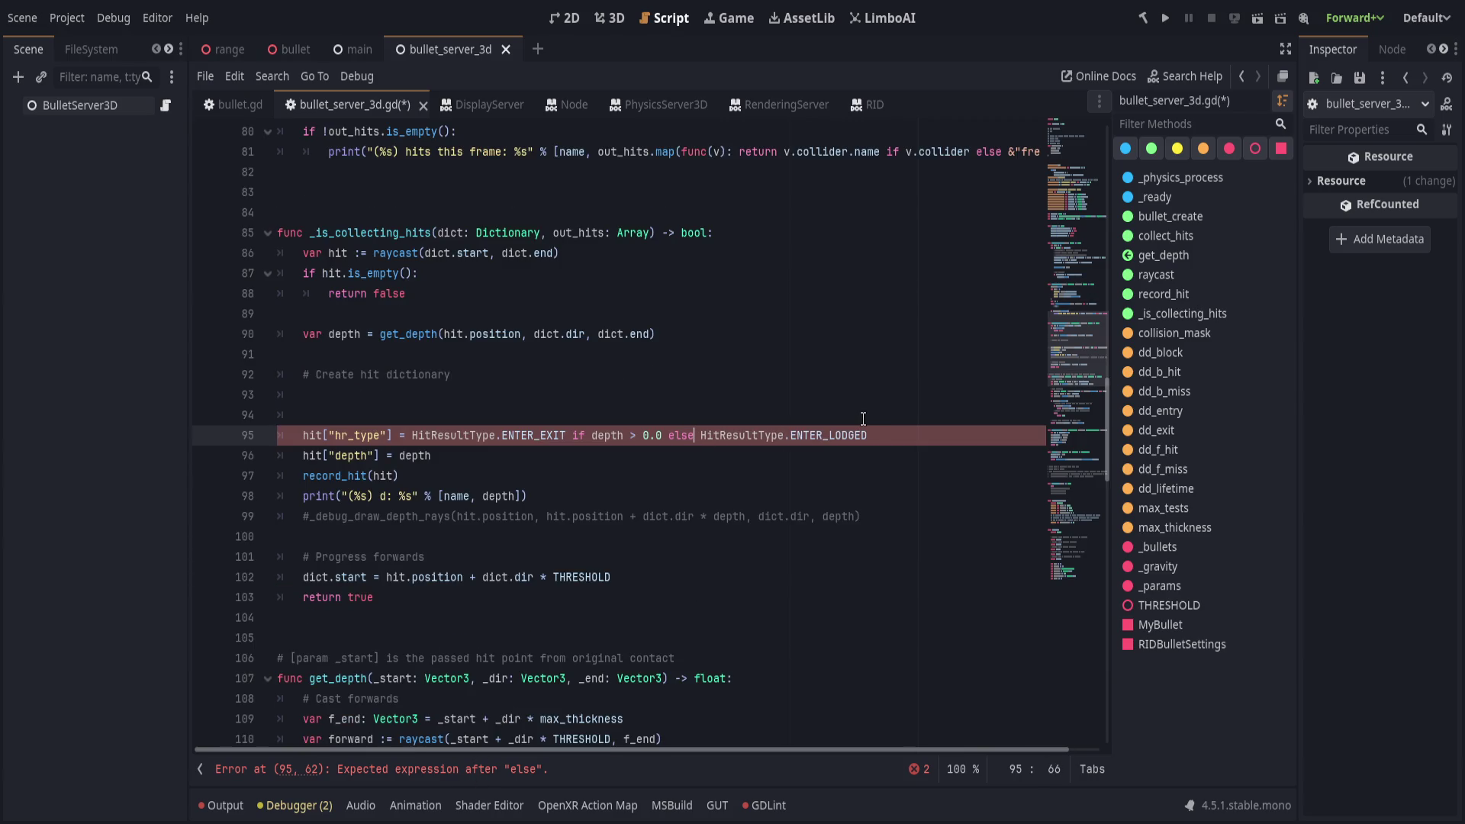
{"action": "scroll", "coordinate": [534, 495], "scroll_direction": "up", "scroll_amount": 2}
{"action": "left_click", "coordinate": [501, 536]}
{"action": "left_click_drag", "start_coordinate": [348, 556], "coordinate": [382, 556]}
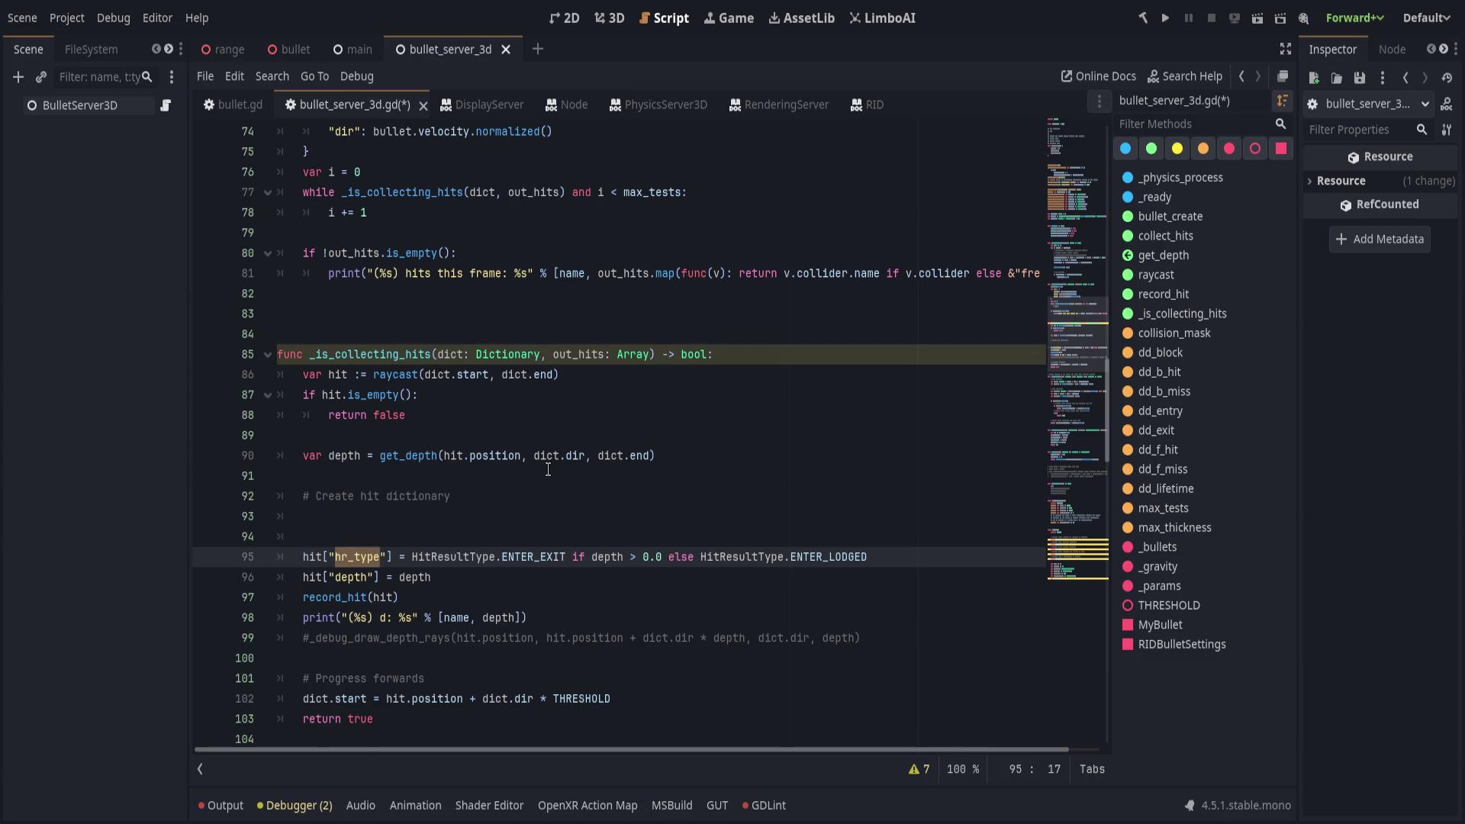
Rename the enum on line 12 from HitResultType to PenResult.
{"action": "type", "text": "dtype"}
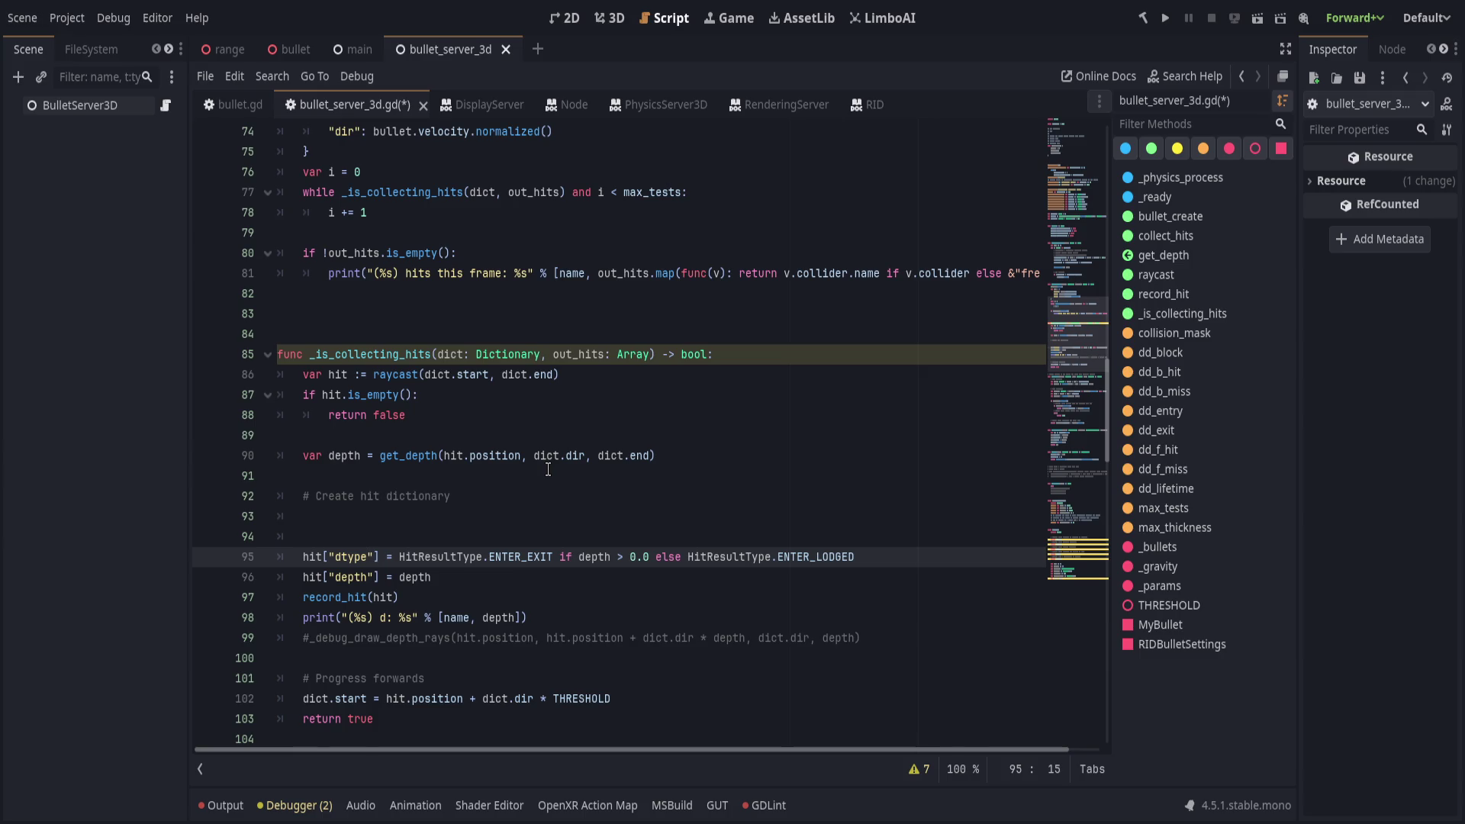
{"action": "left_click", "coordinate": [344, 557]}
{"action": "scroll", "coordinate": [576, 566], "scroll_direction": "up", "scroll_amount": 18}
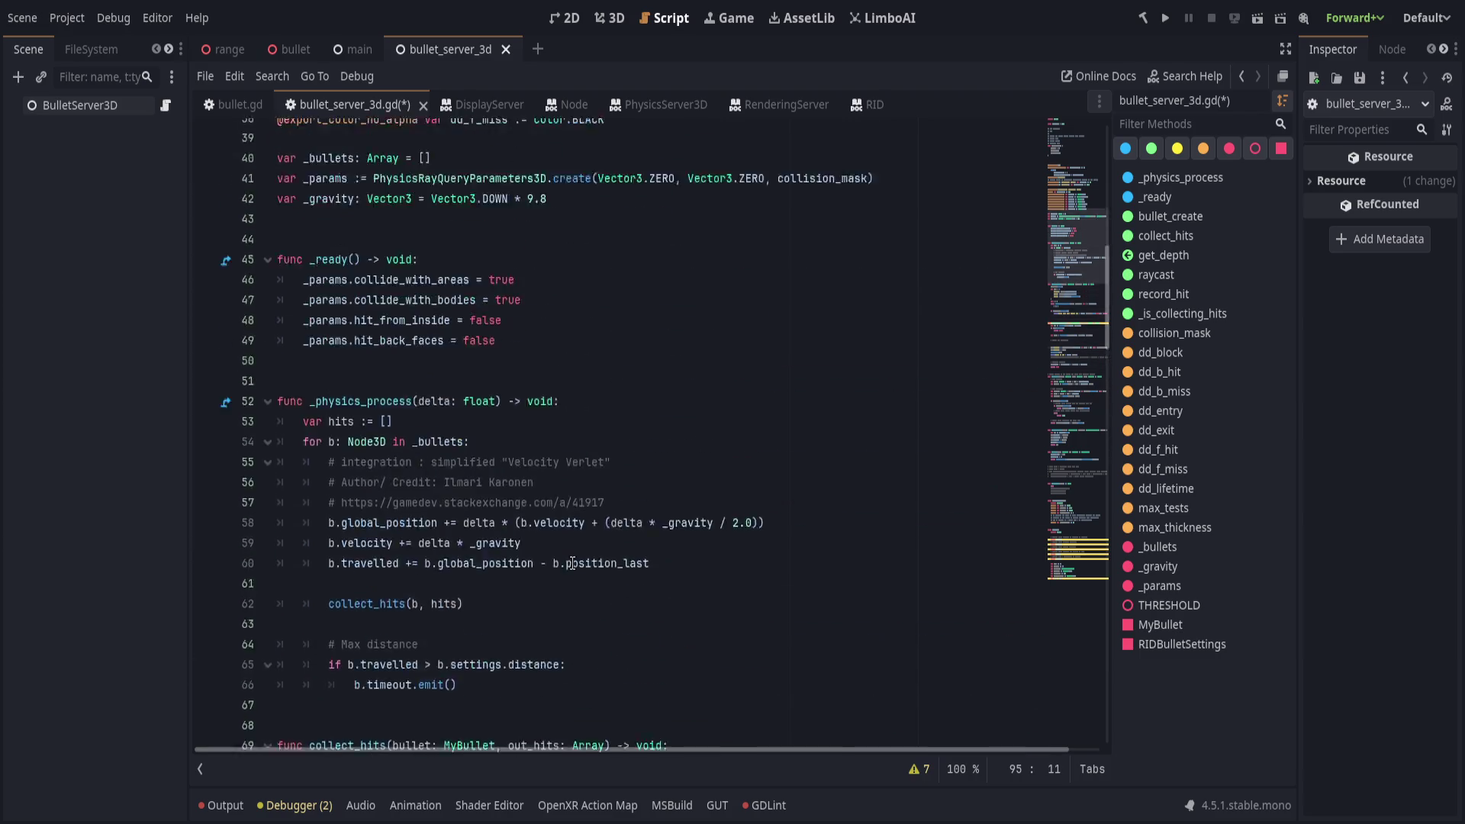
{"action": "scroll", "coordinate": [576, 565], "scroll_direction": "down", "scroll_amount": 4}
{"action": "scroll", "coordinate": [314, 357], "scroll_direction": "up", "scroll_amount": 11}
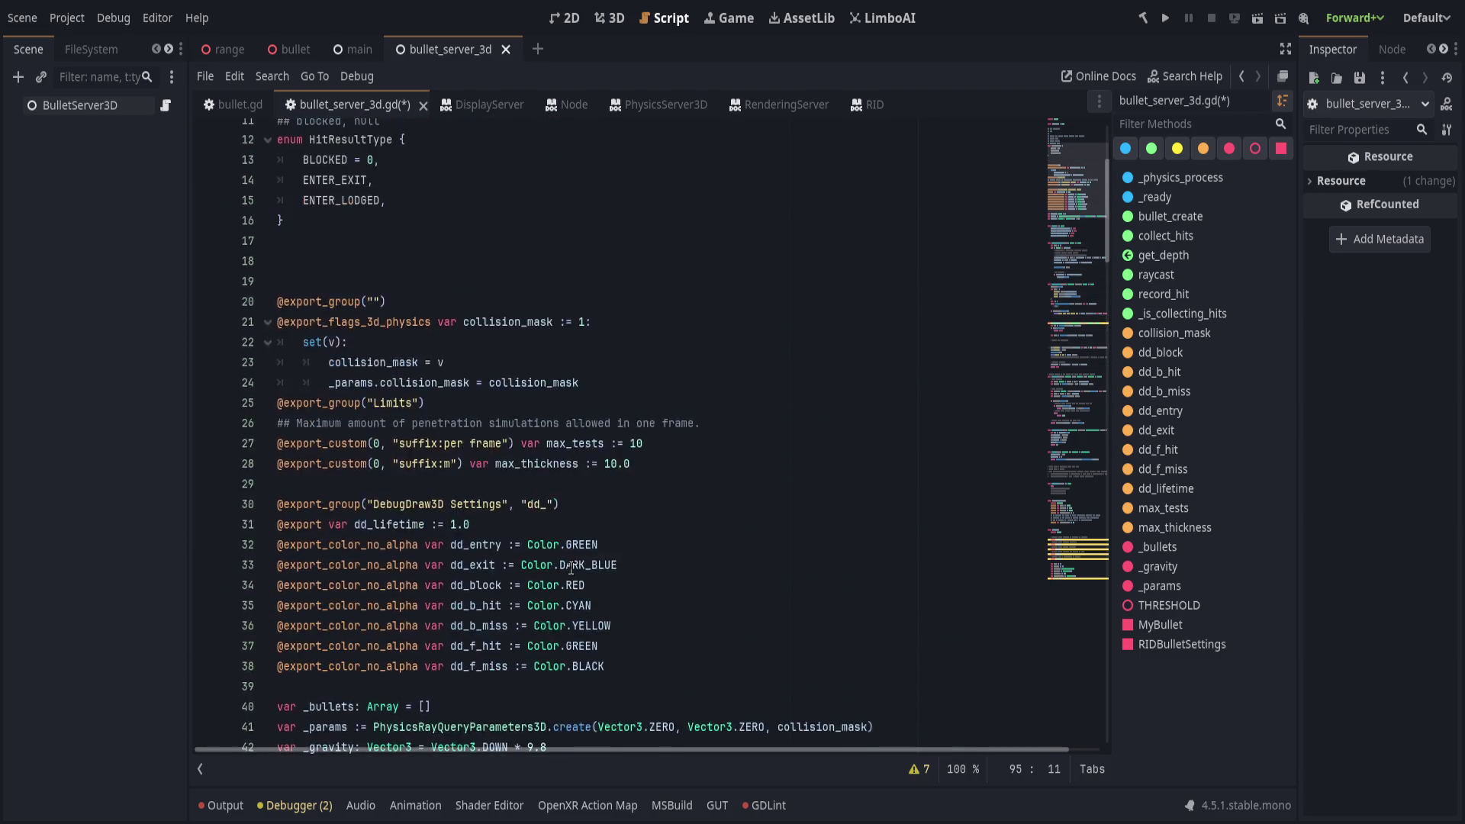
{"action": "left_click_drag", "start_coordinate": [314, 357], "coordinate": [366, 357]}
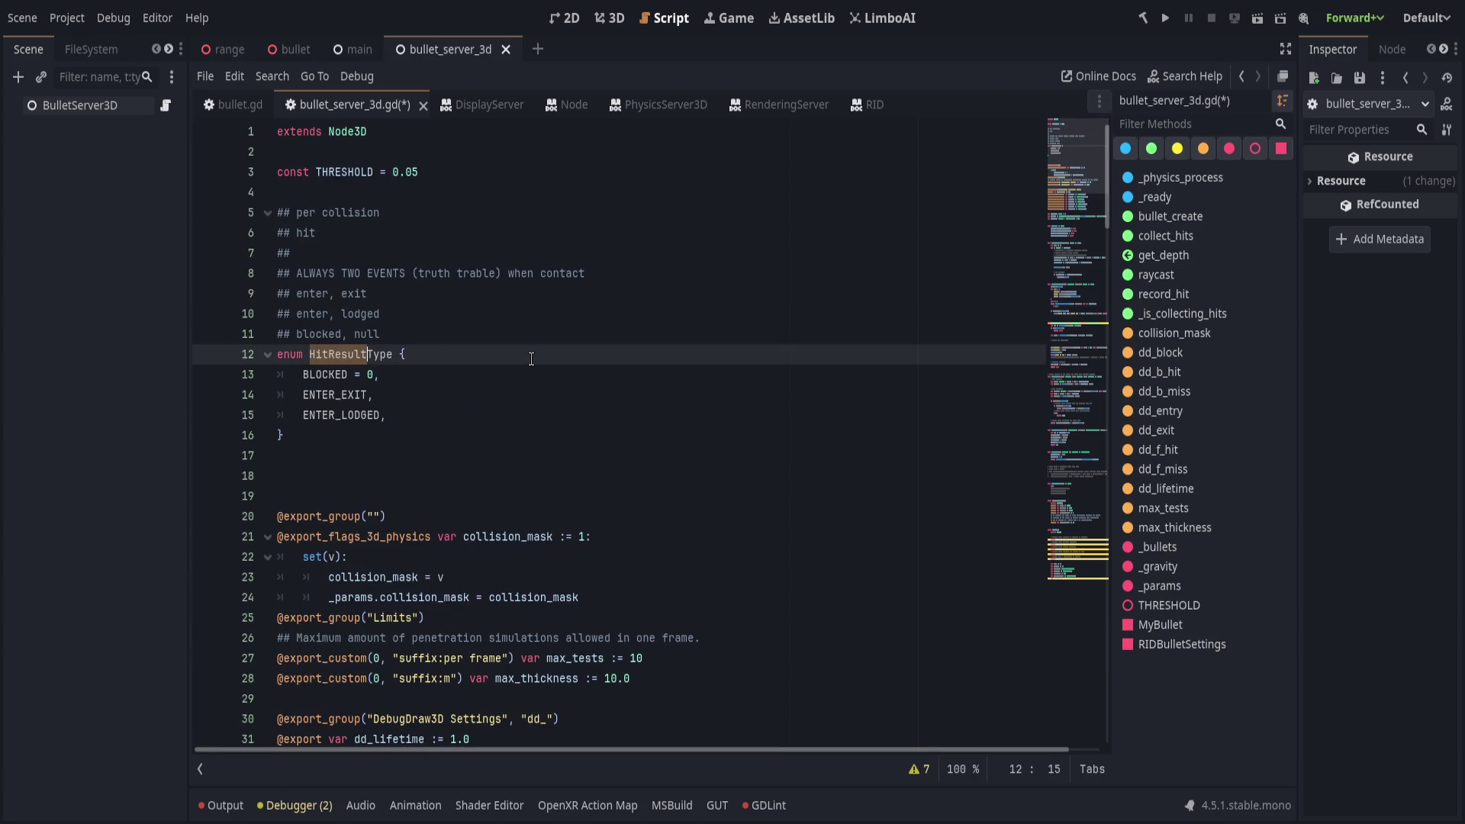
{"action": "type", "text": "PenResult"}
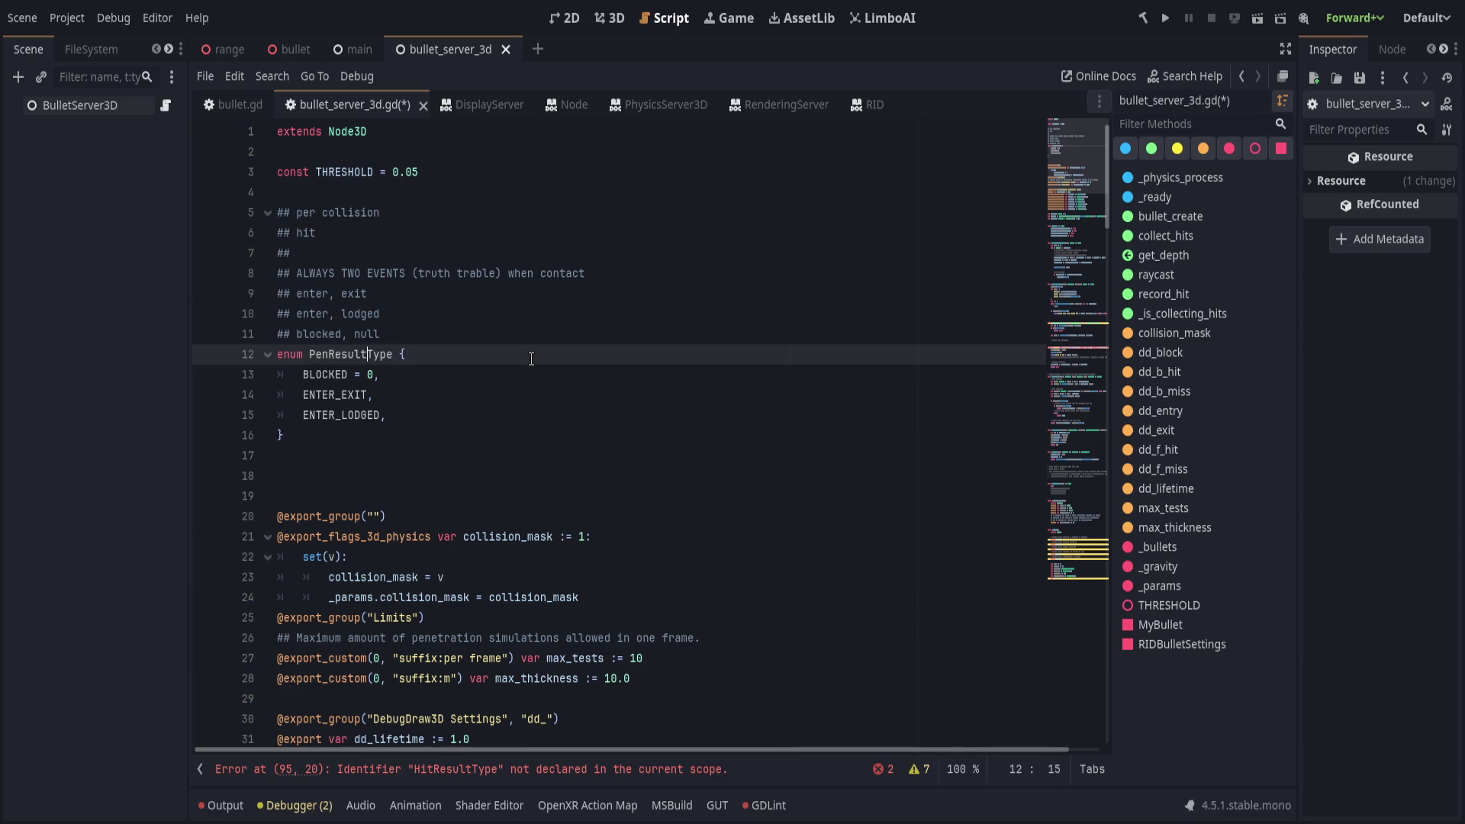
{"action": "key", "text": "Delete"}
{"action": "key", "text": "Delete"}
{"action": "key", "text": "Delete"}
{"action": "left_click", "coordinate": [500, 456]}
Switch line 95 to PenResult.ENTER_EXIT and change the dictionary key to "pen".
{"action": "scroll", "coordinate": [452, 562], "scroll_direction": "down", "scroll_amount": 6}
{"action": "scroll", "coordinate": [452, 562], "scroll_direction": "down", "scroll_amount": 16}
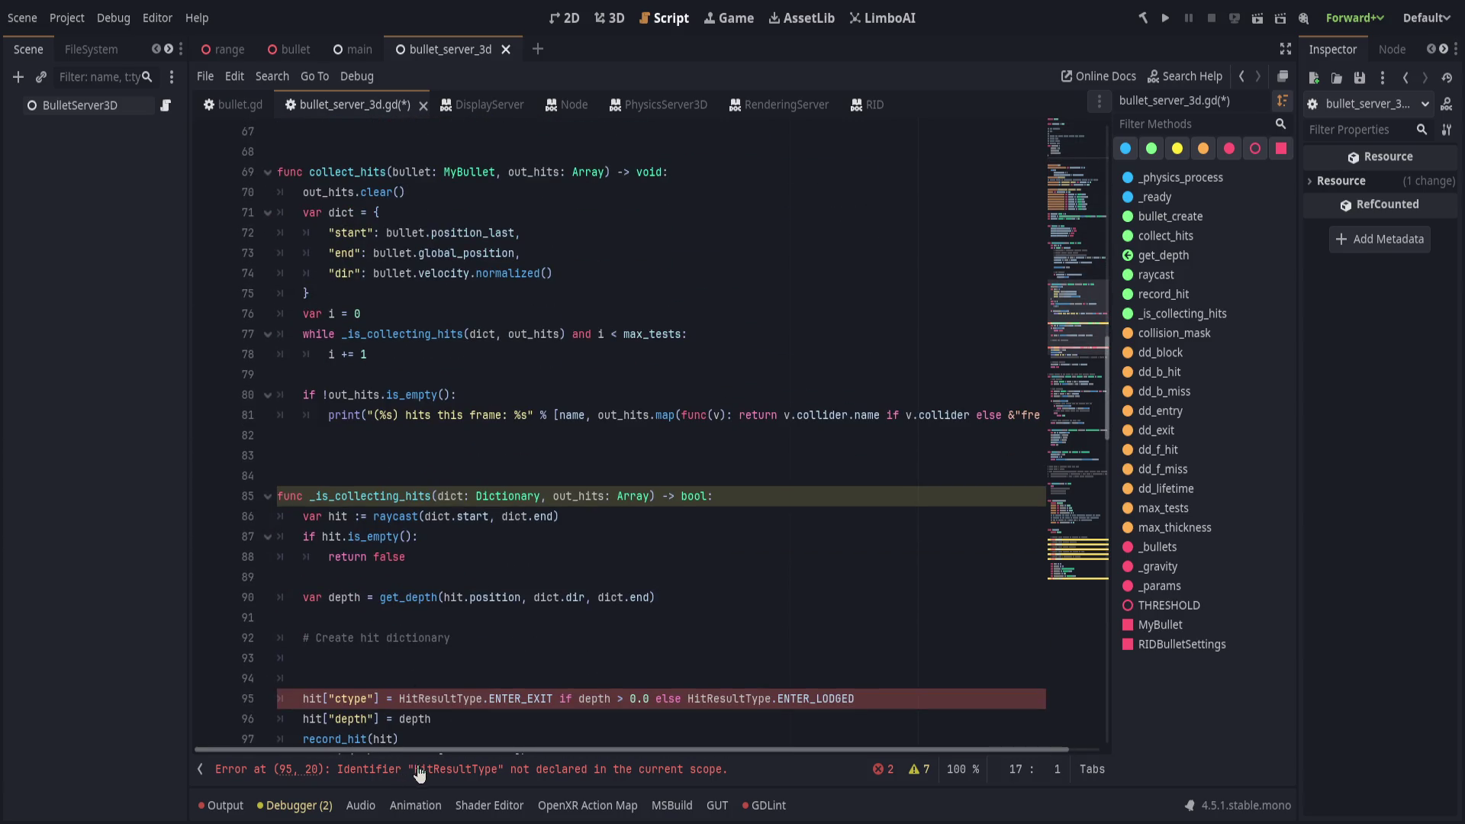
{"action": "left_click", "coordinate": [468, 769]}
{"action": "double_click", "coordinate": [458, 436]}
{"action": "type", "text": "Pen"}
{"action": "key", "text": "Return"}
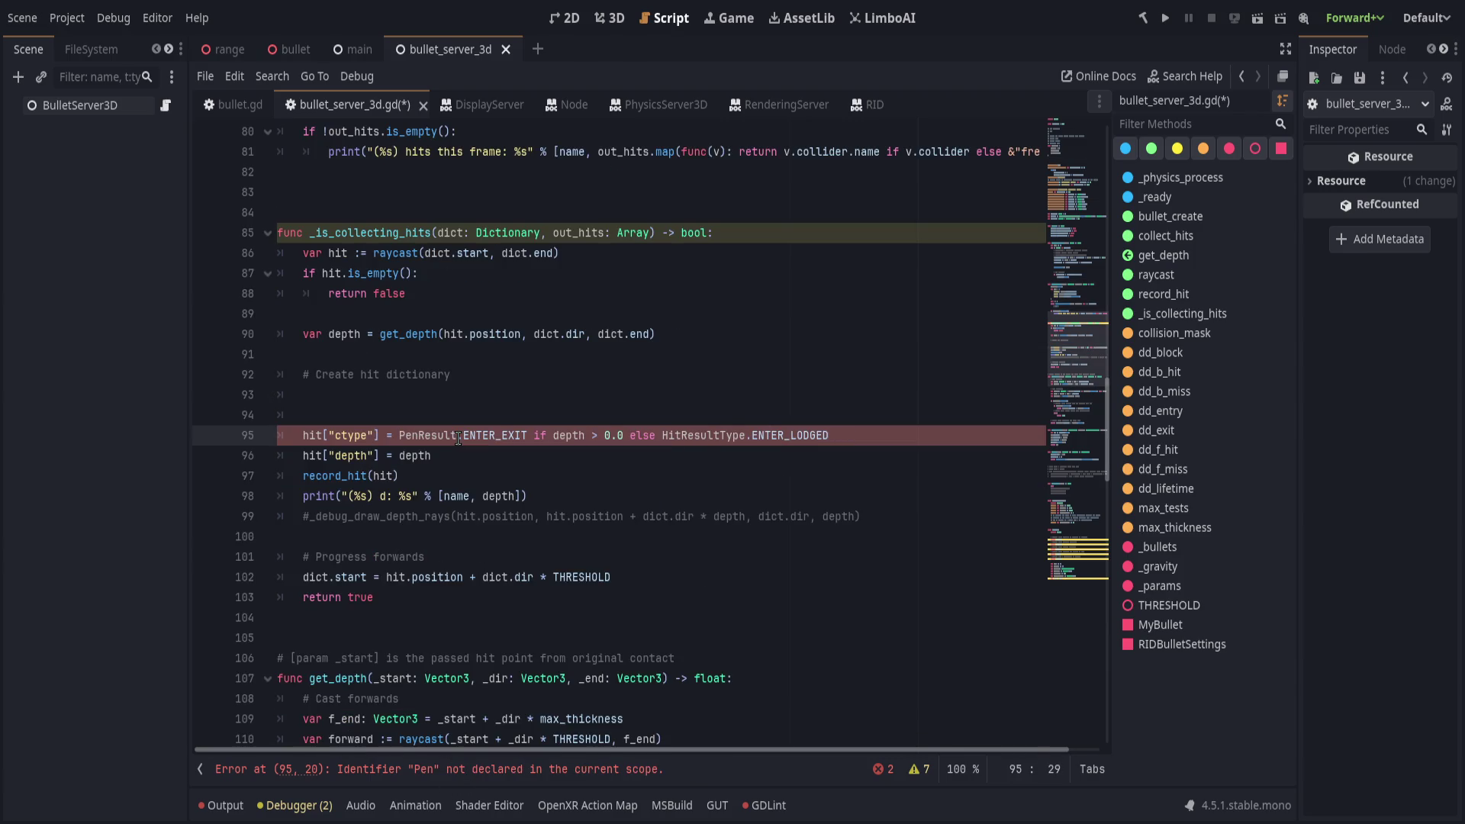
{"action": "left_click", "coordinate": [336, 435]}
{"action": "key", "text": "Delete"}
{"action": "type", "text": "p"}
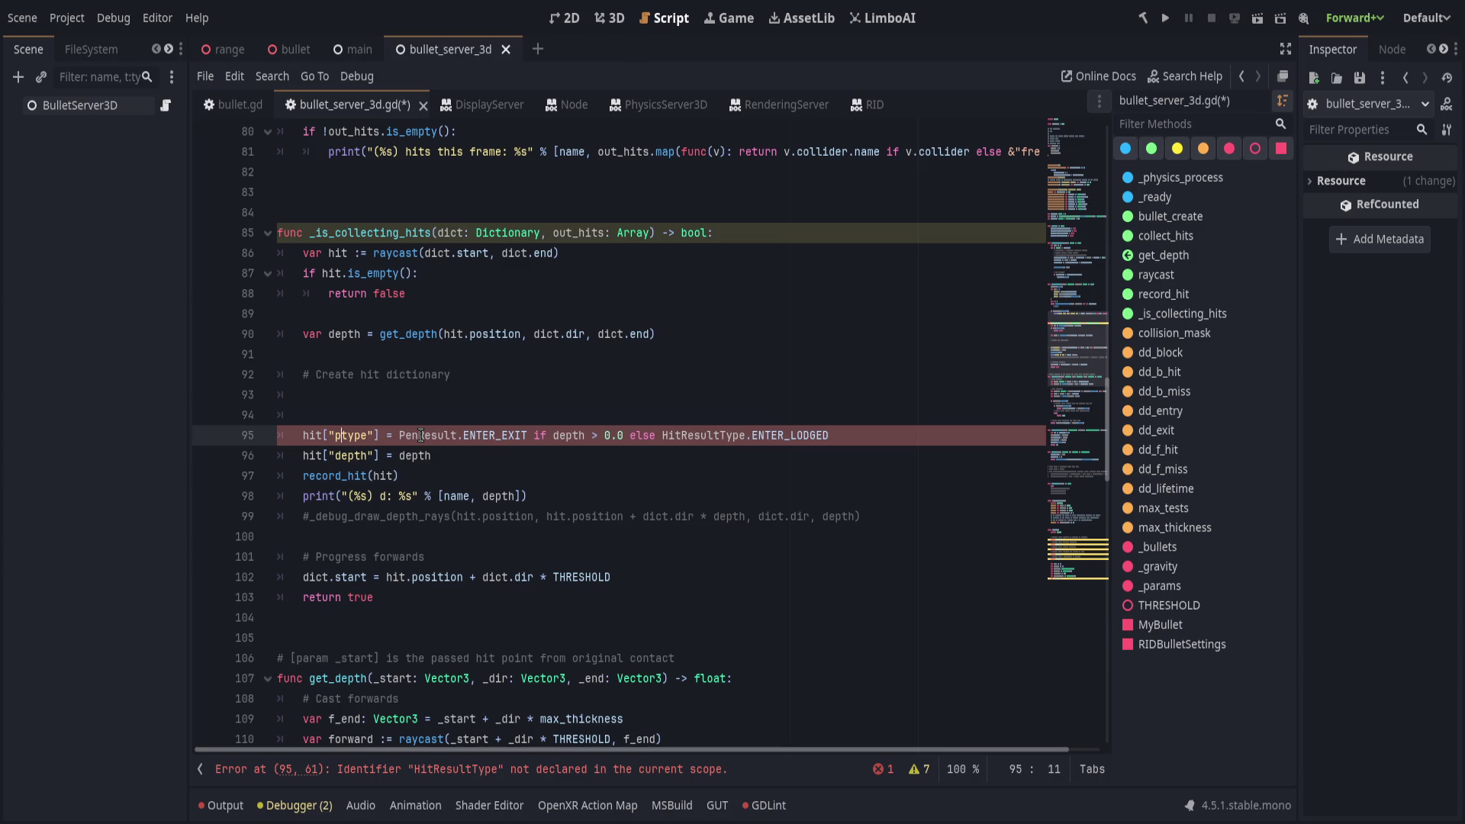
{"action": "key", "text": "Delete"}
{"action": "key", "text": "Delete"}
{"action": "key", "text": "Delete"}
{"action": "type", "text": "result"}
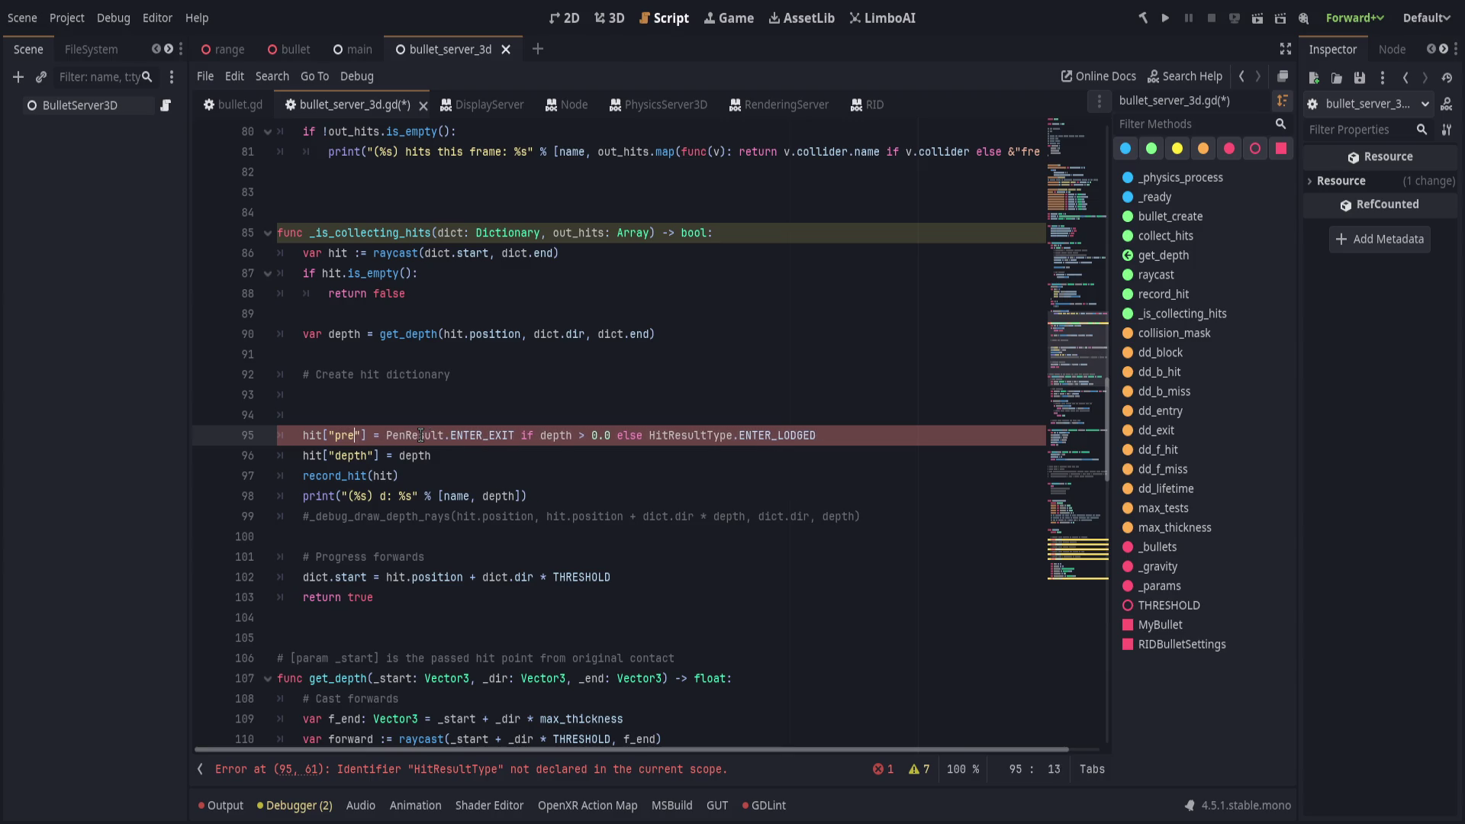
{"action": "key", "text": "BackSpace"}
{"action": "key", "text": "BackSpace"}
{"action": "type", "text": "en"}
Replace the remaining HitResultType on line 95 with PenResult and save the script.
{"action": "scroll", "coordinate": [455, 643], "scroll_direction": "up", "scroll_amount": 3}
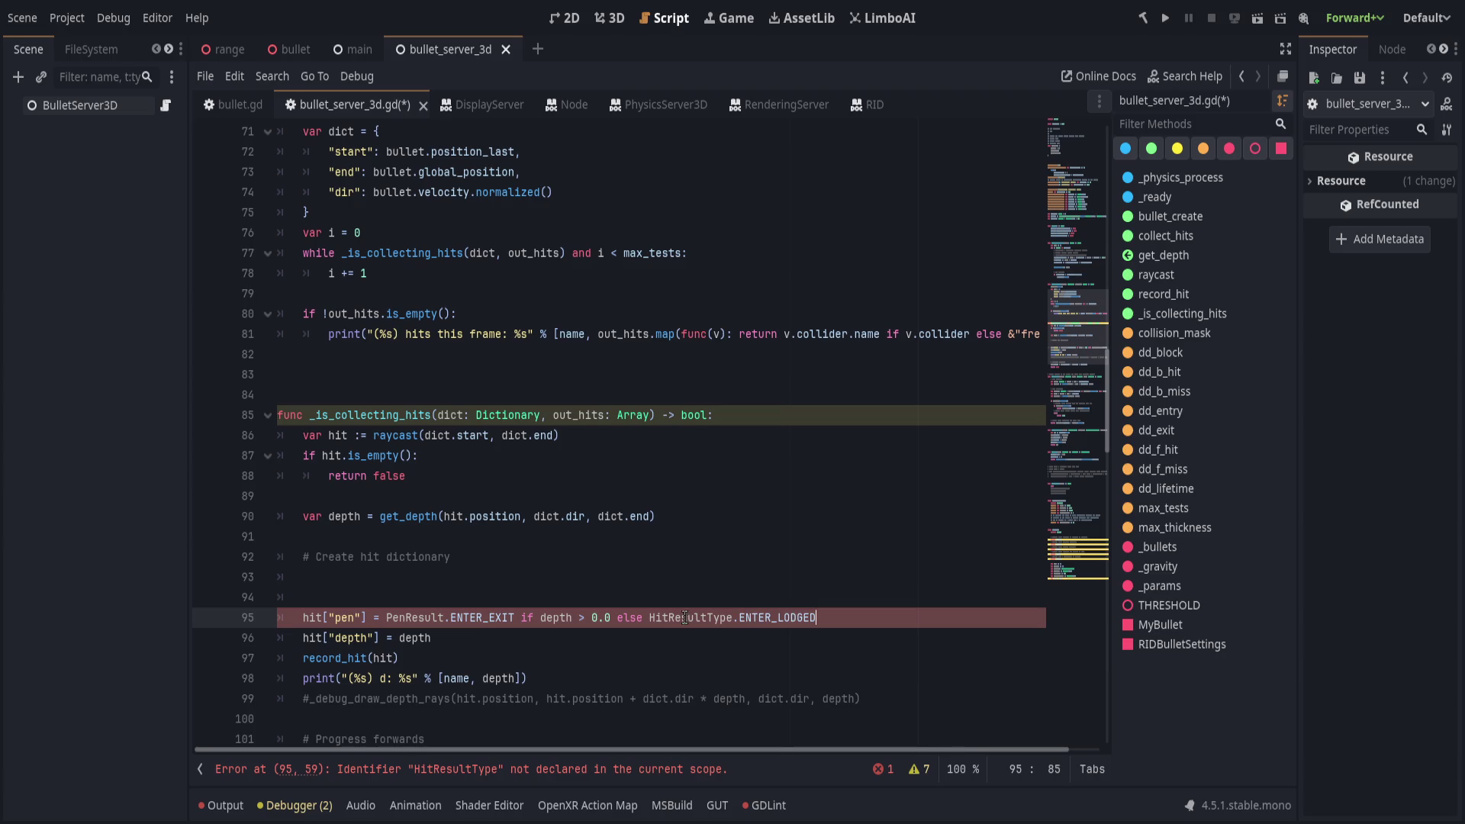
{"action": "double_click", "coordinate": [466, 617]}
{"action": "left_click", "coordinate": [584, 618]}
{"action": "left_click", "coordinate": [541, 617]}
{"action": "left_click_drag", "start_coordinate": [541, 617], "coordinate": [610, 617]}
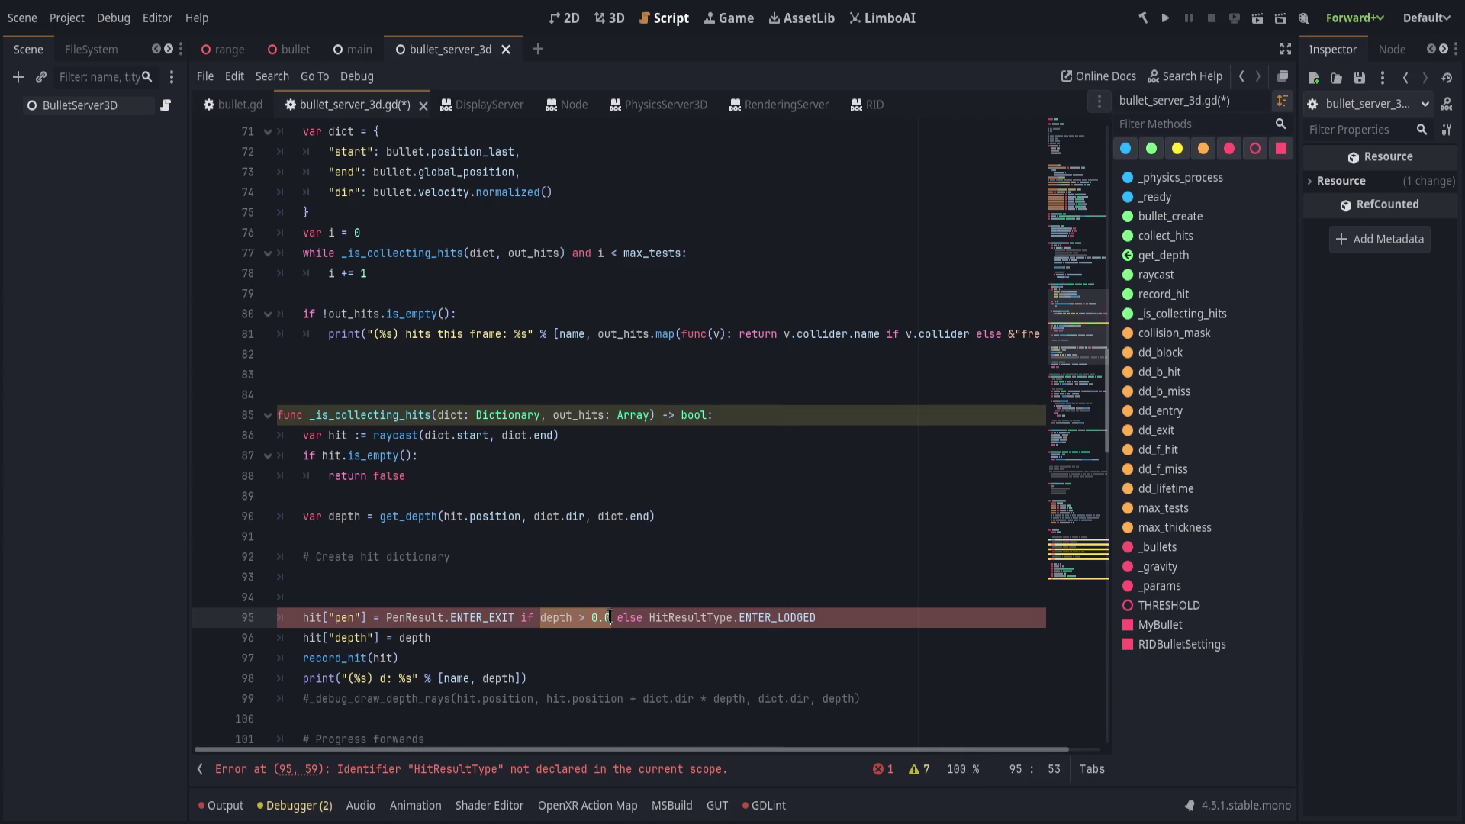
{"action": "left_click", "coordinate": [544, 770]}
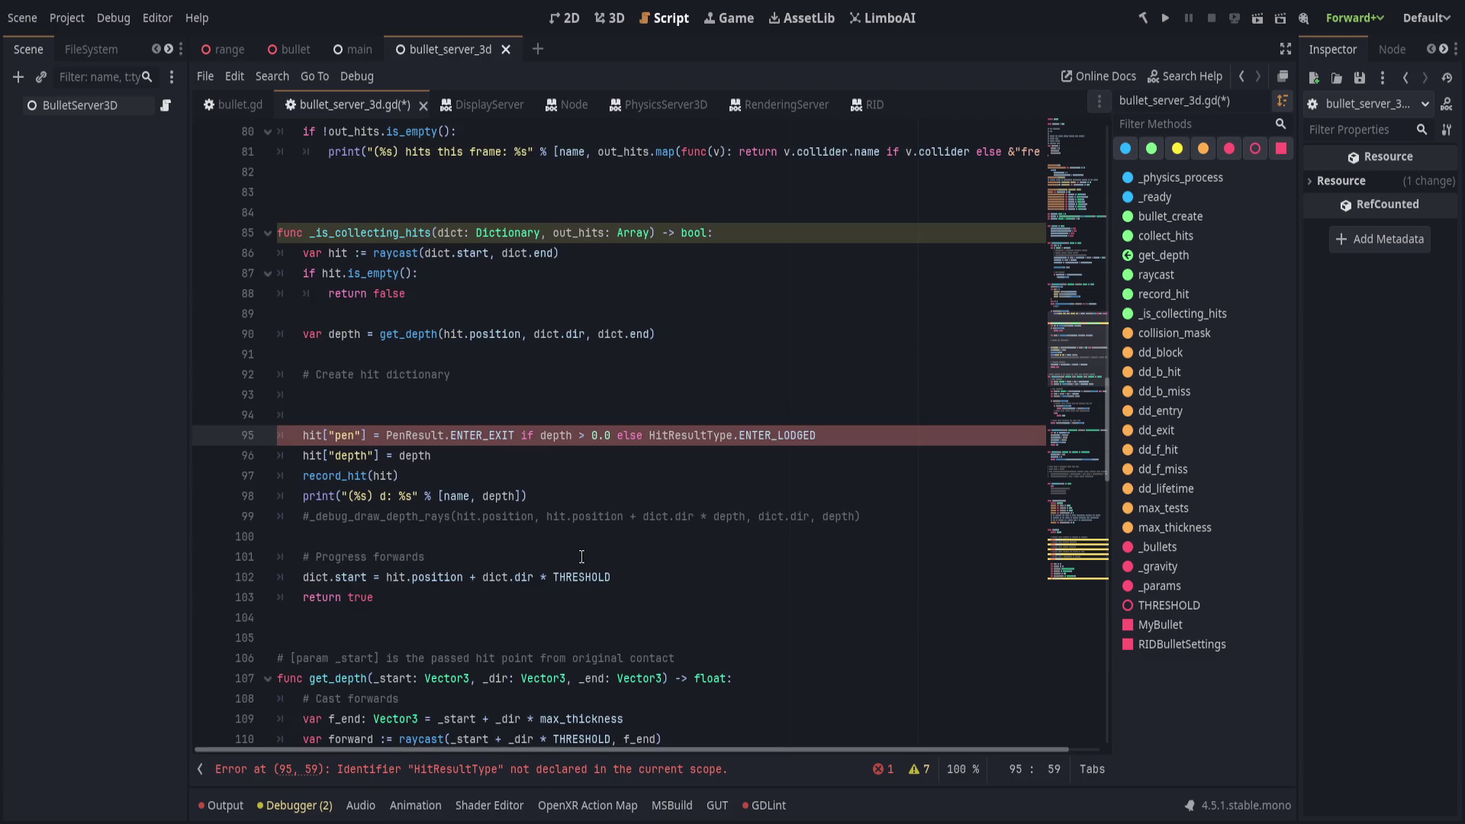
{"action": "scroll", "coordinate": [582, 556], "scroll_direction": "up", "scroll_amount": 2}
{"action": "double_click", "coordinate": [416, 556]}
{"action": "key", "text": "ctrl+c"}
{"action": "double_click", "coordinate": [713, 556]}
{"action": "key", "text": "ctrl+v"}
{"action": "left_click", "coordinate": [850, 516]}
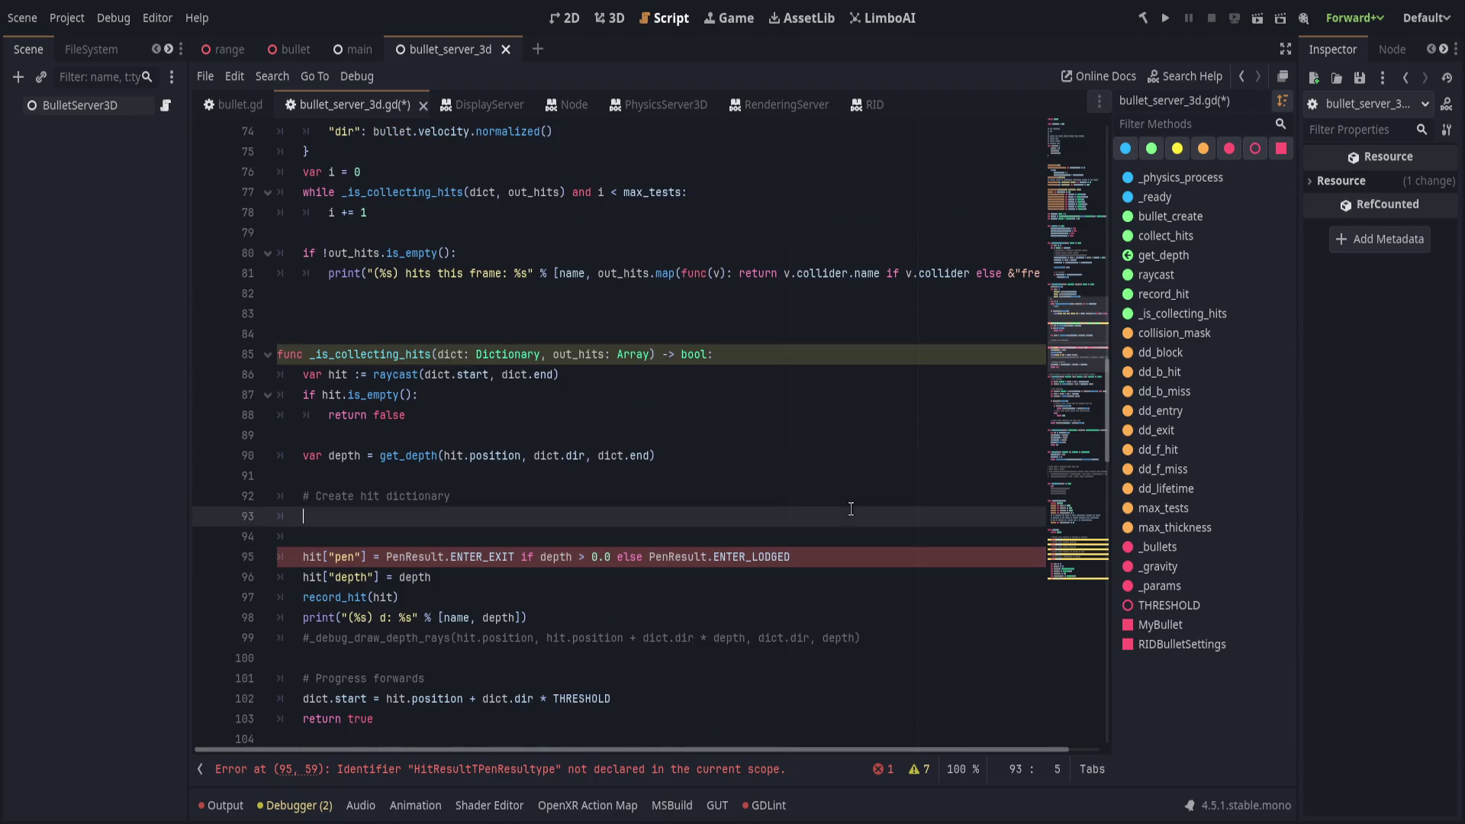
{"action": "left_click", "coordinate": [610, 577]}
{"action": "key", "text": "ctrl+s"}
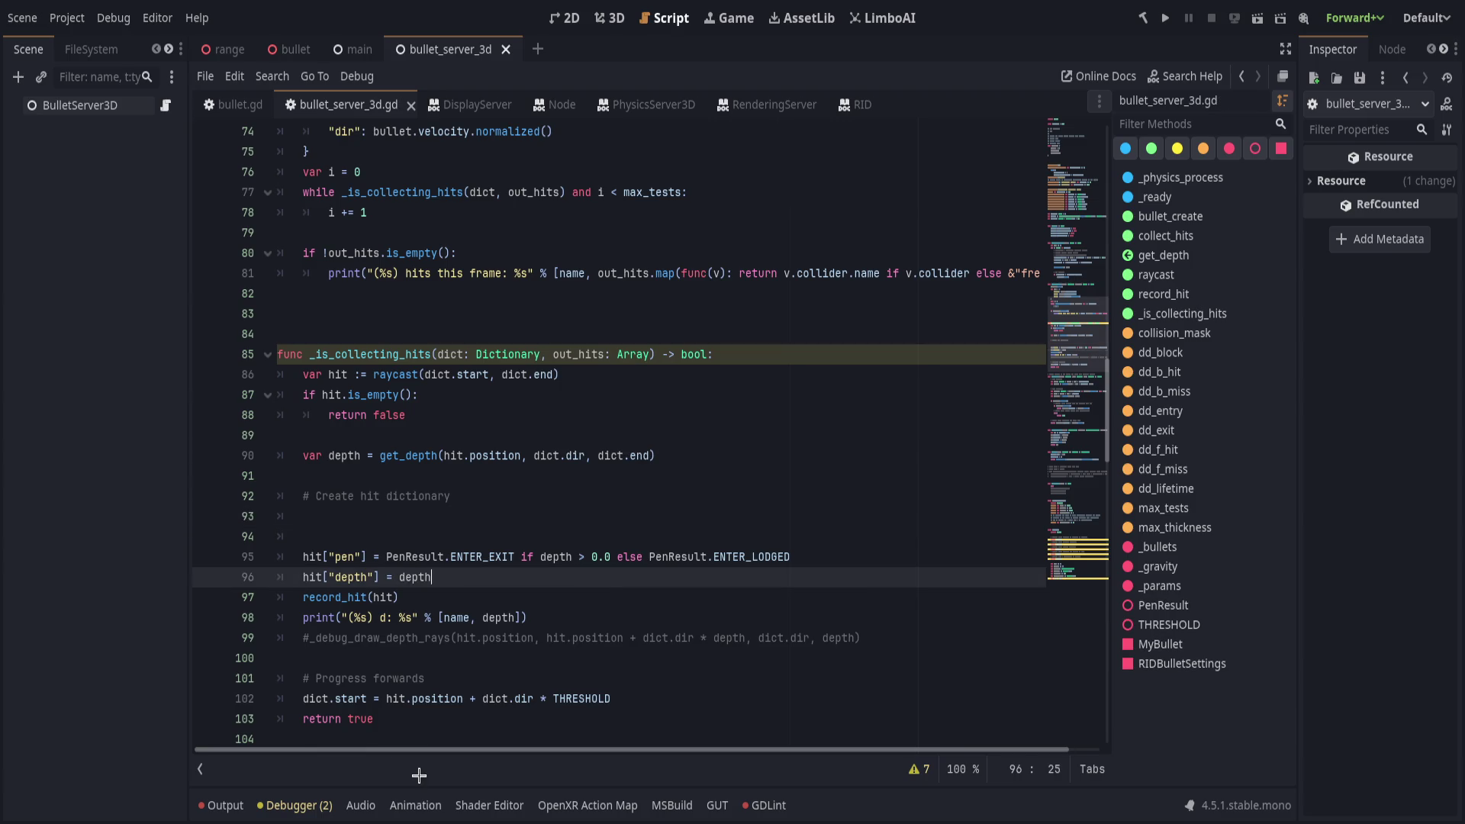
Replace record_hit(hit) on line 97 with out_hits.append(hit).
{"action": "left_click", "coordinate": [913, 768]}
{"action": "left_click", "coordinate": [926, 691]}
{"action": "left_click", "coordinate": [476, 362]}
{"action": "double_click", "coordinate": [575, 356]}
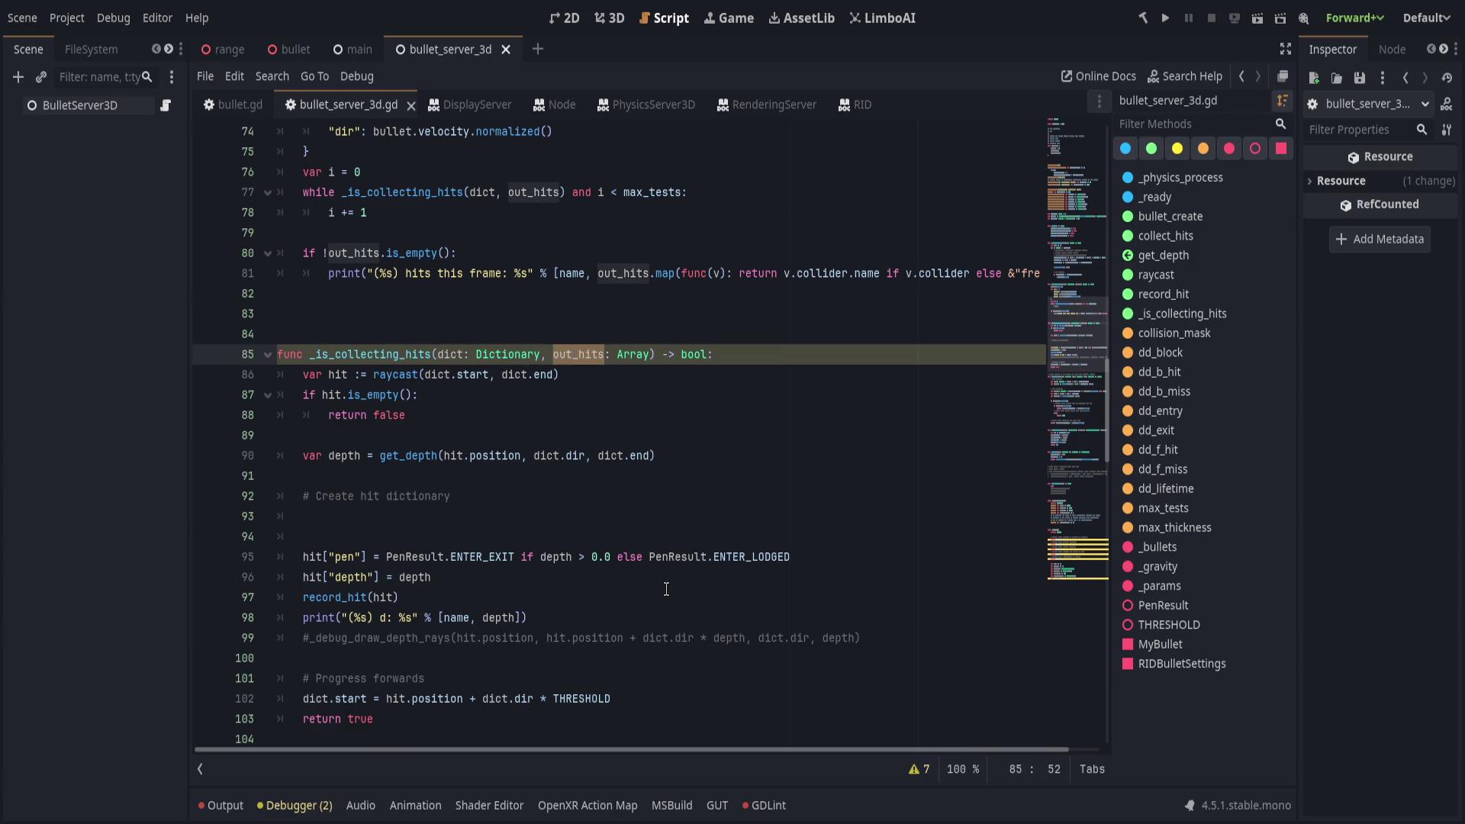
{"action": "left_click", "coordinate": [611, 536]}
{"action": "key", "text": "Down"}
{"action": "key", "text": "Down"}
{"action": "key", "text": "Down"}
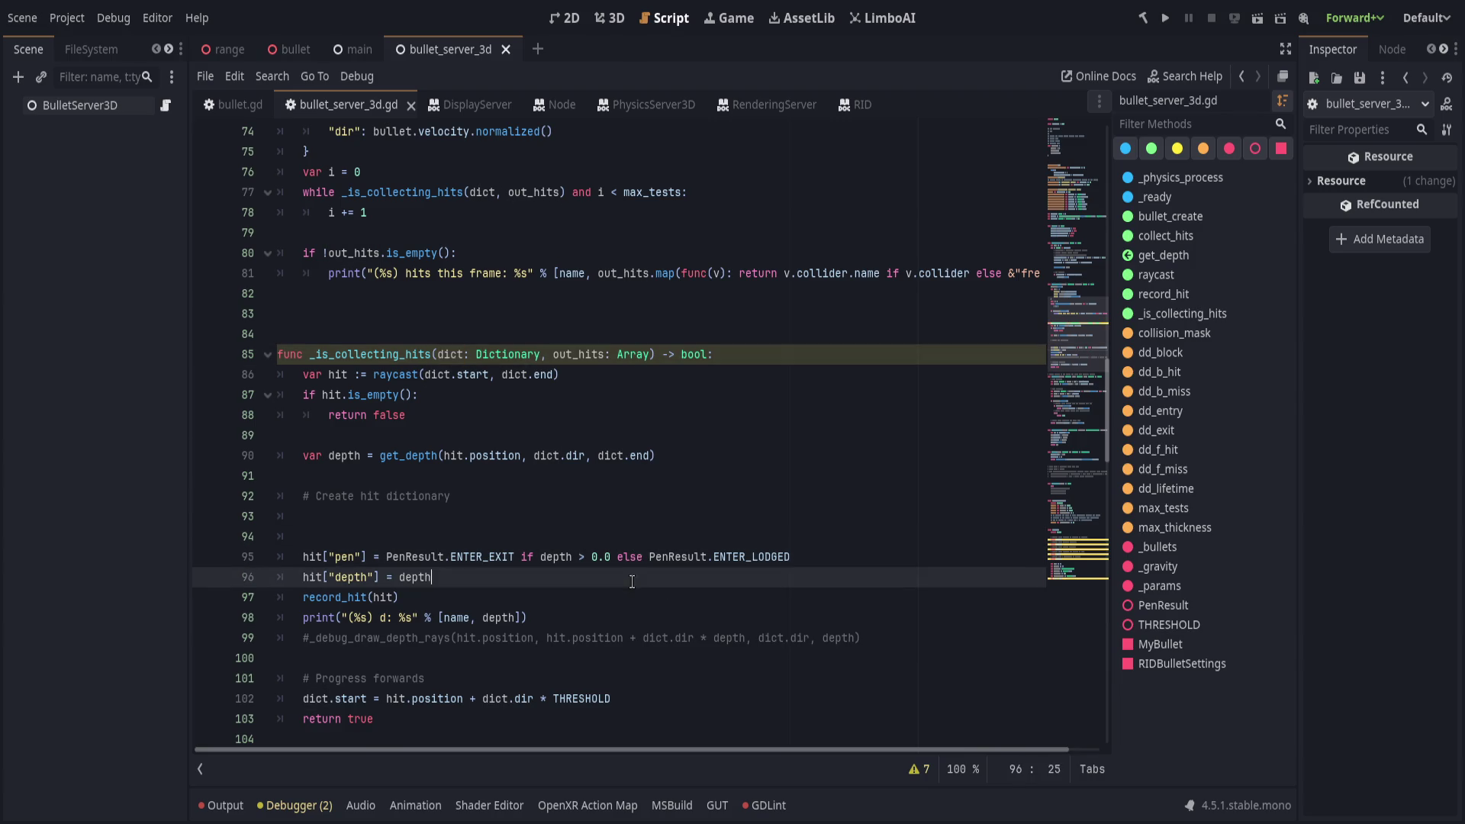
{"action": "key", "text": "shift+Home"}
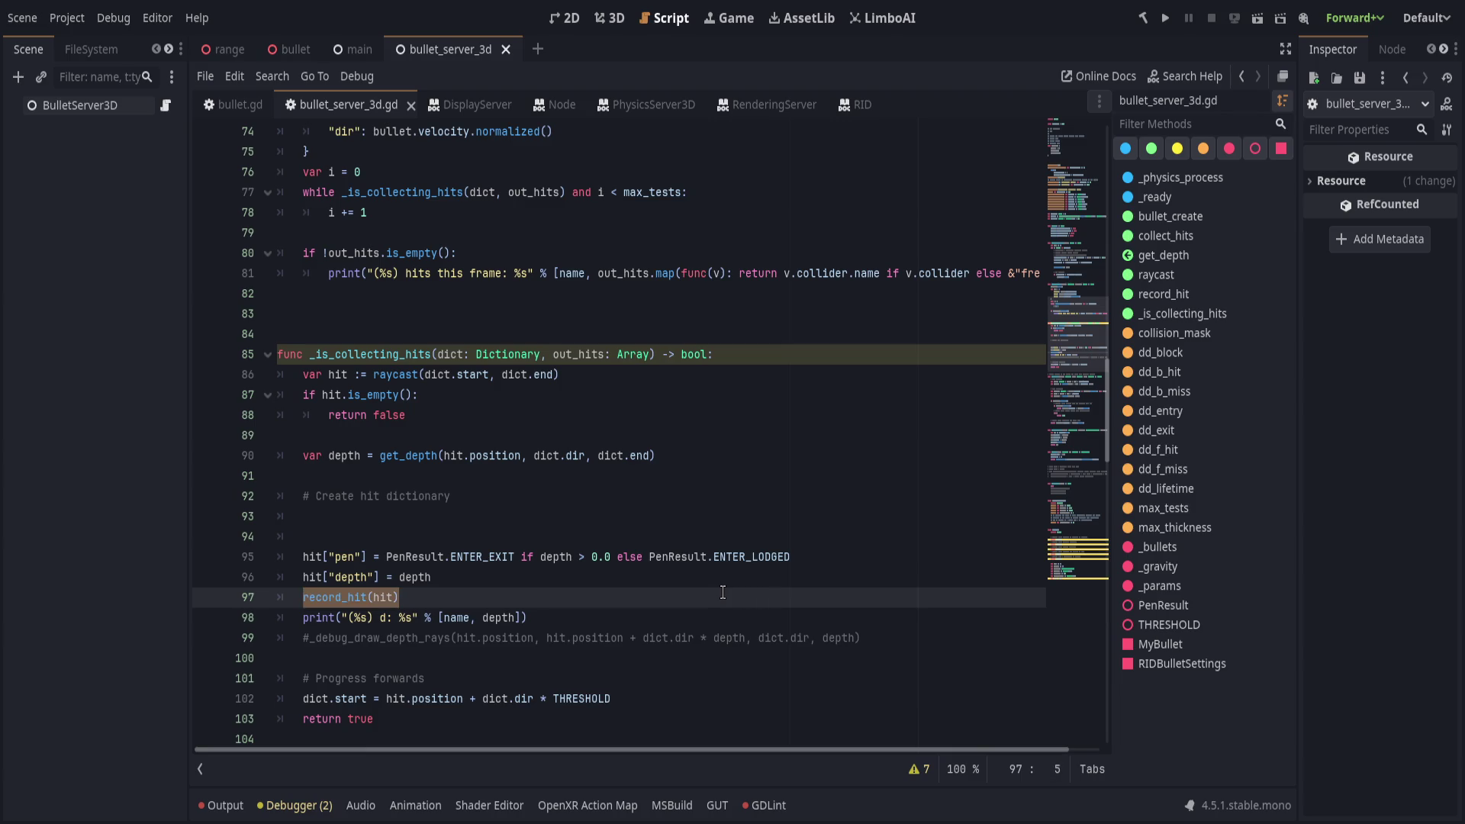
{"action": "type", "text": "out_hits.append("}
{"action": "key", "text": "Return"}
{"action": "type", "text": "hit)"}
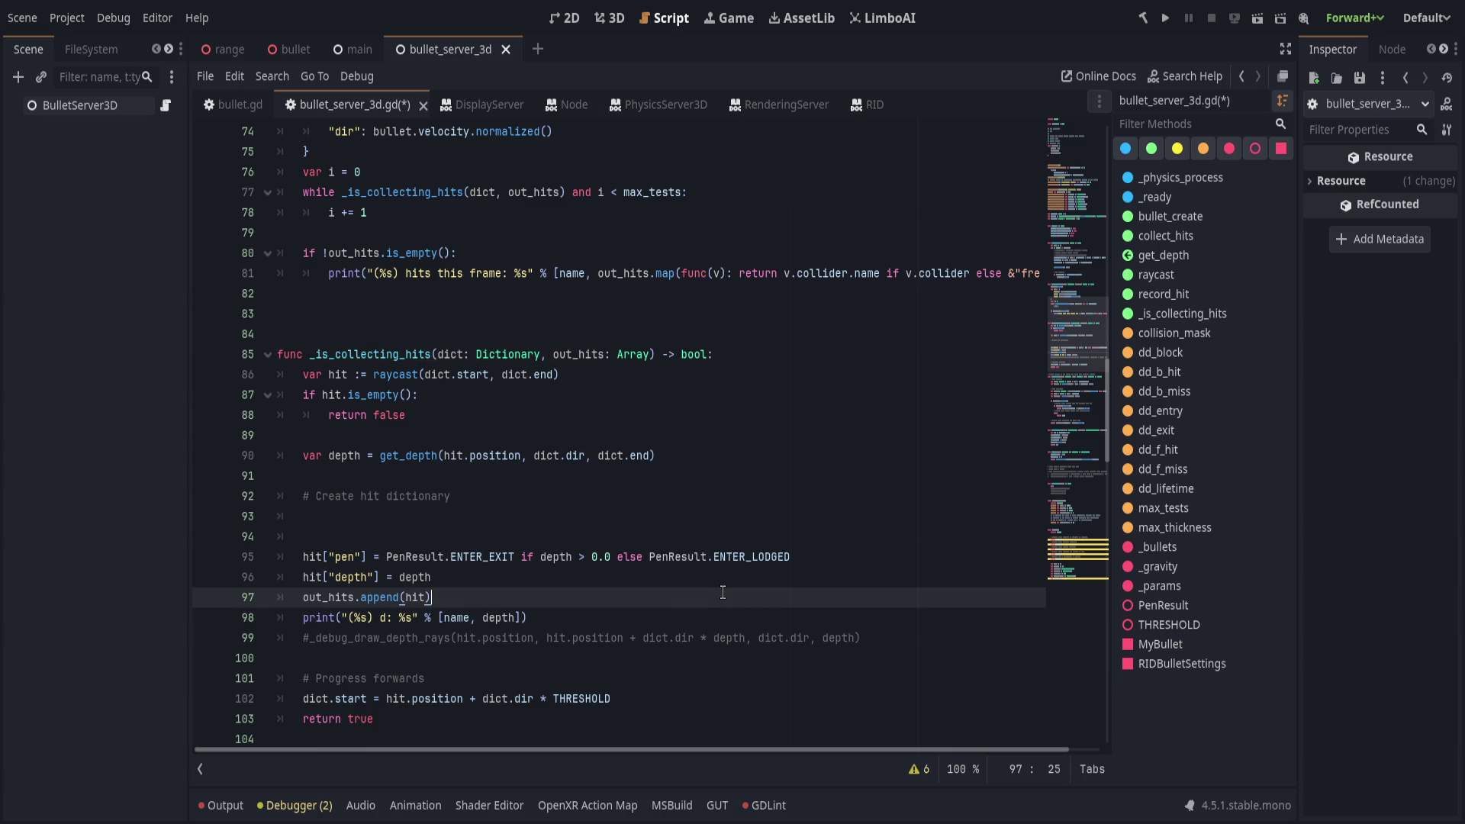
Delete the commented #_debug_draw_depth_rays line.
{"action": "left_click", "coordinate": [680, 616]}
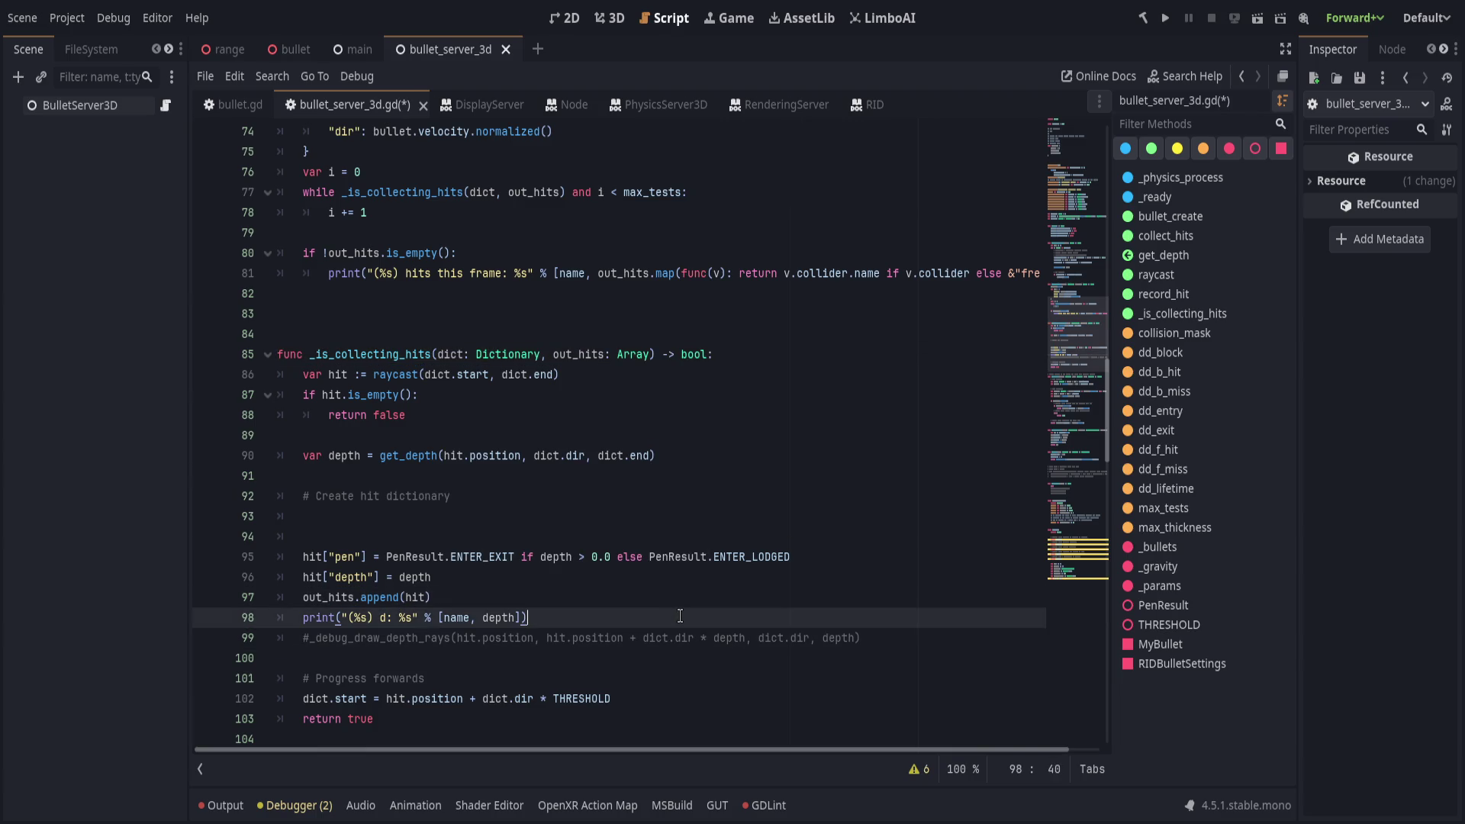
{"action": "scroll", "coordinate": [680, 616], "scroll_direction": "up", "scroll_amount": 1}
{"action": "scroll", "coordinate": [679, 617], "scroll_direction": "down", "scroll_amount": 2}
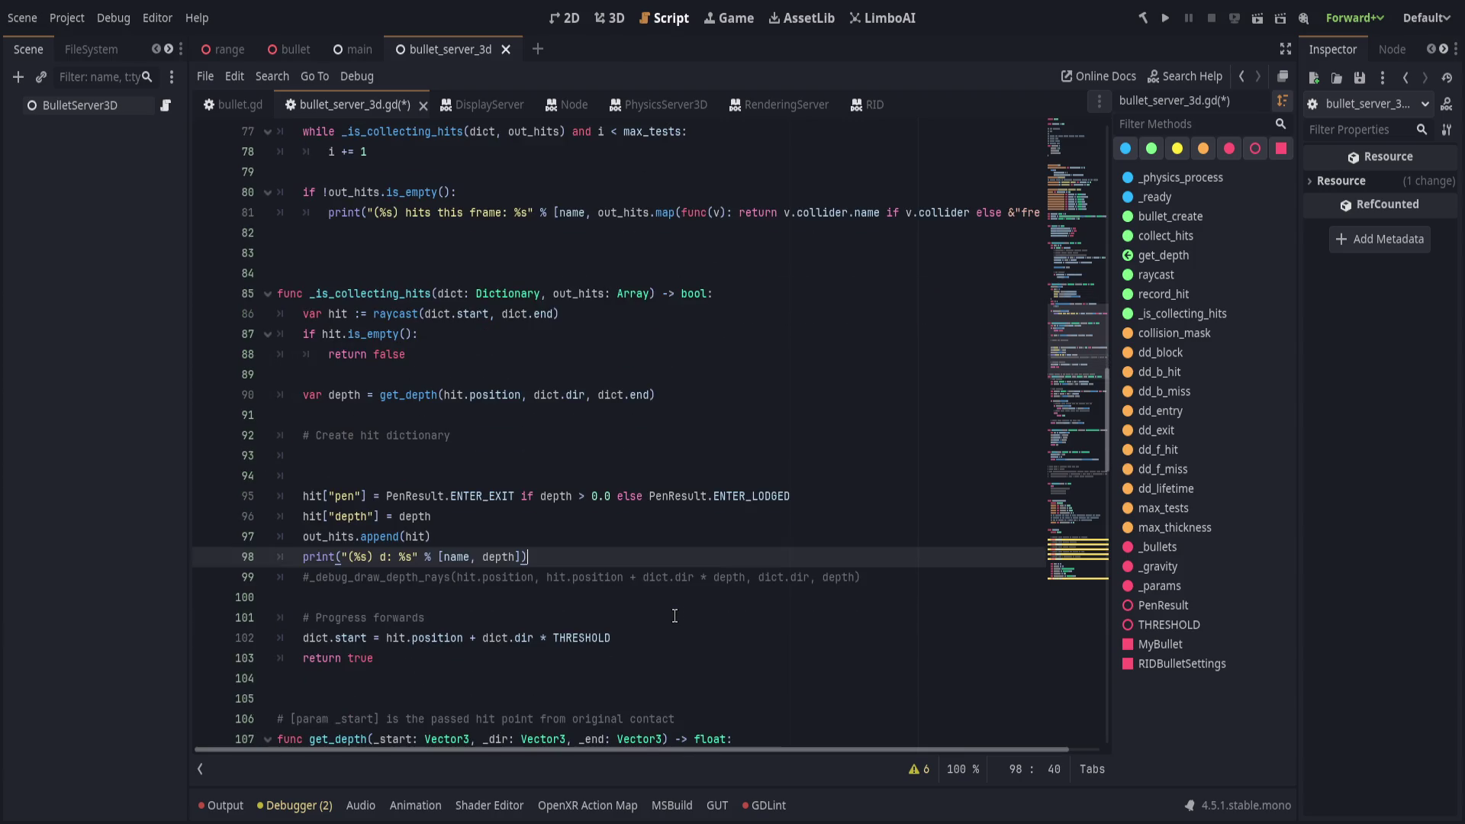
{"action": "left_click", "coordinate": [443, 581]}
{"action": "key", "text": "ctrl+shift+k"}
Change the 'Progress forwards' comment to 'March hit' and save the script.
{"action": "left_click", "coordinate": [642, 597]}
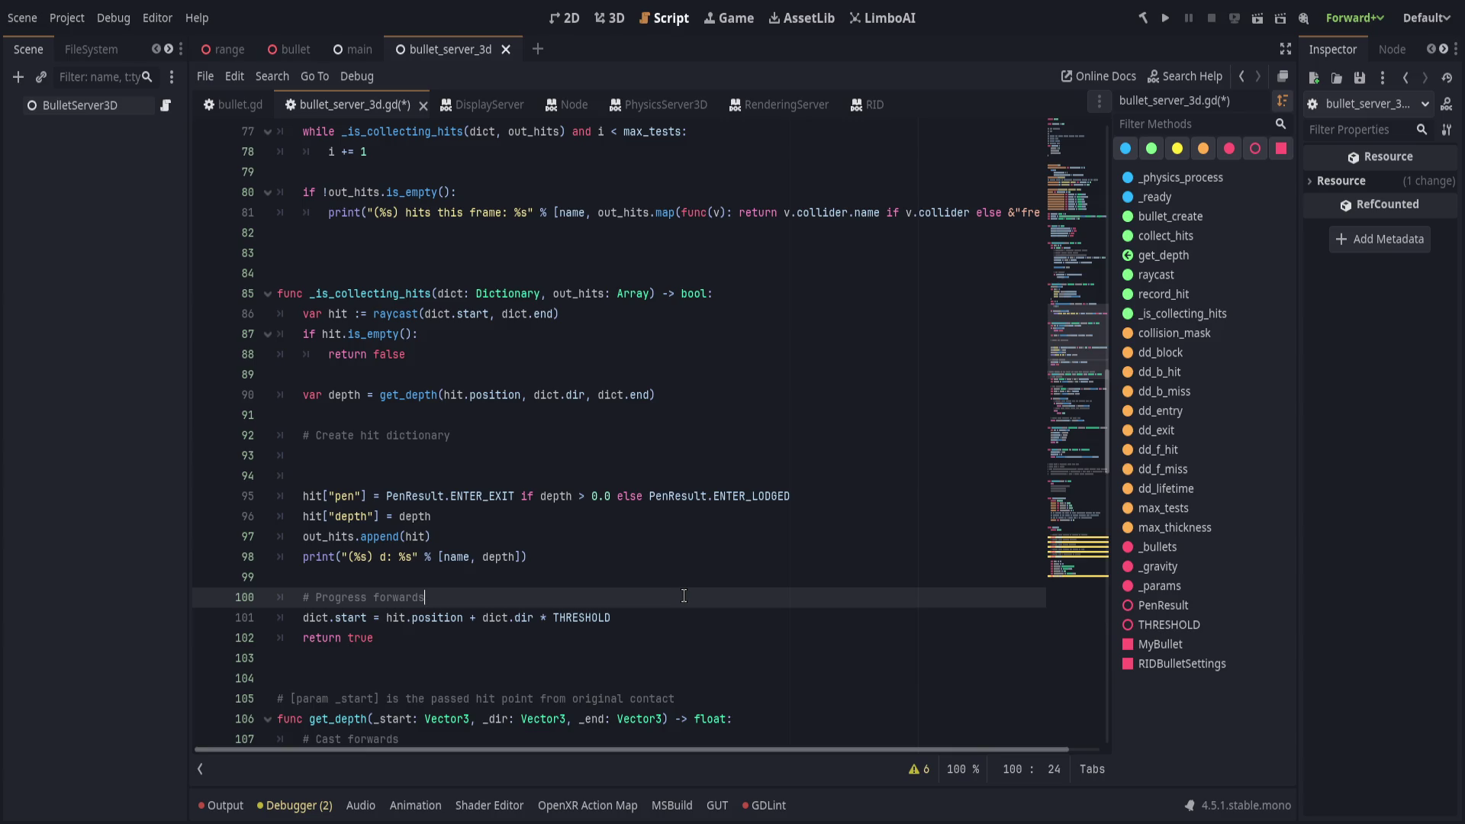
{"action": "double_click", "coordinate": [397, 596]}
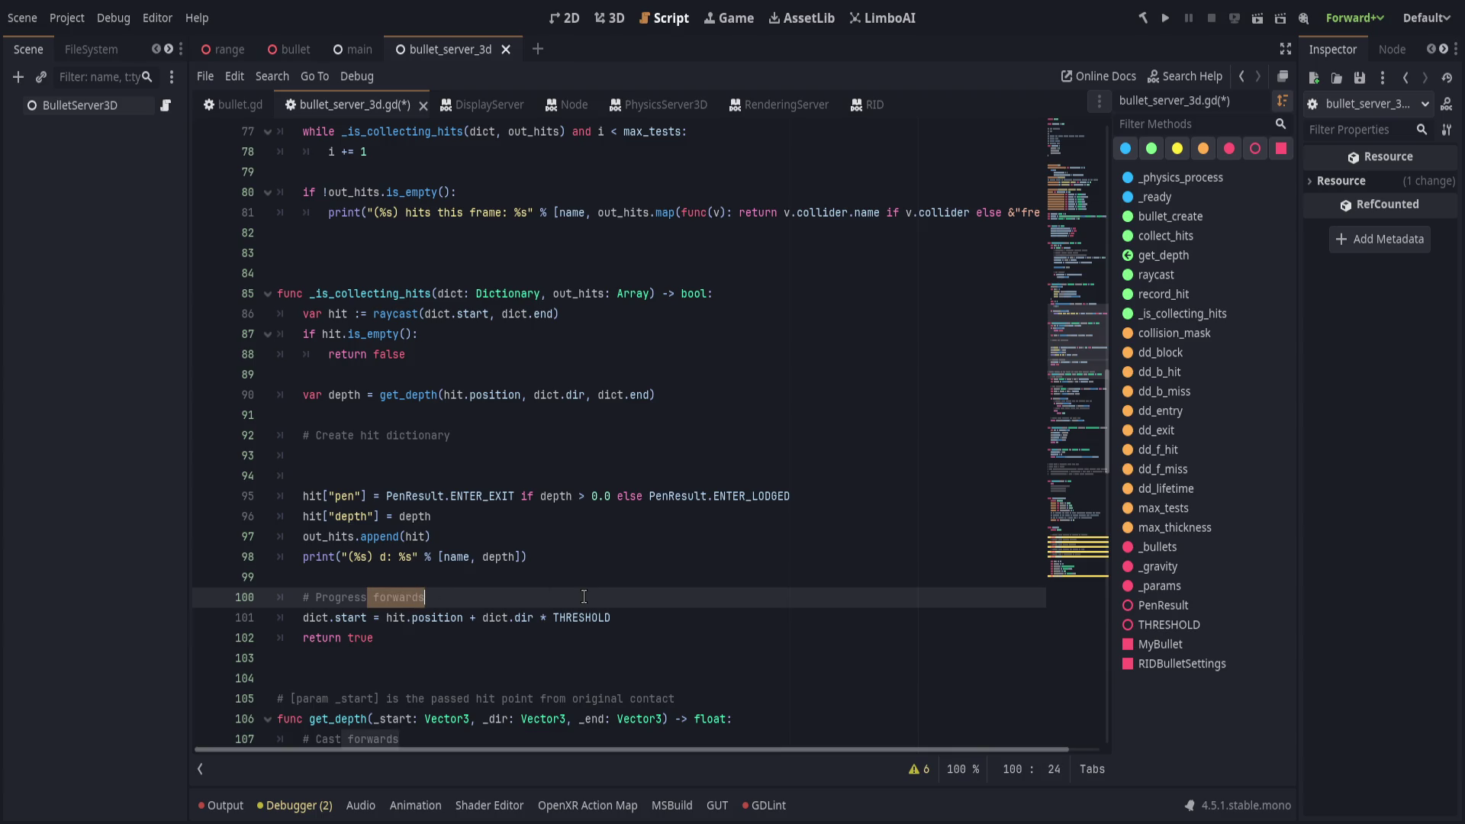
{"action": "double_click", "coordinate": [322, 597]}
{"action": "type", "text": "March hit"}
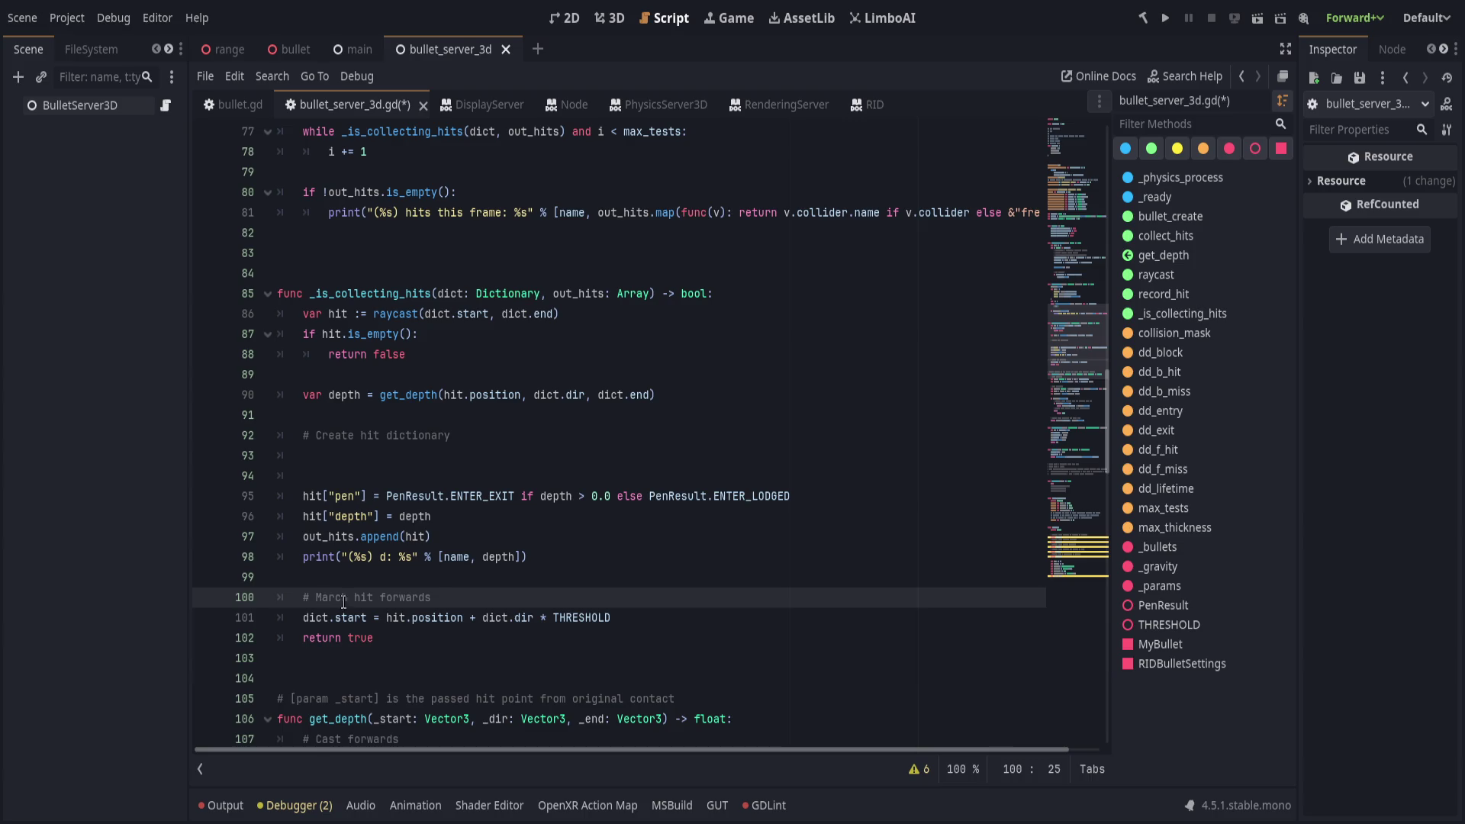
{"action": "left_click", "coordinate": [582, 631]}
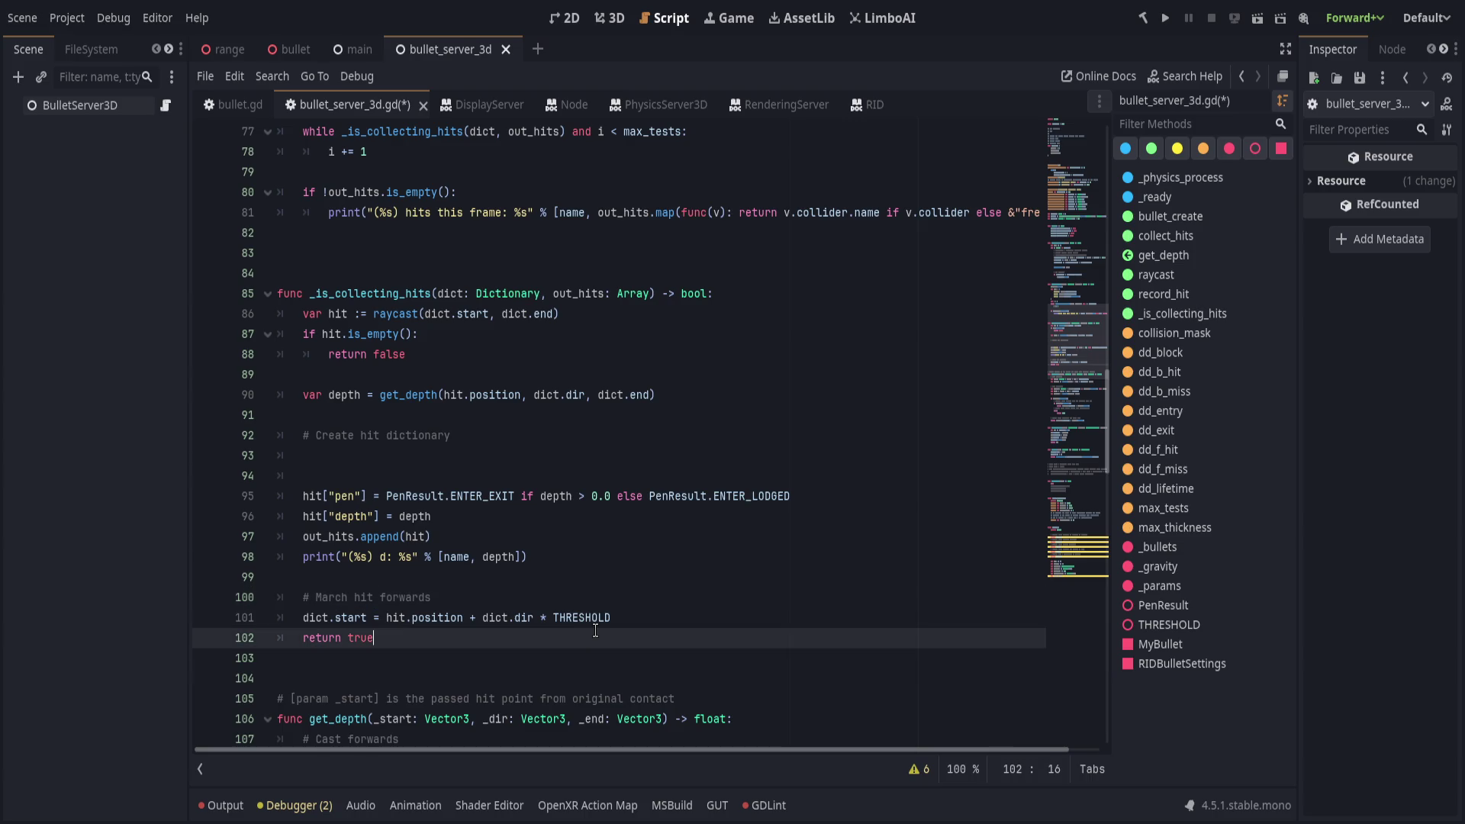
{"action": "key", "text": "ctrl+s"}
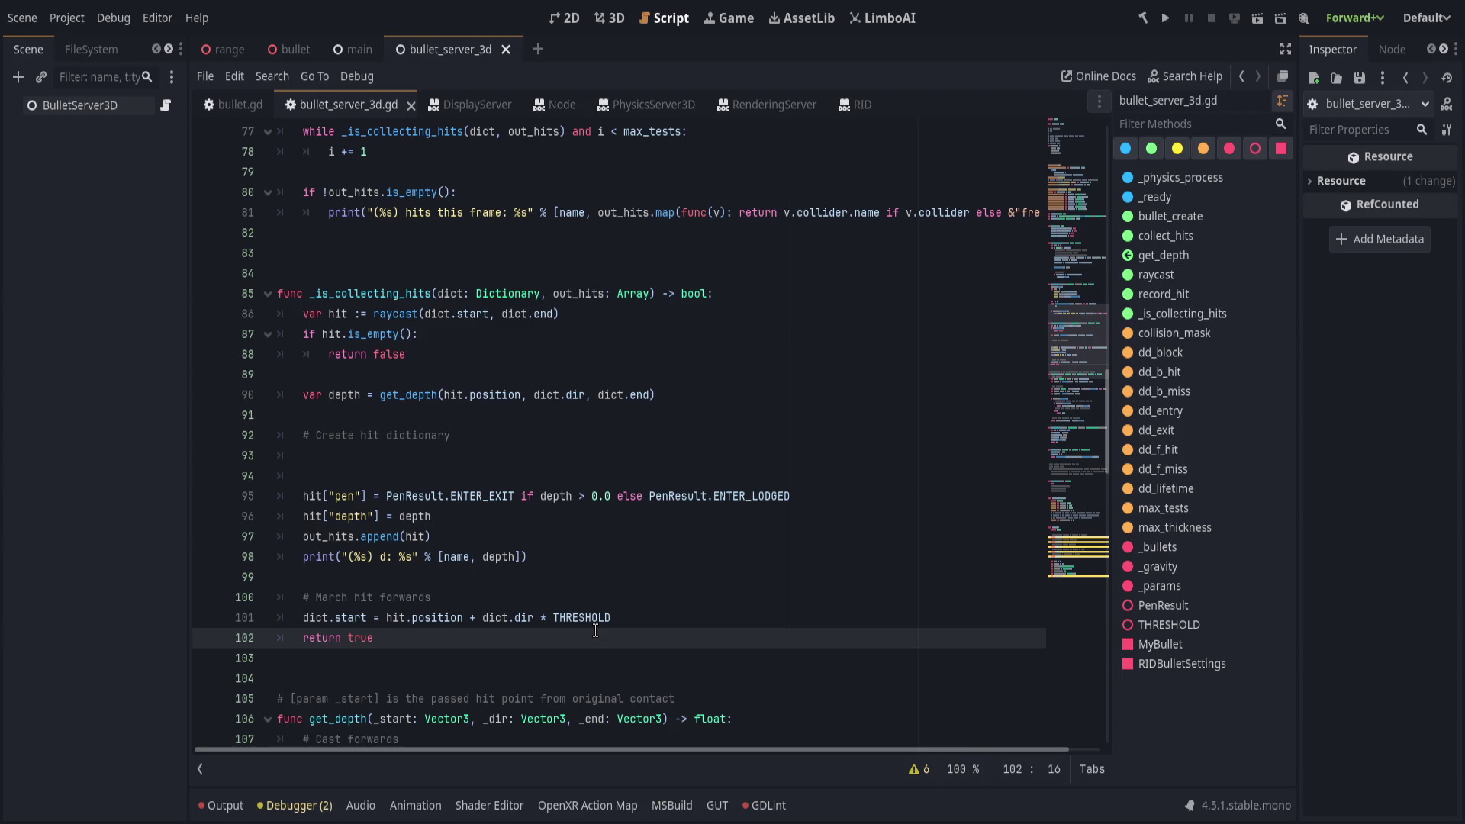
Rewrite that comment as '# Setup for next hit' and save.
{"action": "left_click", "coordinate": [359, 595]}
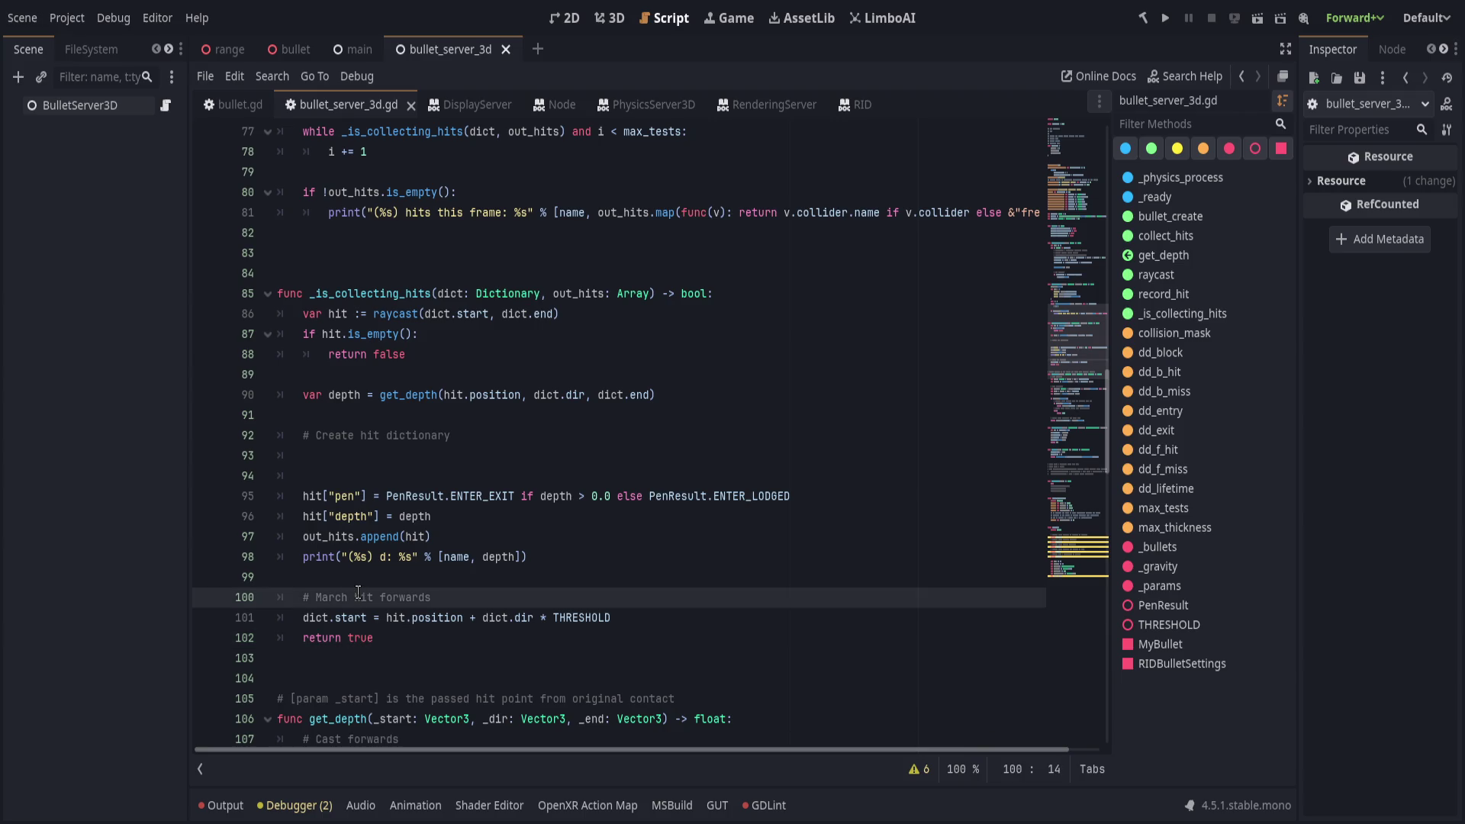
{"action": "left_click", "coordinate": [358, 595]}
{"action": "key", "text": "Delete"}
{"action": "key", "text": "Delete"}
{"action": "key", "text": "Delete"}
{"action": "type", "text": "to"}
{"action": "key", "text": "ctrl+BackSpace"}
{"action": "key", "text": "ctrl+BackSpace"}
{"action": "type", "text": "Setup for next "}
{"action": "type", "text": "hit"}
{"action": "key", "text": "ctrl+s"}
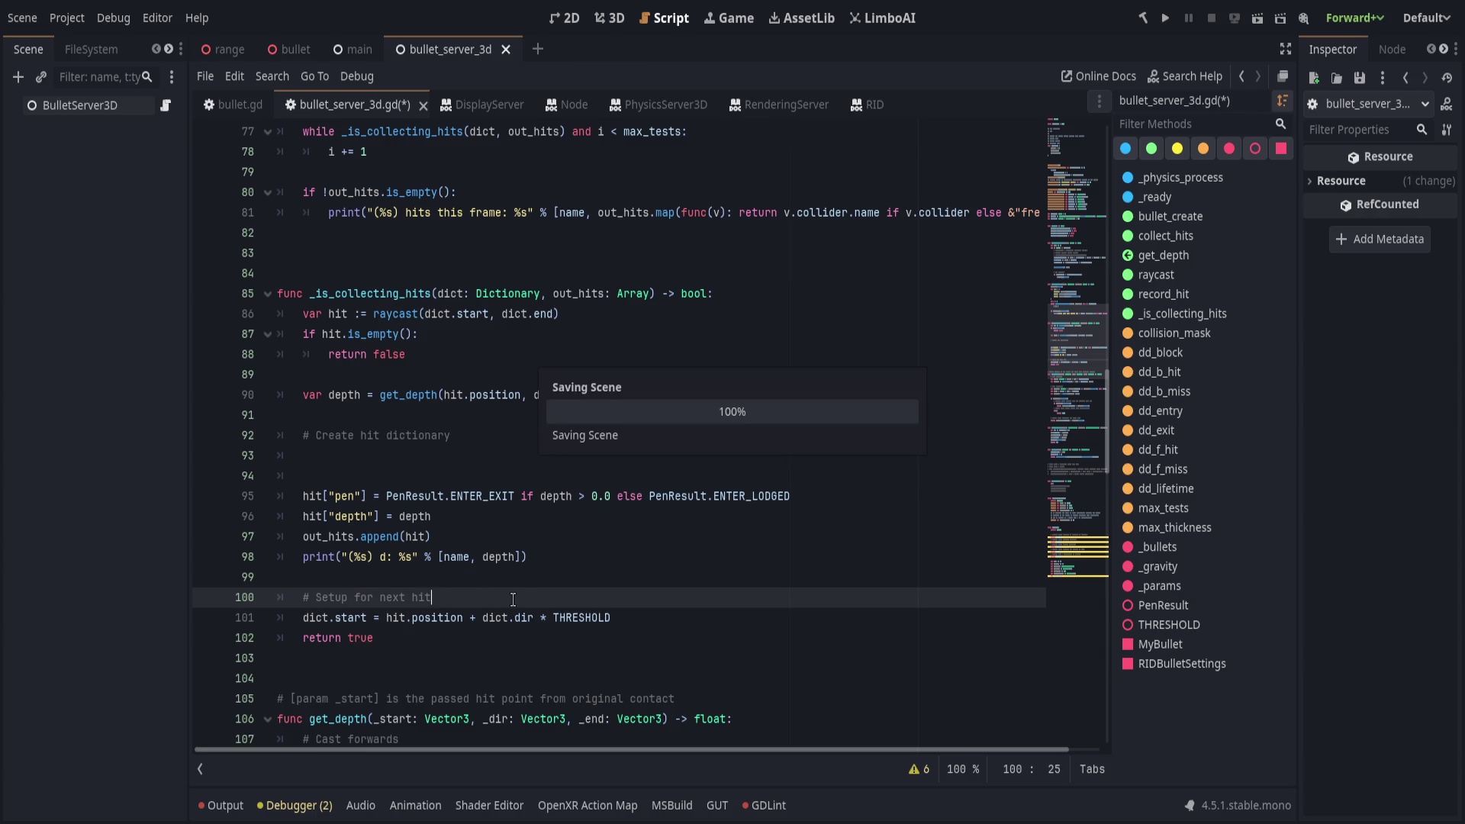
{"action": "scroll", "coordinate": [366, 587], "scroll_direction": "down", "scroll_amount": 1}
{"action": "scroll", "coordinate": [376, 579], "scroll_direction": "up", "scroll_amount": 1}
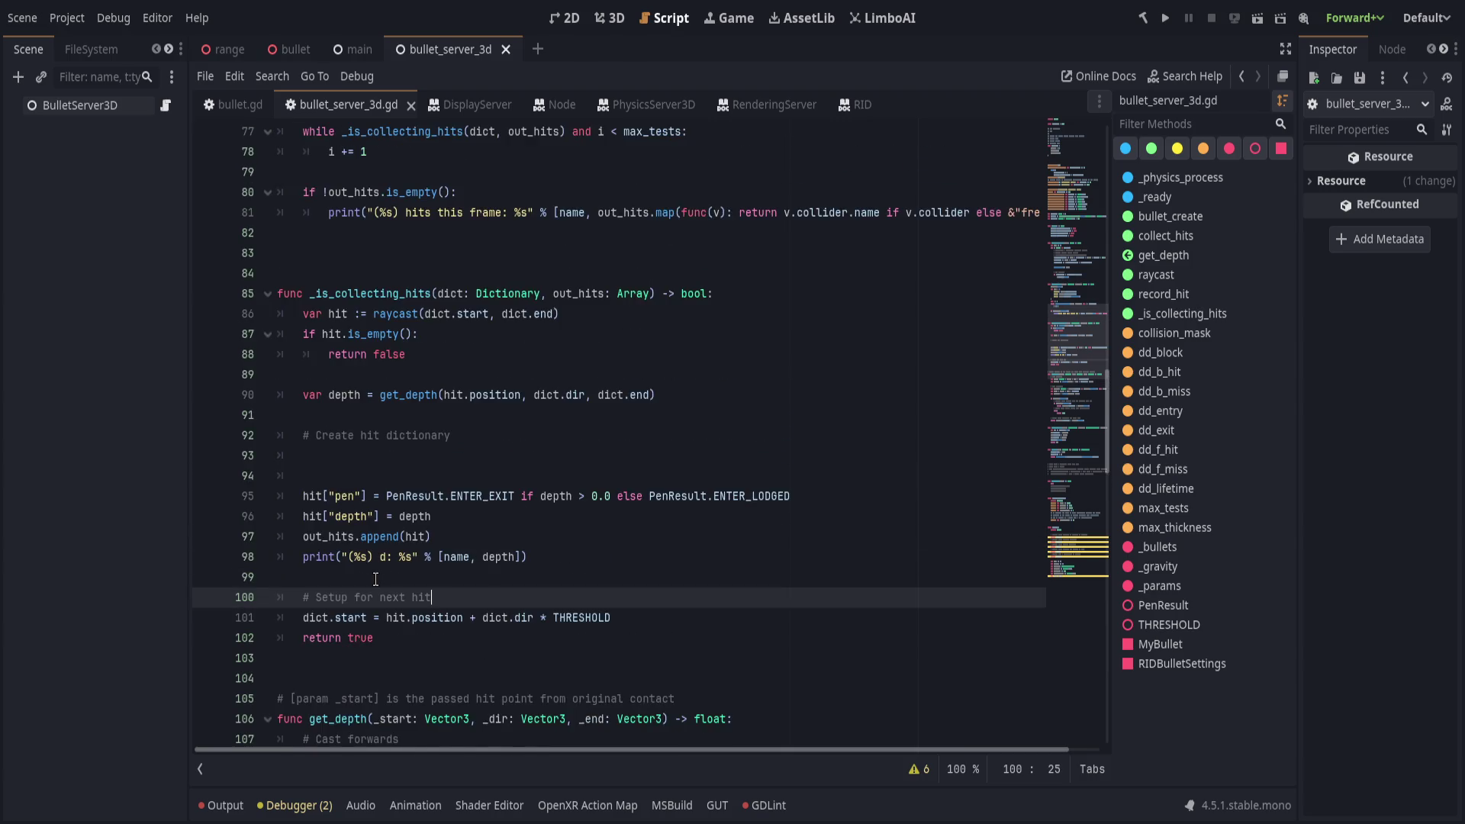
{"action": "scroll", "coordinate": [375, 579], "scroll_direction": "down", "scroll_amount": 2}
Move the ', _dir: Vector3' parameter after _end in get_depth's signature.
{"action": "double_click", "coordinate": [343, 594]}
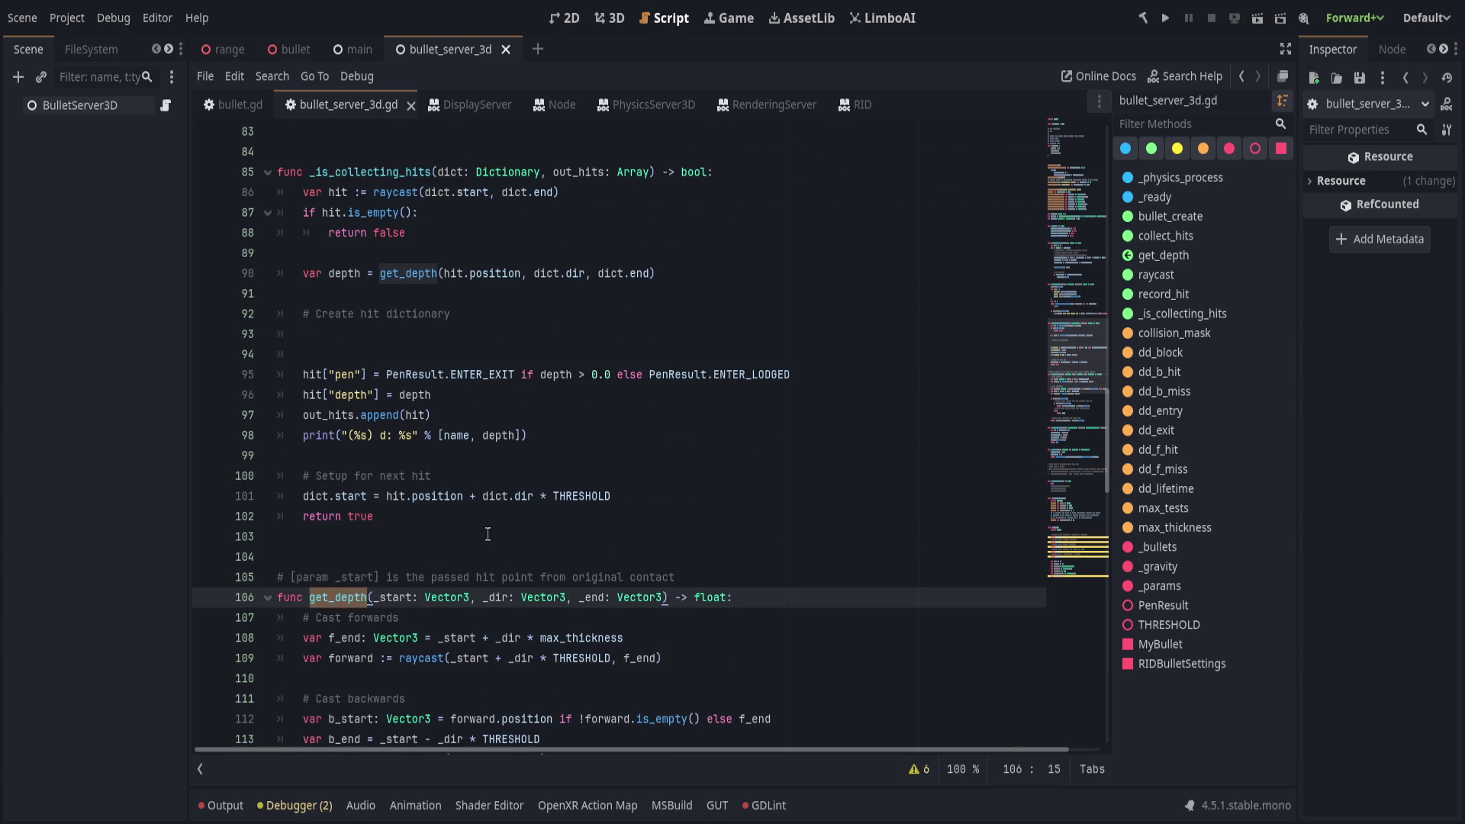
{"action": "scroll", "coordinate": [487, 533], "scroll_direction": "up", "scroll_amount": 1}
{"action": "scroll", "coordinate": [487, 533], "scroll_direction": "down", "scroll_amount": 6}
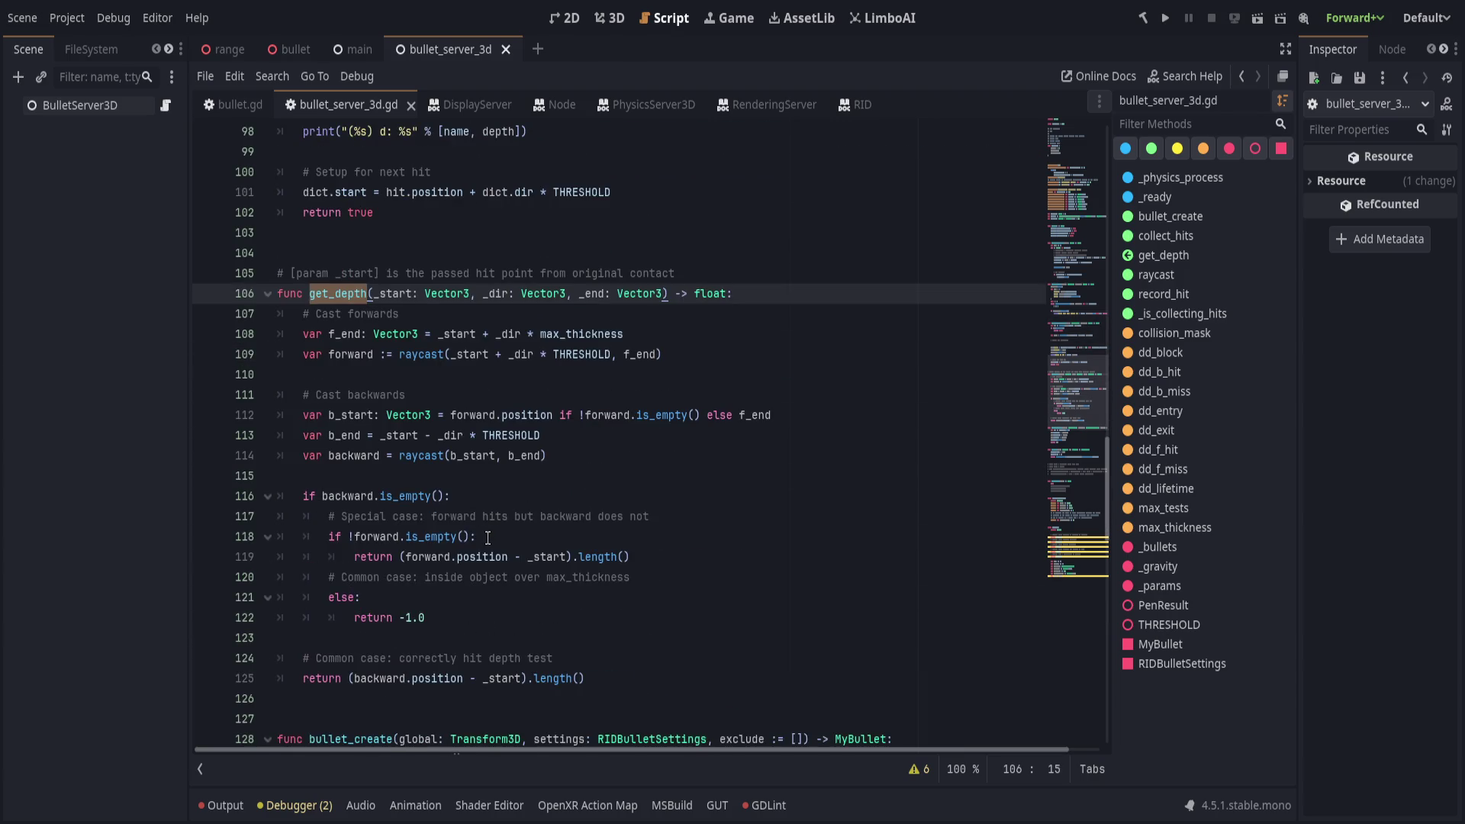
{"action": "double_click", "coordinate": [393, 293]}
{"action": "scroll", "coordinate": [518, 500], "scroll_direction": "up", "scroll_amount": 1}
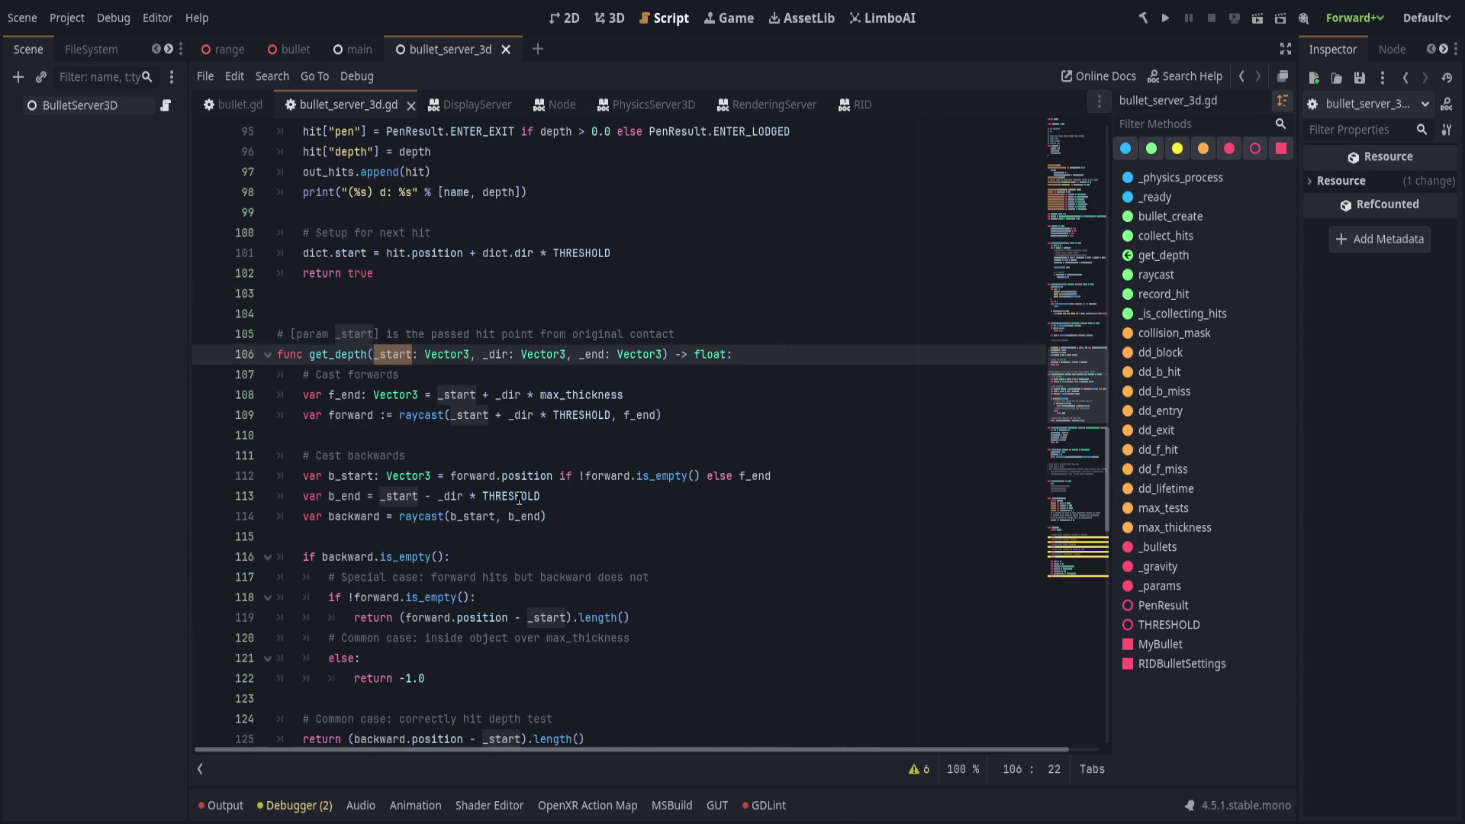
{"action": "key", "text": "ctrl+r"}
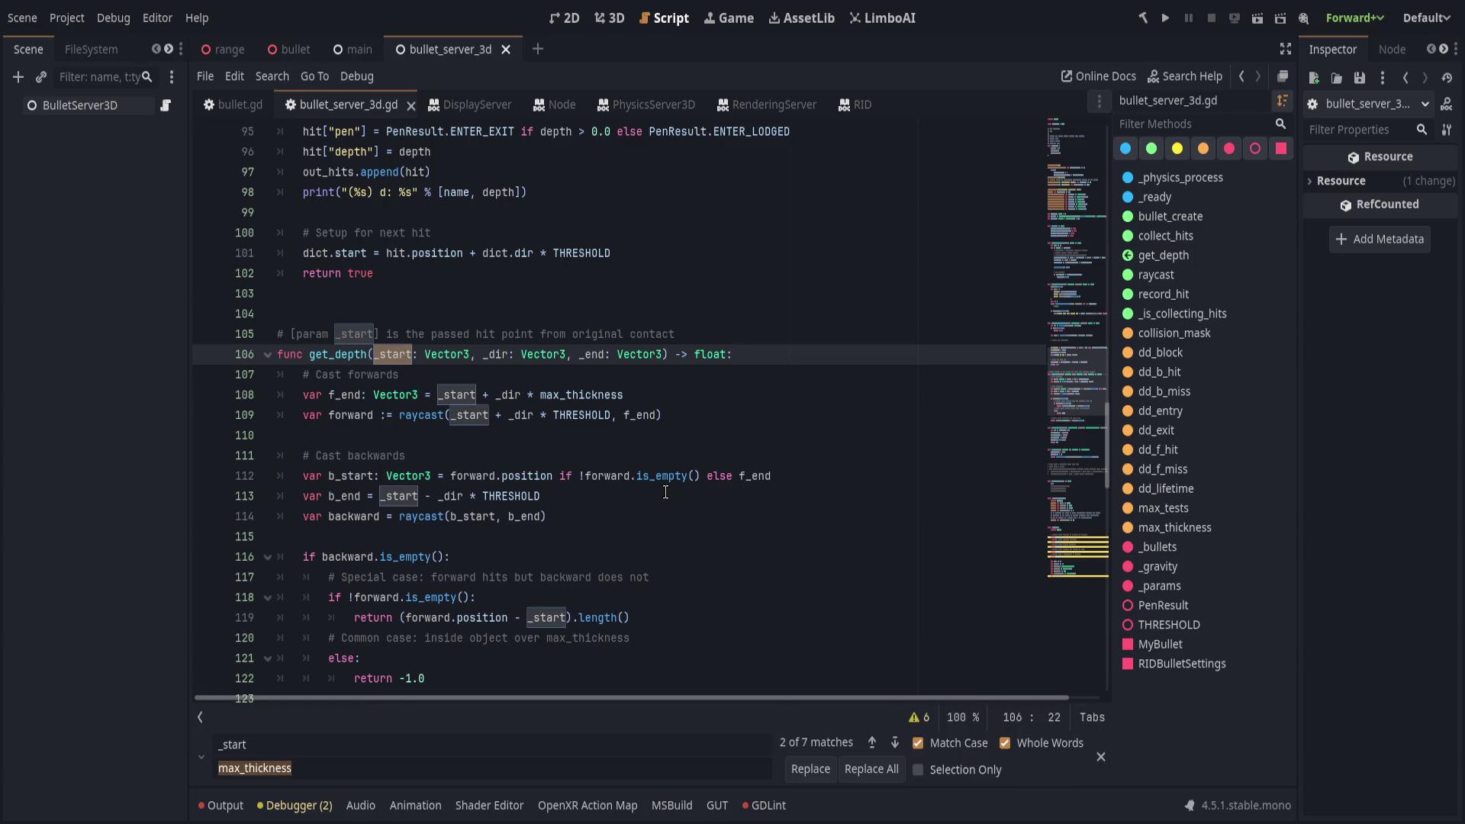
{"action": "key", "text": "Escape"}
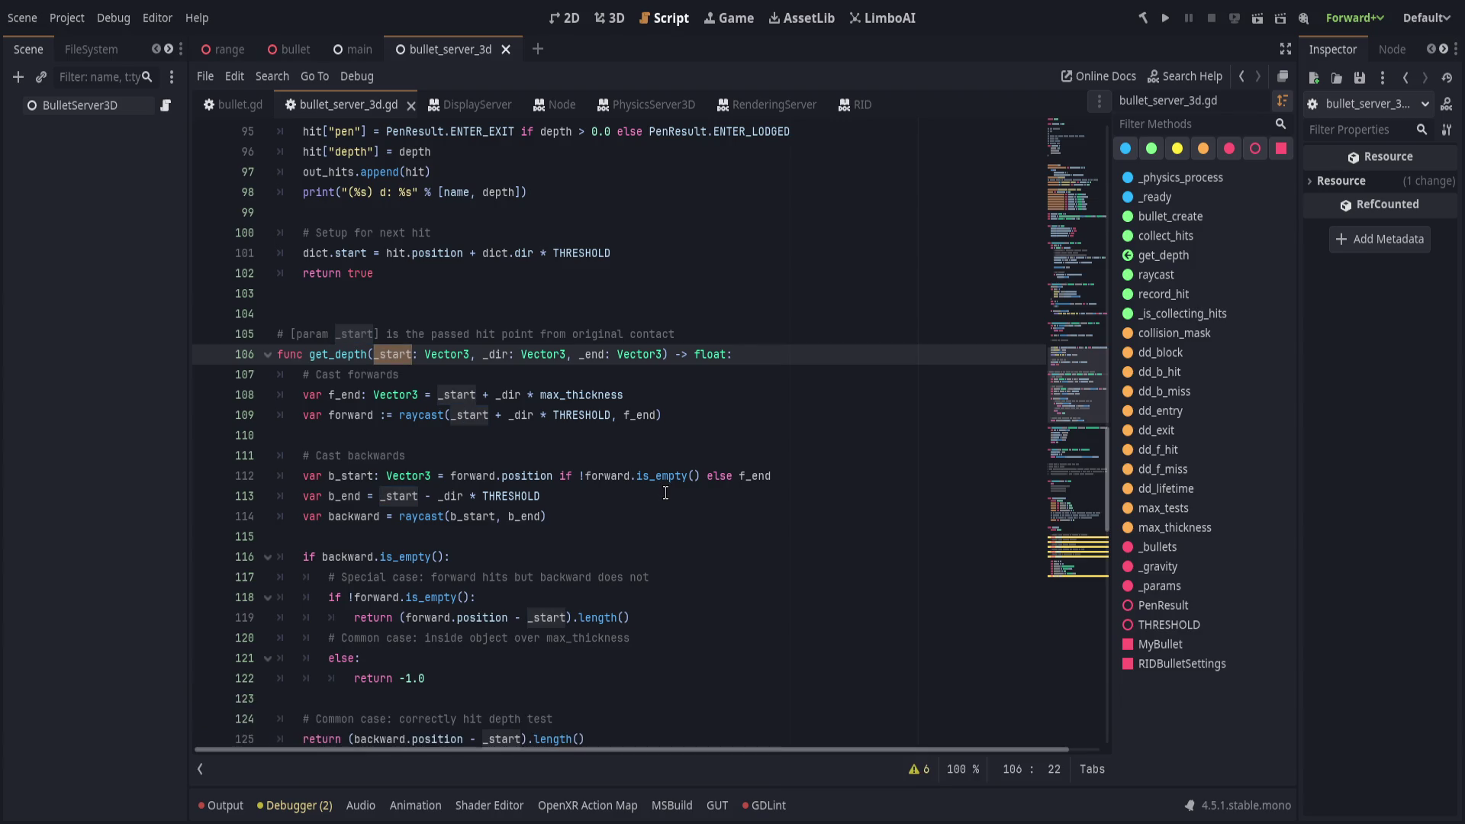
{"action": "left_click_drag", "start_coordinate": [482, 354], "coordinate": [566, 353]}
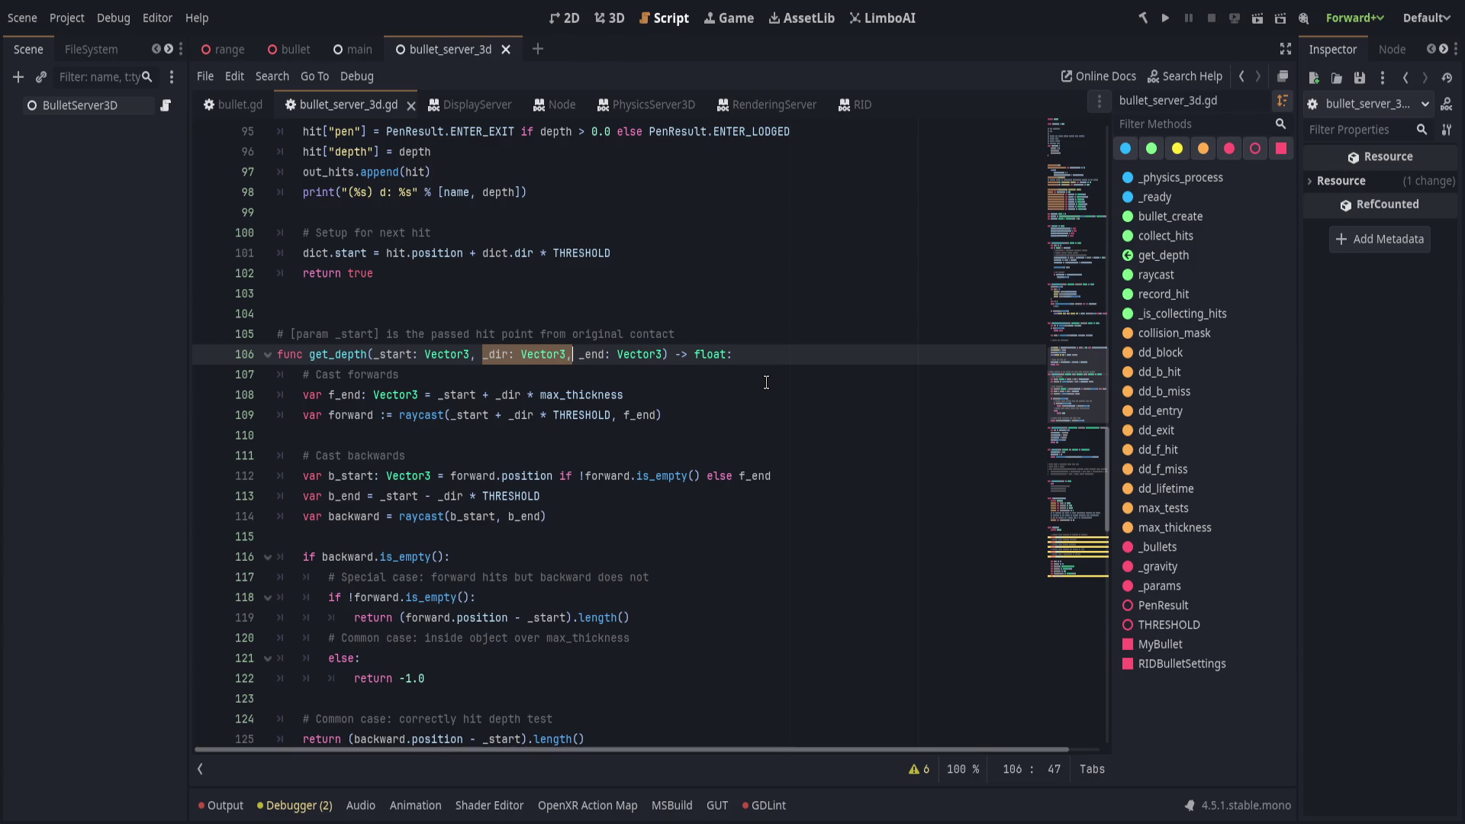
{"action": "key", "text": "Delete"}
{"action": "key", "text": "Delete"}
{"action": "key", "text": "Delete"}
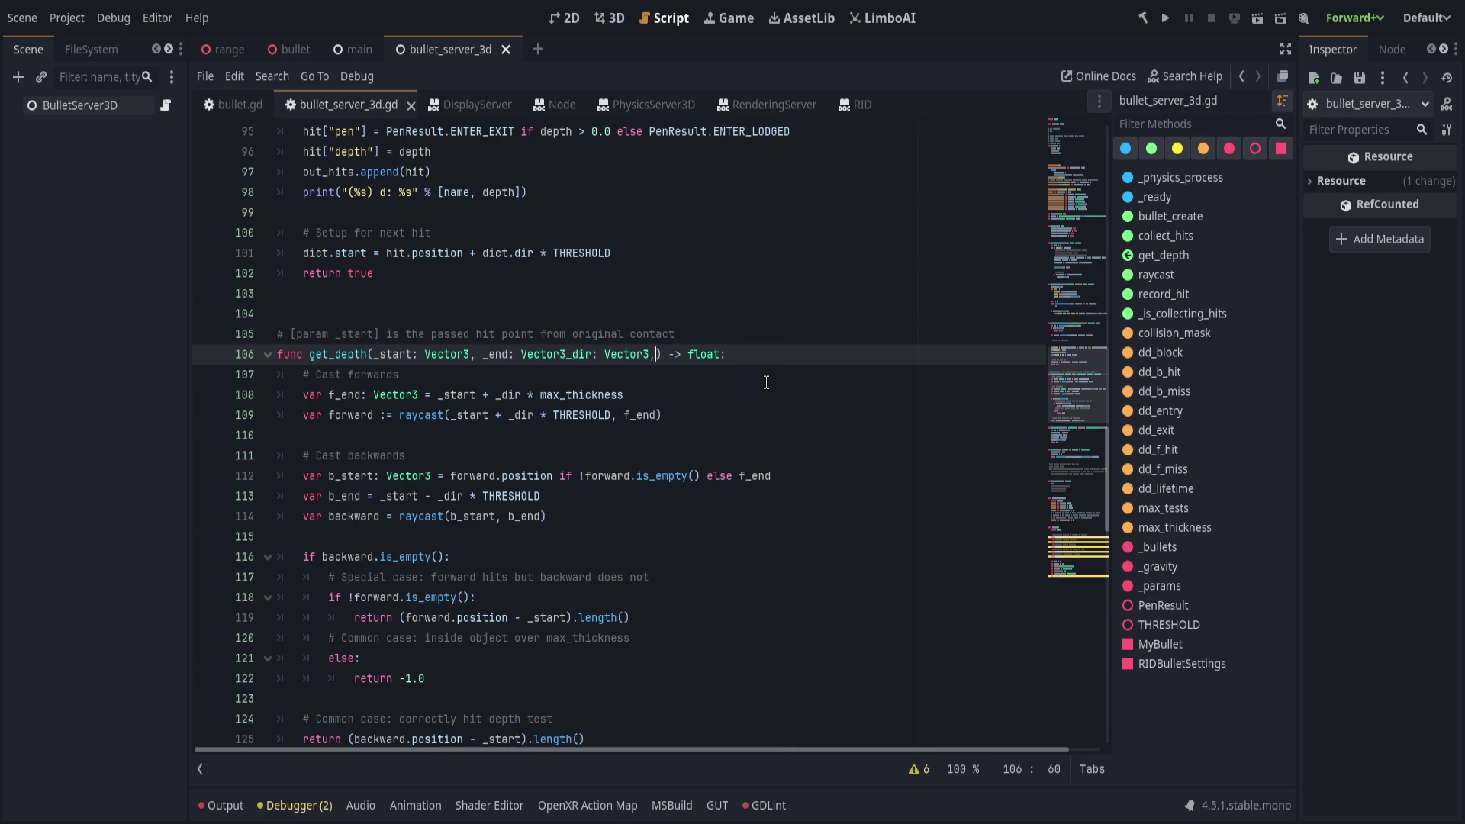
{"action": "type", "text": ", _dir: Vector3,"}
In the line 90 get_depth call, move dict.dir to follow dict.end.
{"action": "double_click", "coordinate": [338, 355]}
{"action": "scroll", "coordinate": [338, 356], "scroll_direction": "up", "scroll_amount": 3}
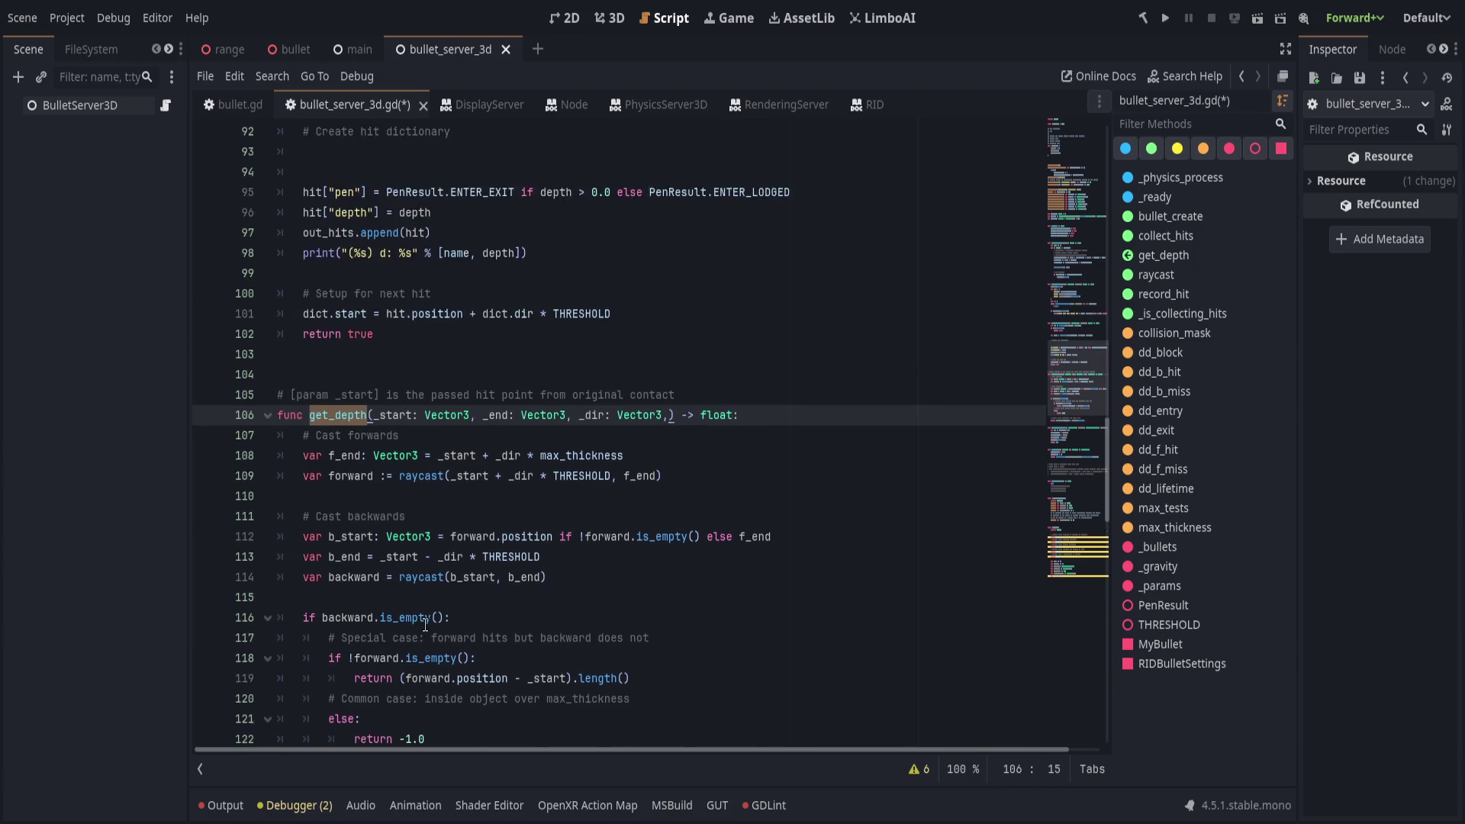
{"action": "scroll", "coordinate": [381, 419], "scroll_direction": "down", "scroll_amount": 9}
{"action": "key", "text": "ctrl+f"}
{"action": "key", "text": "Return"}
{"action": "scroll", "coordinate": [586, 598], "scroll_direction": "up", "scroll_amount": 1}
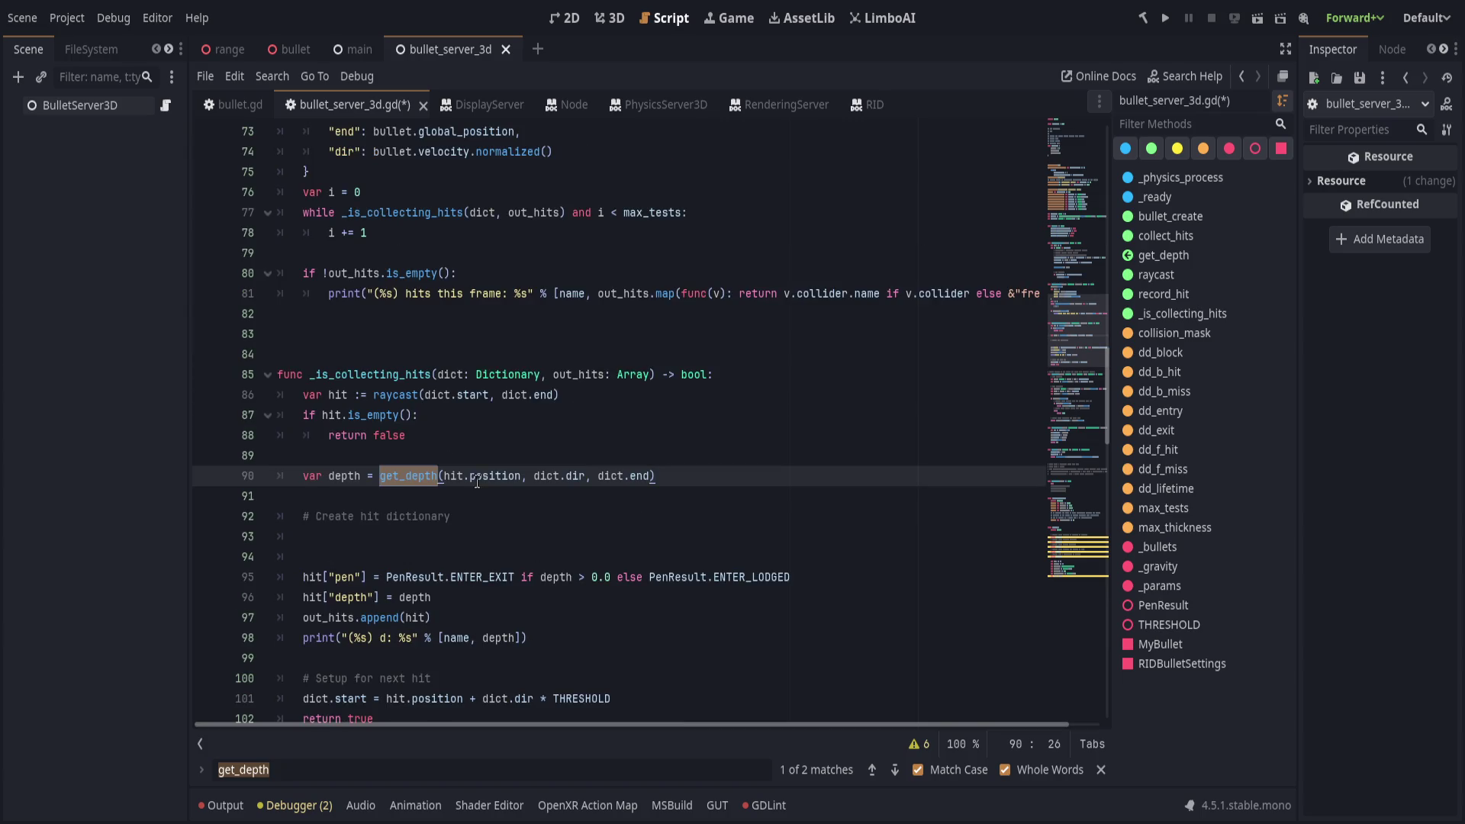
{"action": "left_click_drag", "start_coordinate": [533, 479], "coordinate": [594, 478]}
{"action": "key", "text": "BackSpace"}
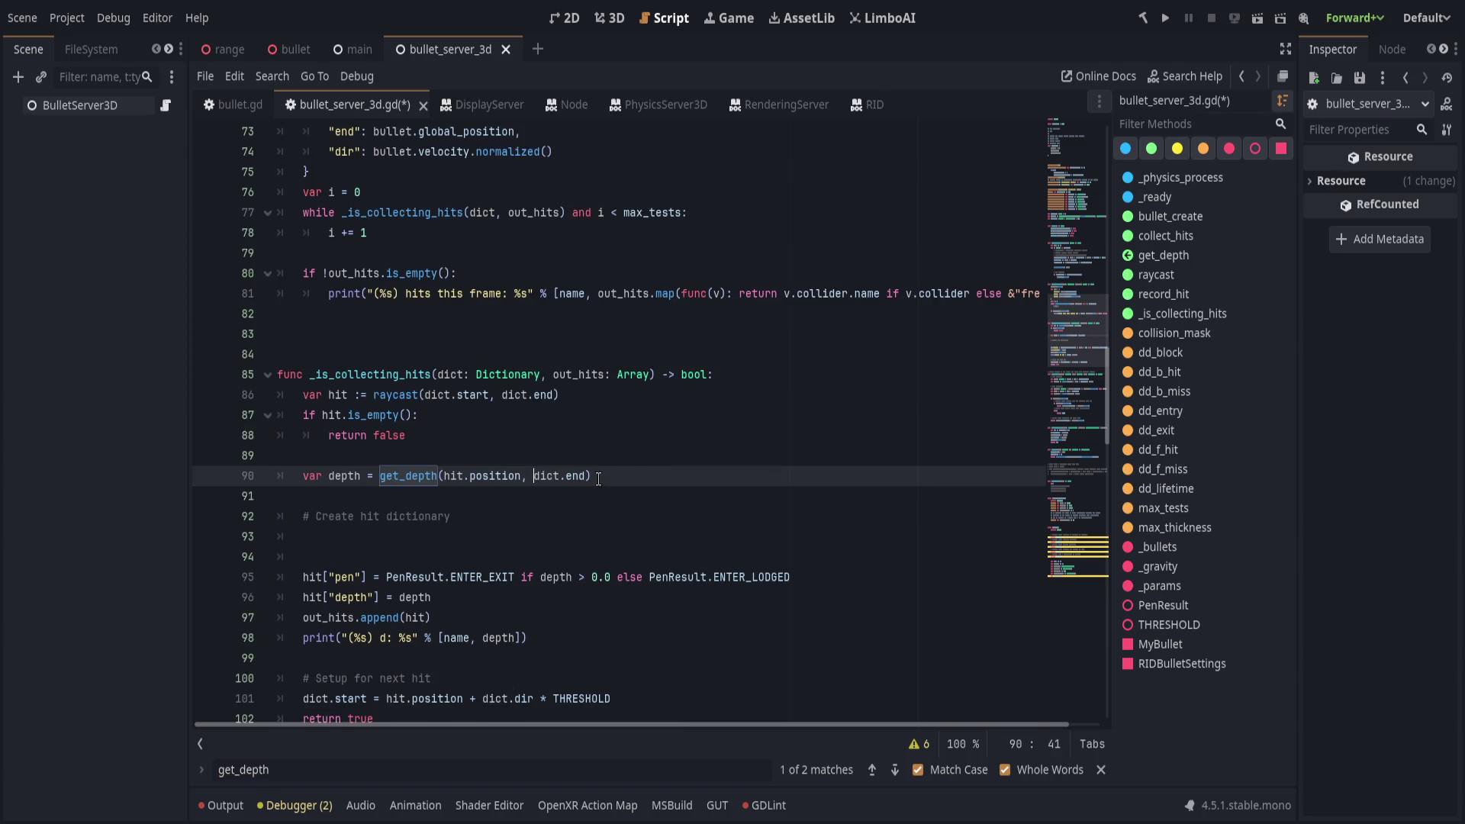
{"action": "key", "text": "Right"}
{"action": "key", "text": "Right"}
{"action": "key", "text": "Right"}
{"action": "type", "text": ", dict.dir"}
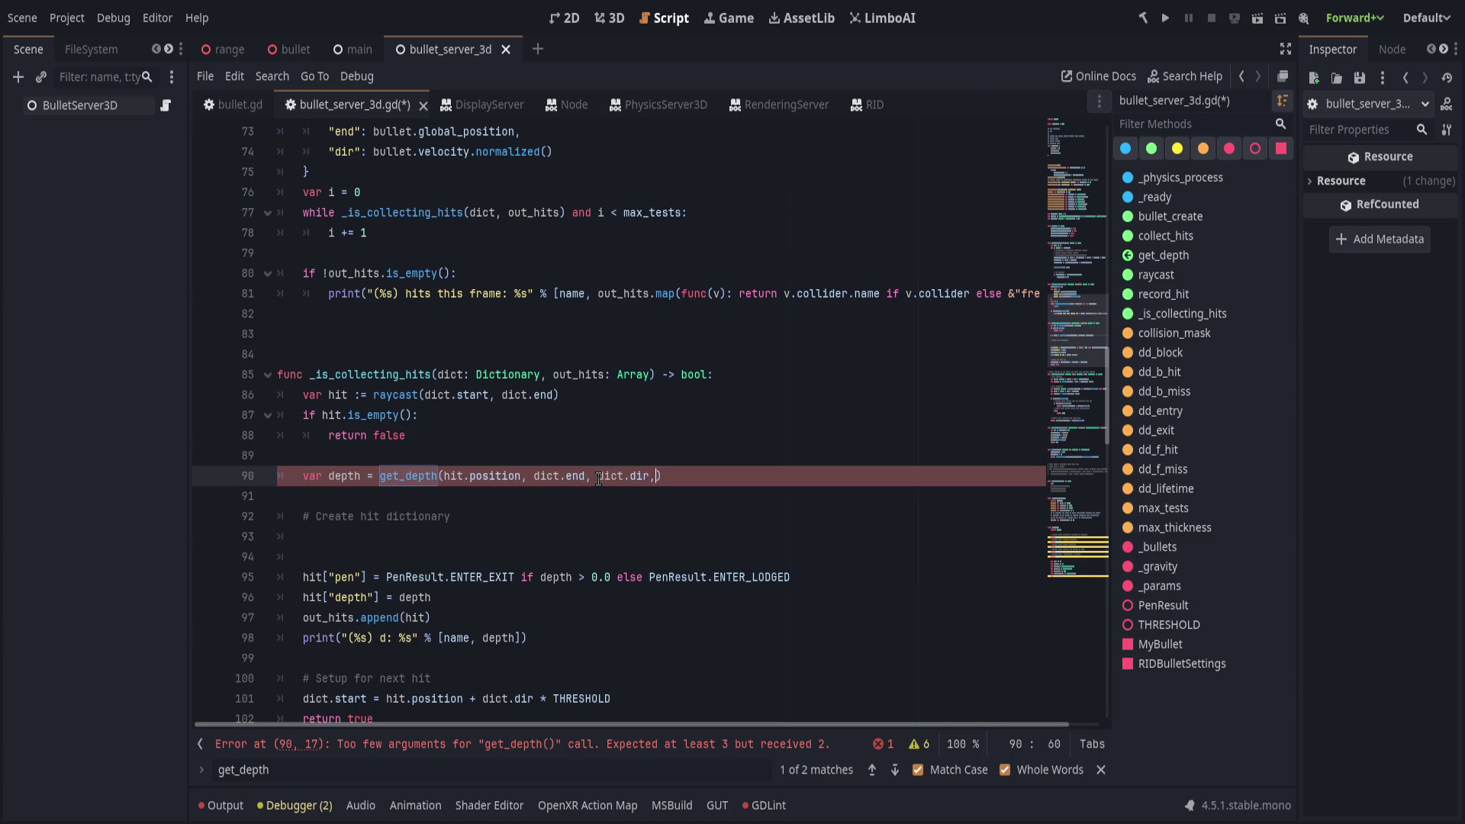
{"action": "type", "text": ")s"}
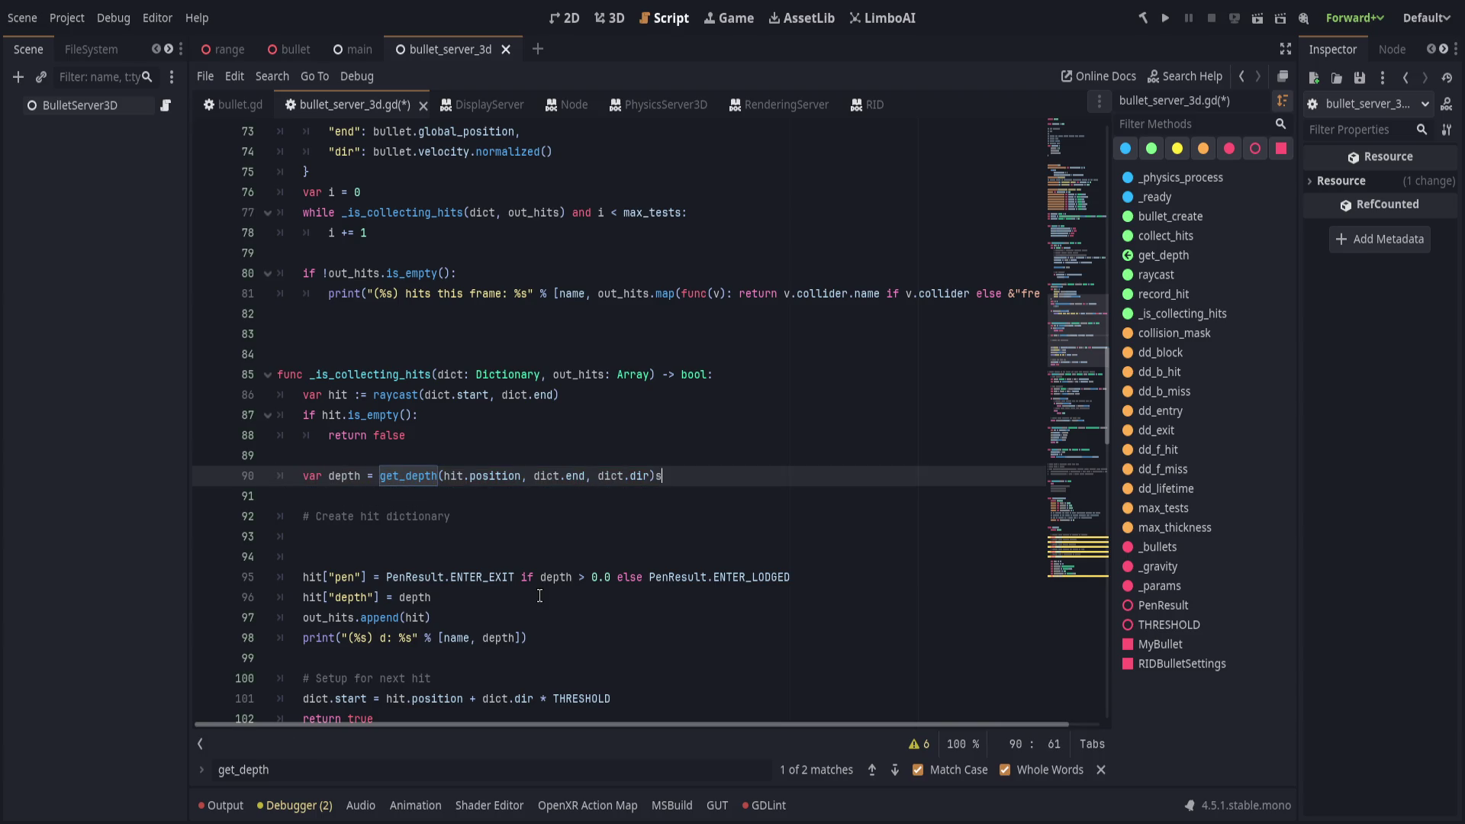
Delete the extra blank lines before the hit dictionary code and save.
{"action": "left_click", "coordinate": [492, 547]}
{"action": "key", "text": "ctrl+shift+k"}
{"action": "key", "text": "ctrl+shift+k"}
{"action": "key", "text": "ctrl+s"}
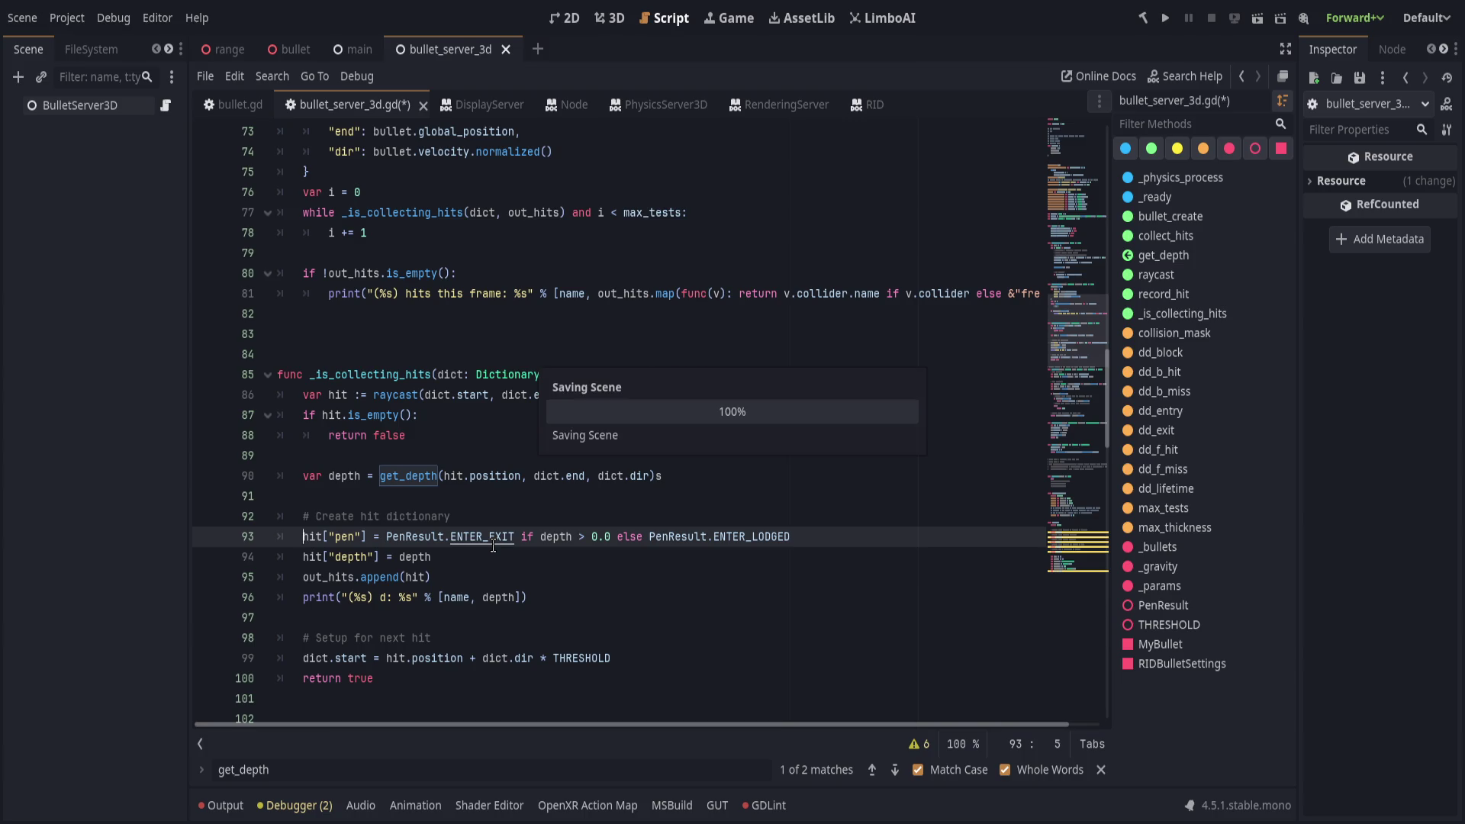
{"action": "left_click", "coordinate": [592, 596]}
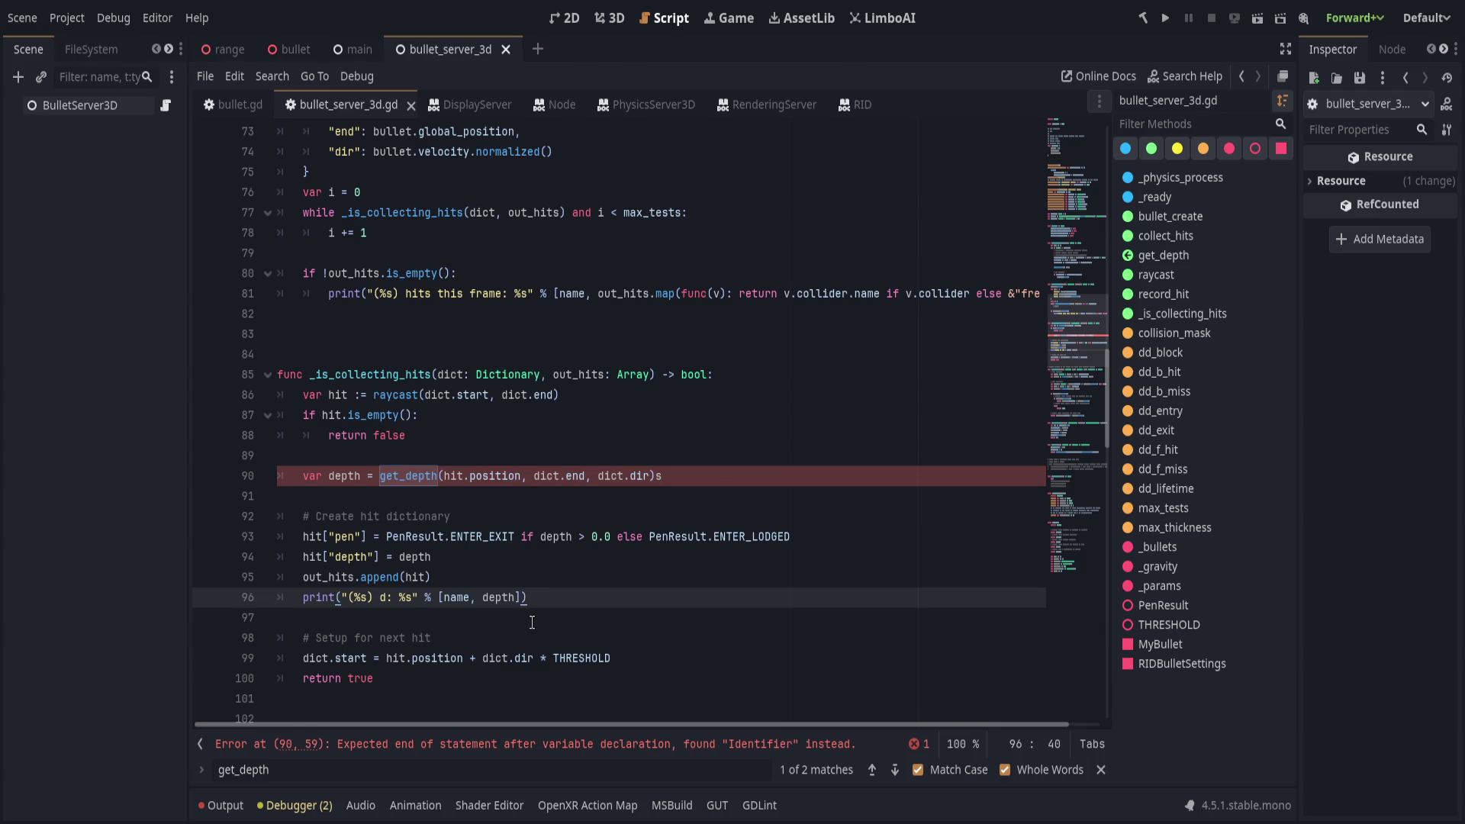
{"action": "scroll", "coordinate": [531, 622], "scroll_direction": "down", "scroll_amount": 1}
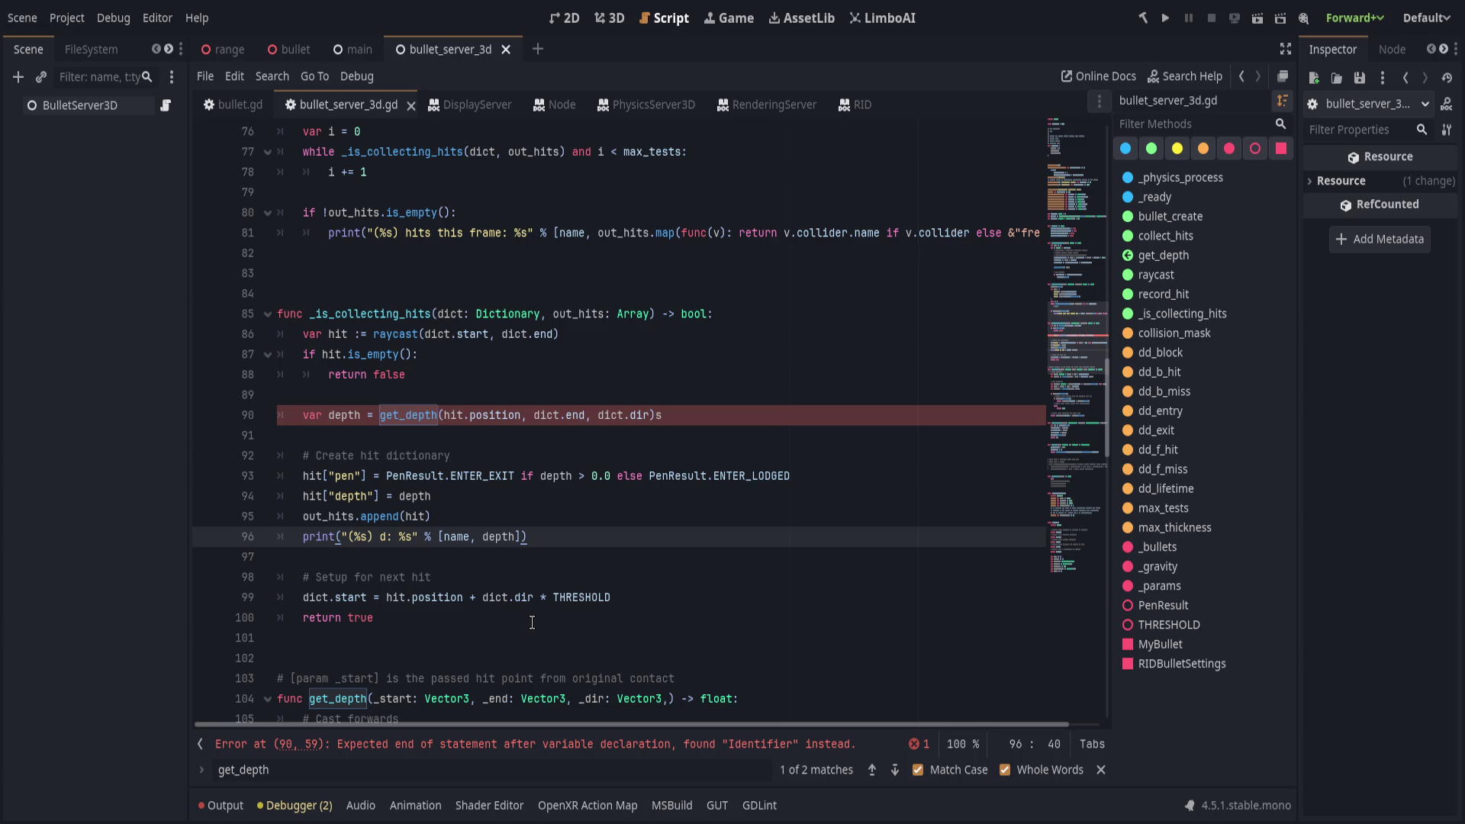
{"action": "scroll", "coordinate": [532, 623], "scroll_direction": "down", "scroll_amount": 4}
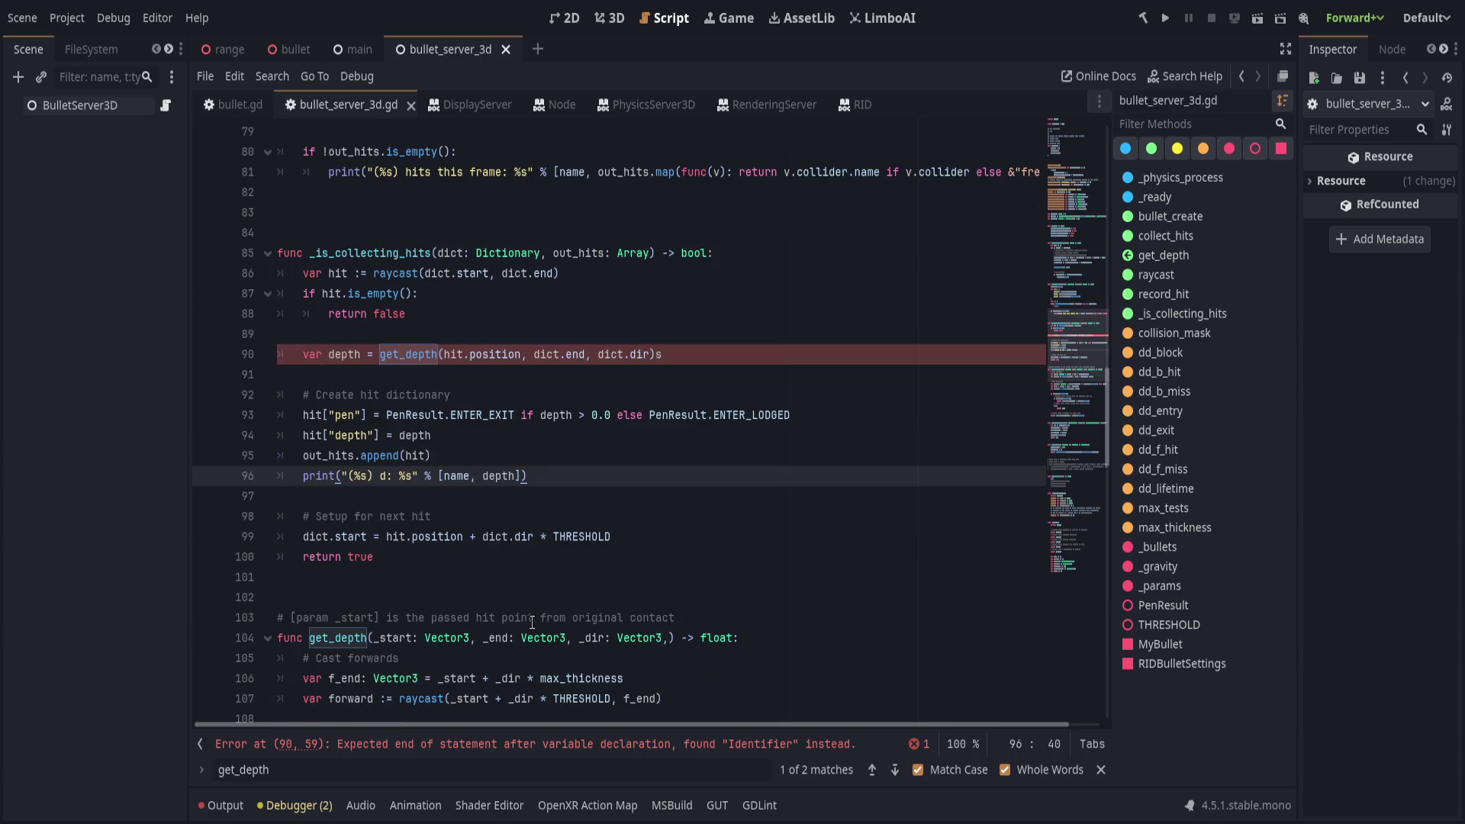
Remove the stray 's' after the line 90 call to clear the parse error, and save.
{"action": "left_click", "coordinate": [525, 744]}
{"action": "scroll", "coordinate": [543, 596], "scroll_direction": "up", "scroll_amount": 2}
{"action": "left_click", "coordinate": [757, 539]}
{"action": "key", "text": "BackSpace"}
{"action": "key", "text": "ctrl+s"}
{"action": "left_click_drag", "start_coordinate": [447, 536], "coordinate": [714, 542]}
{"action": "left_click", "coordinate": [753, 538]}
{"action": "scroll", "coordinate": [458, 534], "scroll_direction": "down", "scroll_amount": 5}
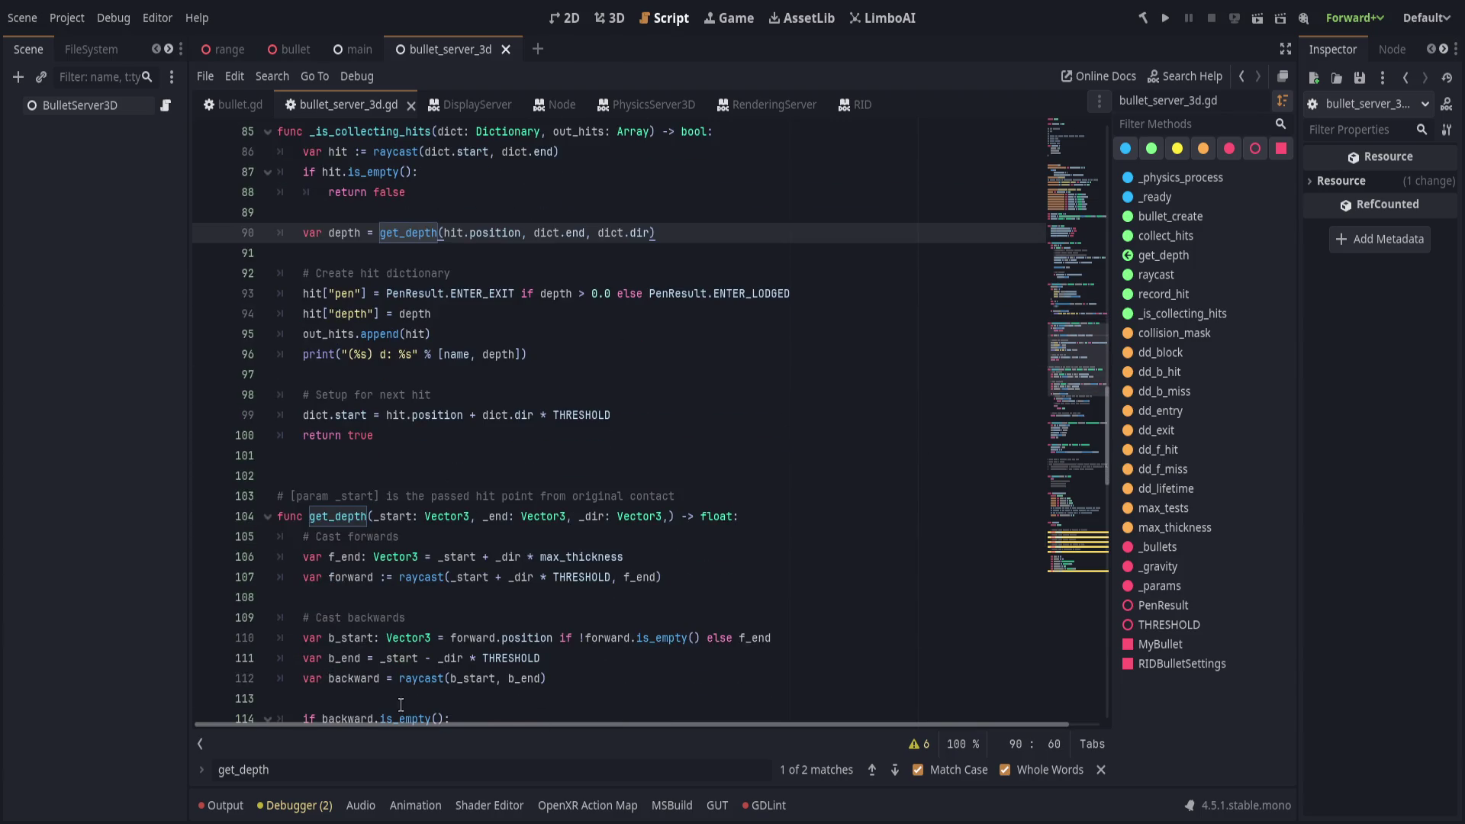
{"action": "double_click", "coordinate": [393, 516]}
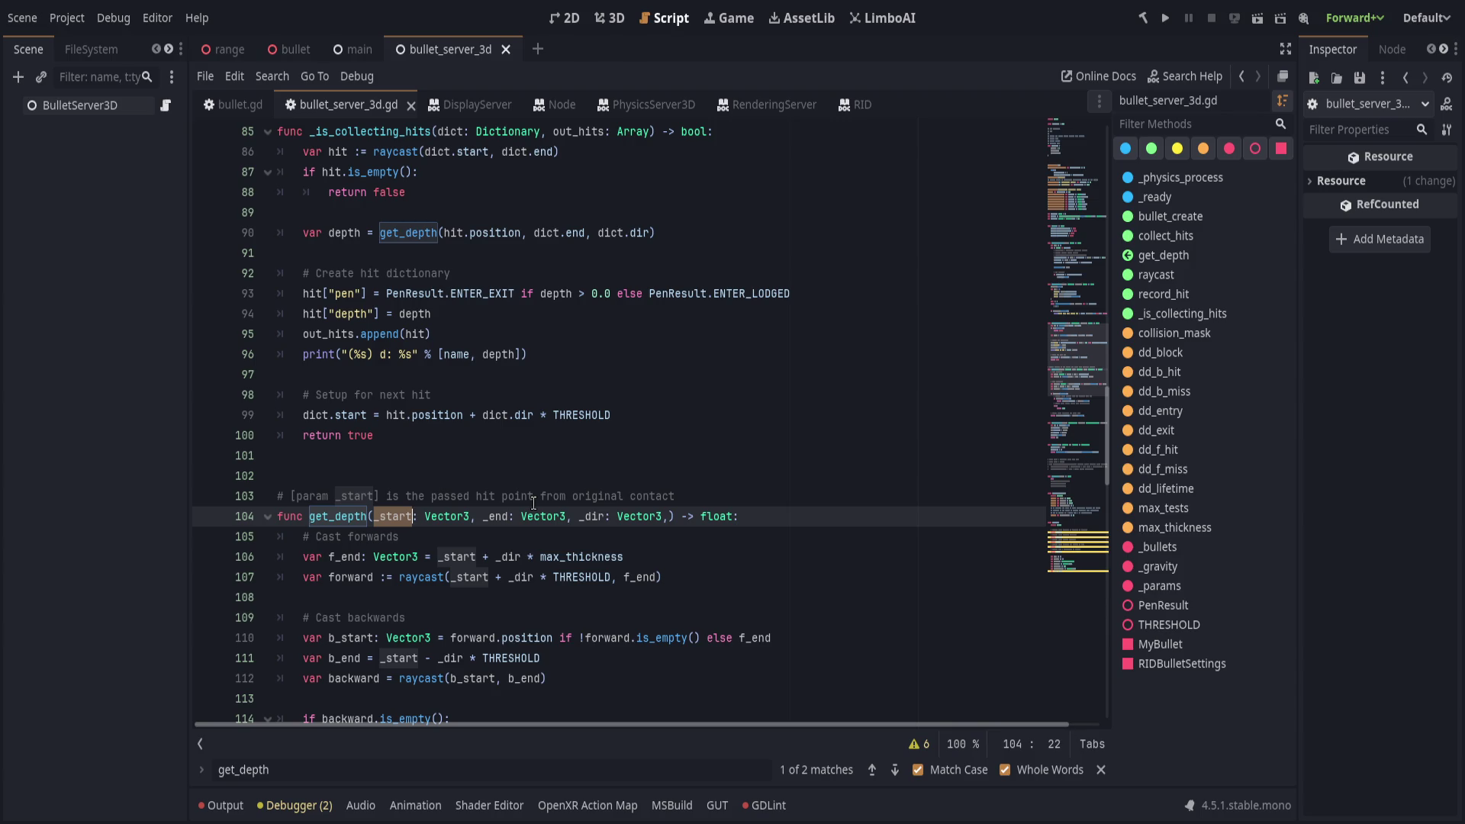
Replace All _start with from and _end with to in get_depth.
{"action": "key", "text": "ctrl+r"}
{"action": "type", "text": "_from"}
{"action": "key", "text": "ctrl+a"}
{"action": "type", "text": "from"}
{"action": "left_click", "coordinate": [866, 770]}
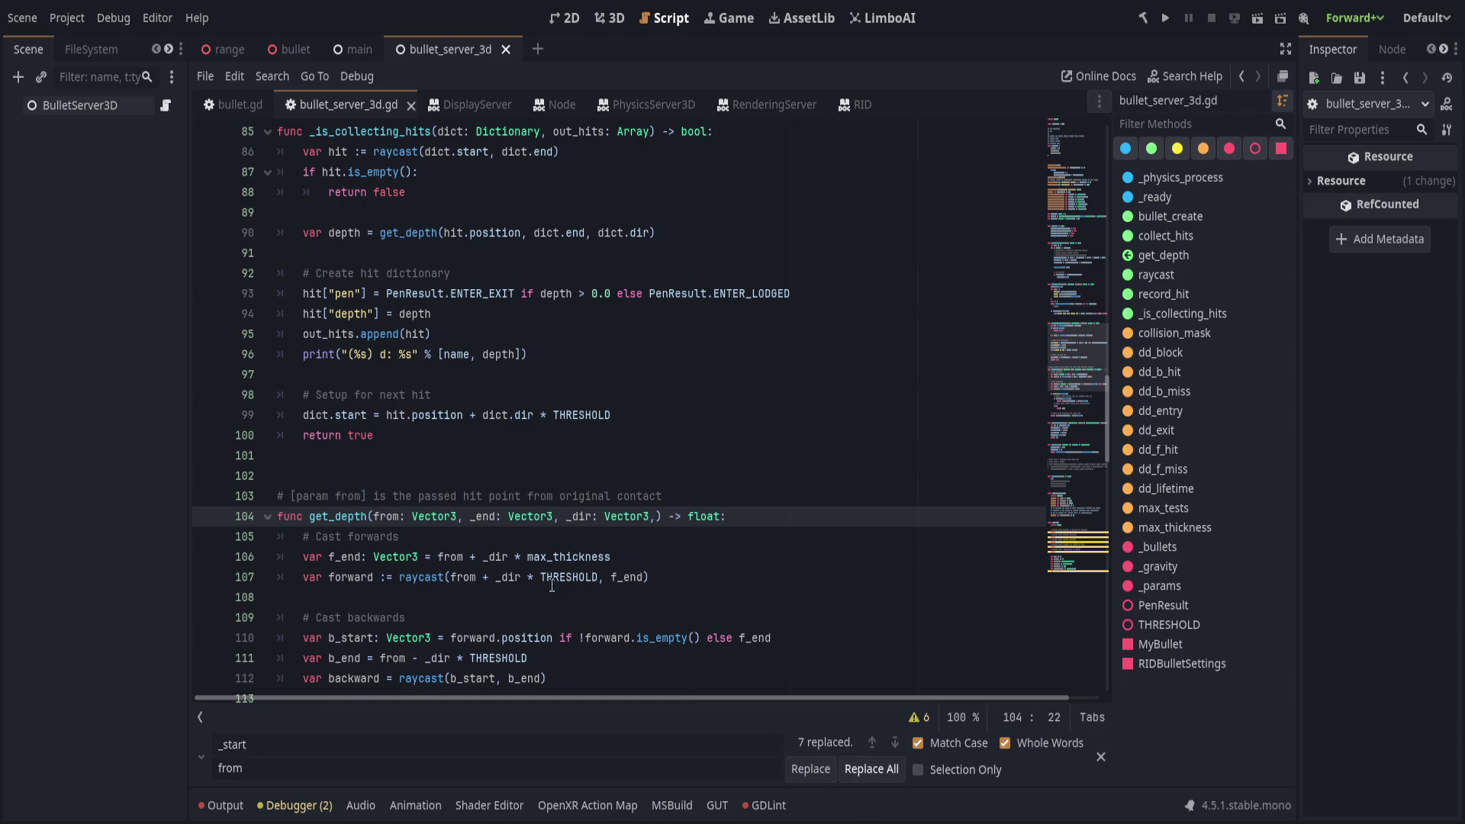
{"action": "double_click", "coordinate": [480, 517]}
{"action": "key", "text": "ctrl+r"}
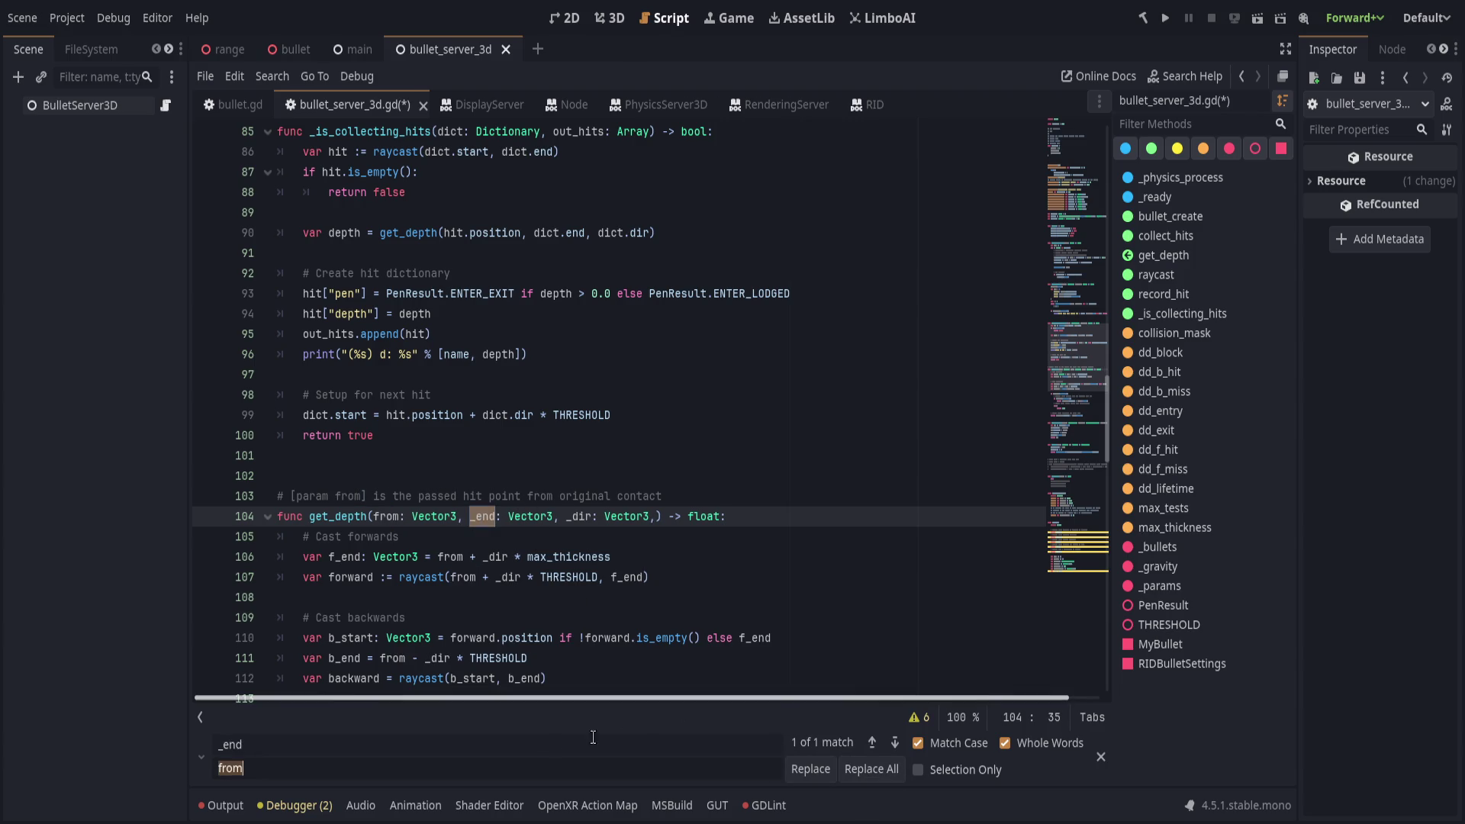
{"action": "type", "text": "to"}
{"action": "left_click", "coordinate": [869, 769]}
Replace All _dir with dir throughout get_depth.
{"action": "double_click", "coordinate": [574, 516]}
{"action": "key", "text": "ctrl+r"}
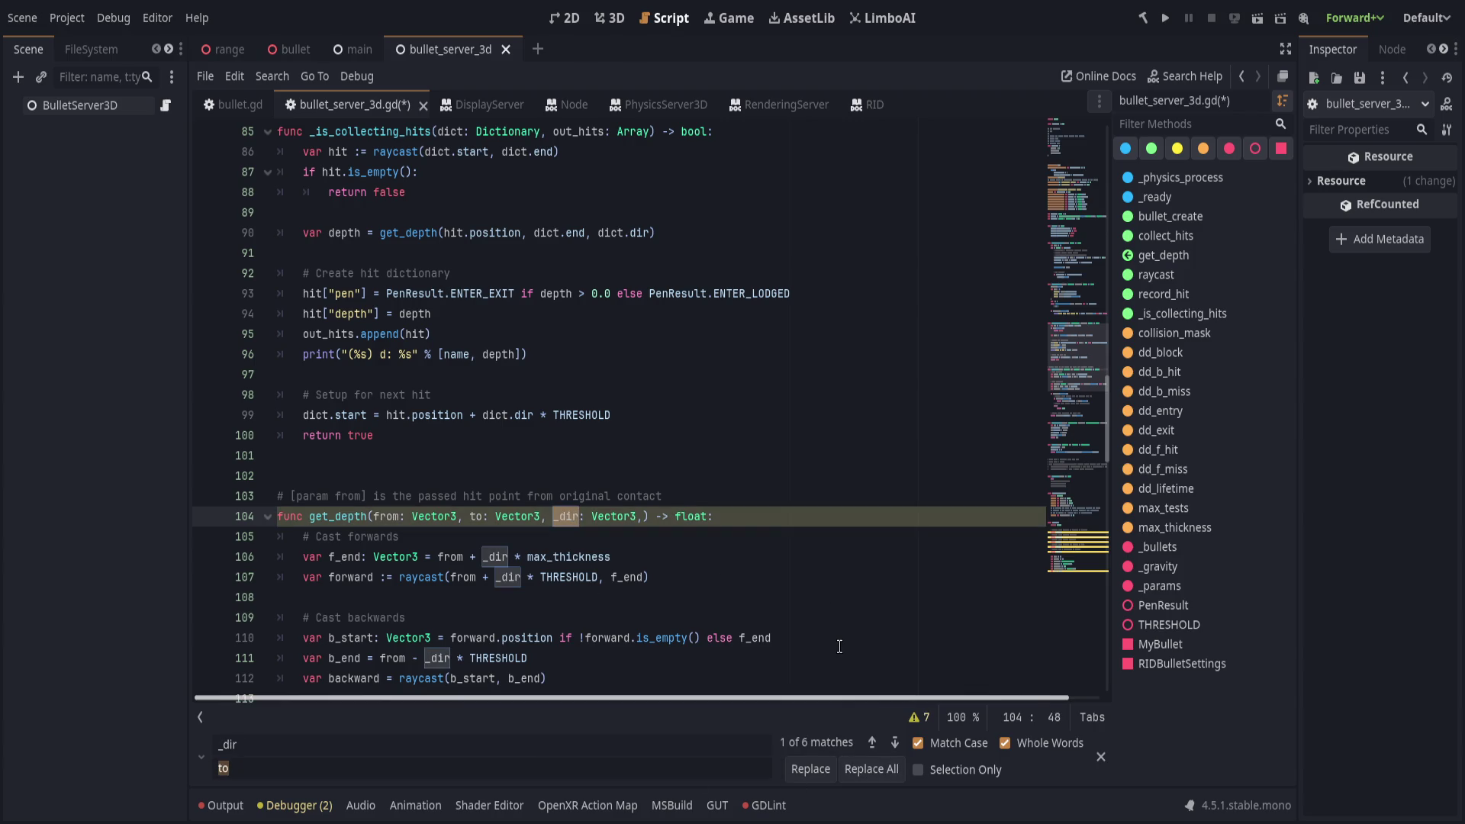
{"action": "type", "text": "dir"}
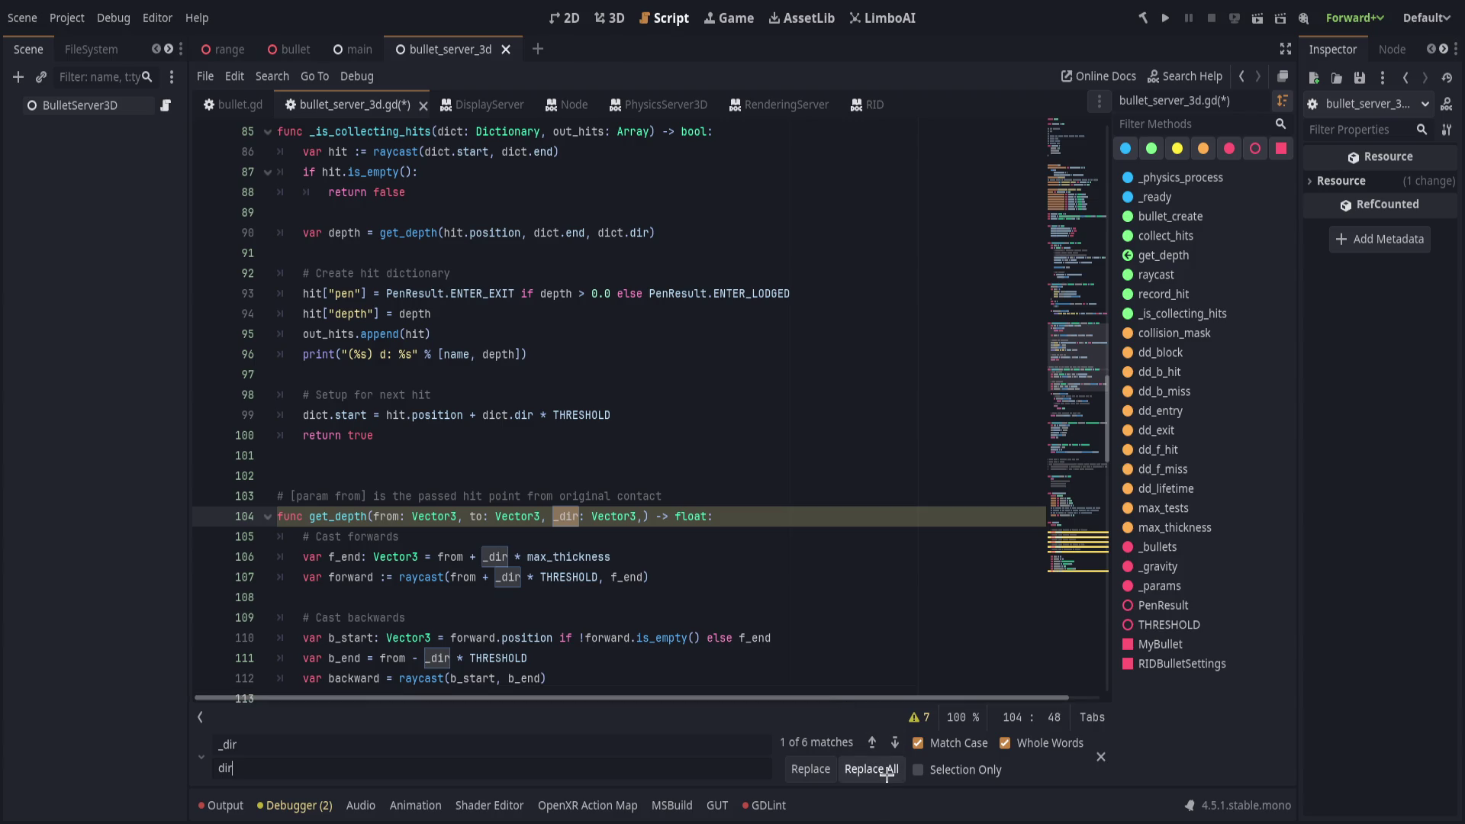
{"action": "left_click", "coordinate": [885, 772]}
{"action": "left_click", "coordinate": [739, 638]}
{"action": "key", "text": "Escape"}
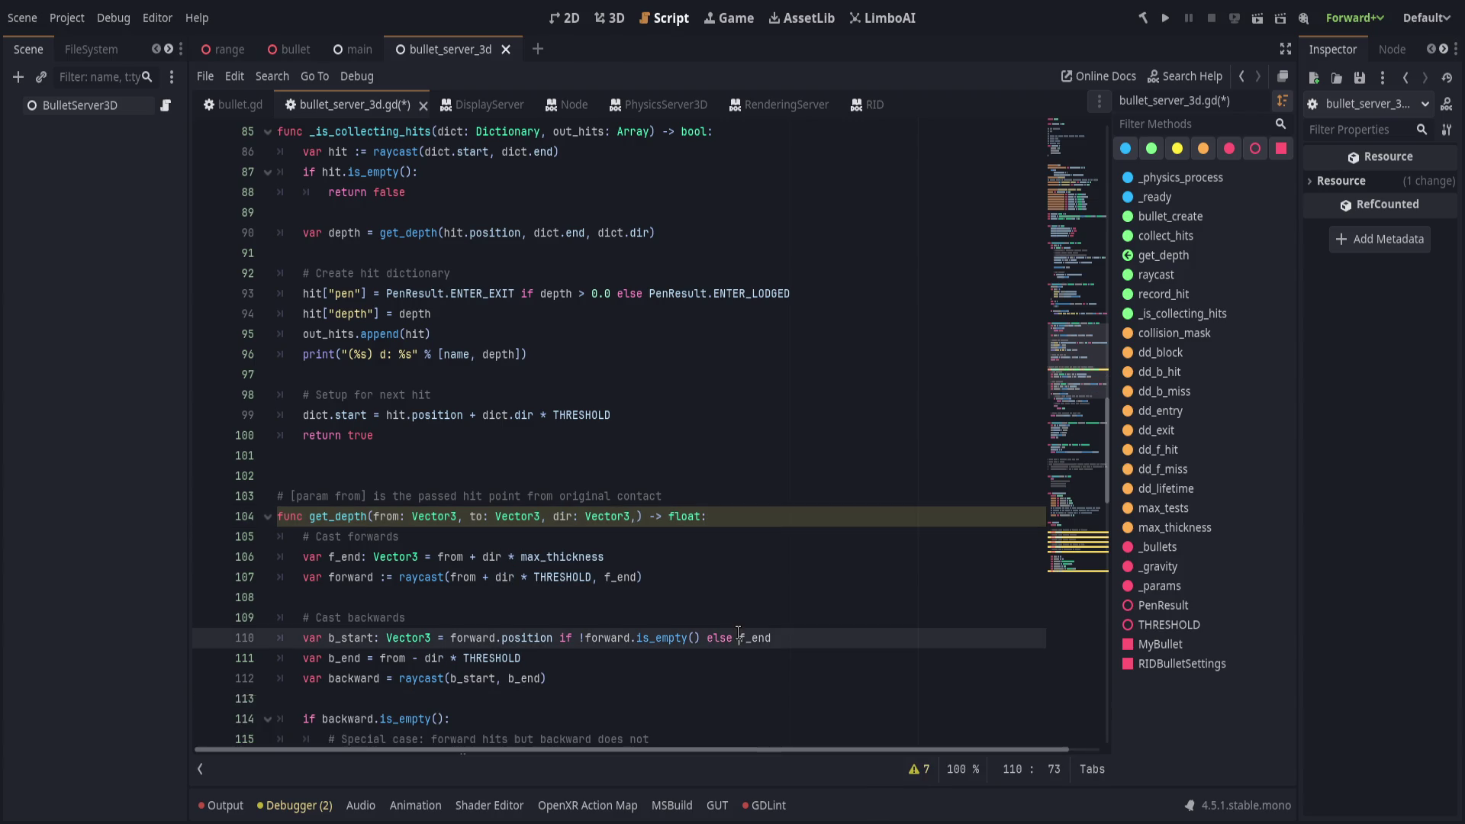
{"action": "key", "text": "Up"}
{"action": "key", "text": "Up"}
{"action": "key", "text": "Up"}
Show the warnings list and jump to the unused 'to' parameter warning on line 104.
{"action": "left_click", "coordinate": [916, 769]}
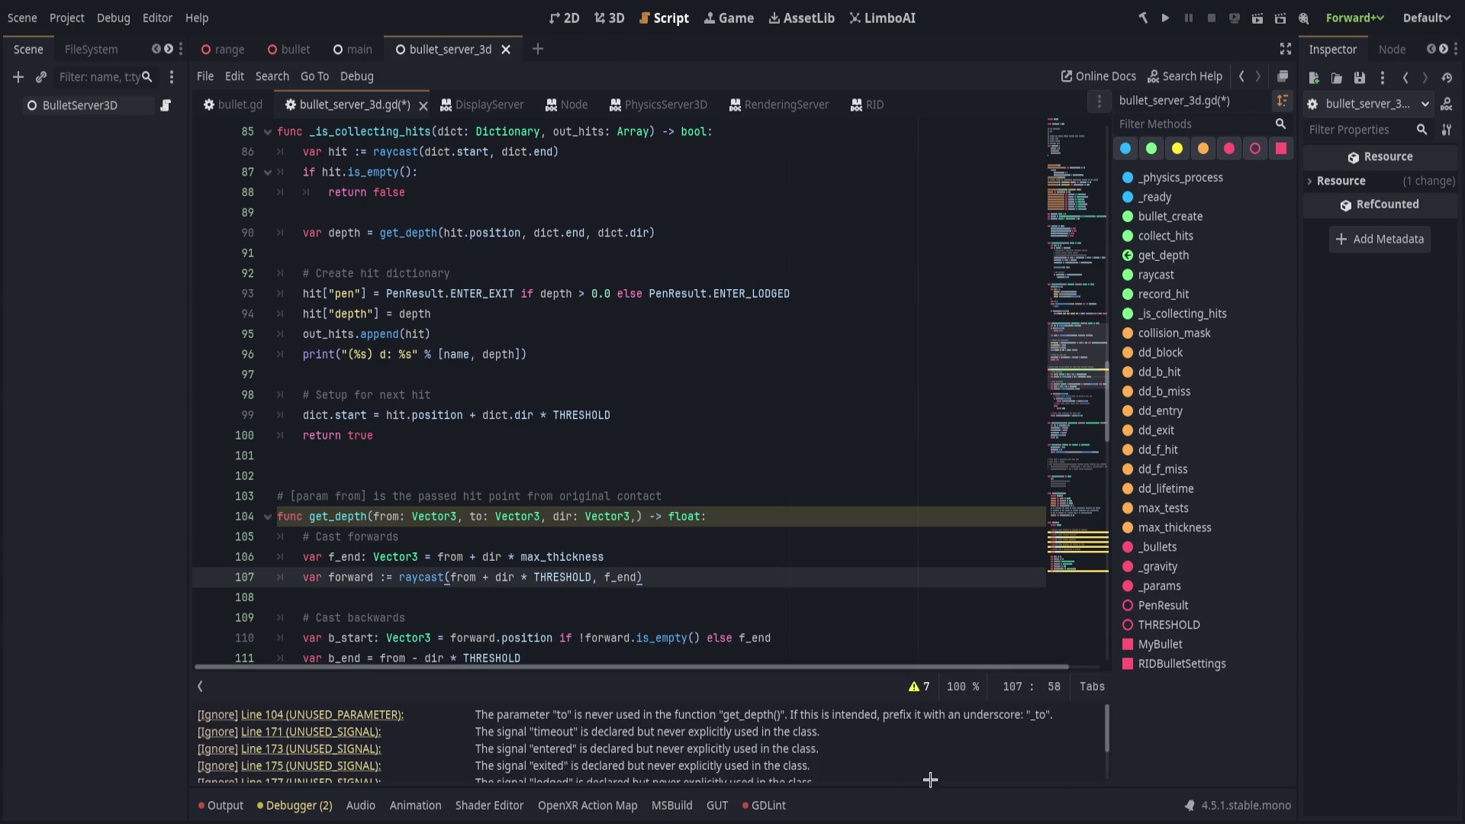
{"action": "left_click", "coordinate": [389, 717]}
{"action": "scroll", "coordinate": [509, 610], "scroll_direction": "up", "scroll_amount": 1}
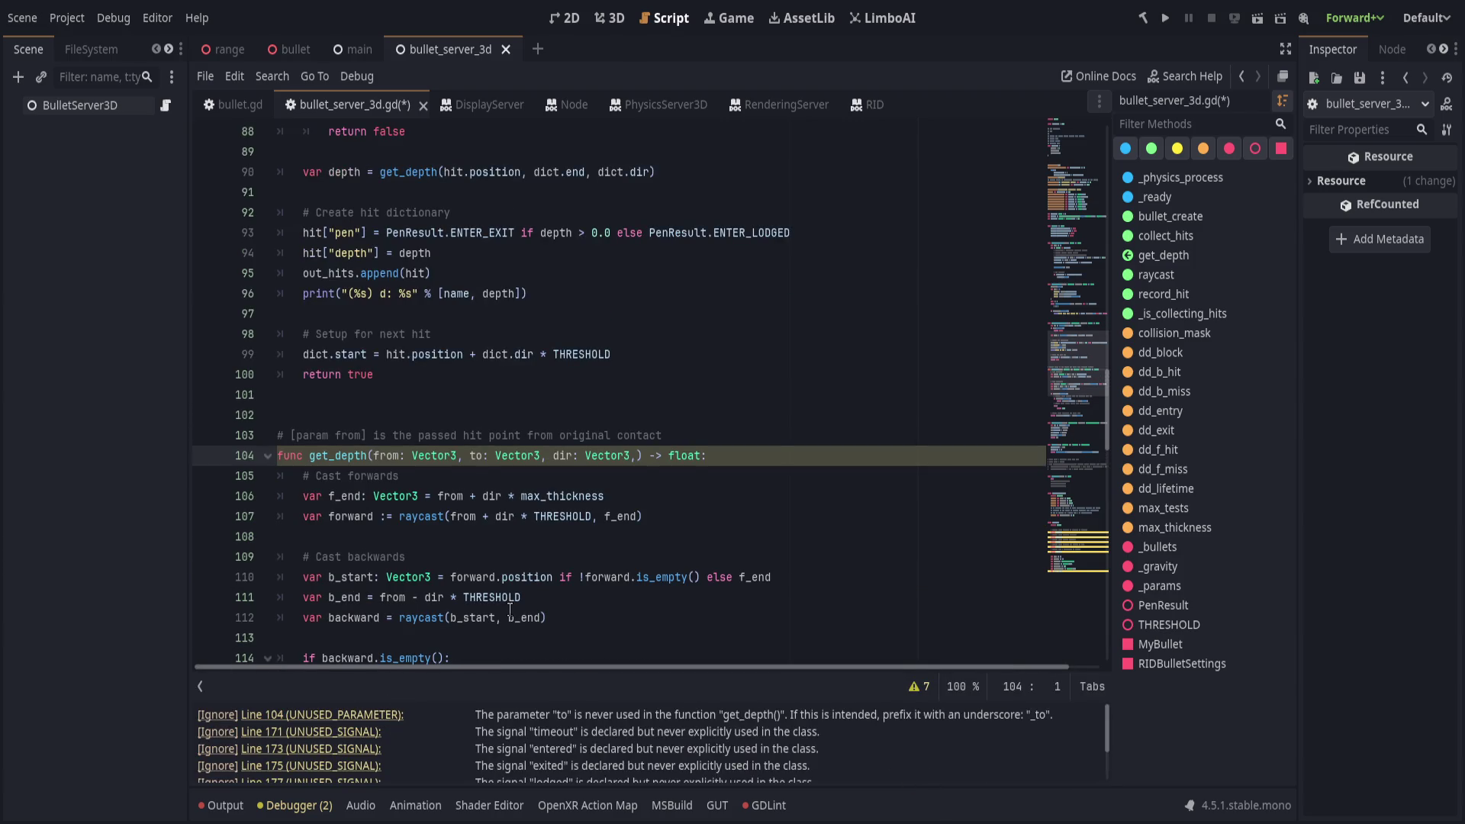
{"action": "double_click", "coordinate": [477, 455]}
{"action": "scroll", "coordinate": [654, 599], "scroll_direction": "down", "scroll_amount": 2}
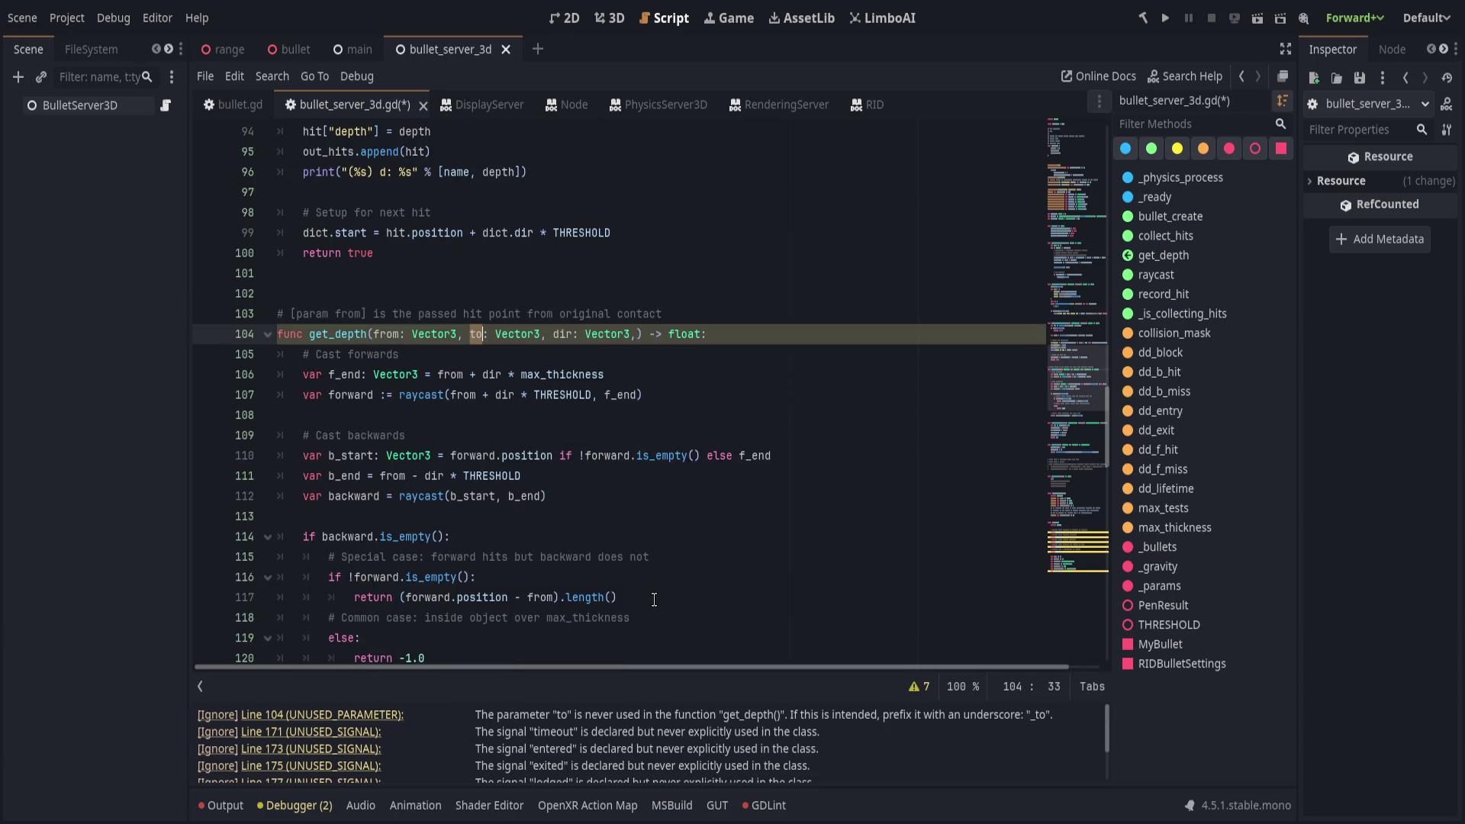
{"action": "key", "text": "alt+Tab"}
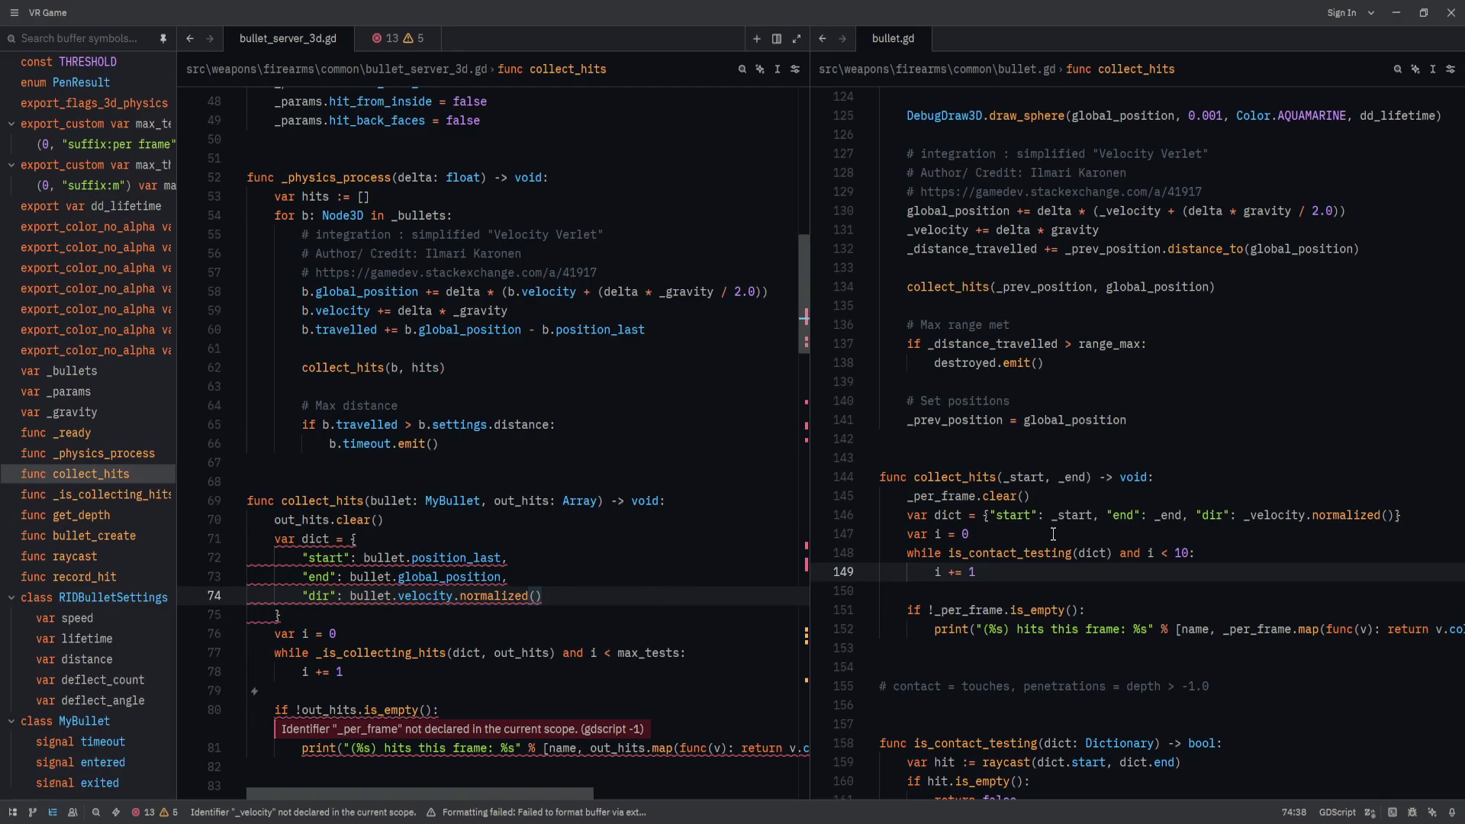
{"action": "key", "text": "alt+Tab"}
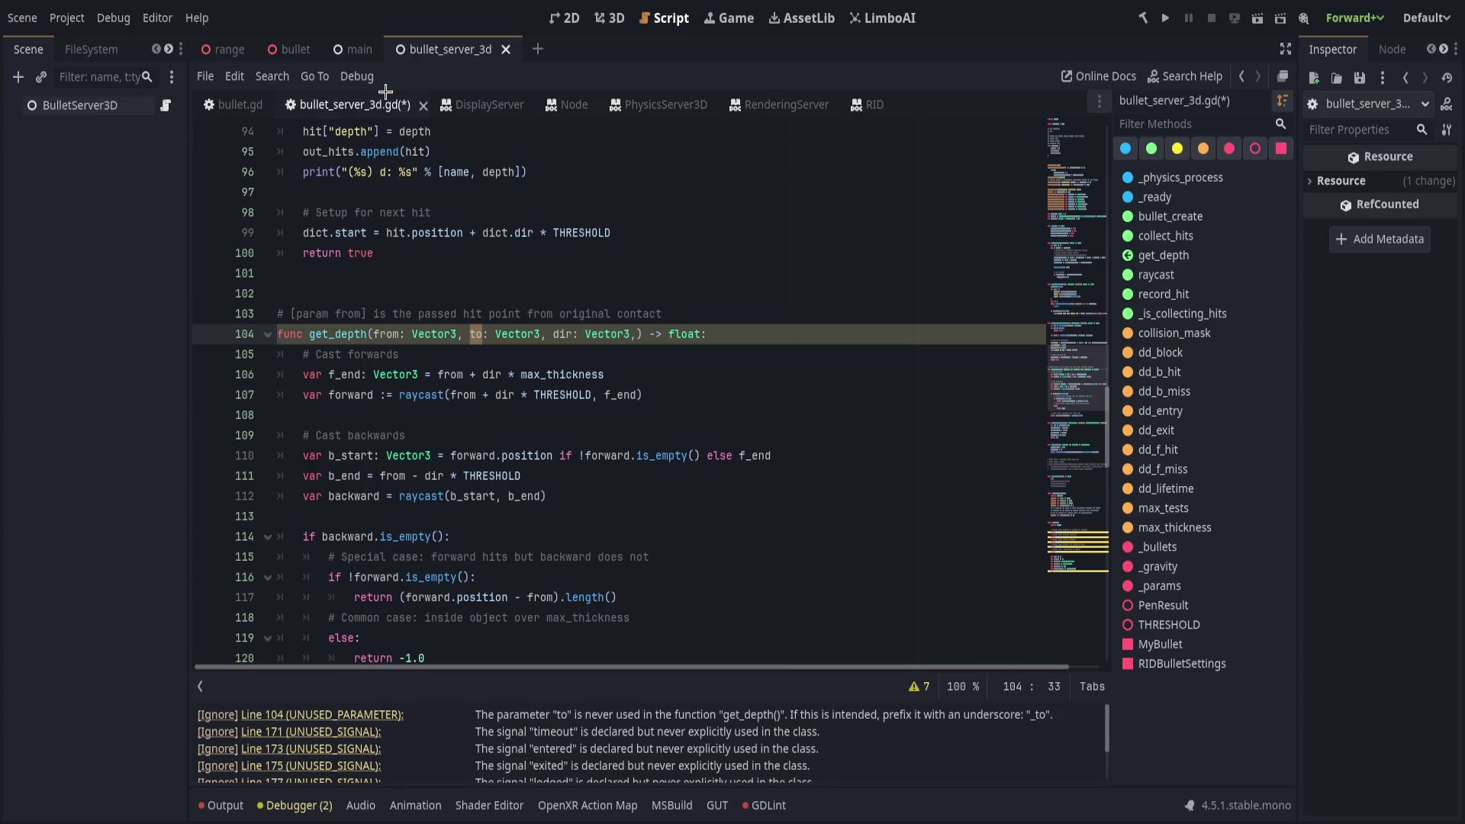
{"action": "left_click", "coordinate": [235, 104]}
{"action": "scroll", "coordinate": [411, 529], "scroll_direction": "down", "scroll_amount": 14}
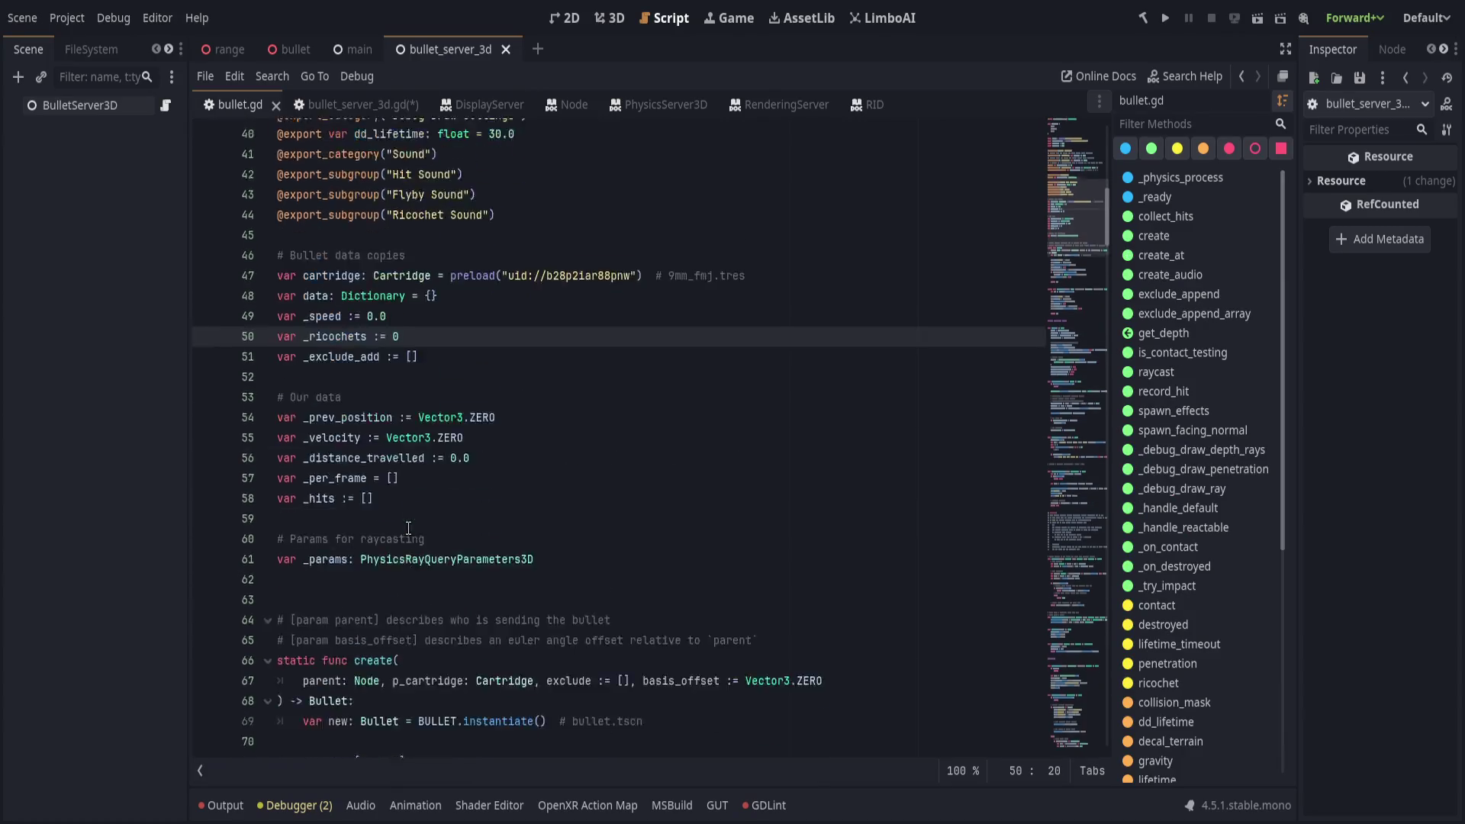
{"action": "scroll", "coordinate": [410, 529], "scroll_direction": "down", "scroll_amount": 15}
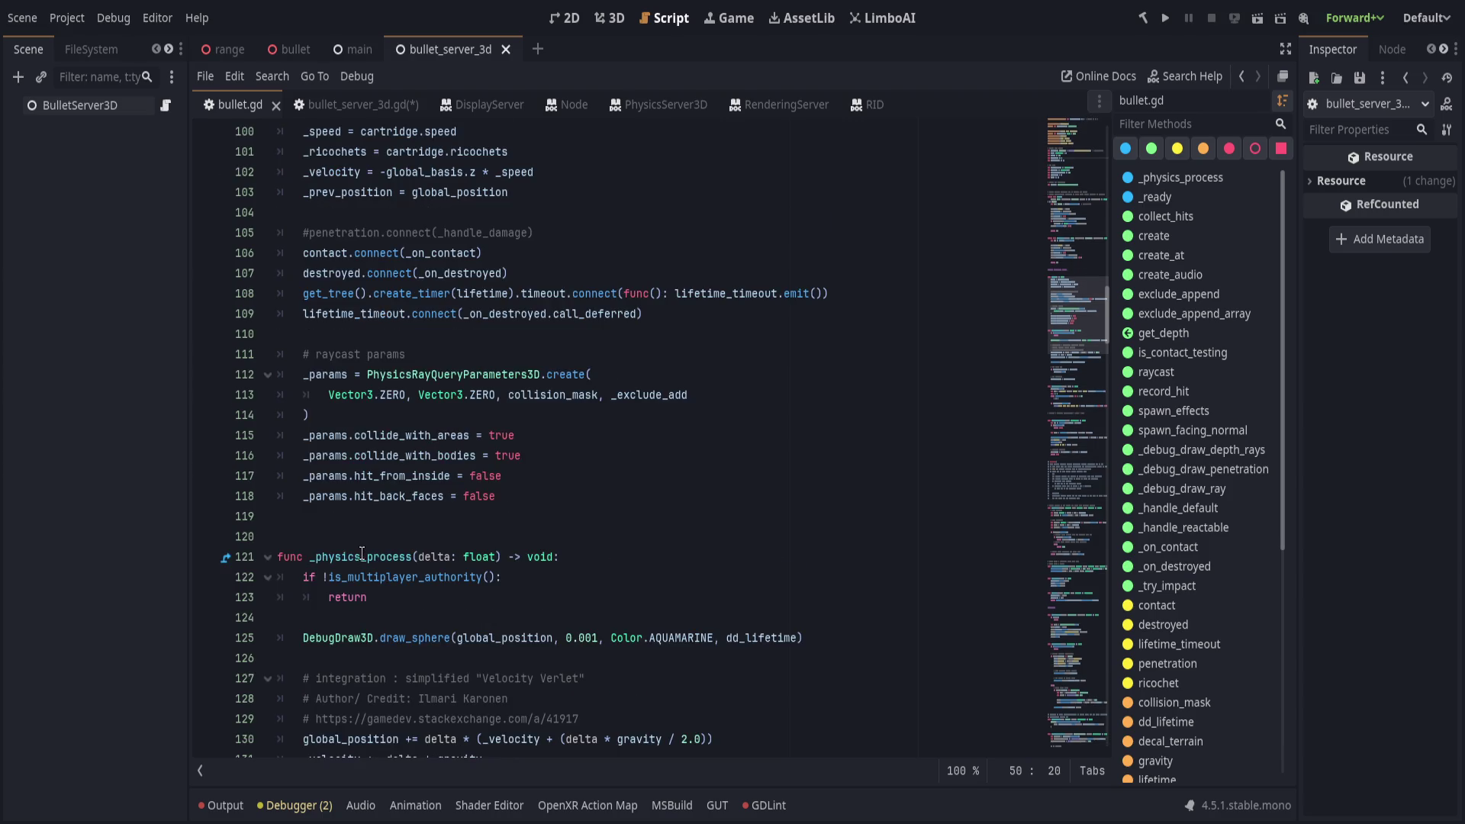
{"action": "scroll", "coordinate": [367, 561], "scroll_direction": "down", "scroll_amount": 4}
{"action": "scroll", "coordinate": [350, 511], "scroll_direction": "down", "scroll_amount": 10}
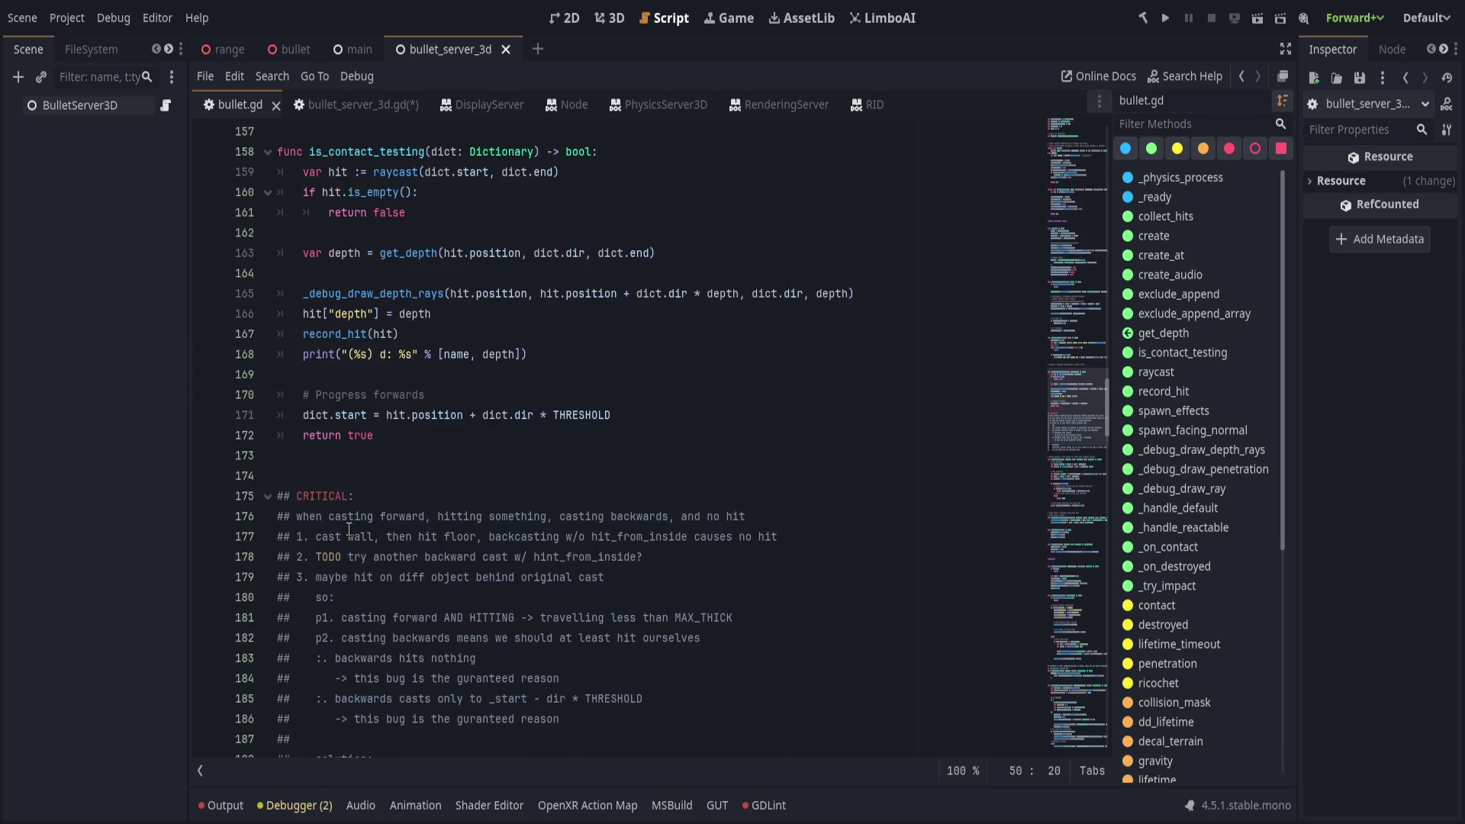
{"action": "double_click", "coordinate": [343, 517]}
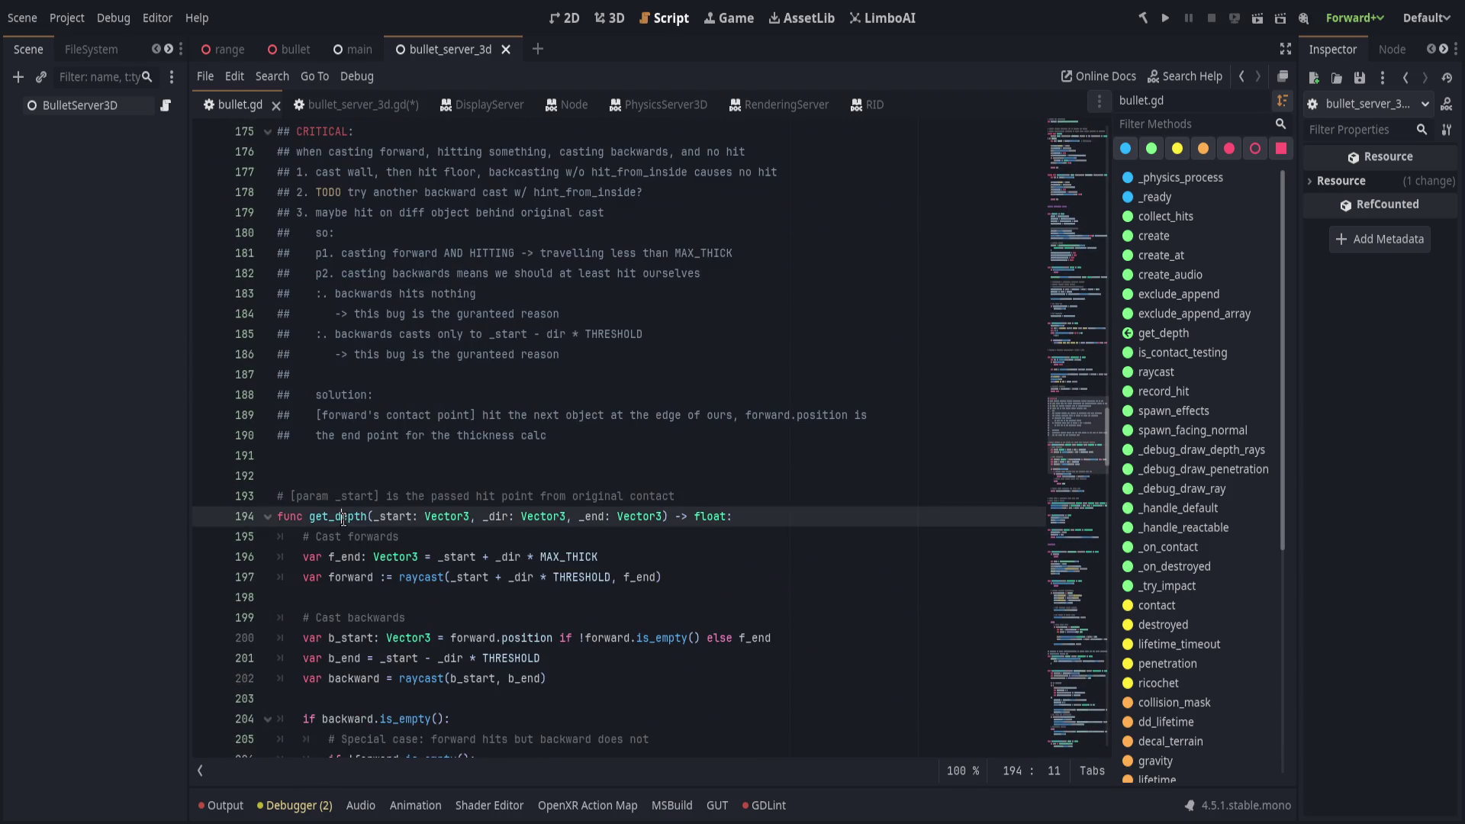
{"action": "left_click", "coordinate": [592, 516]}
{"action": "double_click", "coordinate": [592, 516]}
{"action": "scroll", "coordinate": [700, 565], "scroll_direction": "down", "scroll_amount": 5}
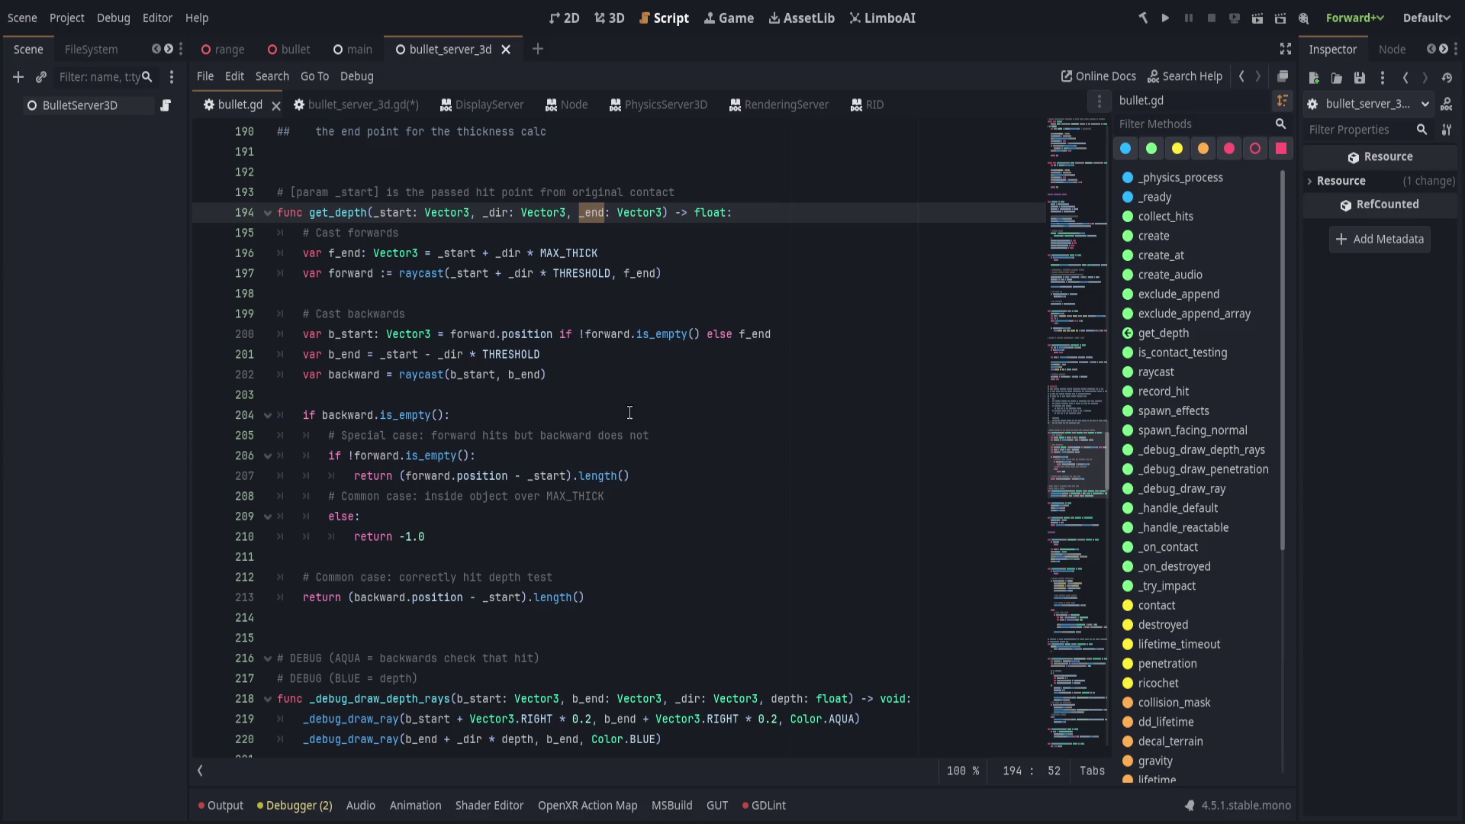
{"action": "scroll", "coordinate": [627, 413], "scroll_direction": "up", "scroll_amount": 1}
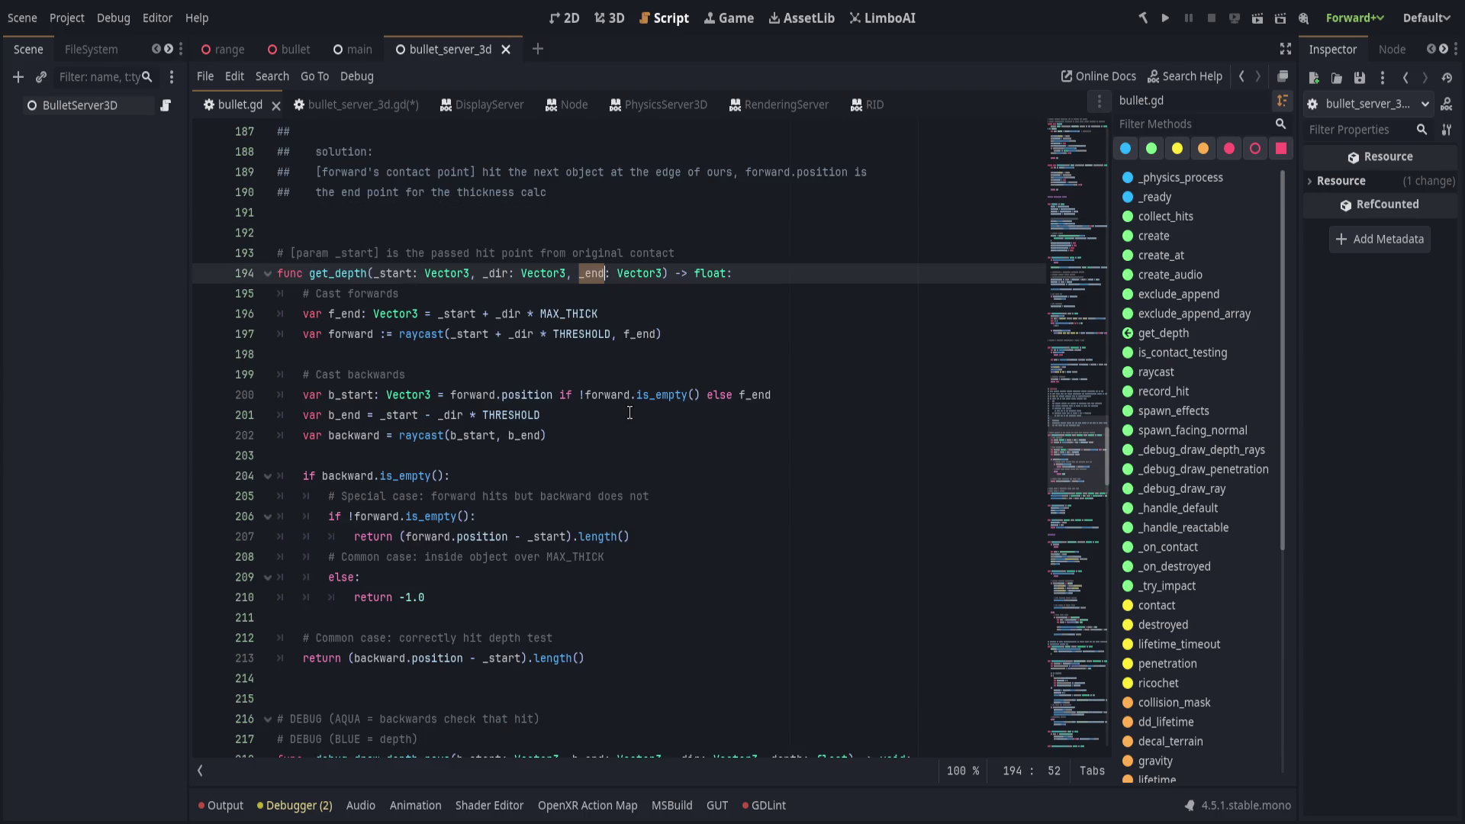
{"action": "double_click", "coordinate": [387, 275]}
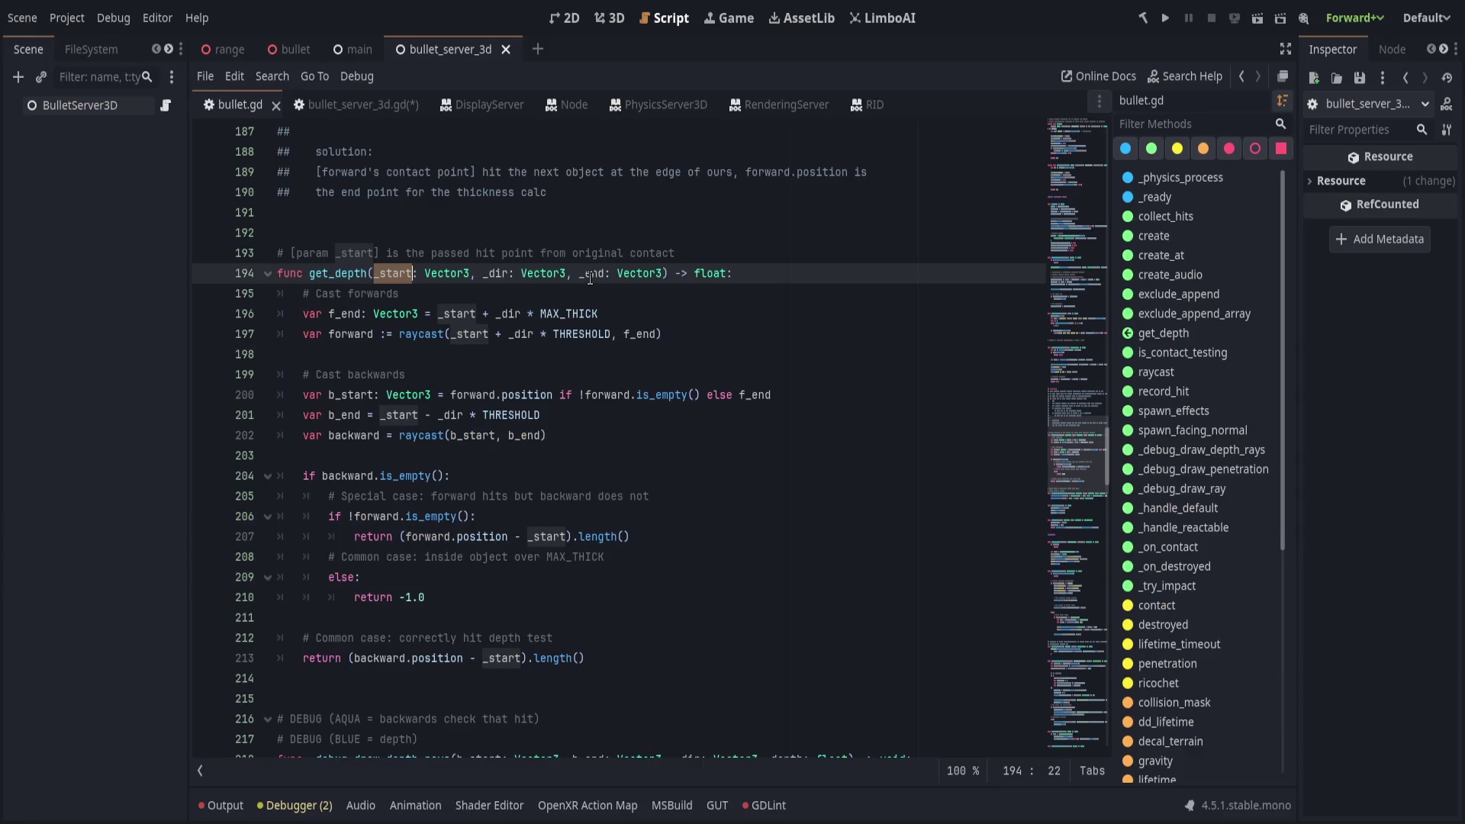
{"action": "double_click", "coordinate": [506, 276]}
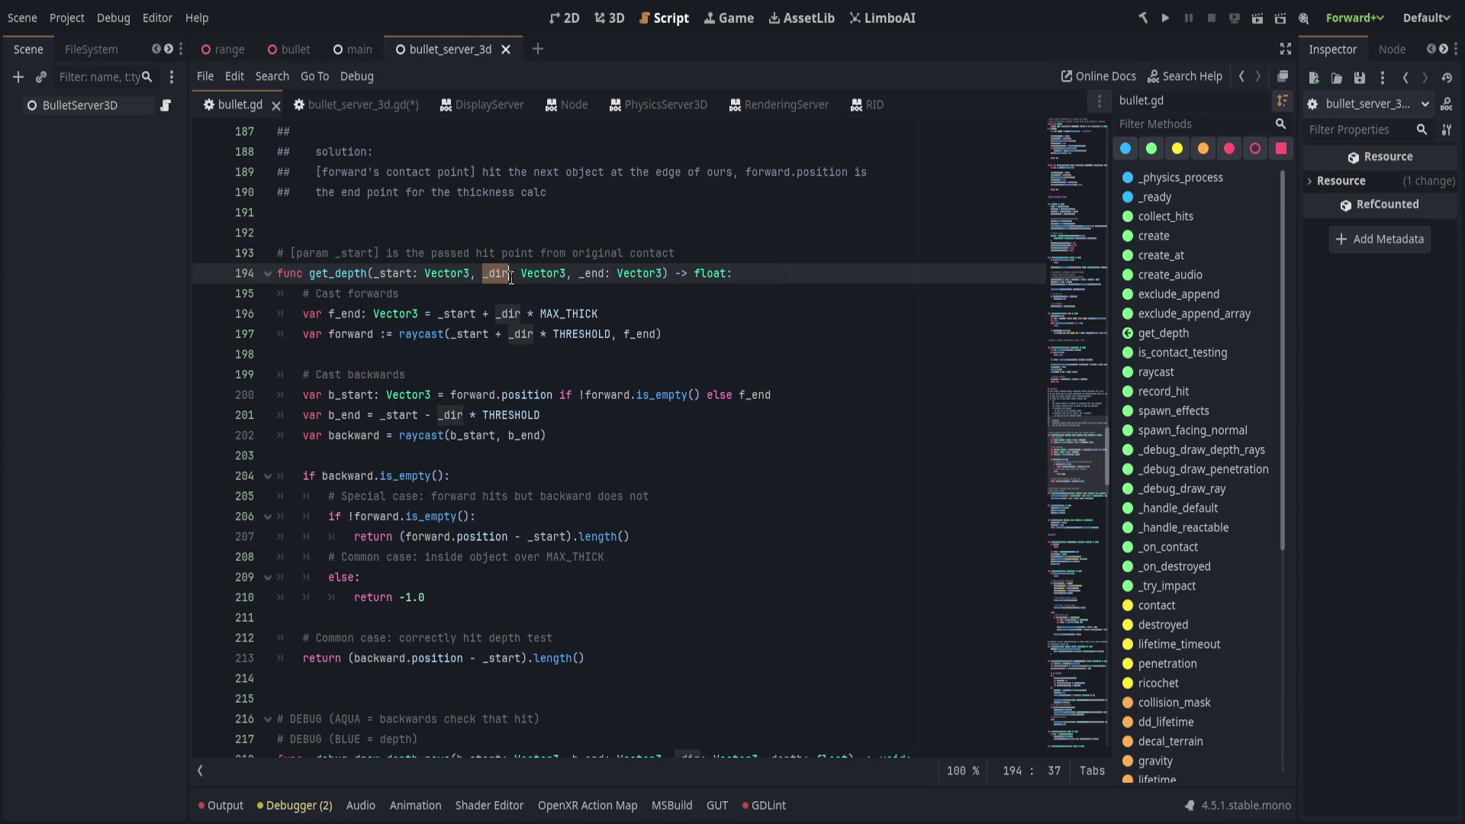
{"action": "left_click", "coordinate": [657, 299]}
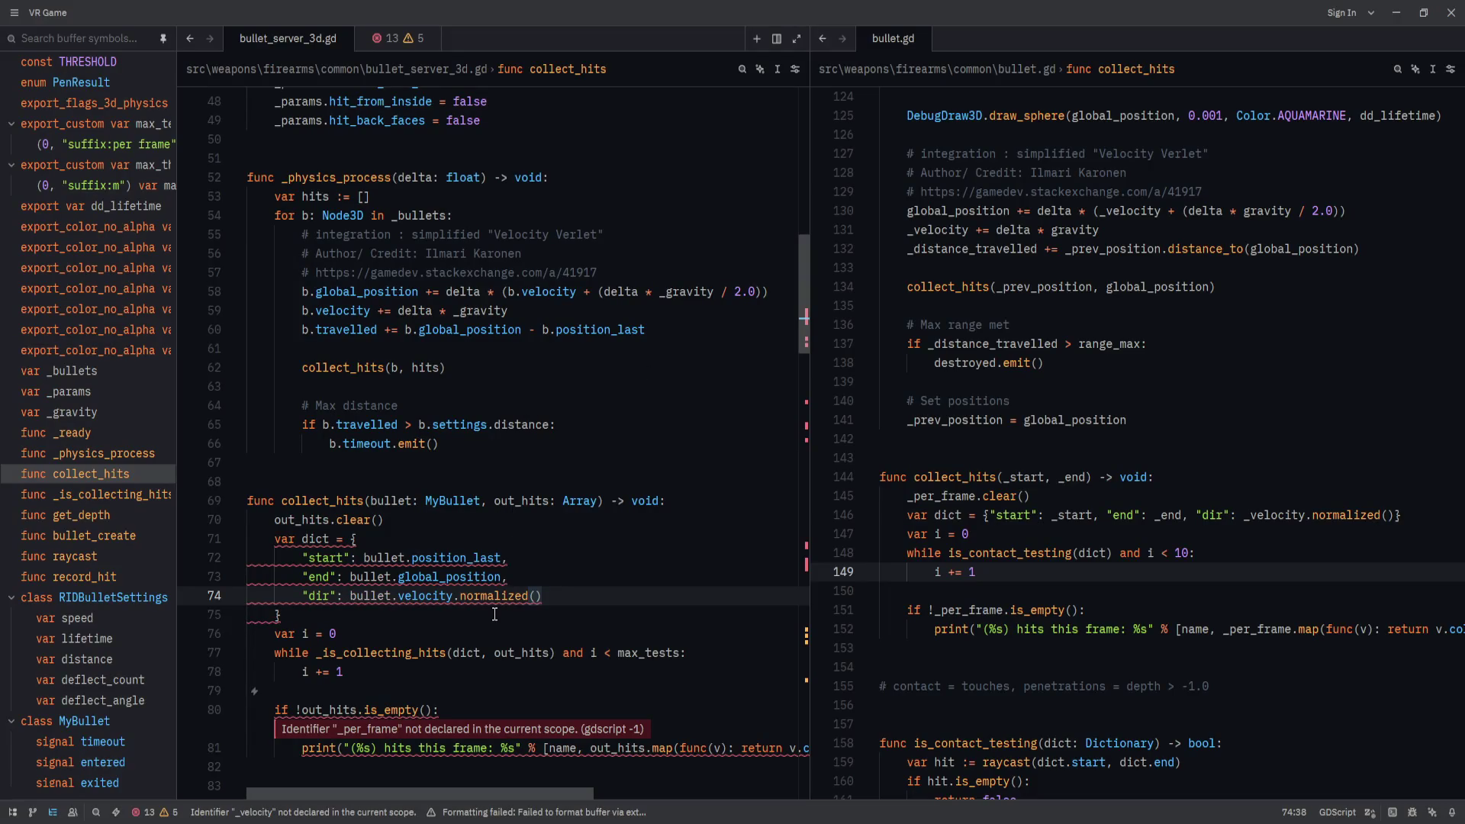
{"action": "scroll", "coordinate": [494, 614], "scroll_direction": "down", "scroll_amount": 2}
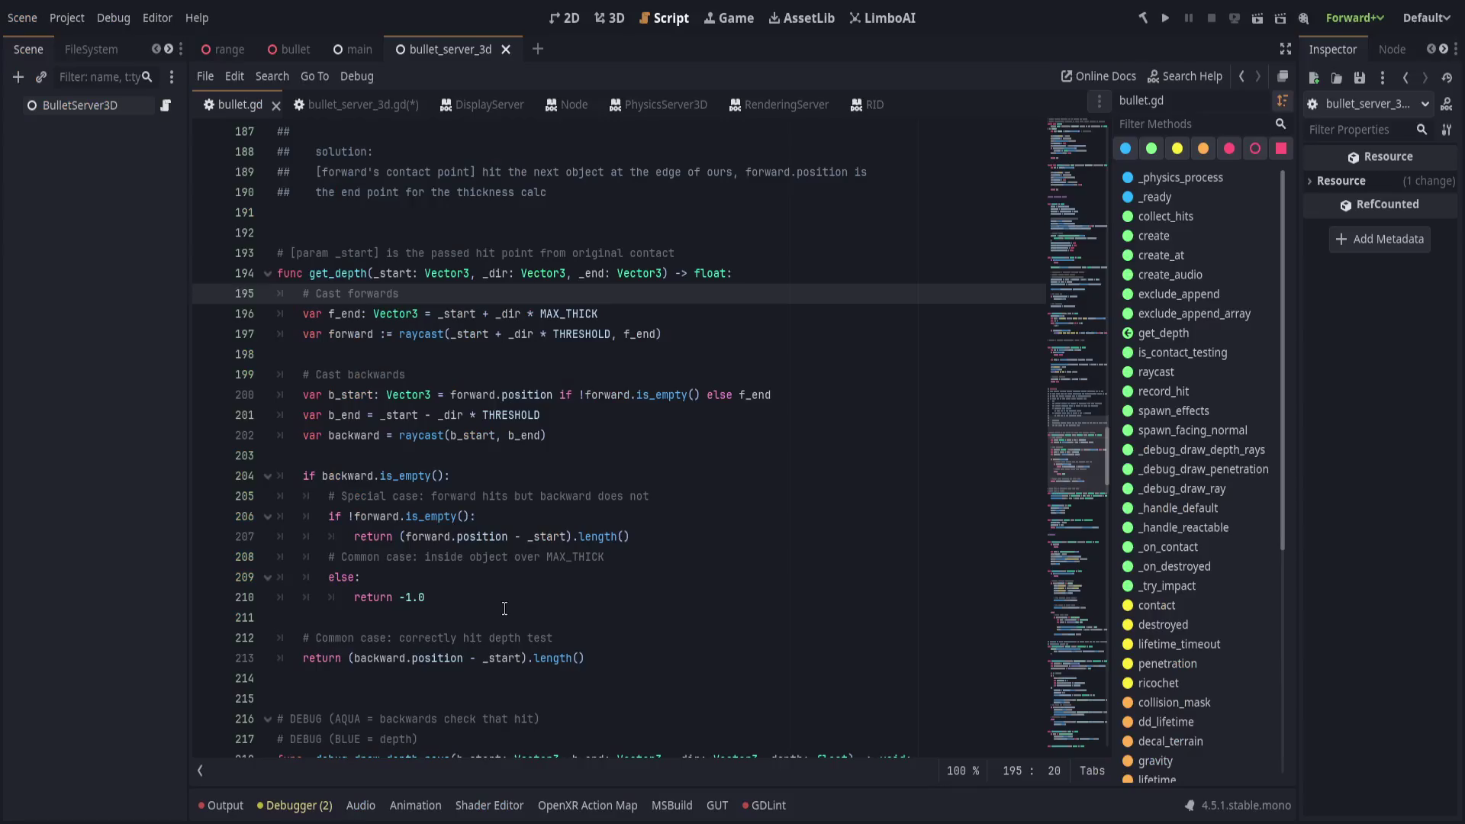
{"action": "scroll", "coordinate": [498, 605], "scroll_direction": "up", "scroll_amount": 3}
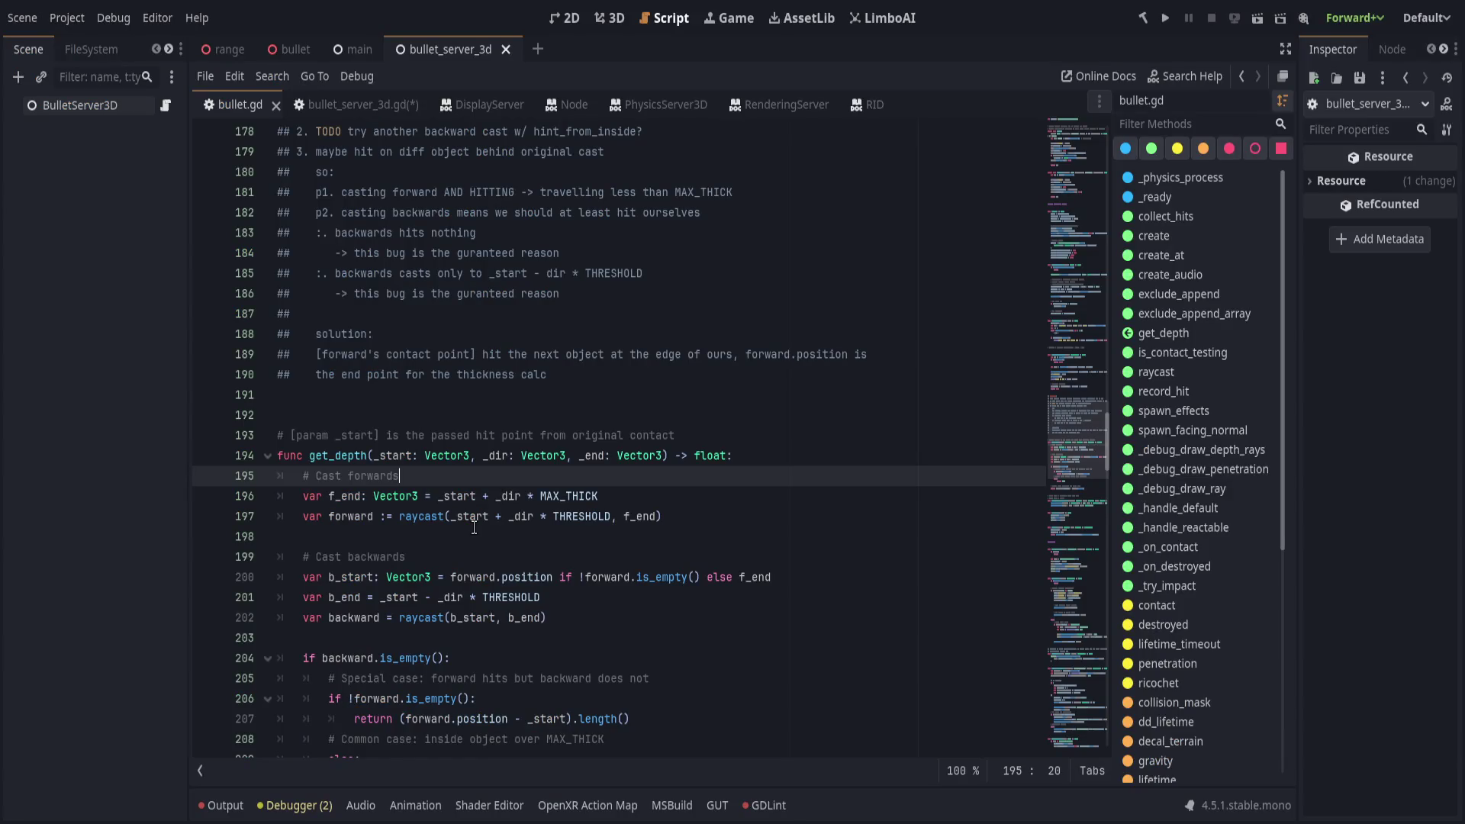
{"action": "left_click", "coordinate": [355, 103]}
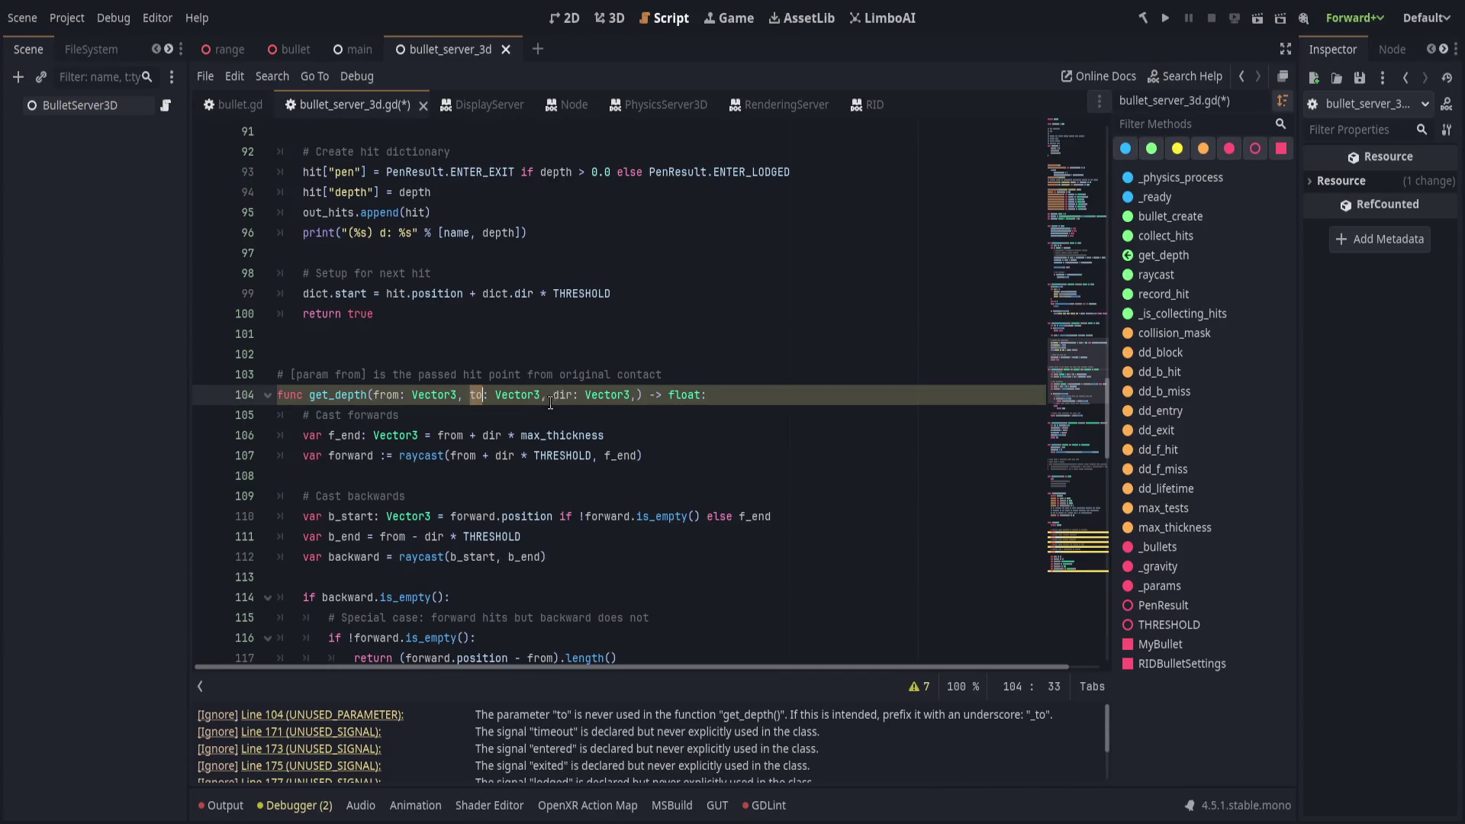
Remove the unused to parameter from get_depth's signature, keeping from and dir.
{"action": "left_click_drag", "start_coordinate": [550, 402], "coordinate": [633, 394]}
{"action": "key", "text": "BackSpace"}
{"action": "key", "text": "BackSpace"}
{"action": "double_click", "coordinate": [339, 393]}
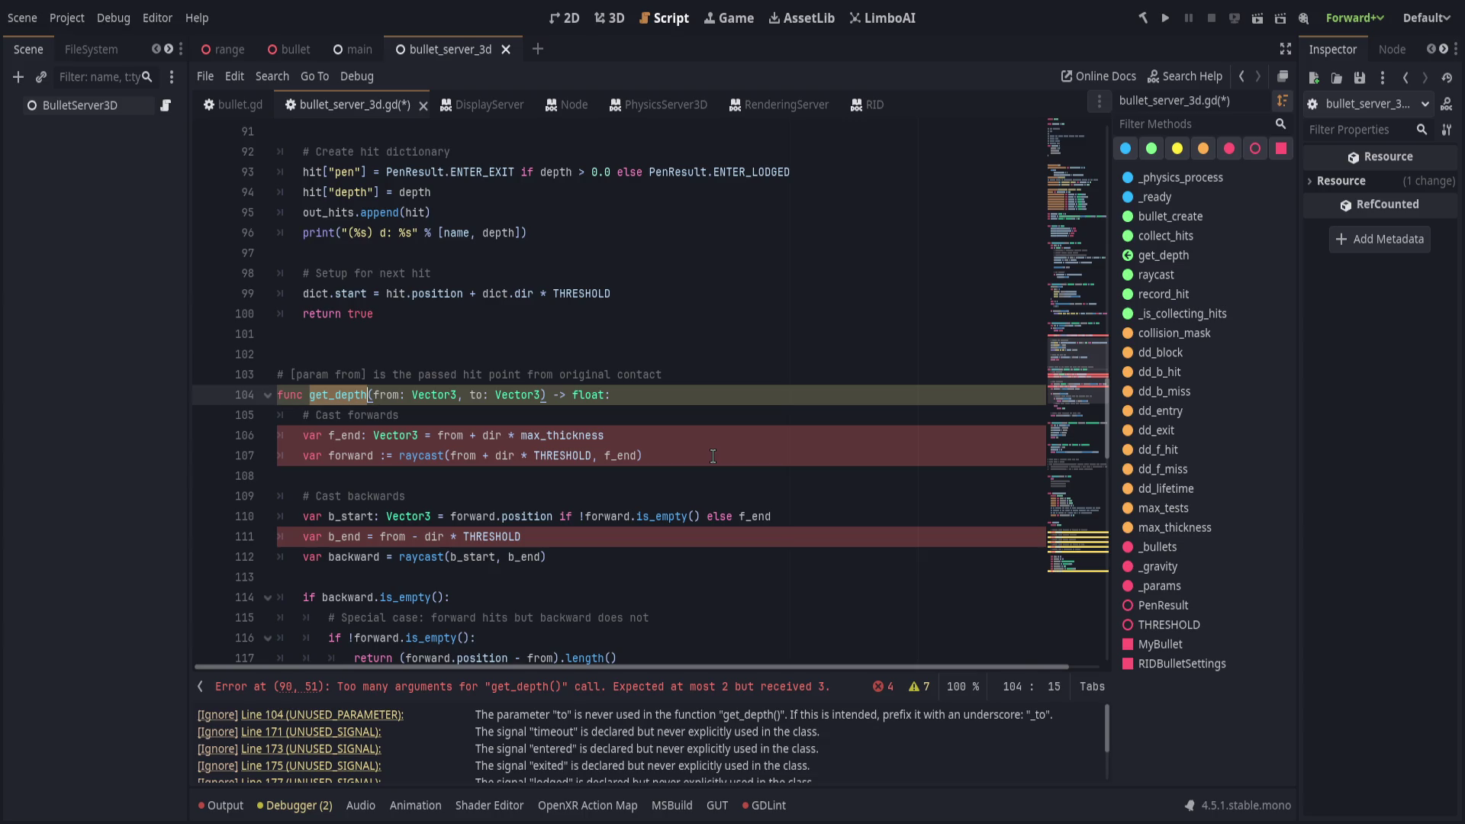
{"action": "key", "text": "ctrl+z"}
{"action": "key", "text": "ctrl+z"}
{"action": "left_click_drag", "start_coordinate": [553, 395], "coordinate": [476, 396]}
{"action": "key", "text": "Home"}
{"action": "key", "text": "ctrl+Right"}
{"action": "key", "text": "ctrl+Right"}
{"action": "scroll", "coordinate": [634, 458], "scroll_direction": "up", "scroll_amount": 5}
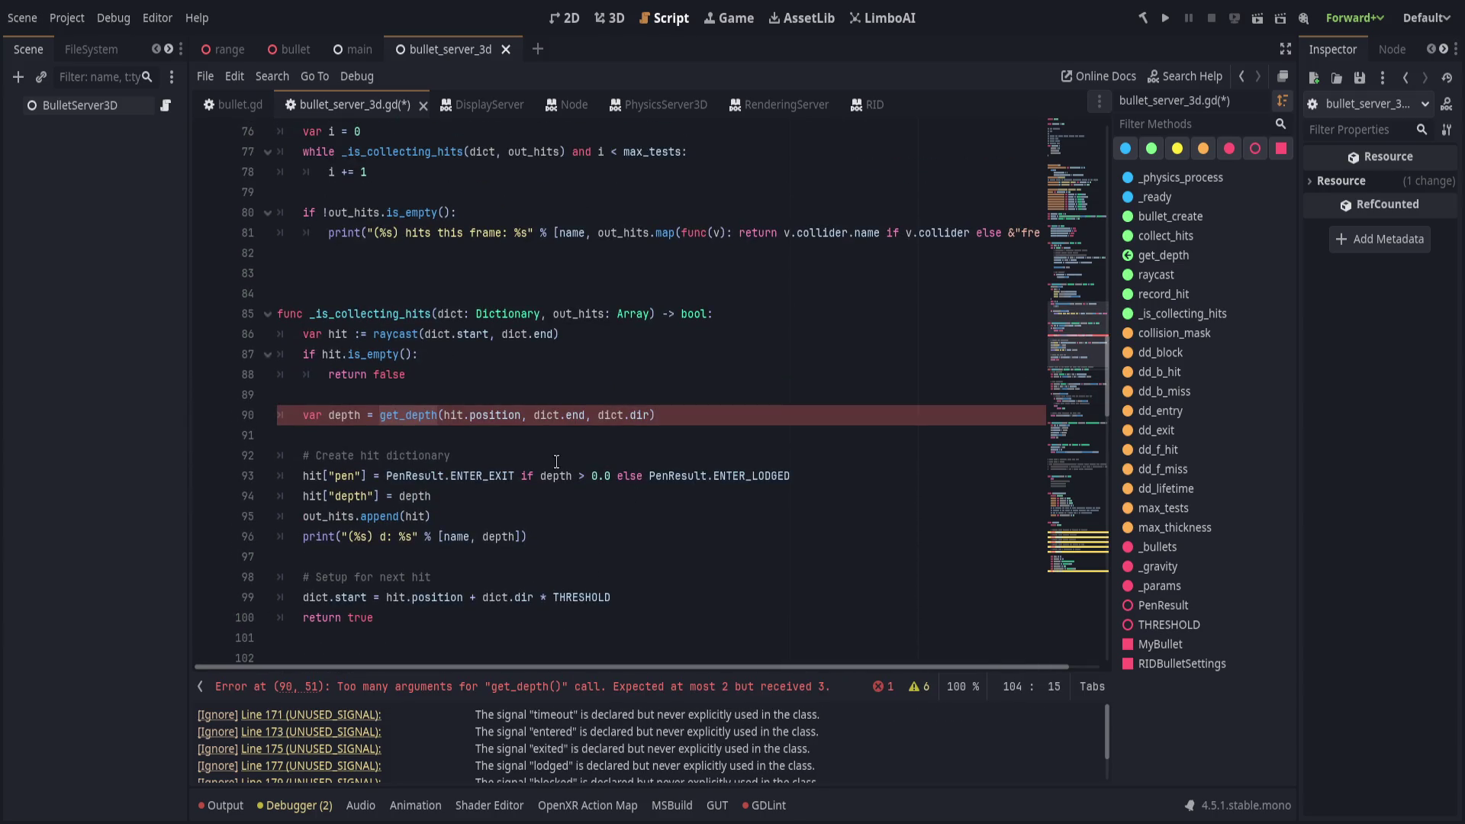
Delete the dict.end argument from the get_depth call on line 90.
{"action": "left_click_drag", "start_coordinate": [536, 414], "coordinate": [598, 414]}
{"action": "key", "text": "BackSpace"}
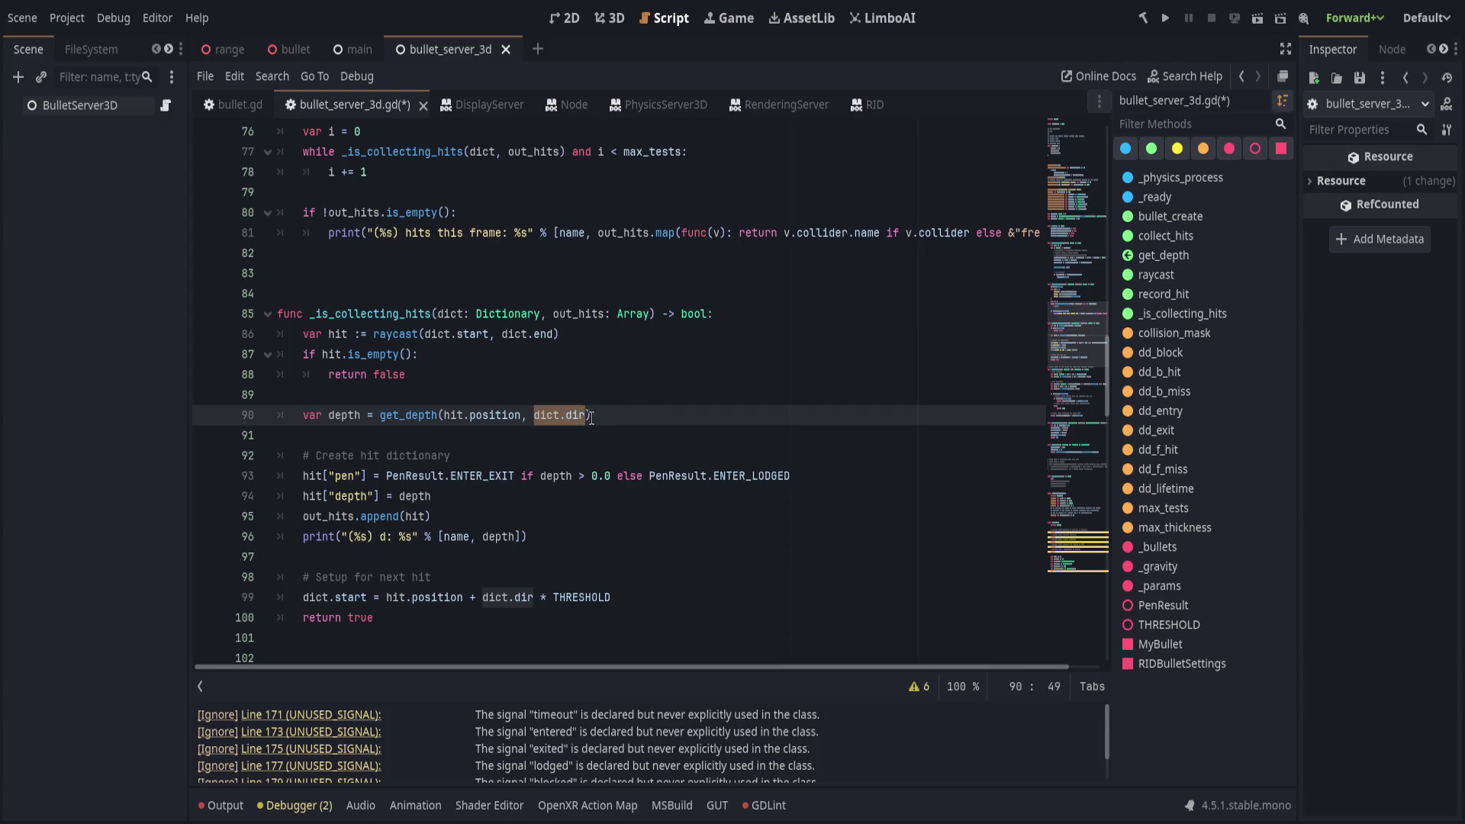
{"action": "key", "text": "Home"}
{"action": "key", "text": "Return"}
{"action": "key", "text": "Up"}
{"action": "type", "text": "var dir"}
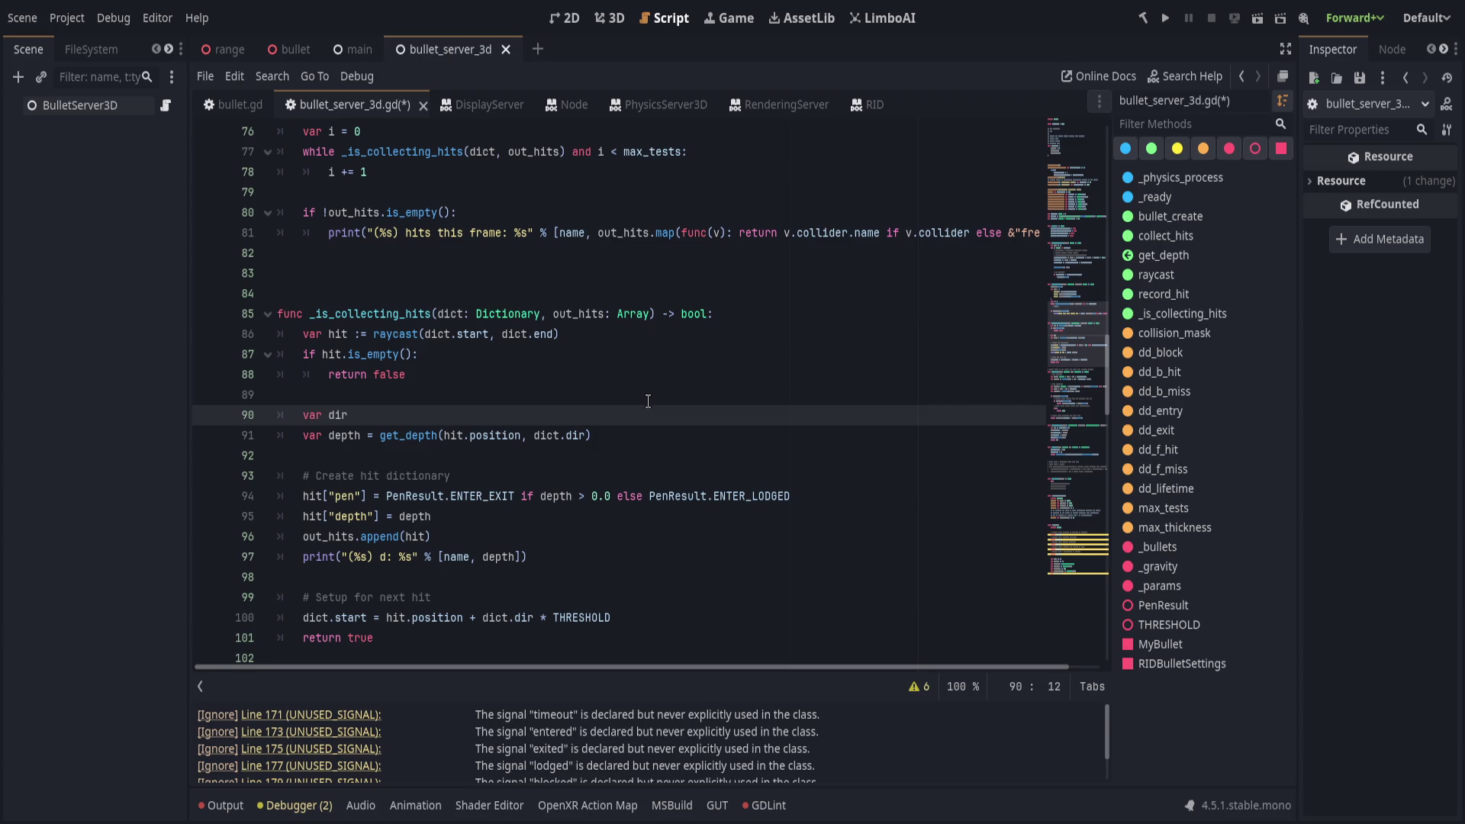
{"action": "scroll", "coordinate": [648, 401], "scroll_direction": "up", "scroll_amount": 3}
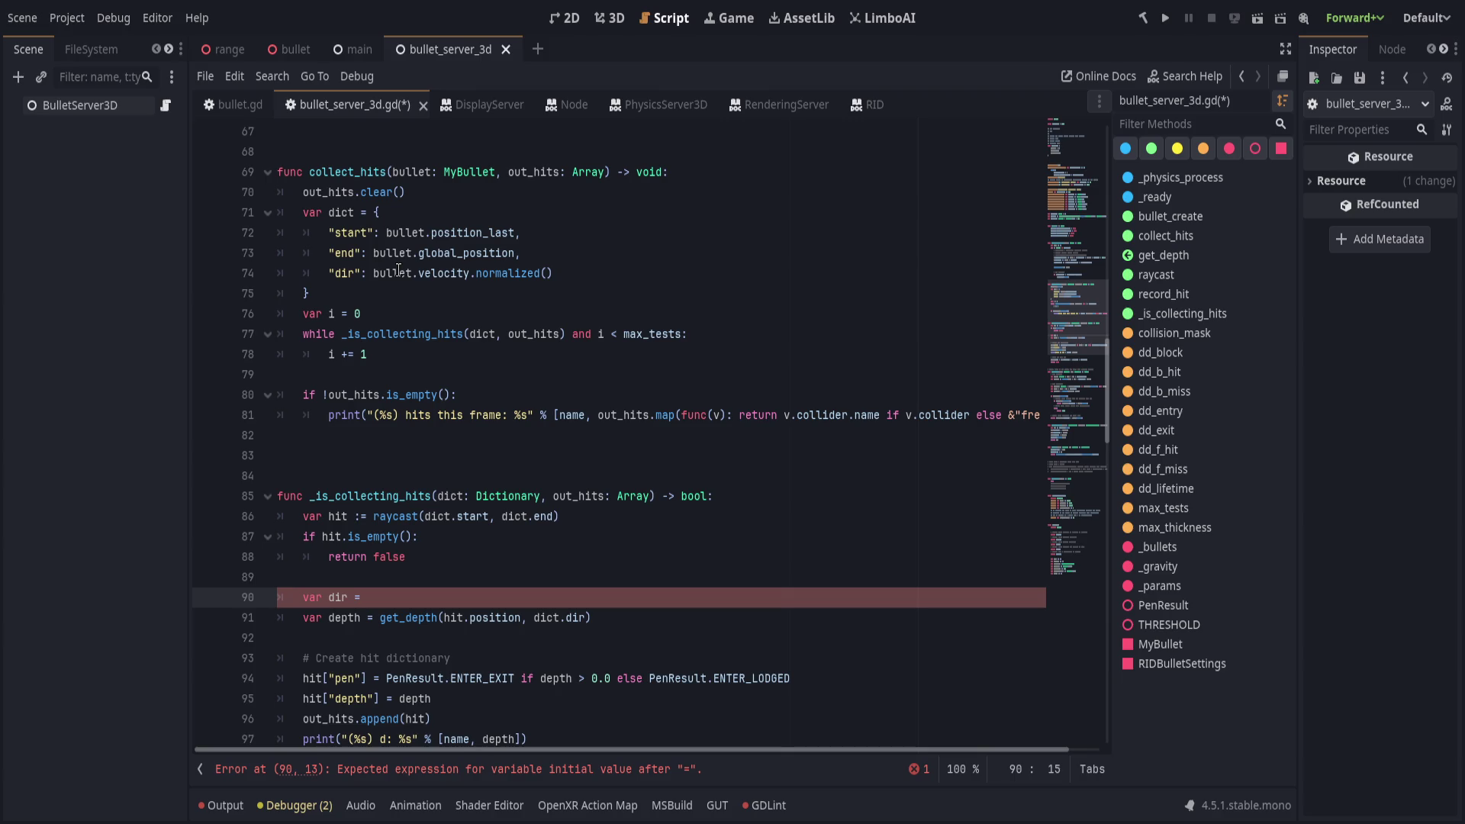
{"action": "key", "text": "ctrl+shift+k"}
{"action": "left_click", "coordinate": [667, 589]}
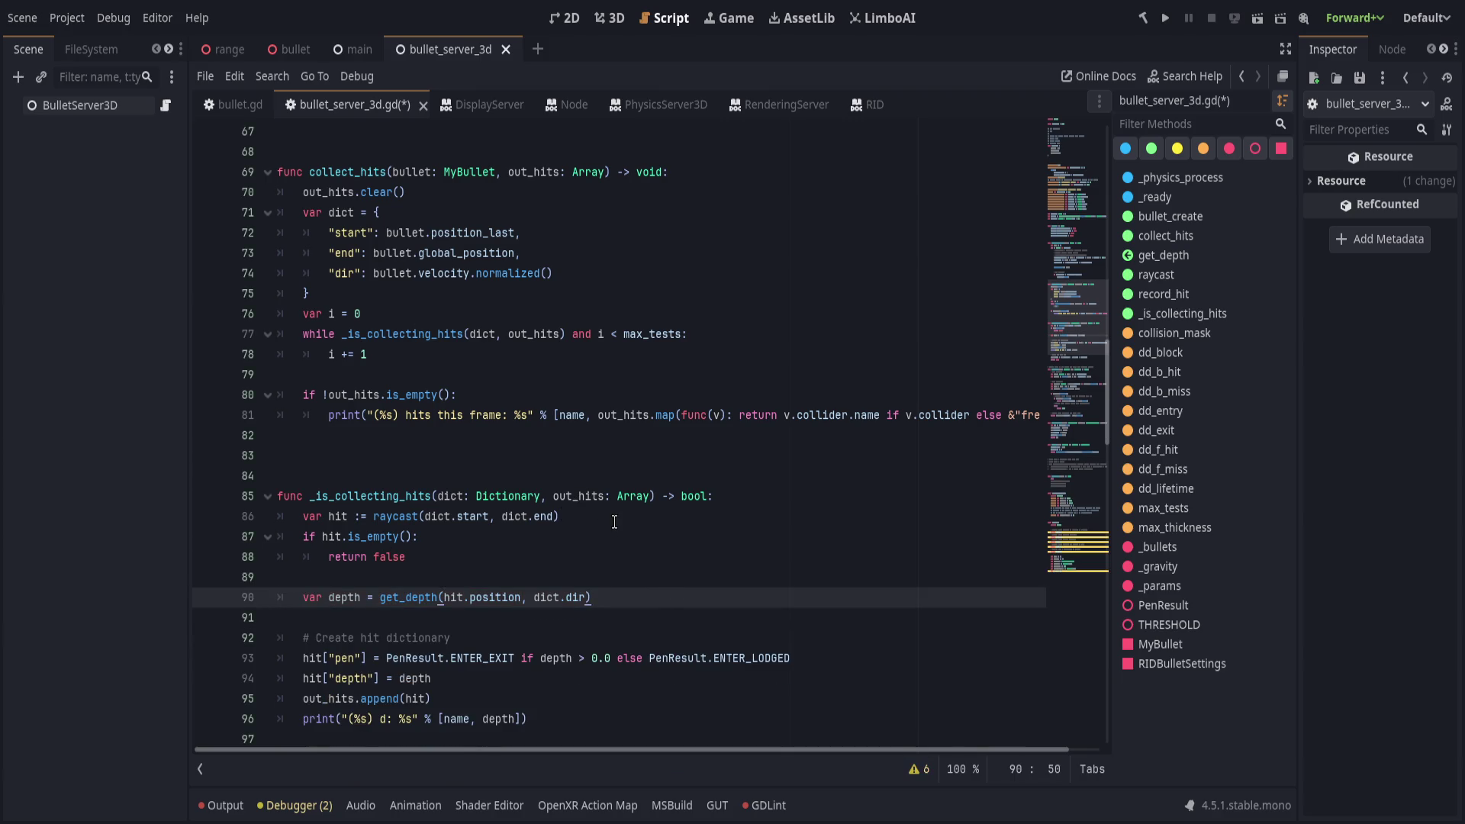
{"action": "scroll", "coordinate": [614, 522], "scroll_direction": "down", "scroll_amount": 3}
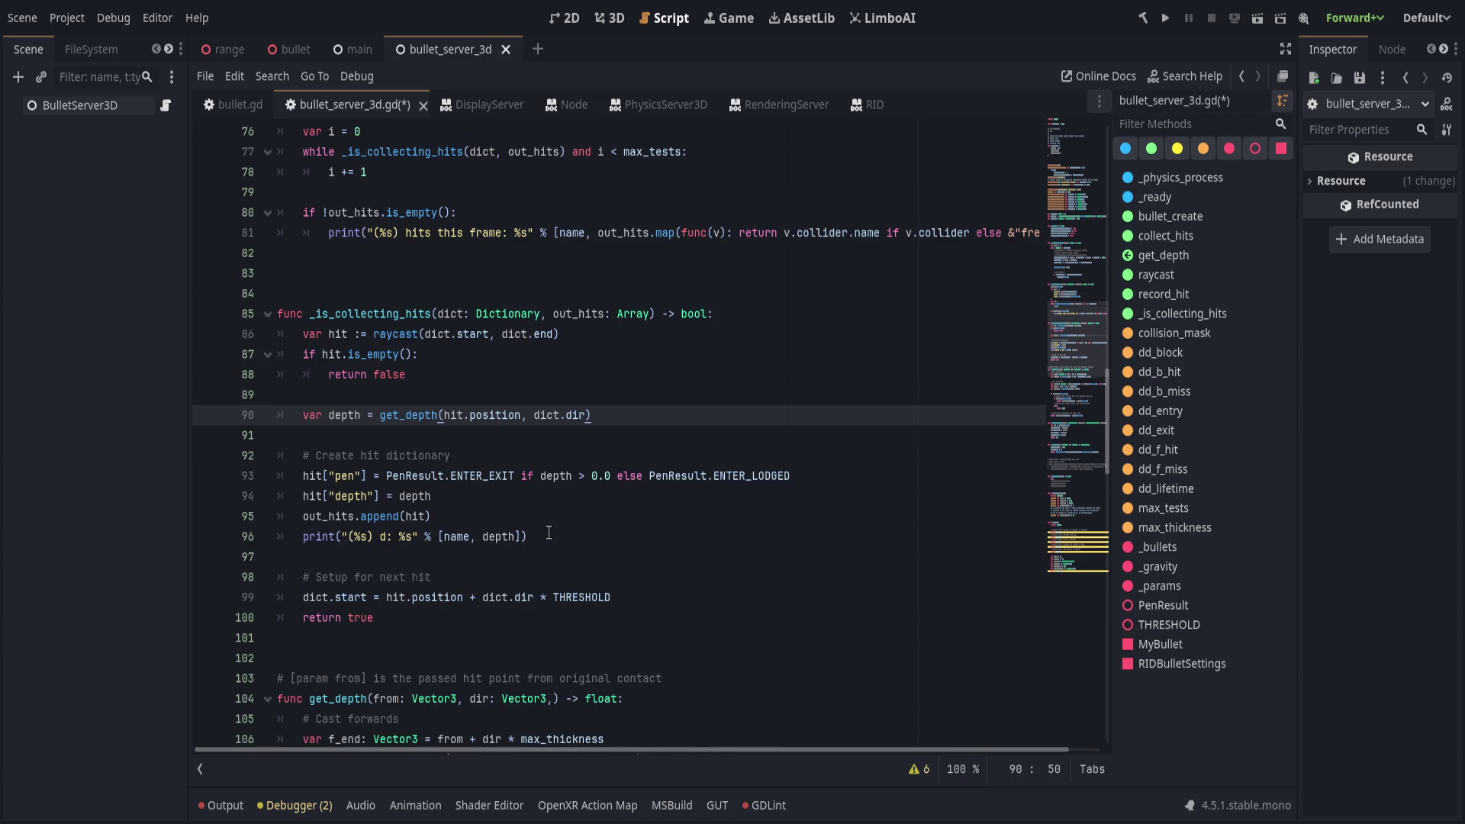
{"action": "scroll", "coordinate": [548, 533], "scroll_direction": "down", "scroll_amount": 7}
Delete the stray comma after dir: Vector3 in the signature and save.
{"action": "double_click", "coordinate": [344, 273]}
{"action": "left_click", "coordinate": [642, 525]}
{"action": "left_click_drag", "start_coordinate": [641, 658], "coordinate": [728, 250]}
{"action": "left_click", "coordinate": [729, 250]}
{"action": "key", "text": "ctrl+s"}
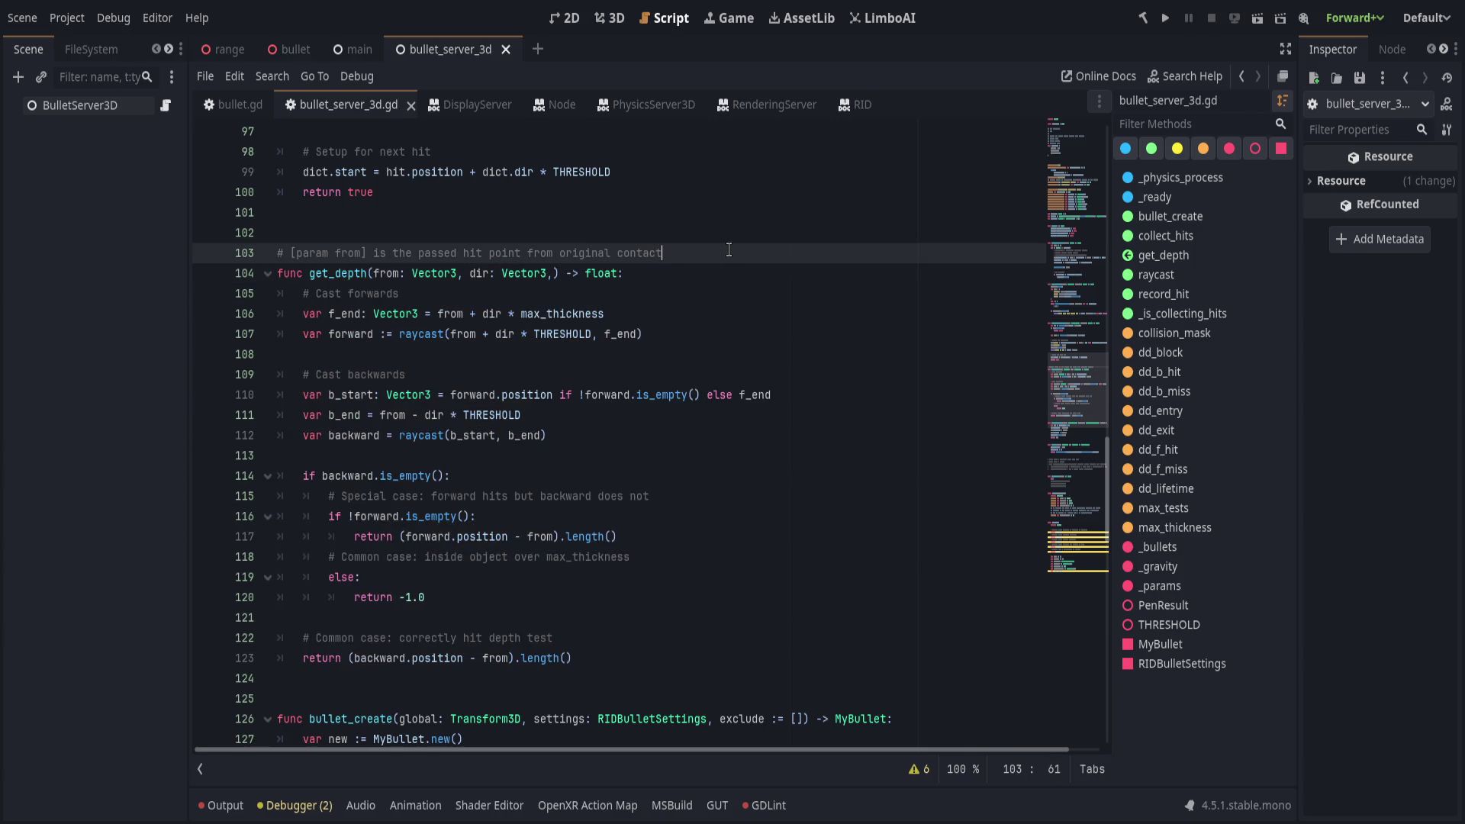
{"action": "left_click", "coordinate": [556, 274]}
{"action": "key", "text": "BackSpace"}
{"action": "key", "text": "ctrl+s"}
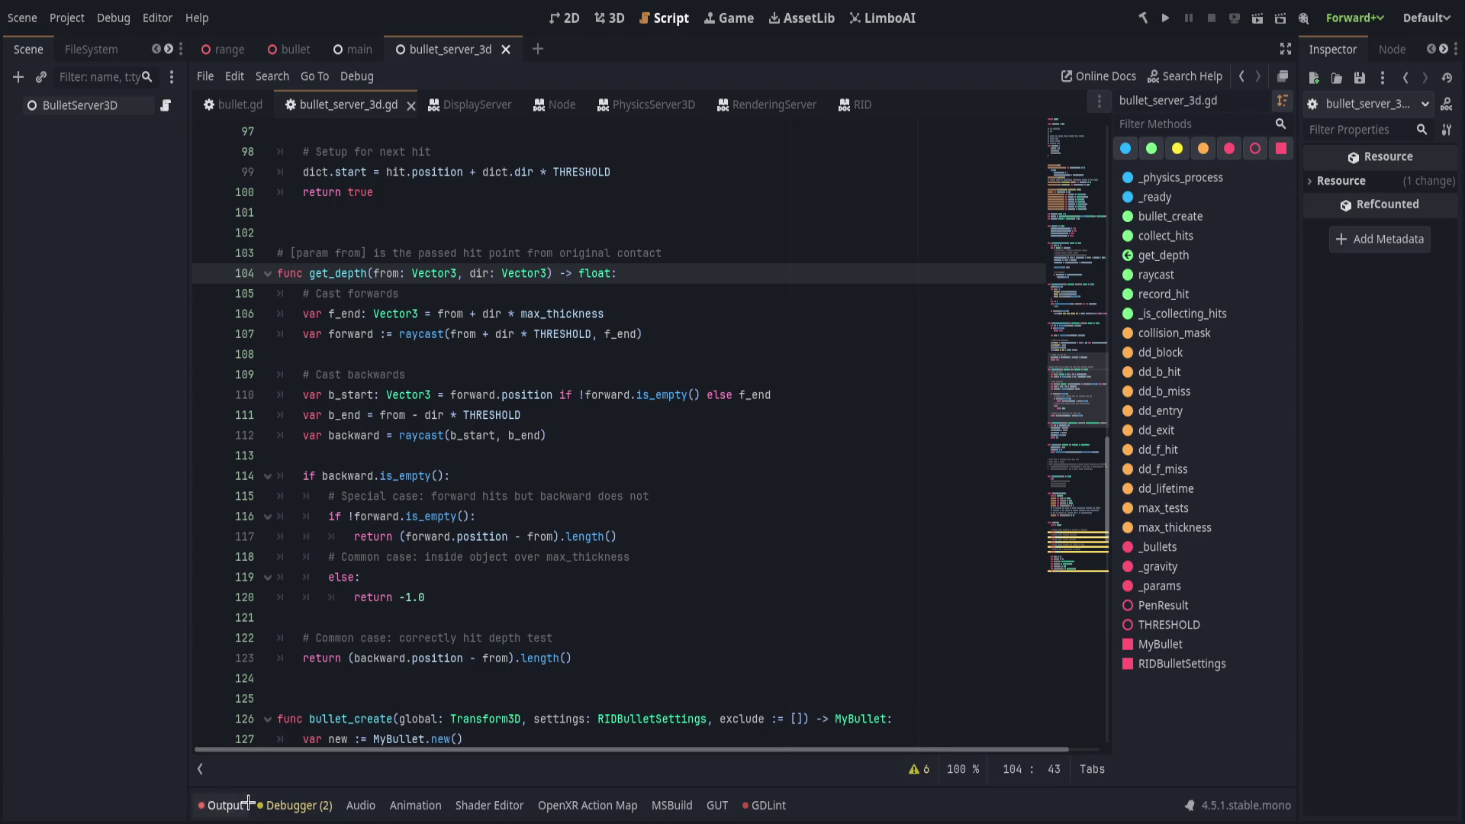
{"action": "left_click", "coordinate": [922, 770]}
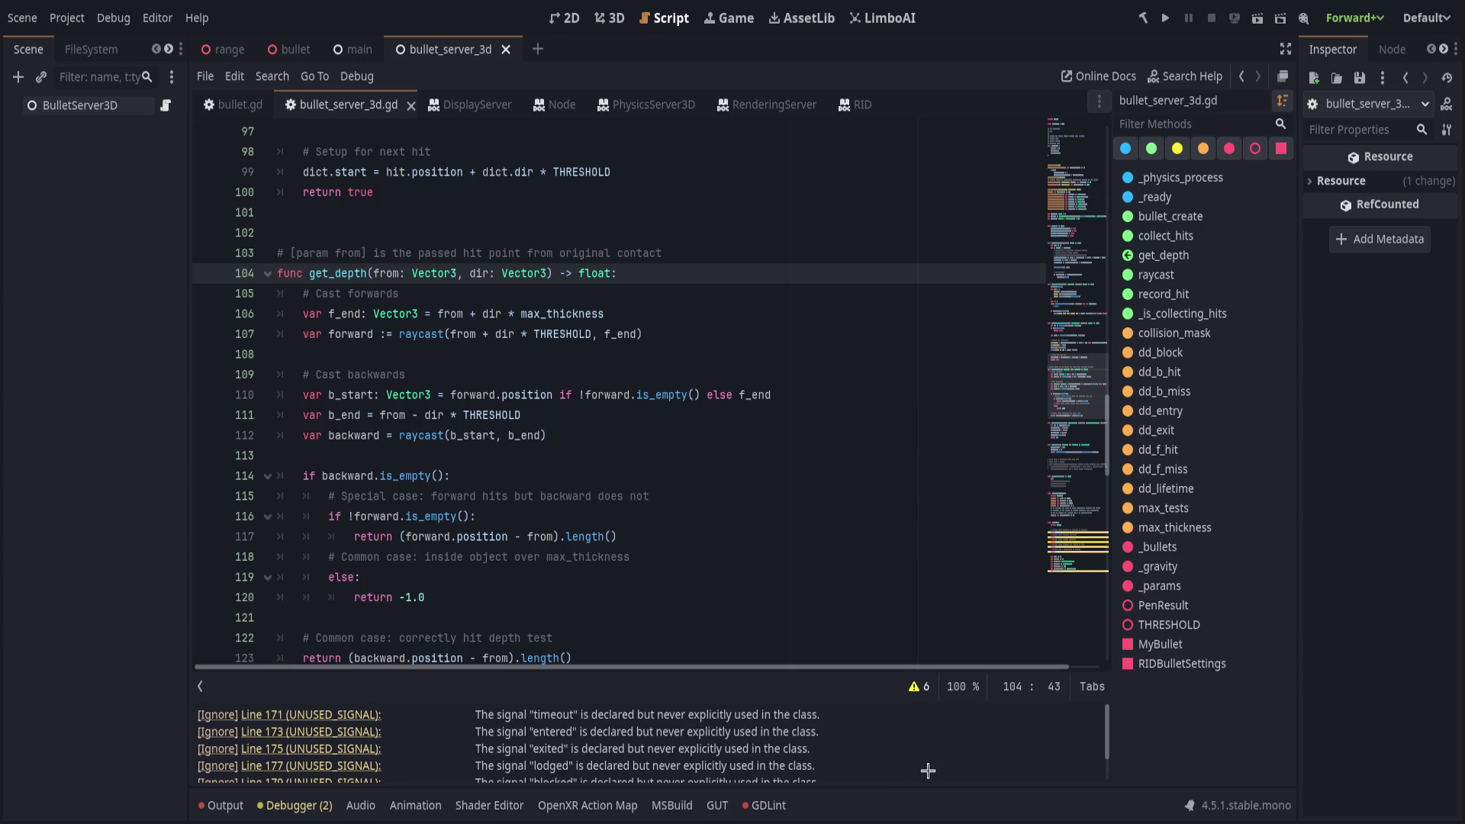
Locate the line 81 max-line-length error from the GDLint results.
{"action": "left_click", "coordinate": [923, 688]}
{"action": "left_click", "coordinate": [733, 524]}
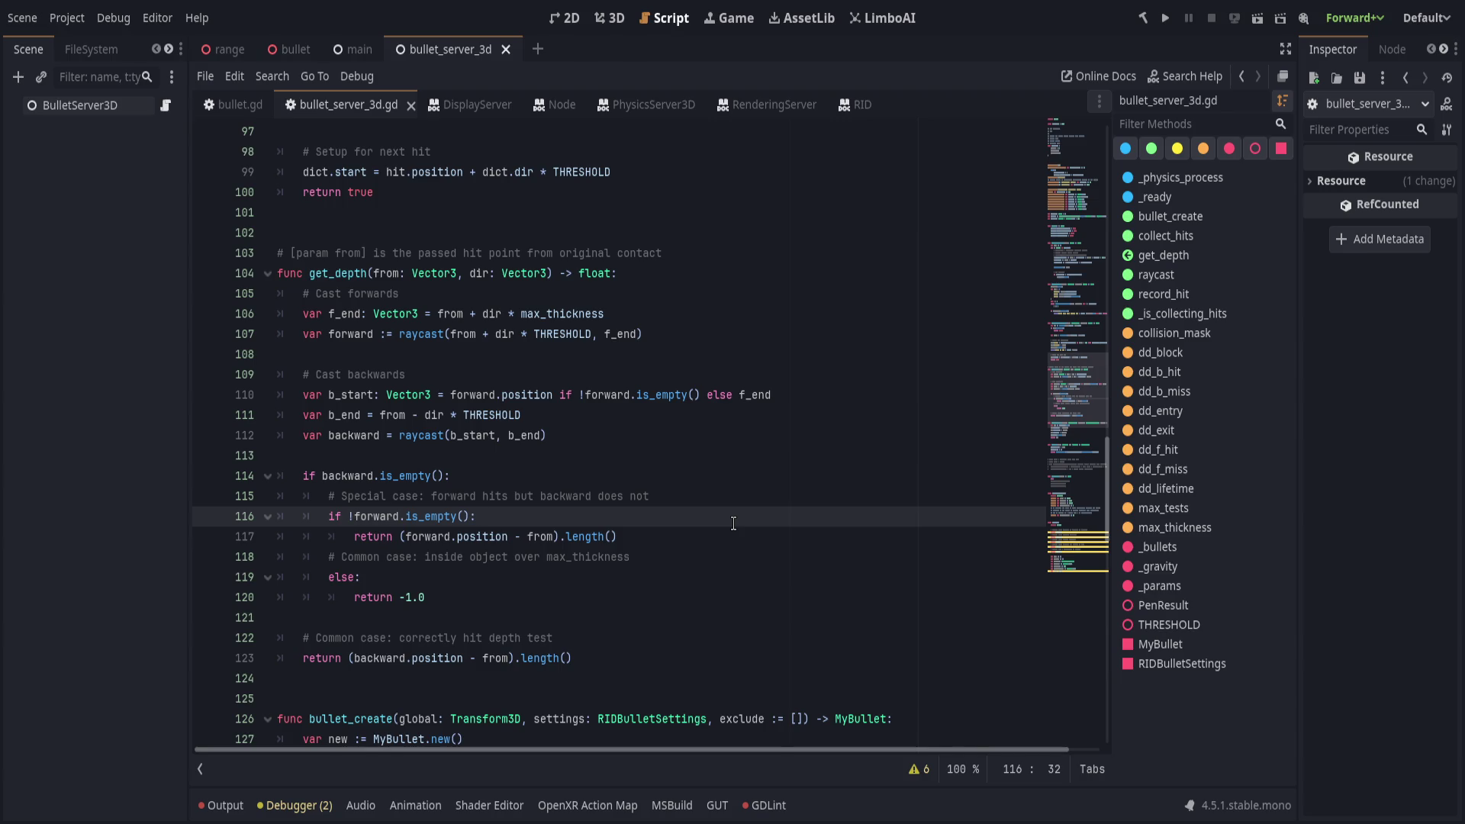
{"action": "left_click", "coordinate": [765, 805]}
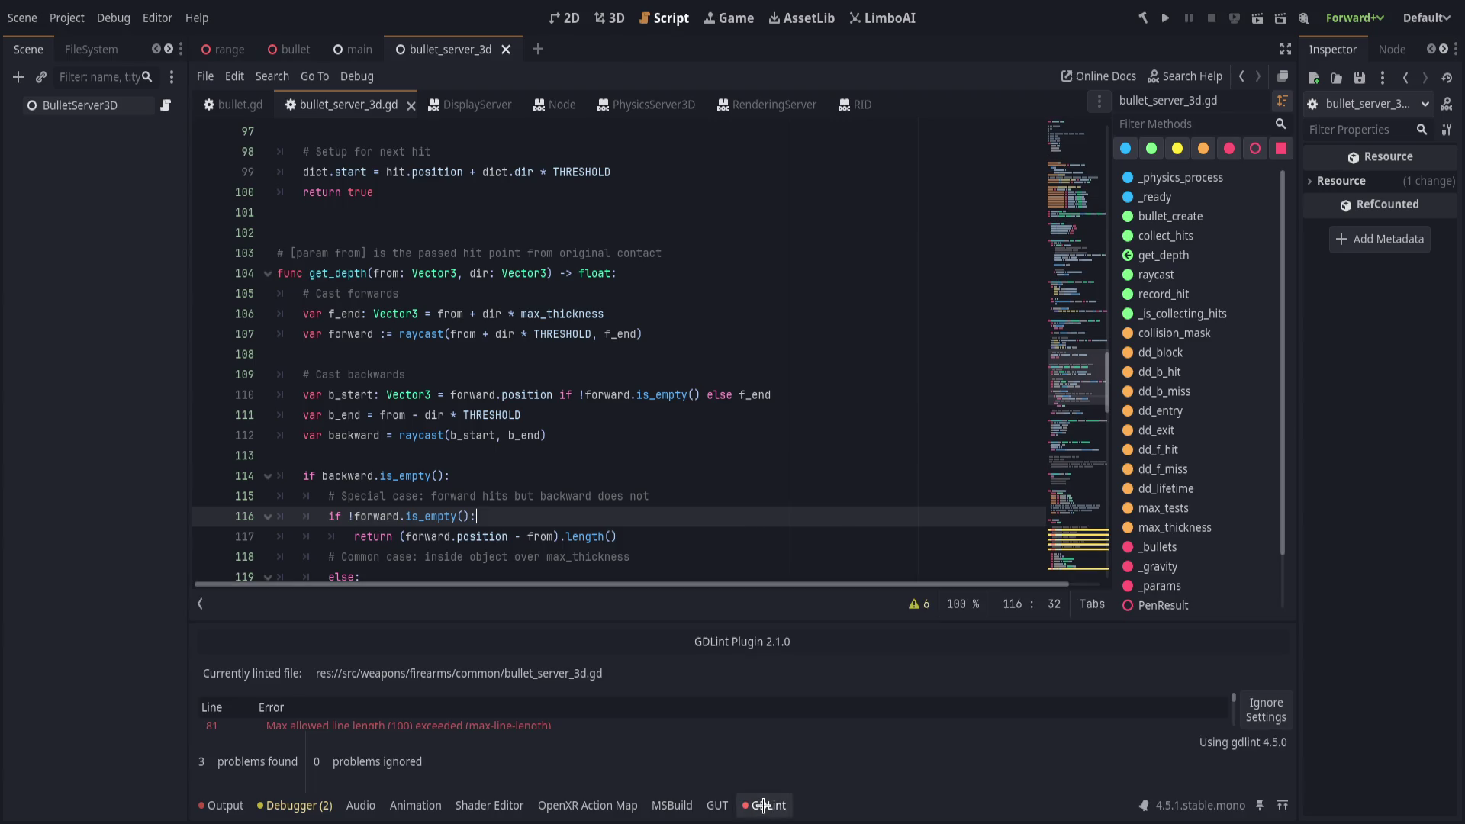
{"action": "left_click", "coordinate": [389, 721]}
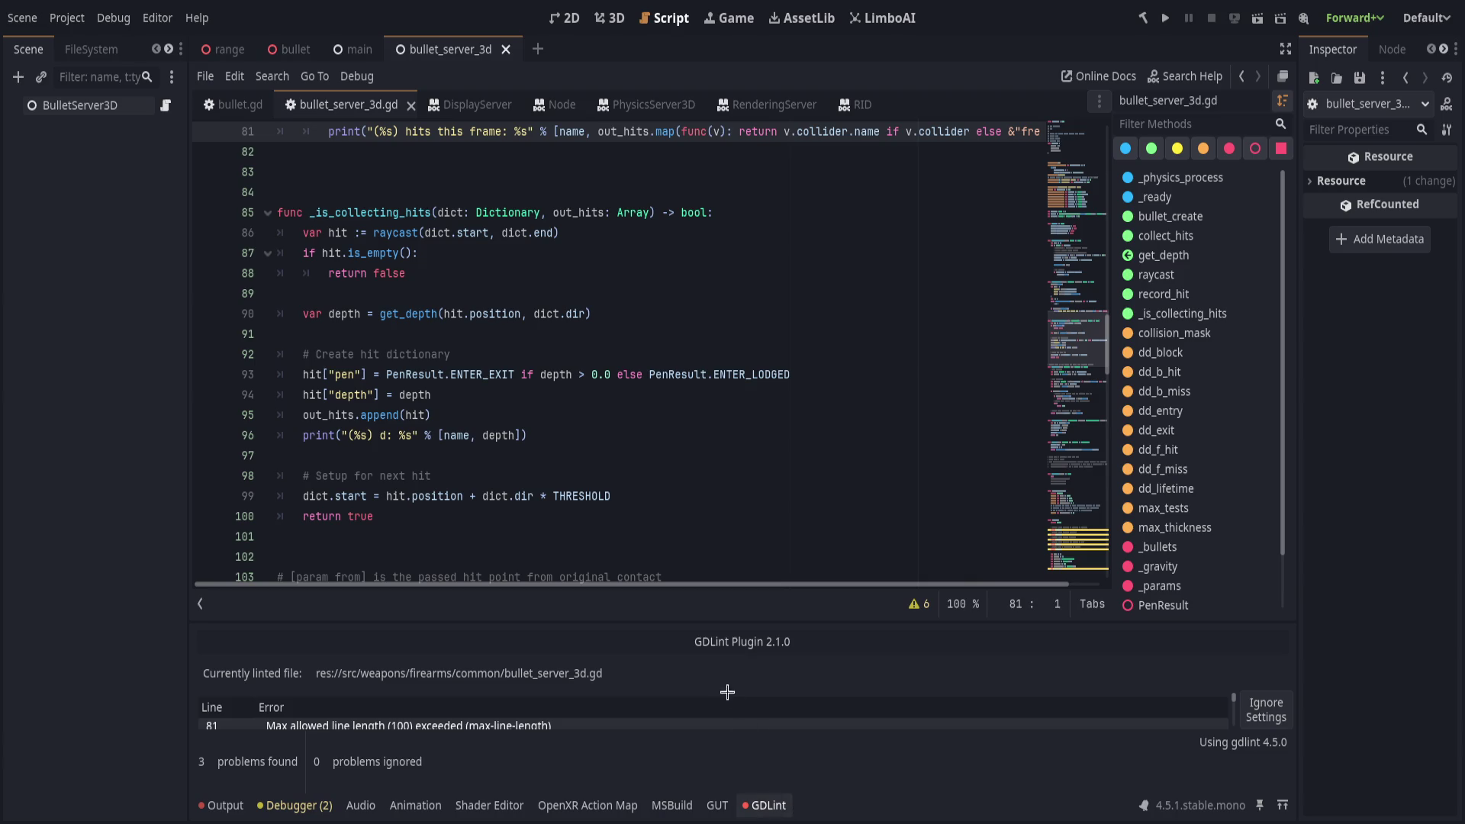
{"action": "left_click", "coordinate": [763, 806]}
{"action": "left_click", "coordinate": [742, 495]}
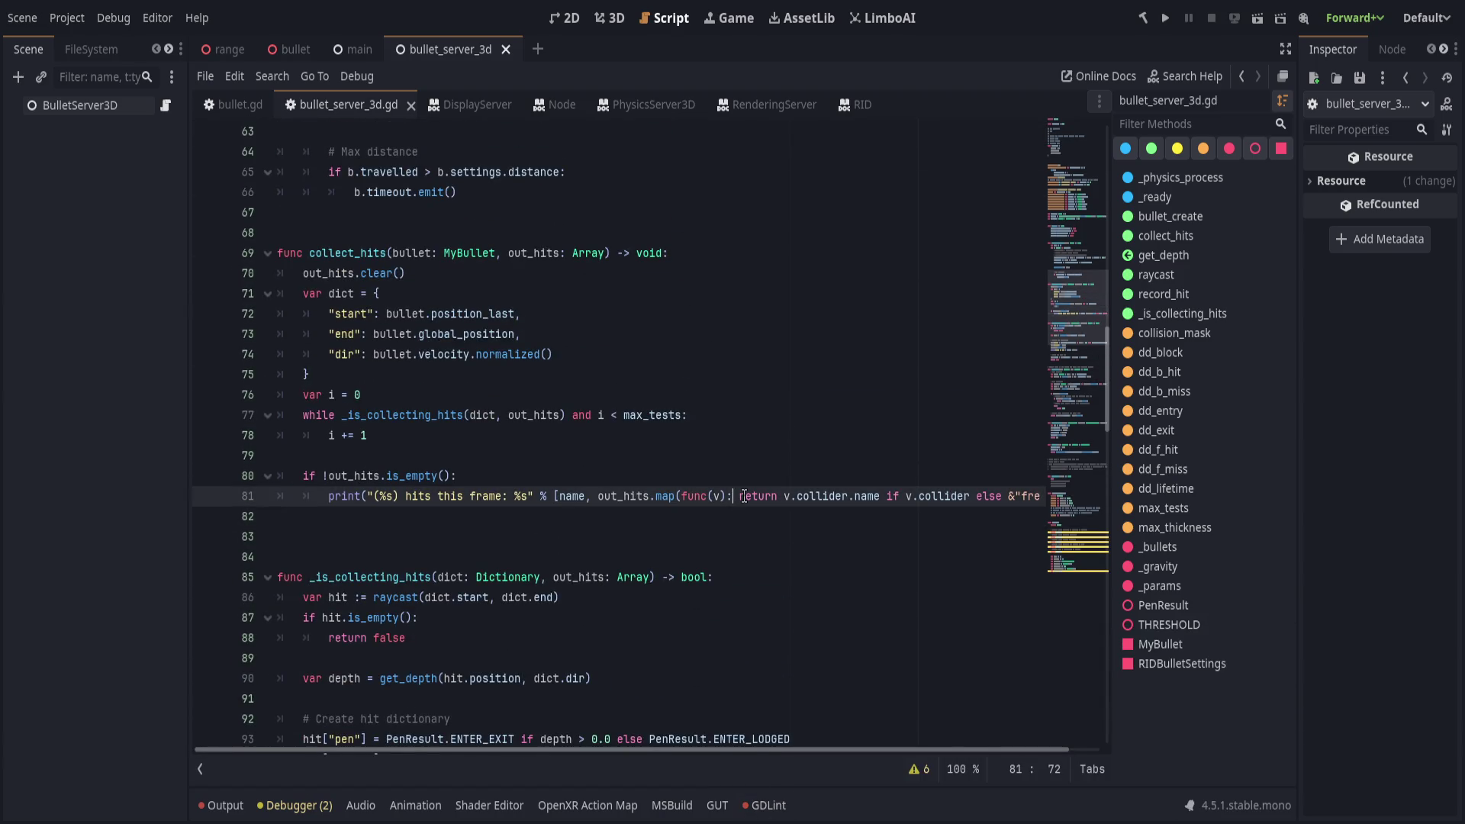
{"action": "key", "text": "ctrl+s"}
Wrap the line 81 print after map( and before the closing bracket, then save.
{"action": "key", "text": "Left"}
{"action": "key", "text": "Left"}
{"action": "key", "text": "Left"}
{"action": "key", "text": "Return"}
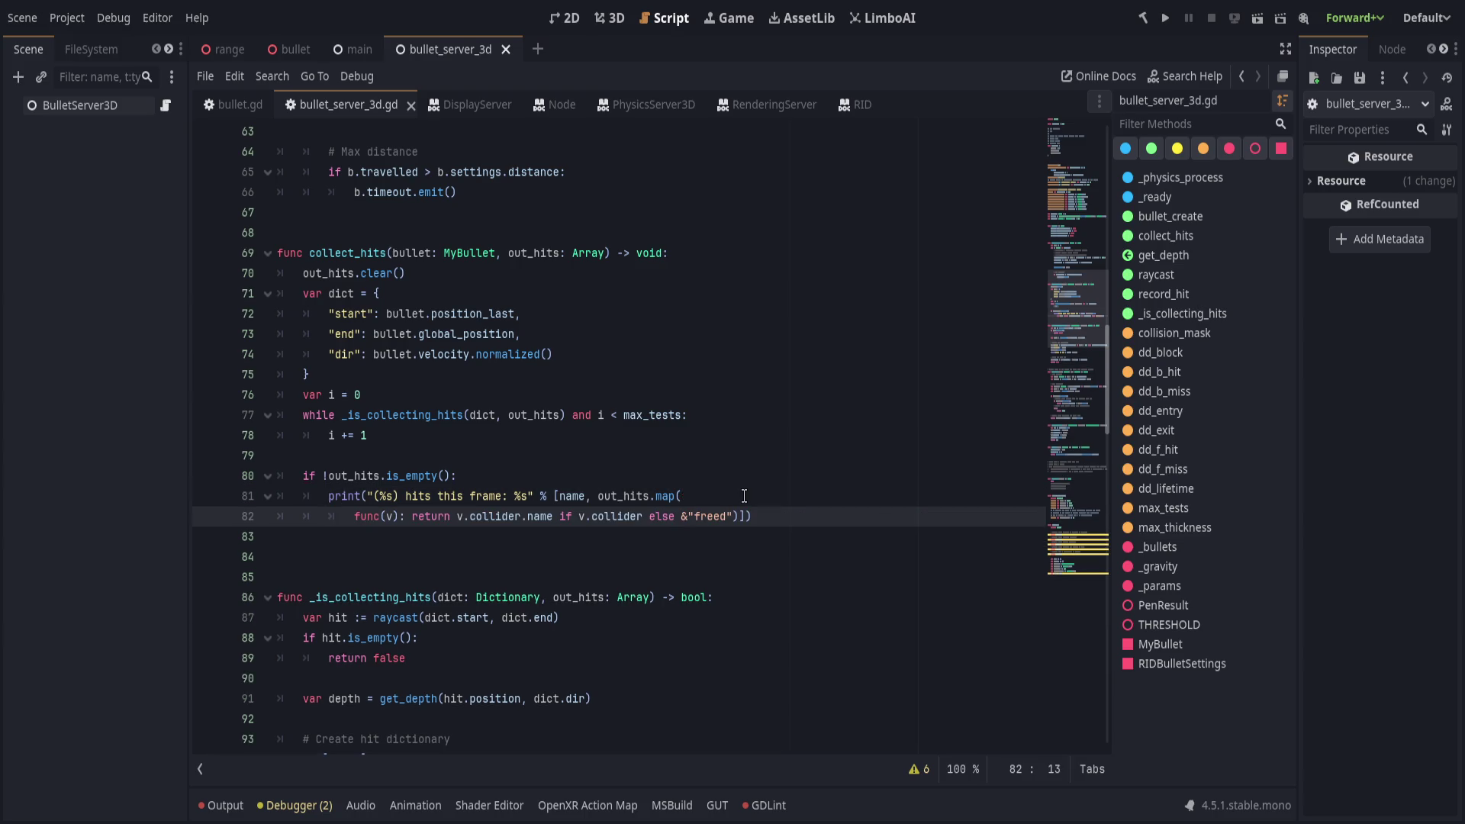
{"action": "key", "text": "Left"}
{"action": "key", "text": "Return"}
{"action": "key", "text": "ctrl+s"}
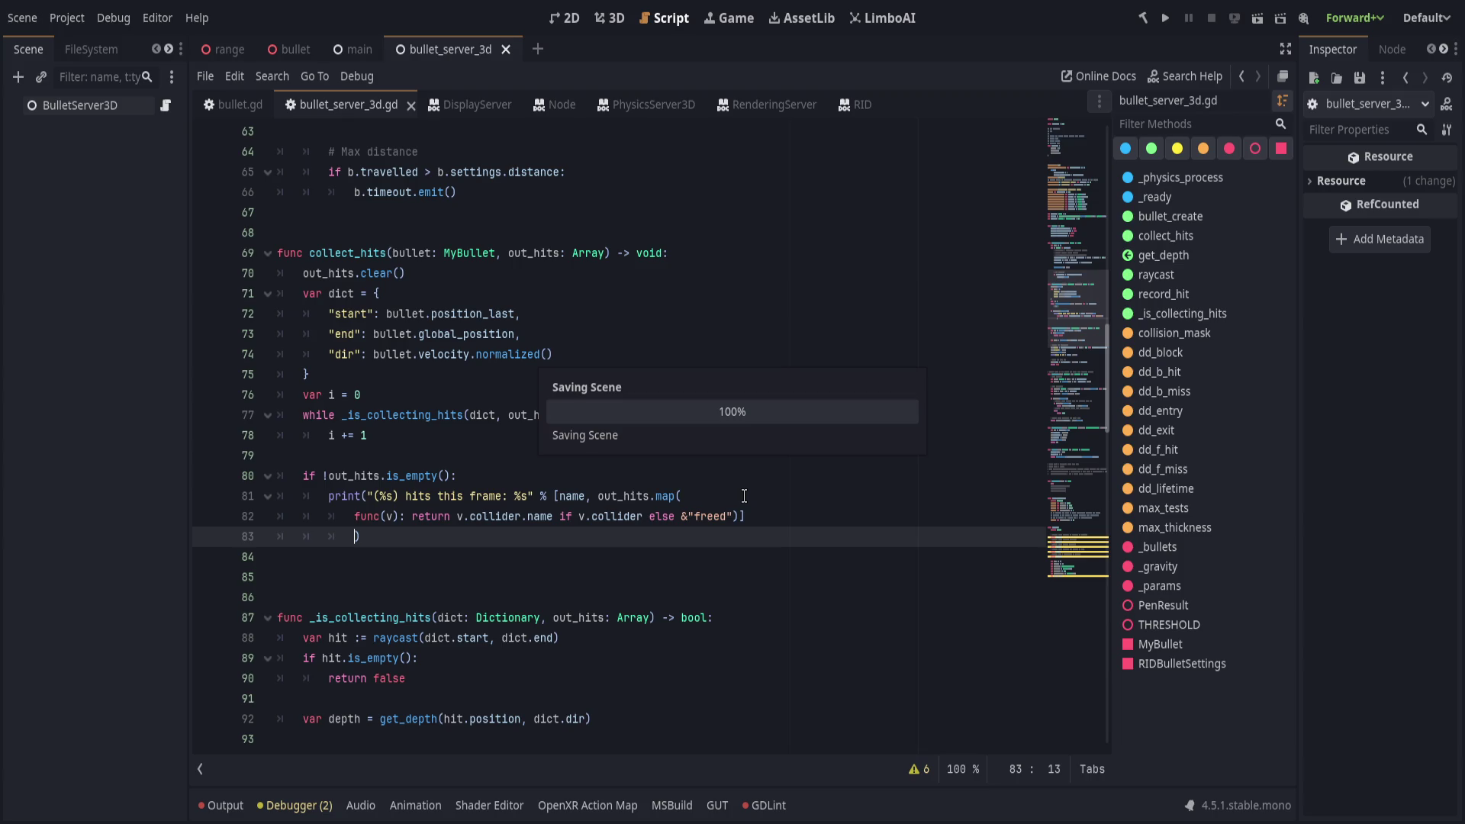
{"action": "left_click", "coordinate": [471, 534]}
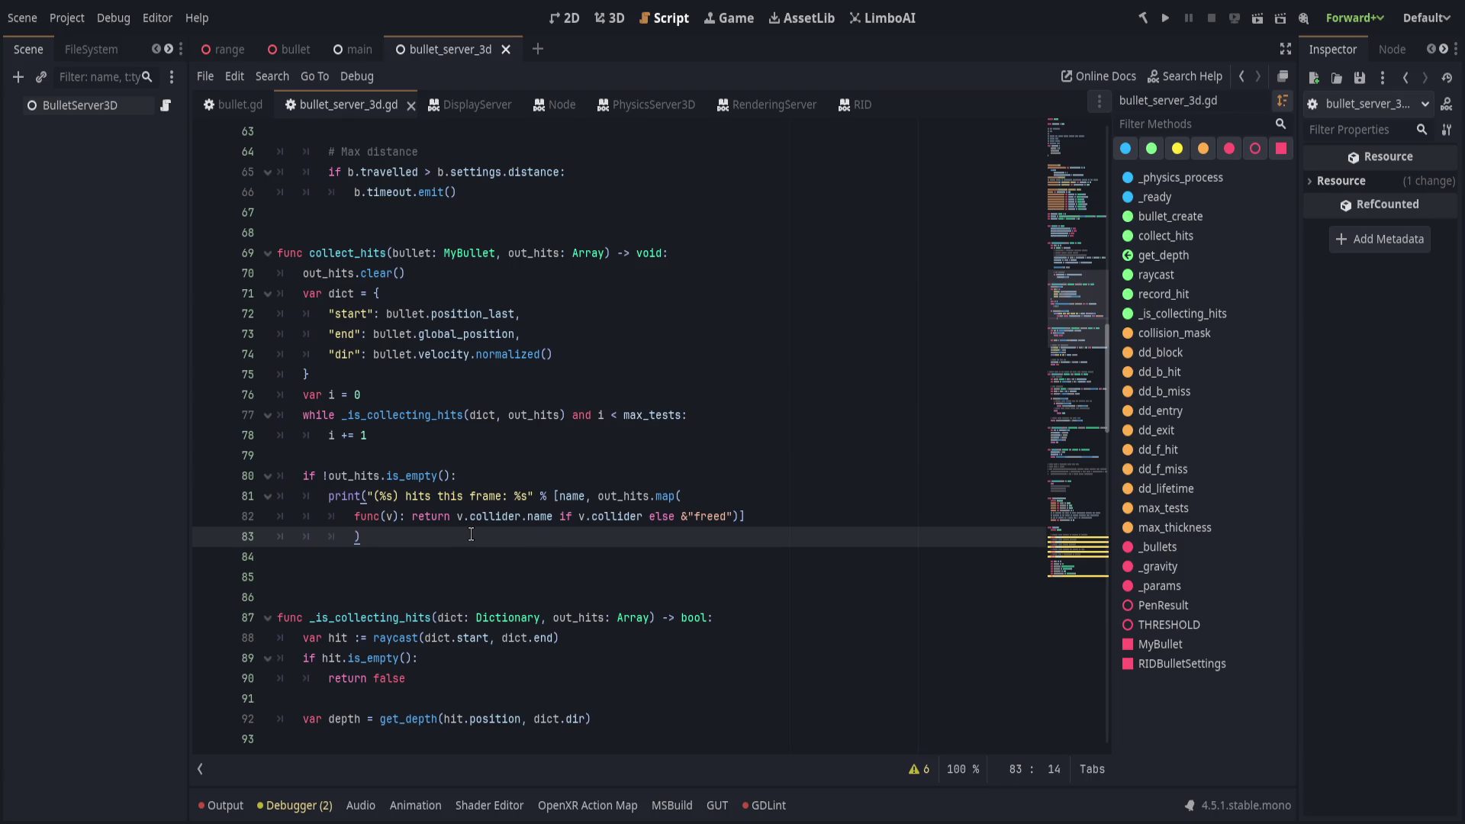
{"action": "scroll", "coordinate": [467, 535], "scroll_direction": "up", "scroll_amount": 2}
Add a point: Vector3 parameter to the MyBullet entered signal.
{"action": "left_click", "coordinate": [445, 563]}
{"action": "left_click", "coordinate": [494, 595]}
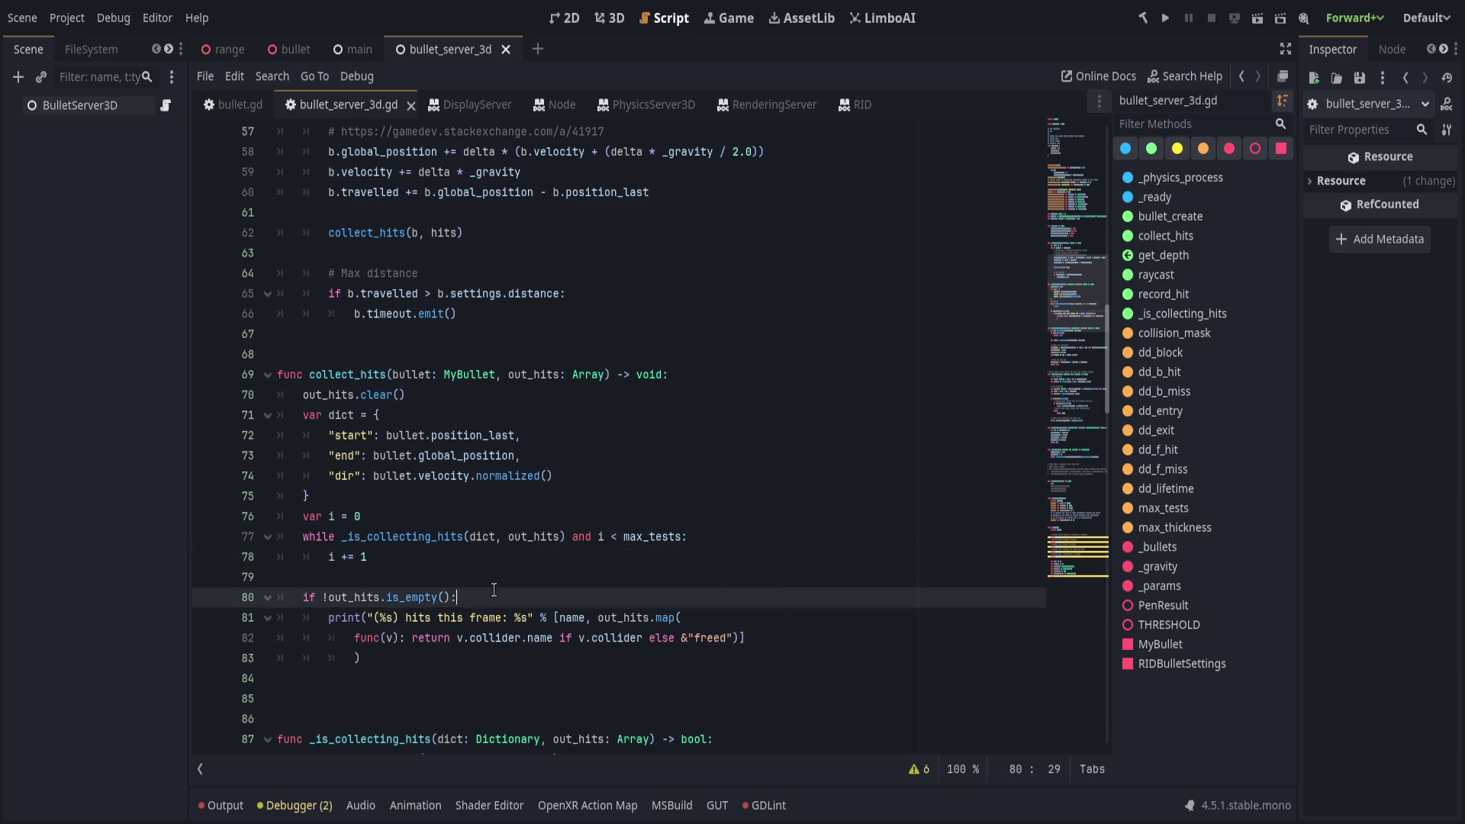
{"action": "scroll", "coordinate": [371, 603], "scroll_direction": "down", "scroll_amount": 3}
{"action": "scroll", "coordinate": [492, 602], "scroll_direction": "up", "scroll_amount": 6}
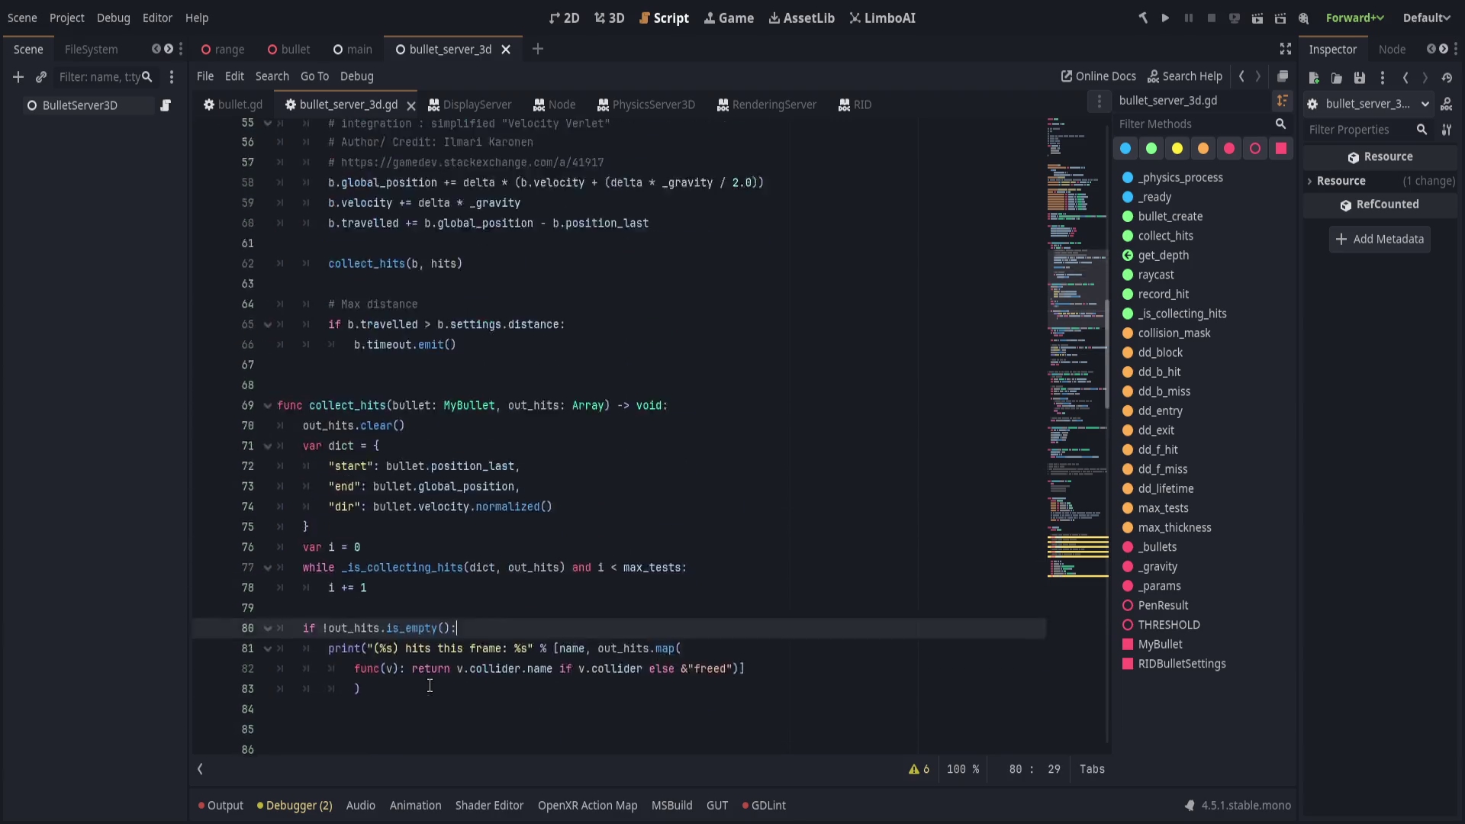
{"action": "left_click", "coordinate": [516, 577]}
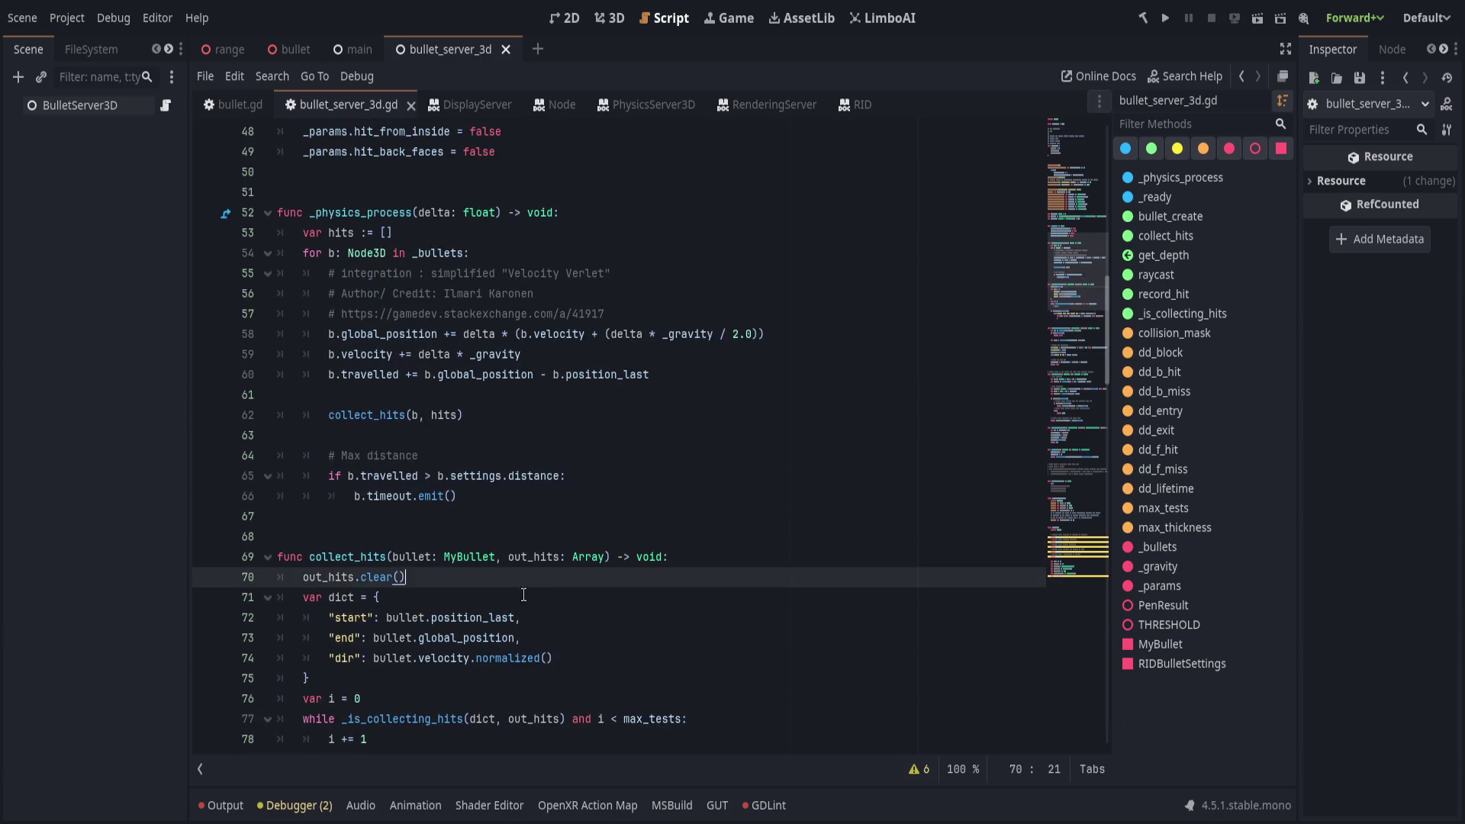
{"action": "left_click", "coordinate": [525, 597]}
{"action": "scroll", "coordinate": [532, 606], "scroll_direction": "down", "scroll_amount": 19}
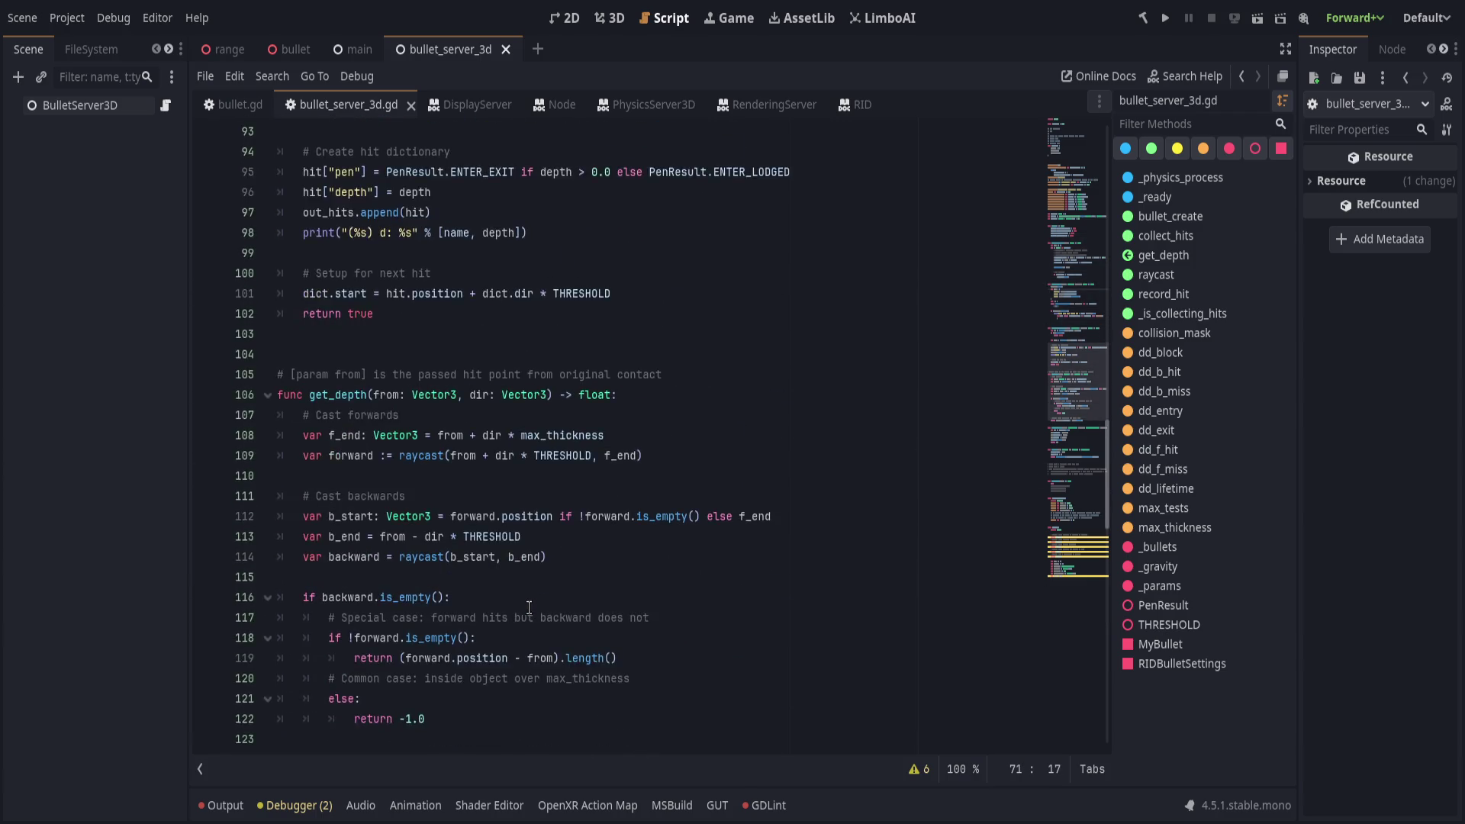
{"action": "scroll", "coordinate": [526, 609], "scroll_direction": "down", "scroll_amount": 15}
{"action": "left_click", "coordinate": [541, 597]}
{"action": "scroll", "coordinate": [540, 606], "scroll_direction": "down", "scroll_amount": 1}
{"action": "left_click", "coordinate": [566, 583]}
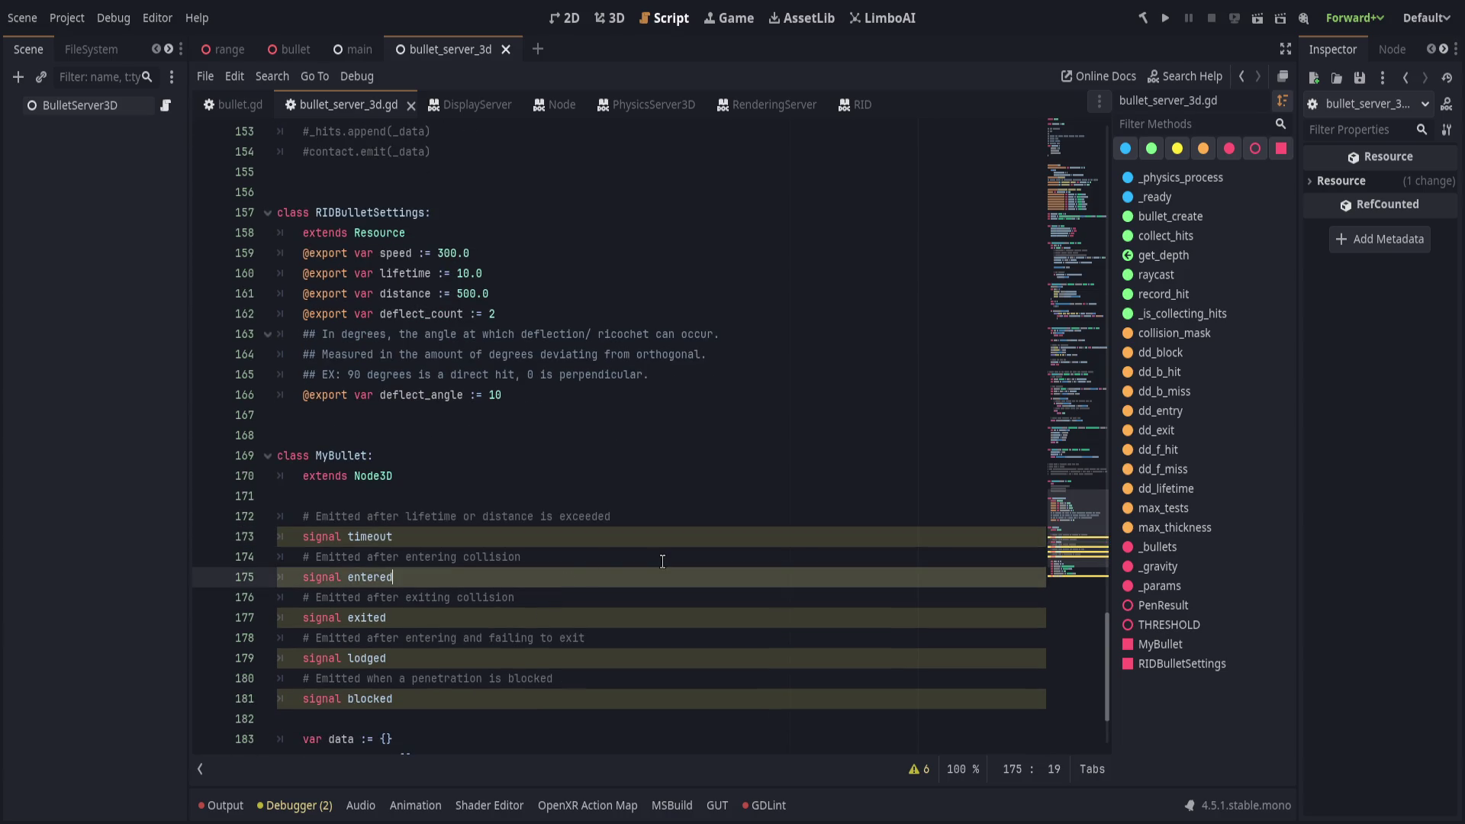
{"action": "type", "text": "(point: Vec"}
{"action": "type", "text": "tor3)"}
Append ', point is in global space' to the entered signal's comment.
{"action": "left_click", "coordinate": [662, 561]}
{"action": "type", "text": "point i"}
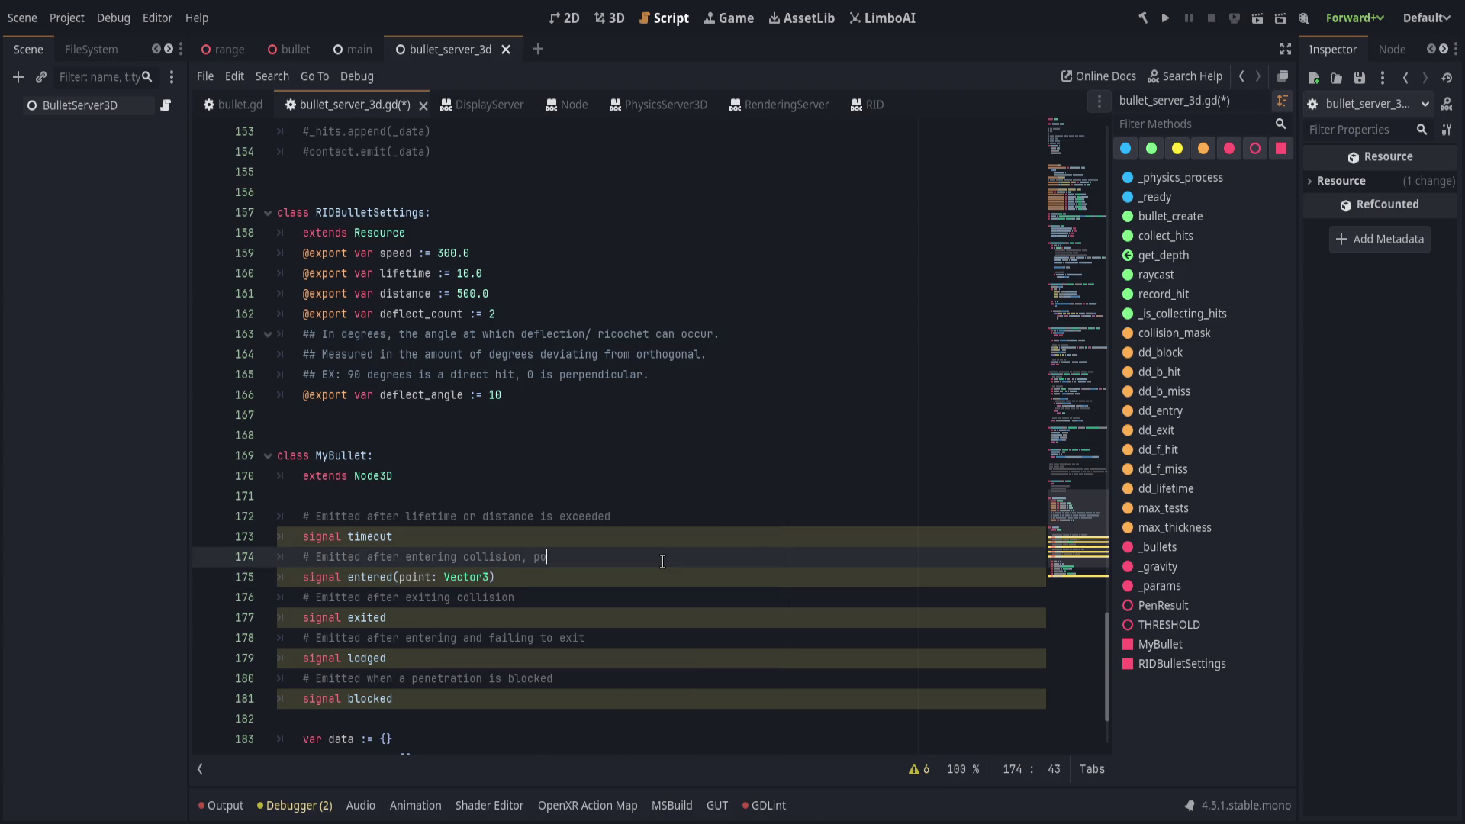
{"action": "key", "text": "BackSpace"}
{"action": "key", "text": "BackSpace"}
{"action": "type", "text": "s in global sp"}
{"action": "type", "text": "ace"}
{"action": "left_click", "coordinate": [605, 597]}
Give the exited signal (point: Vector3, normal: Vector3) and add normal: Vector3 to entered.
{"action": "left_click", "coordinate": [606, 613]}
{"action": "type", "text": "(point: "}
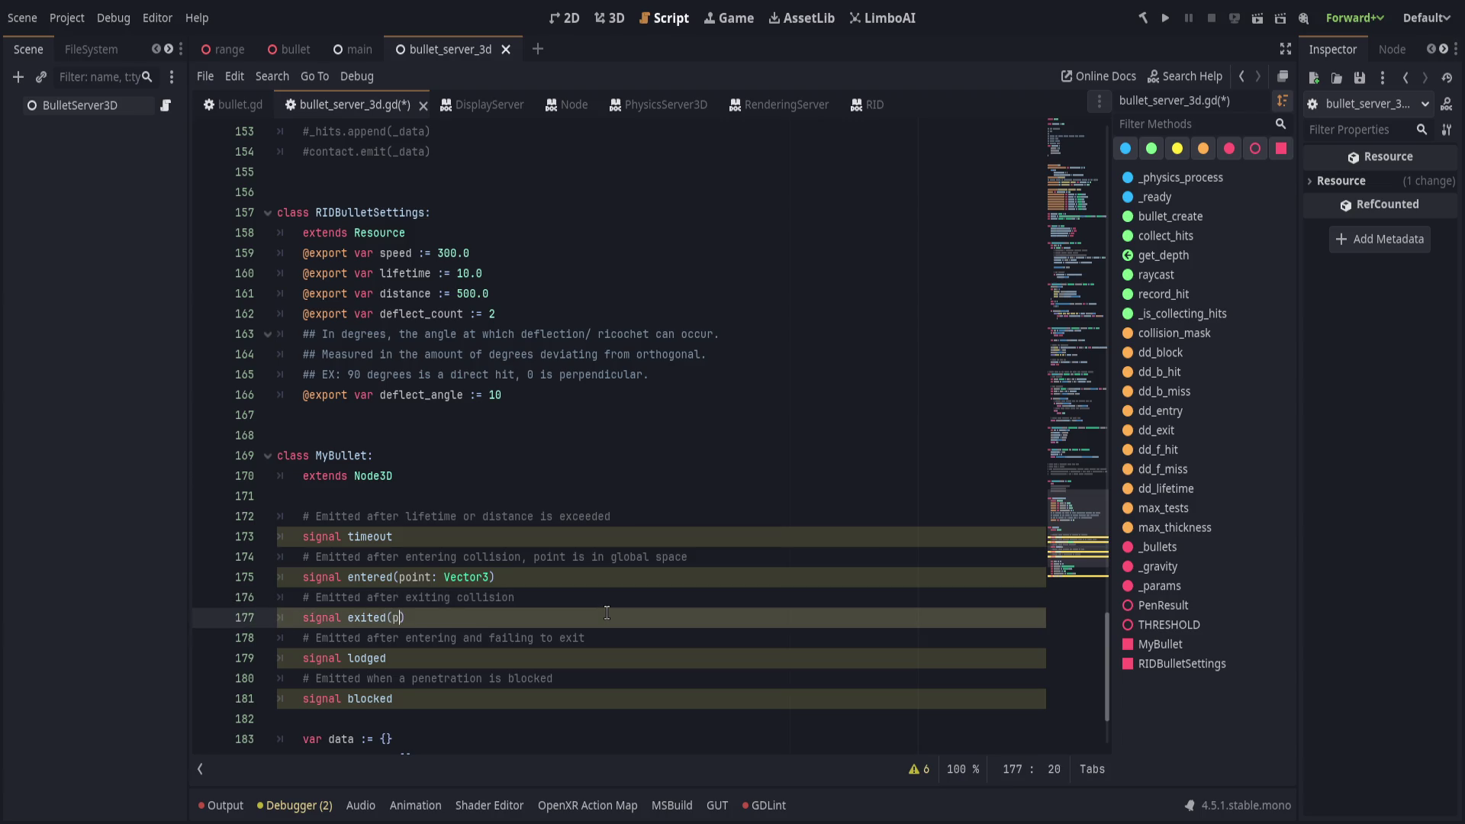
{"action": "type", "text": "Vector3, "}
{"action": "type", "text": "normal: Vector"}
{"action": "type", "text": "3"}
{"action": "key", "text": "Escape"}
{"action": "key", "text": "Up"}
{"action": "key", "text": "Up"}
{"action": "key", "text": "Left"}
{"action": "type", "text": ", normal: Vec"}
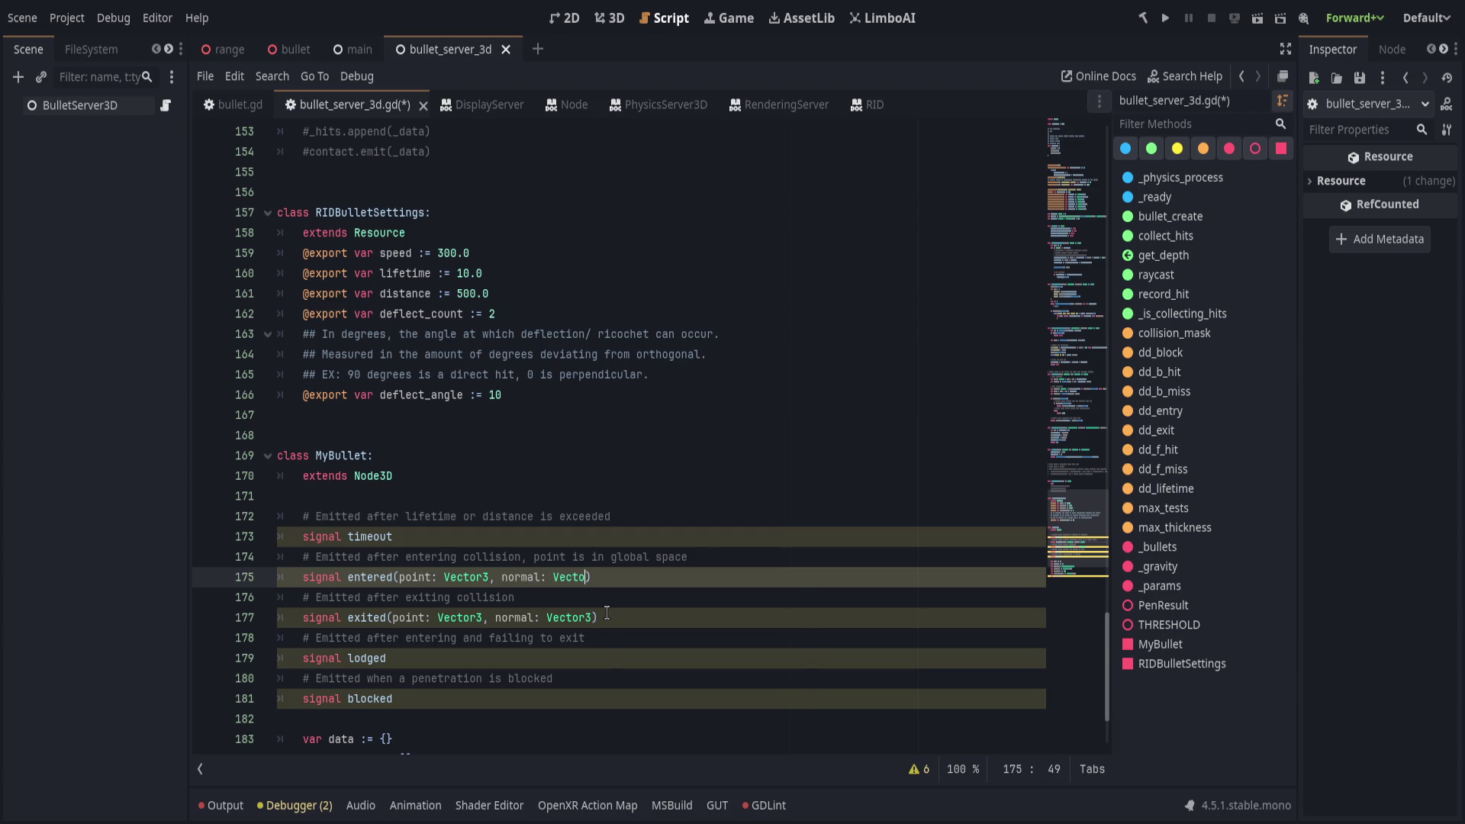
{"action": "type", "text": "tor3)"}
Give the lodged and blocked signals (point: Vector3, normal: Vector3) parameters.
{"action": "key", "text": "Down"}
{"action": "key", "text": "Down"}
{"action": "key", "text": "Down"}
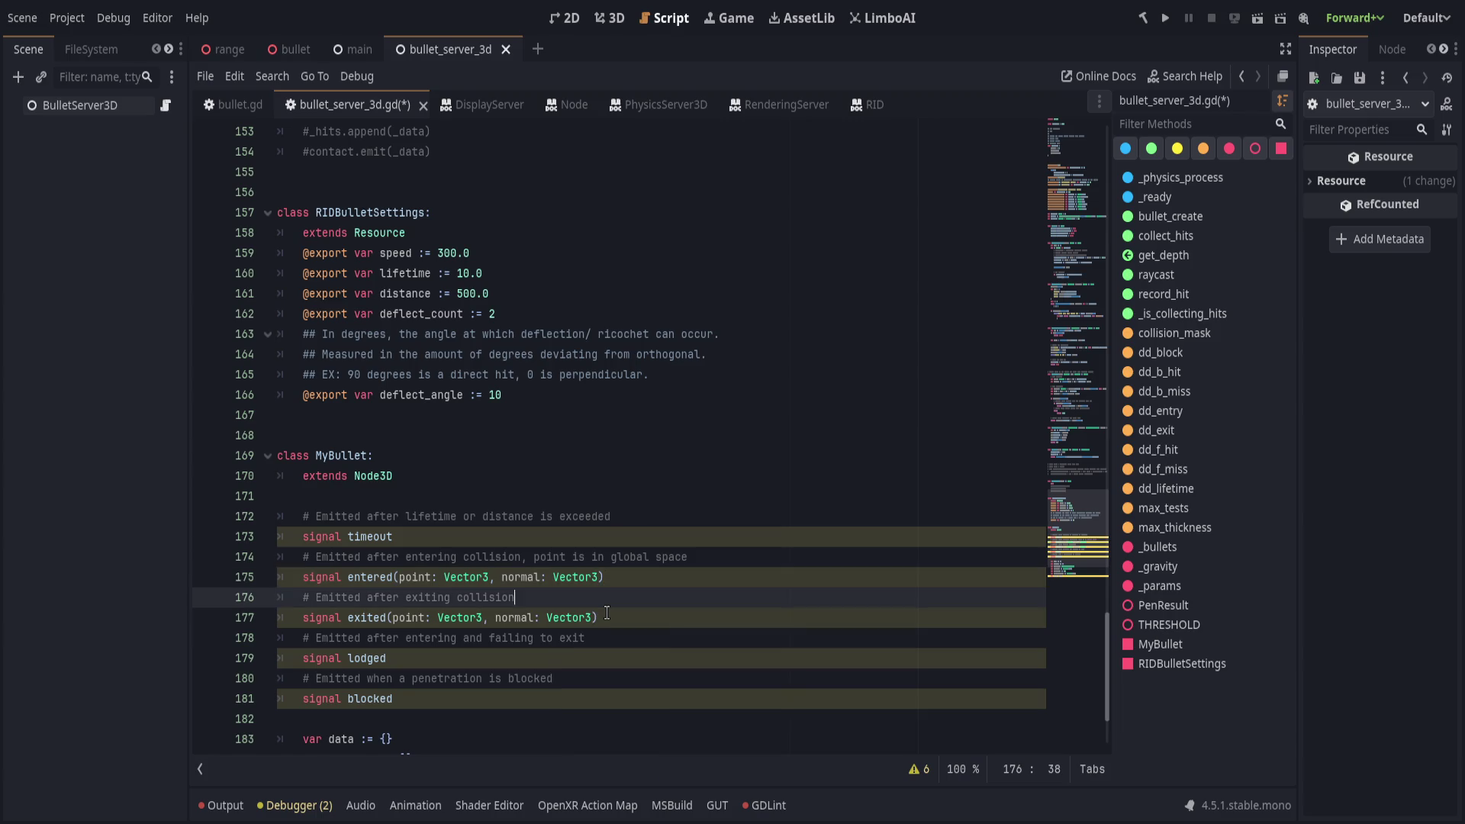
{"action": "type", "text": "(point: Vector3)"}
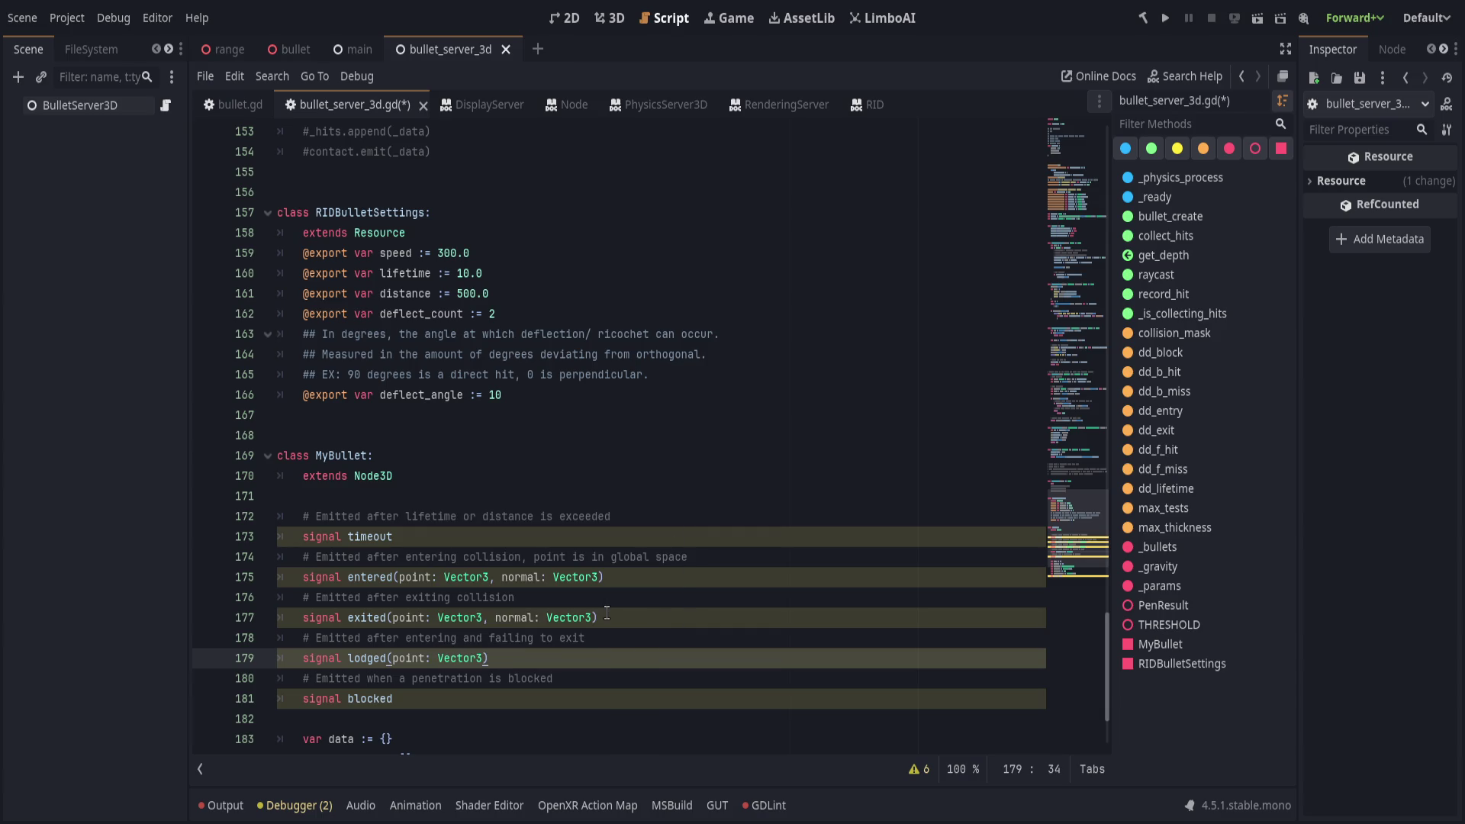
{"action": "key", "text": "Left"}
{"action": "type", "text": ", normal: Vector3"}
{"action": "key", "text": "Escape"}
{"action": "key", "text": "Down"}
{"action": "key", "text": "Down"}
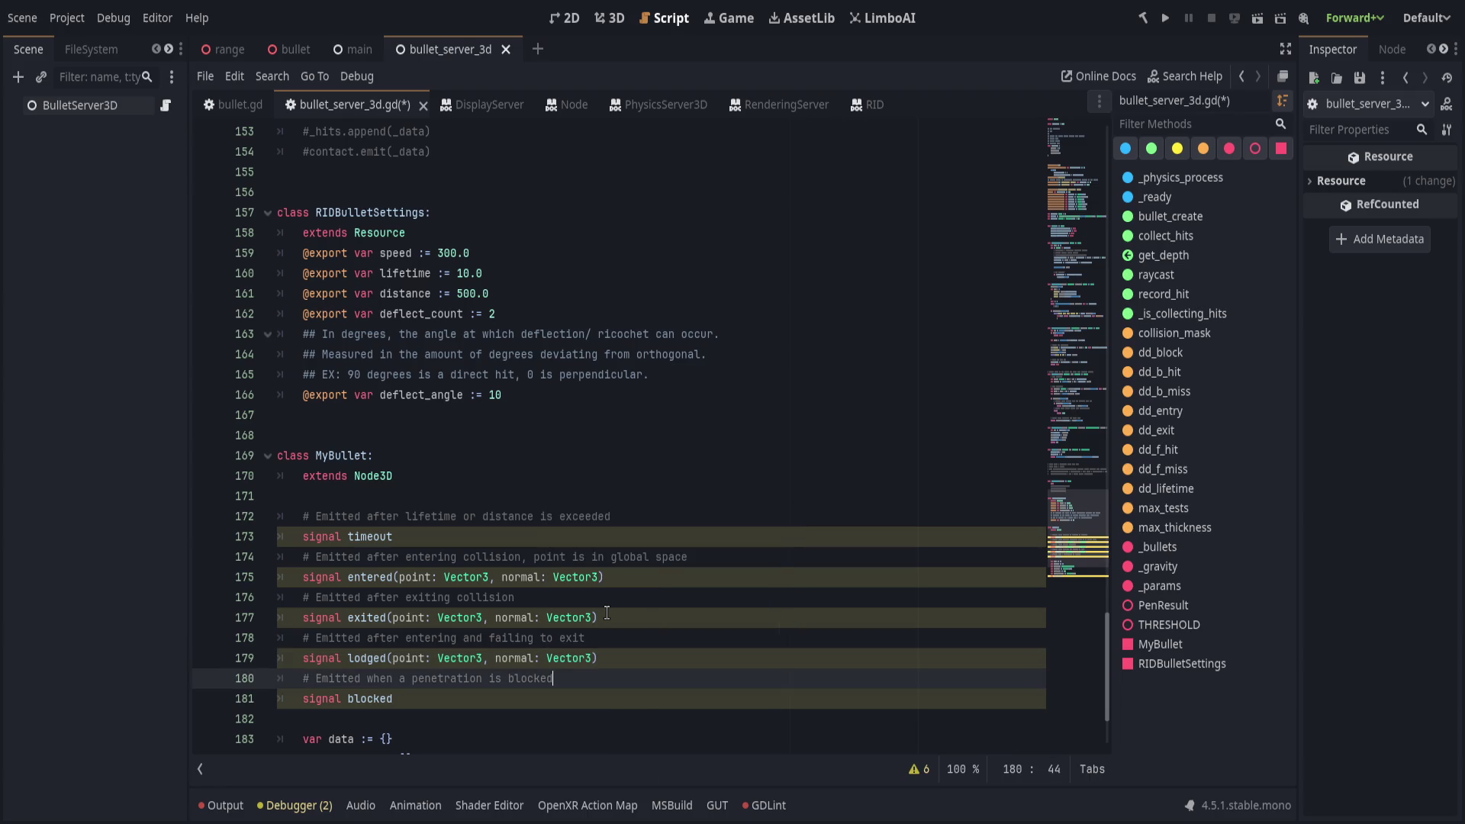
{"action": "type", "text": "(point"}
{"action": "type", "text": ": Vector3, norm"}
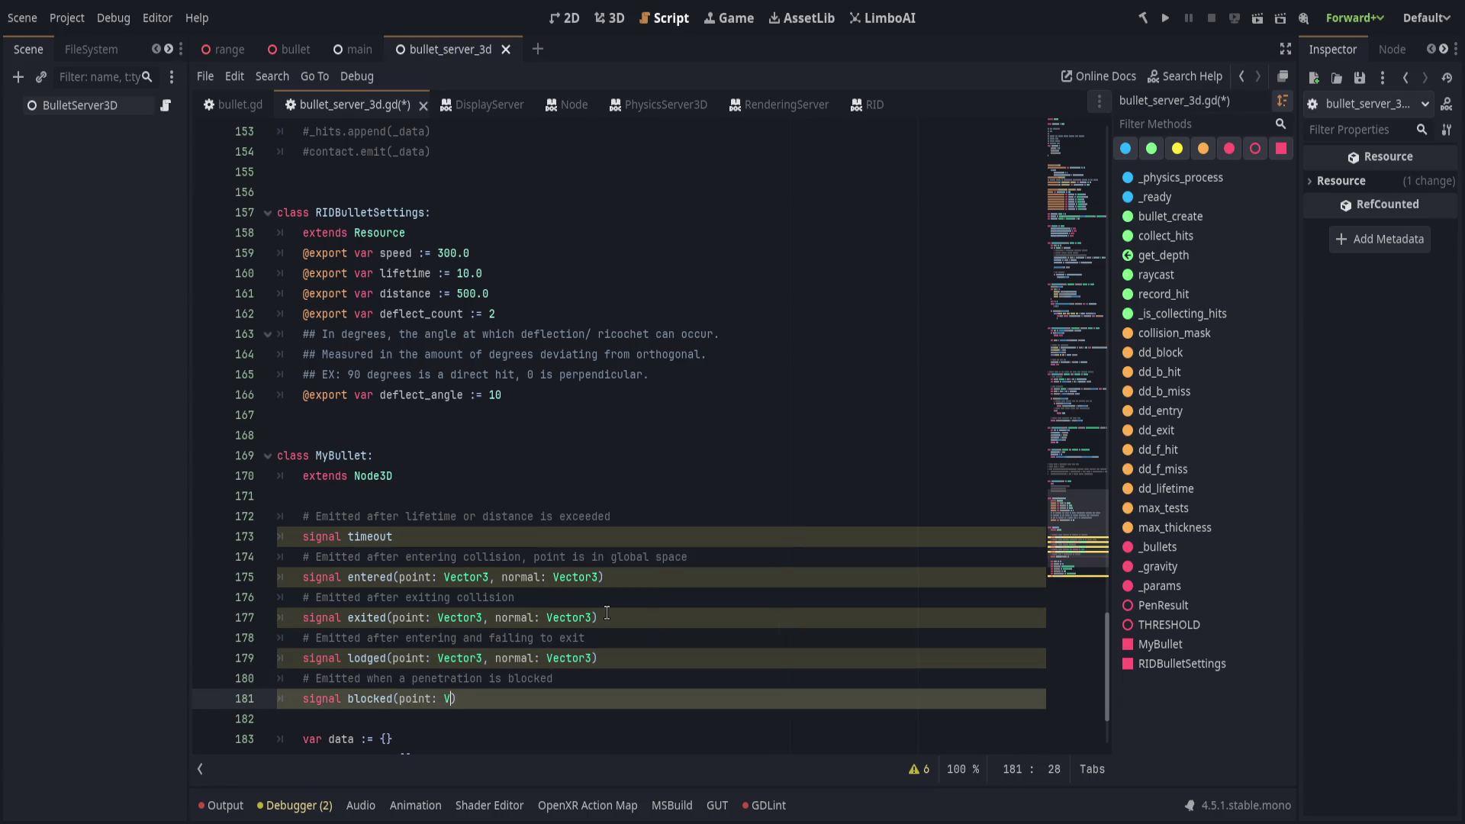
{"action": "type", "text": "al: Vector3)"}
{"action": "key", "text": "Down"}
Copy the ', point is in global space' note onto the exited, lodged and blocked comments, then save.
{"action": "left_click", "coordinate": [701, 678]}
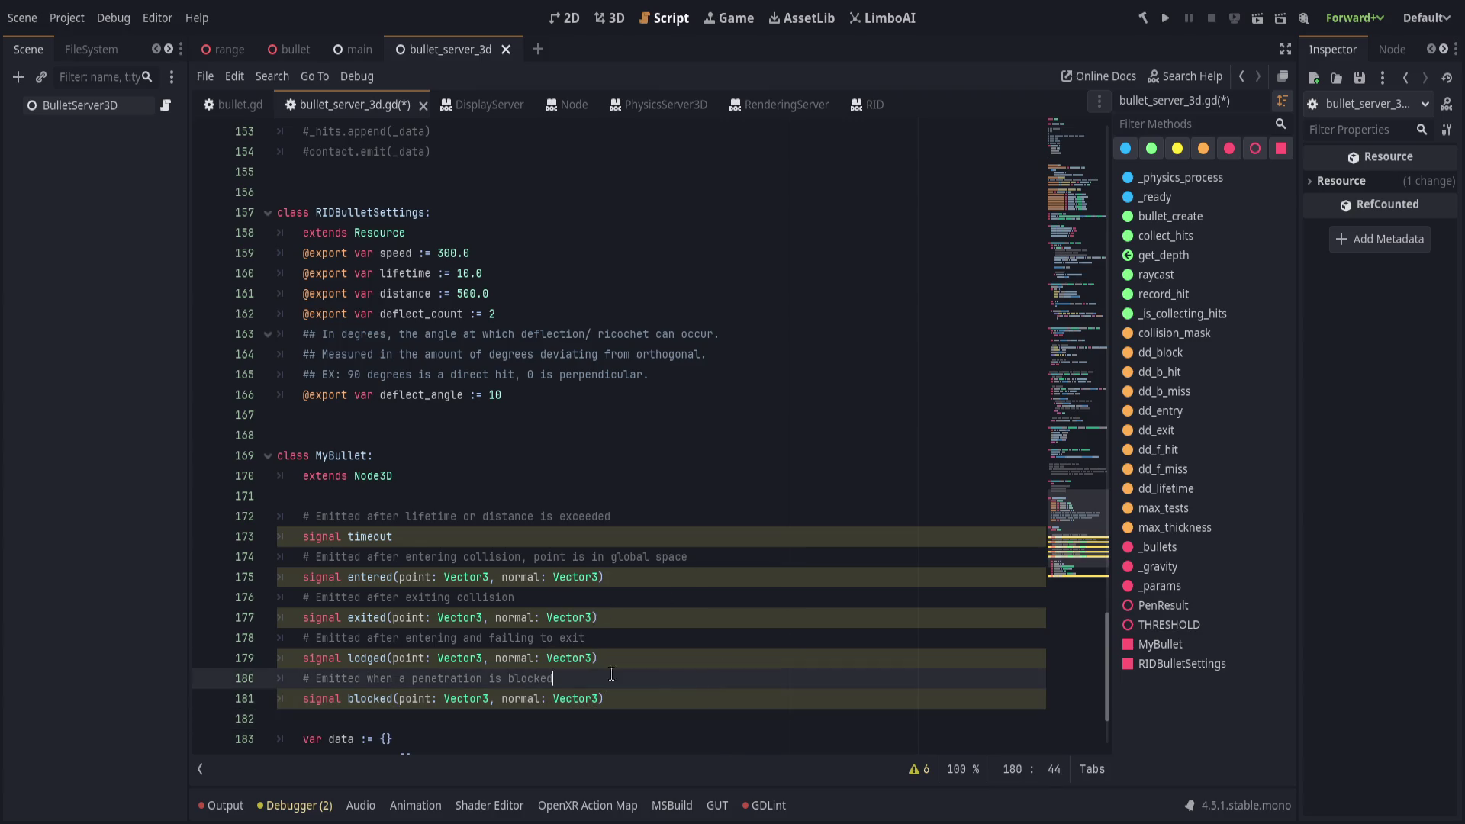
{"action": "left_click", "coordinate": [529, 557]}
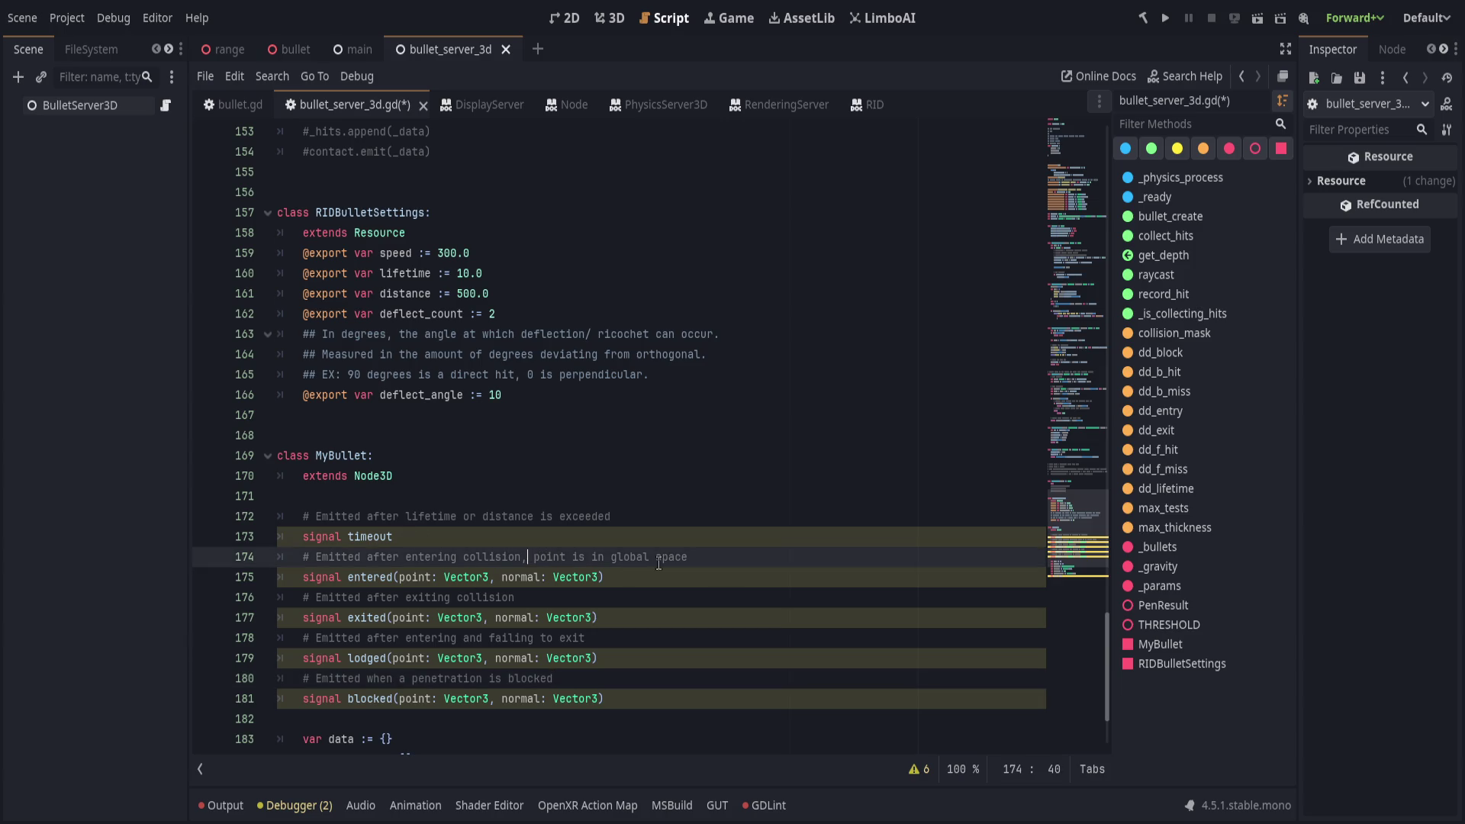
{"action": "left_click_drag", "start_coordinate": [533, 556], "coordinate": [744, 561]}
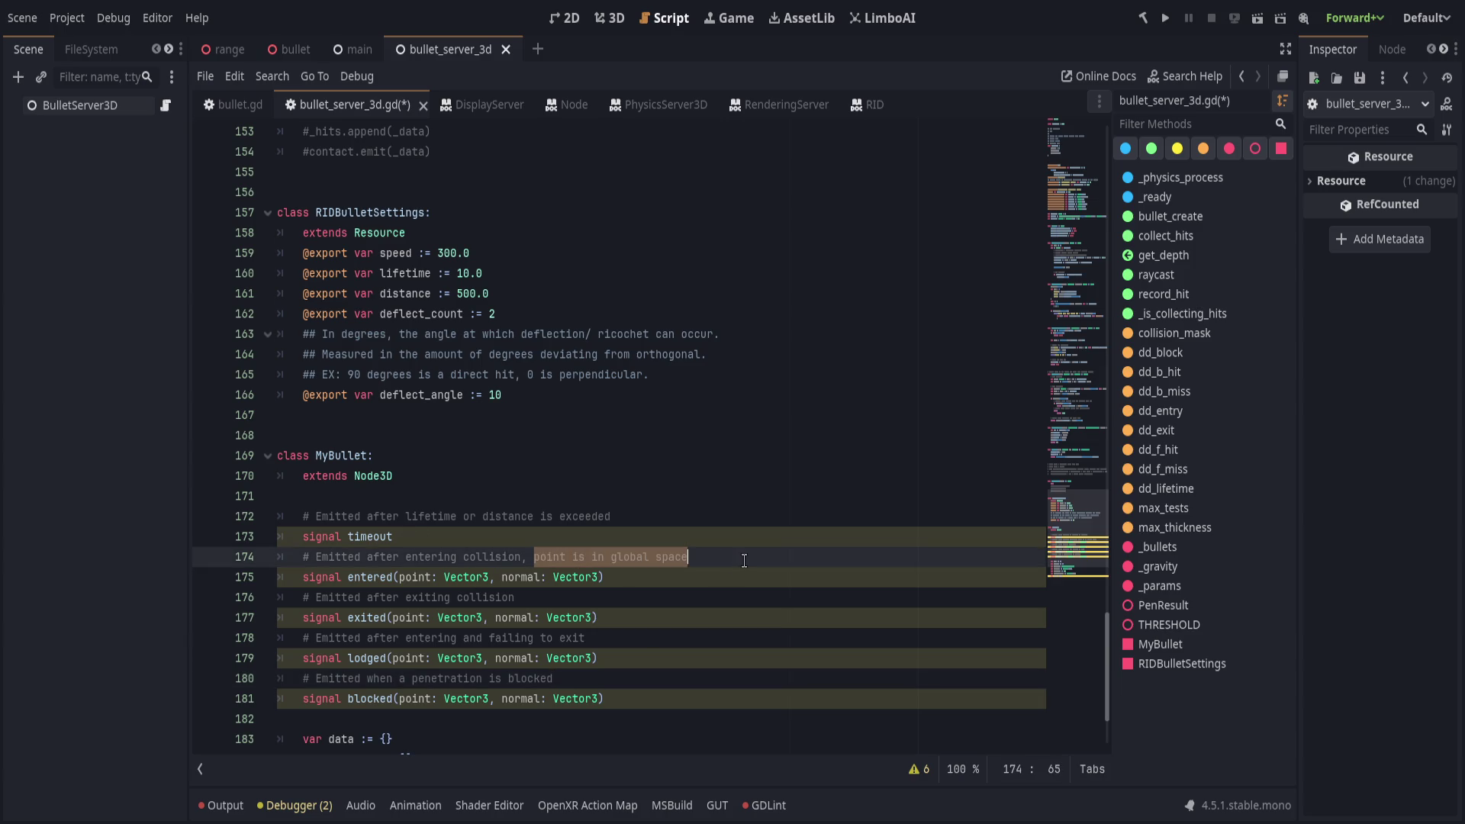
{"action": "left_click_drag", "start_coordinate": [521, 560], "coordinate": [799, 561]}
{"action": "key", "text": "ctrl+c"}
{"action": "left_click", "coordinate": [645, 594]}
{"action": "key", "text": "ctrl+v"}
{"action": "left_click", "coordinate": [686, 638]}
{"action": "key", "text": "ctrl+v"}
{"action": "left_click", "coordinate": [728, 678]}
{"action": "key", "text": "ctrl+v"}
{"action": "left_click", "coordinate": [736, 713]}
{"action": "key", "text": "ctrl+s"}
{"action": "left_click", "coordinate": [488, 502]}
{"action": "key", "text": "Return"}
{"action": "key", "text": "Tab"}
{"action": "type", "text": "#"}
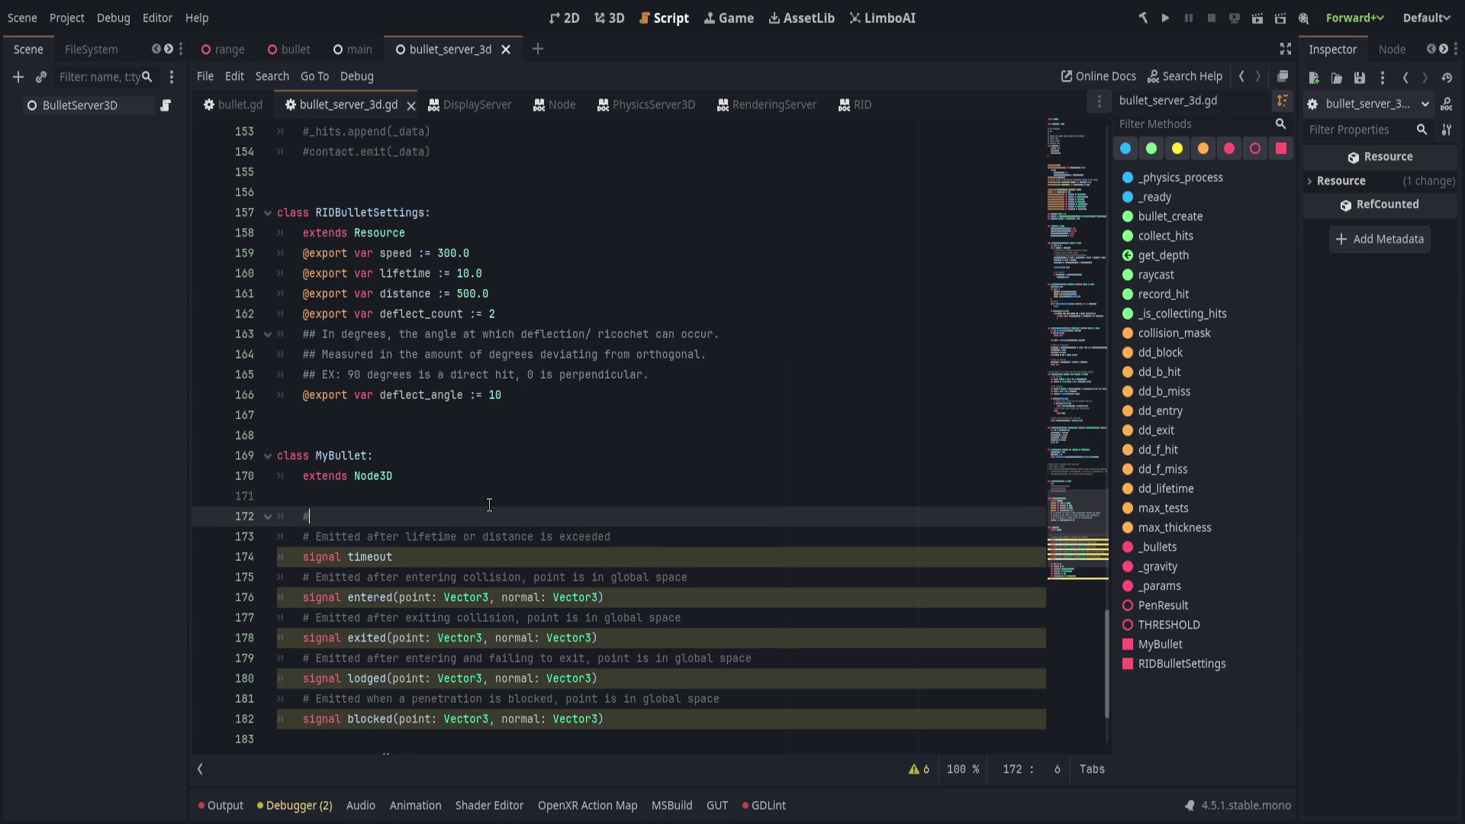
{"action": "key", "text": "BackSpace"}
{"action": "type", "text": "@warn"}
{"action": "key", "text": "Down"}
{"action": "key", "text": "Down"}
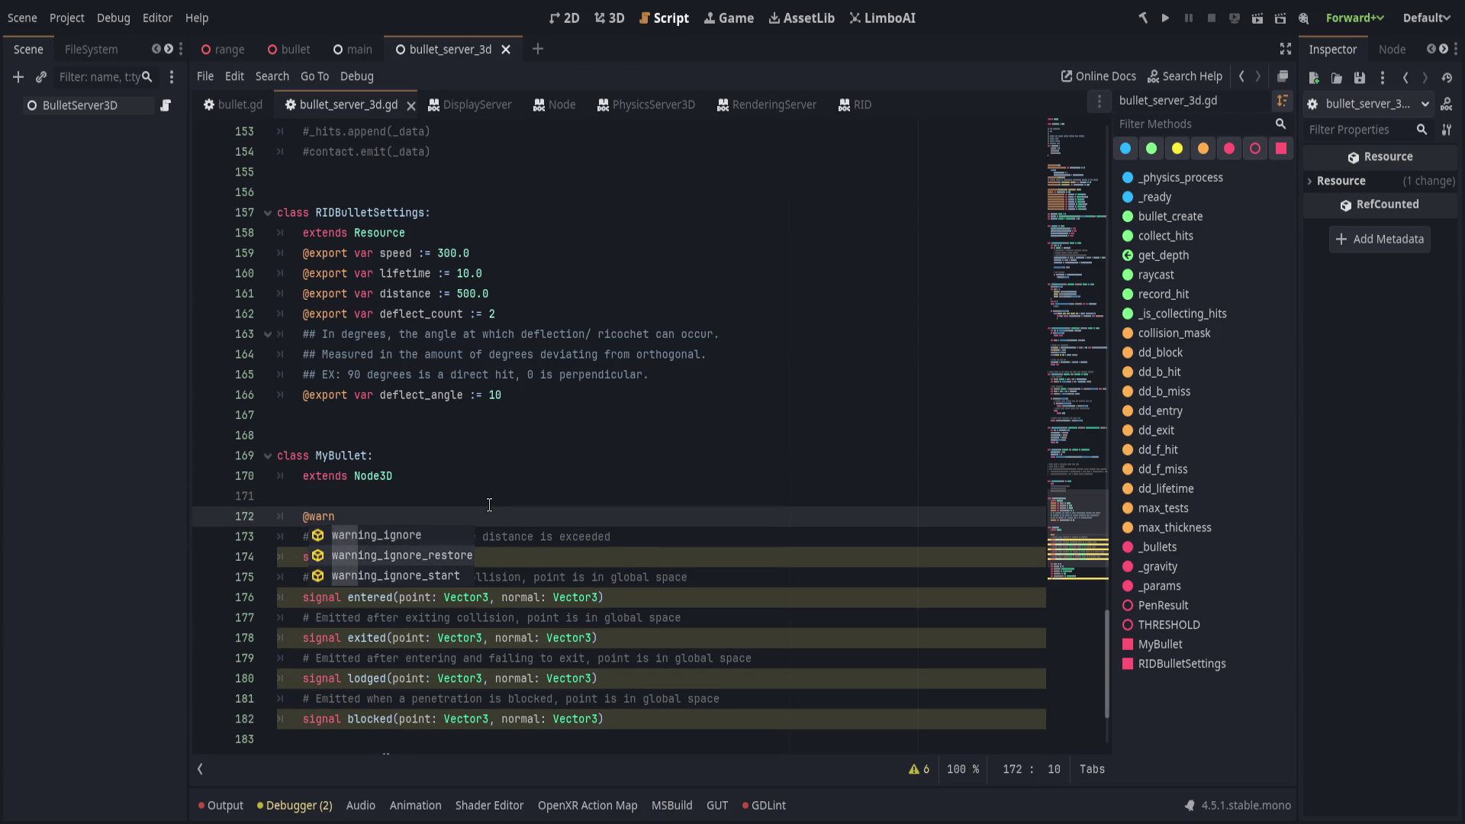
{"action": "key", "text": "Return"}
{"action": "type", "text": "\"u"}
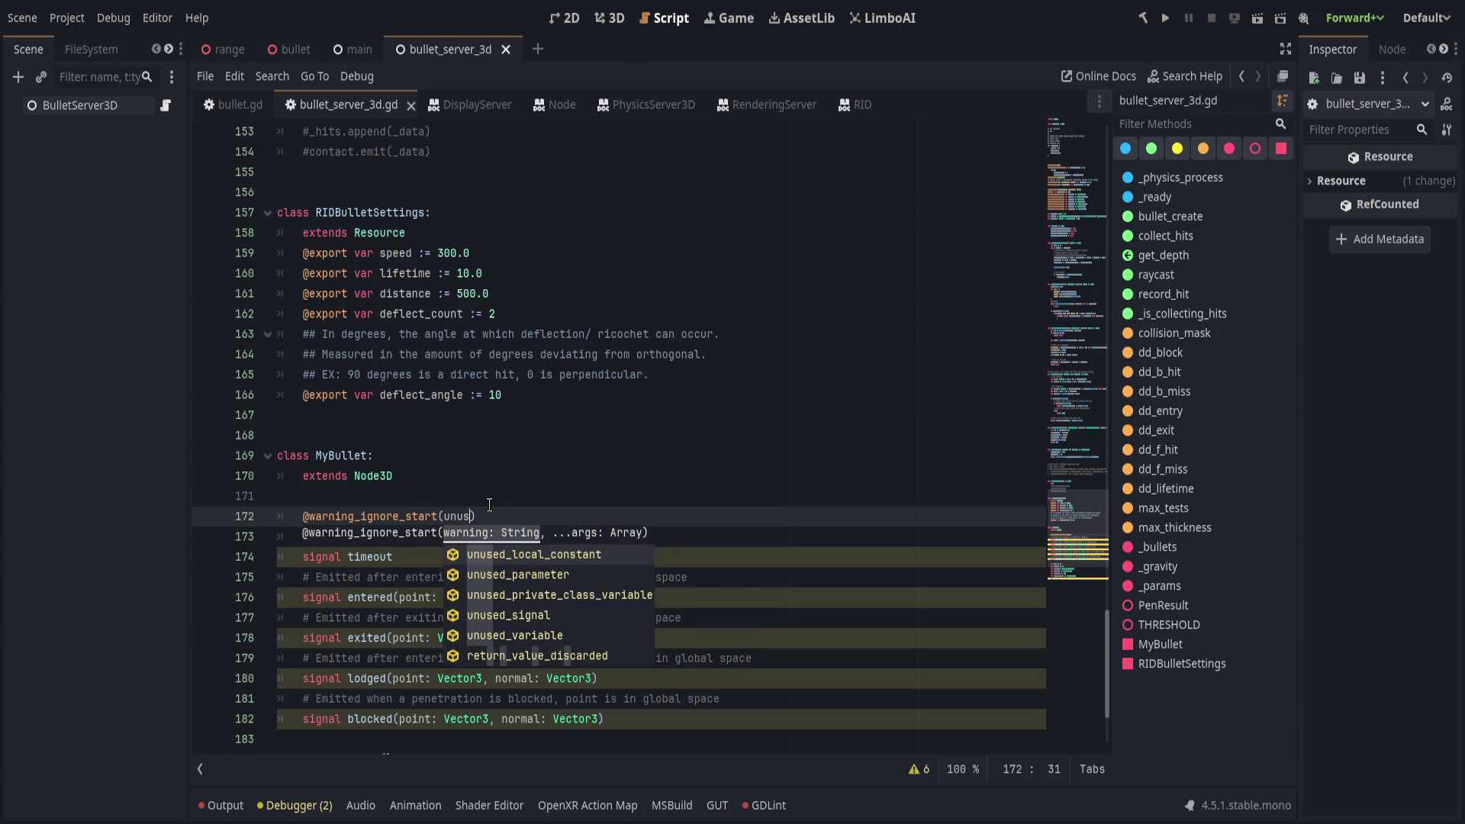
{"action": "type", "text": "nused_signa"}
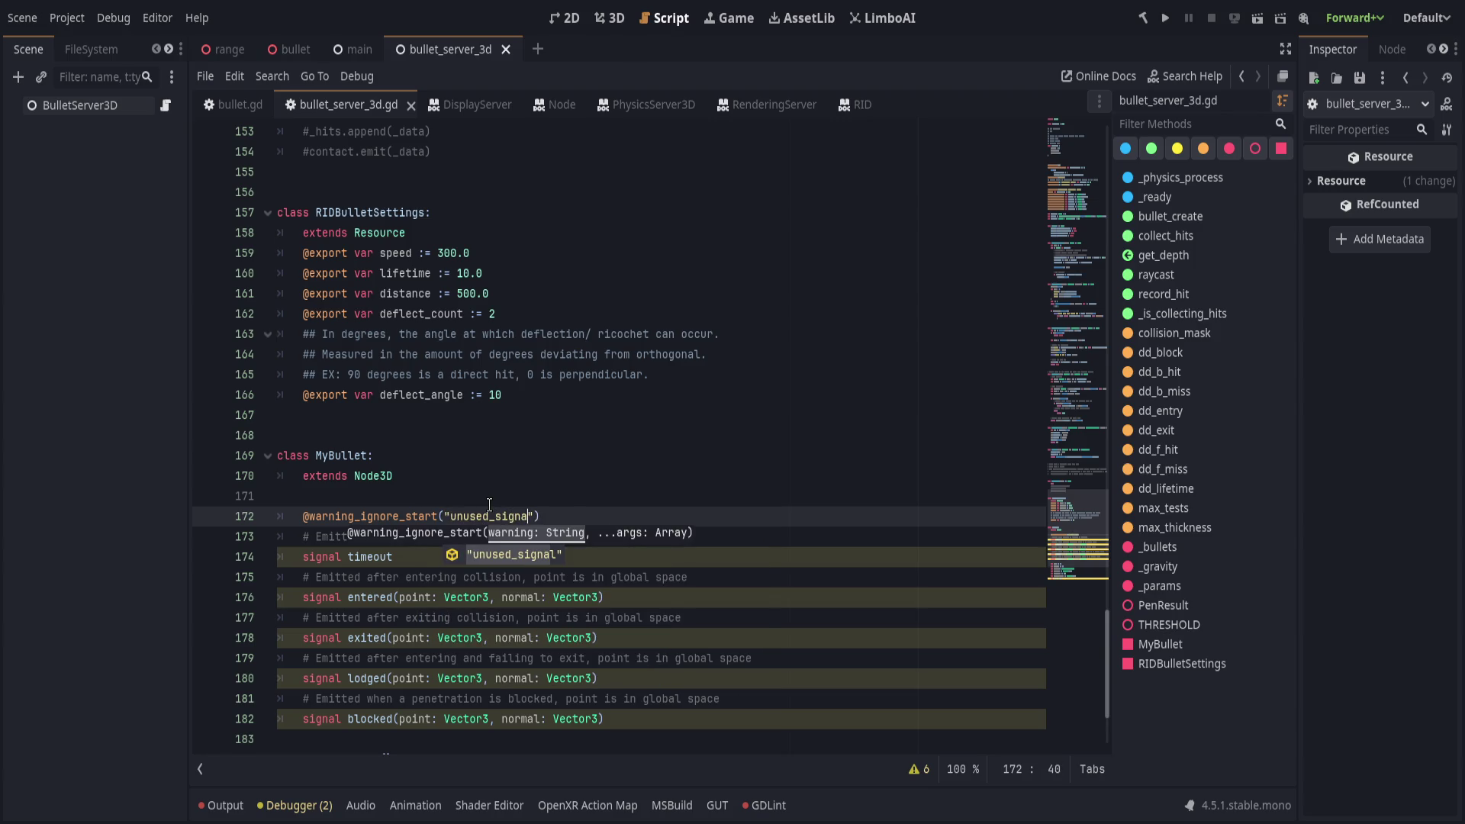
{"action": "key", "text": "Return"}
{"action": "type", "text": ")"}
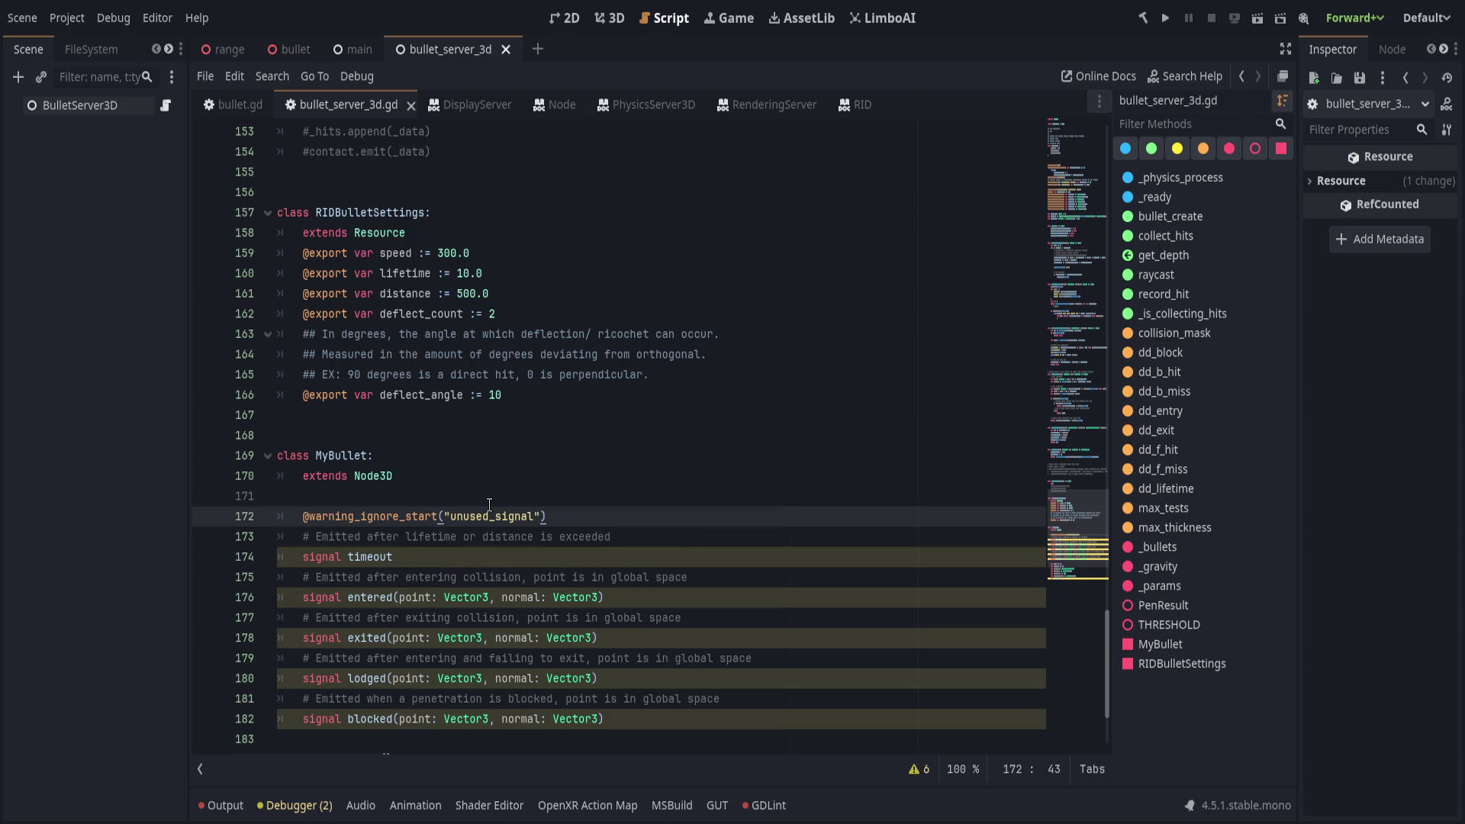
{"action": "left_click", "coordinate": [354, 742]}
{"action": "type", "text": "@warning"}
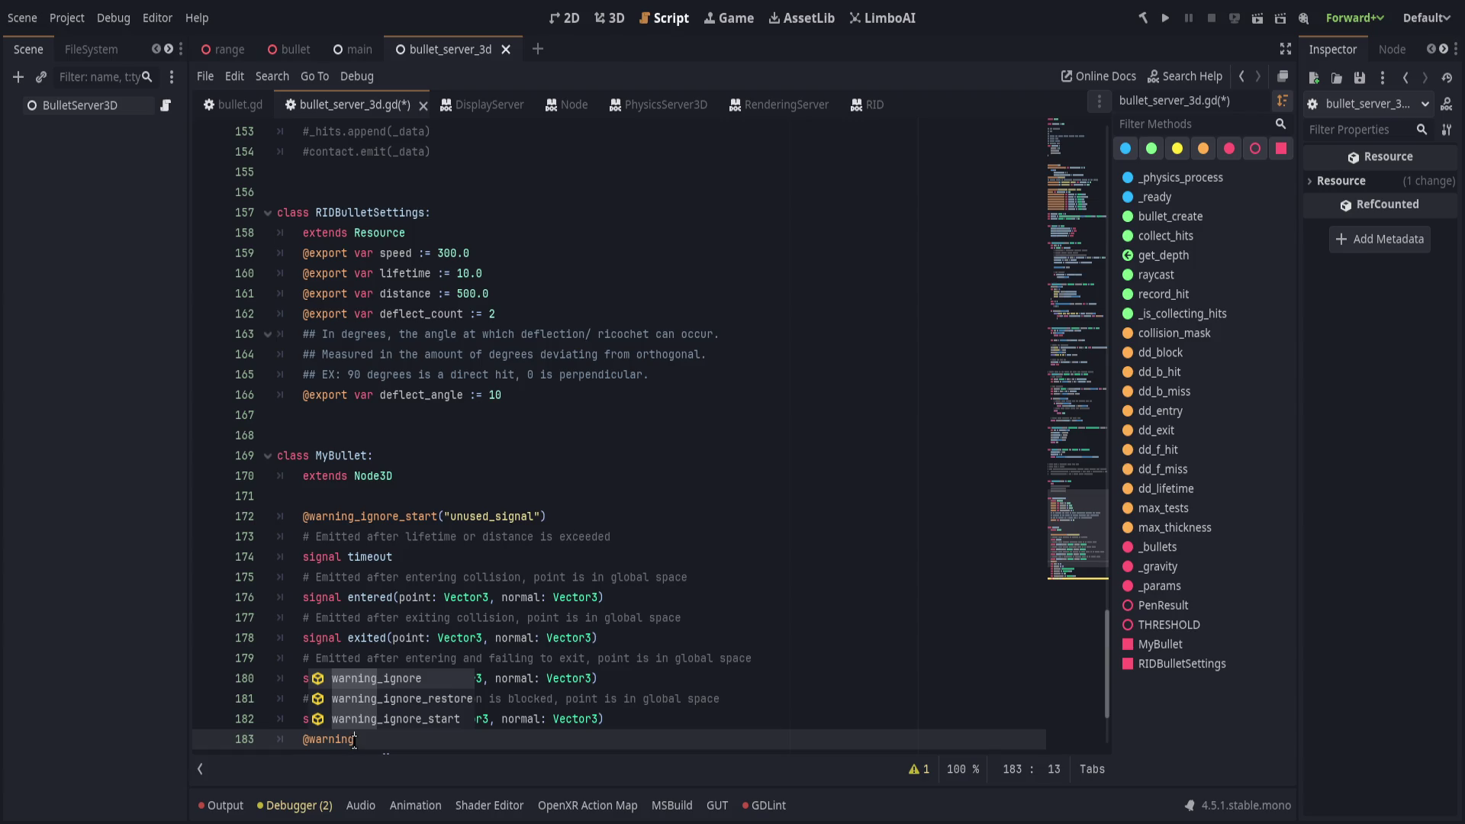
{"action": "key", "text": "Down"}
{"action": "key", "text": "Return"}
{"action": "type", "text": "\"unused_signal\")"}
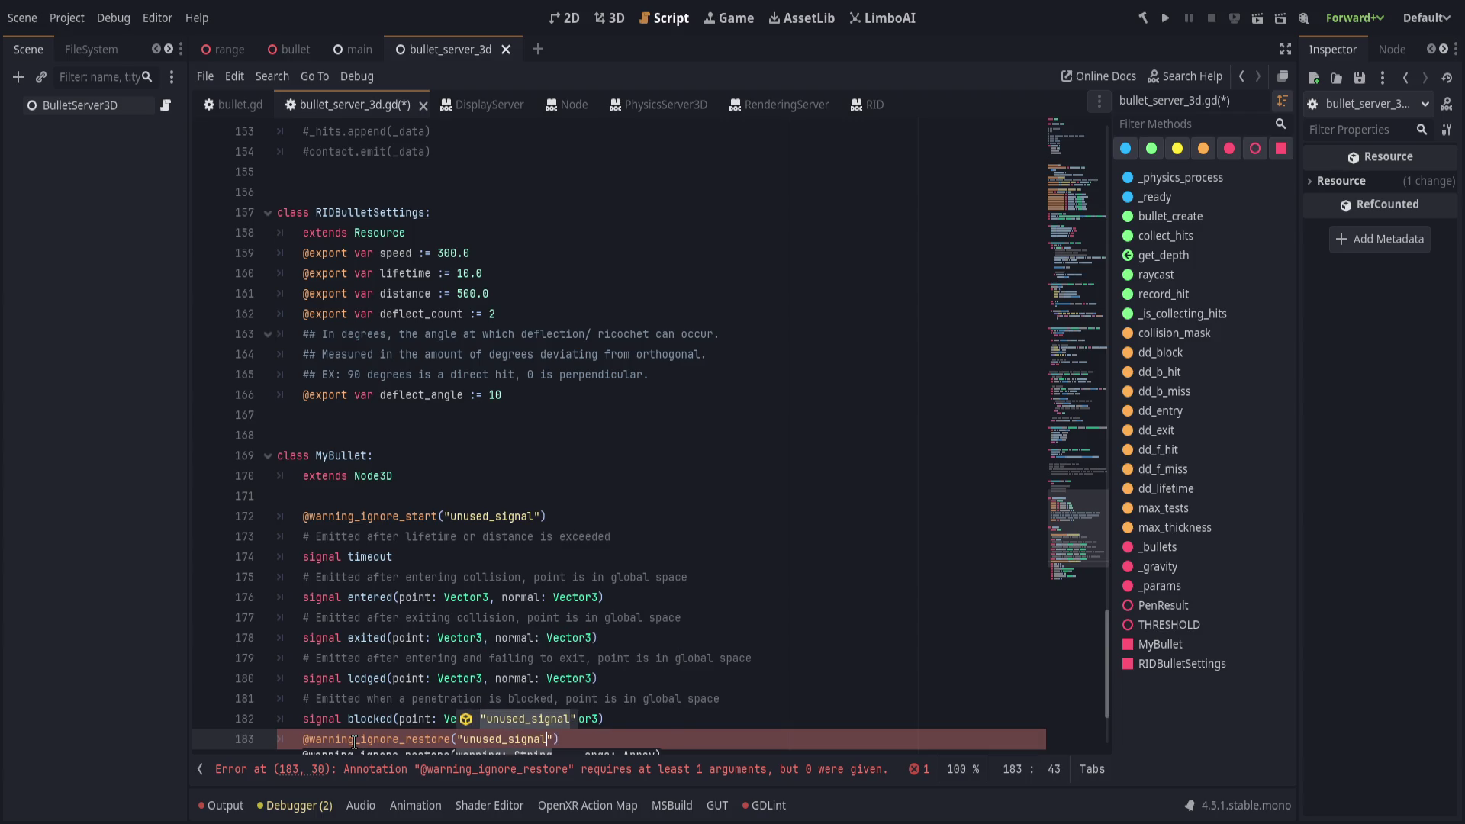
{"action": "key", "text": "Return"}
{"action": "scroll", "coordinate": [533, 610], "scroll_direction": "down", "scroll_amount": 3}
{"action": "left_click", "coordinate": [624, 587]}
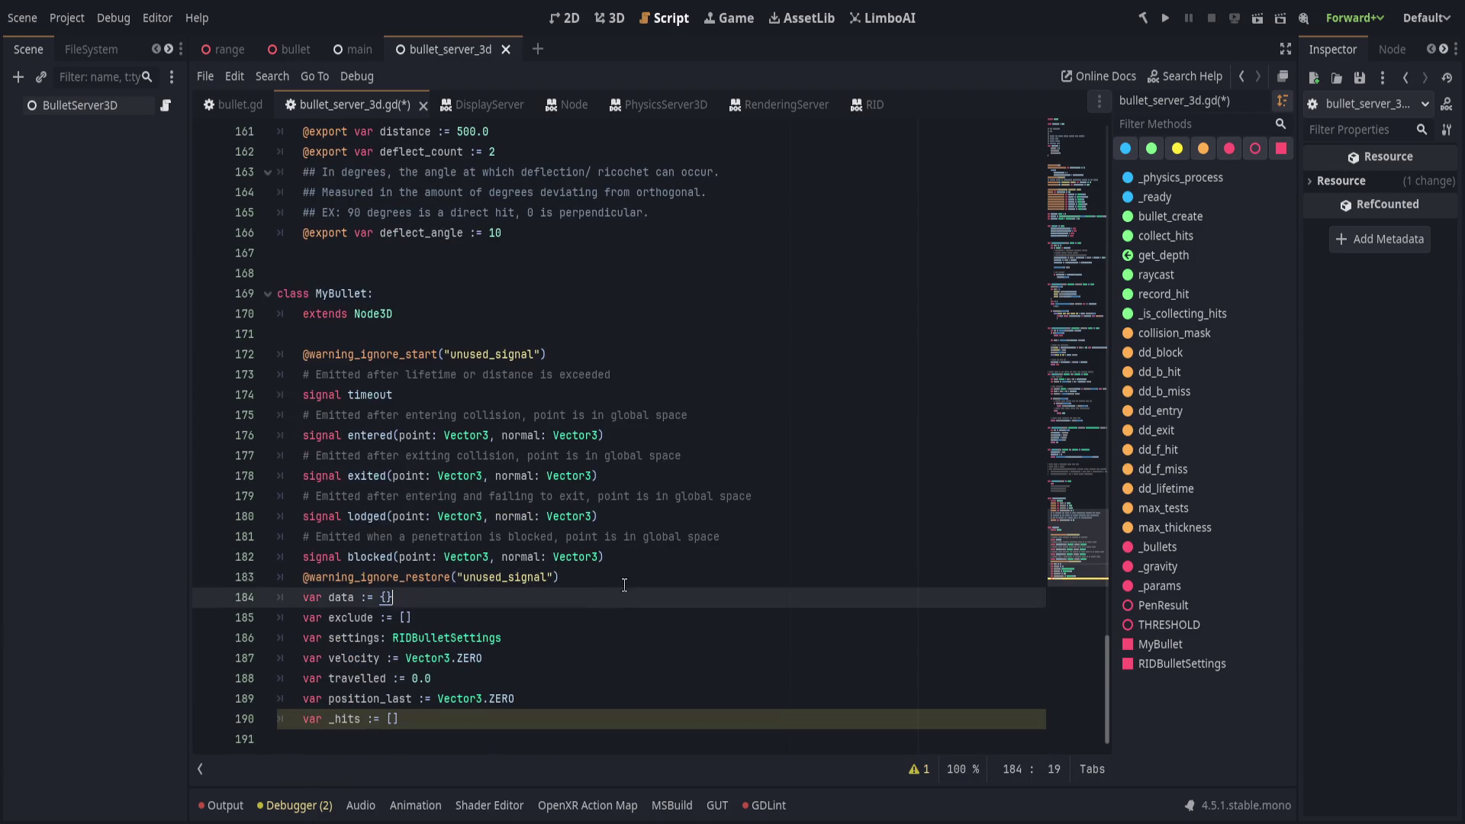
{"action": "key", "text": "ctrl+shift+Return"}
{"action": "key", "text": "ctrl+s"}
Delete the var _hits := [] line and save the script.
{"action": "left_click", "coordinate": [460, 733]}
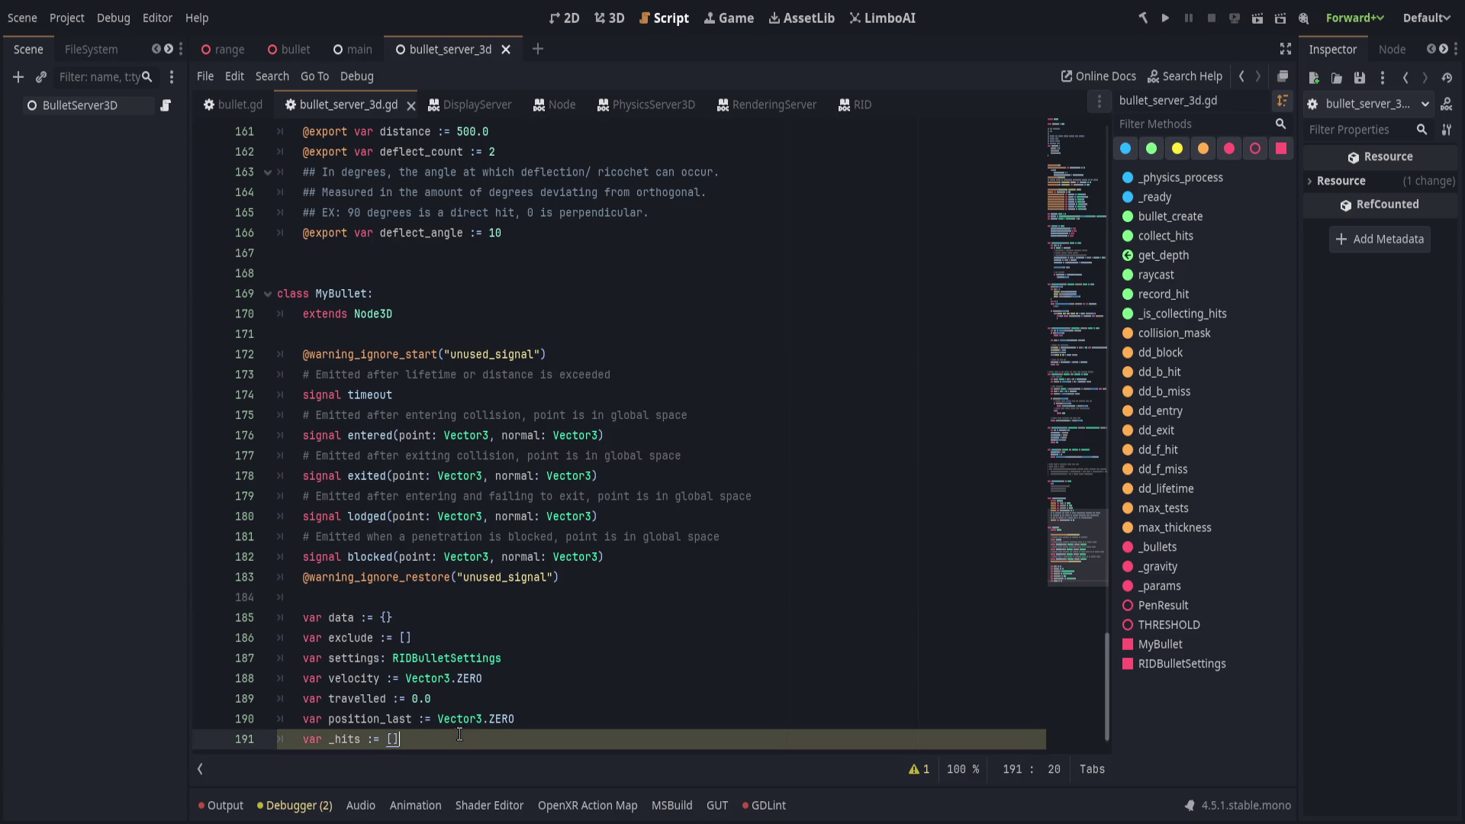
{"action": "scroll", "coordinate": [590, 586], "scroll_direction": "down", "scroll_amount": 1}
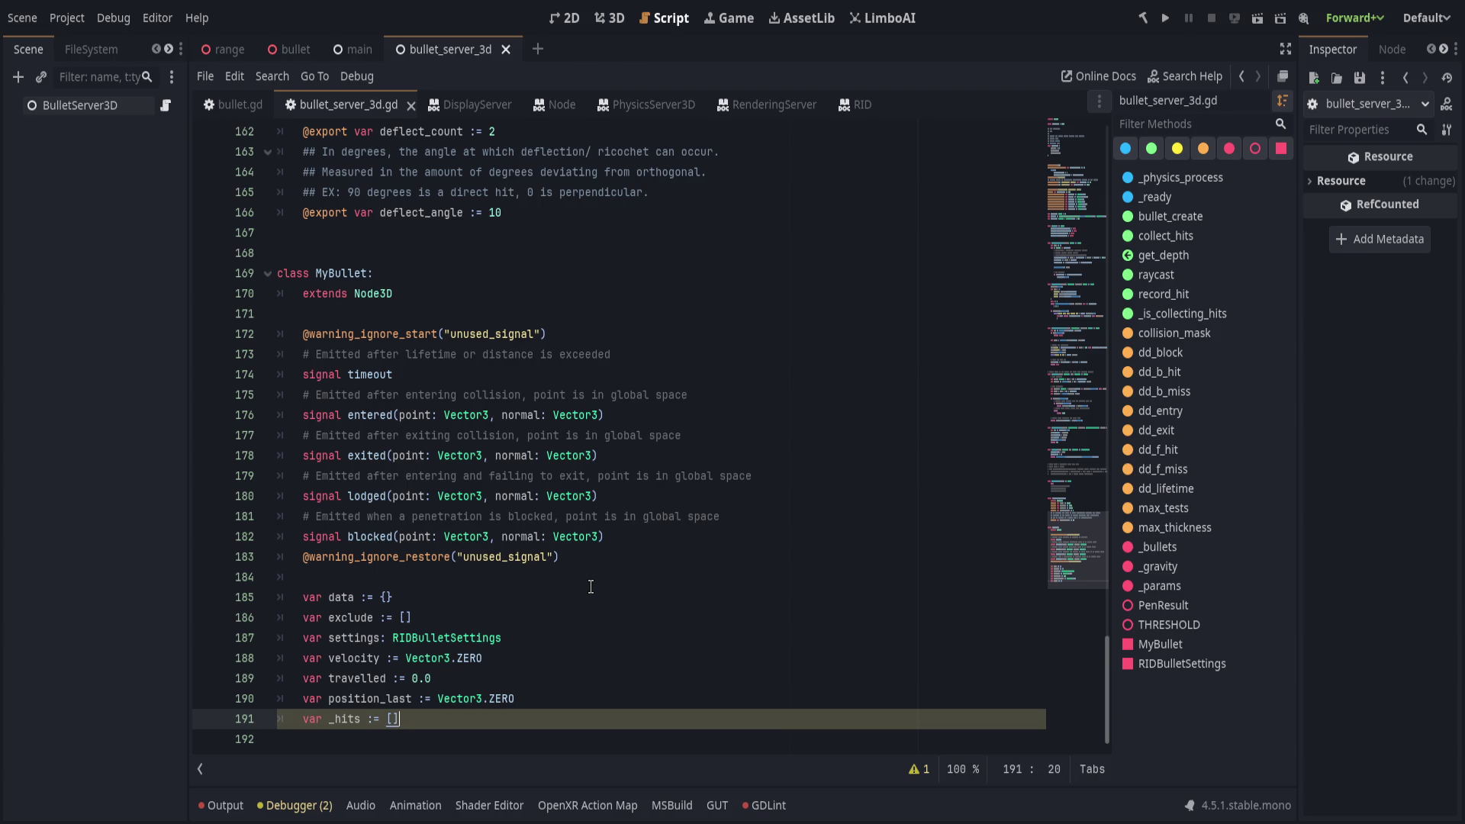
{"action": "key", "text": "ctrl+shift+k"}
{"action": "scroll", "coordinate": [591, 586], "scroll_direction": "up", "scroll_amount": 1}
{"action": "key", "text": "ctrl+s"}
Review the remaining MyBullet variables and the record_hit function.
{"action": "scroll", "coordinate": [555, 584], "scroll_direction": "up", "scroll_amount": 3}
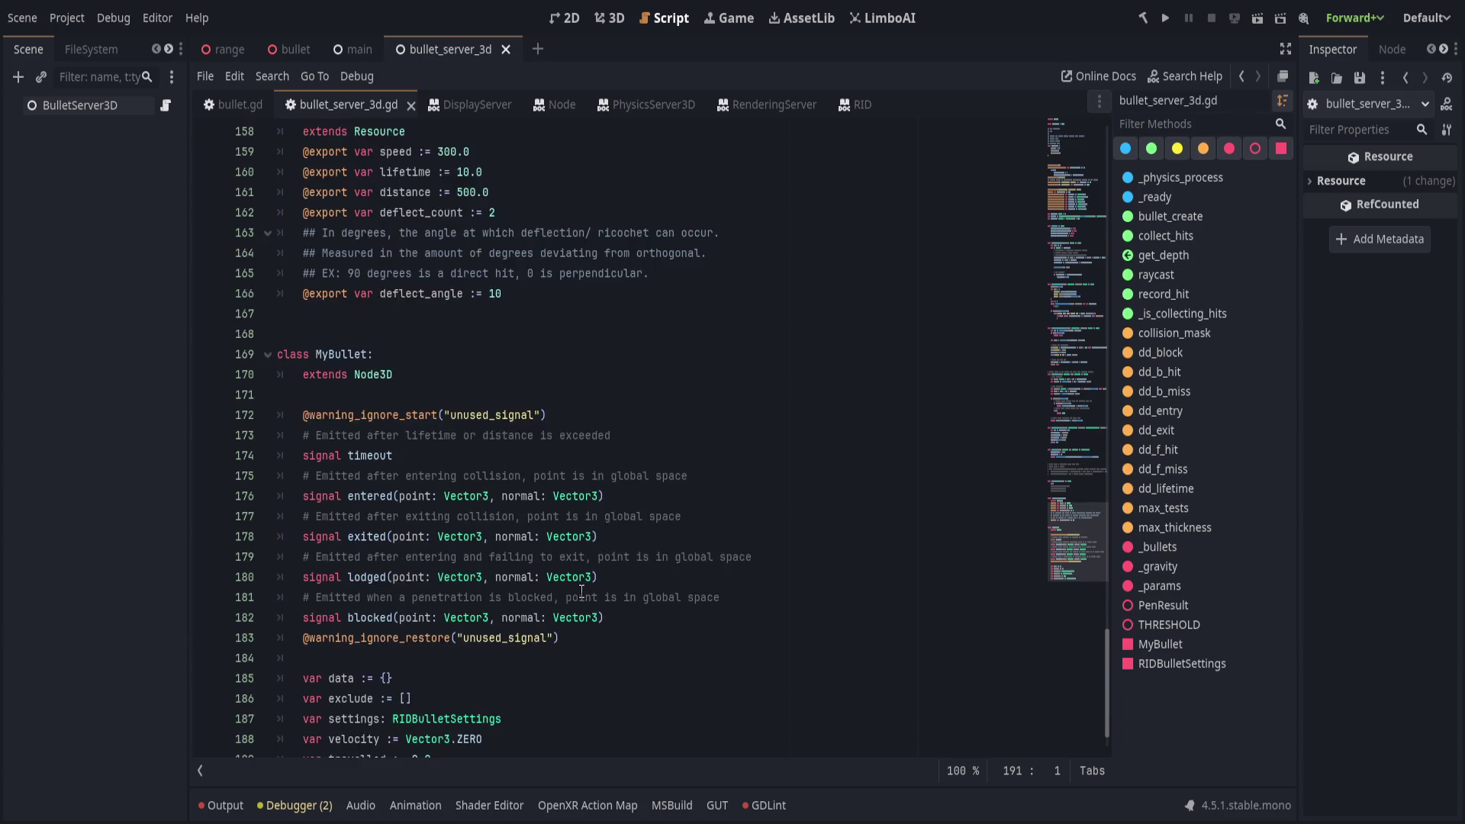
{"action": "scroll", "coordinate": [591, 586], "scroll_direction": "up", "scroll_amount": 3}
{"action": "left_click", "coordinate": [634, 537]}
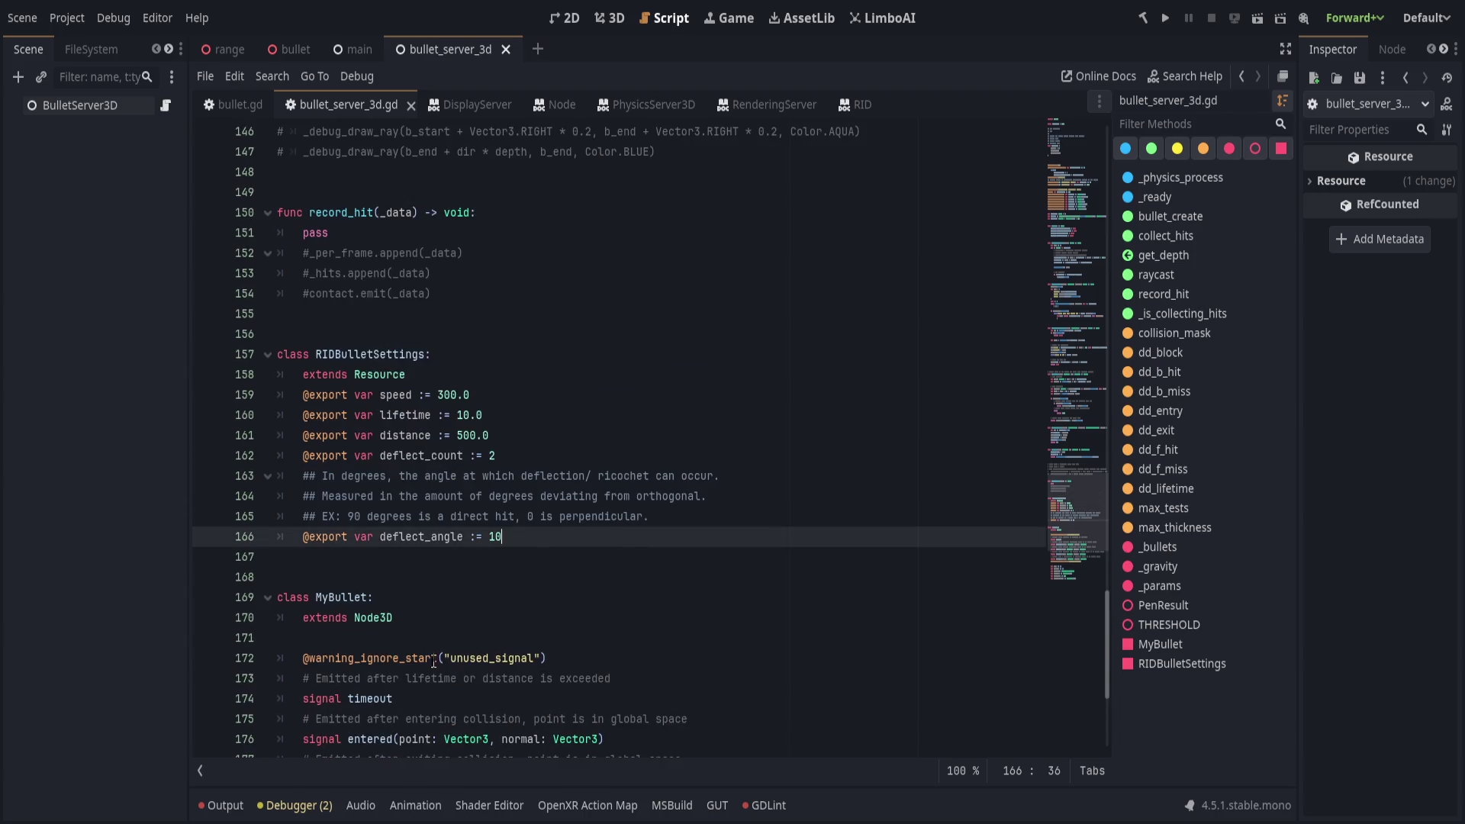
{"action": "scroll", "coordinate": [611, 580], "scroll_direction": "up", "scroll_amount": 3}
{"action": "left_click", "coordinate": [678, 561]}
{"action": "scroll", "coordinate": [666, 586], "scroll_direction": "down", "scroll_amount": 8}
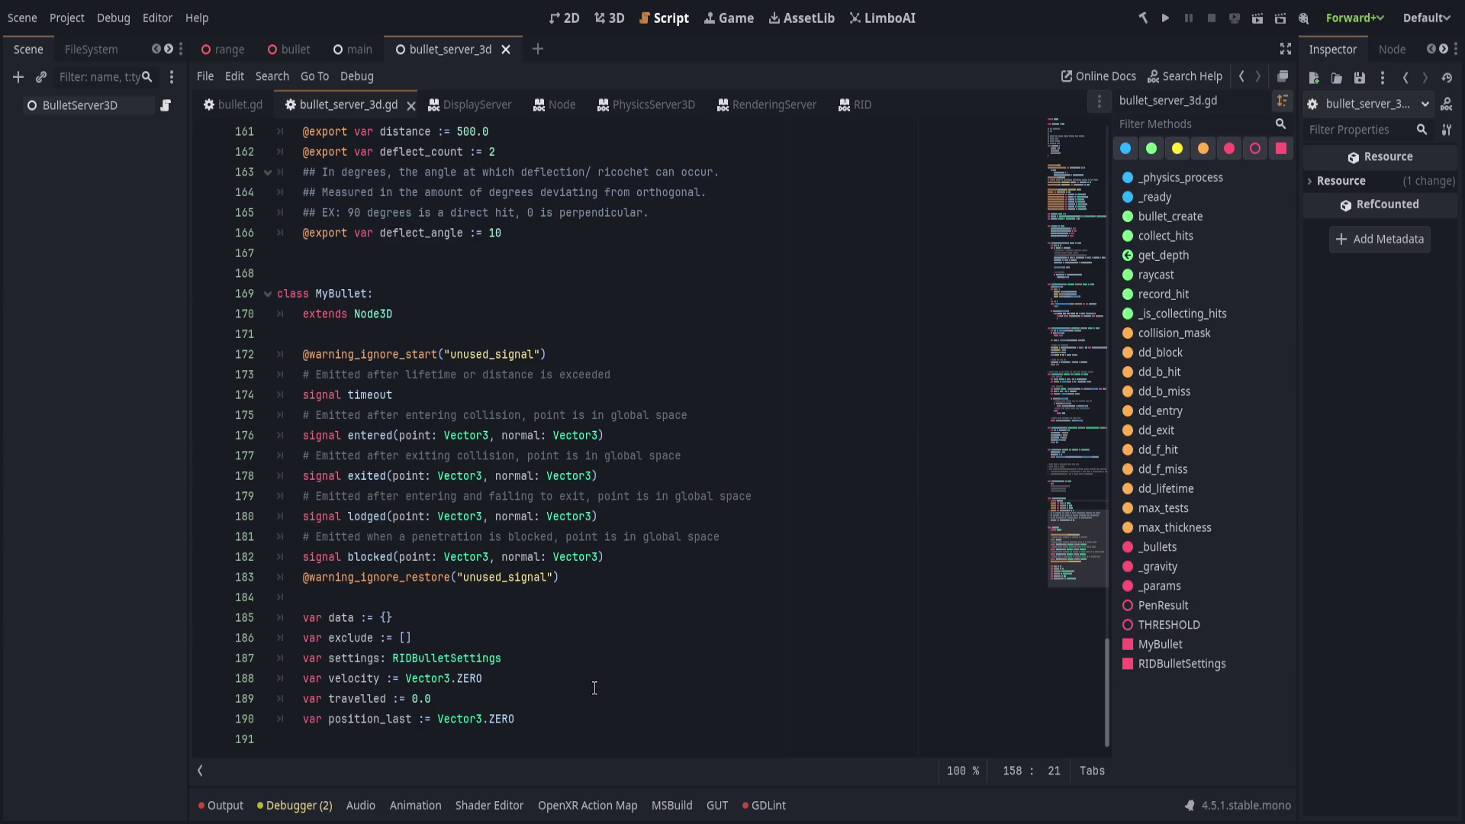
{"action": "left_click", "coordinate": [510, 624]}
{"action": "left_click", "coordinate": [545, 644]}
{"action": "left_click", "coordinate": [578, 660]}
{"action": "left_click", "coordinate": [595, 680]}
{"action": "left_click", "coordinate": [598, 702]}
{"action": "left_click", "coordinate": [604, 722]}
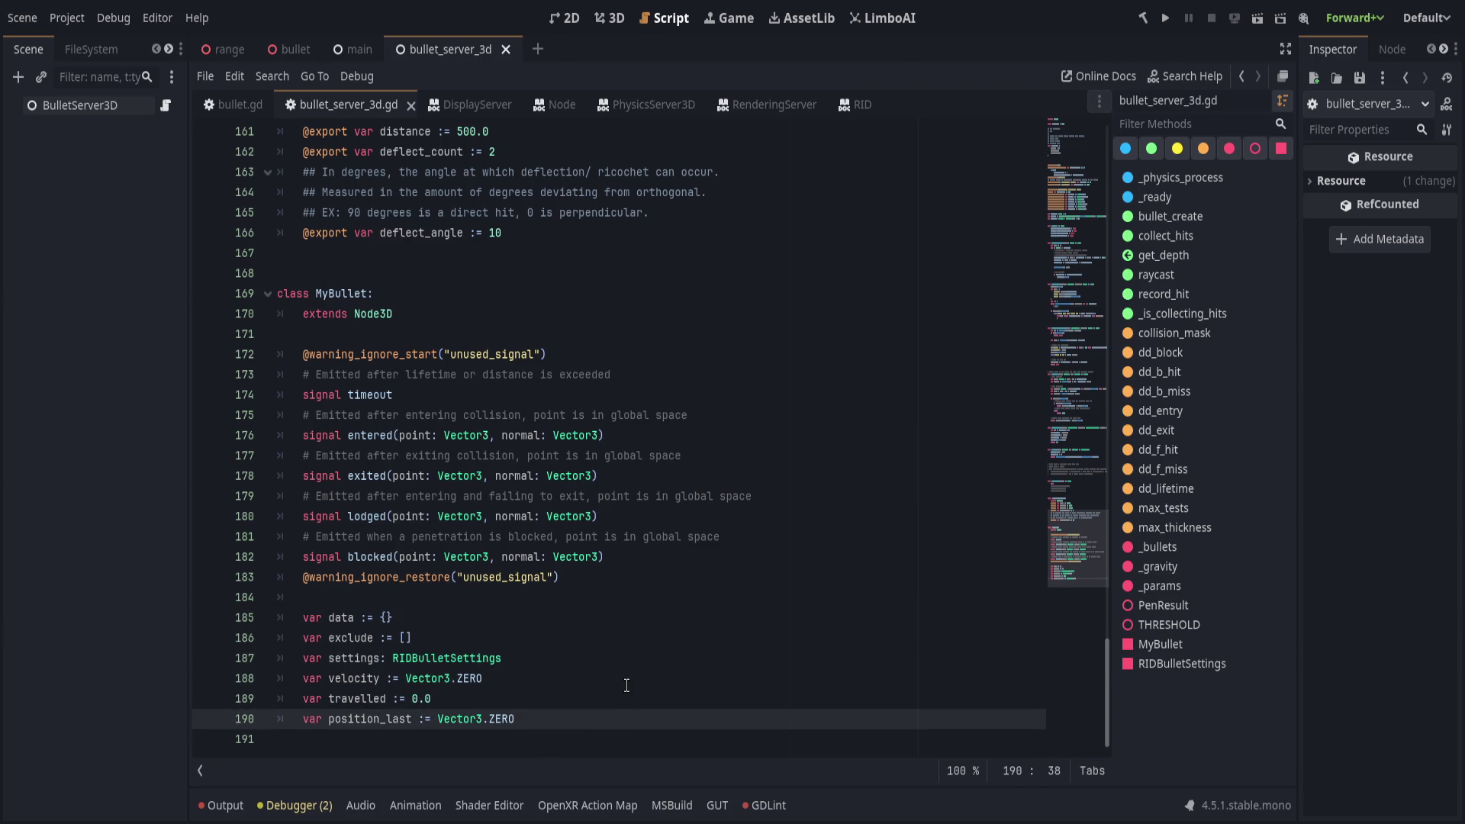
{"action": "scroll", "coordinate": [626, 685], "scroll_direction": "up", "scroll_amount": 11}
{"action": "left_click", "coordinate": [638, 676]}
{"action": "left_click", "coordinate": [644, 663]}
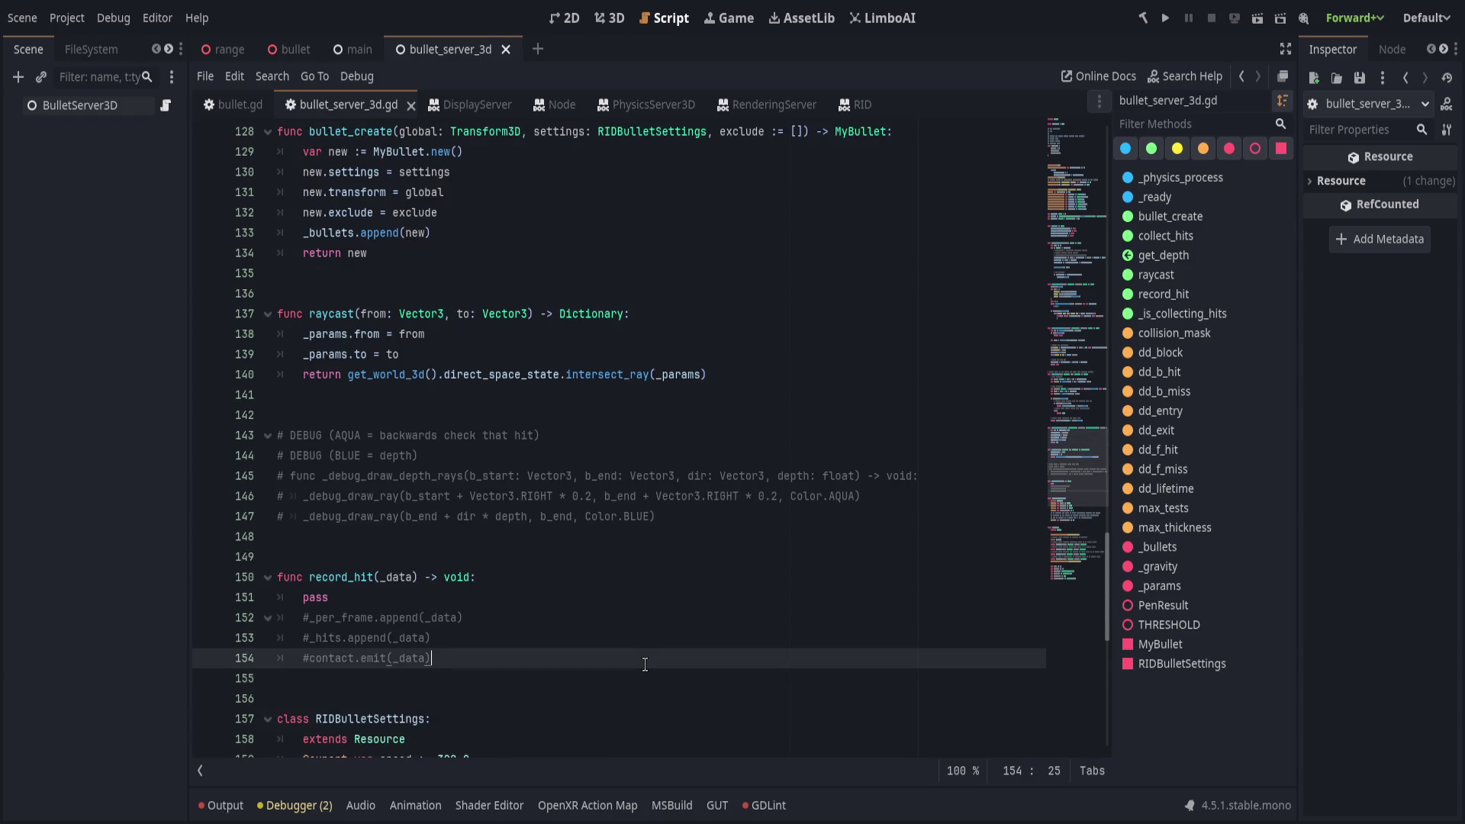
{"action": "scroll", "coordinate": [614, 600], "scroll_direction": "down", "scroll_amount": 4}
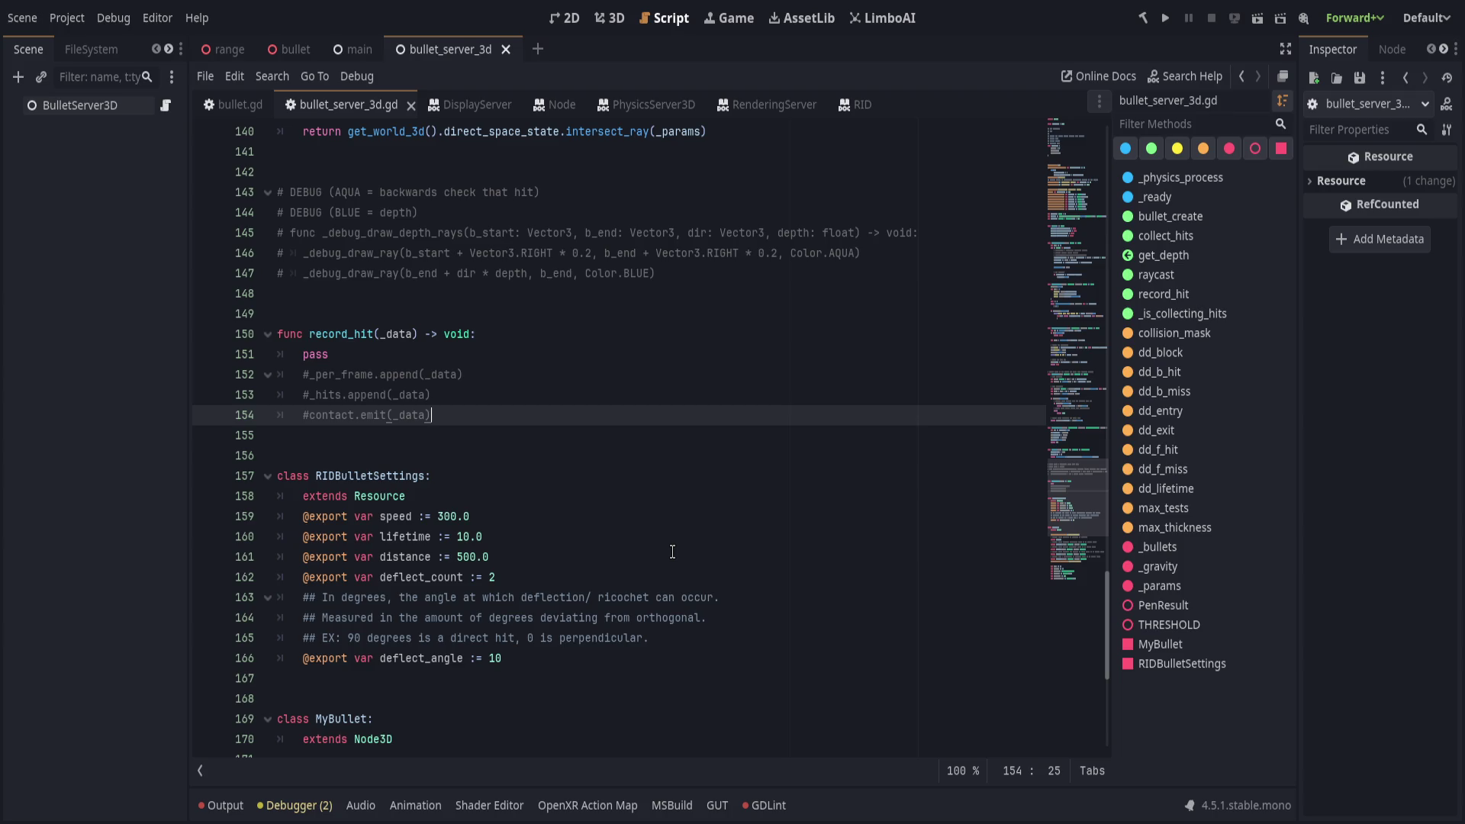
Scroll back up through the script to the collect_hits call around line 60.
{"action": "key", "text": "ctrl+z"}
{"action": "key", "text": "ctrl+z"}
{"action": "scroll", "coordinate": [641, 488], "scroll_direction": "up", "scroll_amount": 15}
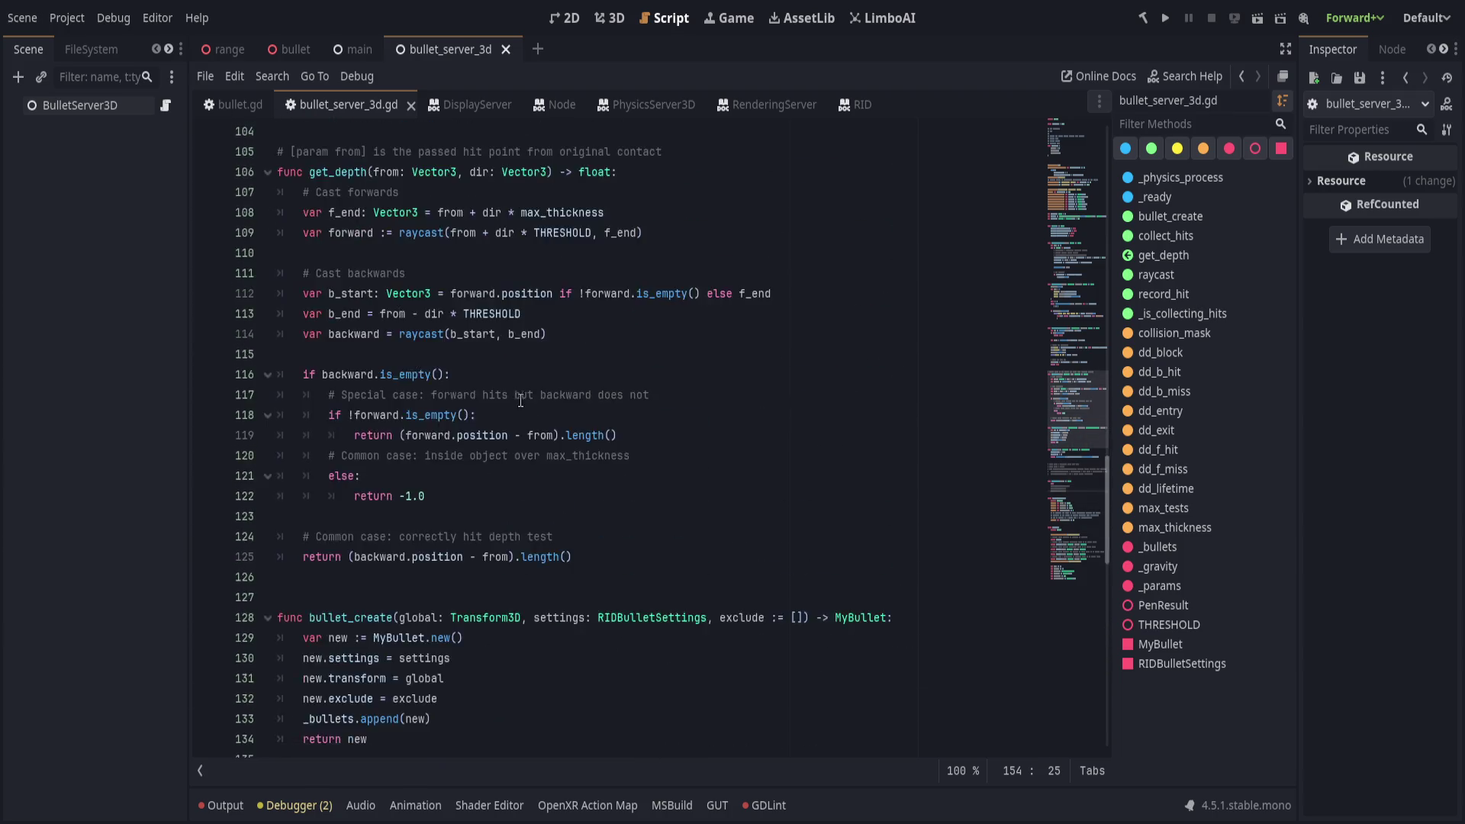
{"action": "left_click", "coordinate": [613, 422]}
{"action": "key", "text": "Up"}
{"action": "key", "text": "Up"}
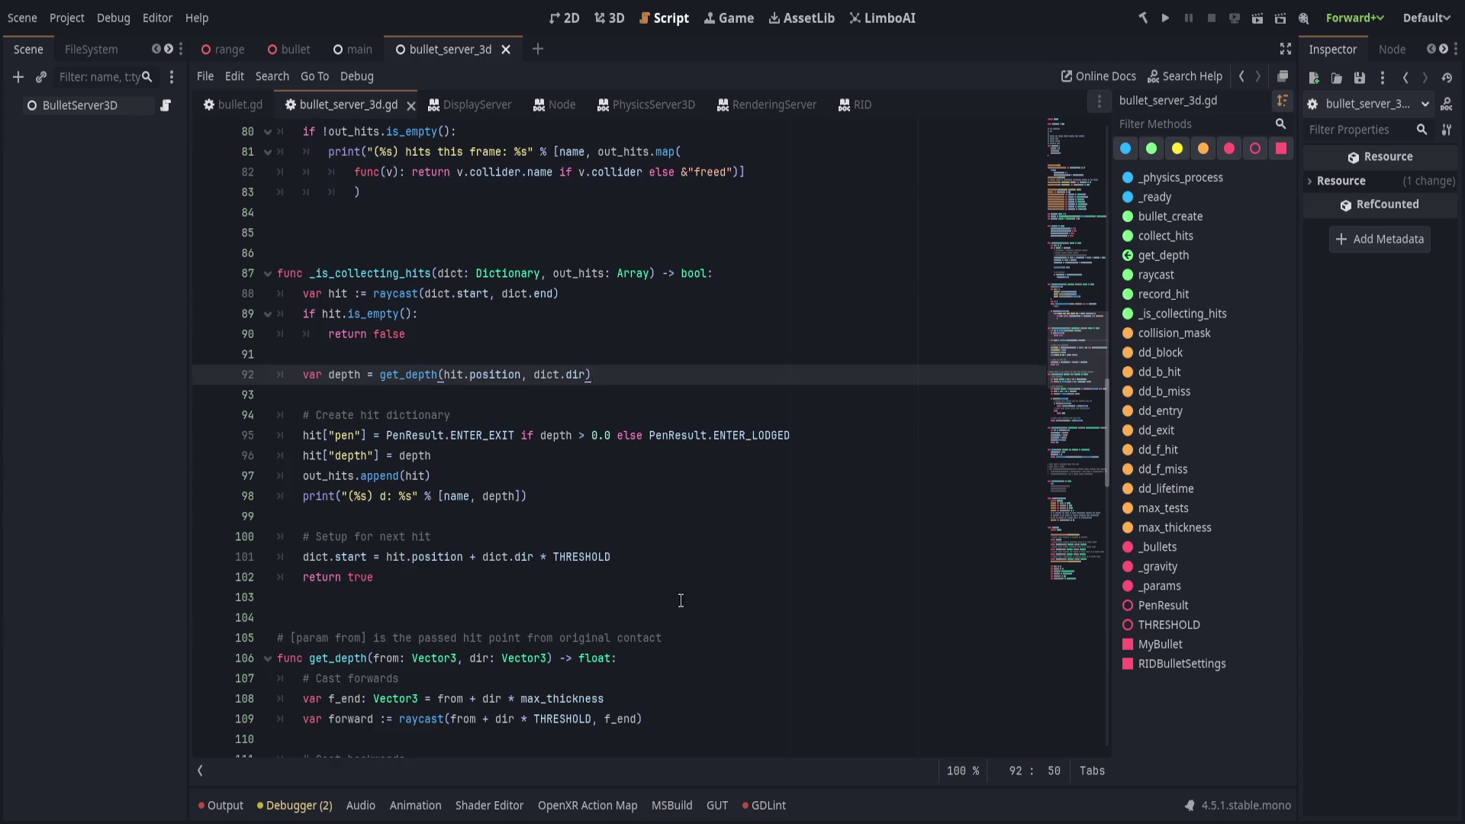
{"action": "scroll", "coordinate": [679, 600], "scroll_direction": "up", "scroll_amount": 3}
{"action": "scroll", "coordinate": [680, 610], "scroll_direction": "up", "scroll_amount": 10}
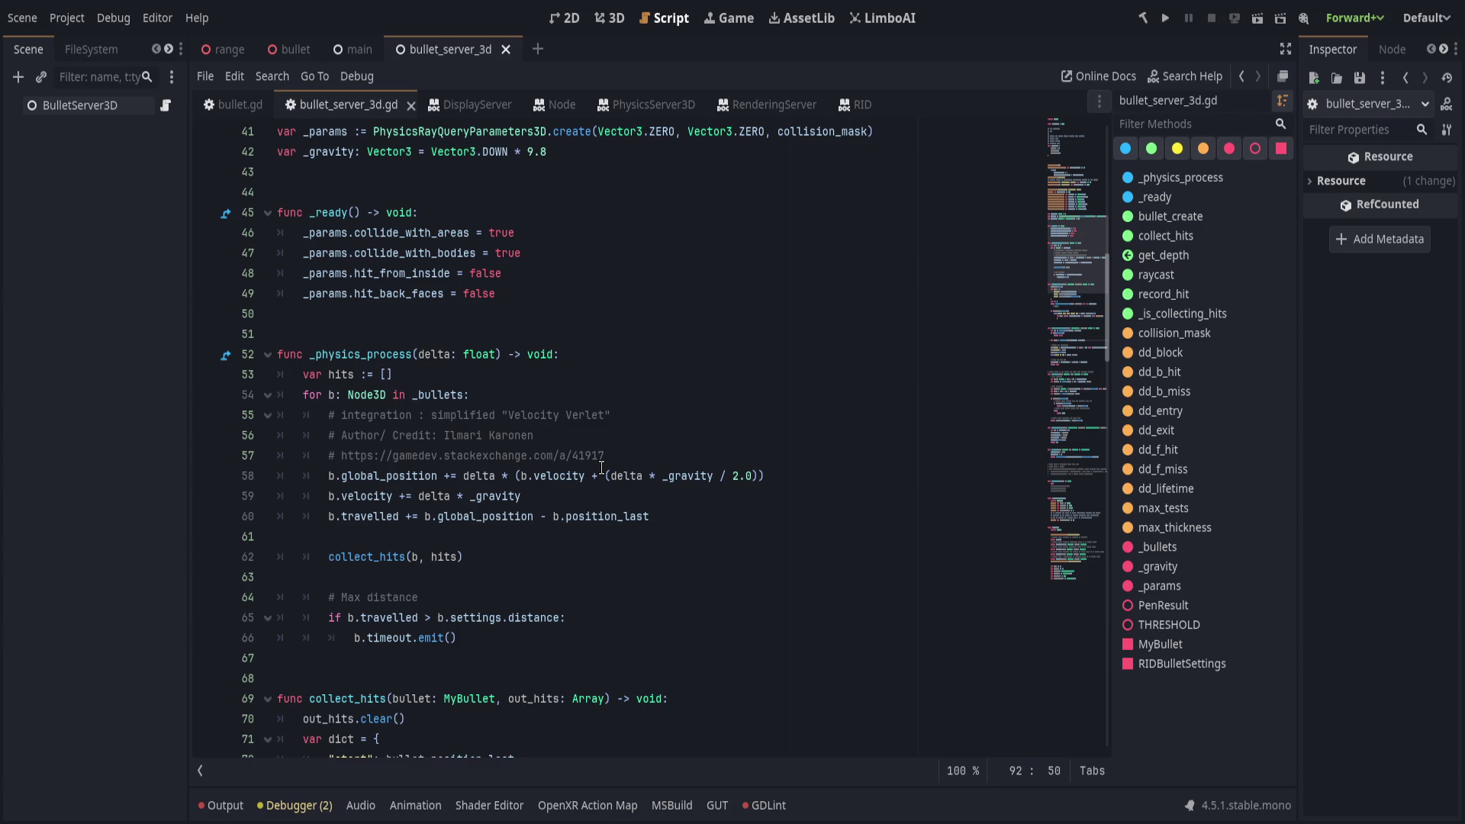
{"action": "left_click", "coordinate": [759, 518]}
{"action": "left_click", "coordinate": [684, 556]}
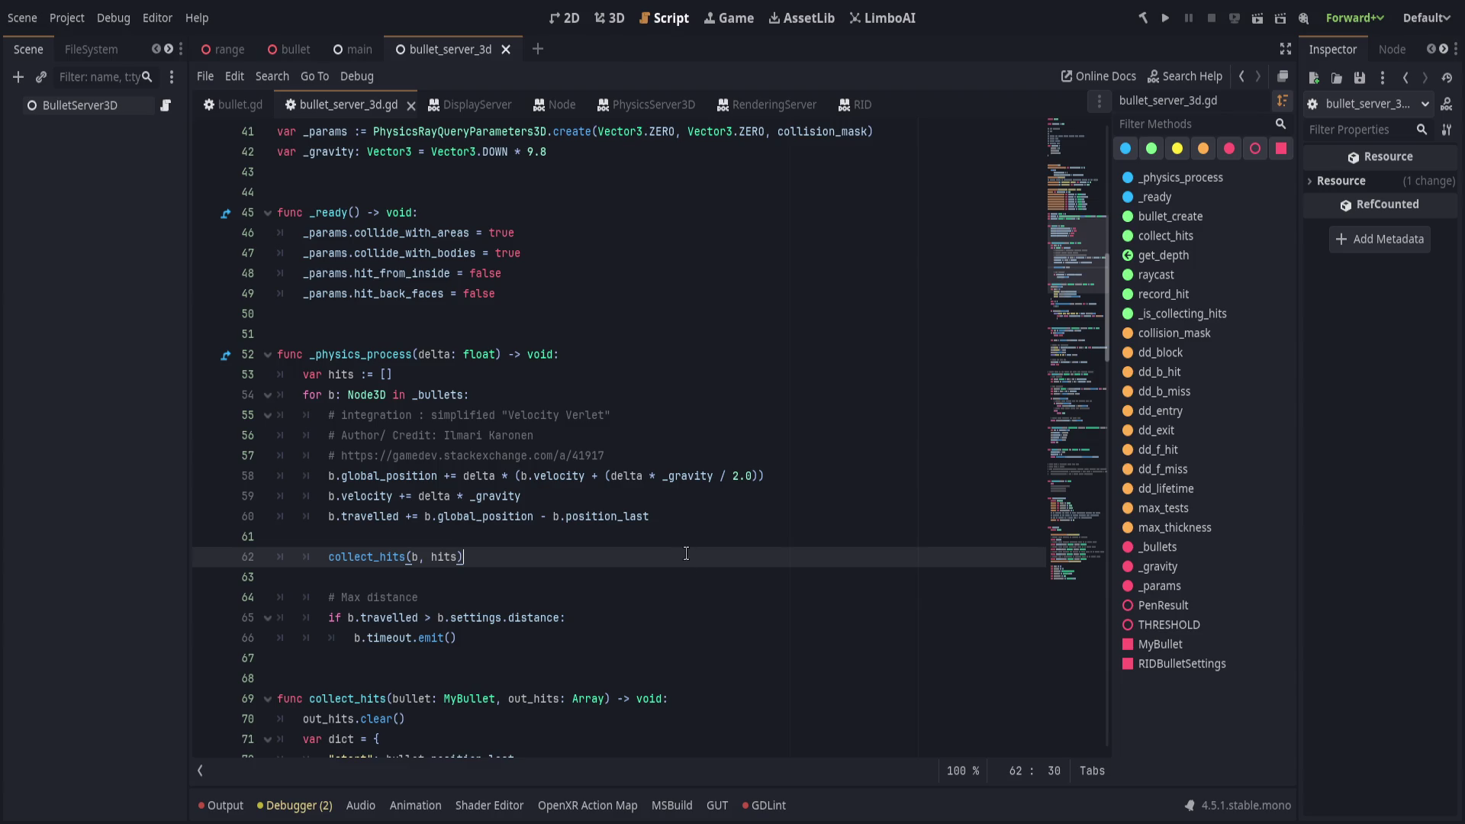
Browse the script code between blank line 50 and line 70.
{"action": "scroll", "coordinate": [685, 560], "scroll_direction": "down", "scroll_amount": 1}
{"action": "key", "text": "Down"}
{"action": "key", "text": "Down"}
{"action": "key", "text": "Down"}
{"action": "scroll", "coordinate": [719, 427], "scroll_direction": "up", "scroll_amount": 3}
{"action": "left_click", "coordinate": [719, 435]}
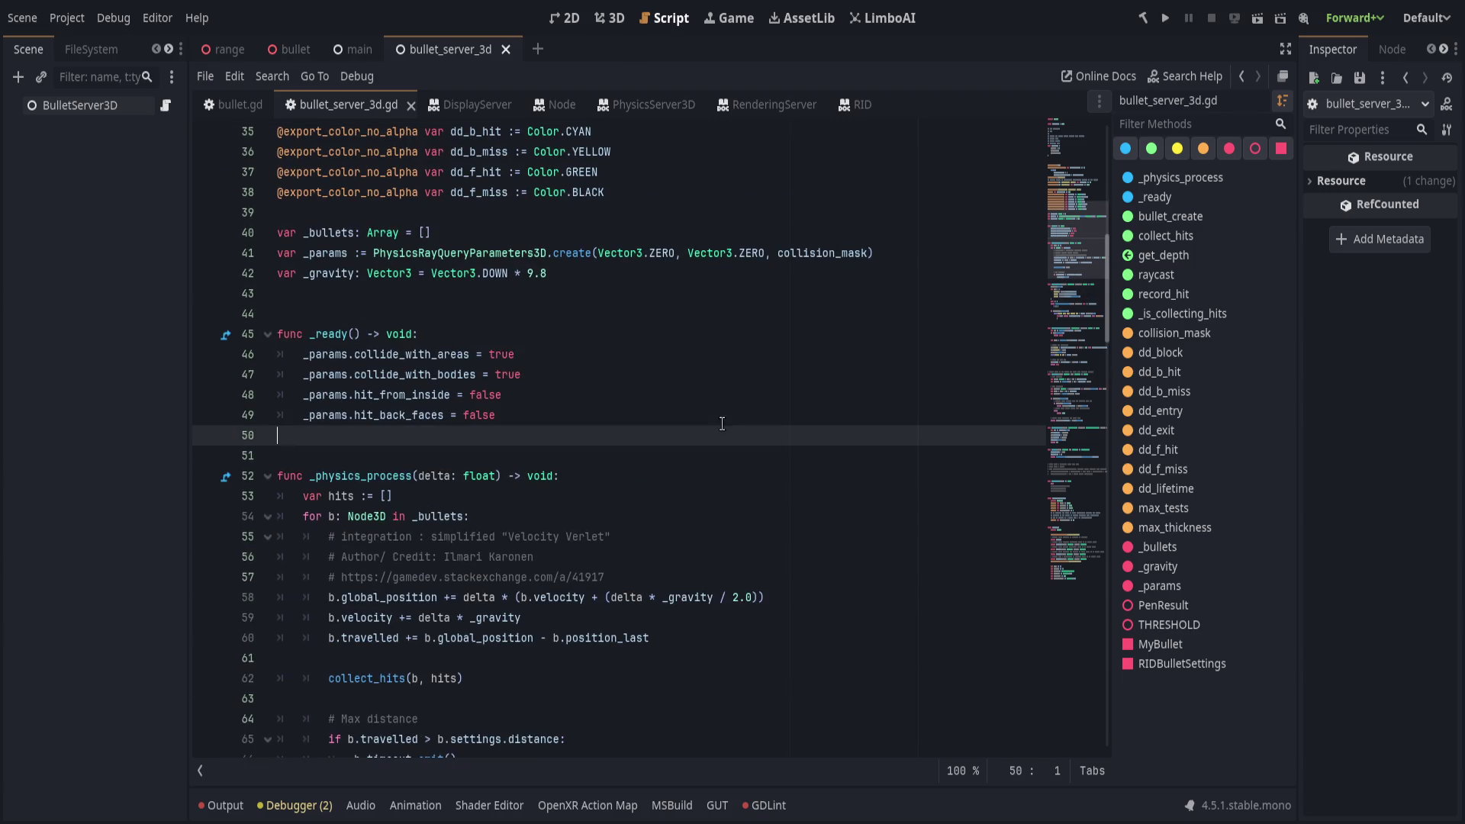
{"action": "scroll", "coordinate": [721, 427], "scroll_direction": "up", "scroll_amount": 2}
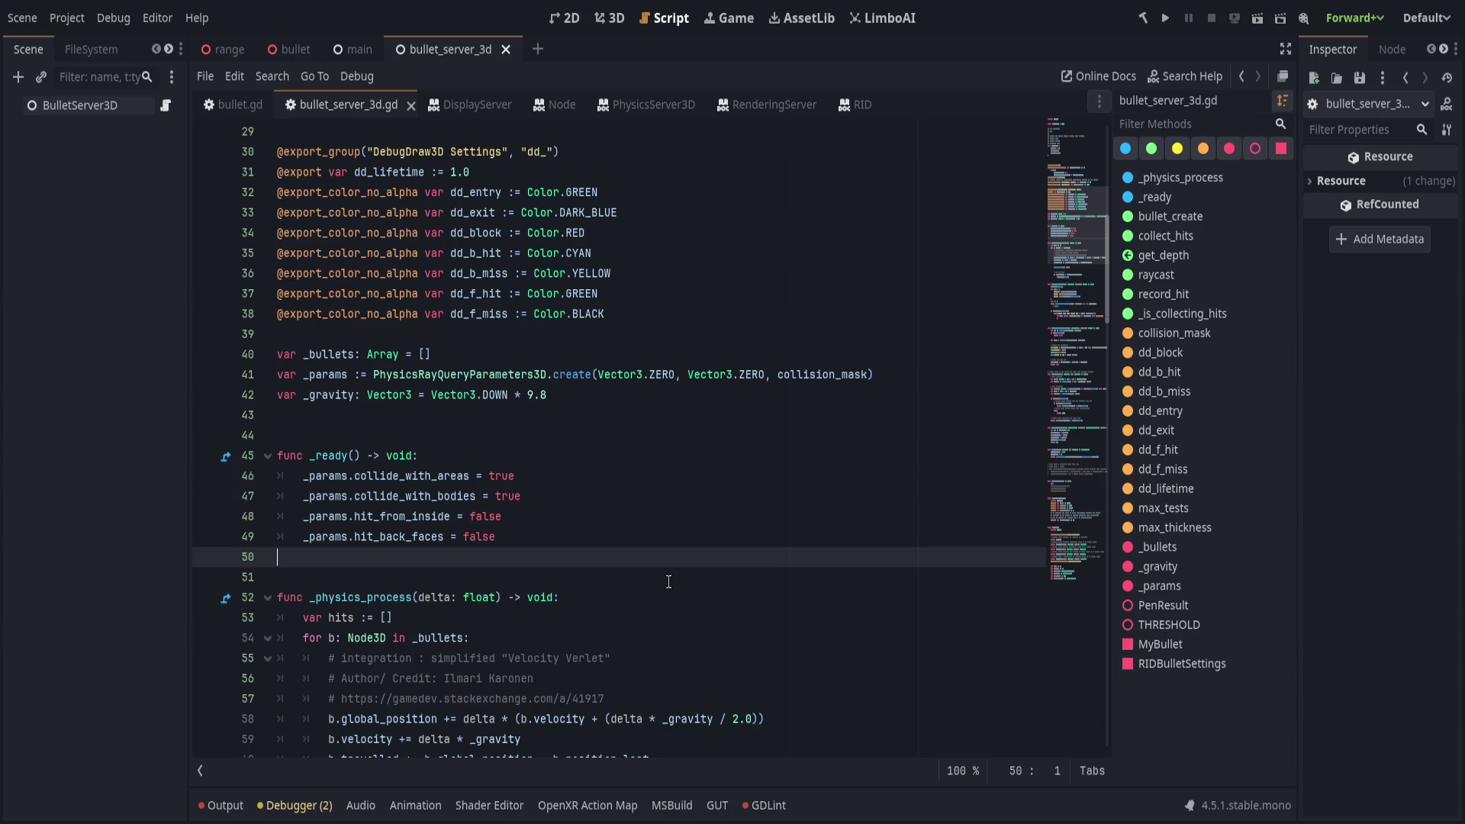
{"action": "scroll", "coordinate": [666, 579], "scroll_direction": "down", "scroll_amount": 20}
{"action": "scroll", "coordinate": [666, 578], "scroll_direction": "down", "scroll_amount": 15}
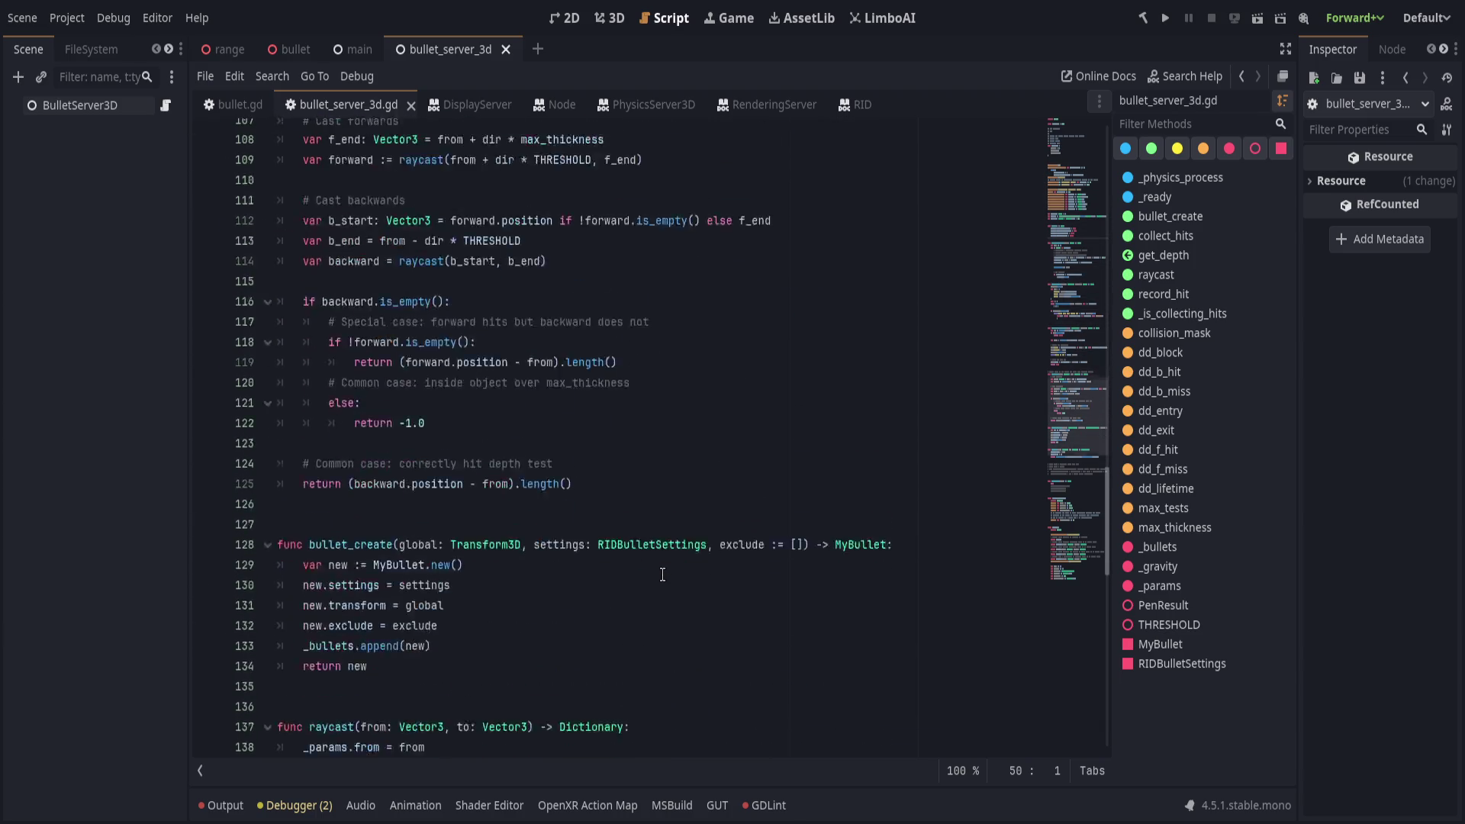
{"action": "scroll", "coordinate": [660, 556], "scroll_direction": "down", "scroll_amount": 4}
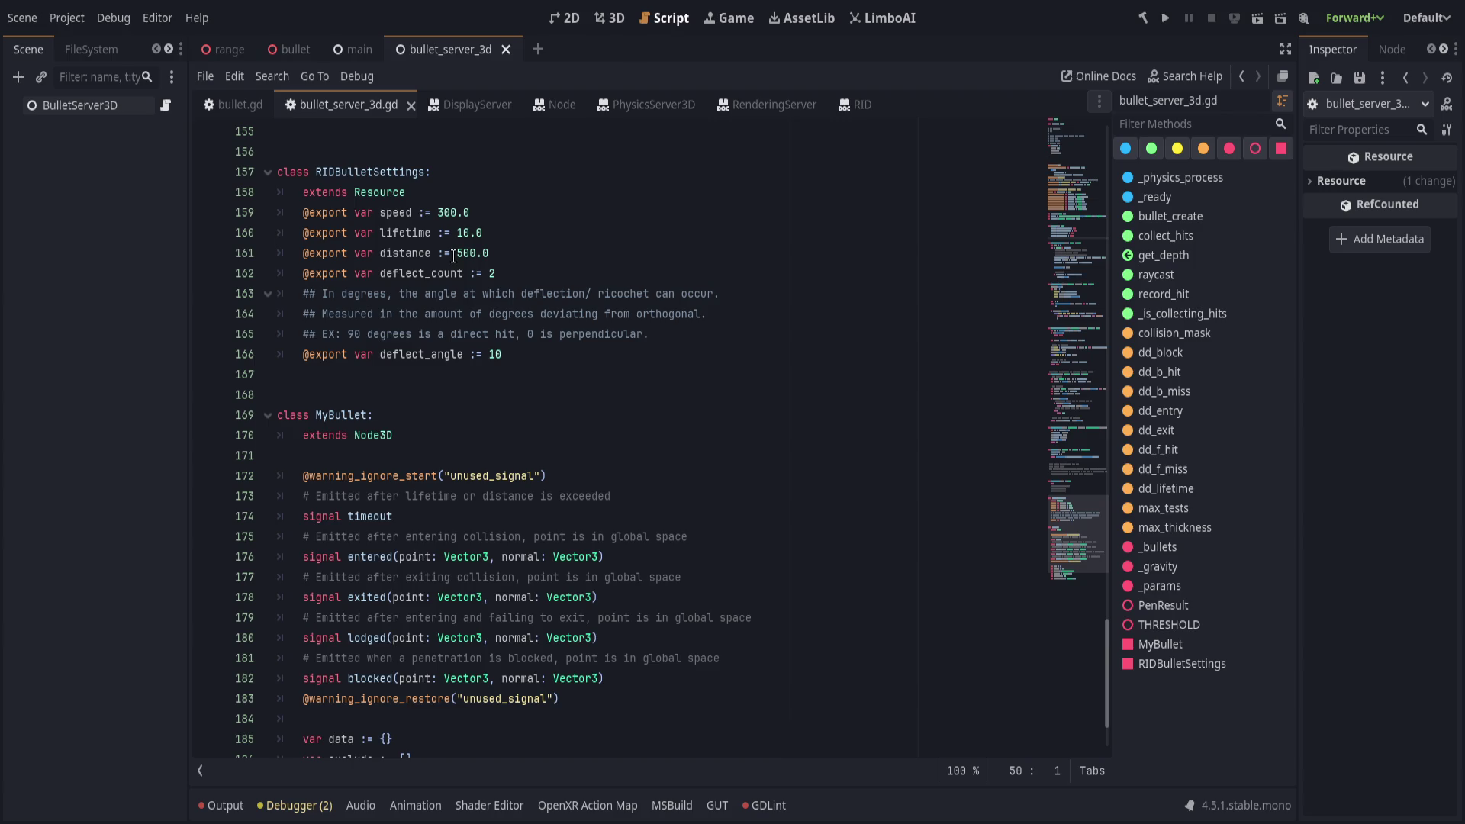
Inspect the MyBullet signal declarations near line 183, then bring up the empty 3D view.
{"action": "left_click", "coordinate": [630, 482]}
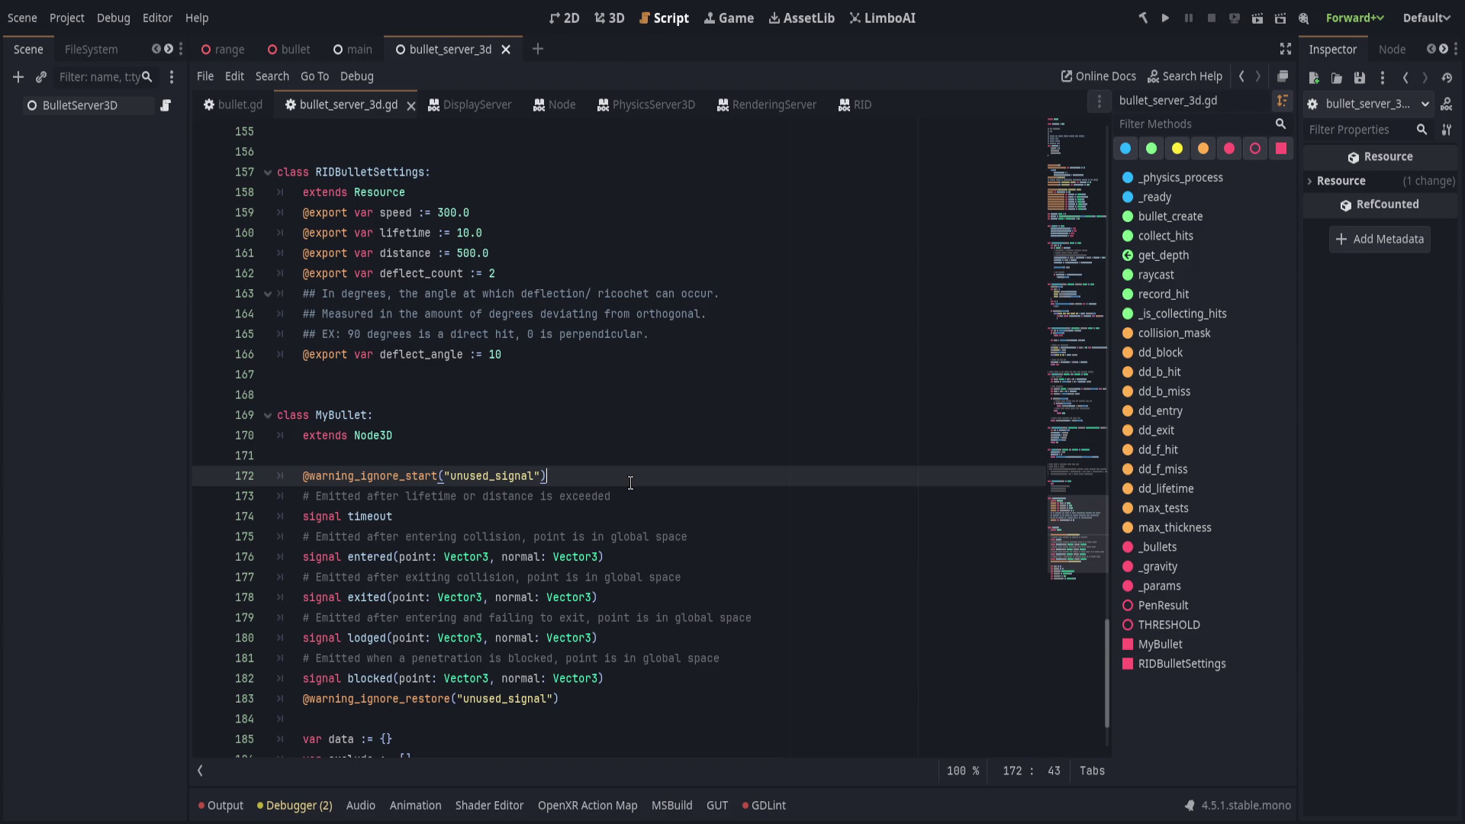
{"action": "scroll", "coordinate": [653, 500], "scroll_direction": "down", "scroll_amount": 1}
{"action": "left_click", "coordinate": [670, 639]}
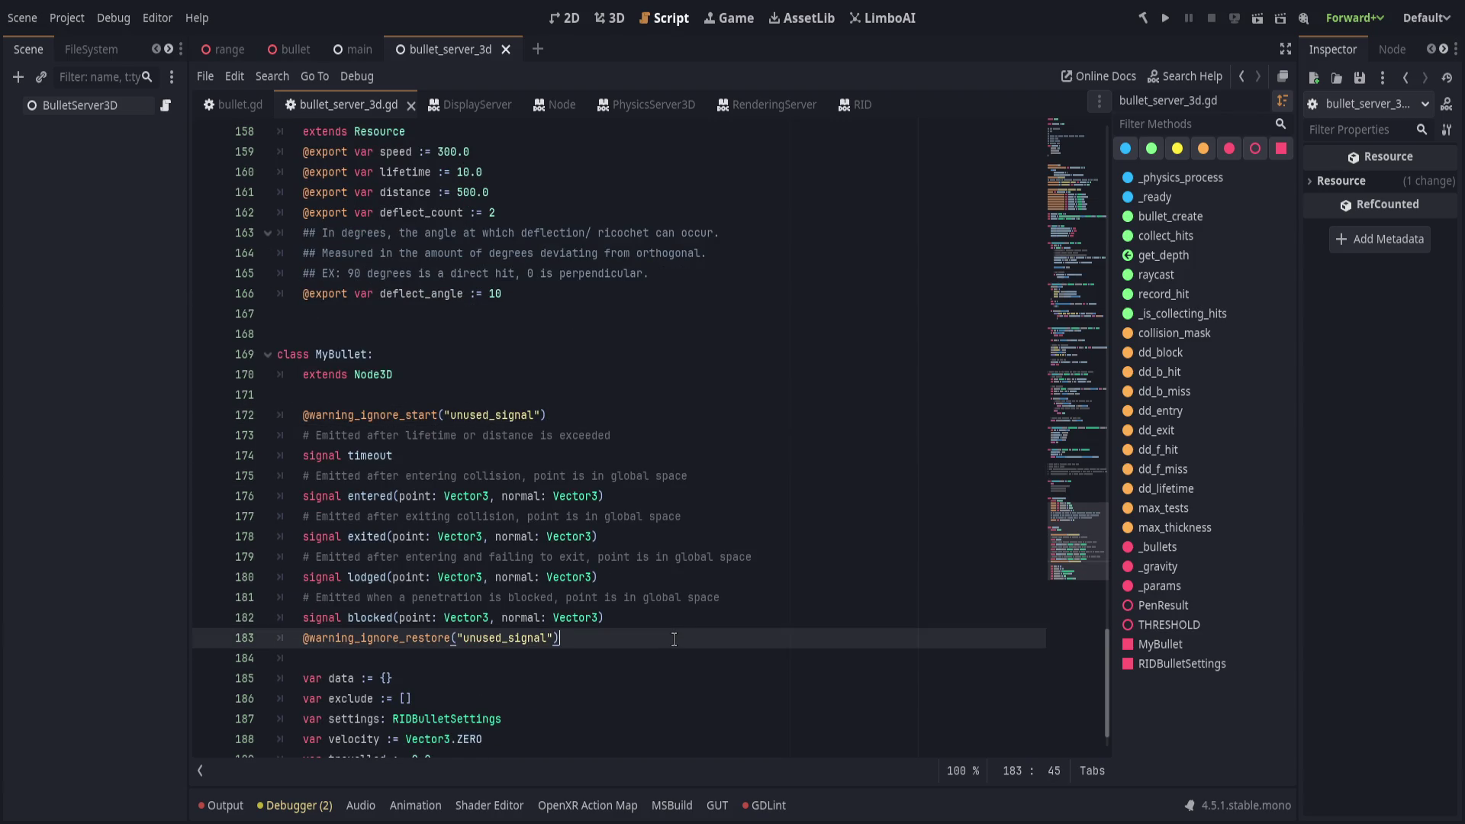
{"action": "mouse_move", "coordinate": [763, 611]}
{"action": "left_mouse_down"}
{"action": "mouse_move", "coordinate": [763, 477]}
{"action": "mouse_move", "coordinate": [763, 577]}
{"action": "mouse_move", "coordinate": [739, 624]}
{"action": "mouse_move", "coordinate": [721, 452]}
{"action": "left_mouse_up"}
{"action": "left_click", "coordinate": [718, 451]}
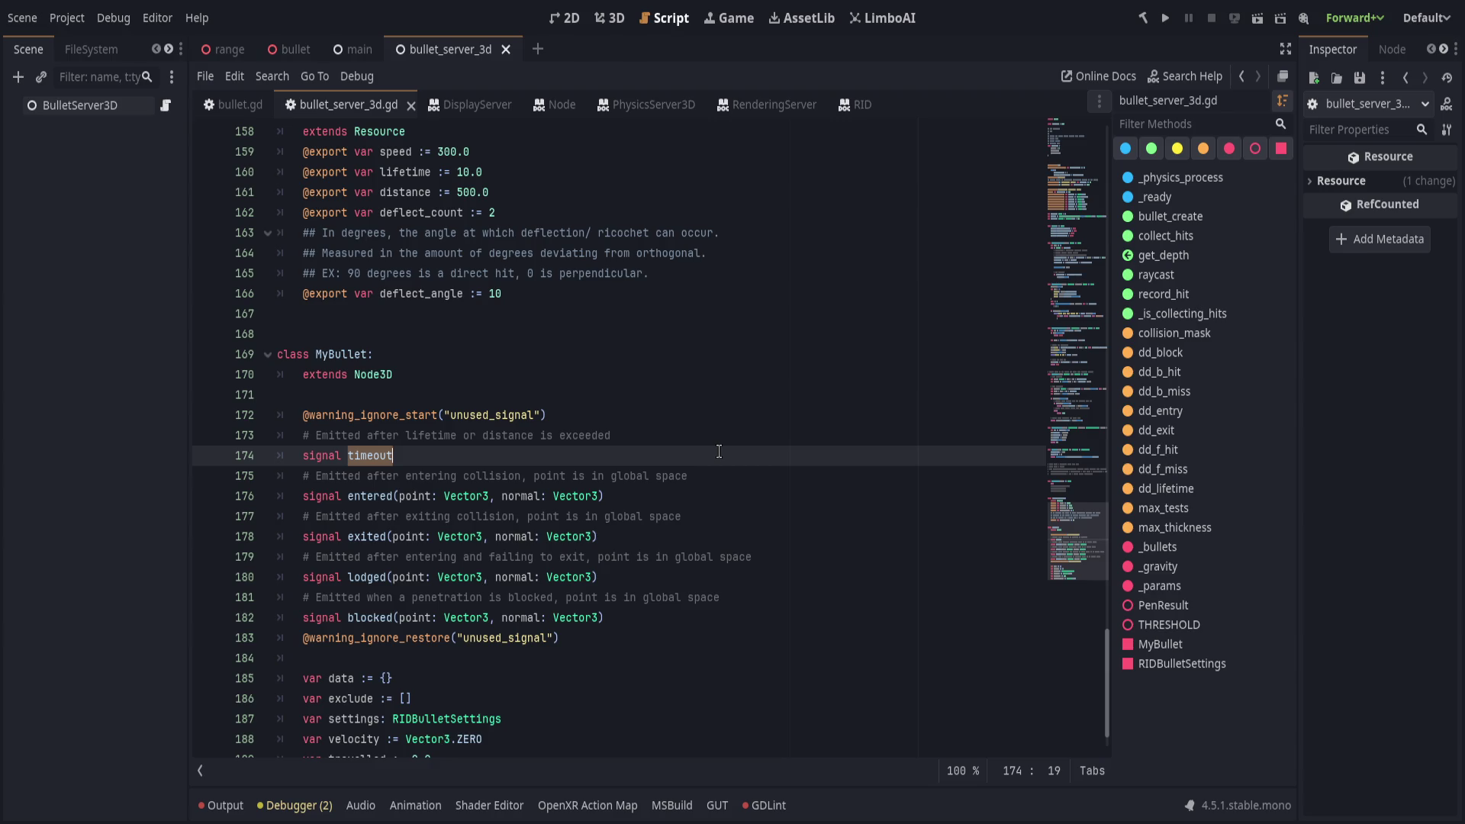
{"action": "left_click", "coordinate": [610, 18]}
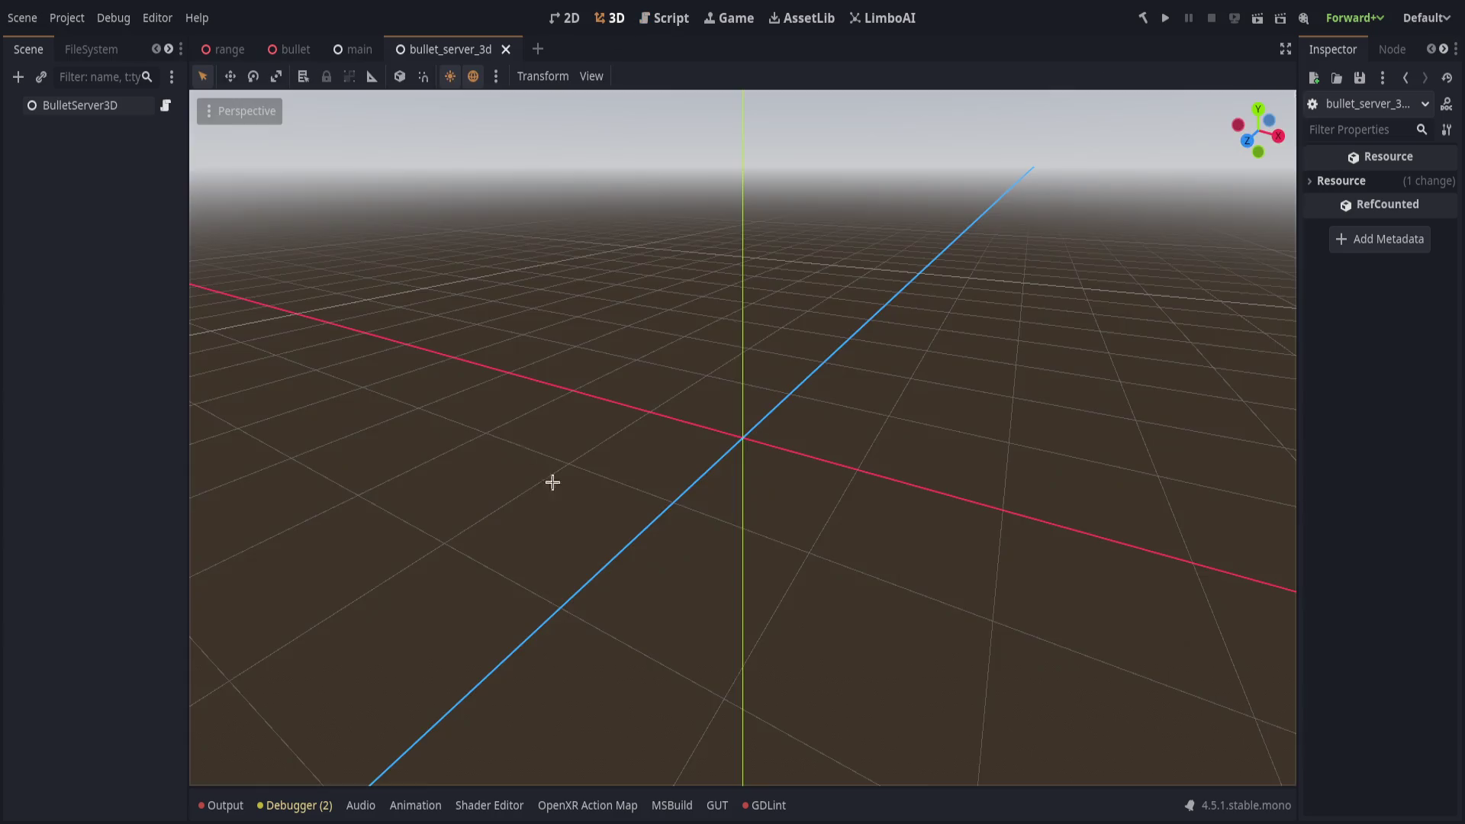
Orbit and zoom the 3D viewport around the scene origin.
{"action": "mouse_move", "coordinate": [620, 346]}
{"action": "left_mouse_down"}
{"action": "mouse_move", "coordinate": [565, 353]}
{"action": "mouse_move", "coordinate": [625, 484]}
{"action": "mouse_move", "coordinate": [441, 379]}
{"action": "left_mouse_up"}
{"action": "scroll", "coordinate": [459, 450], "scroll_direction": "up", "scroll_amount": 3}
{"action": "mouse_move", "coordinate": [460, 450]}
{"action": "left_mouse_down"}
{"action": "mouse_move", "coordinate": [752, 441]}
{"action": "mouse_move", "coordinate": [719, 617]}
{"action": "mouse_move", "coordinate": [712, 447]}
{"action": "mouse_move", "coordinate": [762, 405]}
{"action": "mouse_move", "coordinate": [670, 481]}
{"action": "left_mouse_up"}
{"action": "scroll", "coordinate": [728, 619], "scroll_direction": "up", "scroll_amount": 2}
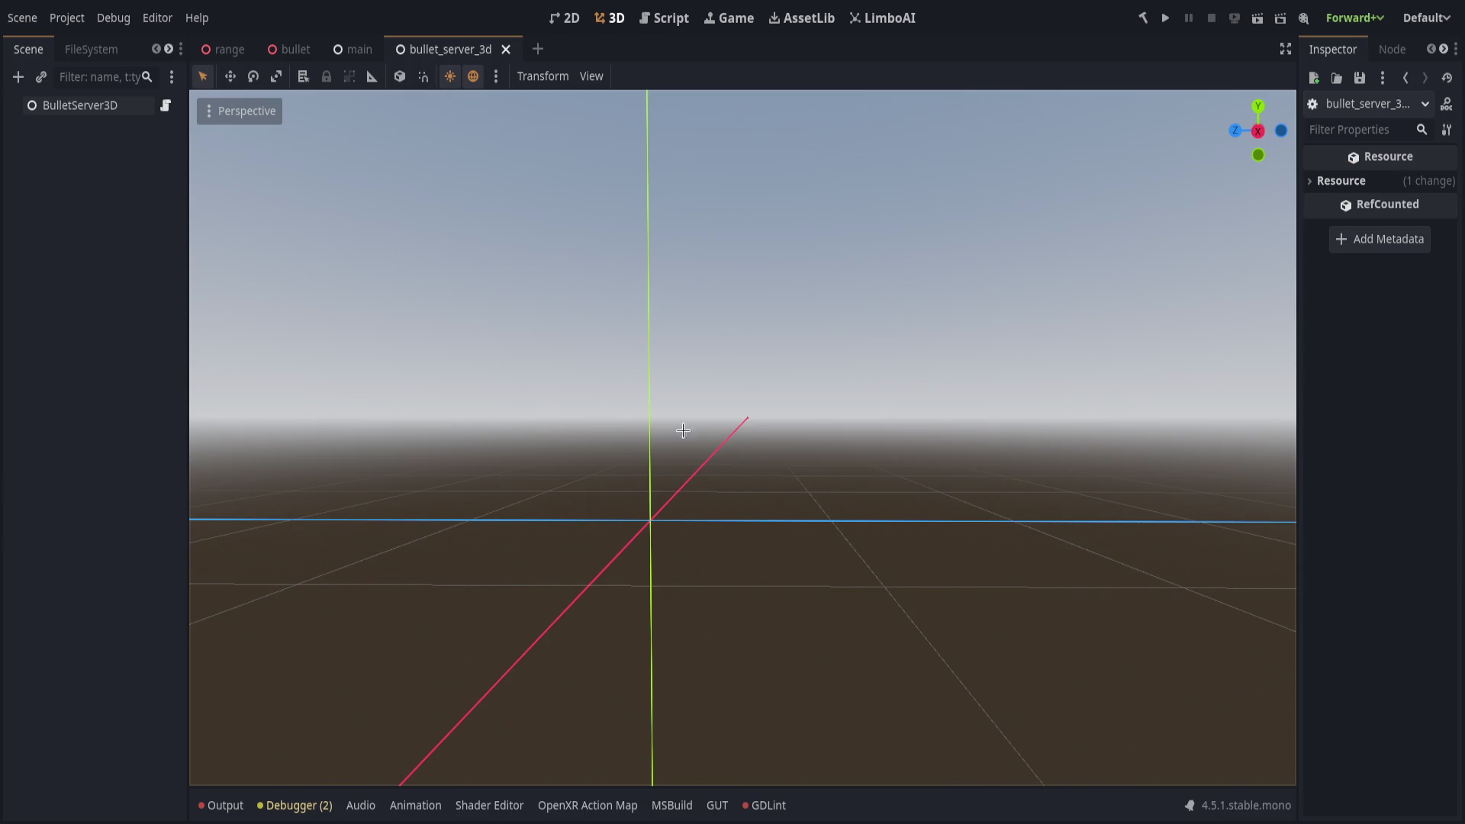
Orbit to a higher oblique angle, then return to the script at blank line 168.
{"action": "mouse_move", "coordinate": [760, 504]}
{"action": "left_mouse_down"}
{"action": "mouse_move", "coordinate": [791, 451]}
{"action": "mouse_move", "coordinate": [647, 255]}
{"action": "left_mouse_up"}
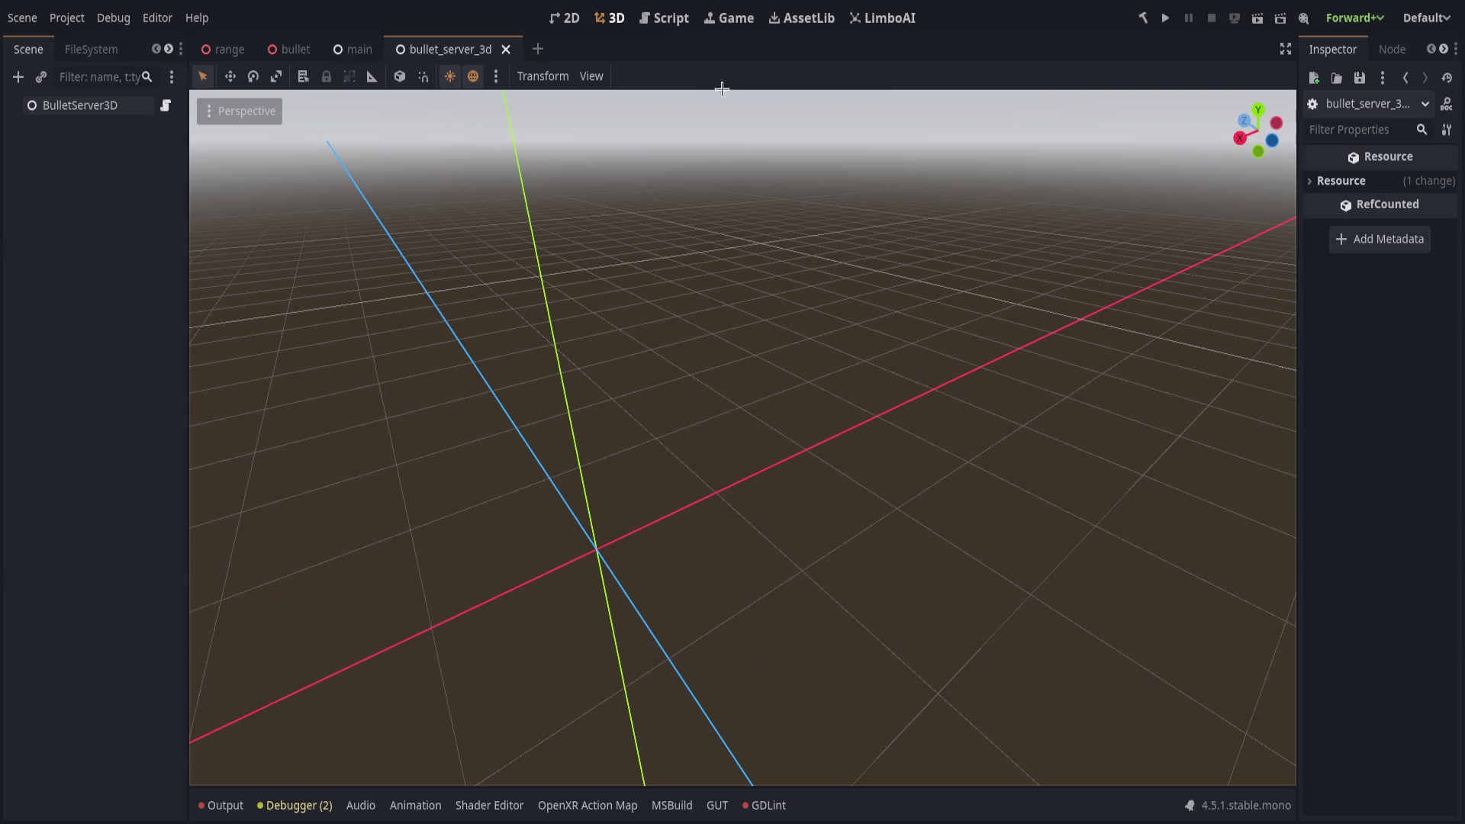
{"action": "left_click", "coordinate": [673, 21]}
{"action": "left_click", "coordinate": [702, 329]}
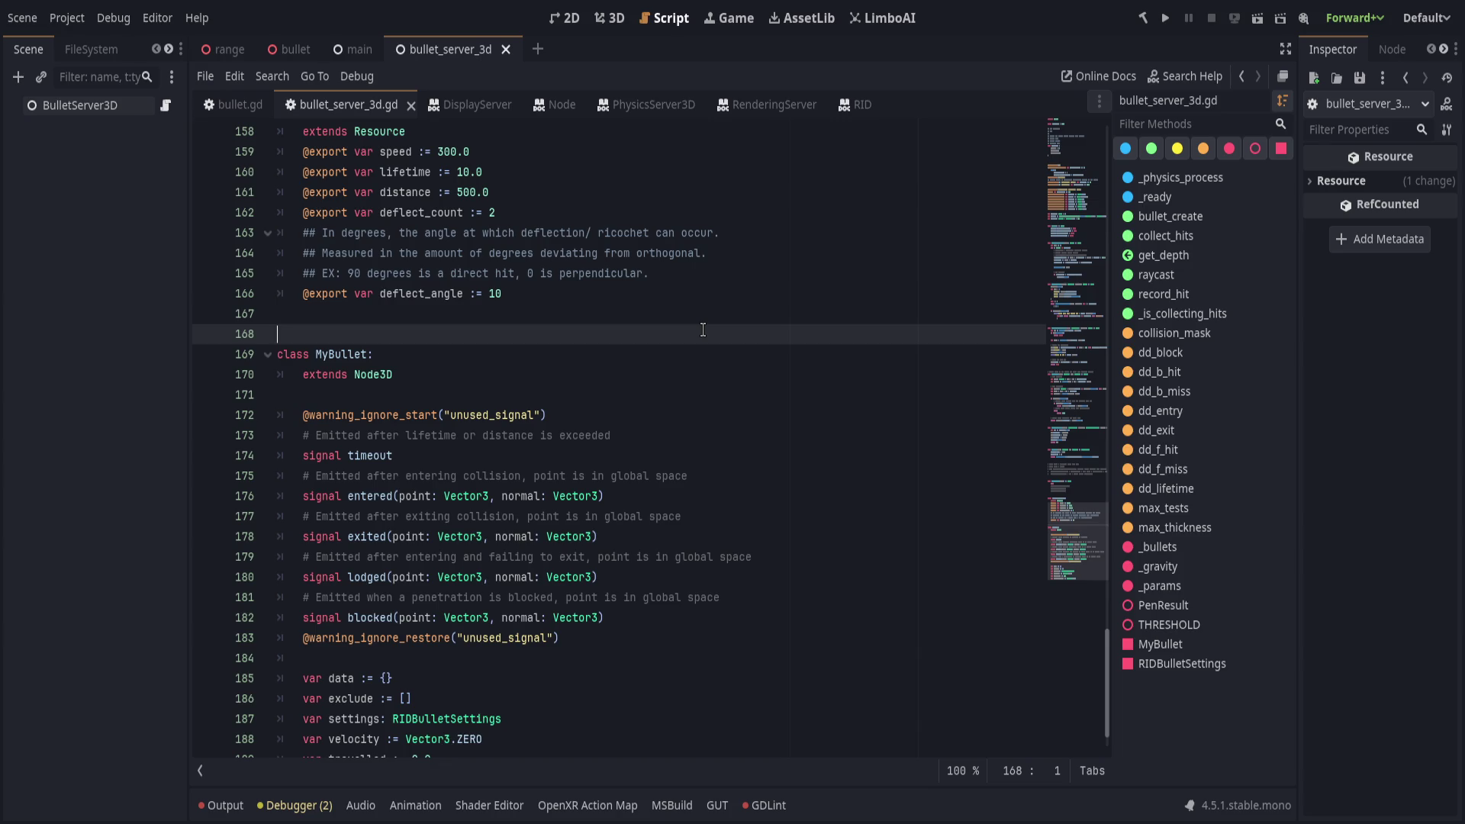
{"action": "left_click", "coordinate": [733, 394]}
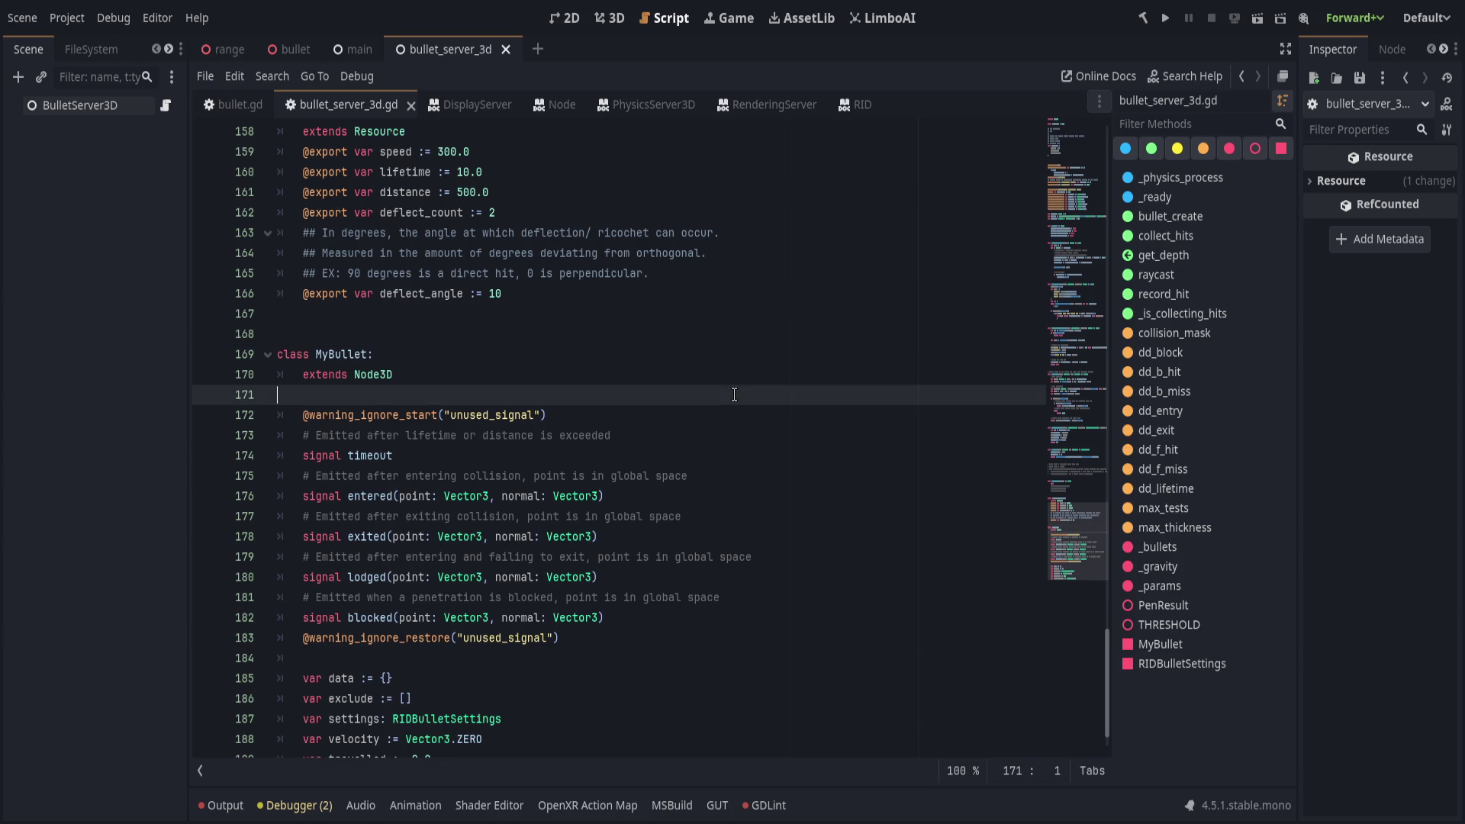
{"action": "left_click", "coordinate": [736, 413]}
{"action": "left_click", "coordinate": [684, 656]}
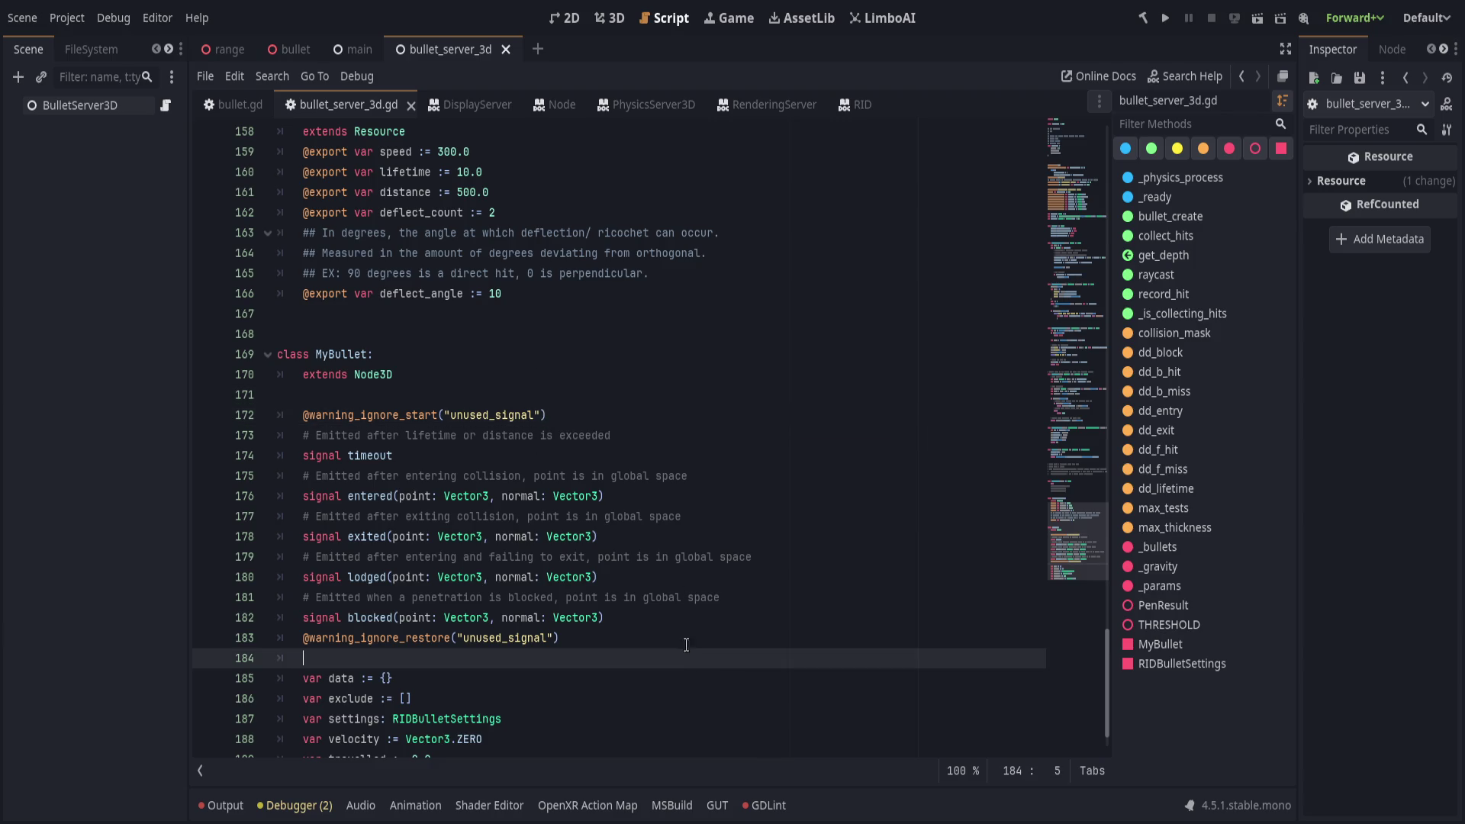
{"action": "left_click", "coordinate": [709, 516]}
{"action": "left_click", "coordinate": [760, 473]}
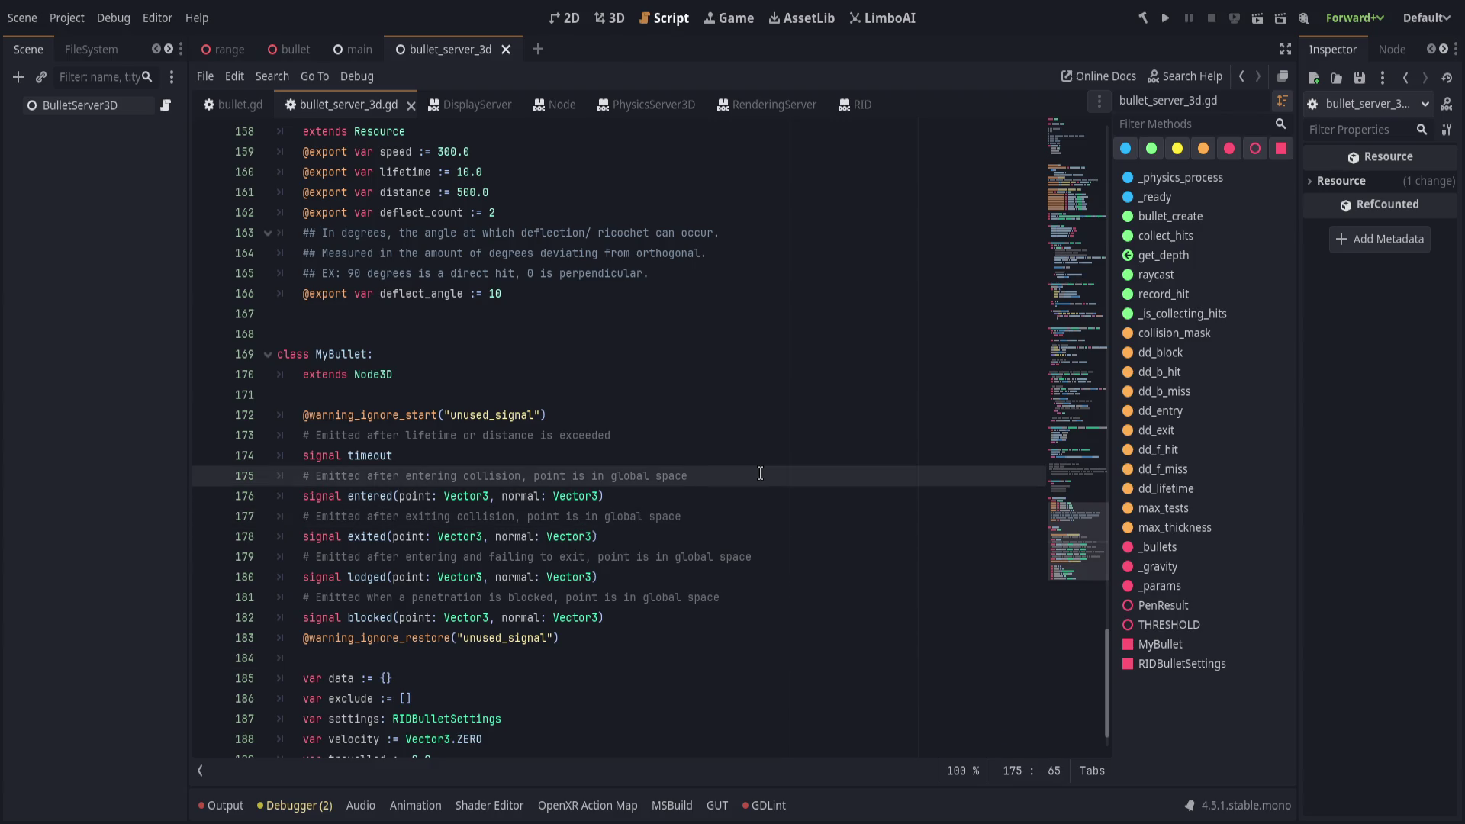
{"action": "scroll", "coordinate": [723, 540], "scroll_direction": "up", "scroll_amount": 3}
{"action": "left_click", "coordinate": [724, 540]}
{"action": "key", "text": "Down"}
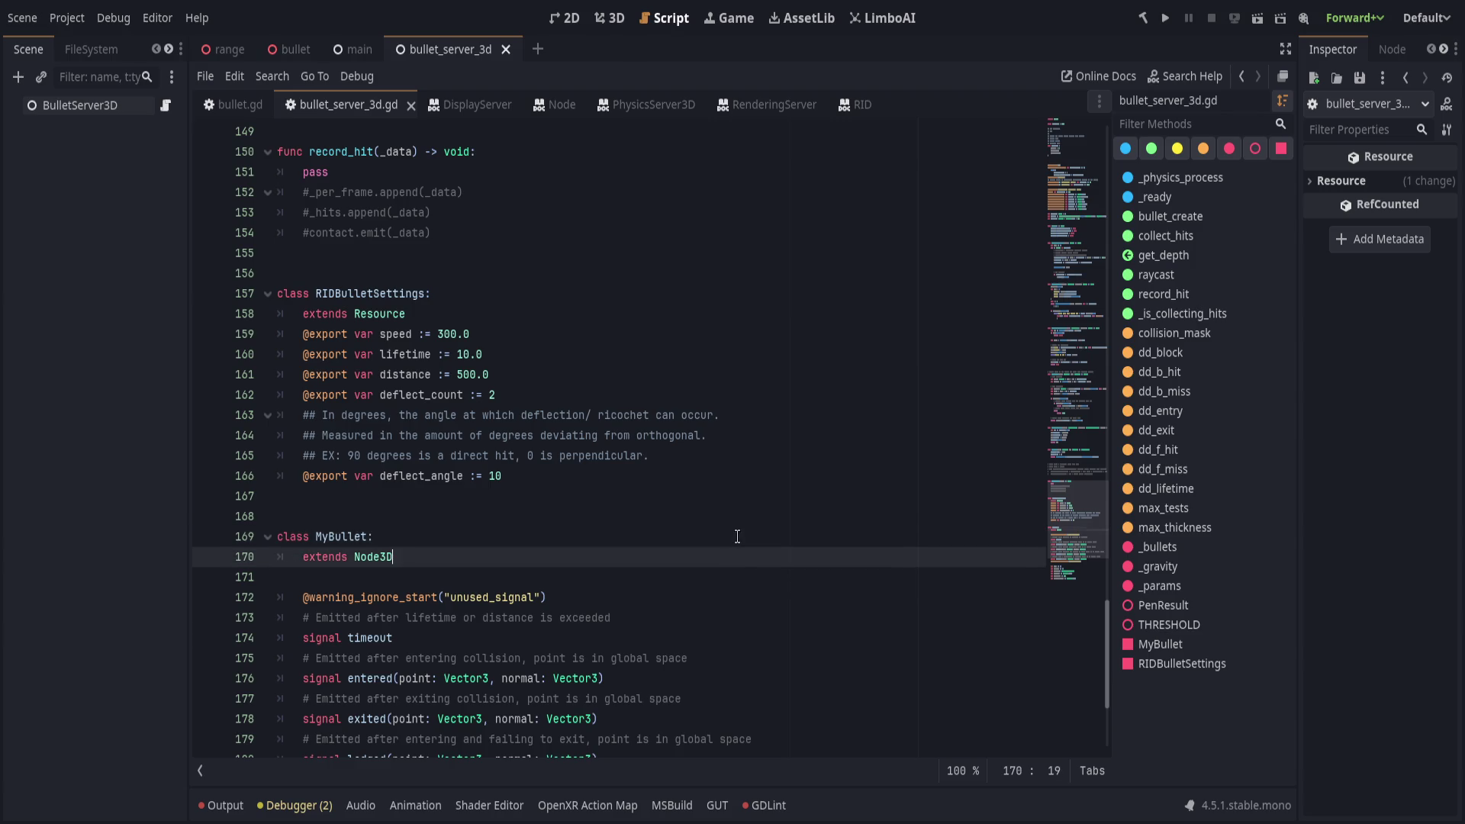
{"action": "left_click", "coordinate": [737, 536]}
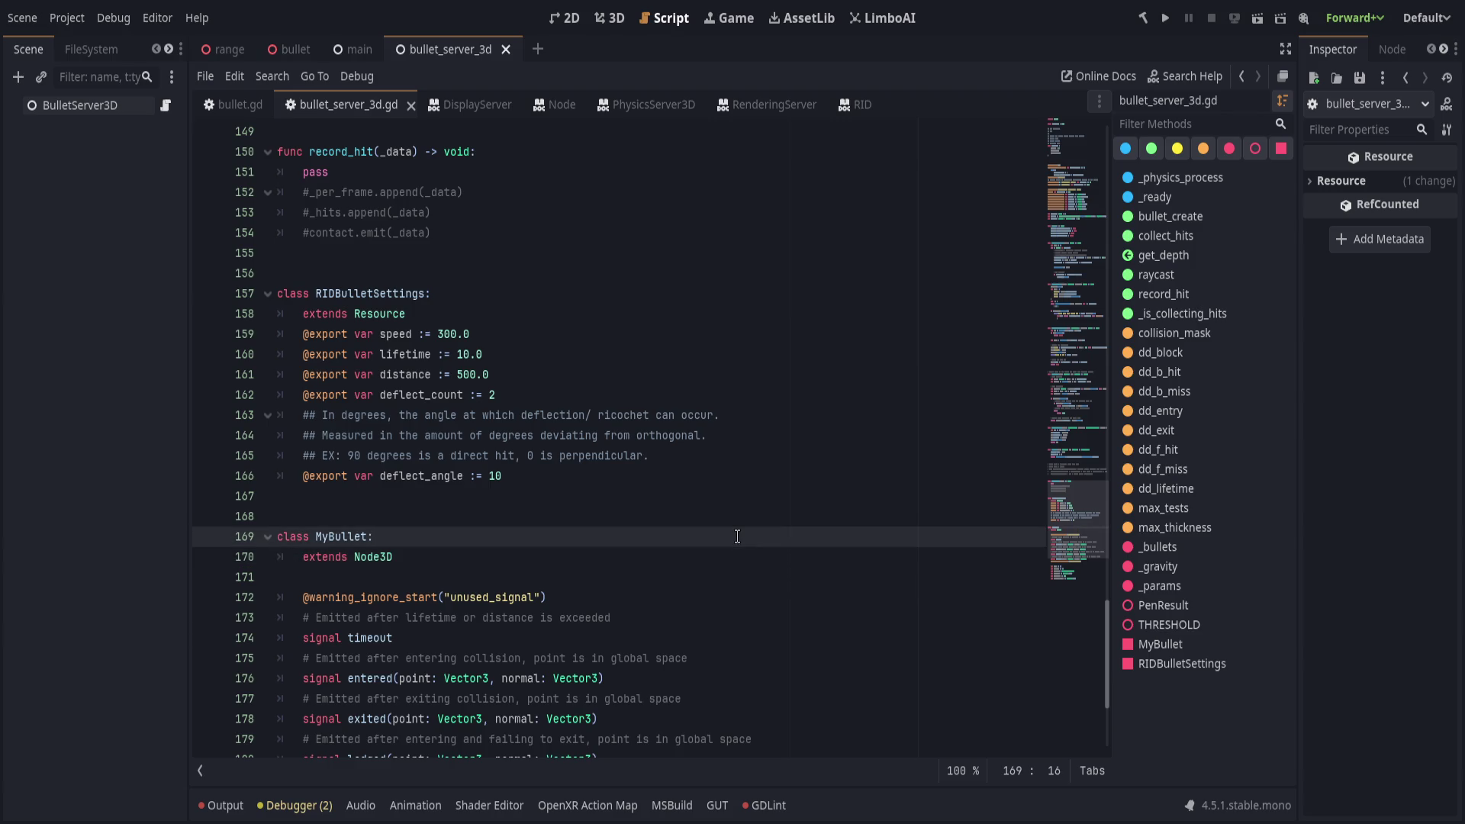
{"action": "left_click", "coordinate": [679, 560]}
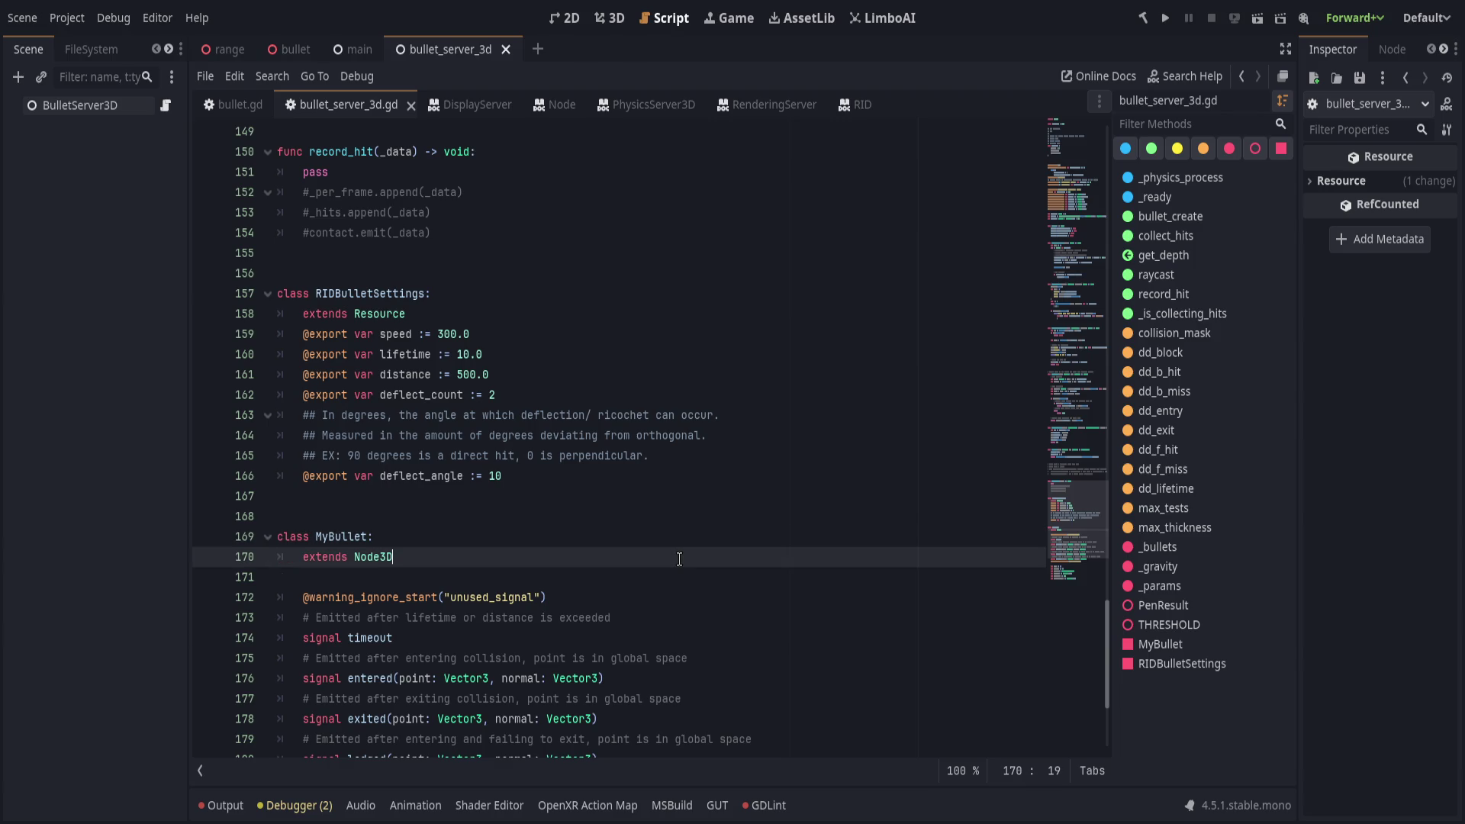
{"action": "left_click", "coordinate": [766, 805]}
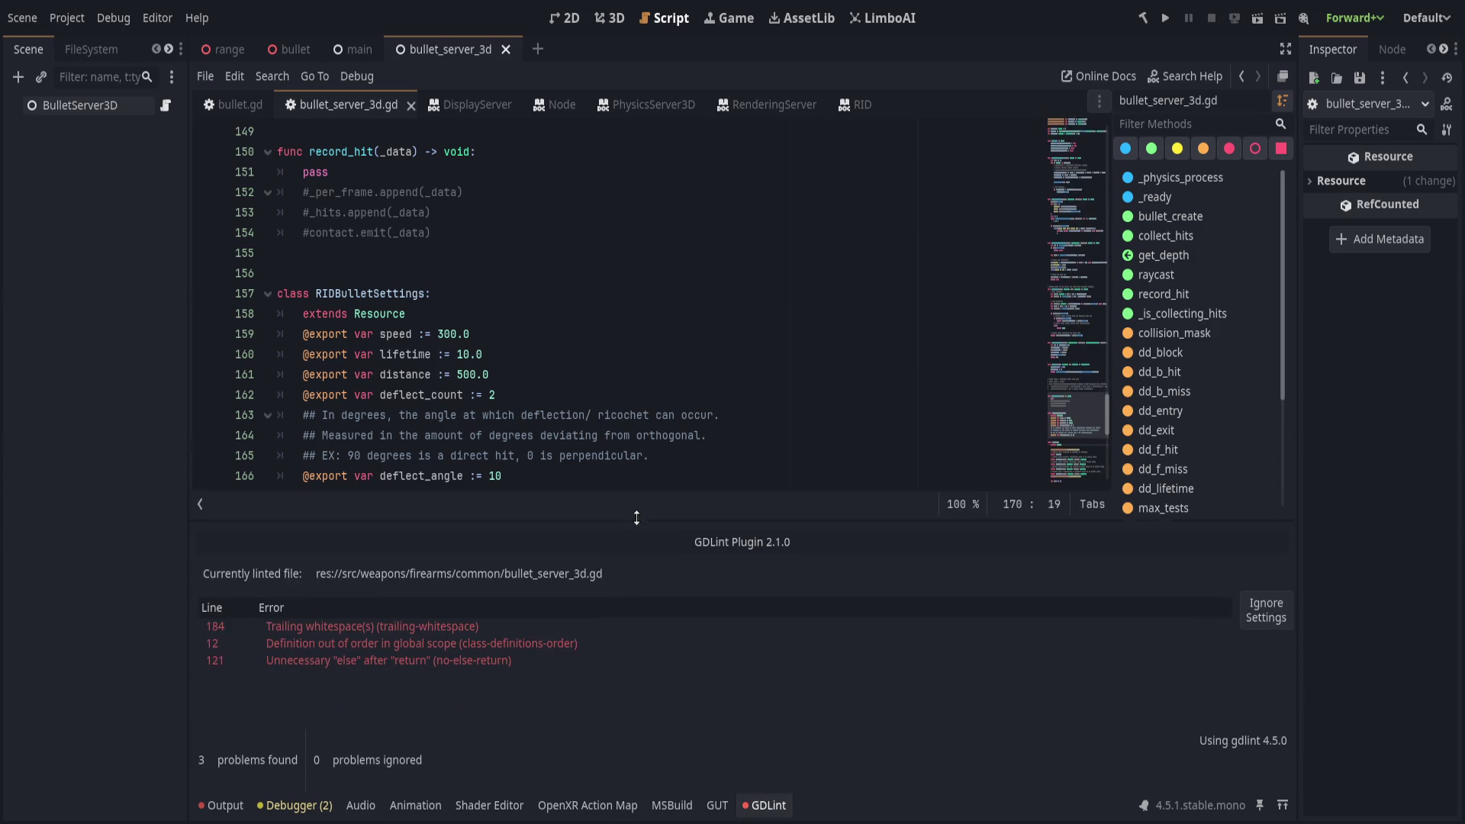
{"action": "left_click", "coordinate": [625, 626]}
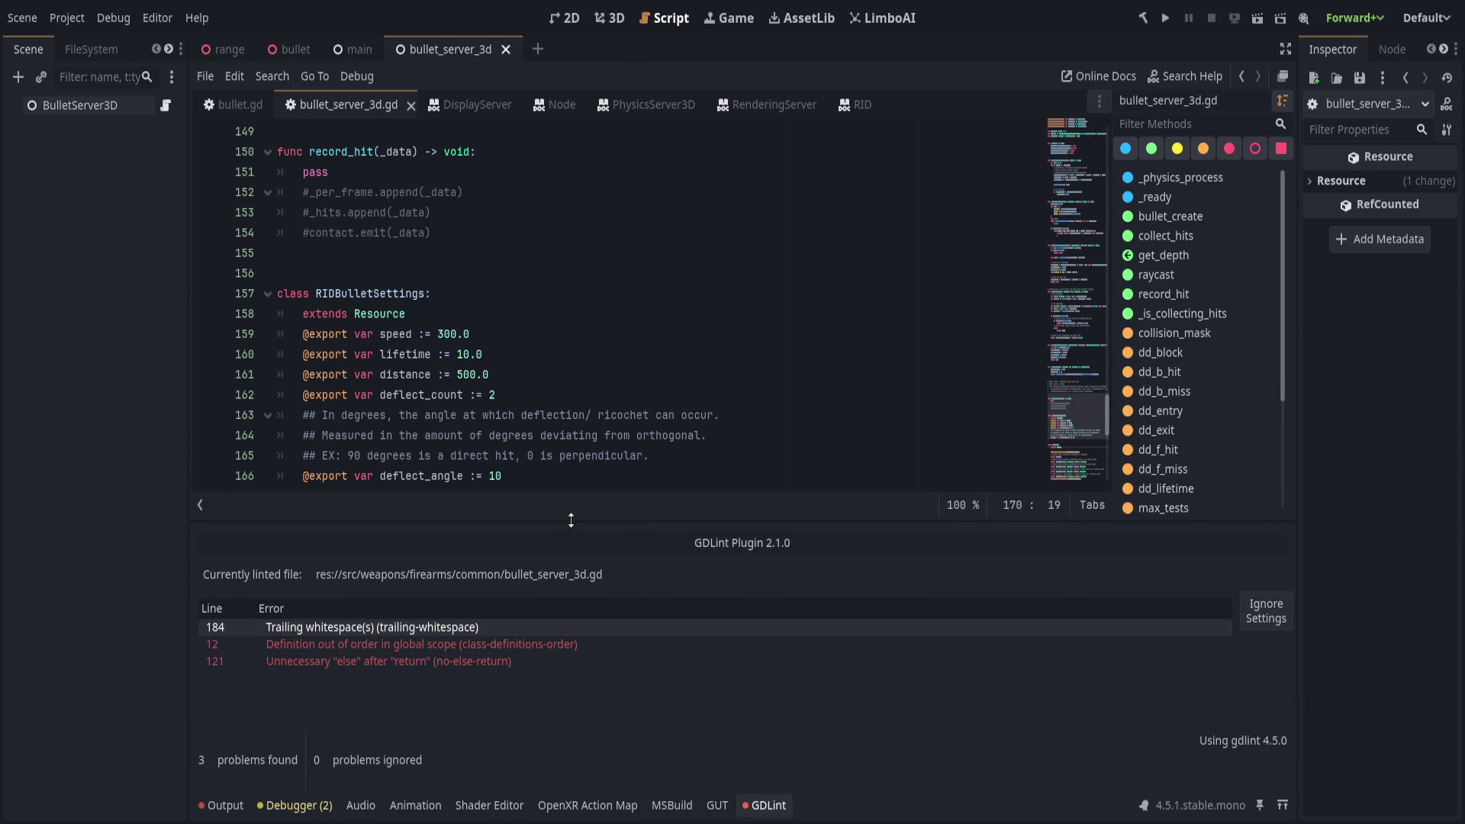
{"action": "left_click", "coordinate": [765, 805]}
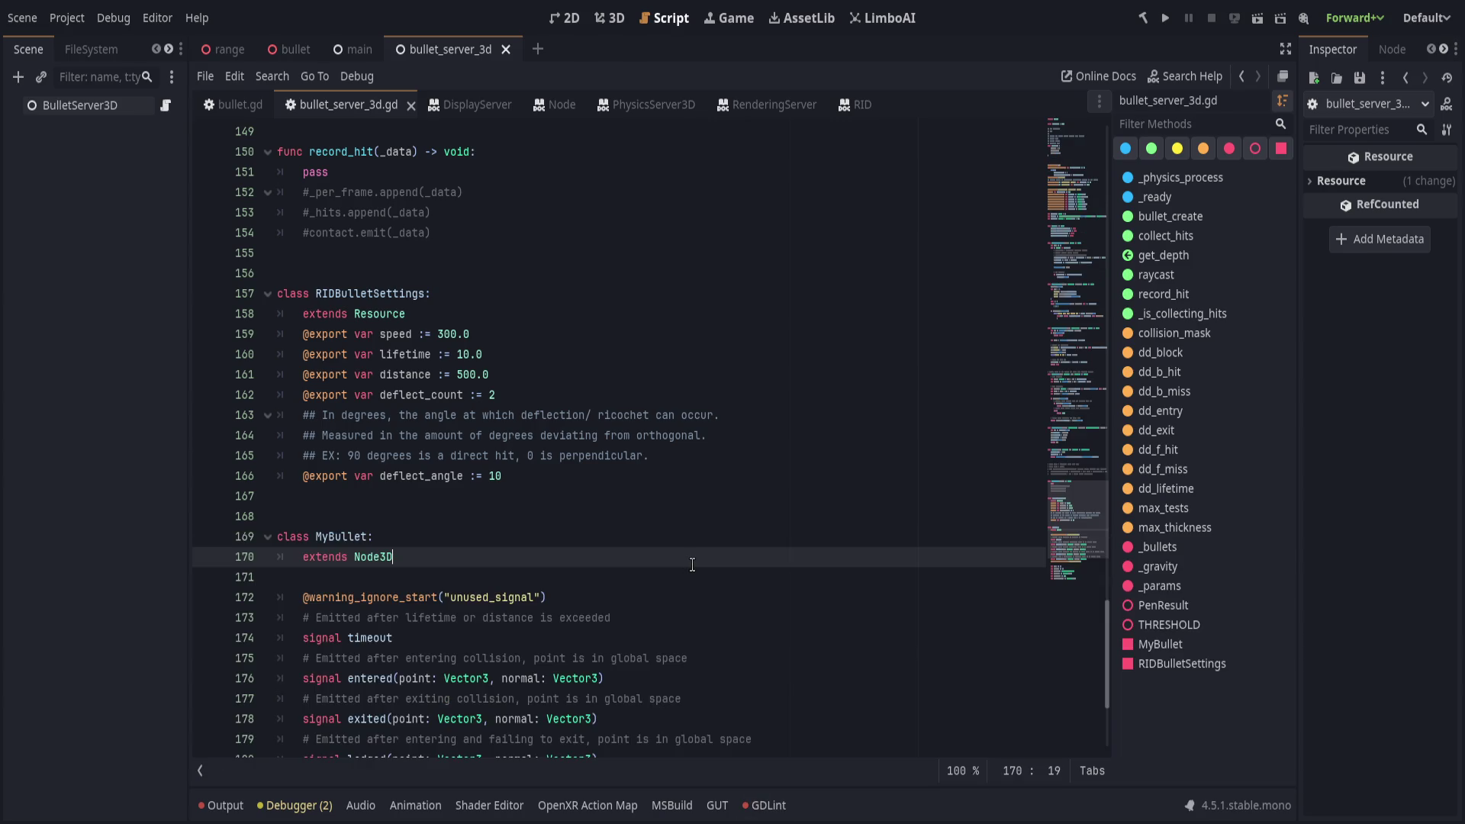
{"action": "scroll", "coordinate": [692, 566], "scroll_direction": "down", "scroll_amount": 4}
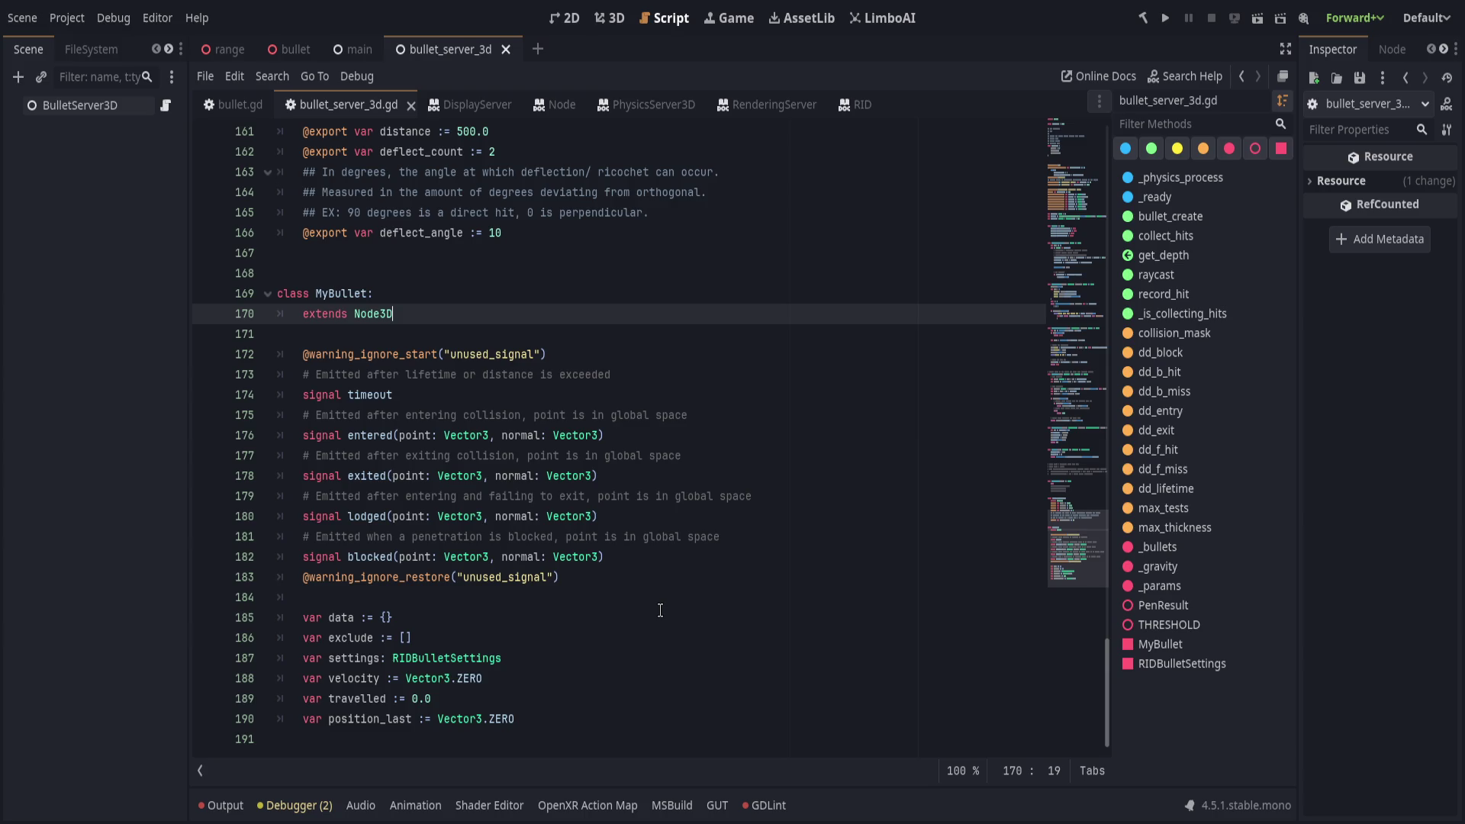
Scroll up through bullet_server_3d.gd from line 183 toward the top of the script.
{"action": "left_click", "coordinate": [687, 578]}
{"action": "scroll", "coordinate": [731, 546], "scroll_direction": "up", "scroll_amount": 1}
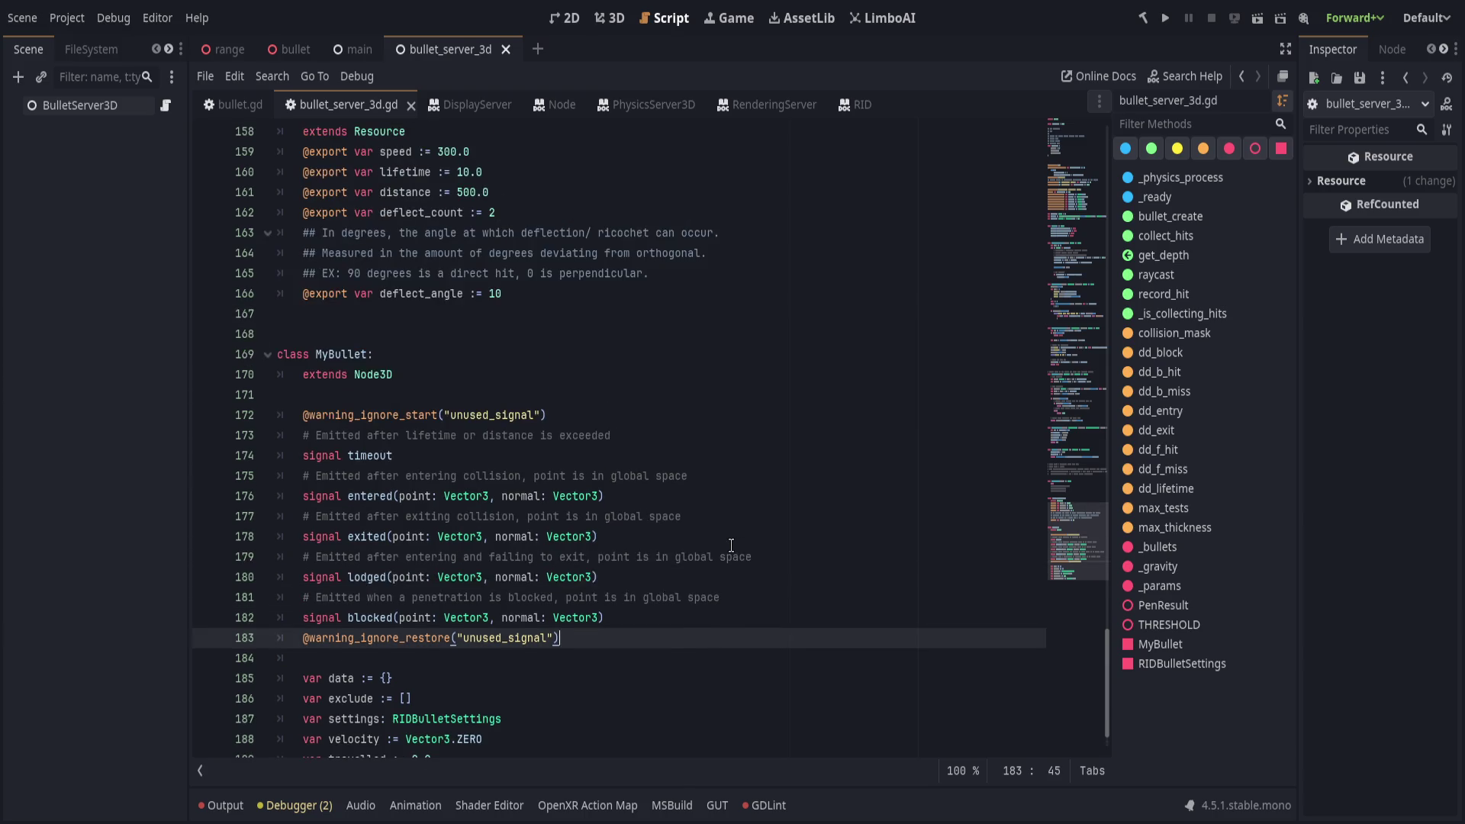
{"action": "scroll", "coordinate": [731, 546], "scroll_direction": "up", "scroll_amount": 2}
{"action": "scroll", "coordinate": [731, 546], "scroll_direction": "up", "scroll_amount": 5}
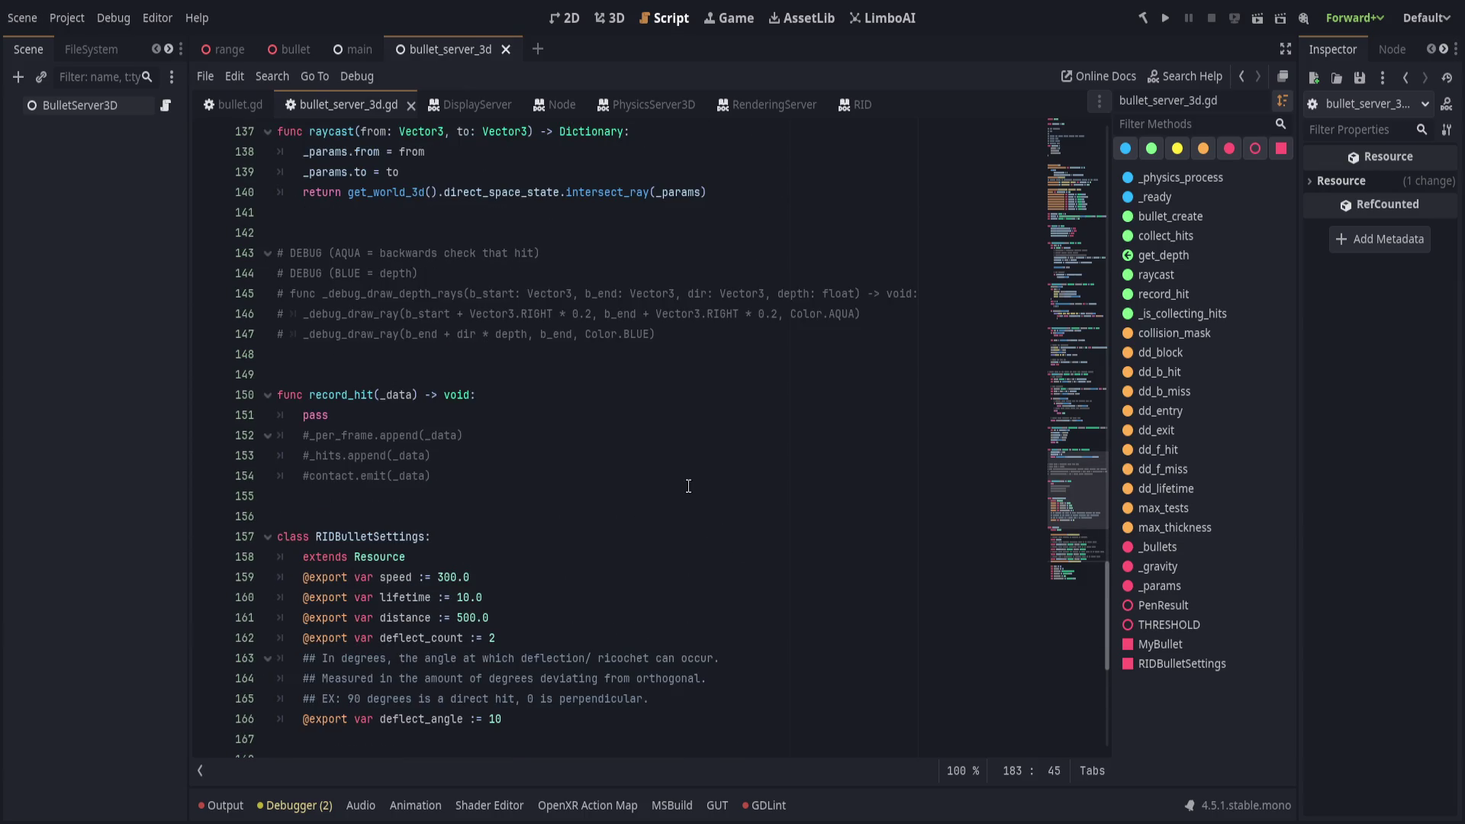
{"action": "scroll", "coordinate": [625, 527], "scroll_direction": "up", "scroll_amount": 4}
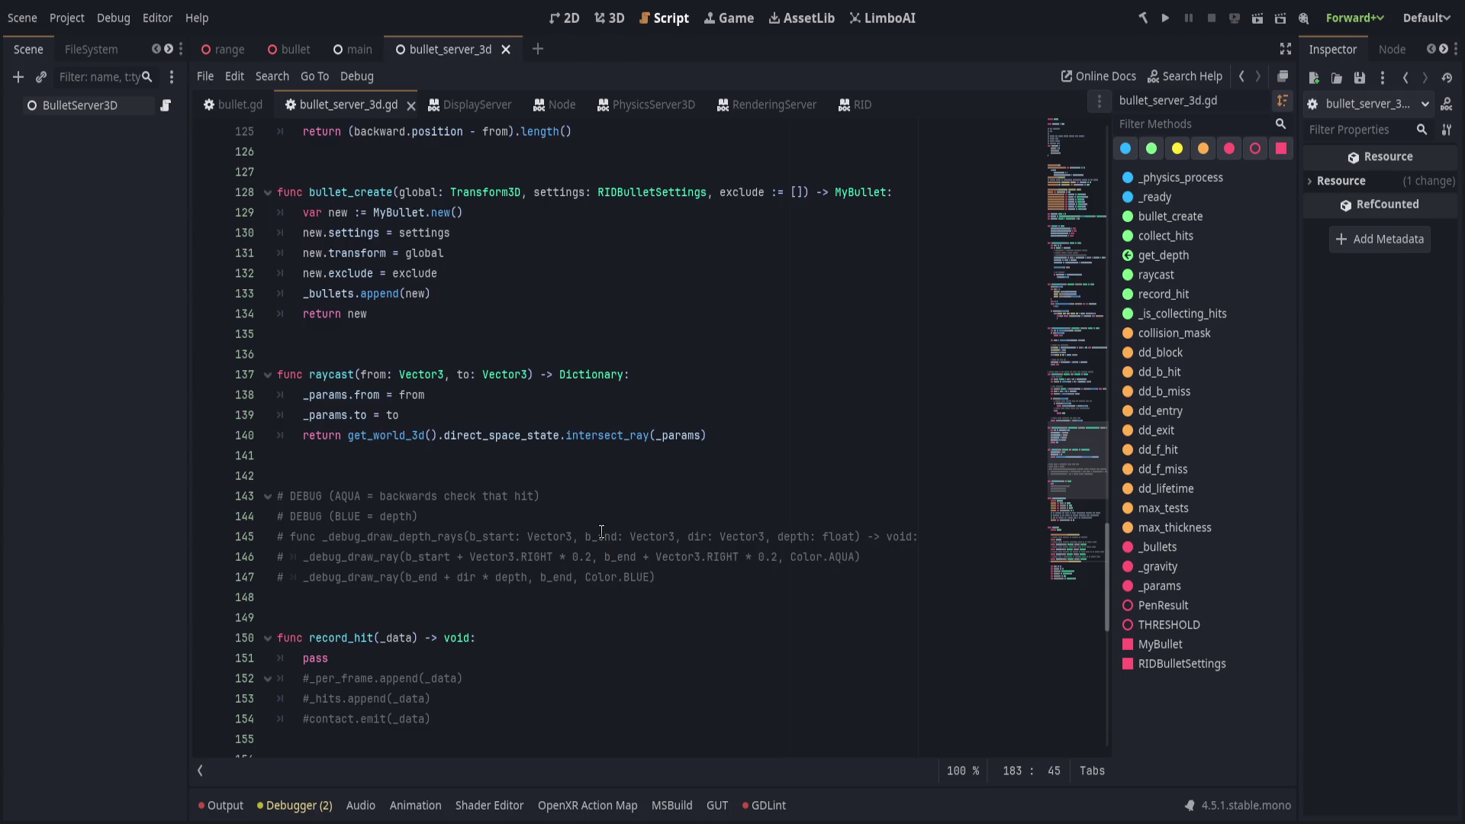
{"action": "left_click", "coordinate": [655, 578]}
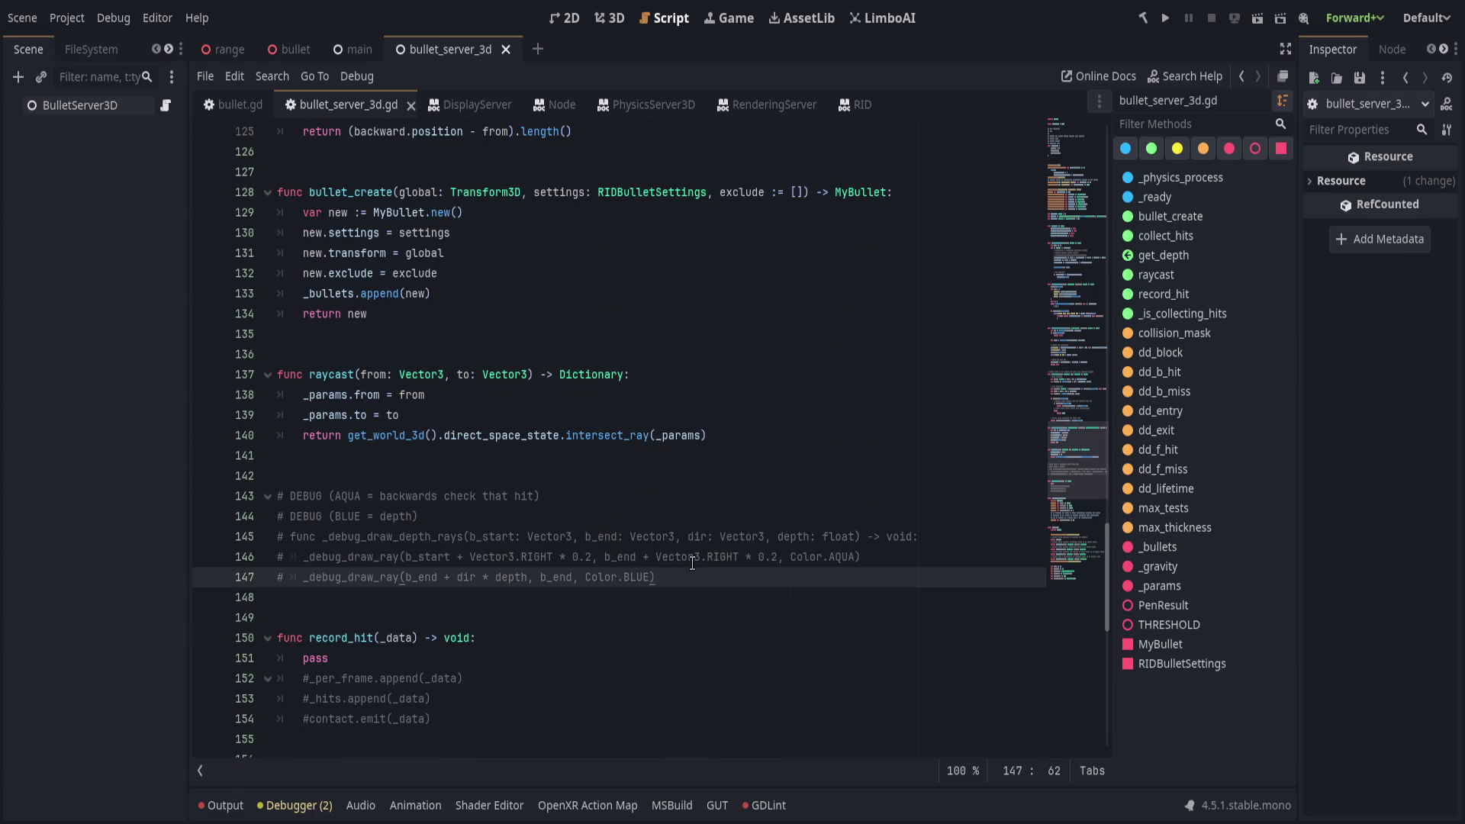
{"action": "scroll", "coordinate": [602, 619], "scroll_direction": "down", "scroll_amount": 3}
{"action": "scroll", "coordinate": [606, 611], "scroll_direction": "up", "scroll_amount": 2}
{"action": "scroll", "coordinate": [606, 605], "scroll_direction": "up", "scroll_amount": 1}
{"action": "scroll", "coordinate": [620, 594], "scroll_direction": "up", "scroll_amount": 14}
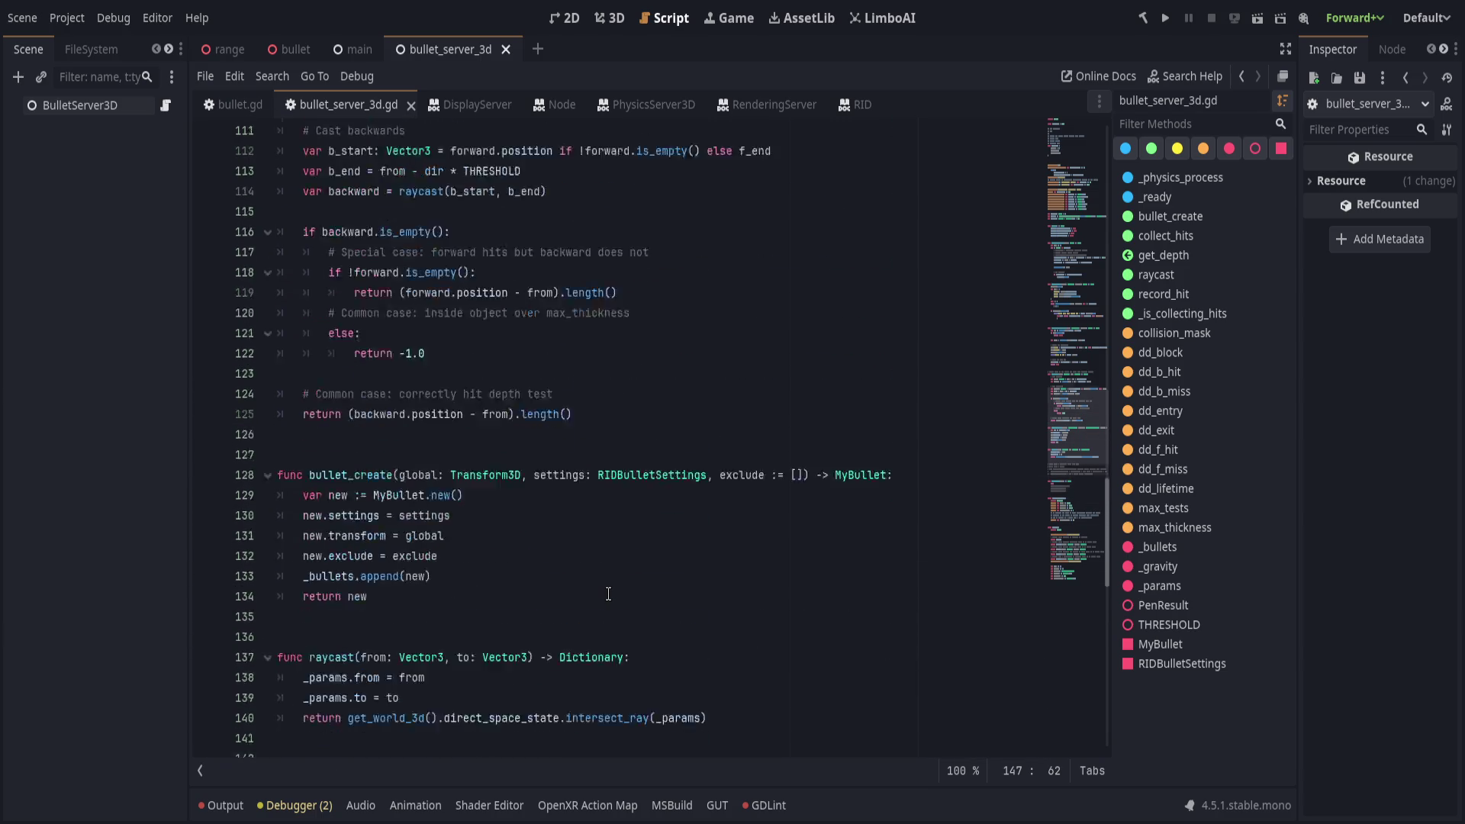
{"action": "scroll", "coordinate": [602, 610], "scroll_direction": "up", "scroll_amount": 2}
{"action": "left_click_drag", "start_coordinate": [577, 639], "coordinate": [298, 477]}
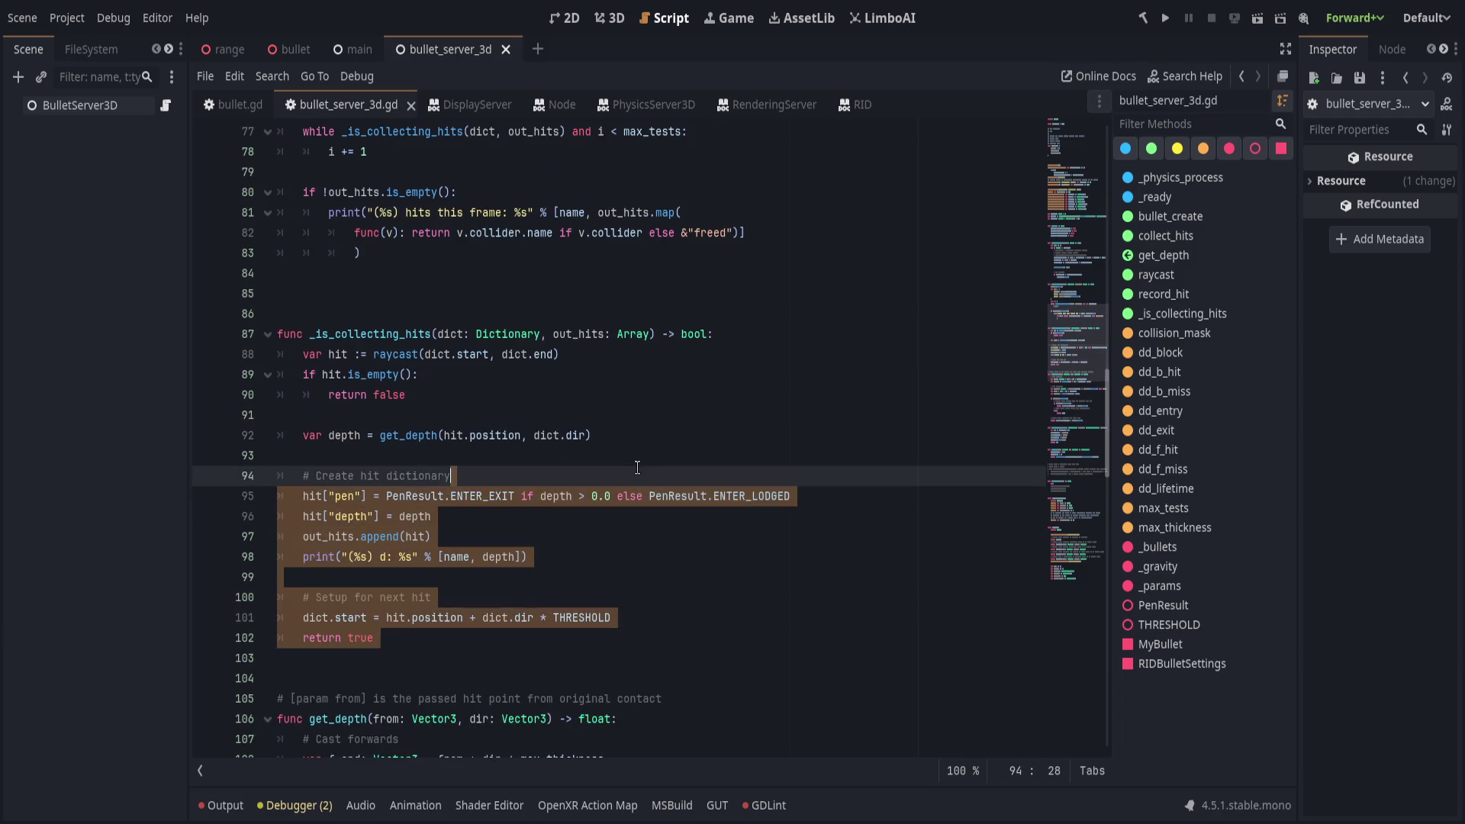
{"action": "scroll", "coordinate": [610, 534], "scroll_direction": "up", "scroll_amount": 4}
Remove the extra blank lines after the PenResult enum and save the script.
{"action": "left_click", "coordinate": [618, 543]}
{"action": "scroll", "coordinate": [633, 580], "scroll_direction": "up", "scroll_amount": 18}
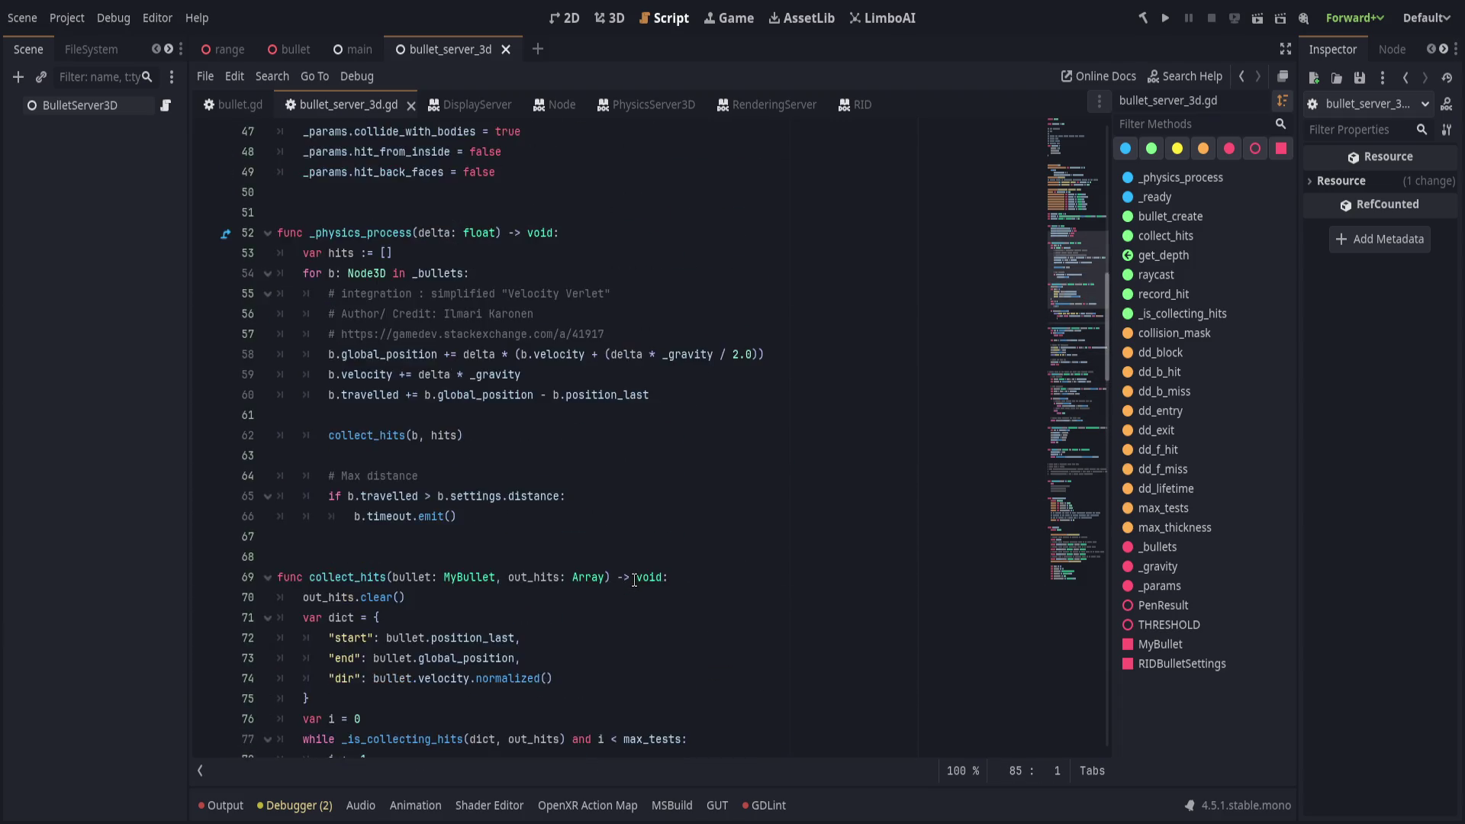
{"action": "scroll", "coordinate": [636, 581], "scroll_direction": "up", "scroll_amount": 4}
{"action": "left_click", "coordinate": [618, 496]}
{"action": "key", "text": "BackSpace"}
{"action": "key", "text": "BackSpace"}
{"action": "key", "text": "ctrl+s"}
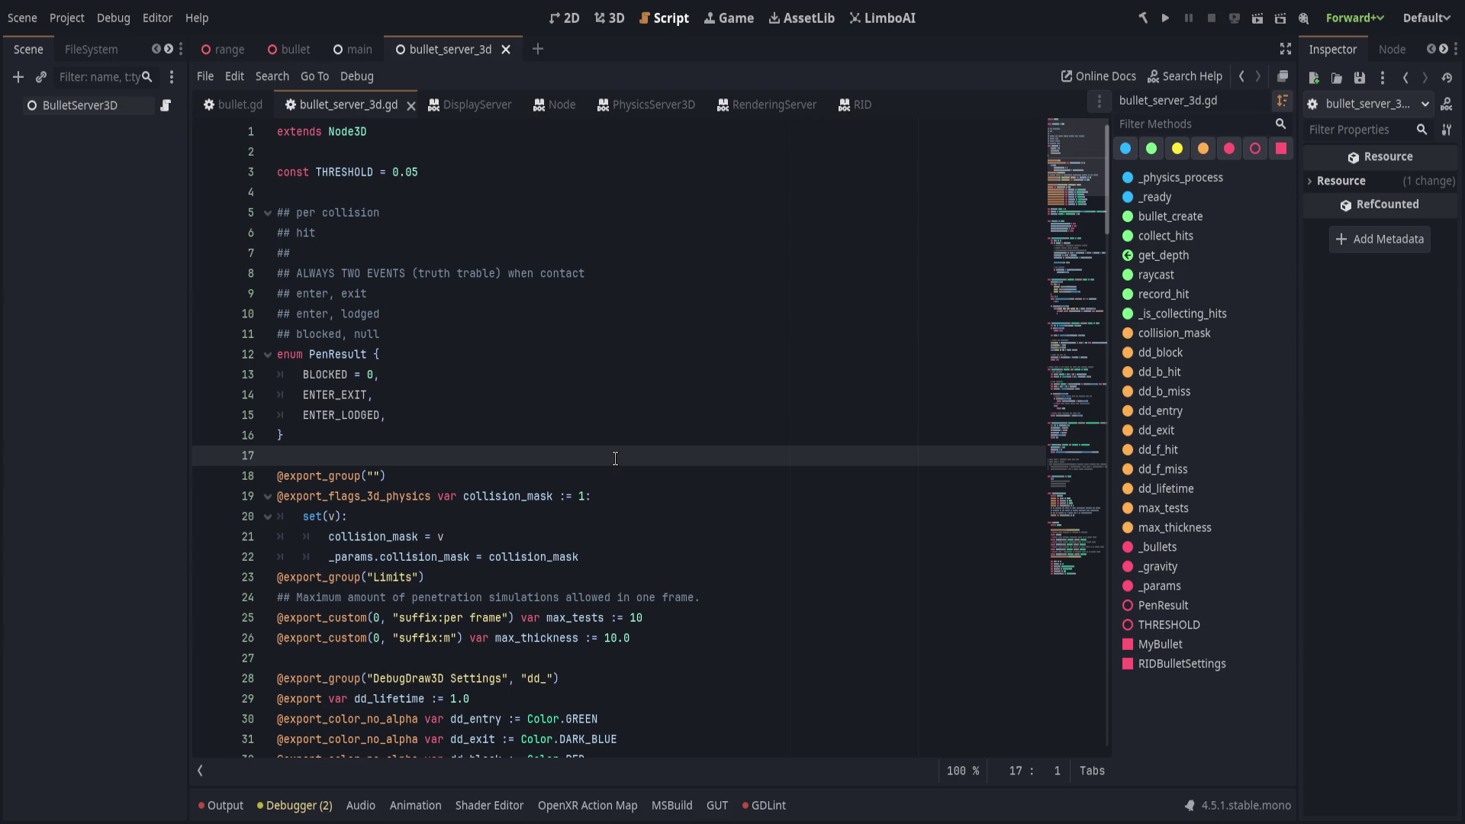
Insert two blank lines after the _gravity variable declaration.
{"action": "scroll", "coordinate": [615, 457], "scroll_direction": "down", "scroll_amount": 6}
{"action": "left_click", "coordinate": [651, 555]}
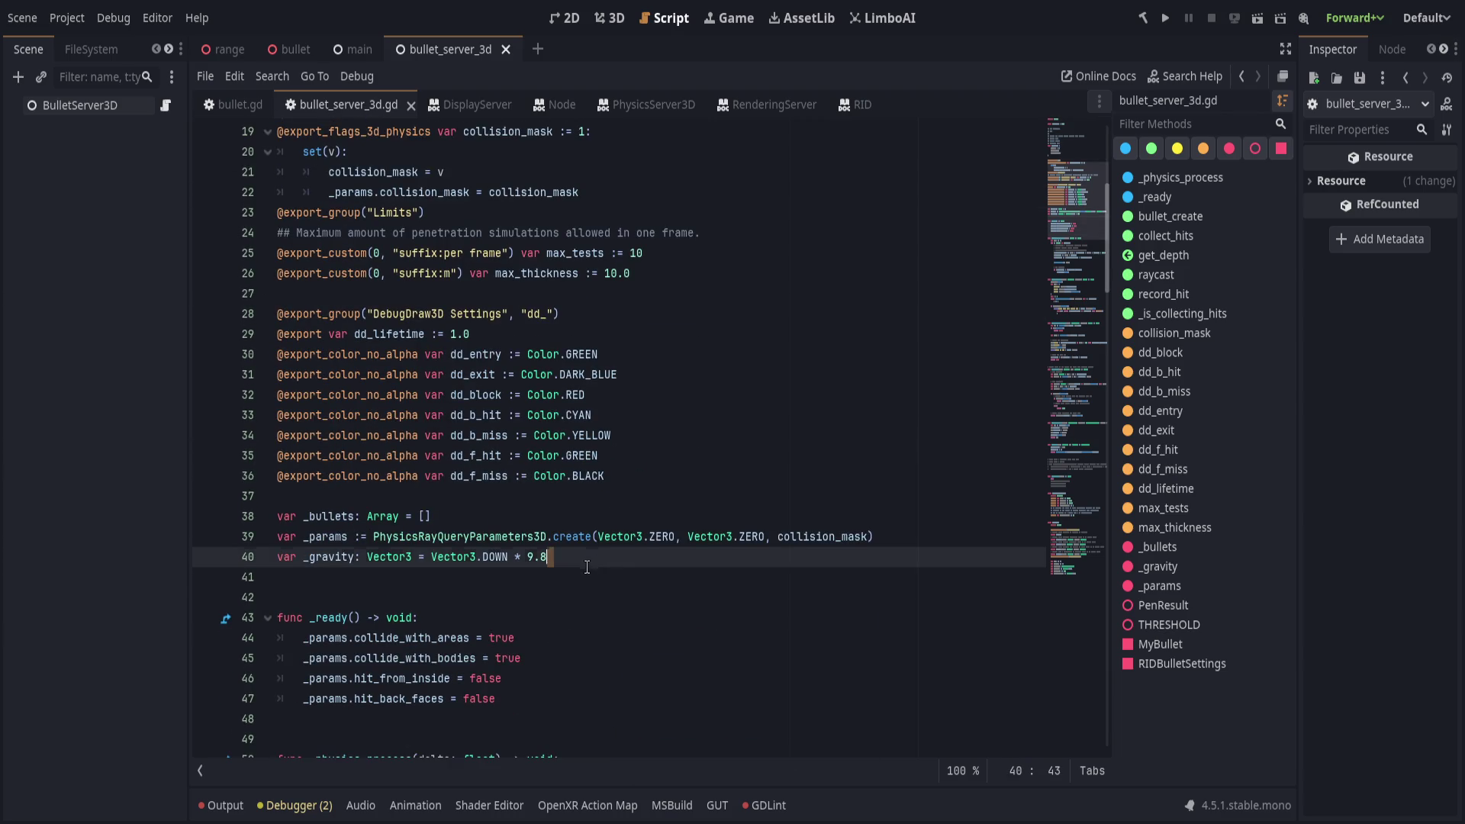
{"action": "scroll", "coordinate": [671, 552], "scroll_direction": "down", "scroll_amount": 1}
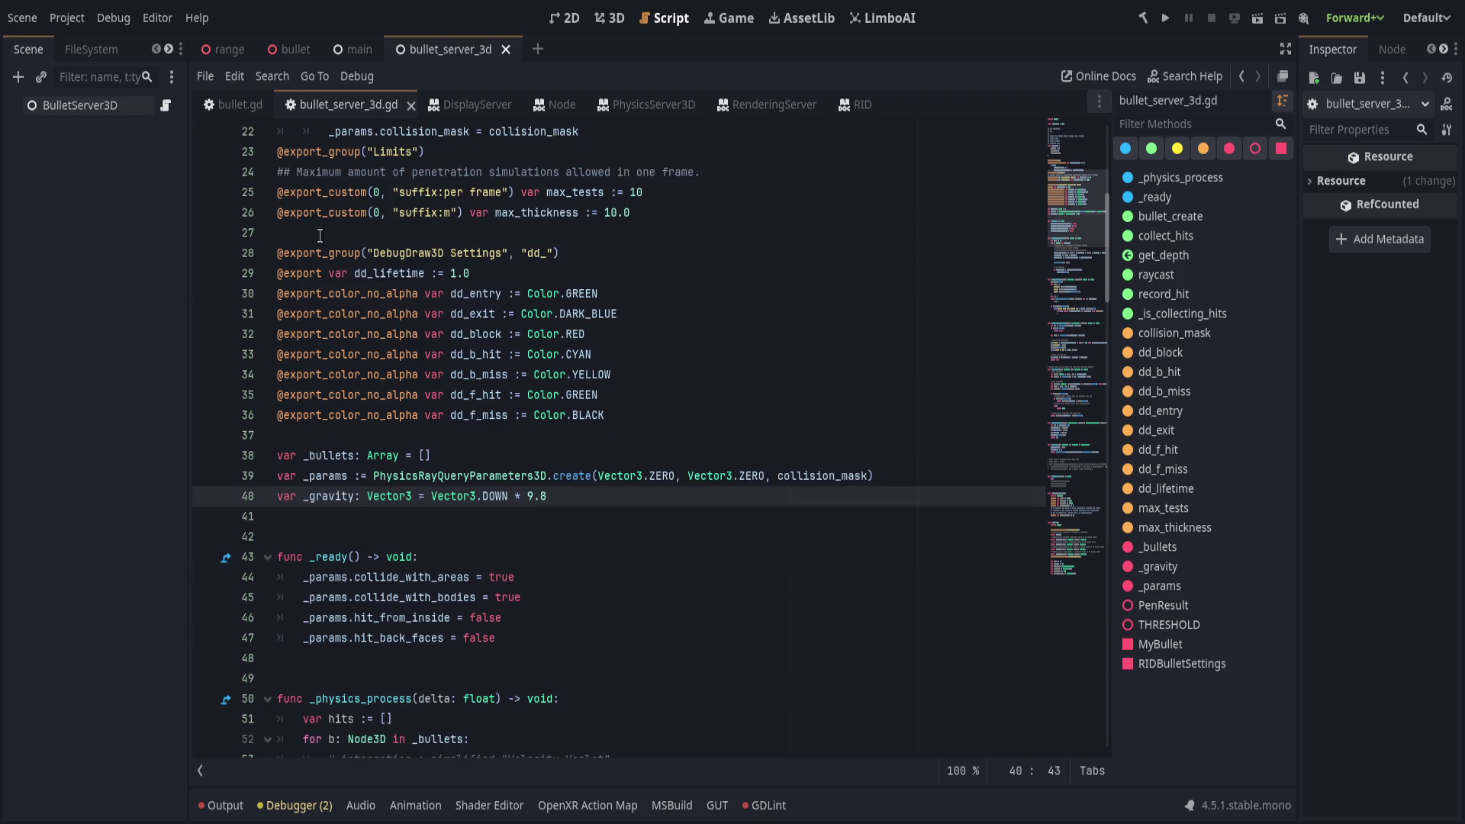
{"action": "key", "text": "Return"}
{"action": "key", "text": "Return"}
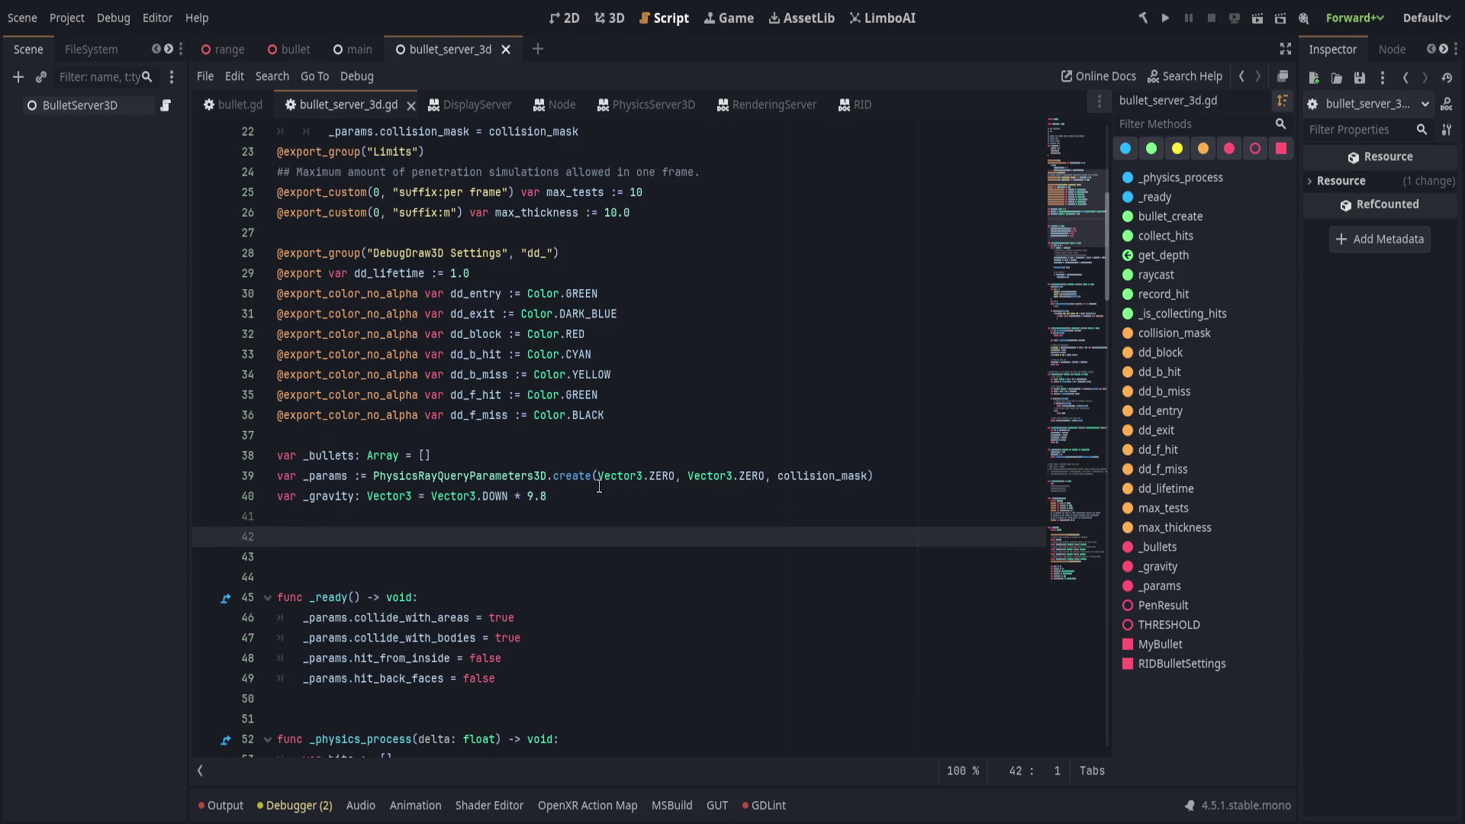
{"action": "key", "text": "Return"}
{"action": "scroll", "coordinate": [572, 343], "scroll_direction": "down", "scroll_amount": 20}
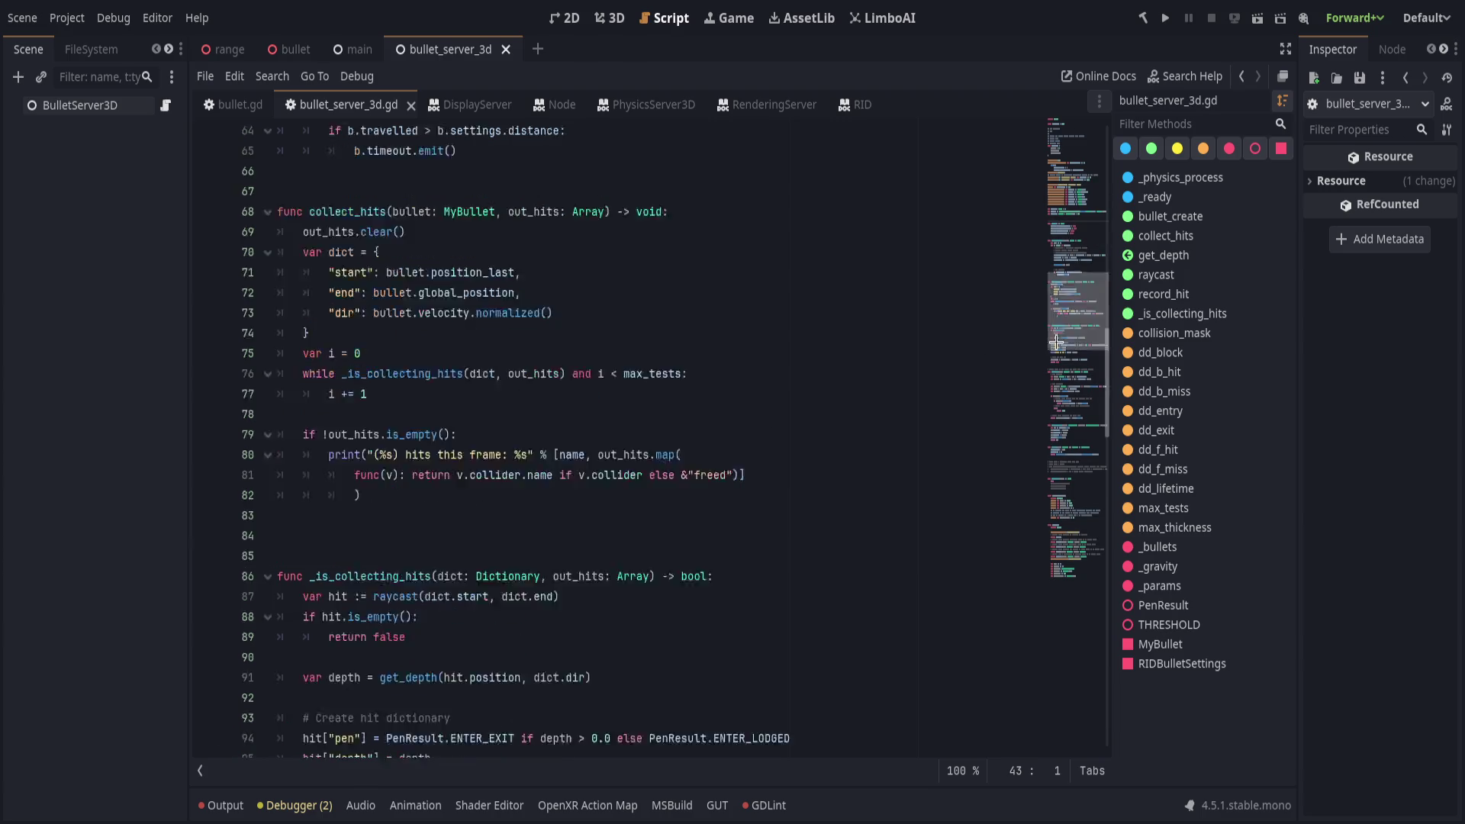
{"action": "left_click", "coordinate": [611, 276]}
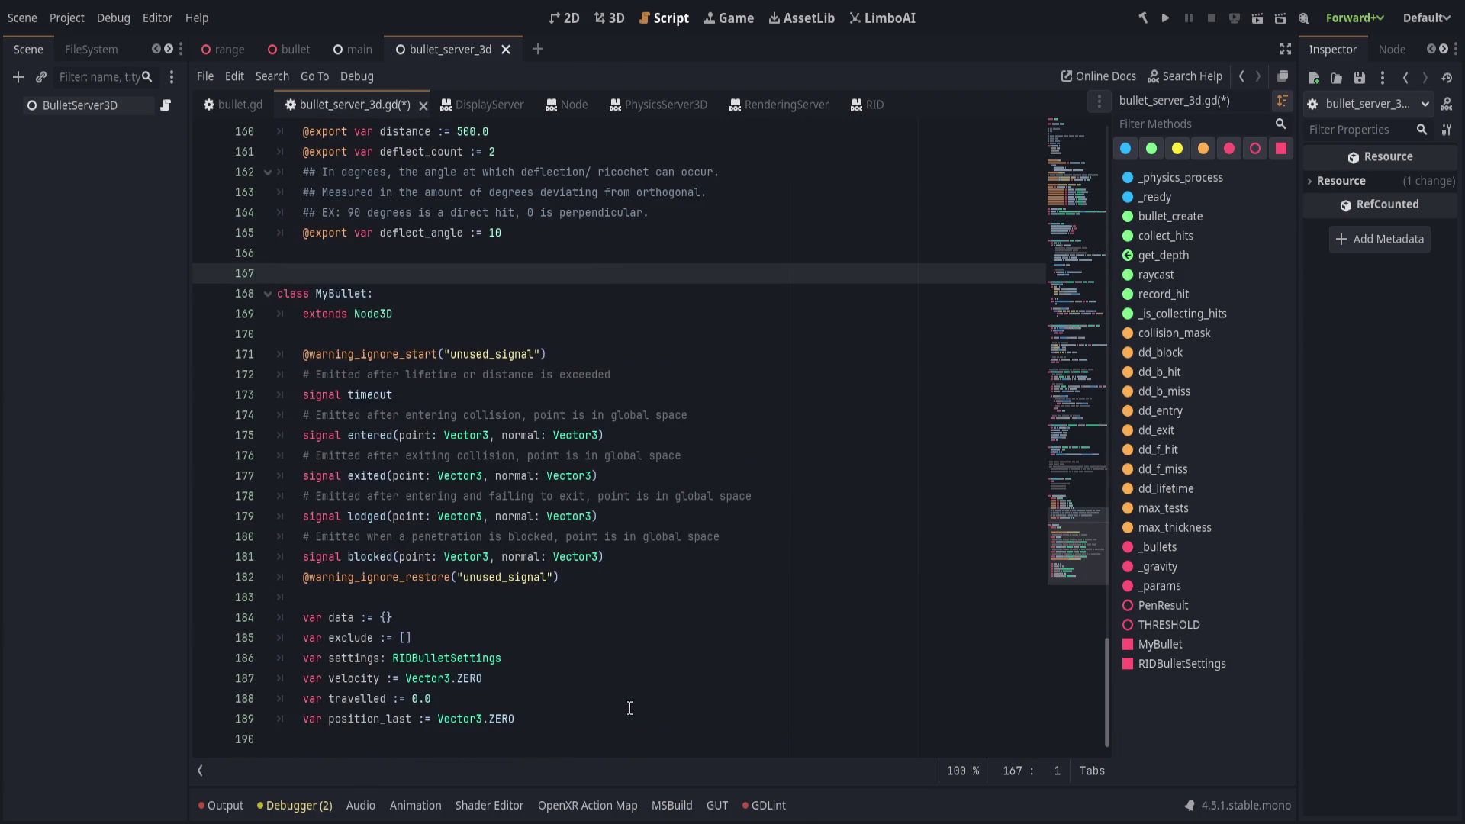
Declare 'class HitResult extends RefCounted:' above the MyBullet class.
{"action": "scroll", "coordinate": [673, 592], "scroll_direction": "up", "scroll_amount": 4}
{"action": "left_click", "coordinate": [675, 489]}
{"action": "key", "text": "Return"}
{"action": "key", "text": "Return"}
{"action": "key", "text": "Return"}
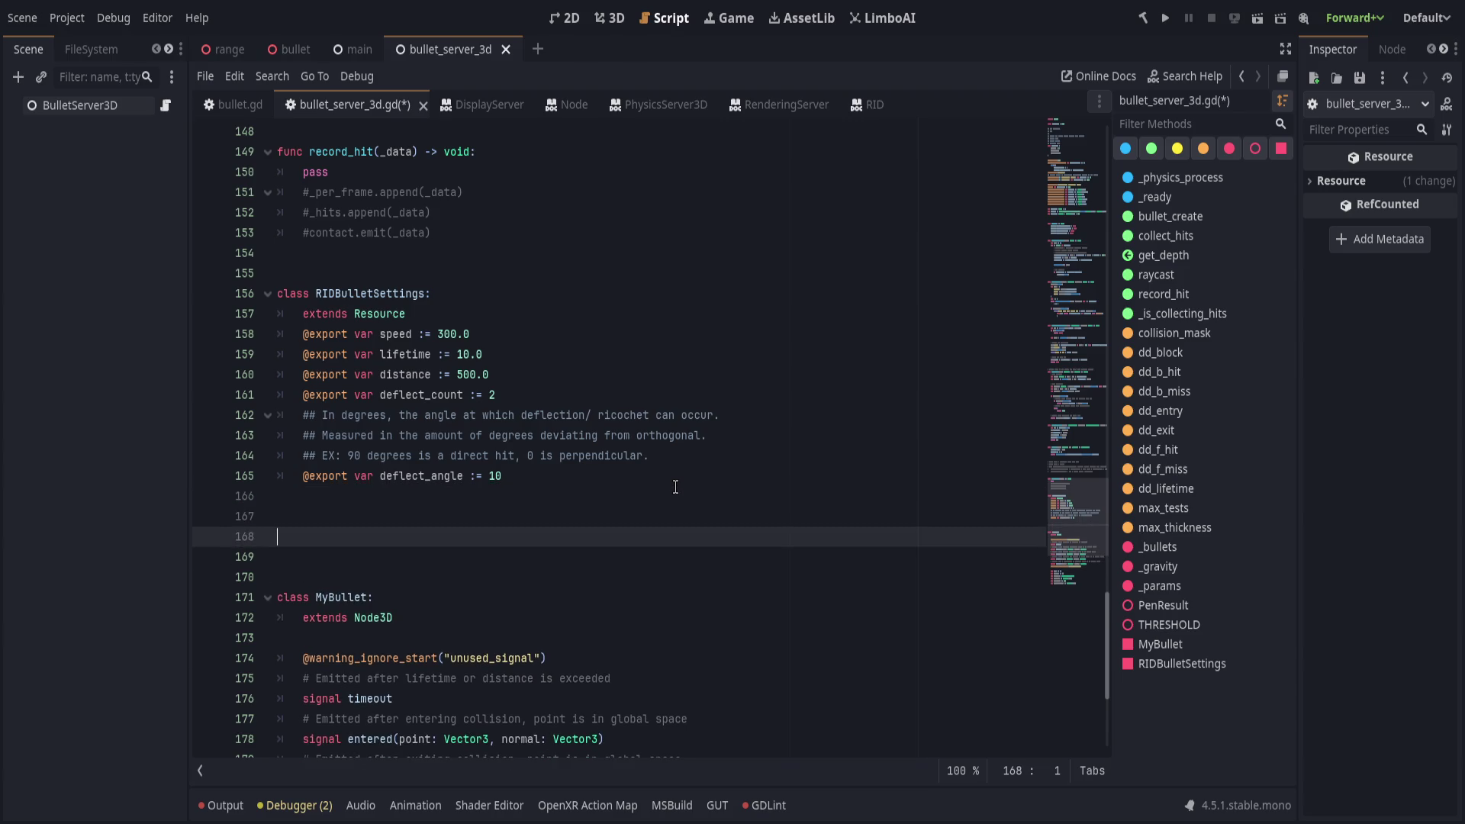
{"action": "type", "text": "class"}
{"action": "type", "text": "HitResult:"}
{"action": "key", "text": "BackSpace"}
{"action": "type", "text": "ex"}
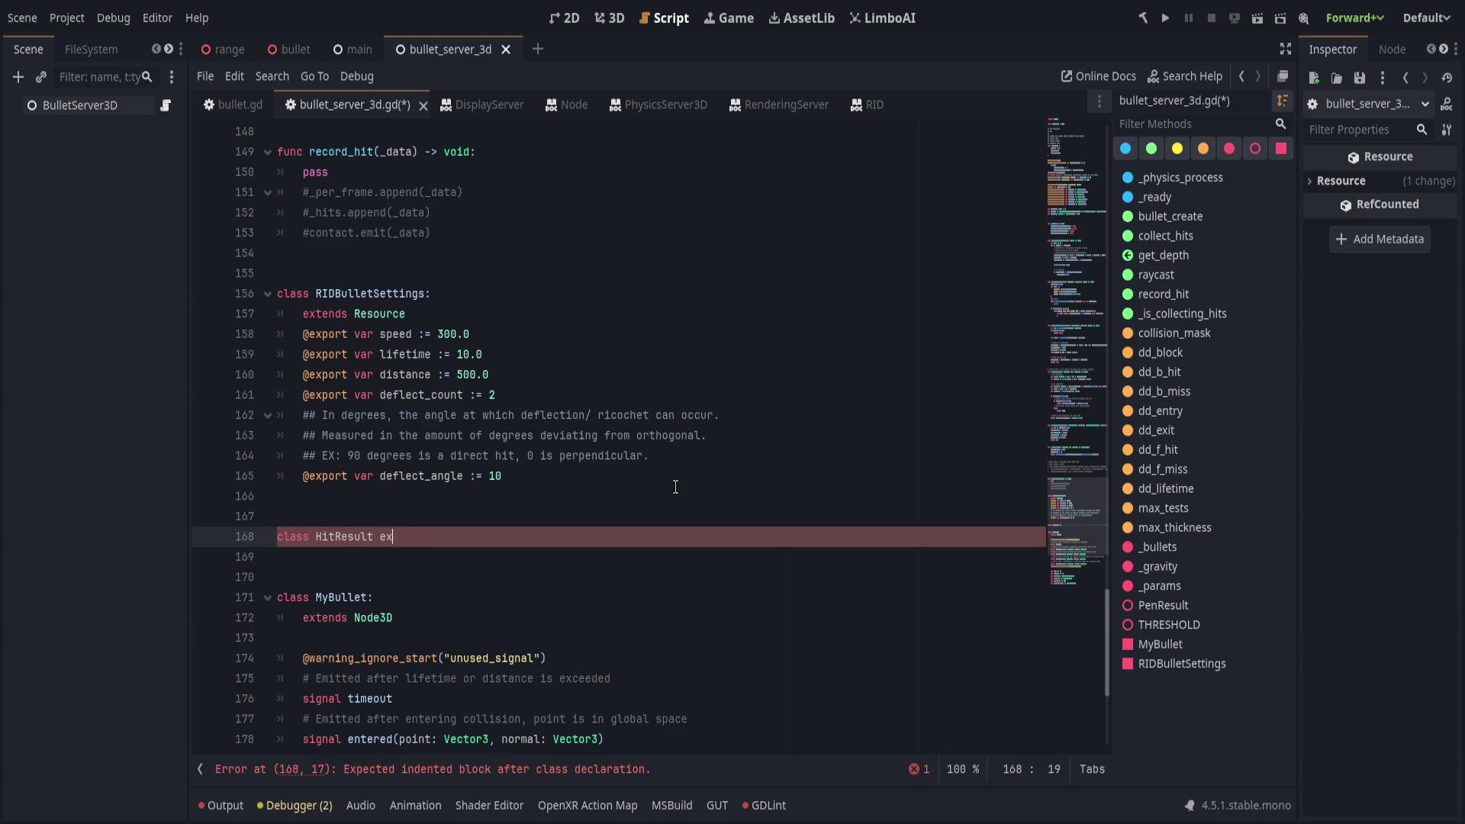
{"action": "type", "text": "tends Object:"}
{"action": "double_click", "coordinate": [444, 537]}
{"action": "type", "text": "RefCounte"}
{"action": "type", "text": "d"}
{"action": "key", "text": "End"}
Add a placeholder pass body to HitResult, remove it again, and save.
{"action": "key", "text": "Return"}
{"action": "type", "text": "pass"}
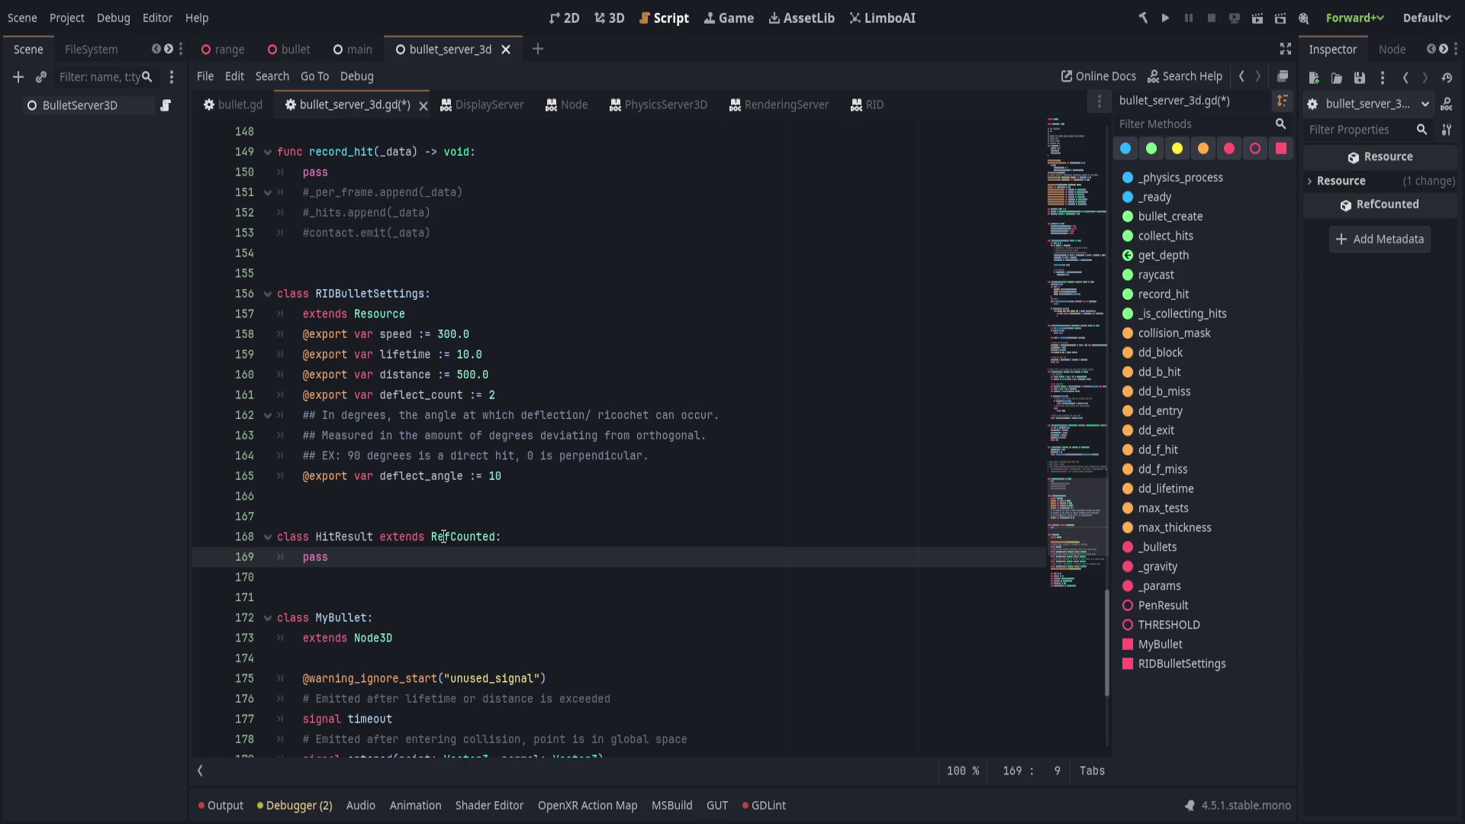
{"action": "key", "text": "ctrl+shift+Left"}
{"action": "scroll", "coordinate": [379, 518], "scroll_direction": "down", "scroll_amount": 2}
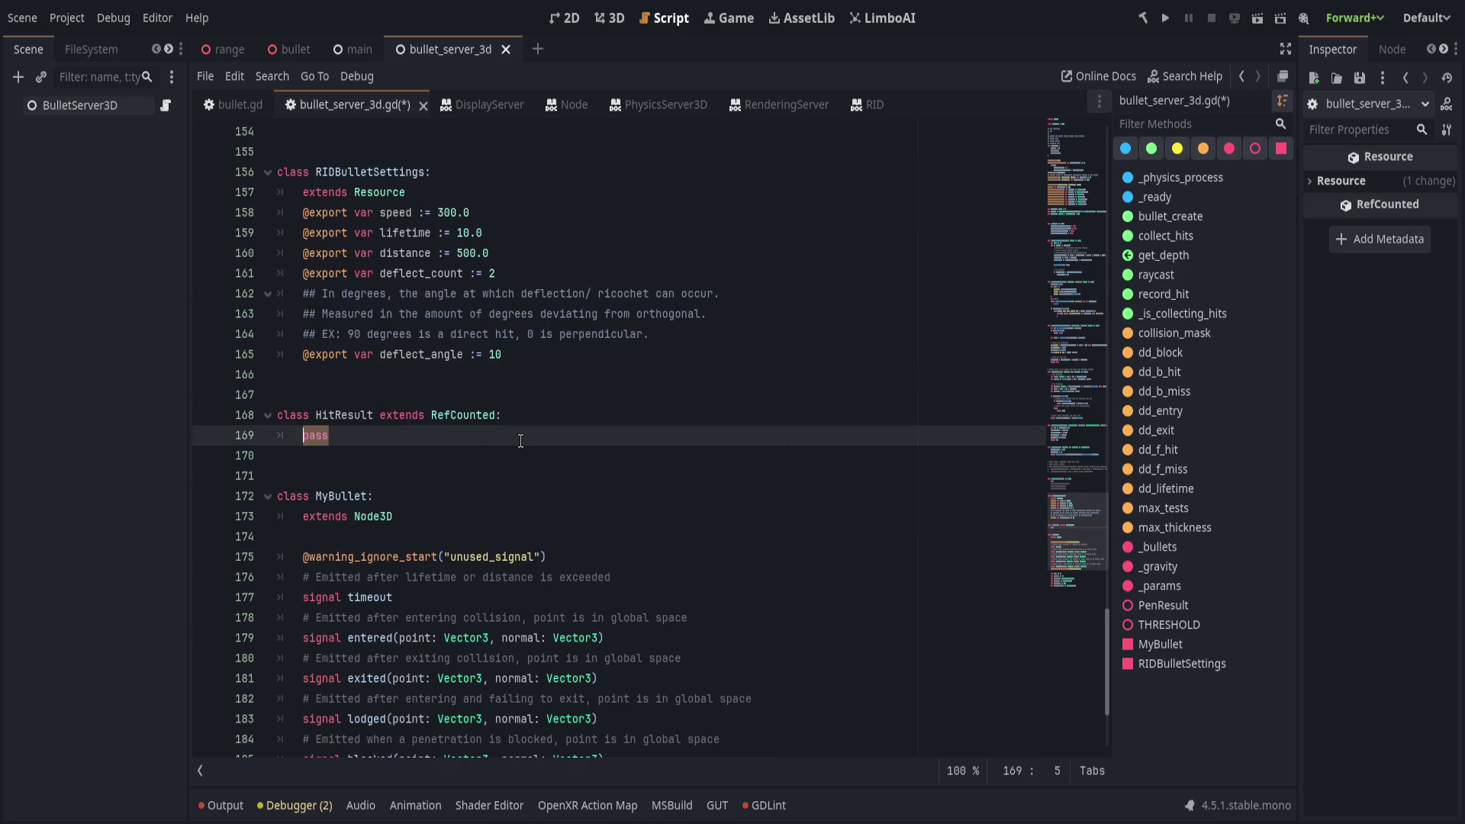
{"action": "key", "text": "BackSpace"}
{"action": "key", "text": "ctrl+s"}
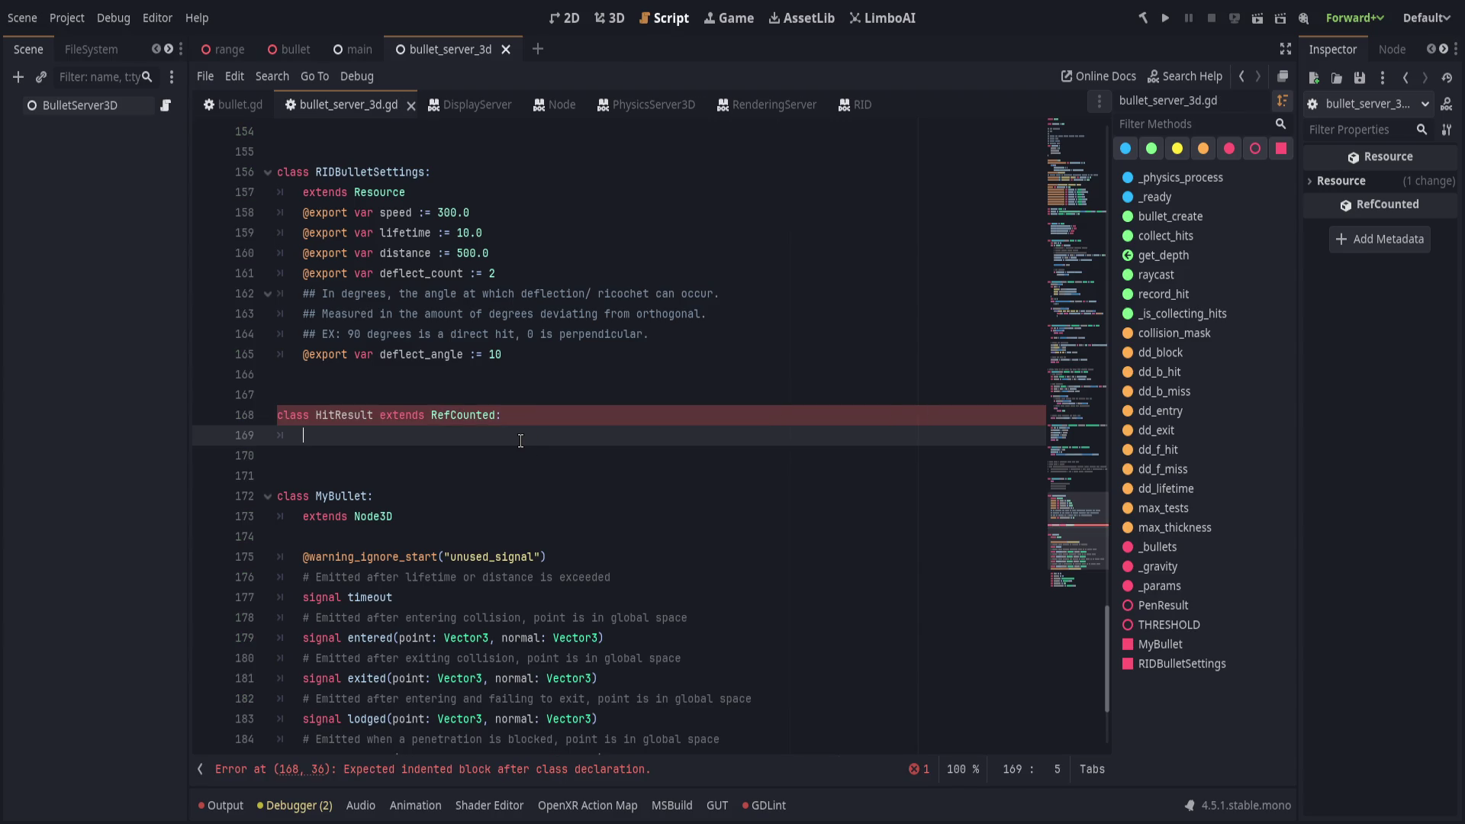
Move 'extends RefCounted' onto its own indented line below 'class HitResult:'.
{"action": "key", "text": "Up"}
{"action": "type", "text": ":"}
{"action": "key", "text": "Delete"}
{"action": "key", "text": "Delete"}
{"action": "key", "text": "Delete"}
{"action": "type", "text": "ex"}
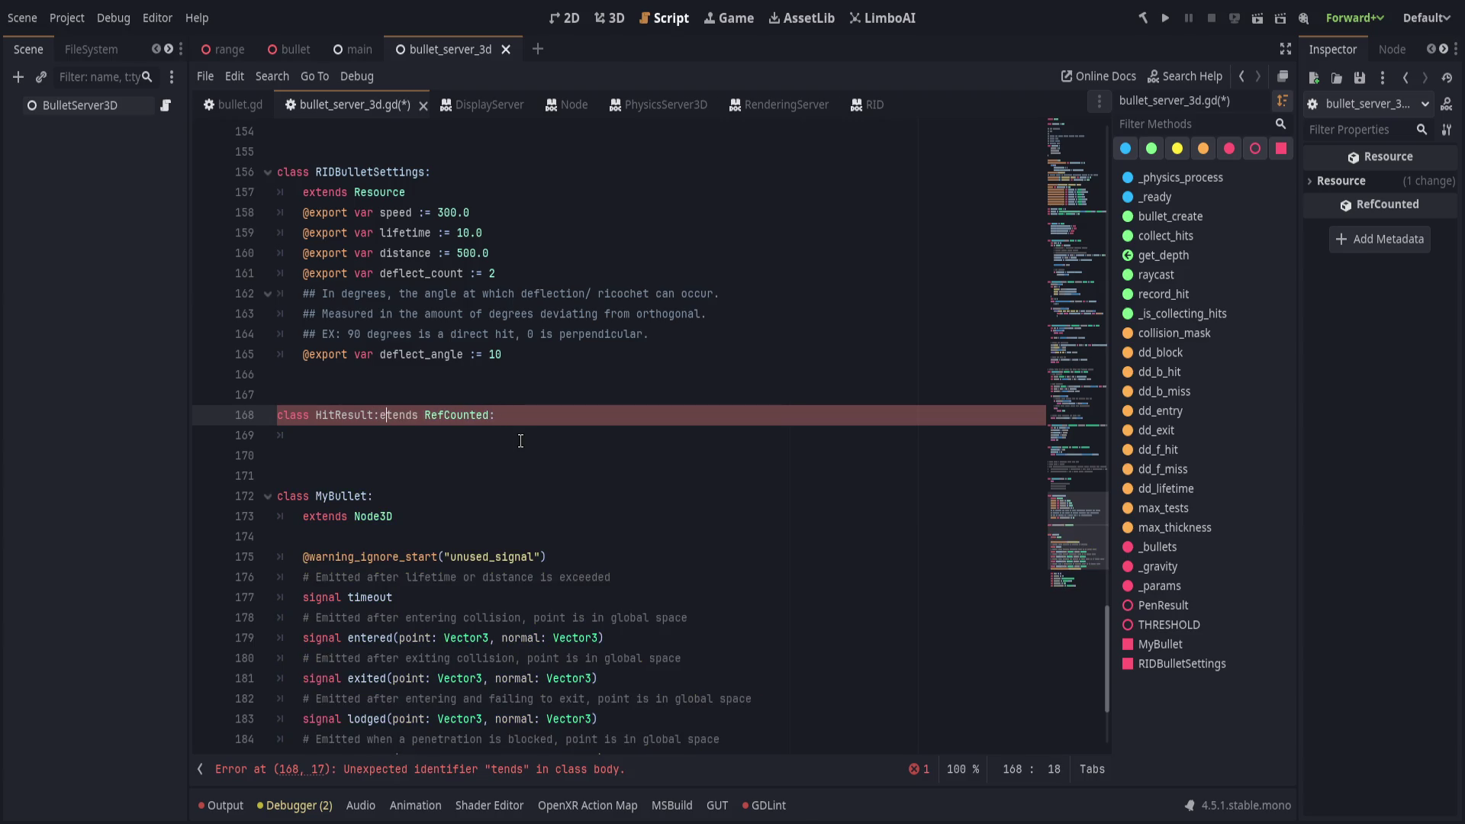
{"action": "key", "text": "Return"}
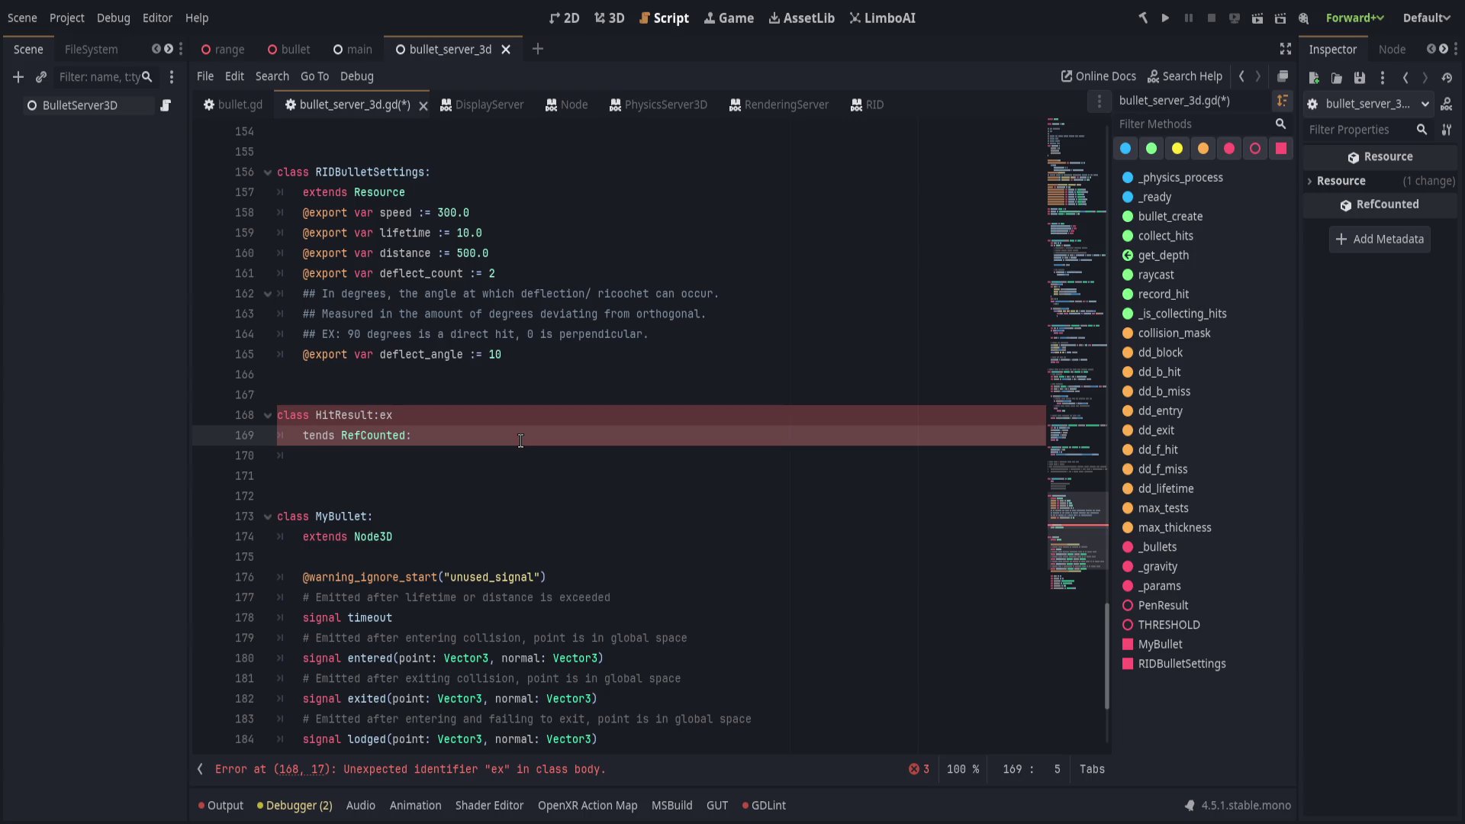
{"action": "key", "text": "Up"}
{"action": "key", "text": "End"}
{"action": "key", "text": "BackSpace"}
{"action": "key", "text": "BackSpace"}
Repair the broken extends keyword and the colon after RefCounted.
{"action": "key", "text": "Down"}
{"action": "key", "text": "Home"}
{"action": "type", "text": "e"}
{"action": "key", "text": "BackSpace"}
{"action": "type", "text": "x"}
{"action": "key", "text": "End"}
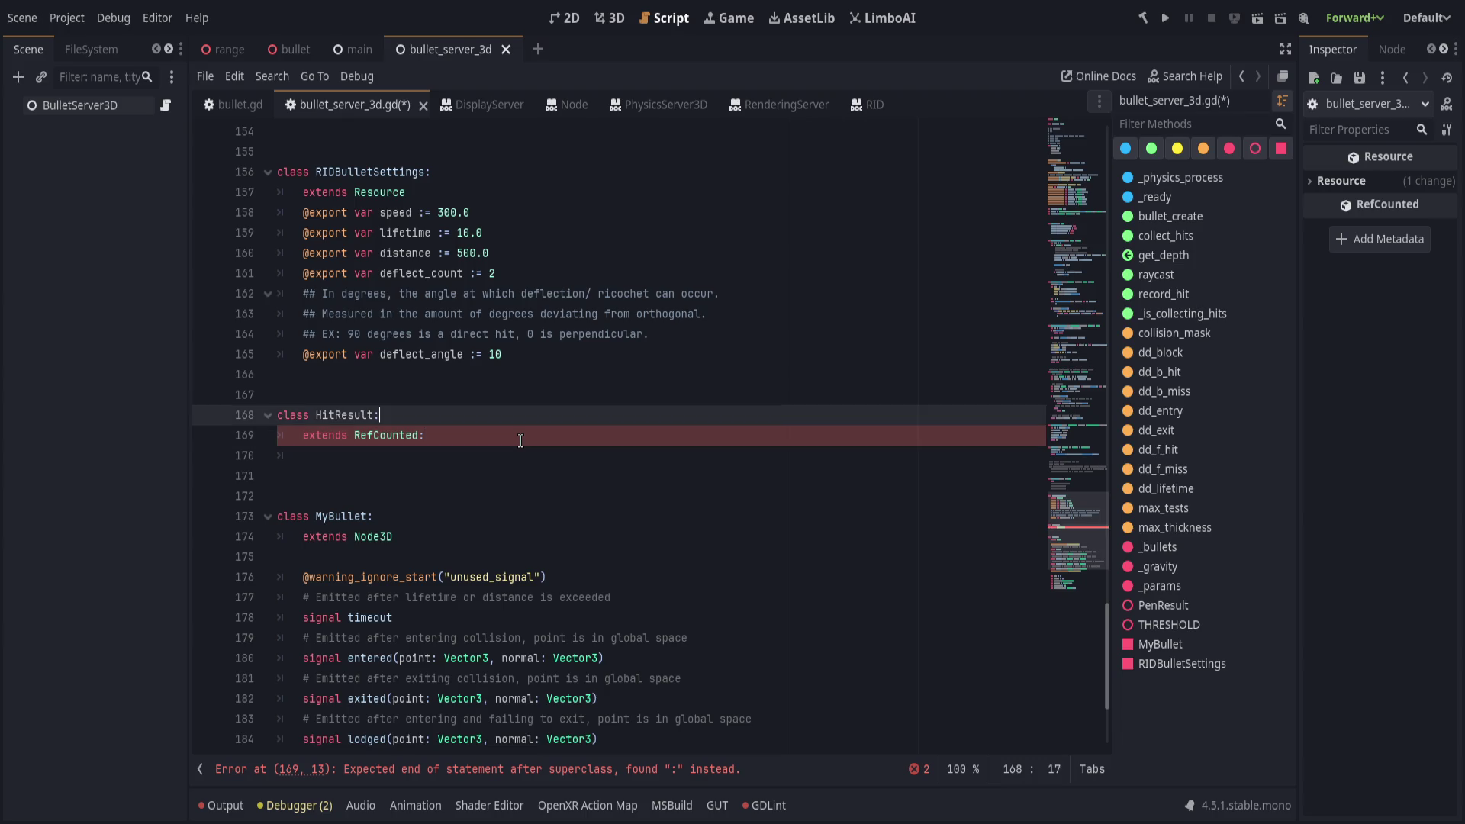
{"action": "key", "text": "BackSpace"}
{"action": "type", "text": ":"}
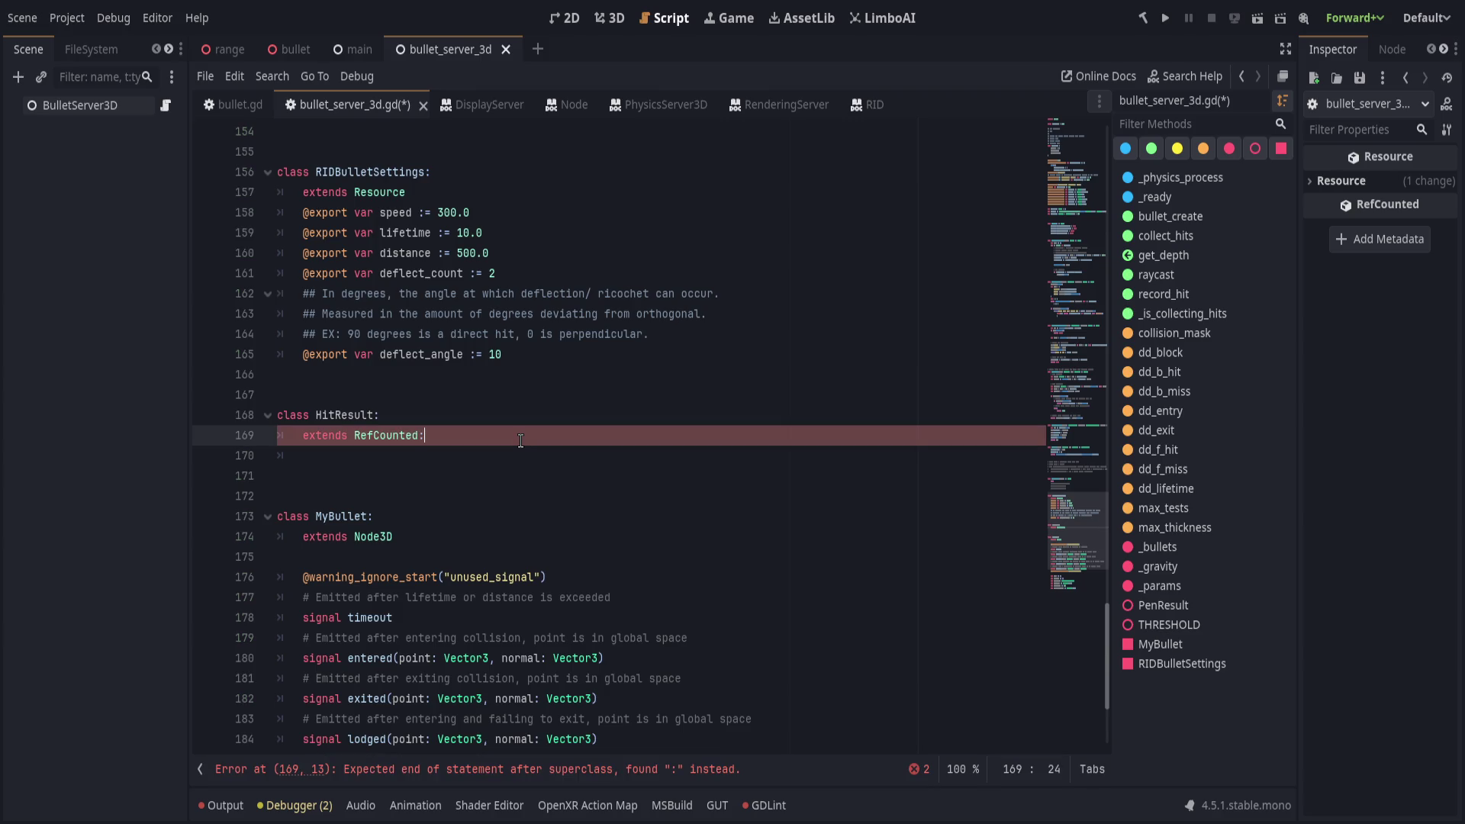
Add blank body lines inside HitResult, save, and trim one extra empty line.
{"action": "key", "text": "Return"}
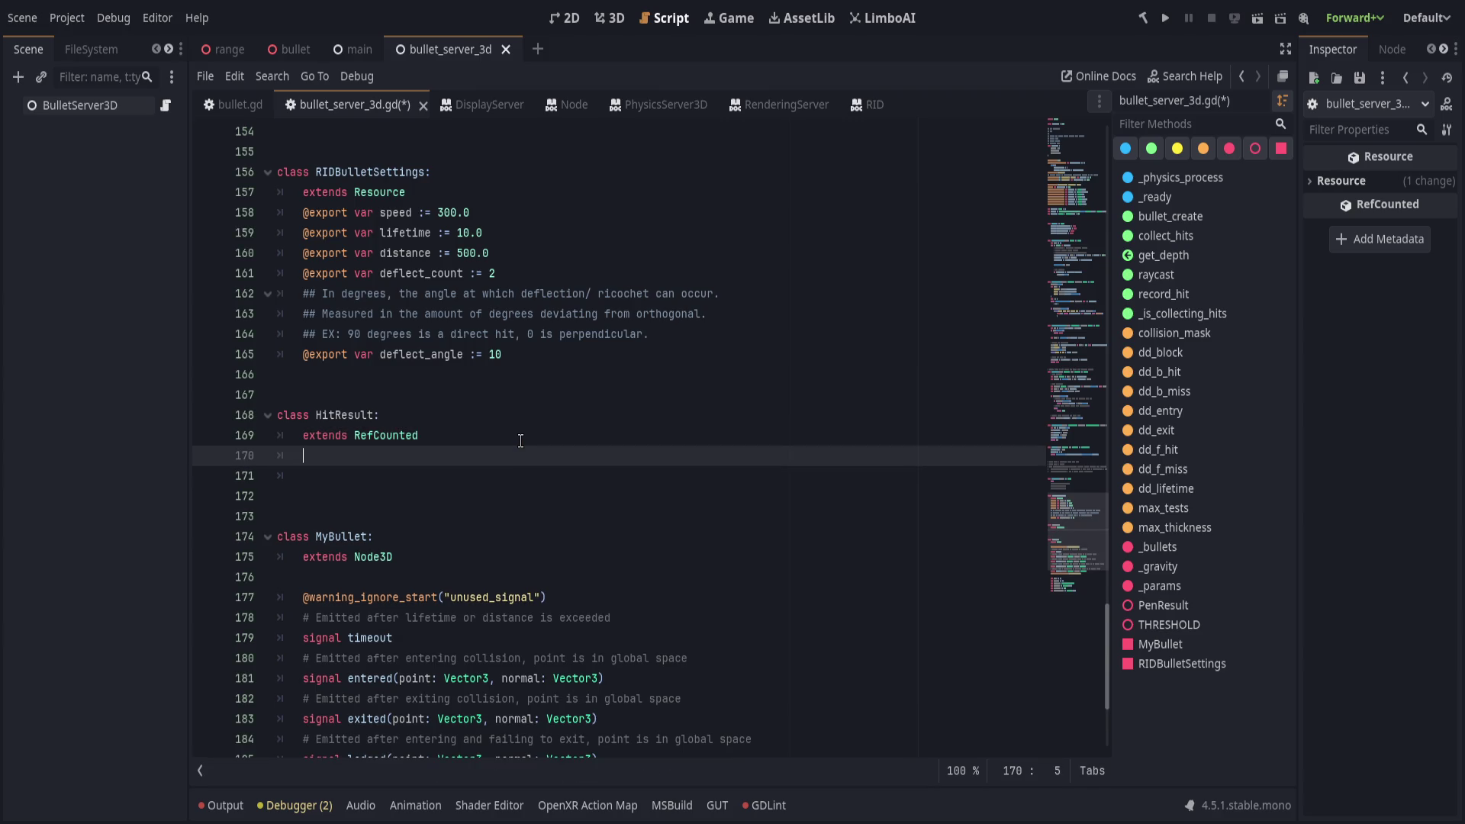
{"action": "key", "text": "Return"}
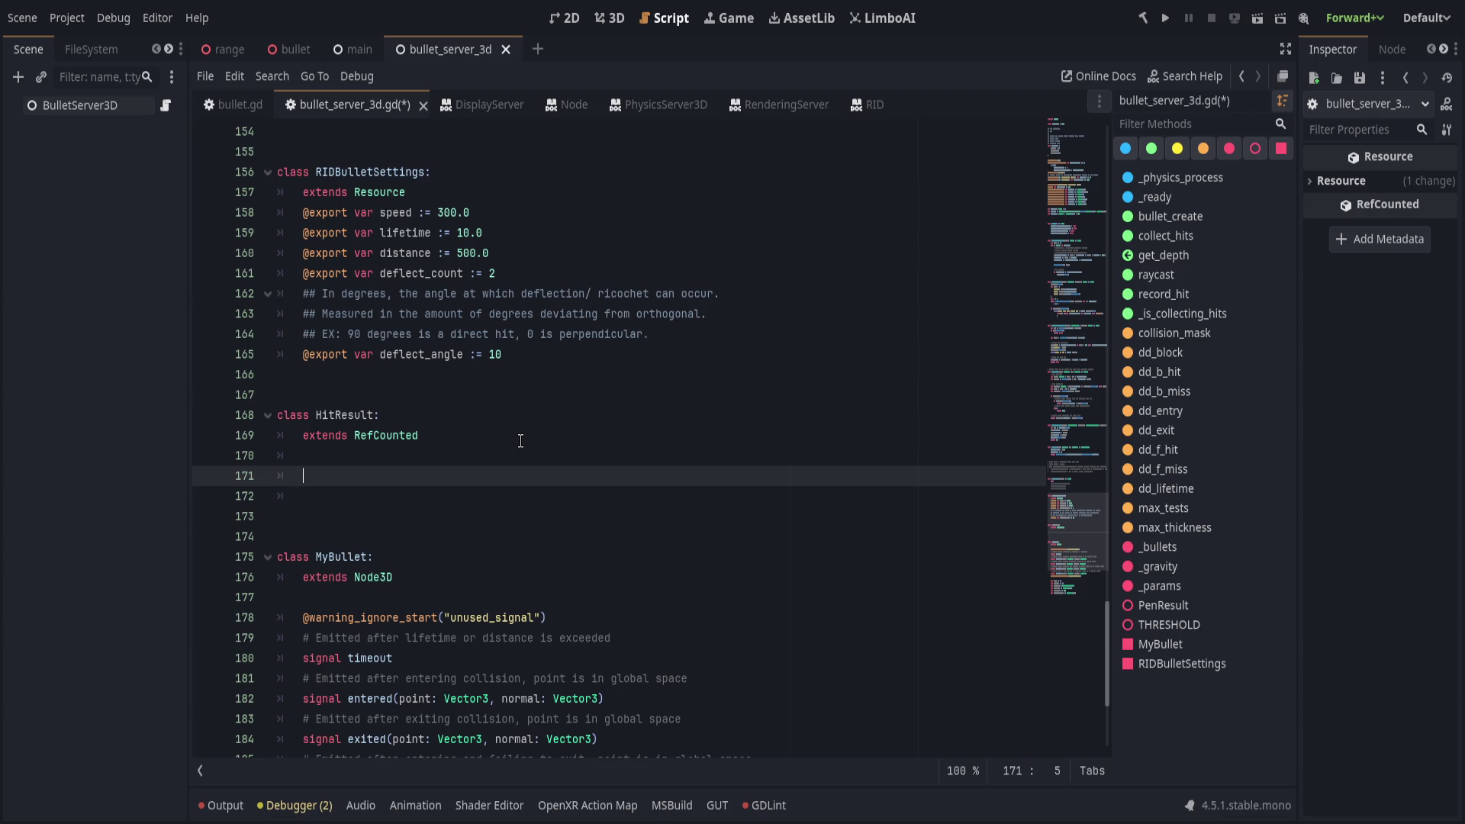
{"action": "key", "text": "ctrl+s"}
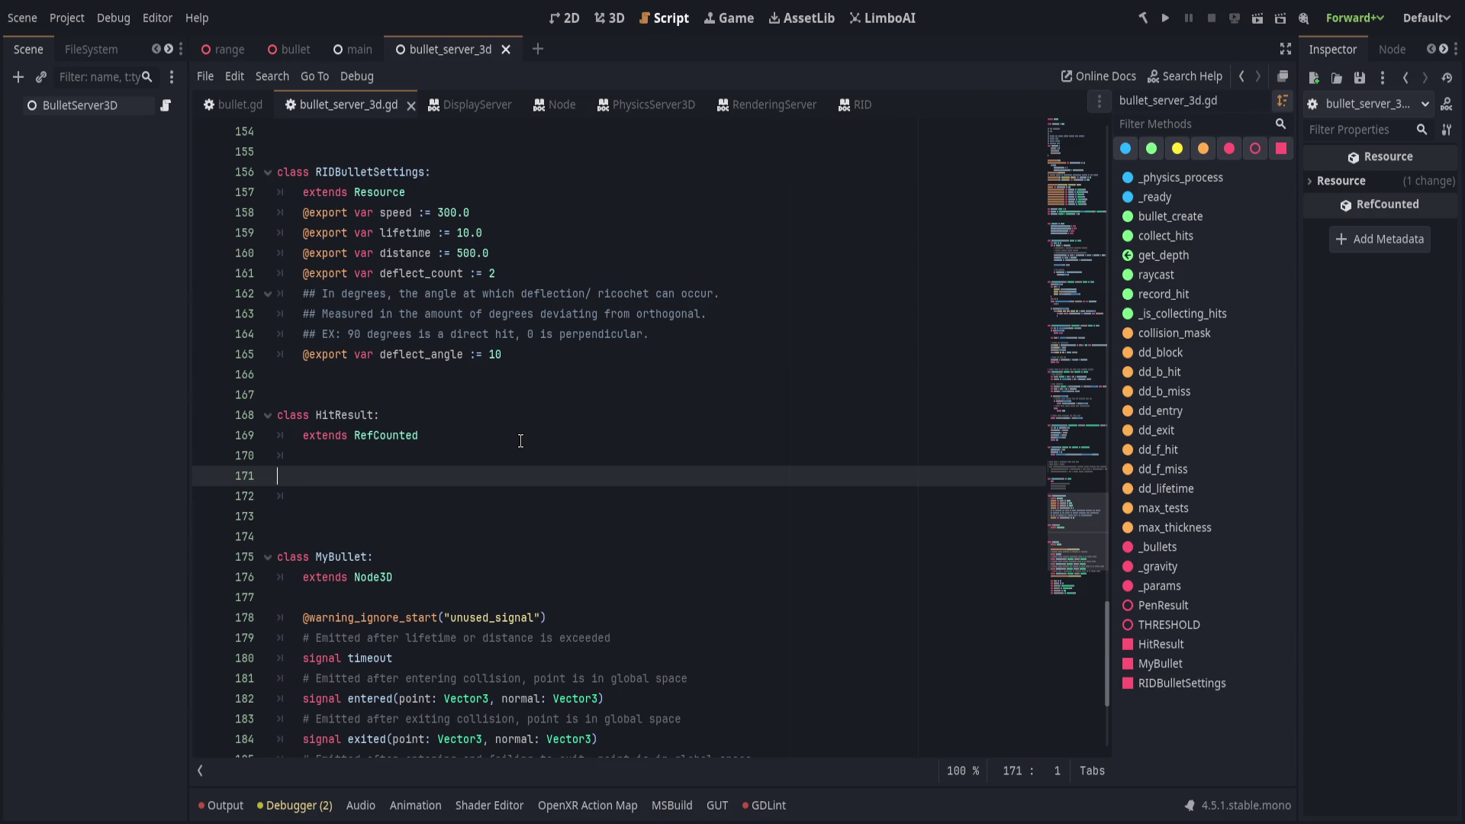
{"action": "key", "text": "BackSpace"}
{"action": "key", "text": "Down"}
Add a first position variable to the HitResult class.
{"action": "scroll", "coordinate": [557, 441], "scroll_direction": "down", "scroll_amount": 2}
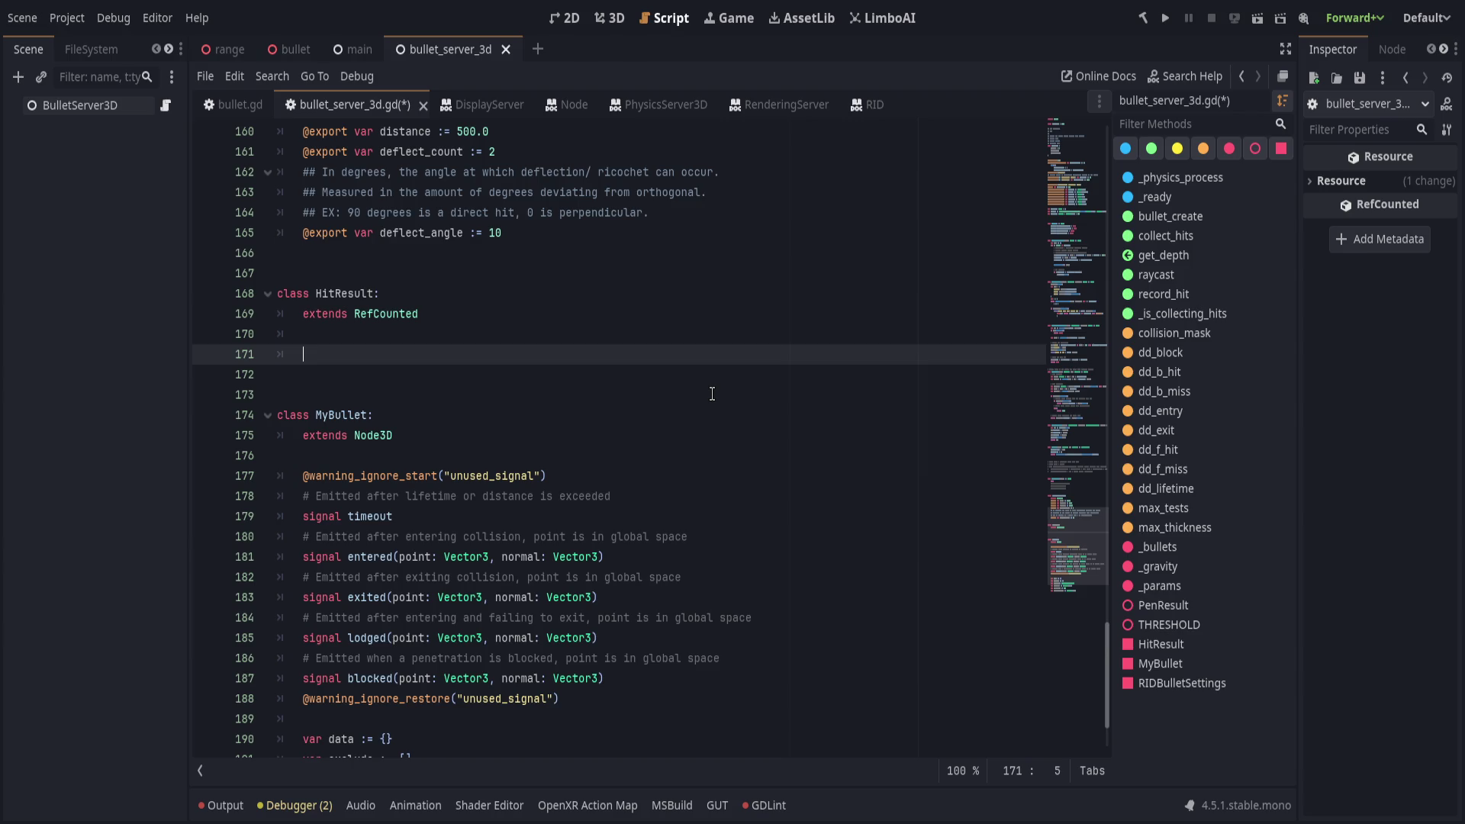
{"action": "type", "text": "var entered"}
{"action": "key", "text": "ctrl+BackSpace"}
{"action": "type", "text": "hit"}
{"action": "key", "text": "Return"}
{"action": "type", "text": "v"}
{"action": "key", "text": "BackSpace"}
{"action": "key", "text": "BackSpace"}
{"action": "key", "text": "BackSpace"}
{"action": "key", "text": "BackSpace"}
{"action": "key", "text": "BackSpace"}
{"action": "type", "text": "pos"}
{"action": "key", "text": "Return"}
{"action": "key", "text": "Return"}
Rename the first field to enter_position and clear the unfinished var exit line.
{"action": "type", "text": "var exit"}
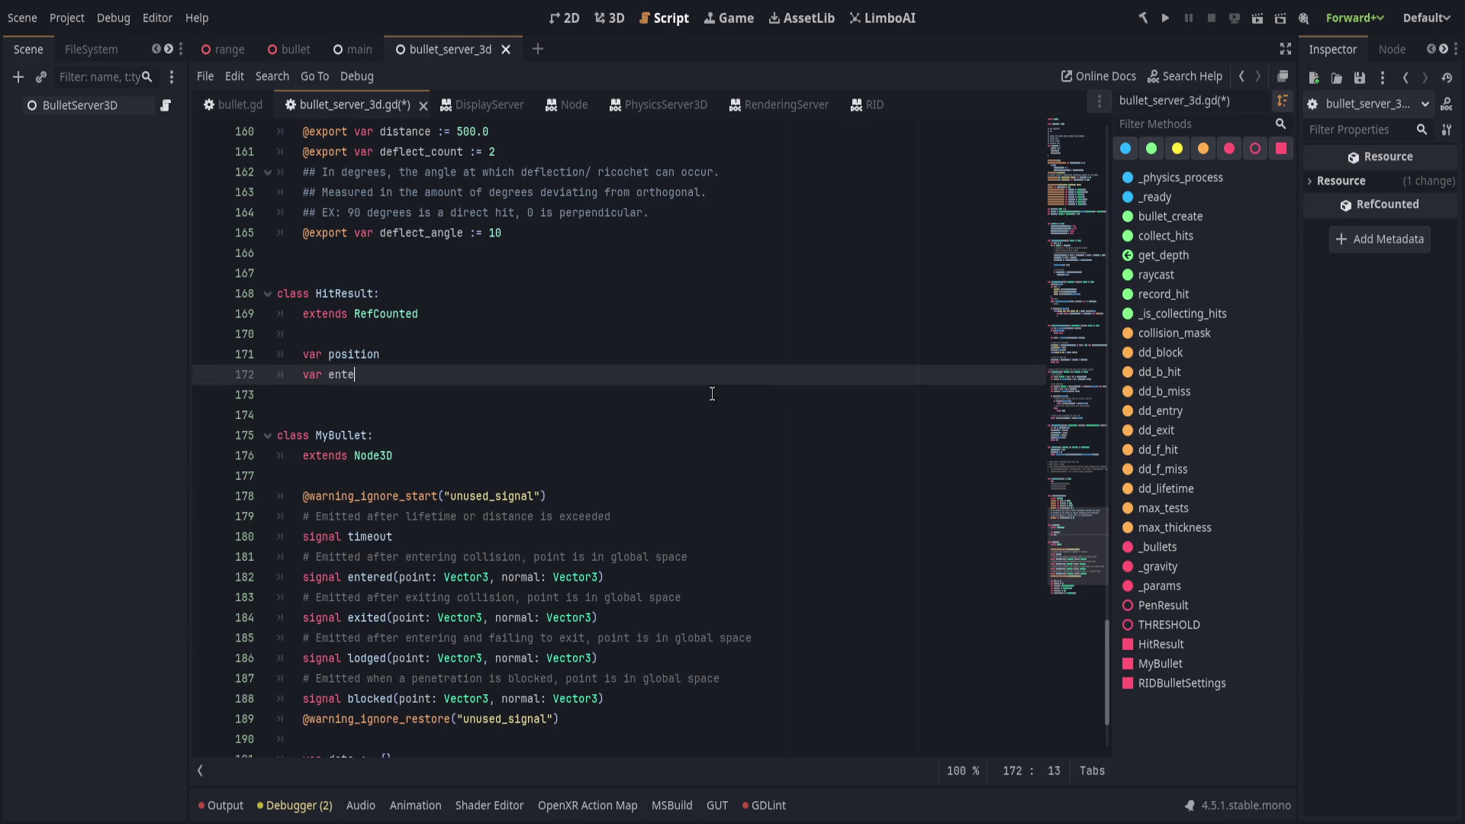
{"action": "key", "text": "BackSpace"}
{"action": "key", "text": "BackSpace"}
{"action": "key", "text": "BackSpace"}
{"action": "key", "text": "Up"}
{"action": "key", "text": "End"}
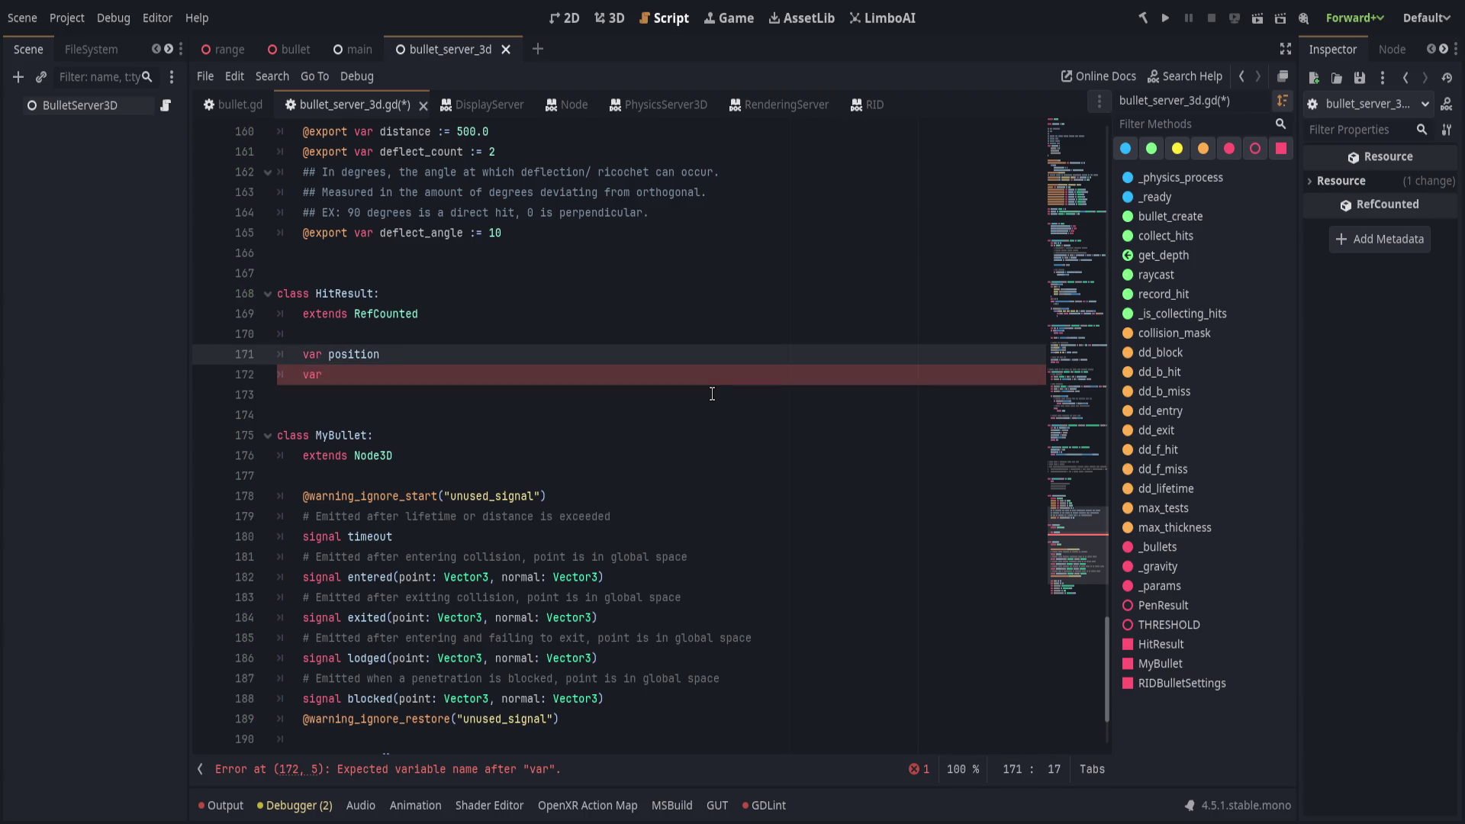
{"action": "key", "text": "Down"}
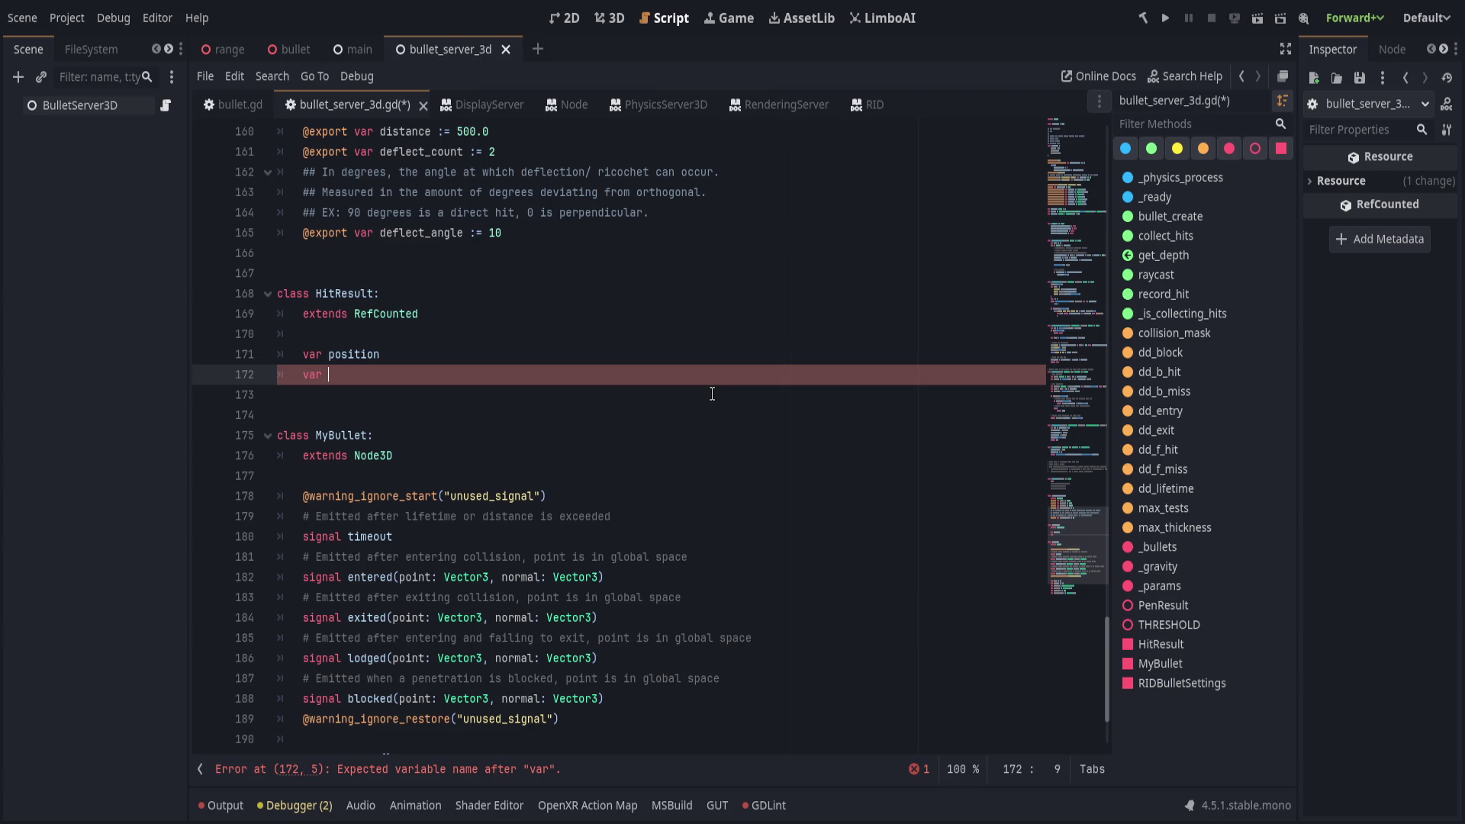
{"action": "key", "text": "Up"}
{"action": "key", "text": "End"}
{"action": "key", "text": "ctrl+BackSpace"}
{"action": "type", "text": "enter_poitn"}
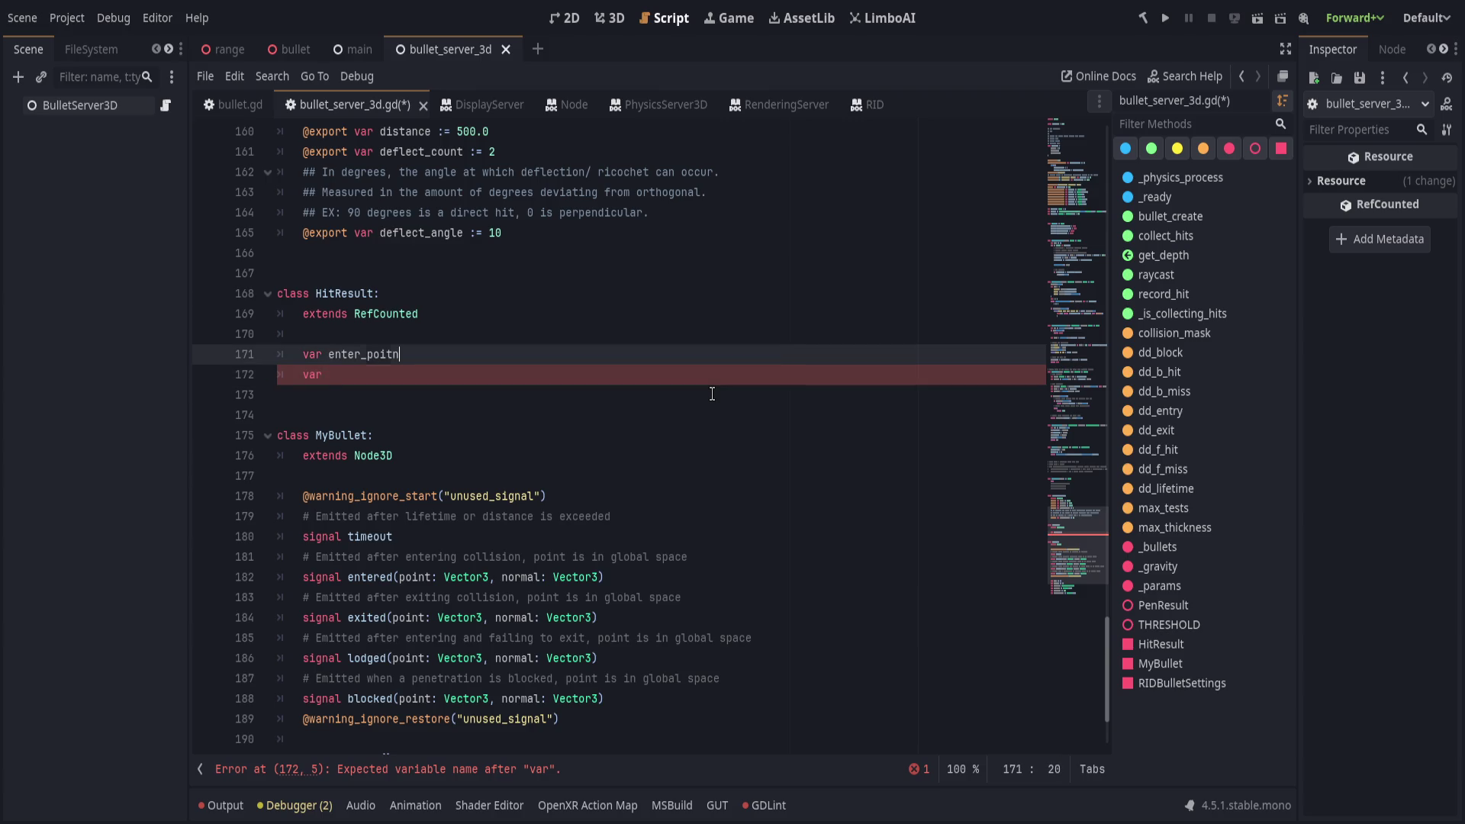
{"action": "key", "text": "Down"}
{"action": "key", "text": "ctrl+BackSpace"}
{"action": "key", "text": "BackSpace"}
{"action": "key", "text": "BackSpace"}
{"action": "key", "text": "BackSpace"}
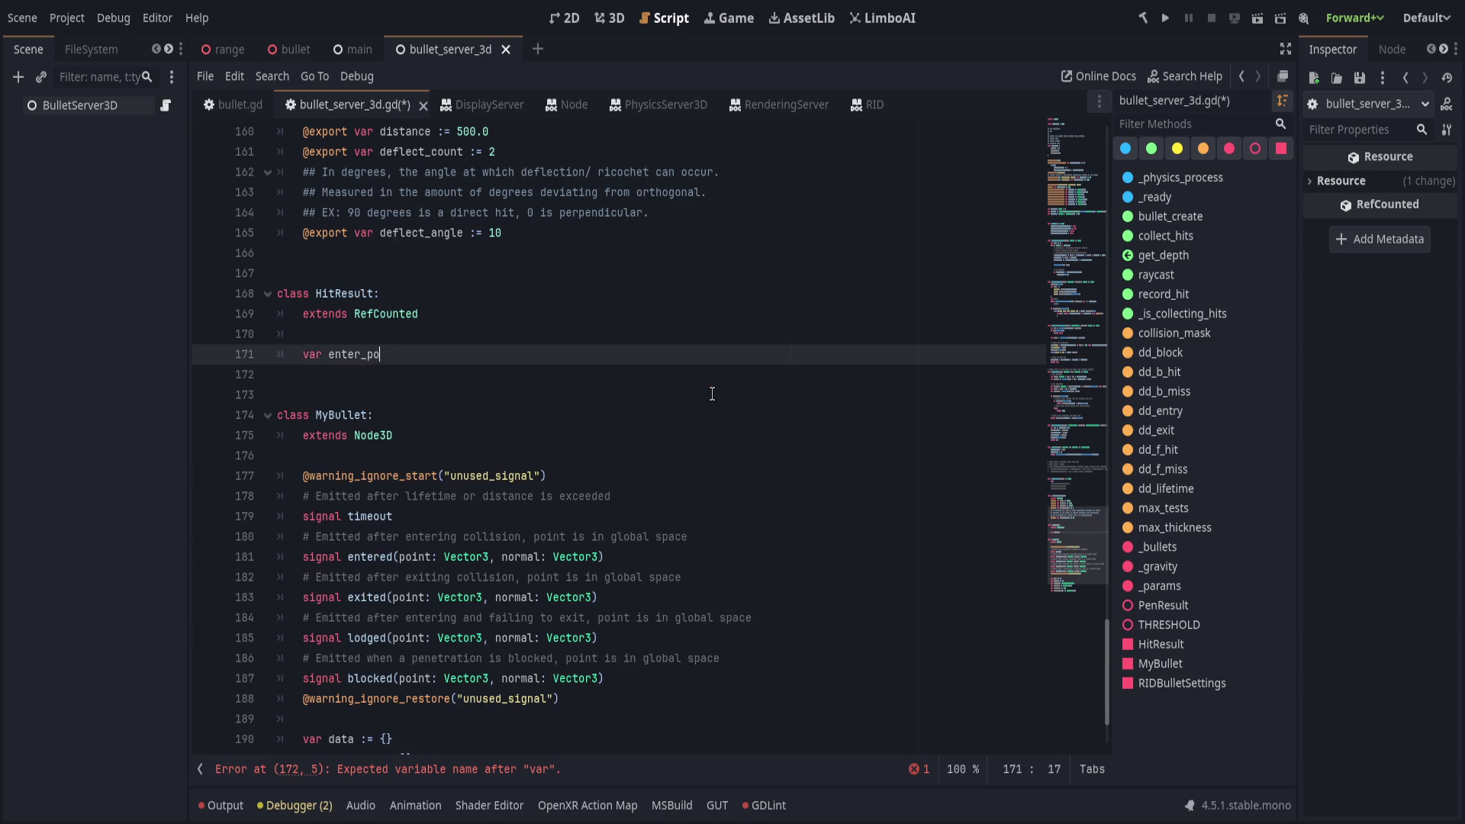
{"action": "type", "text": "sition"}
Add exit_position and enter_normal fields, placing enter_normal above exit_position.
{"action": "key", "text": "Return"}
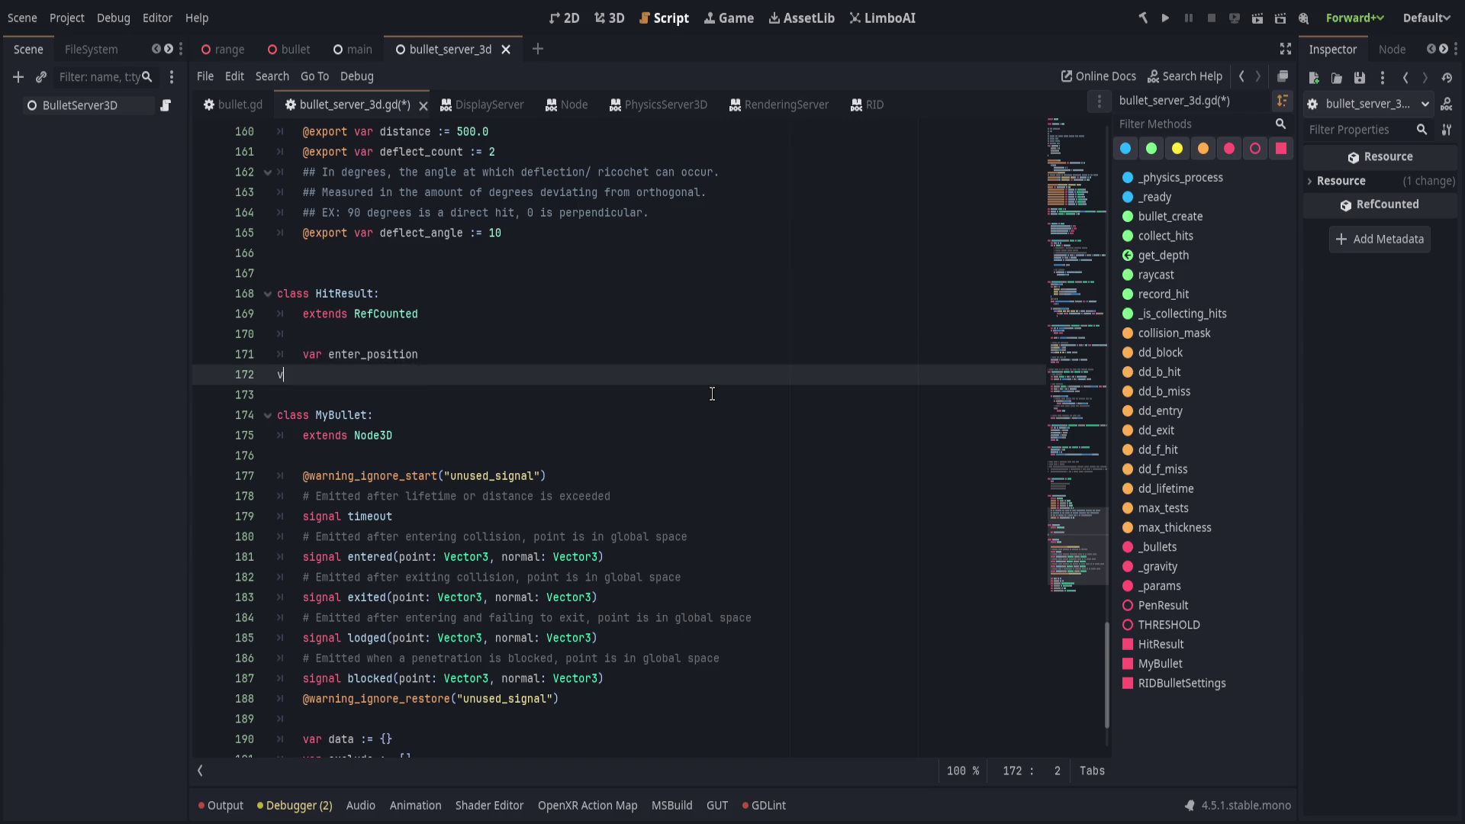
{"action": "type", "text": "var exit_position"}
{"action": "key", "text": "Return"}
{"action": "type", "text": "var"}
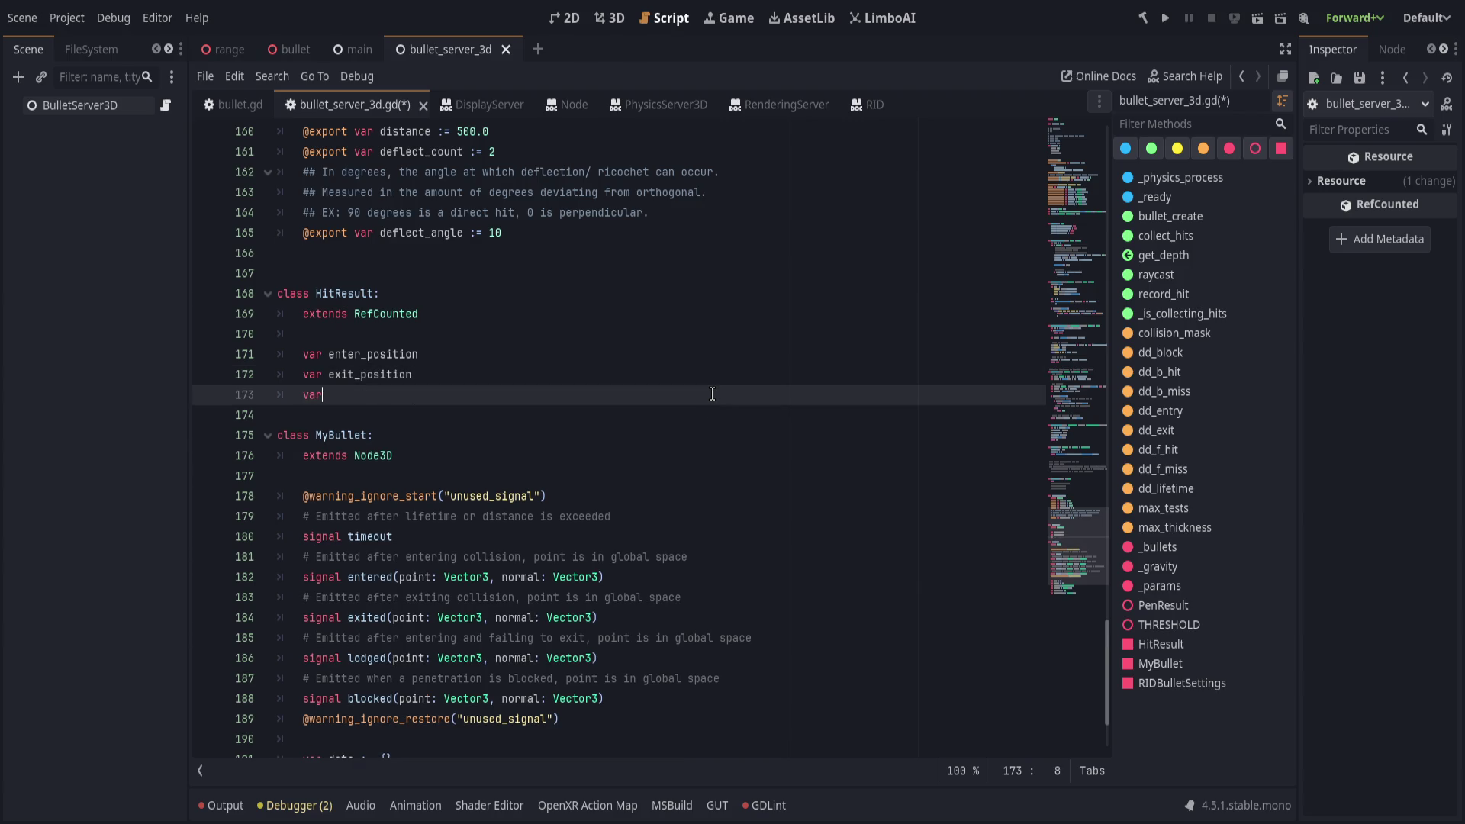
{"action": "type", "text": "normal"}
{"action": "key", "text": "ctrl+BackSpace"}
{"action": "type", "text": "ex"}
{"action": "key", "text": "BackSpace"}
{"action": "type", "text": "nter"}
{"action": "key", "text": "alt+Up"}
{"action": "type", "text": "_normal"}
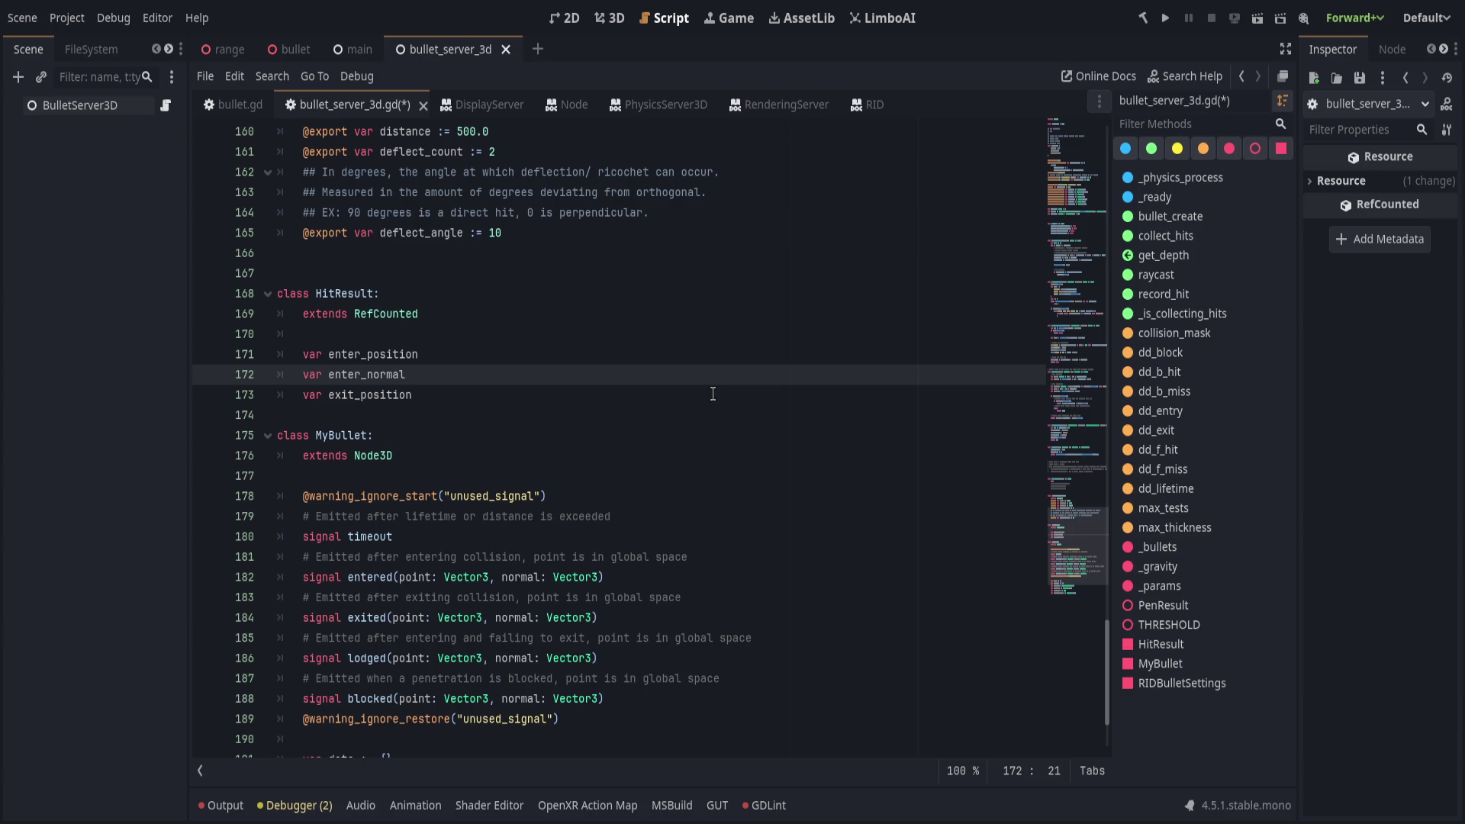
{"action": "left_click", "coordinate": [513, 268]}
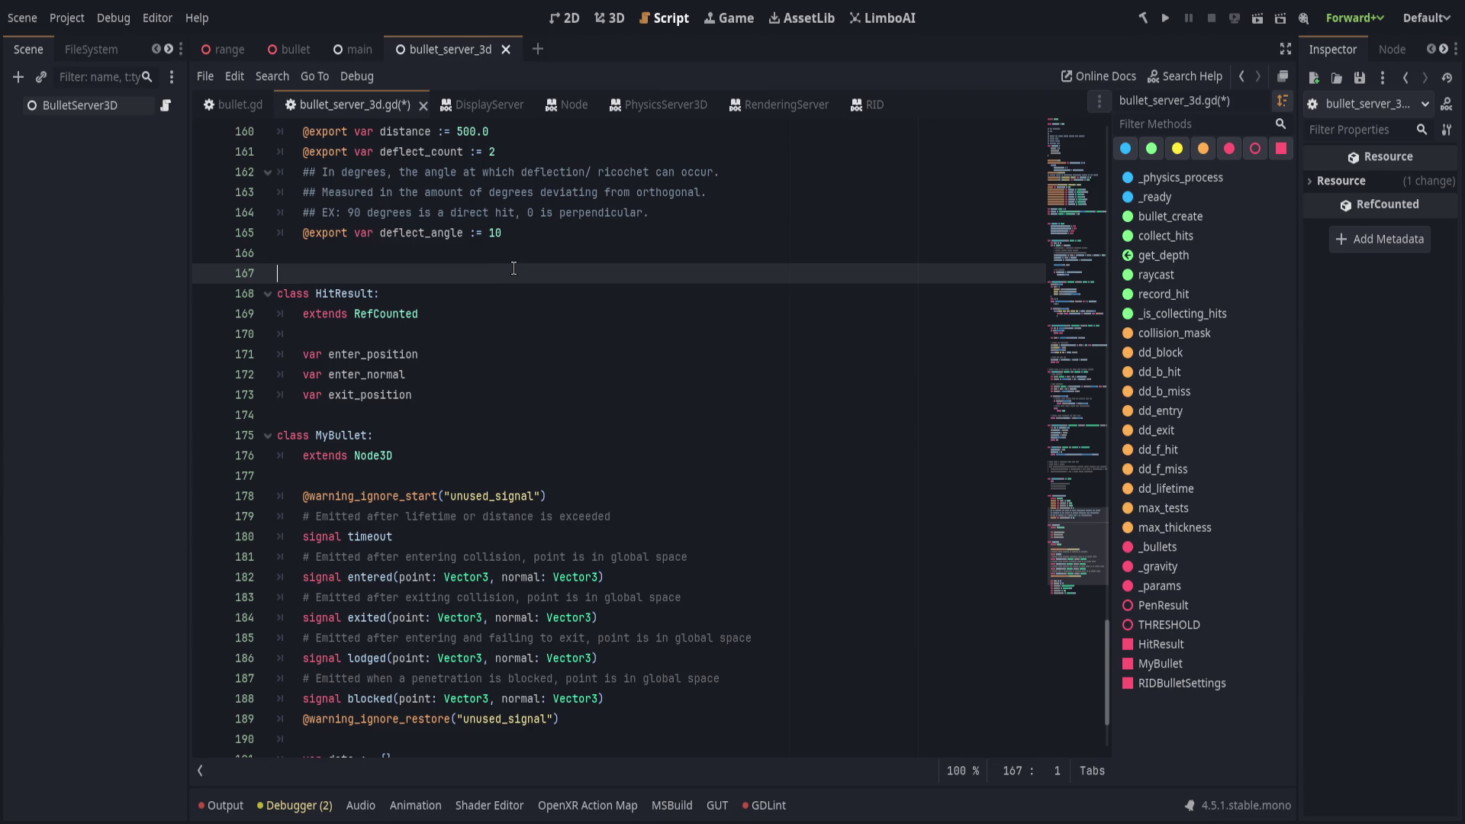
Add the comment '# contact, entered, exited, depth' above class HitResult.
{"action": "key", "text": "Return"}
{"action": "type", "text": "#"}
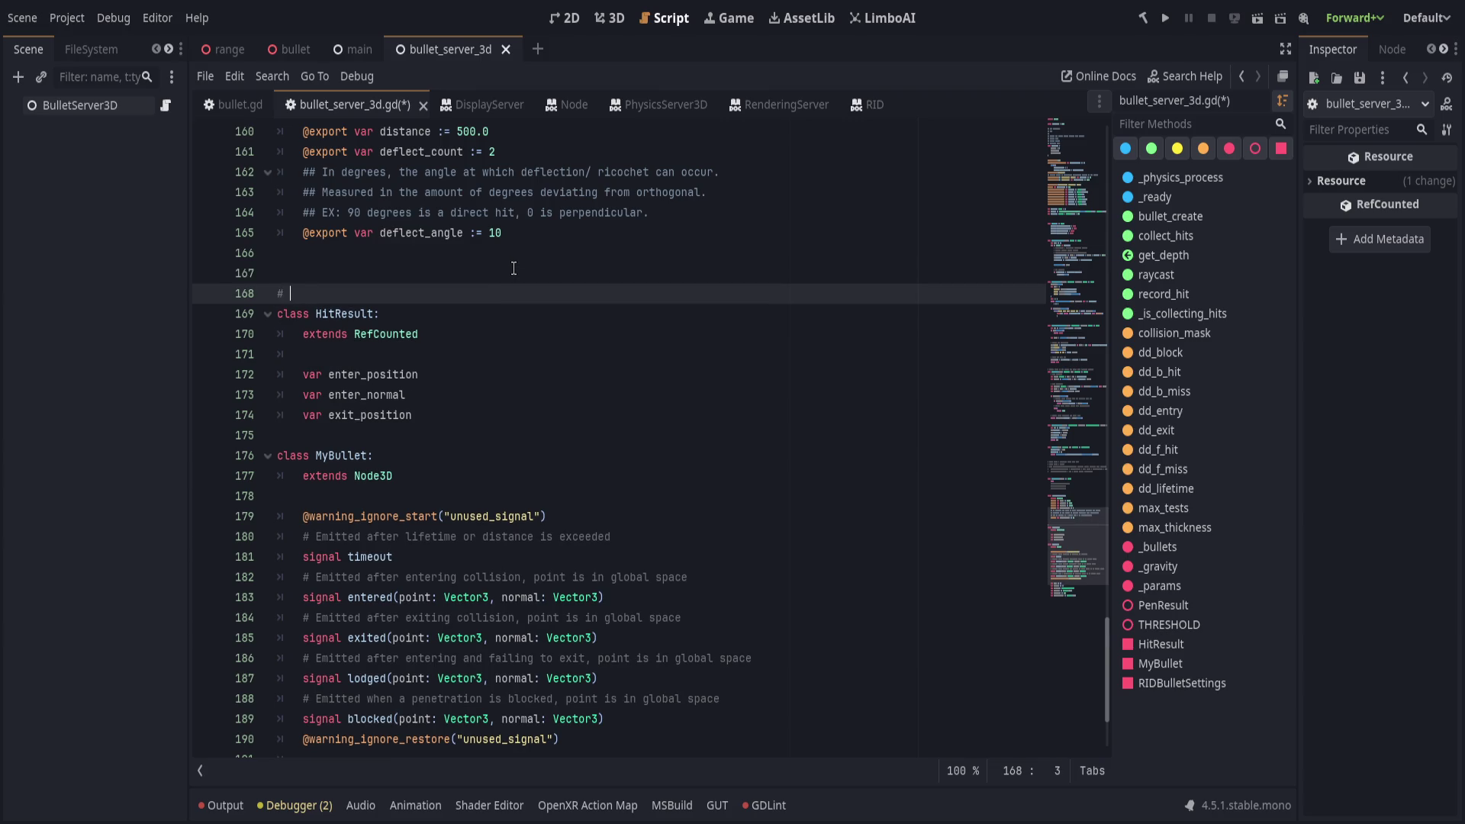
{"action": "type", "text": " hit as"}
{"action": "key", "text": "ctrl+BackSpace"}
{"action": "key", "text": "ctrl+BackSpace"}
{"action": "type", "text": "contact, "}
{"action": "type", "text": "enter"}
{"action": "type", "text": "ed, exited,"}
{"action": "type", "text": " depth"}
Review the three HitResult fields and add a blank line after exit_position.
{"action": "left_click_drag", "start_coordinate": [306, 354], "coordinate": [449, 406]}
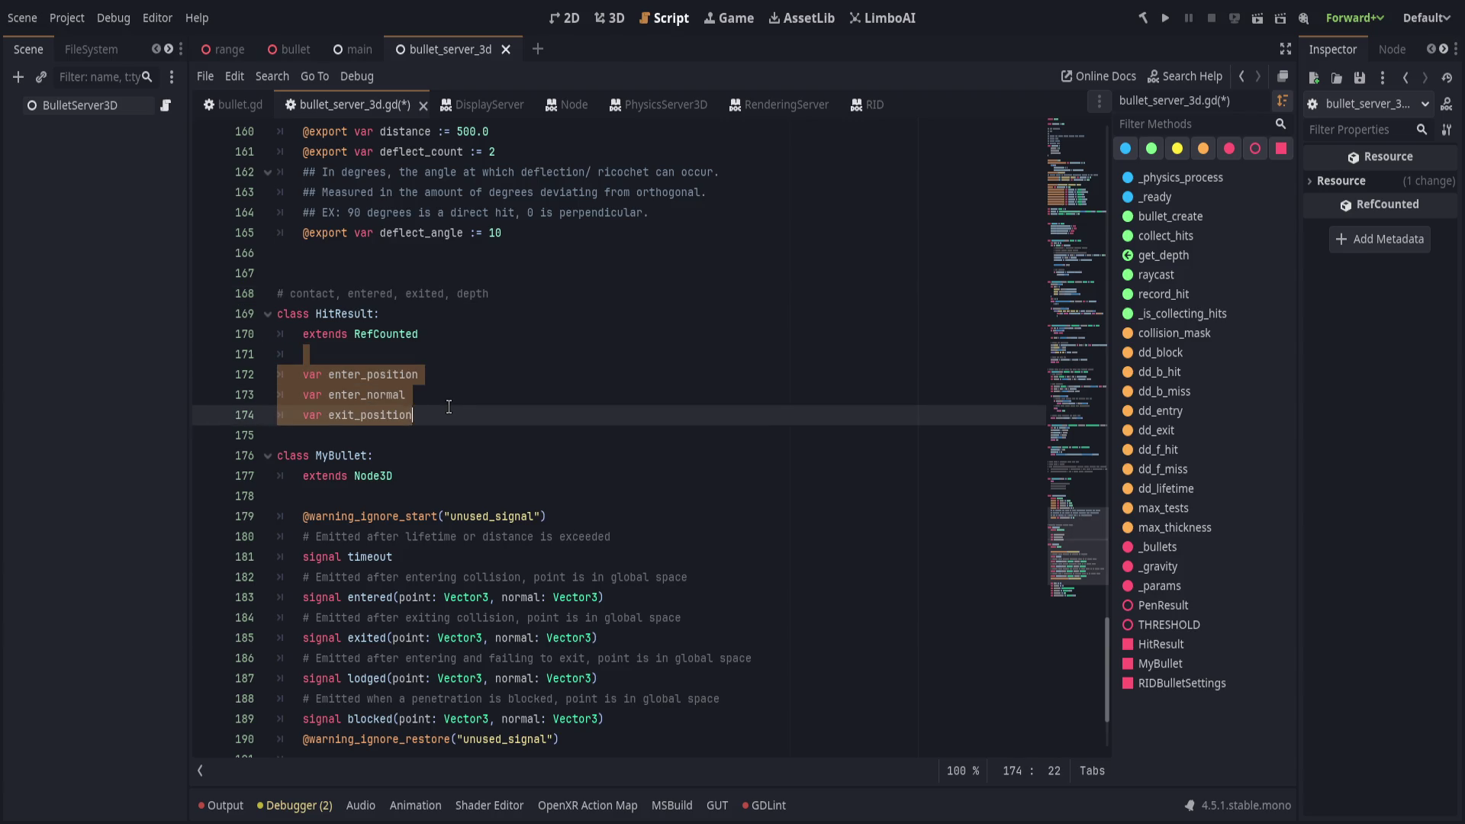
{"action": "left_click", "coordinate": [477, 416]}
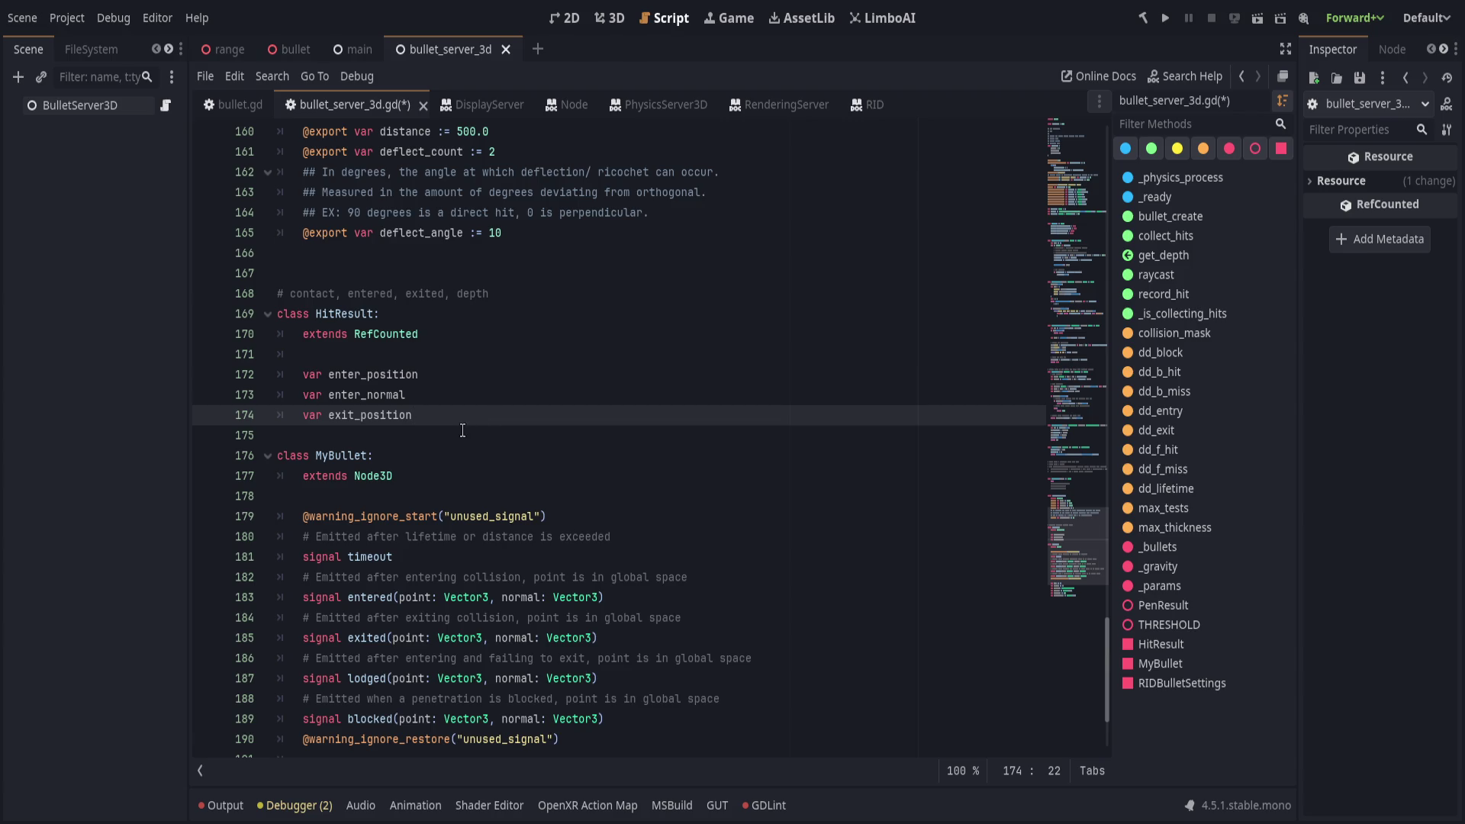
{"action": "left_click_drag", "start_coordinate": [508, 410], "coordinate": [304, 374]}
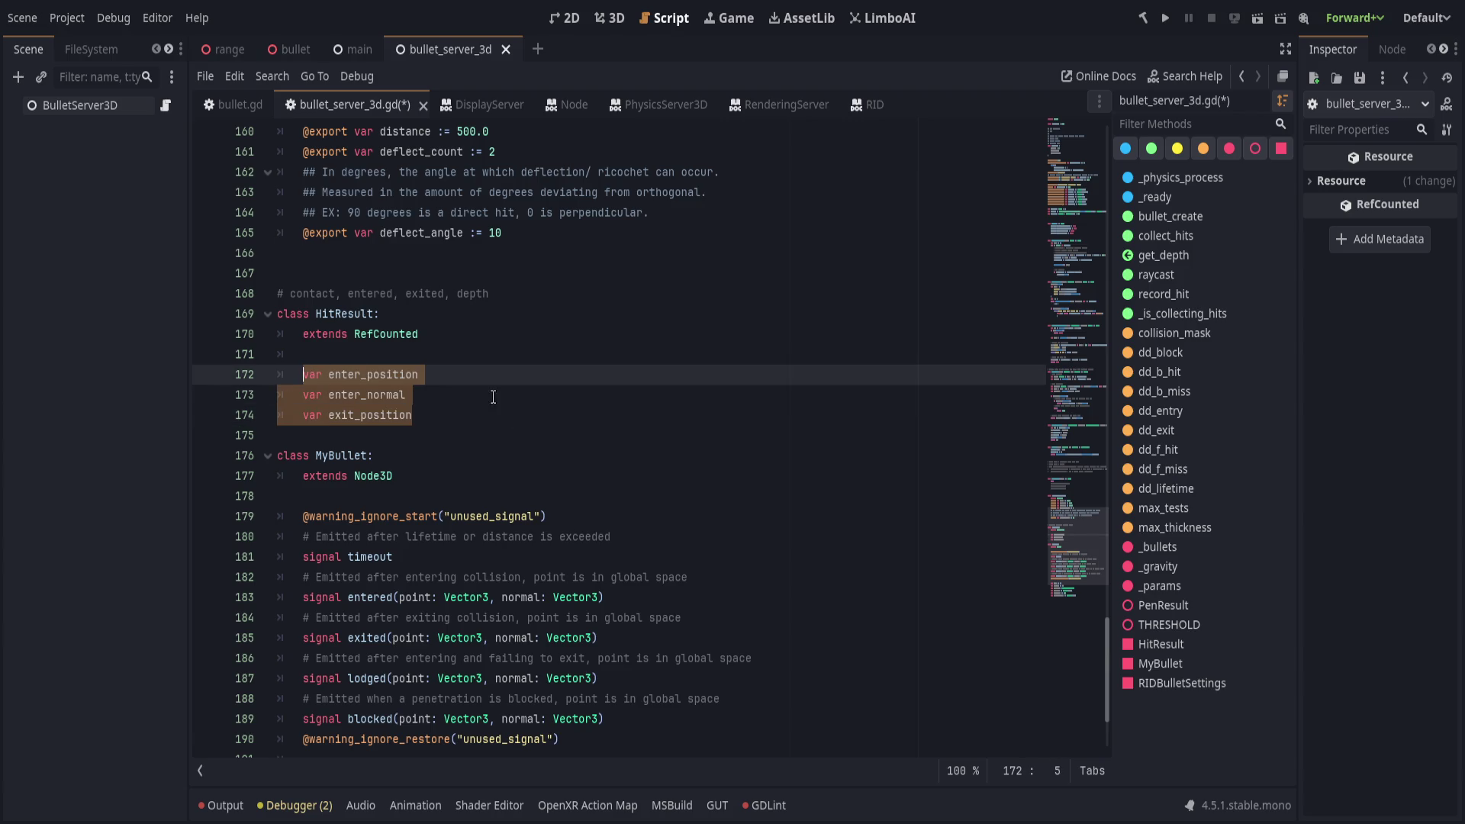
{"action": "left_click", "coordinate": [490, 411]}
{"action": "key", "text": "Return"}
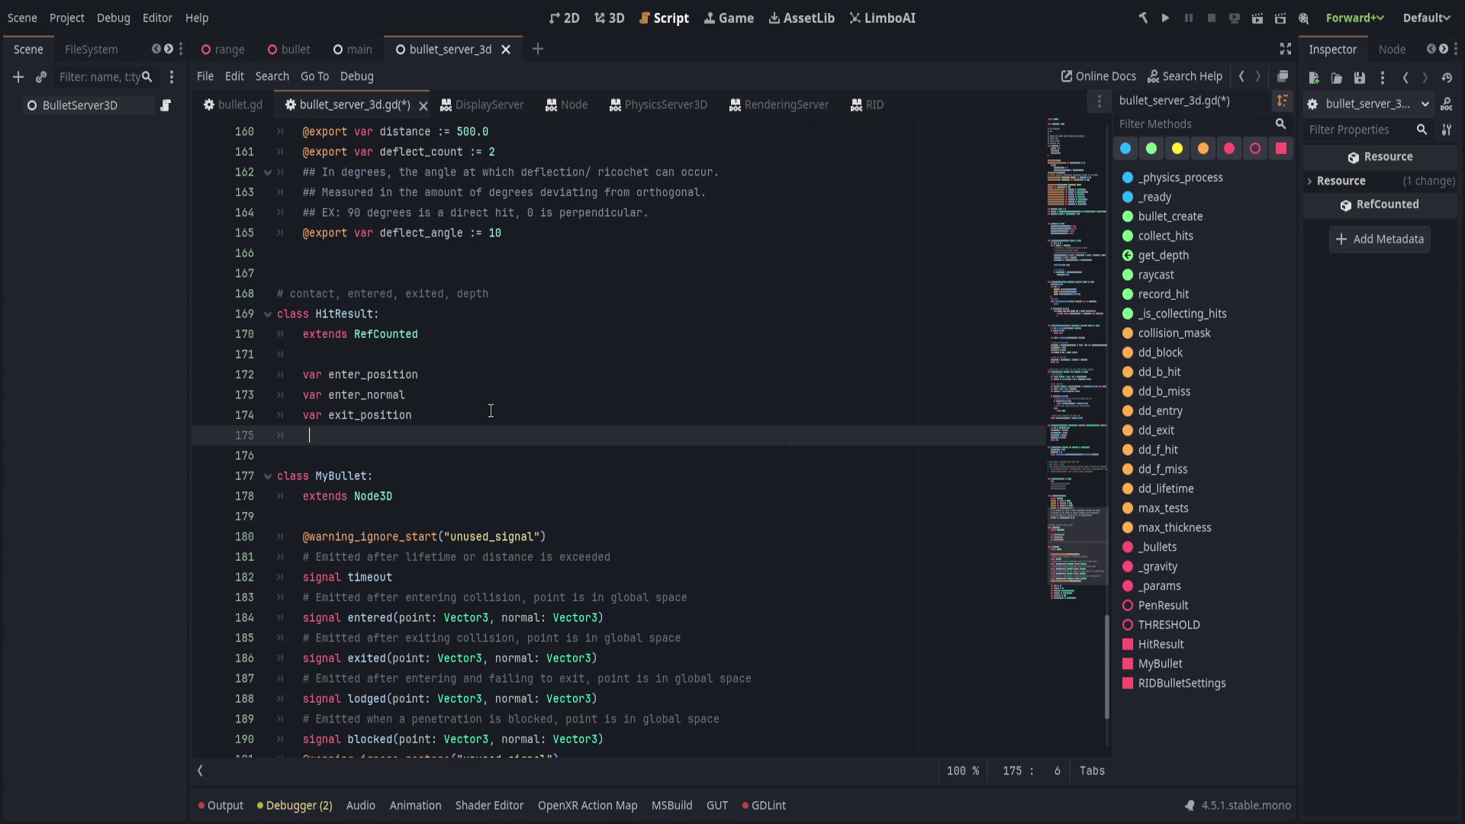
{"action": "left_click", "coordinate": [620, 375]}
{"action": "left_click_drag", "start_coordinate": [598, 358], "coordinate": [620, 412]}
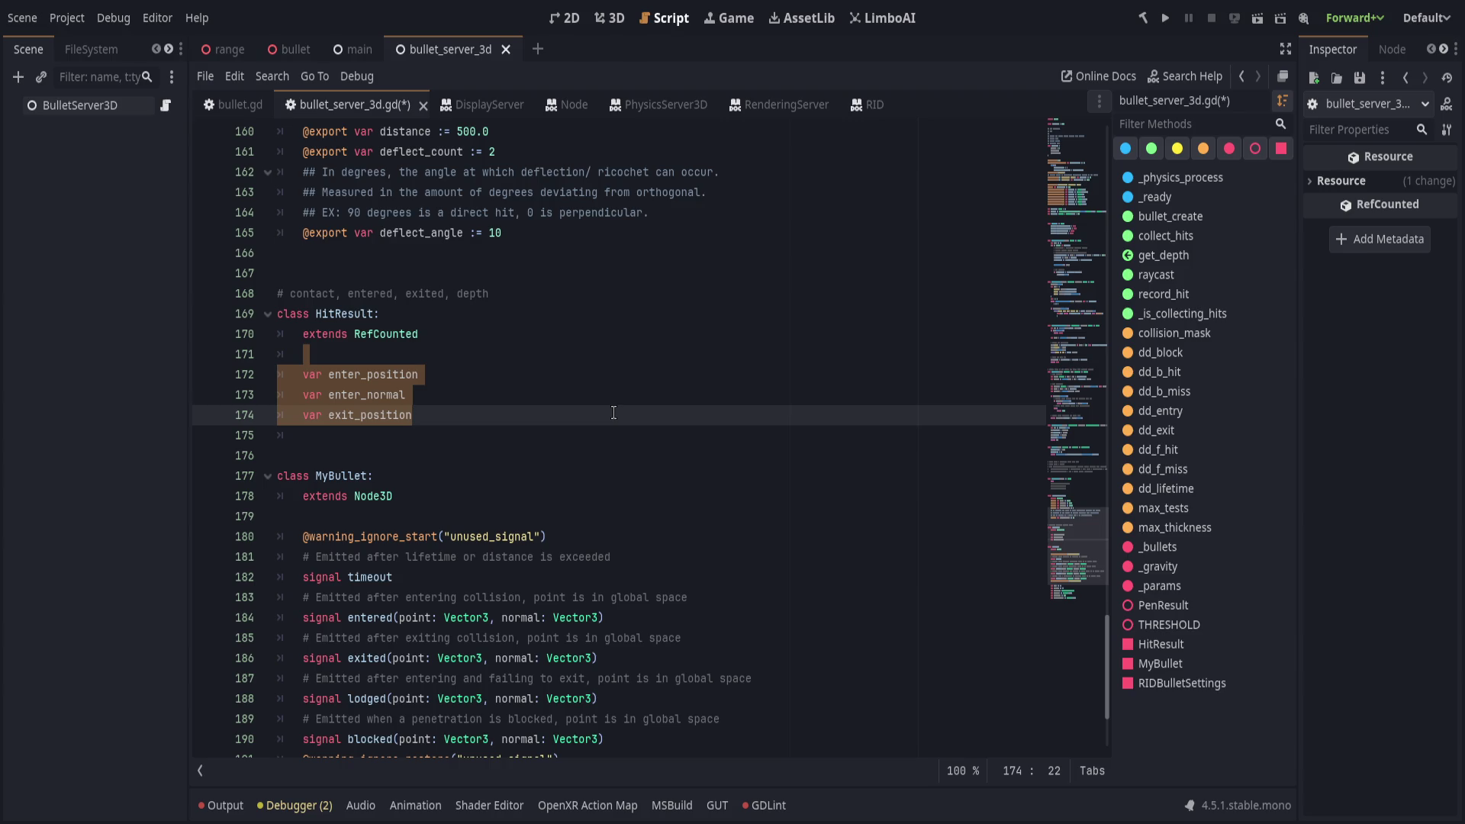
Select the ALWAYS TWO EVENTS notes block at the top of the script.
{"action": "left_click", "coordinate": [568, 496]}
{"action": "scroll", "coordinate": [557, 572], "scroll_direction": "down", "scroll_amount": 3}
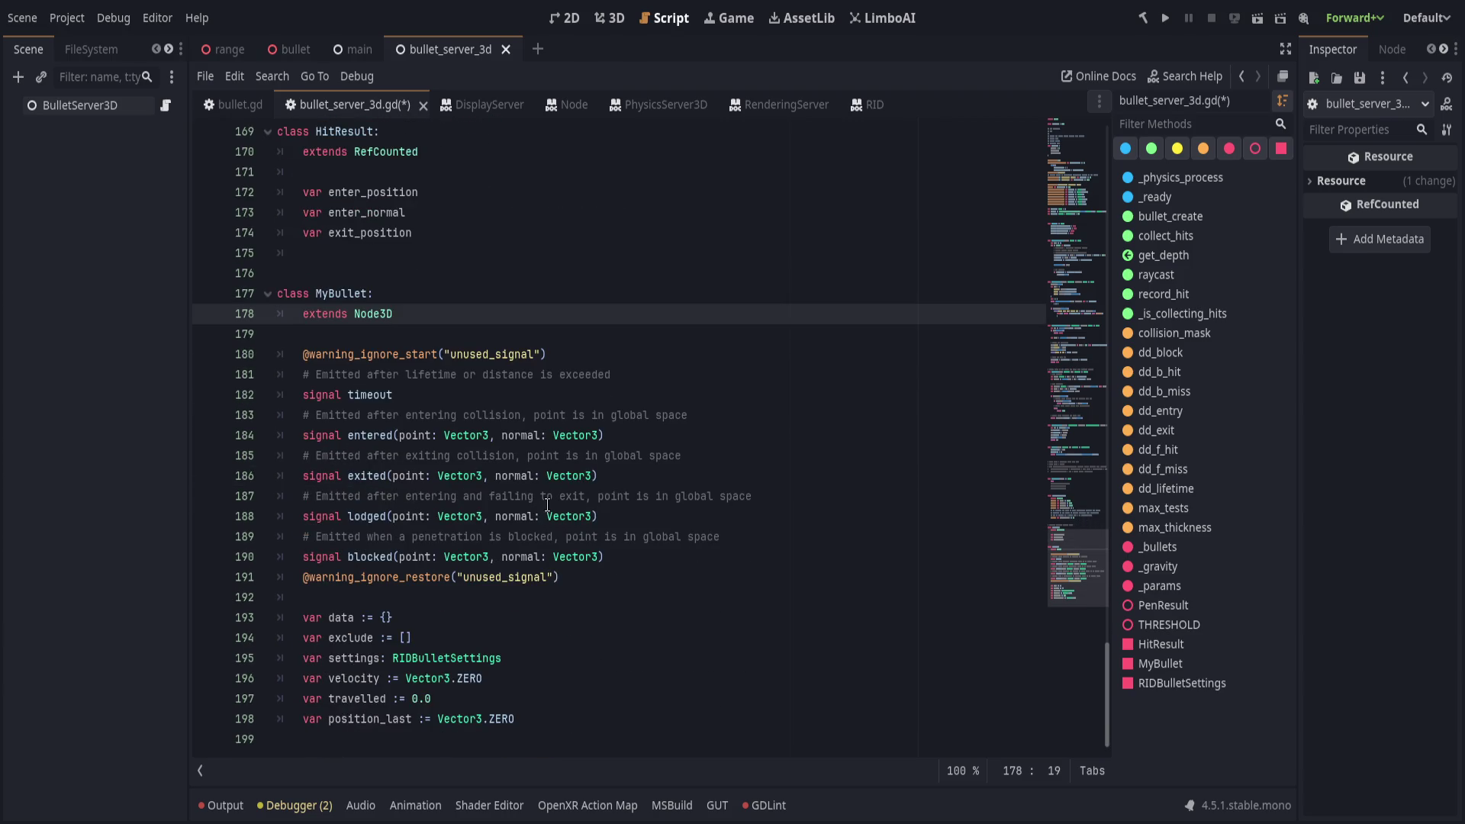
{"action": "scroll", "coordinate": [549, 373], "scroll_direction": "up", "scroll_amount": 7}
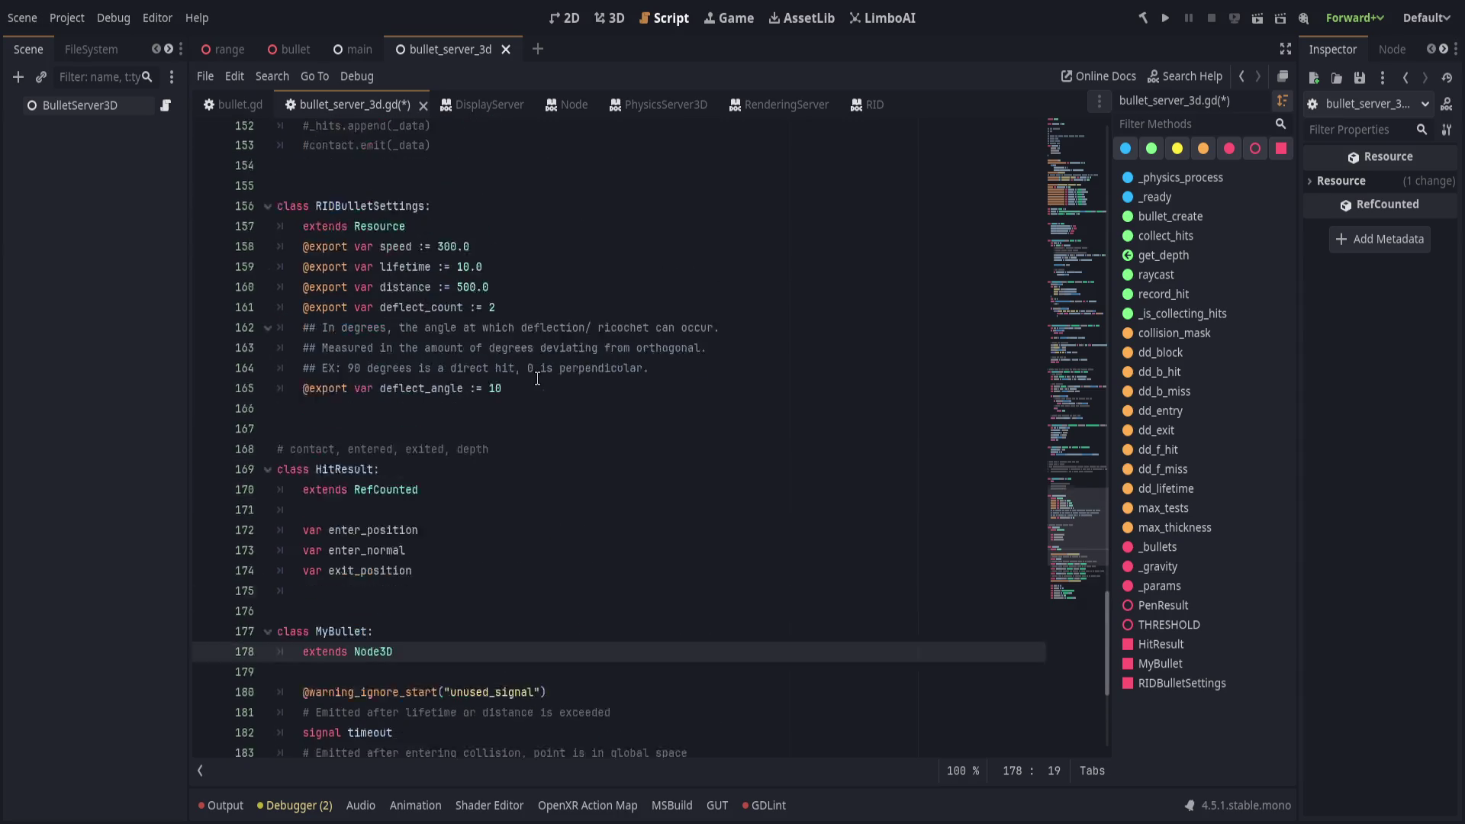
{"action": "left_click", "coordinate": [555, 356]}
{"action": "scroll", "coordinate": [526, 484], "scroll_direction": "up", "scroll_amount": 11}
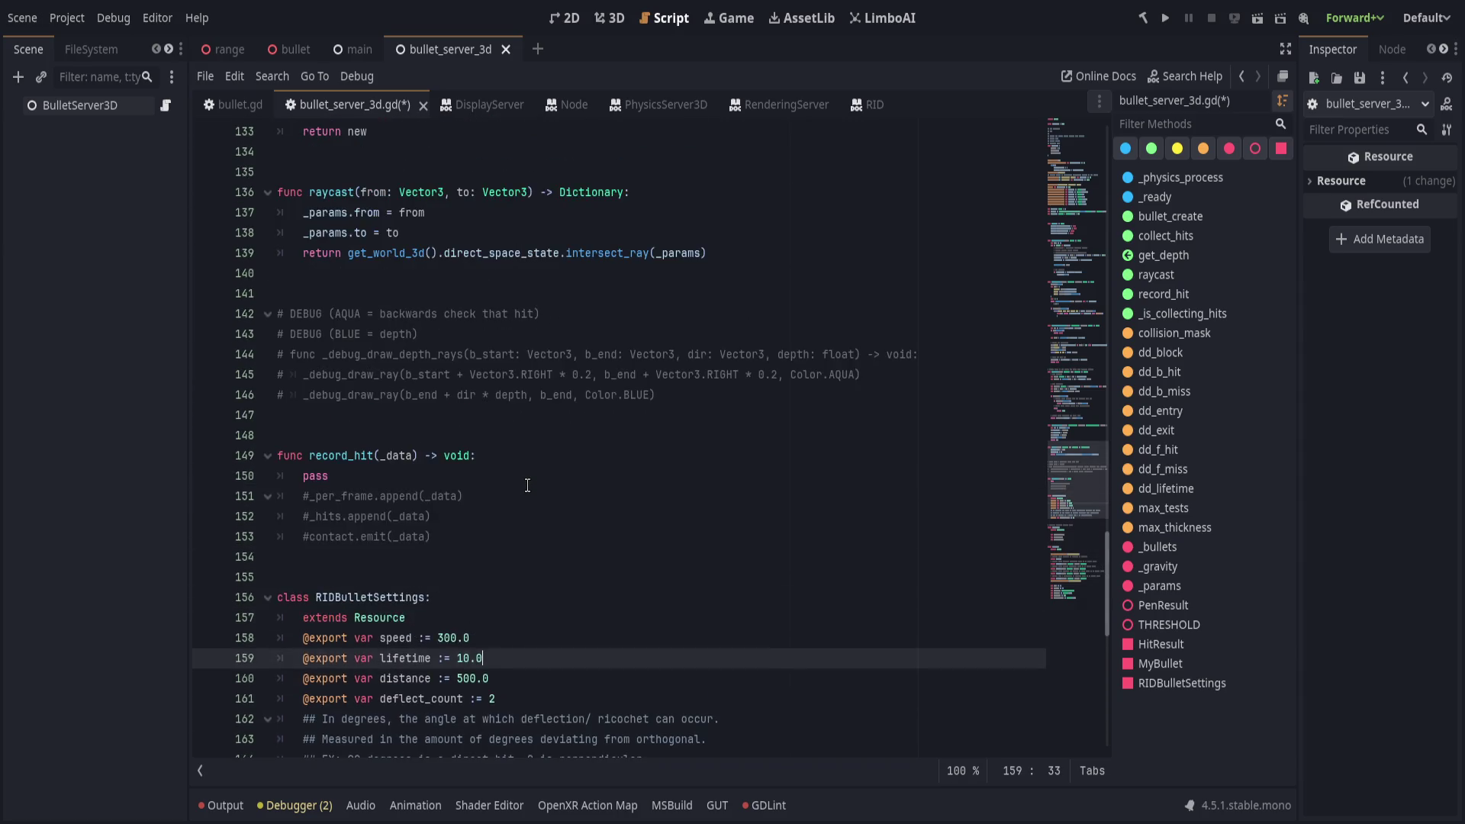
{"action": "scroll", "coordinate": [526, 484], "scroll_direction": "up", "scroll_amount": 20}
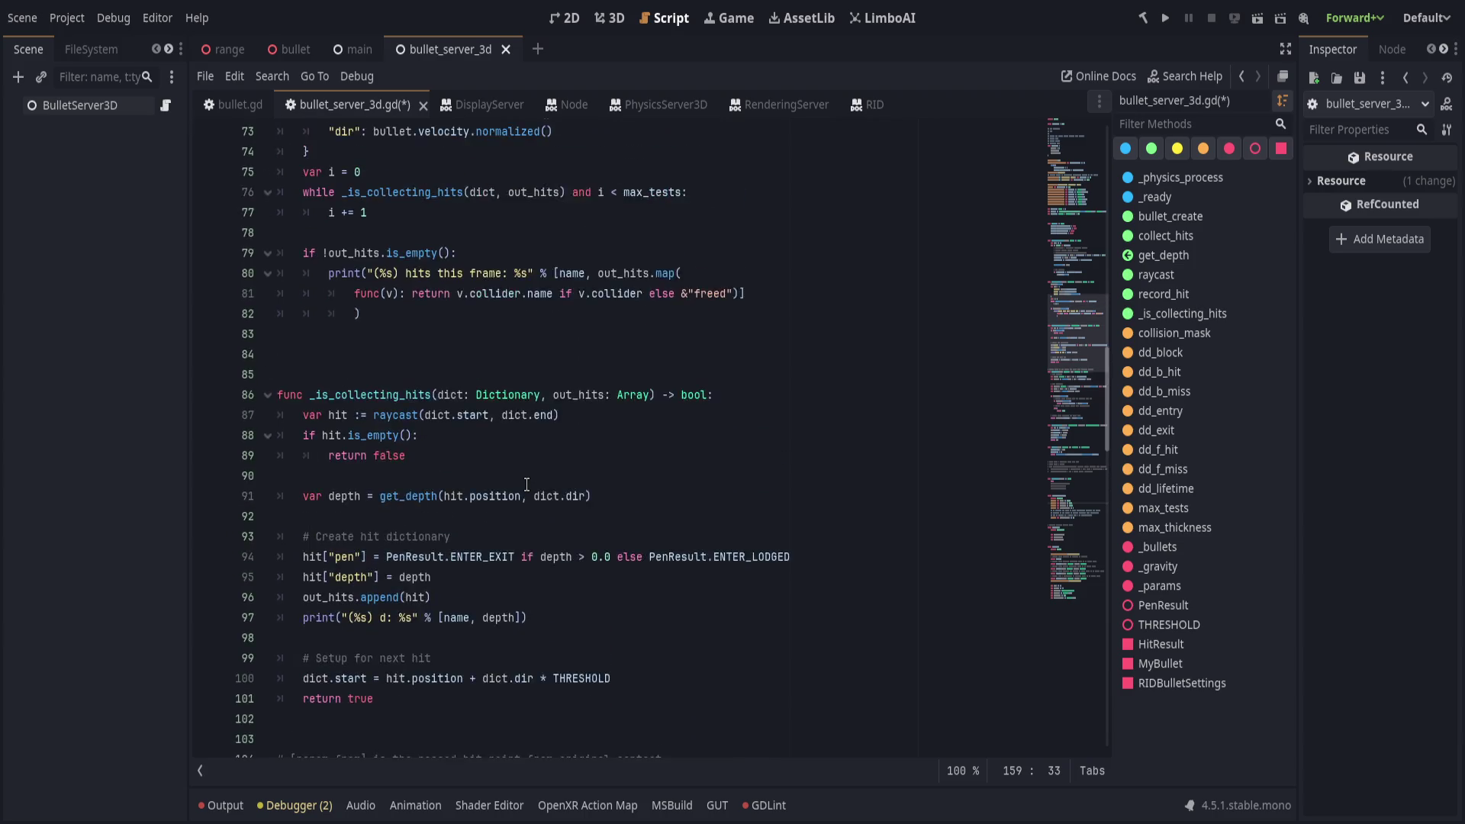
{"action": "scroll", "coordinate": [523, 485], "scroll_direction": "up", "scroll_amount": 6}
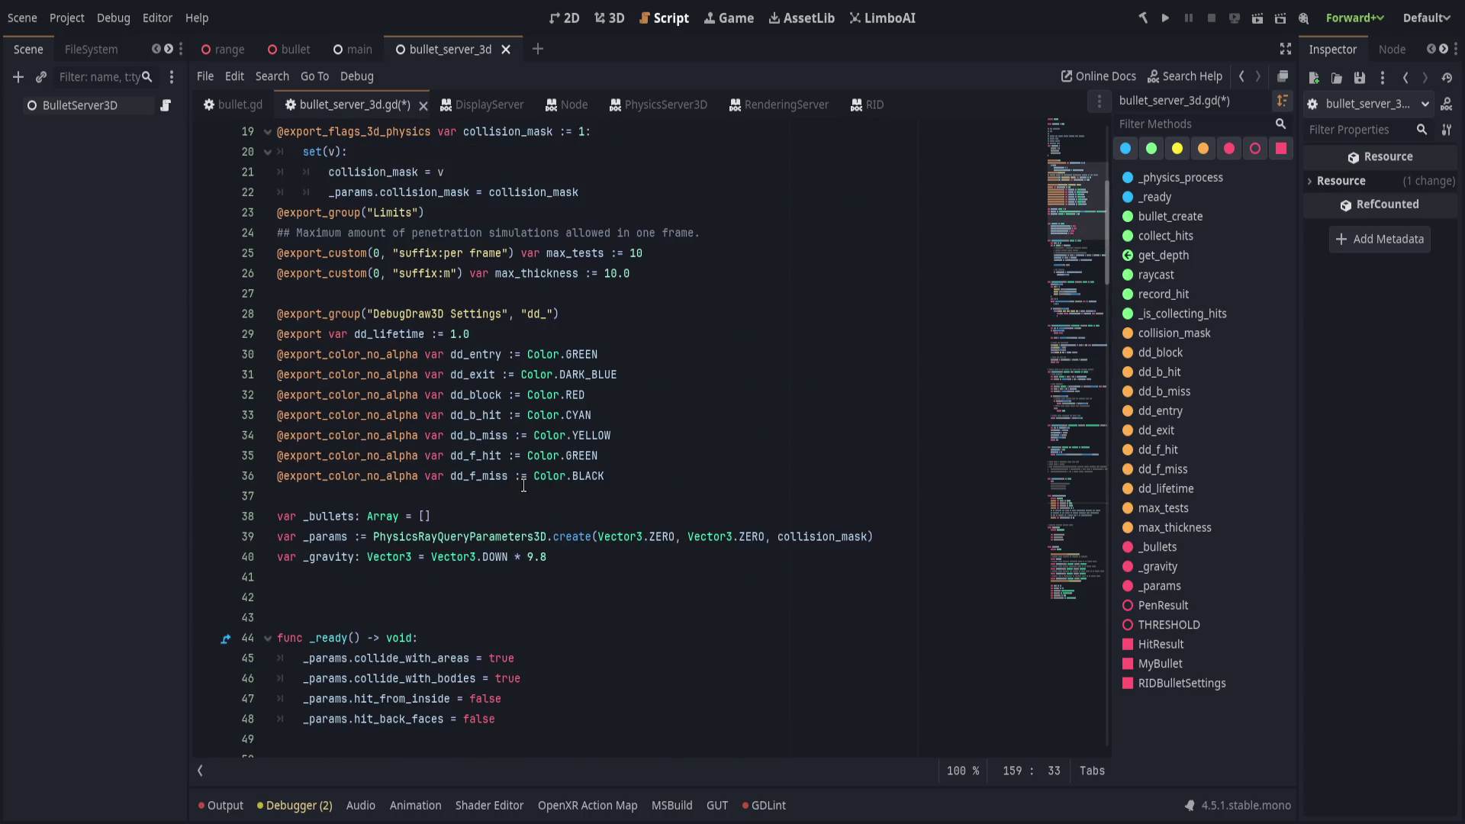
{"action": "scroll", "coordinate": [1029, 309], "scroll_direction": "up", "scroll_amount": 5}
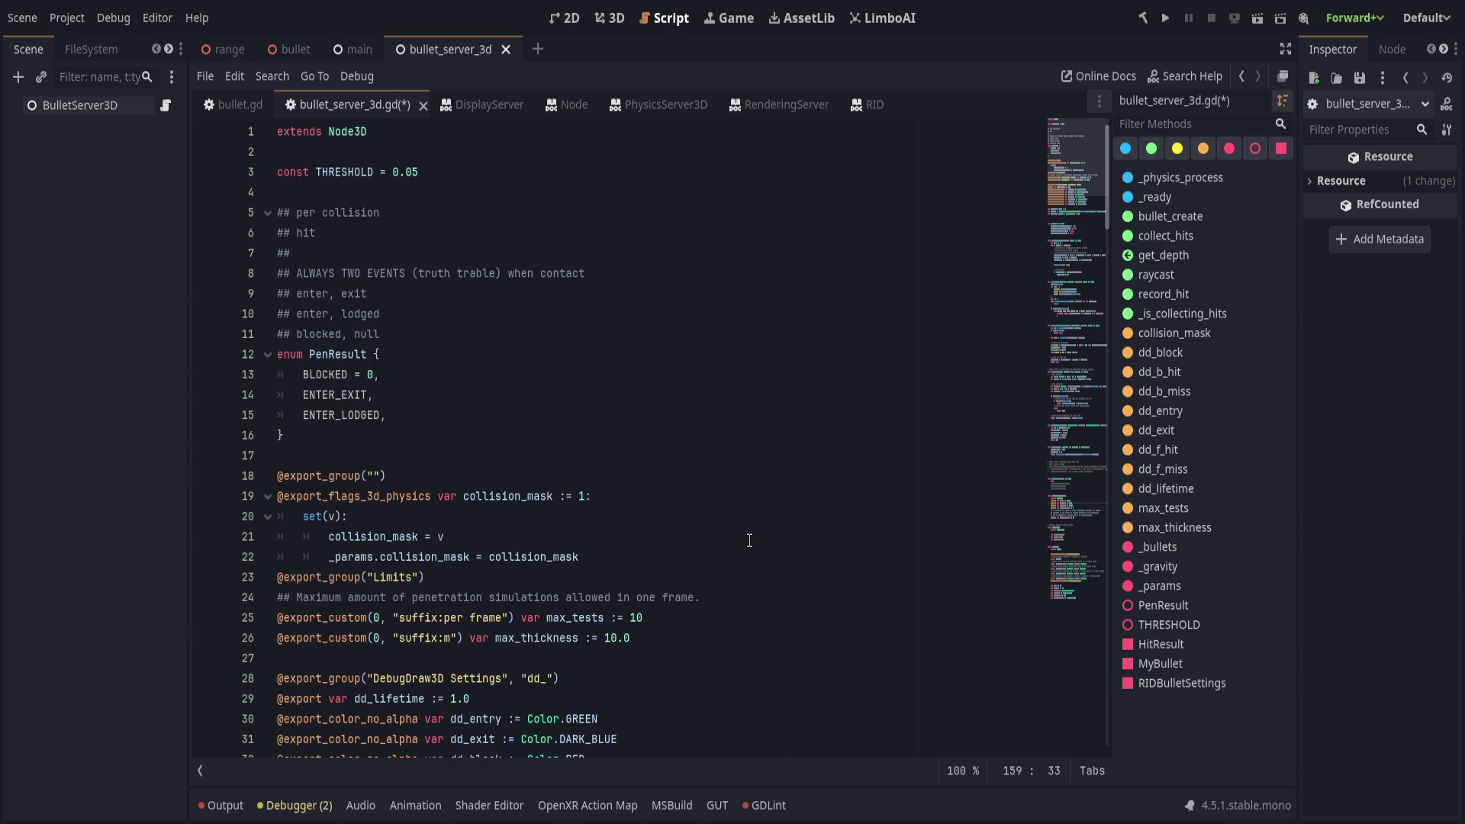
{"action": "left_click", "coordinate": [759, 299]}
{"action": "left_click", "coordinate": [751, 276]}
{"action": "left_click", "coordinate": [744, 296]}
{"action": "left_click", "coordinate": [738, 314]}
{"action": "left_click", "coordinate": [739, 354]}
{"action": "mouse_move", "coordinate": [1080, 242]}
{"action": "left_mouse_down"}
{"action": "mouse_move", "coordinate": [1034, 524]}
{"action": "mouse_move", "coordinate": [1051, 534]}
{"action": "mouse_move", "coordinate": [1060, 137]}
{"action": "left_mouse_up"}
{"action": "left_click_drag", "start_coordinate": [530, 335], "coordinate": [633, 262]}
{"action": "key", "text": "ctrl+c"}
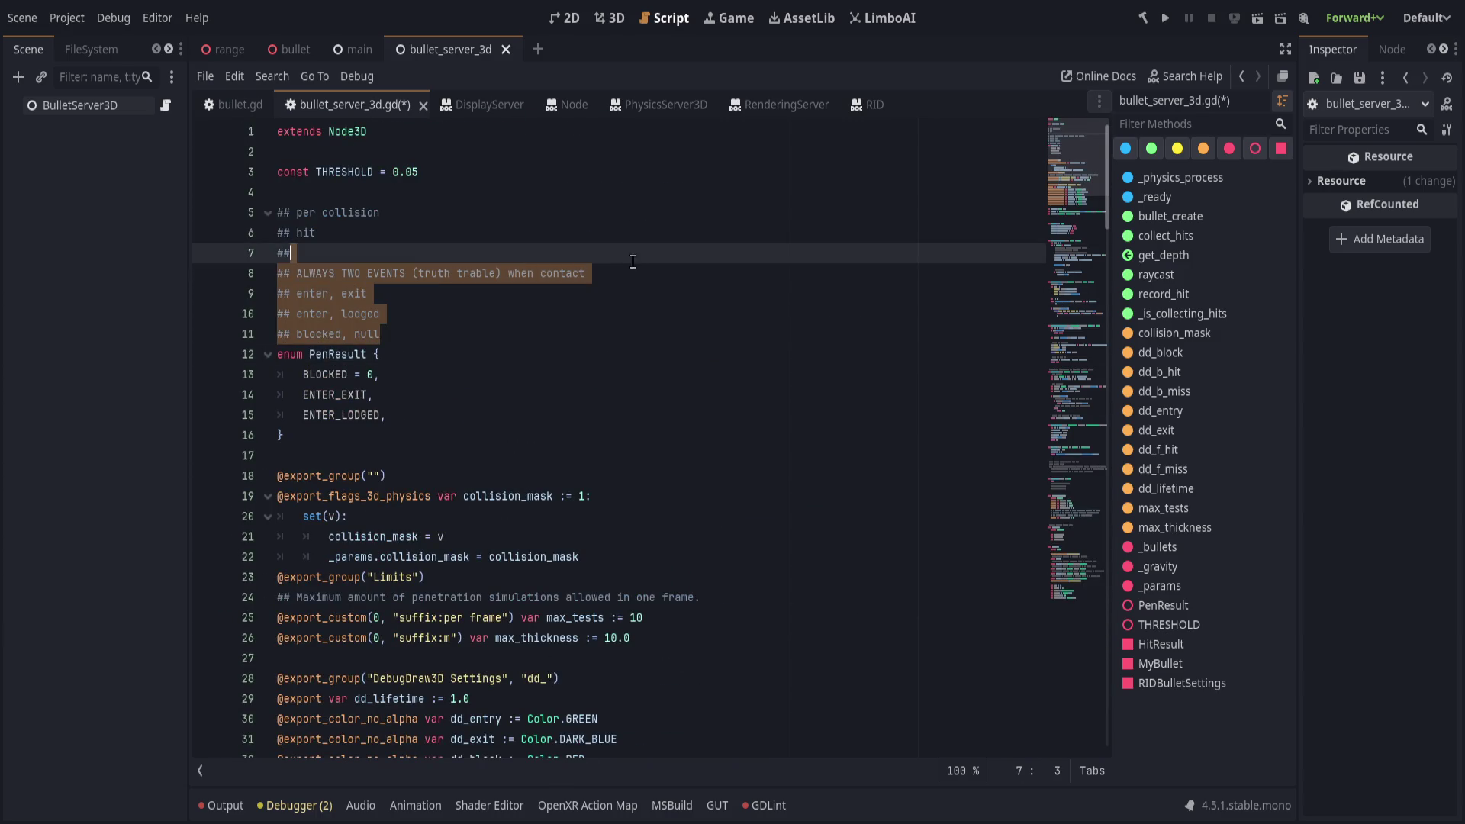
Paste the event notes on a new line above class HitResult.
{"action": "scroll", "coordinate": [815, 251], "scroll_direction": "down", "scroll_amount": 20}
{"action": "scroll", "coordinate": [841, 552], "scroll_direction": "up", "scroll_amount": 6}
{"action": "left_click", "coordinate": [651, 458]}
{"action": "key", "text": "Down"}
{"action": "key", "text": "Return"}
{"action": "key", "text": "ctrl+v"}
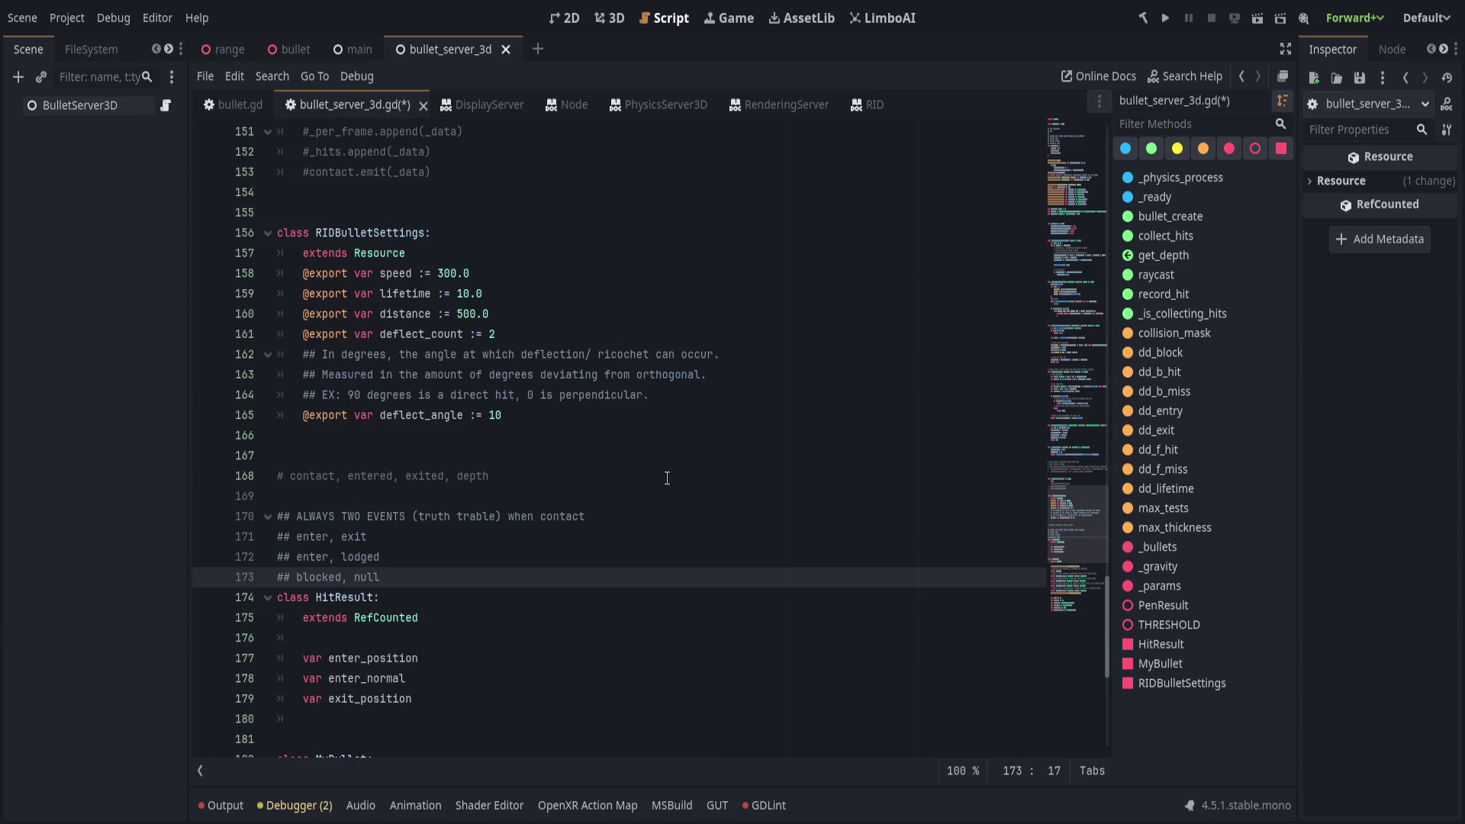
Turn the contact comment into a ## doc comment and remove the blank line between the comment blocks.
{"action": "left_click", "coordinate": [587, 515]}
{"action": "left_click", "coordinate": [586, 502]}
{"action": "left_click", "coordinate": [280, 475]}
{"action": "type", "text": "#"}
{"action": "key", "text": "Down"}
{"action": "key", "text": "Delete"}
{"action": "left_click", "coordinate": [614, 519]}
{"action": "left_click", "coordinate": [632, 498]}
{"action": "left_click", "coordinate": [611, 536]}
{"action": "left_click", "coordinate": [608, 552]}
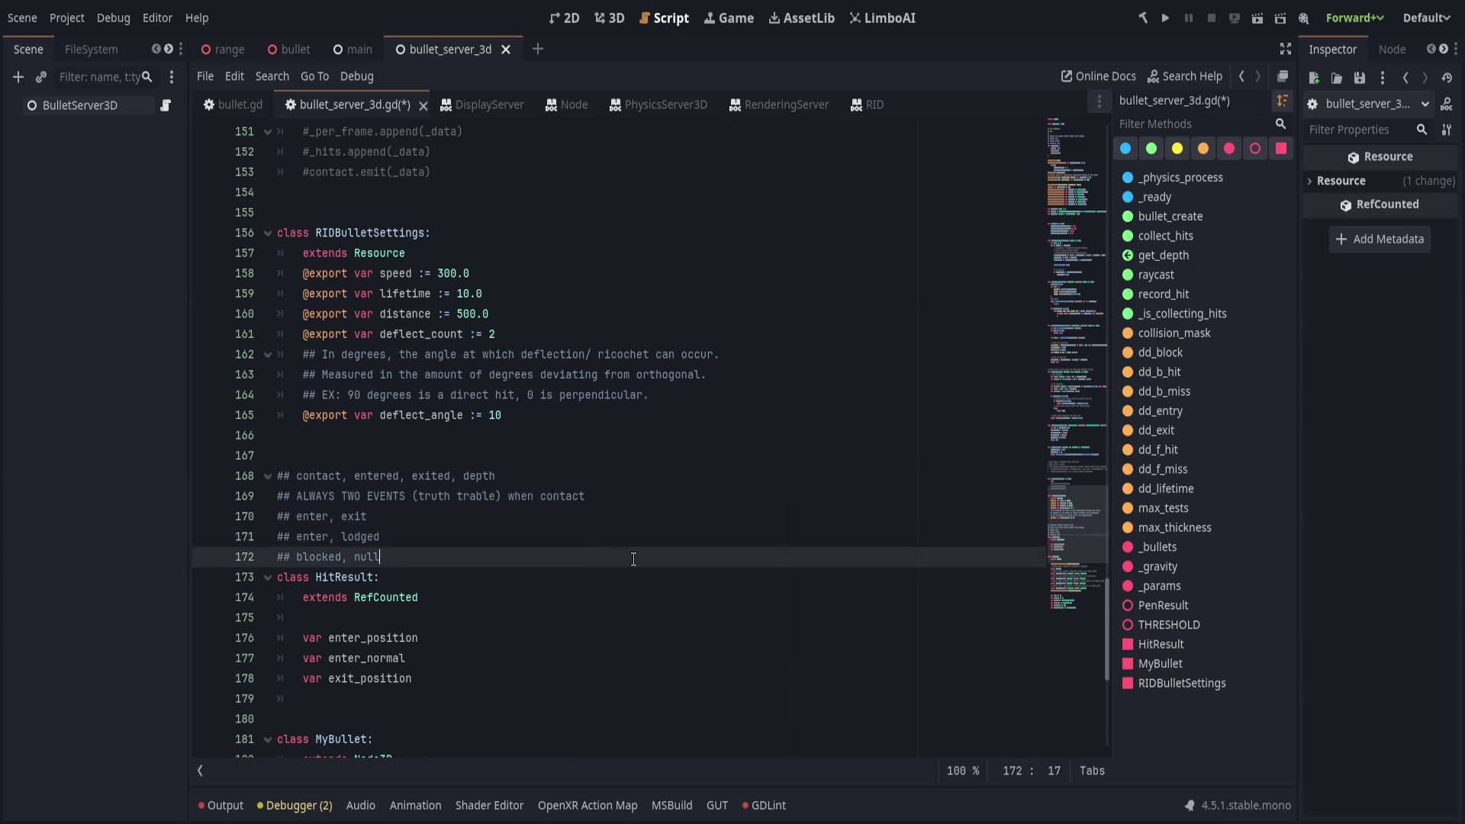
Add a new line above the HitResult fields and begin a pen field declaration.
{"action": "left_click_drag", "start_coordinate": [580, 686], "coordinate": [589, 617]}
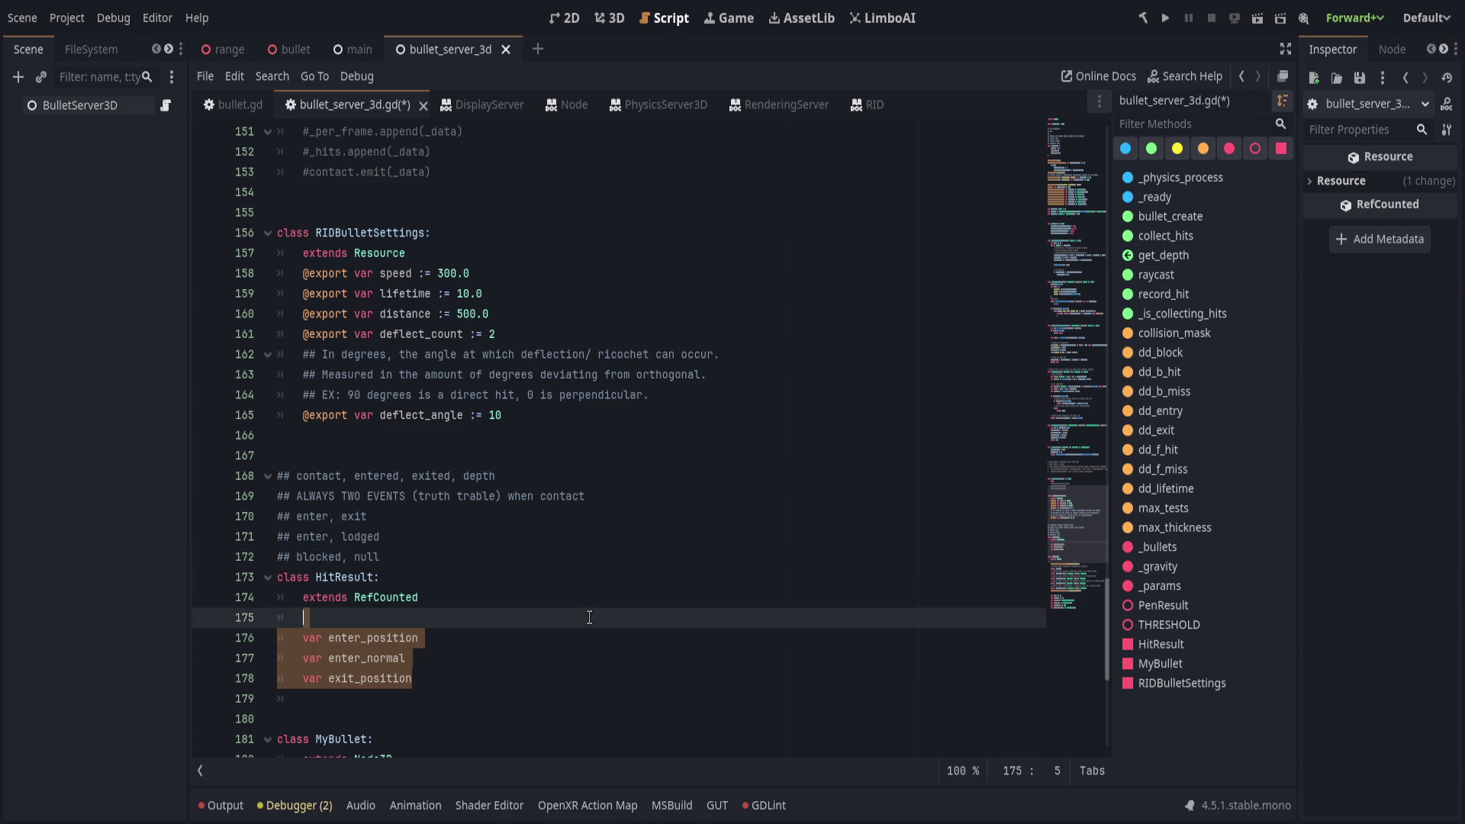
{"action": "left_click_drag", "start_coordinate": [572, 671], "coordinate": [583, 618]}
{"action": "left_click", "coordinate": [583, 618]}
{"action": "key", "text": "Return"}
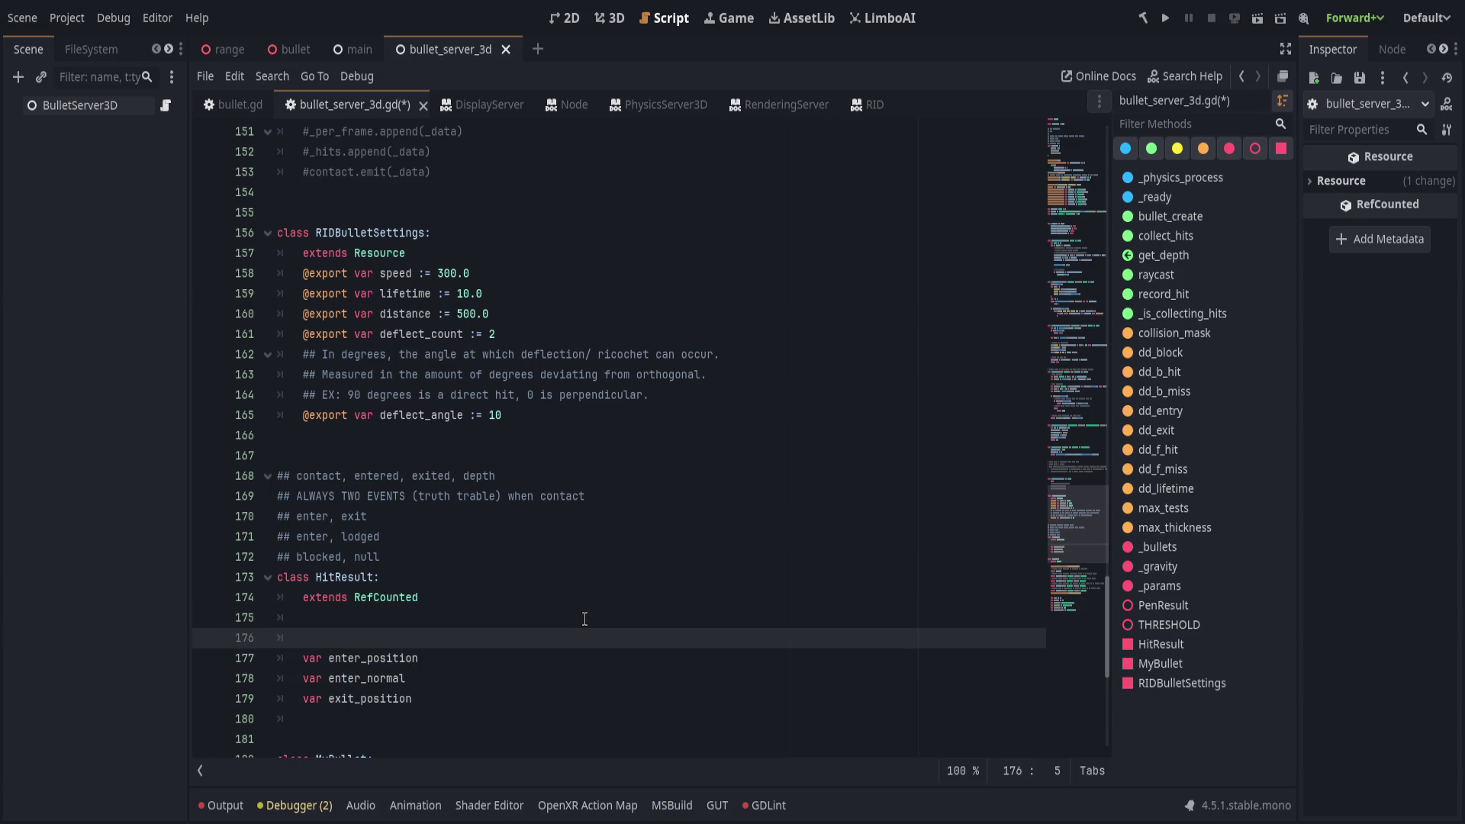
{"action": "type", "text": "va"}
{"action": "type", "text": "r "}
{"action": "type", "text": "pen_t"}
Declare pen_result := PenResult.BLOCKED in HitResult and save the script.
{"action": "key", "text": "BackSpace"}
{"action": "type", "text": "result: Pen"}
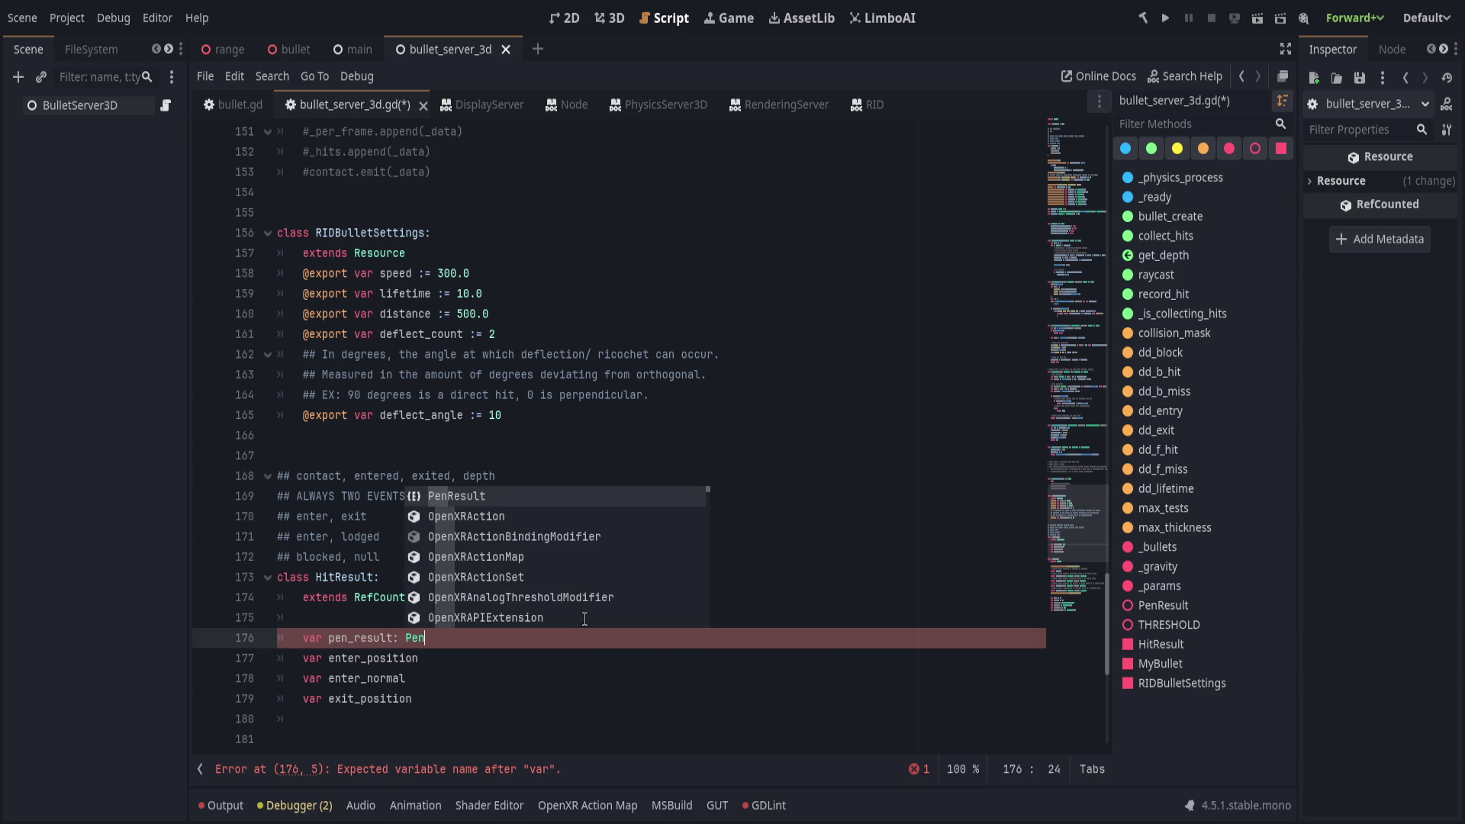
{"action": "key", "text": "Return"}
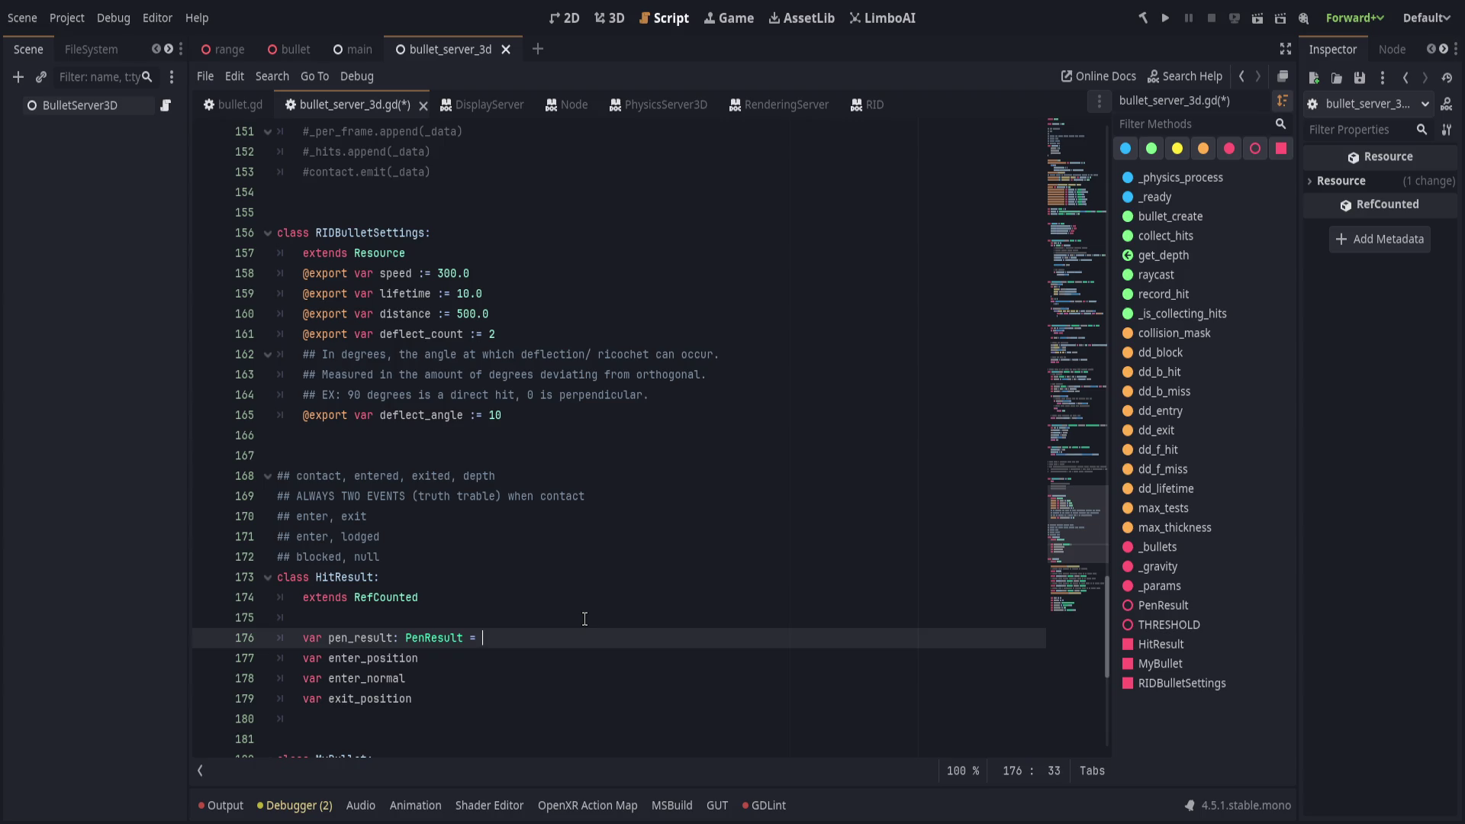
{"action": "key", "text": "BackSpace"}
{"action": "key", "text": "BackSpace"}
{"action": "key", "text": "BackSpace"}
{"action": "type", "text": ".BLOCKED"}
{"action": "key", "text": "Left"}
{"action": "key", "text": "Left"}
{"action": "type", "text": "="}
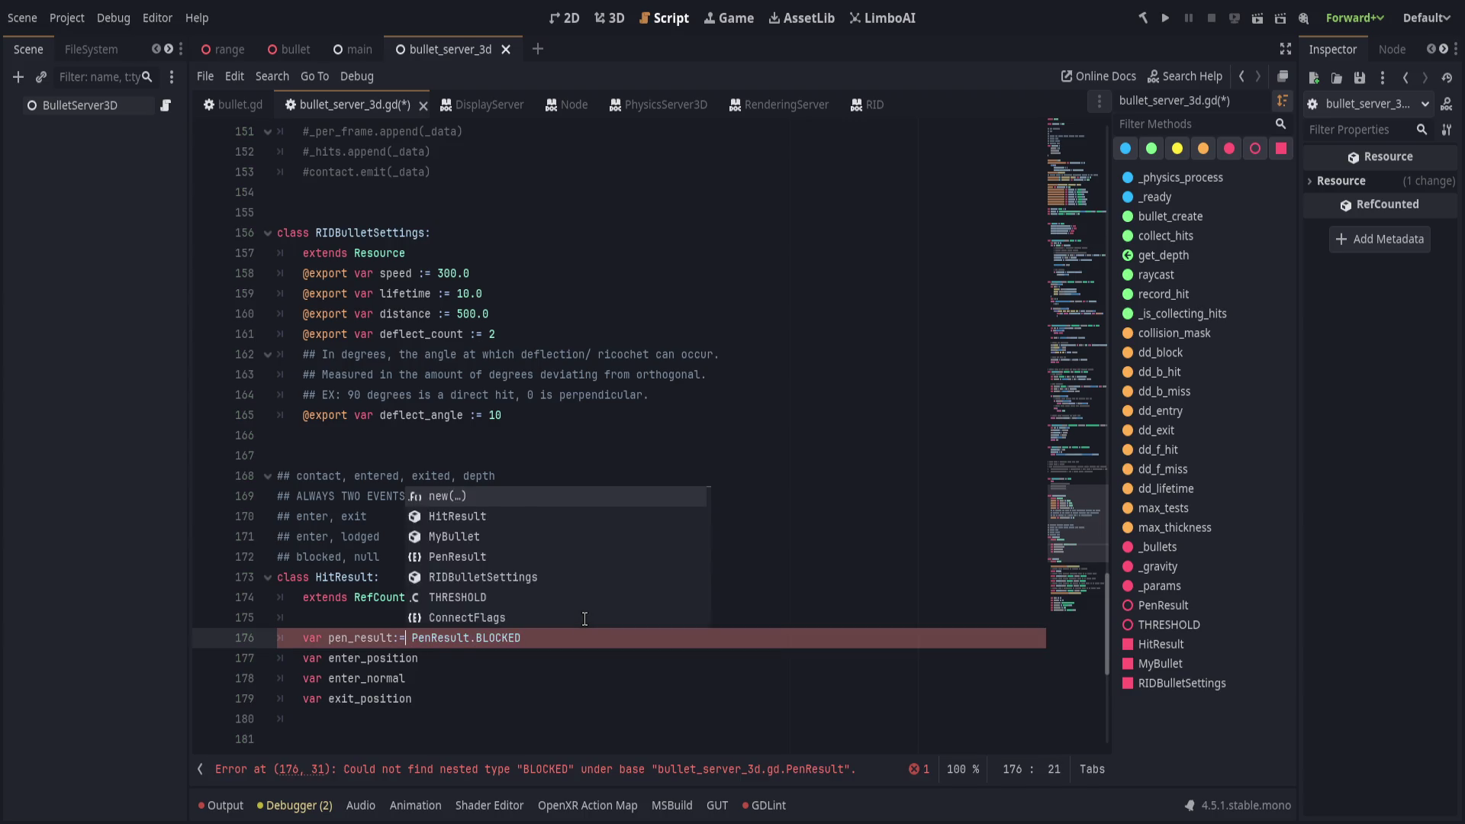
{"action": "key", "text": "End"}
{"action": "key", "text": "ctrl+s"}
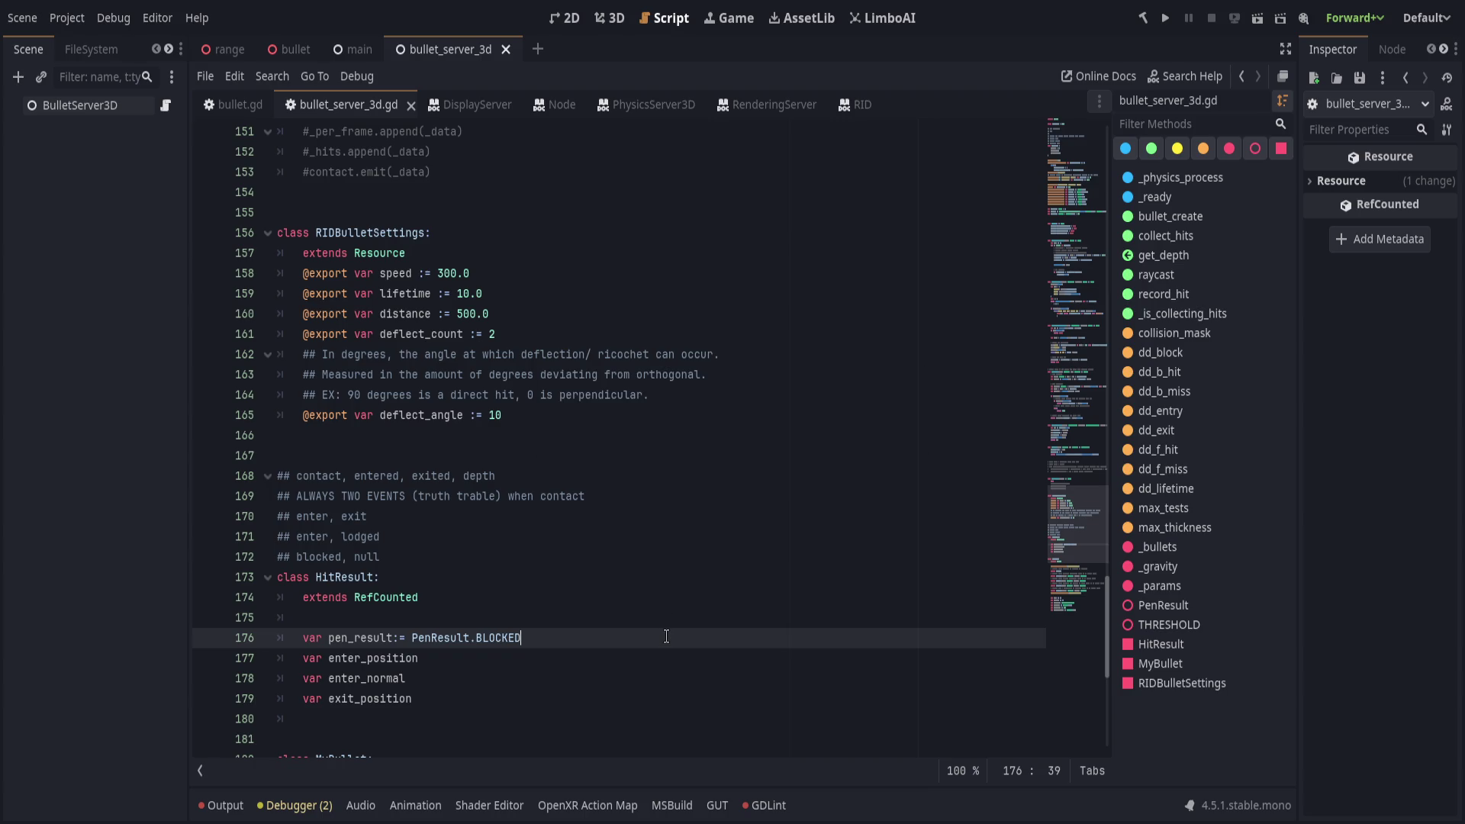
{"action": "key", "text": "End"}
{"action": "key", "text": "ctrl+s"}
Select the old enter_position, enter_normal and exit_position field lines.
{"action": "key", "text": "Down"}
{"action": "key", "text": "Home"}
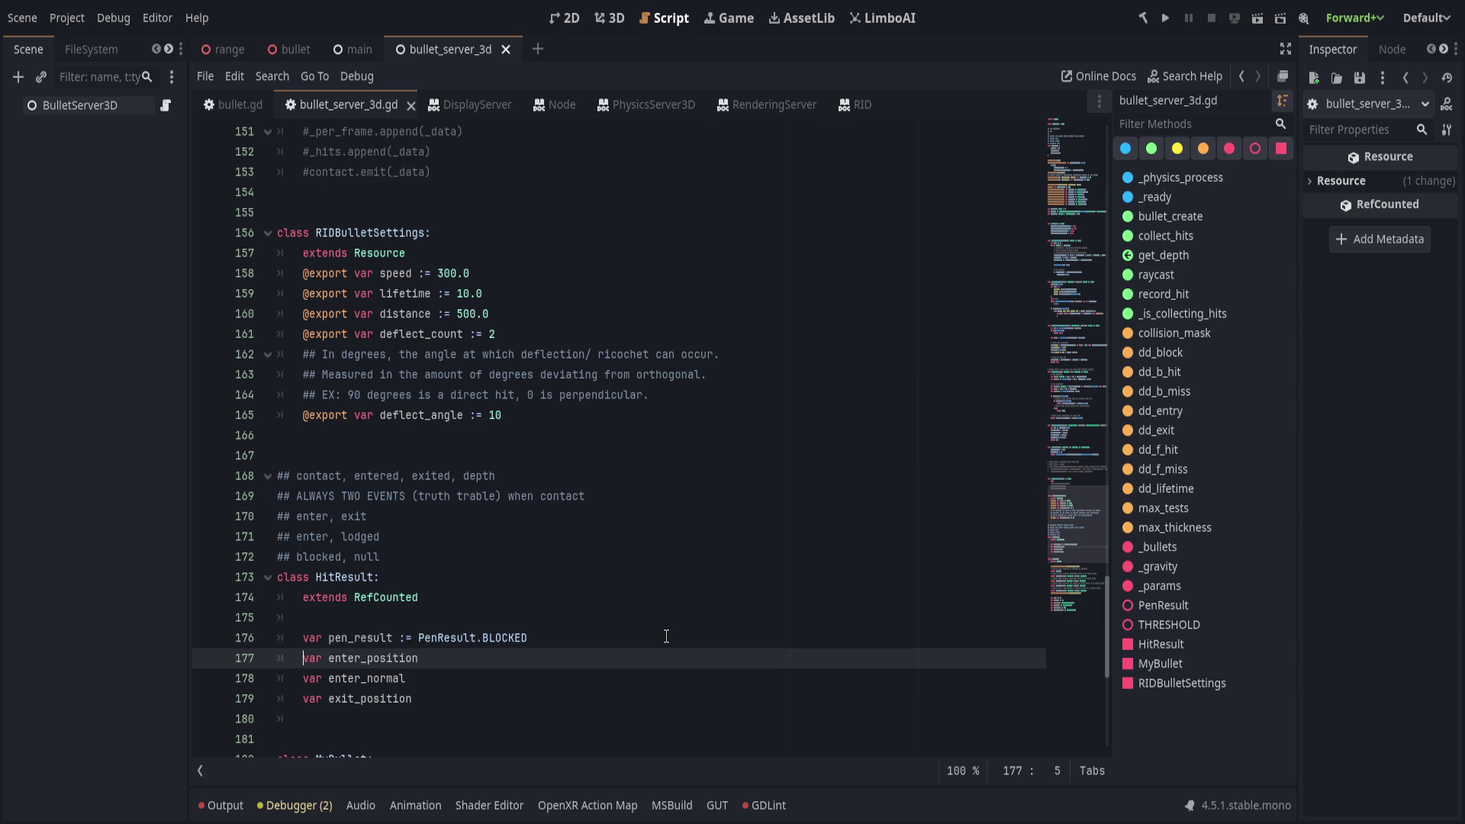
{"action": "key", "text": "shift+Down"}
{"action": "key", "text": "shift+Down"}
{"action": "key", "text": "shift+End"}
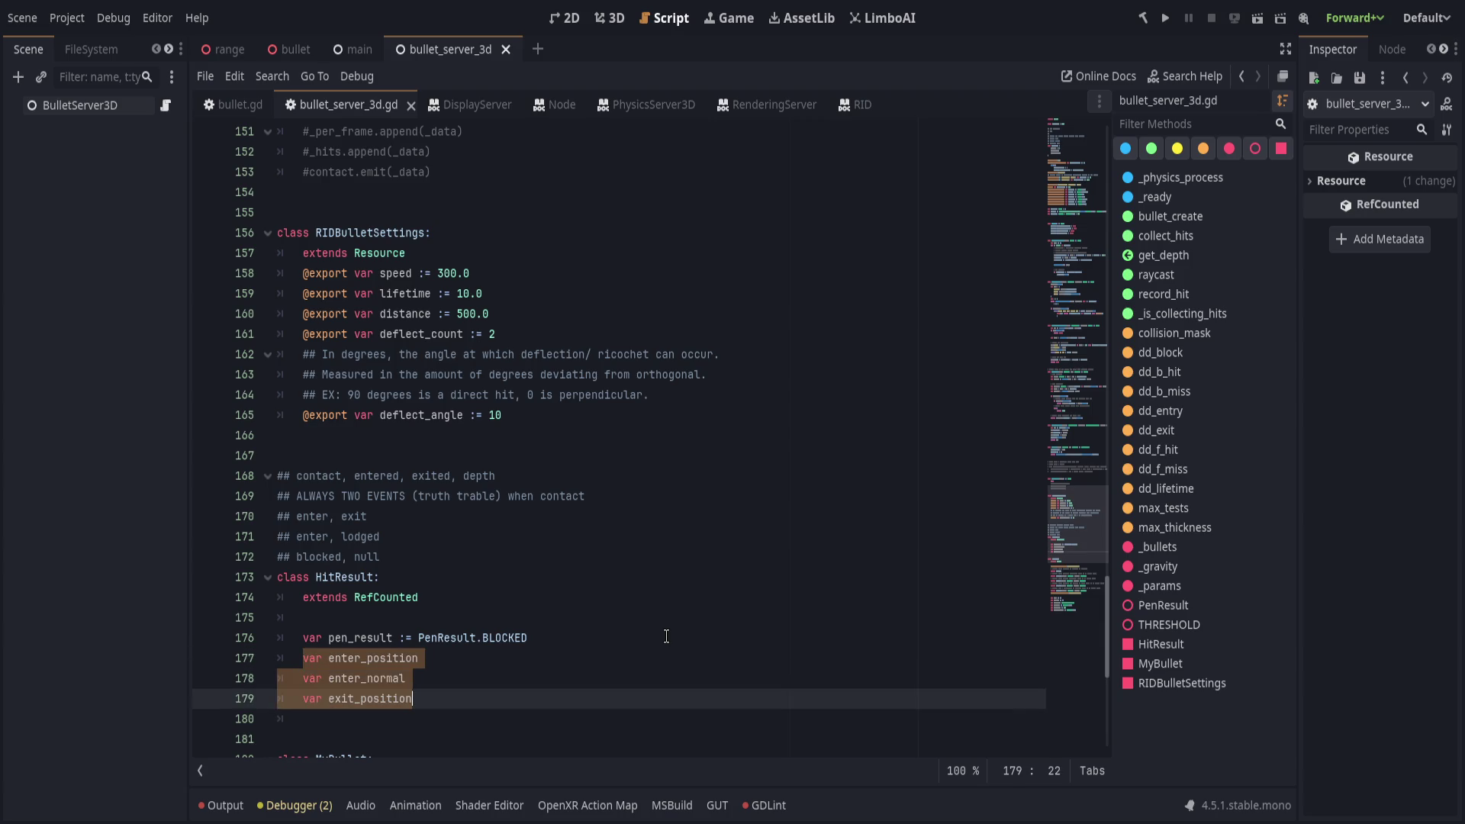
Try get_start() and get_end() lines in place of the old fields, then delete them.
{"action": "type", "text": "v"}
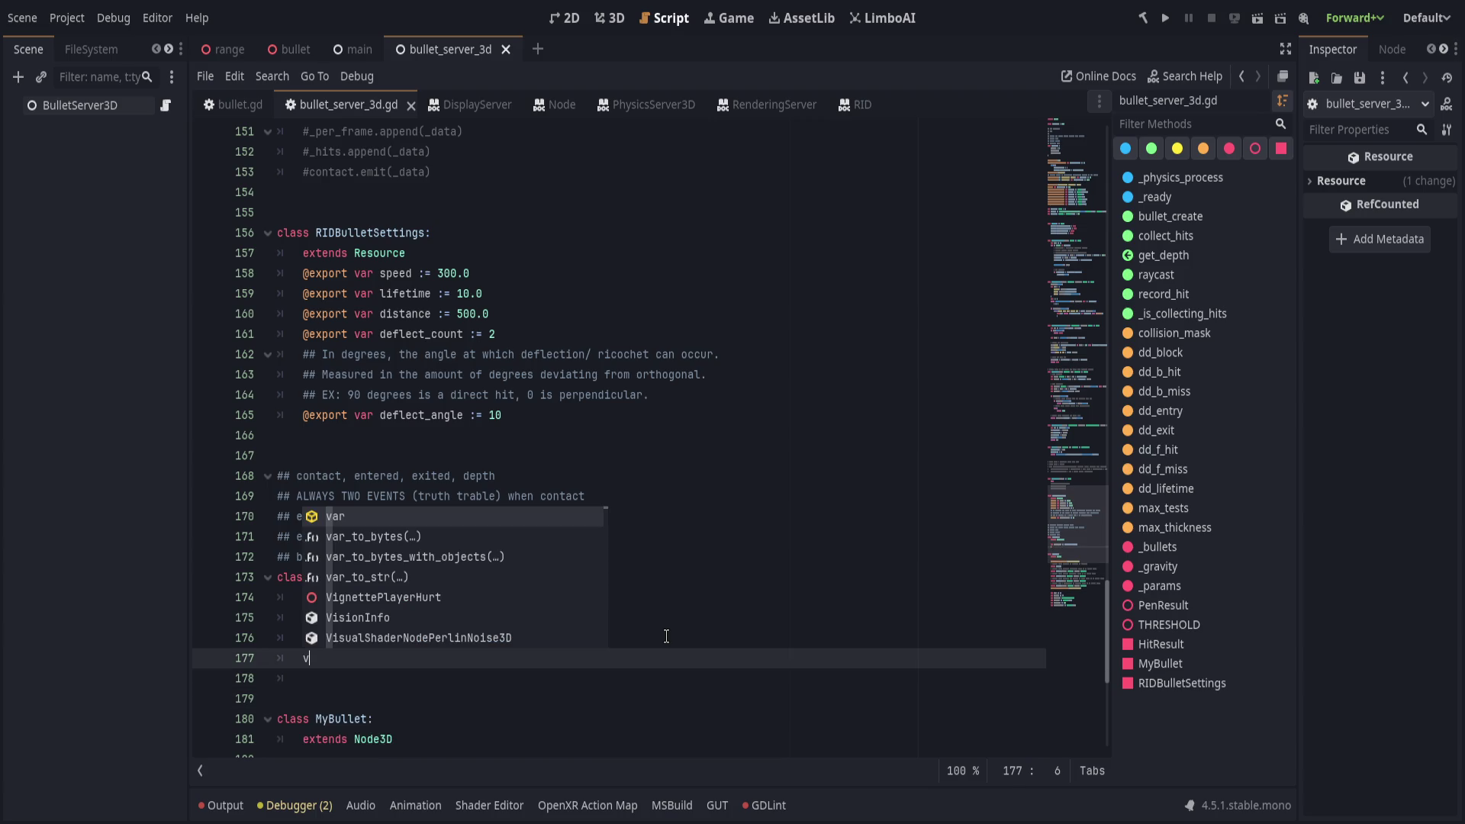
{"action": "type", "text": "ar get_"}
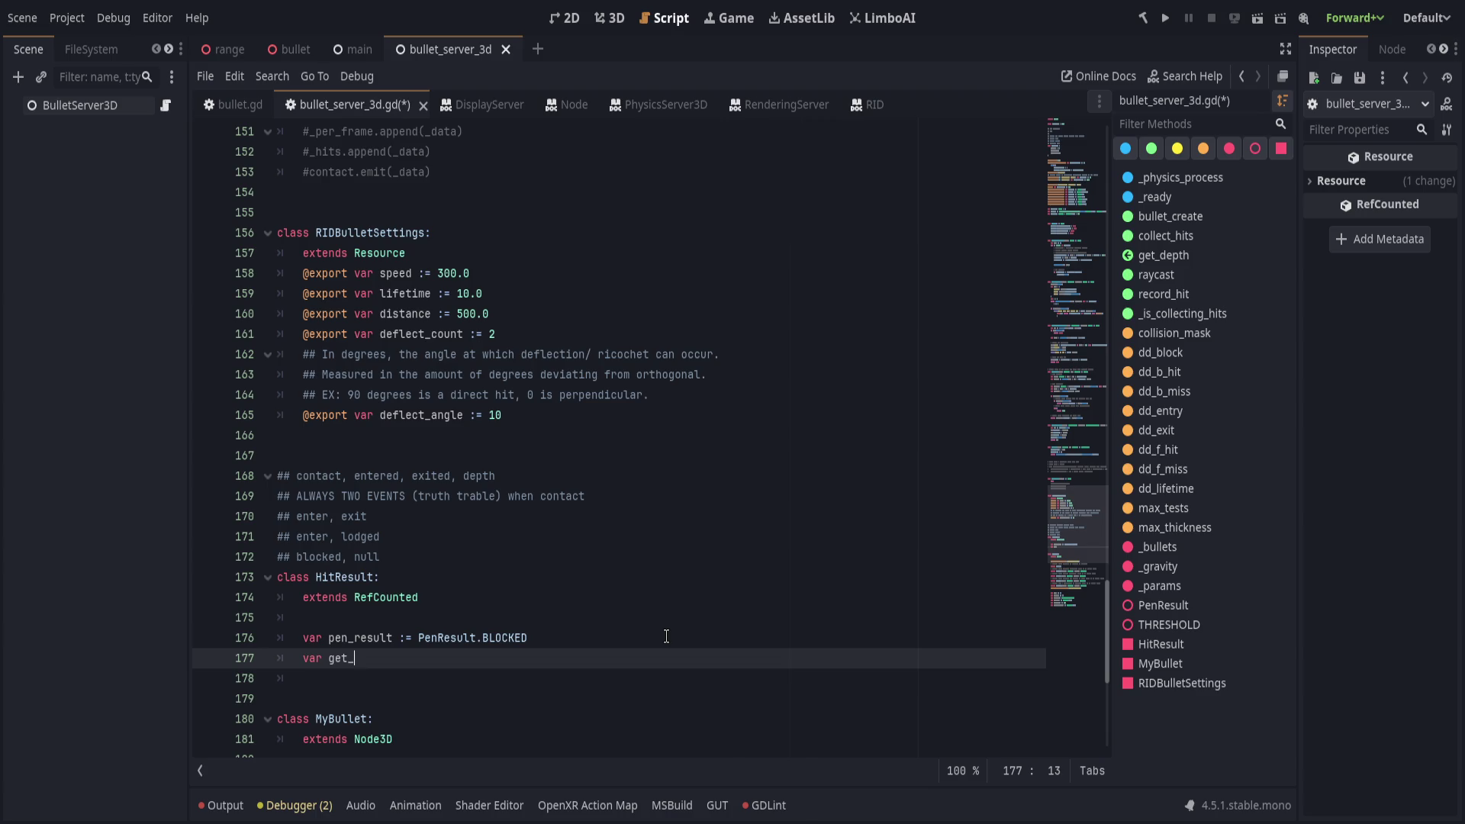
{"action": "type", "text": "start()"}
{"action": "key", "text": "Return"}
{"action": "type", "text": "var get_end()"}
{"action": "key", "text": "shift+Up"}
{"action": "key", "text": "ctrl+shift+Left"}
{"action": "key", "text": "ctrl+shift+Left"}
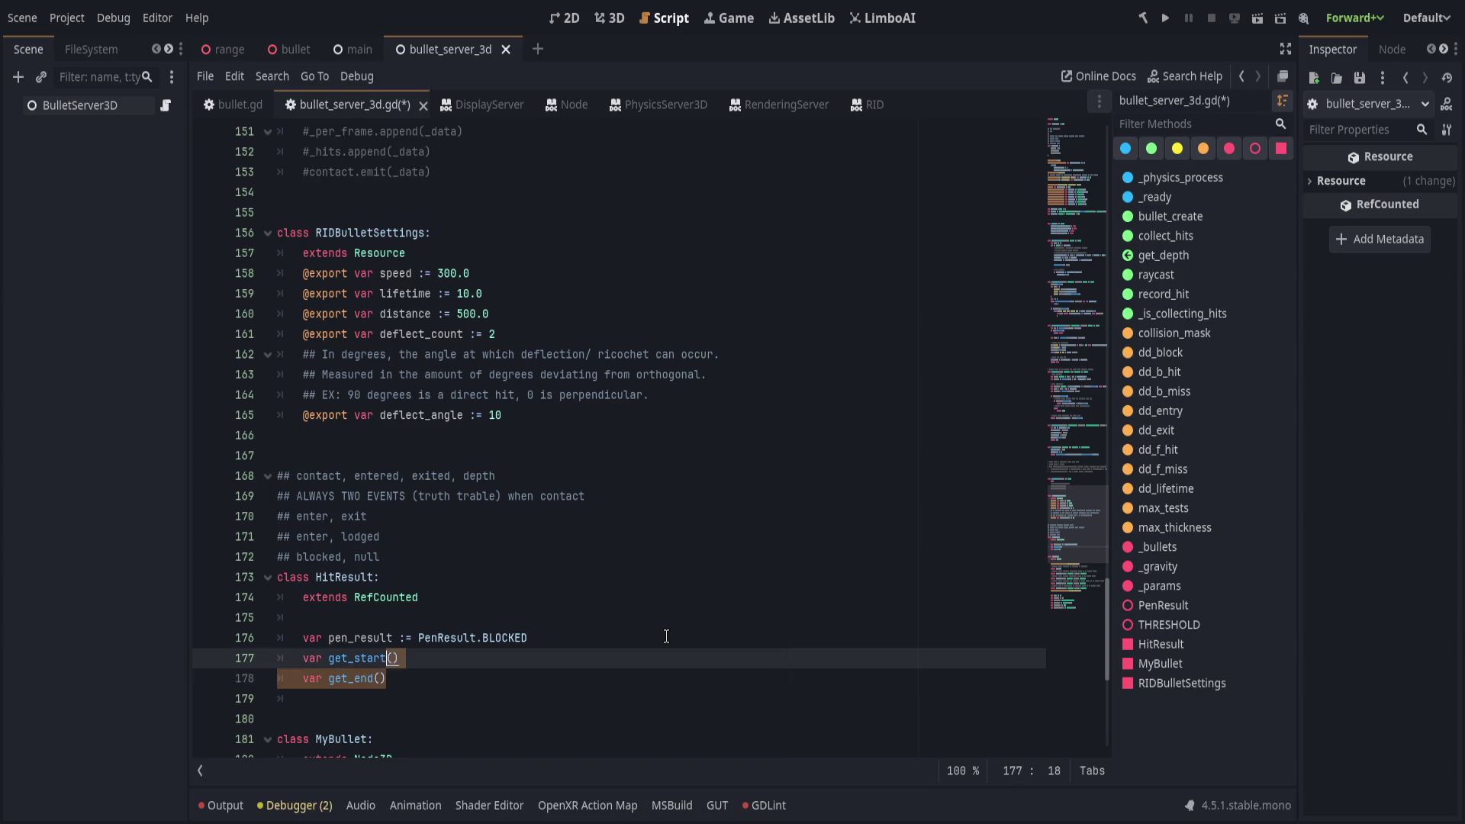
{"action": "key", "text": "BackSpace"}
Write var start: Vector3 and var end: Vector3 fields and remove the extra blank line.
{"action": "type", "text": "start: Vector3"}
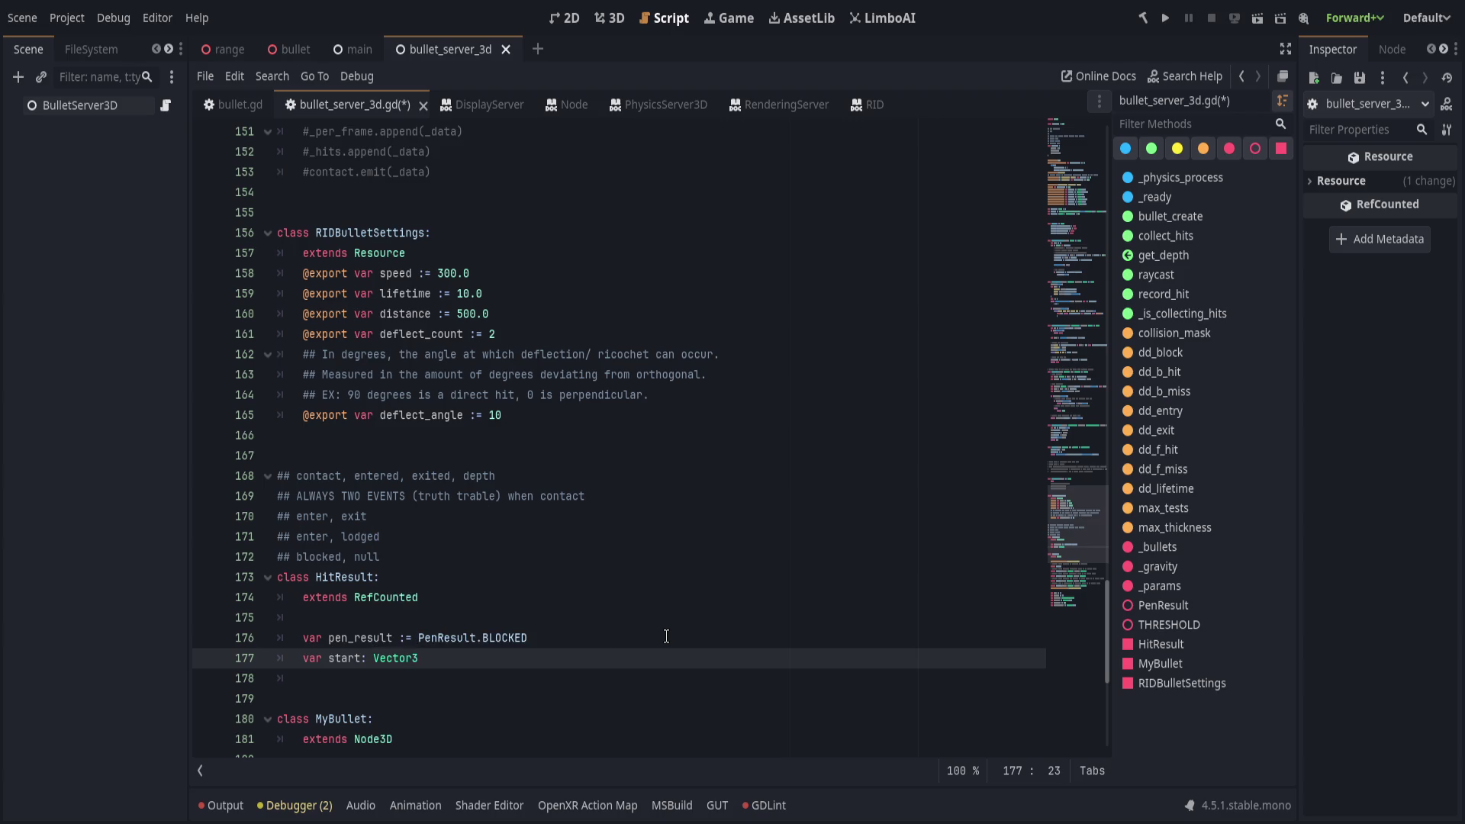
{"action": "key", "text": "Return"}
{"action": "type", "text": "var end: Vector3"}
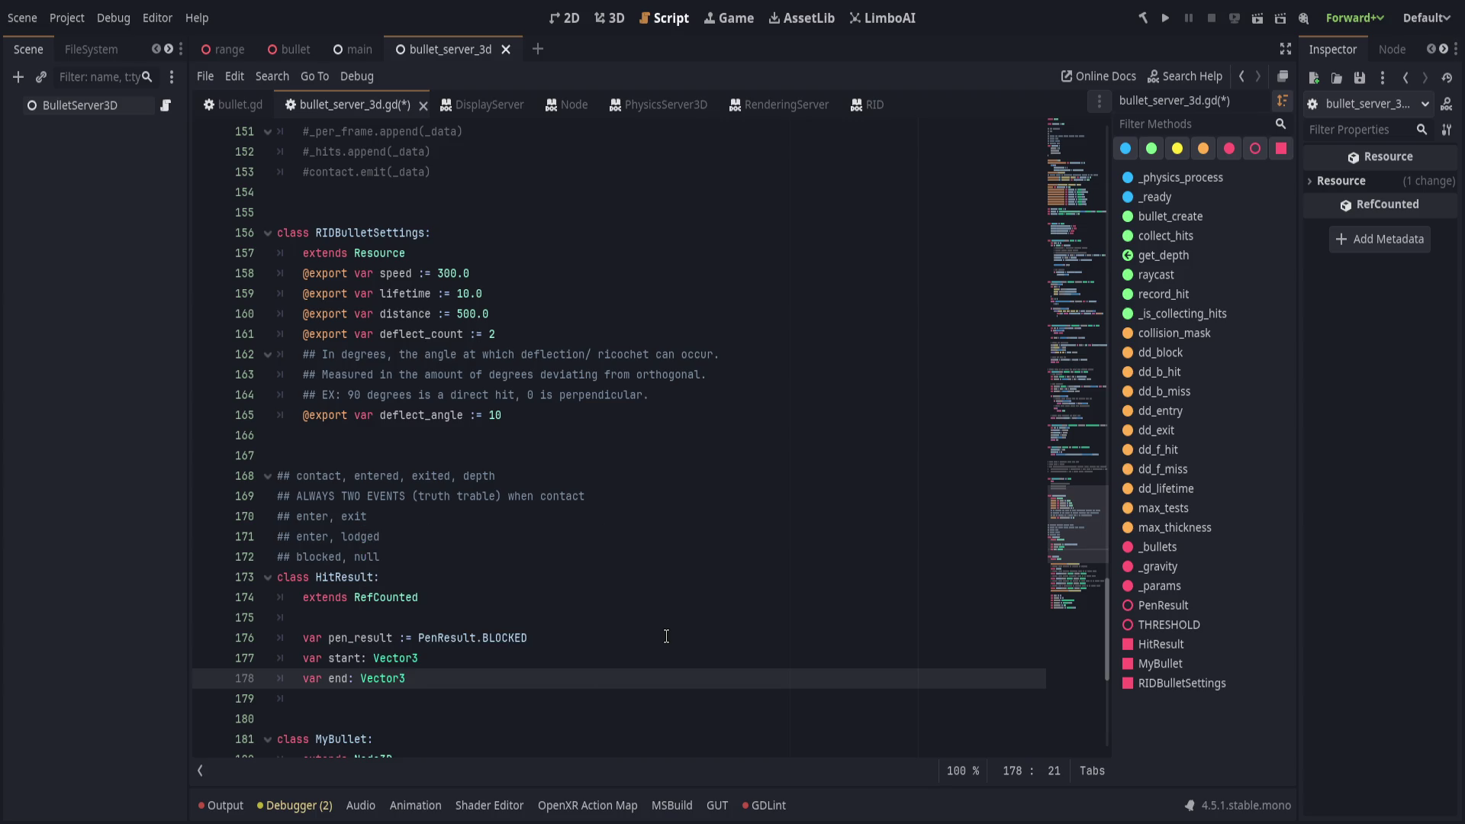
{"action": "key", "text": "Down"}
{"action": "key", "text": "BackSpace"}
{"action": "key", "text": "BackSpace"}
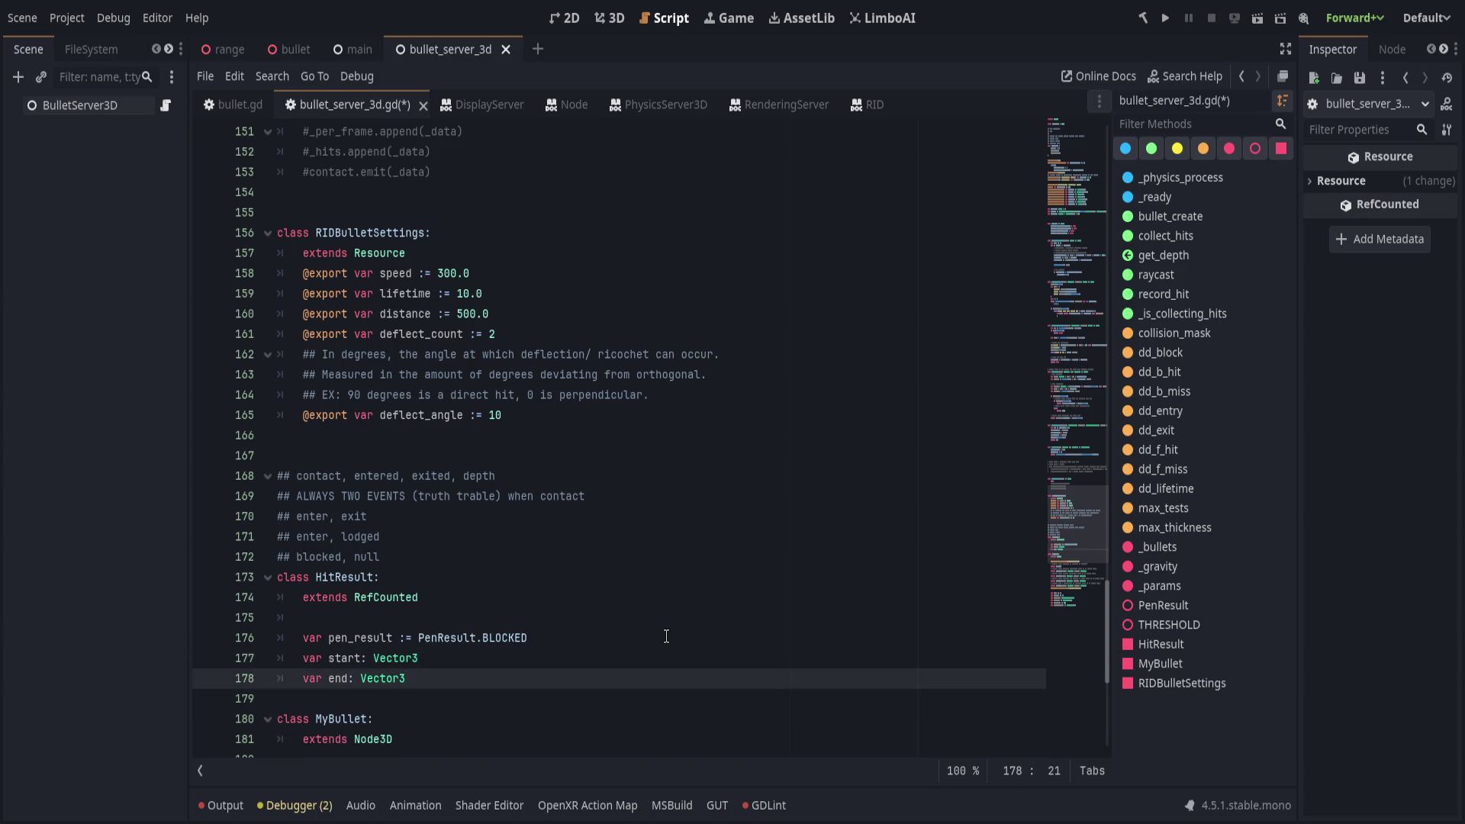
{"action": "key", "text": "Up"}
{"action": "key", "text": "End"}
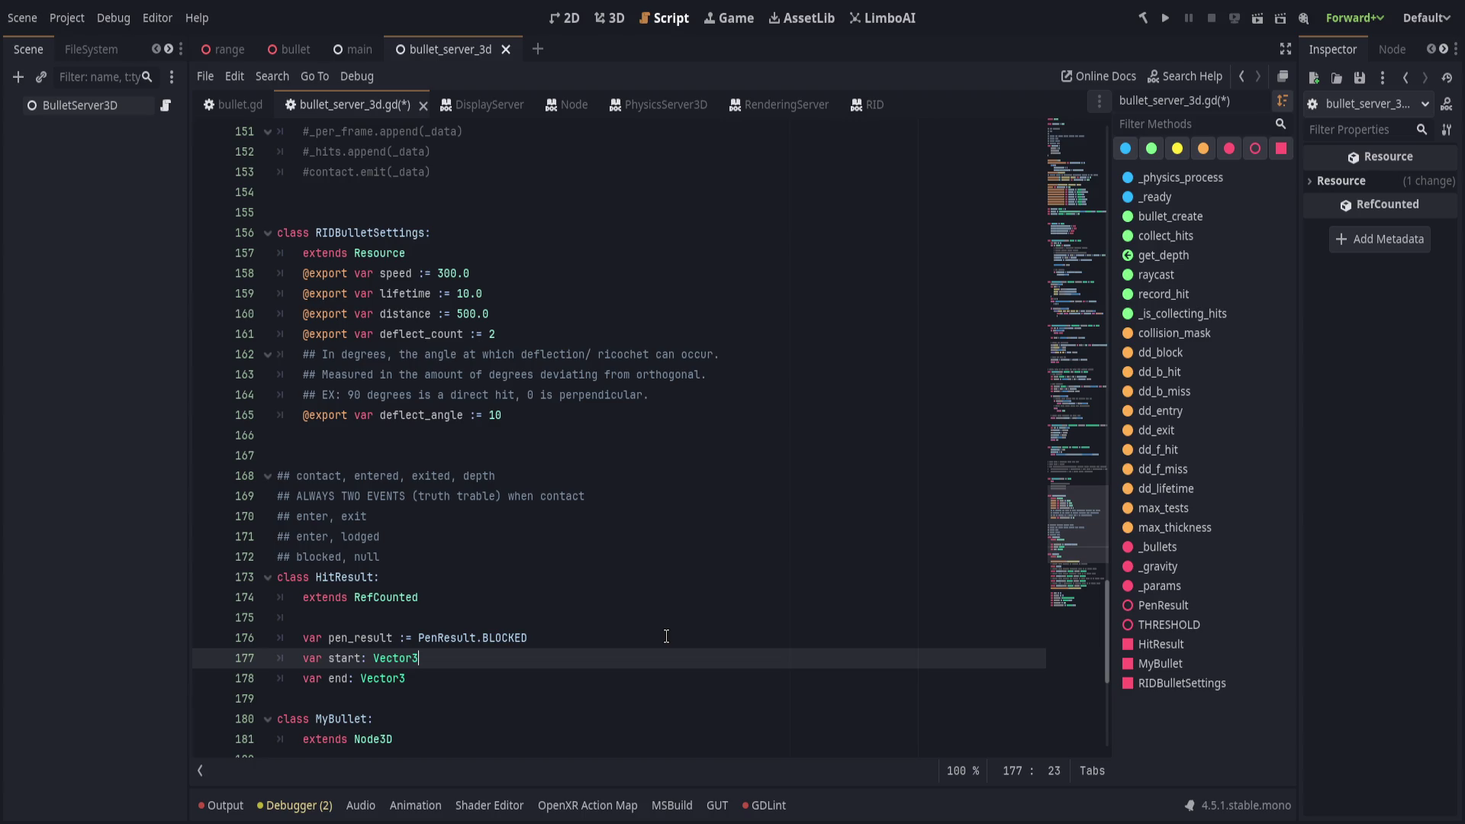
Review the contact comments and the start and end fields, ending at the end field line.
{"action": "mouse_move", "coordinate": [461, 553]}
{"action": "left_mouse_down"}
{"action": "mouse_move", "coordinate": [519, 537]}
{"action": "mouse_move", "coordinate": [566, 471]}
{"action": "left_mouse_up"}
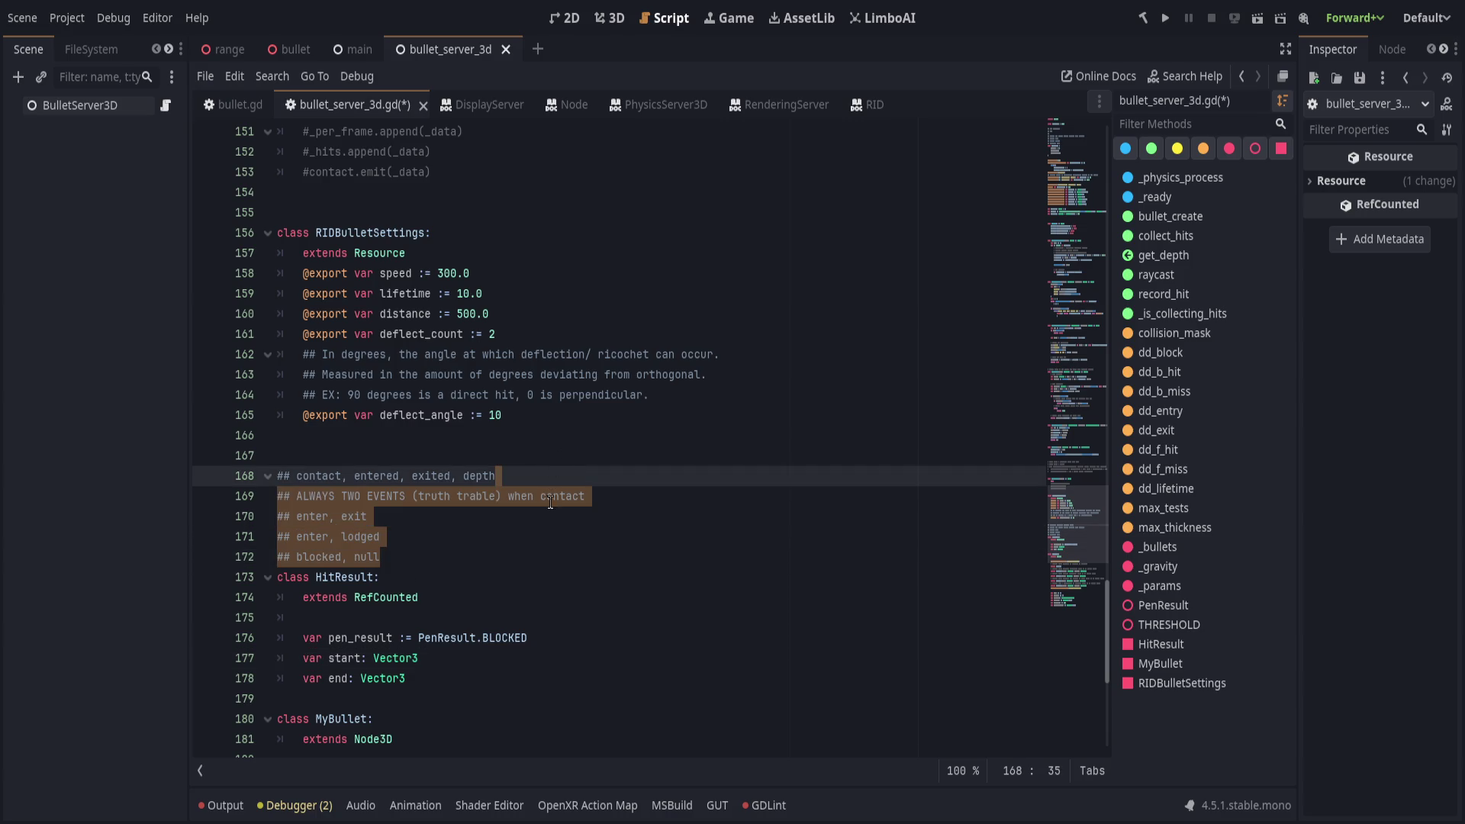
{"action": "left_click", "coordinate": [578, 644]}
{"action": "left_click", "coordinate": [602, 653]}
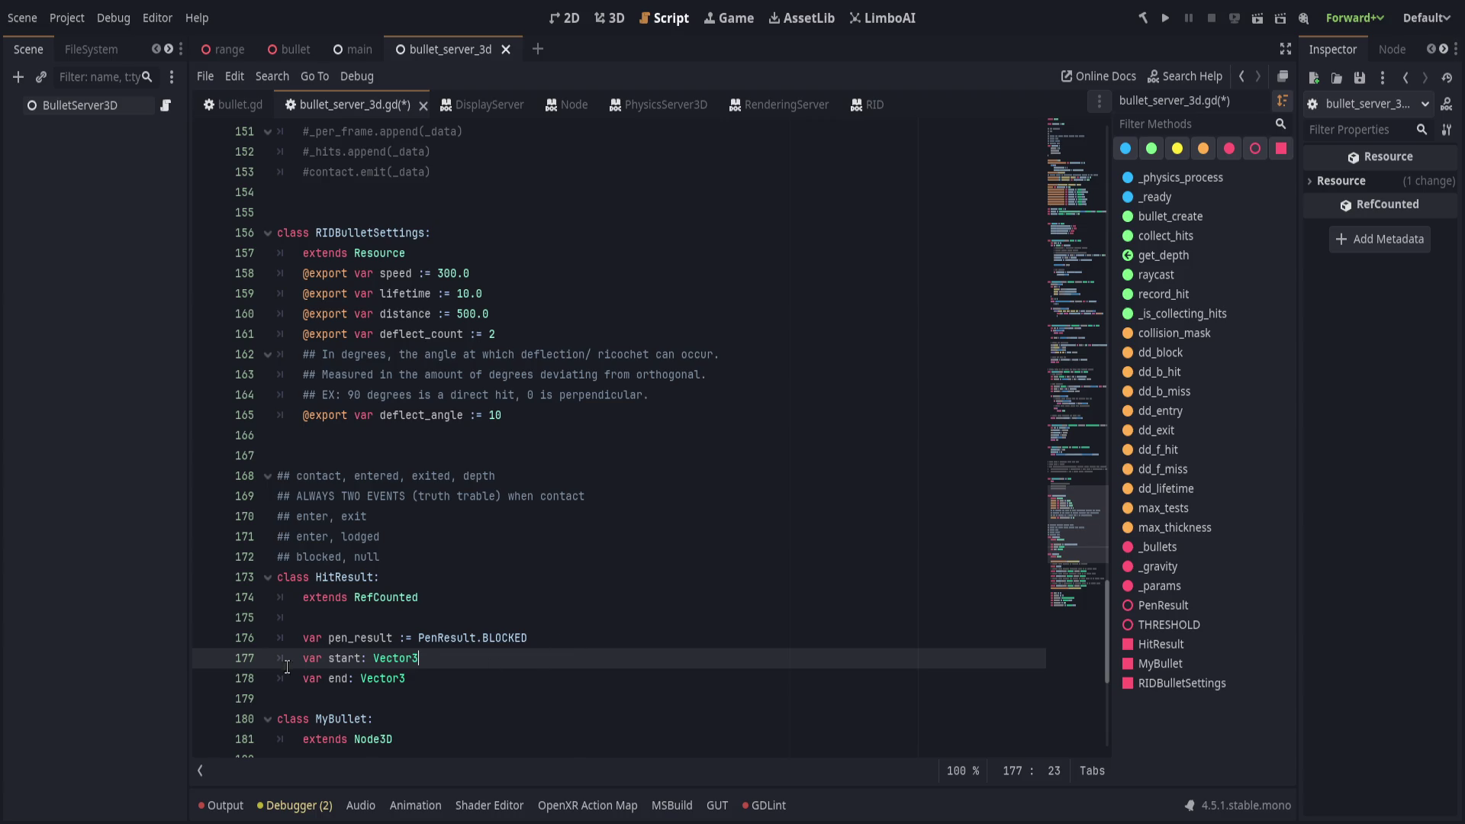
{"action": "left_click_drag", "start_coordinate": [423, 679], "coordinate": [296, 658]}
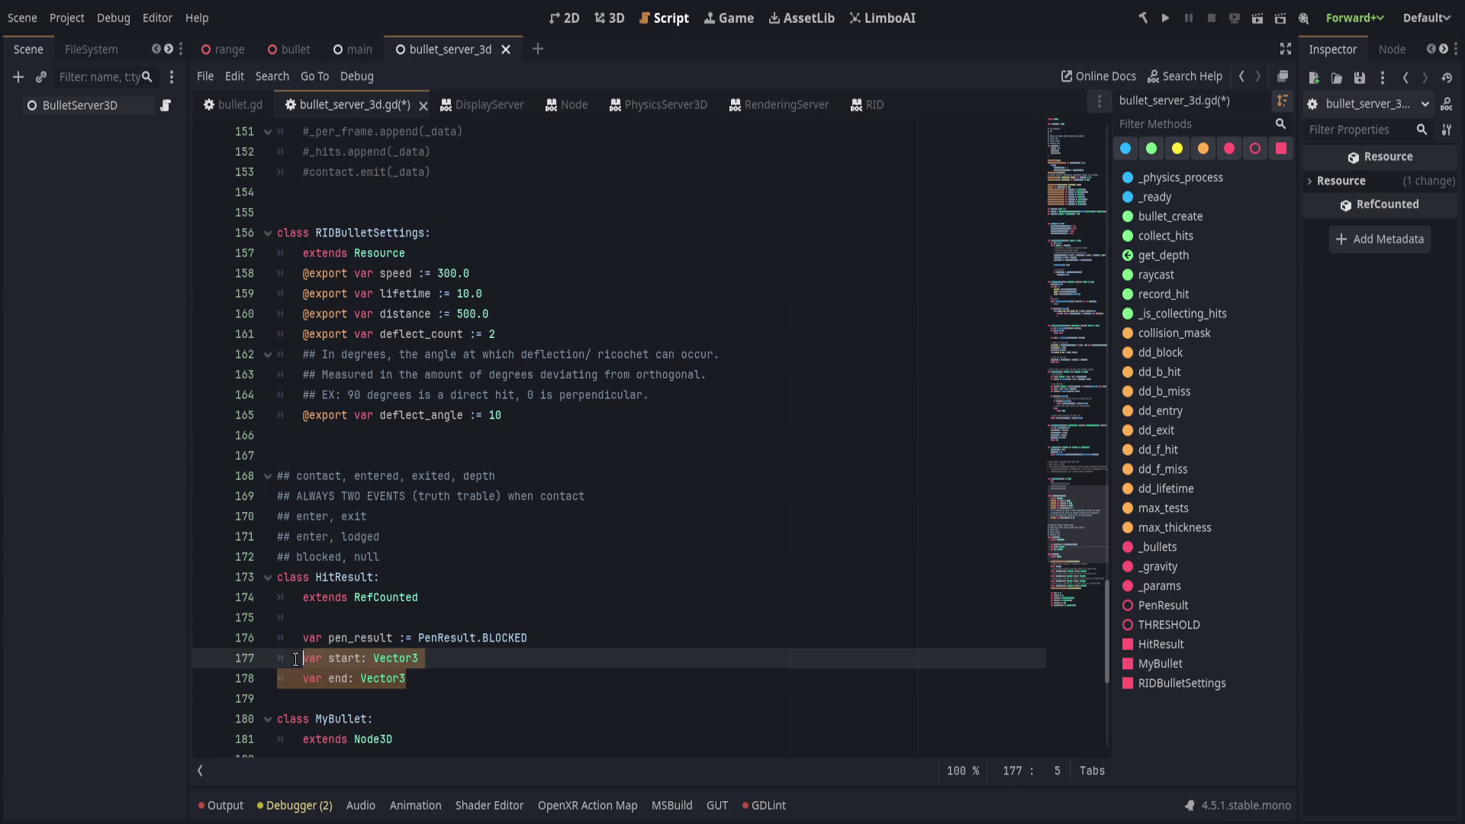
{"action": "left_click", "coordinate": [424, 557]}
{"action": "left_click", "coordinate": [474, 577]}
{"action": "key", "text": "Down"}
{"action": "key", "text": "Down"}
{"action": "key", "text": "Down"}
{"action": "key", "text": "End"}
Add a depth: float field below end, try it above start, then delete the line.
{"action": "key", "text": "Return"}
{"action": "type", "text": "var depth: float"}
{"action": "key", "text": "Escape"}
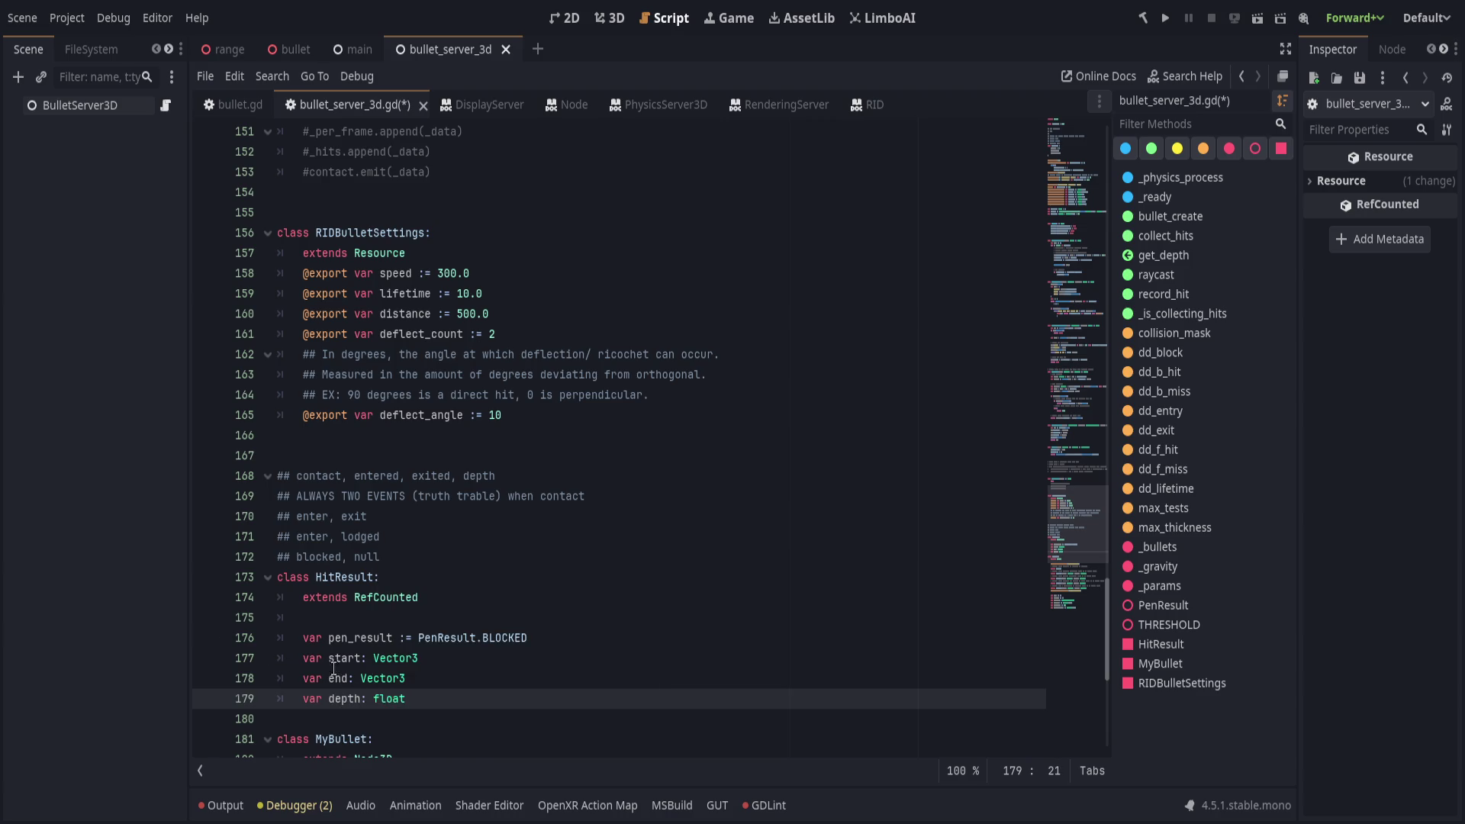
{"action": "key", "text": "alt+Up"}
{"action": "key", "text": "alt+Up"}
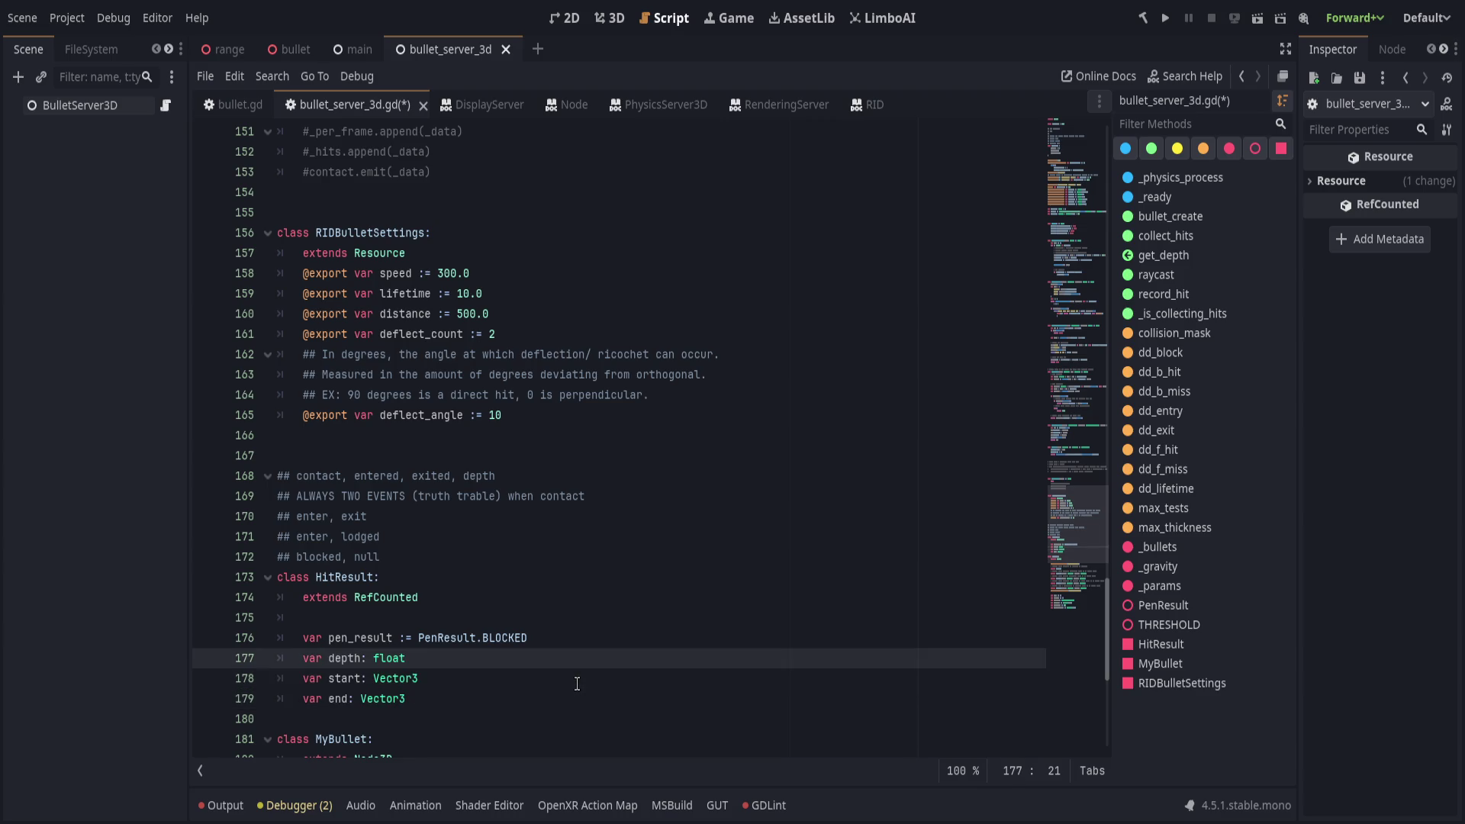
{"action": "key", "text": "alt+Down"}
{"action": "key", "text": "alt+Down"}
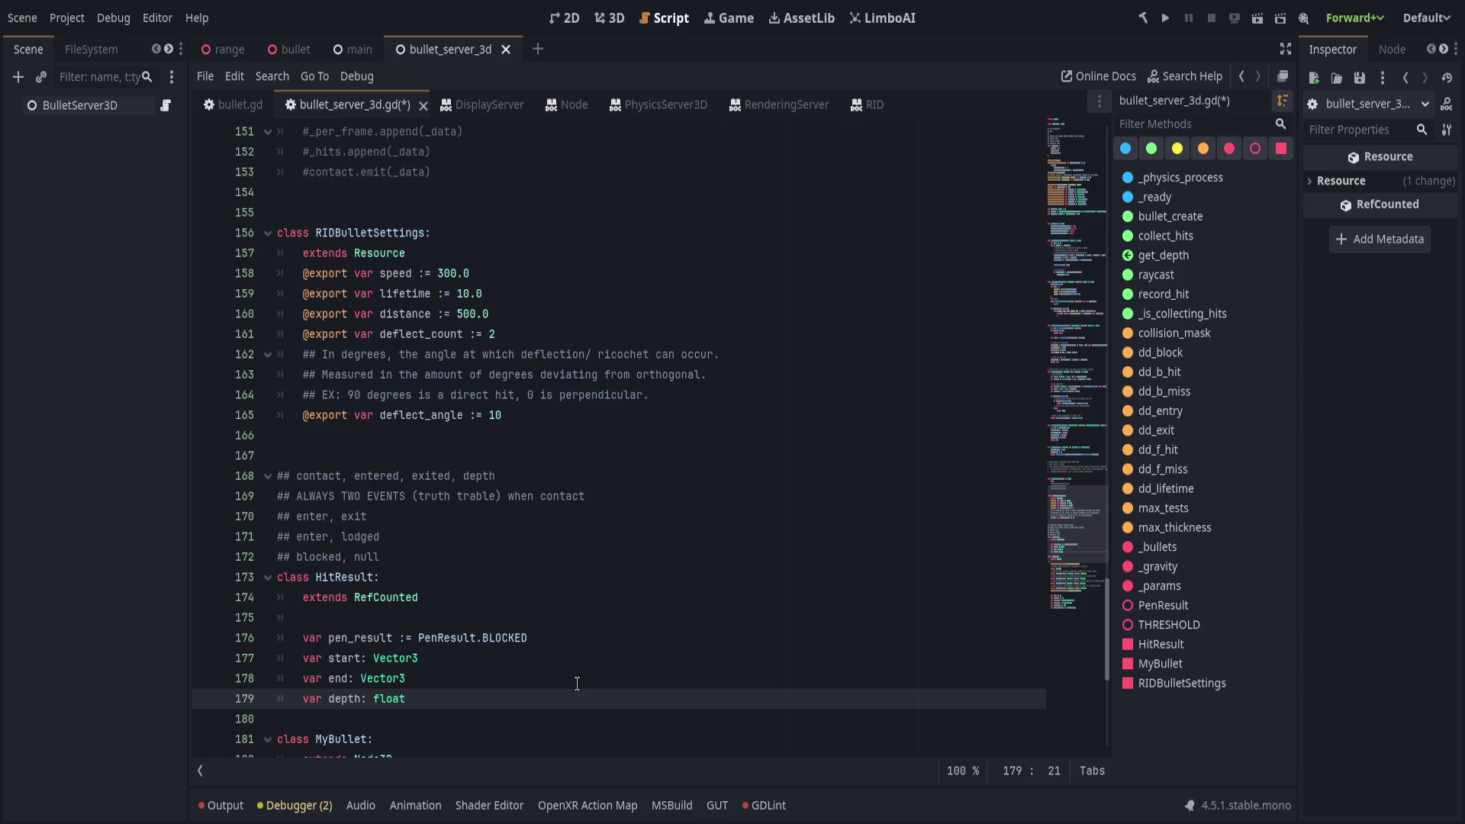
{"action": "key", "text": "ctrl+shift+k"}
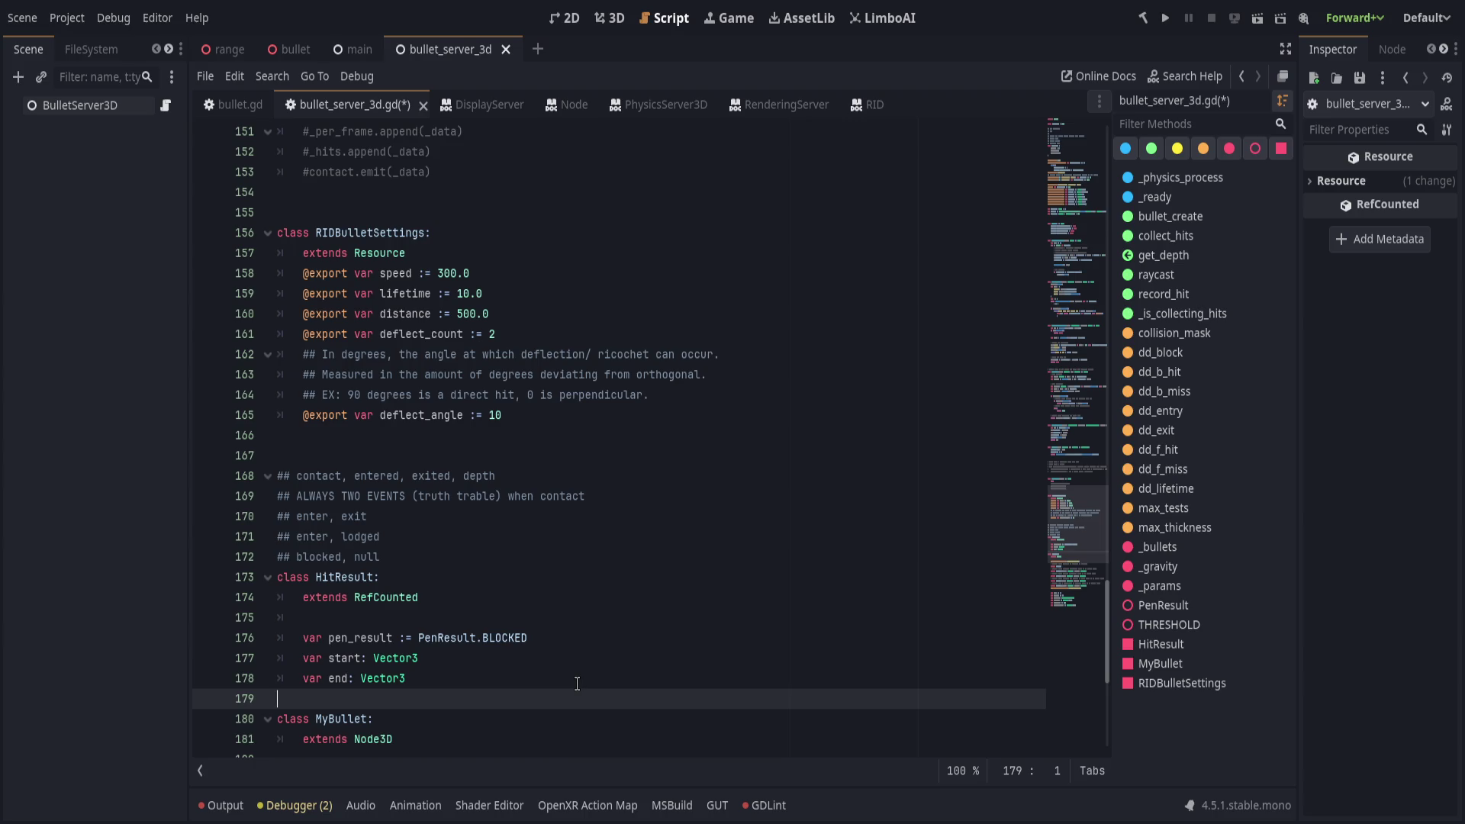
Re-add an indented var depth: float = -1.0 field below end.
{"action": "key", "text": "Return"}
{"action": "key", "text": "Up"}
{"action": "key", "text": "Tab"}
{"action": "type", "text": "var depth:"}
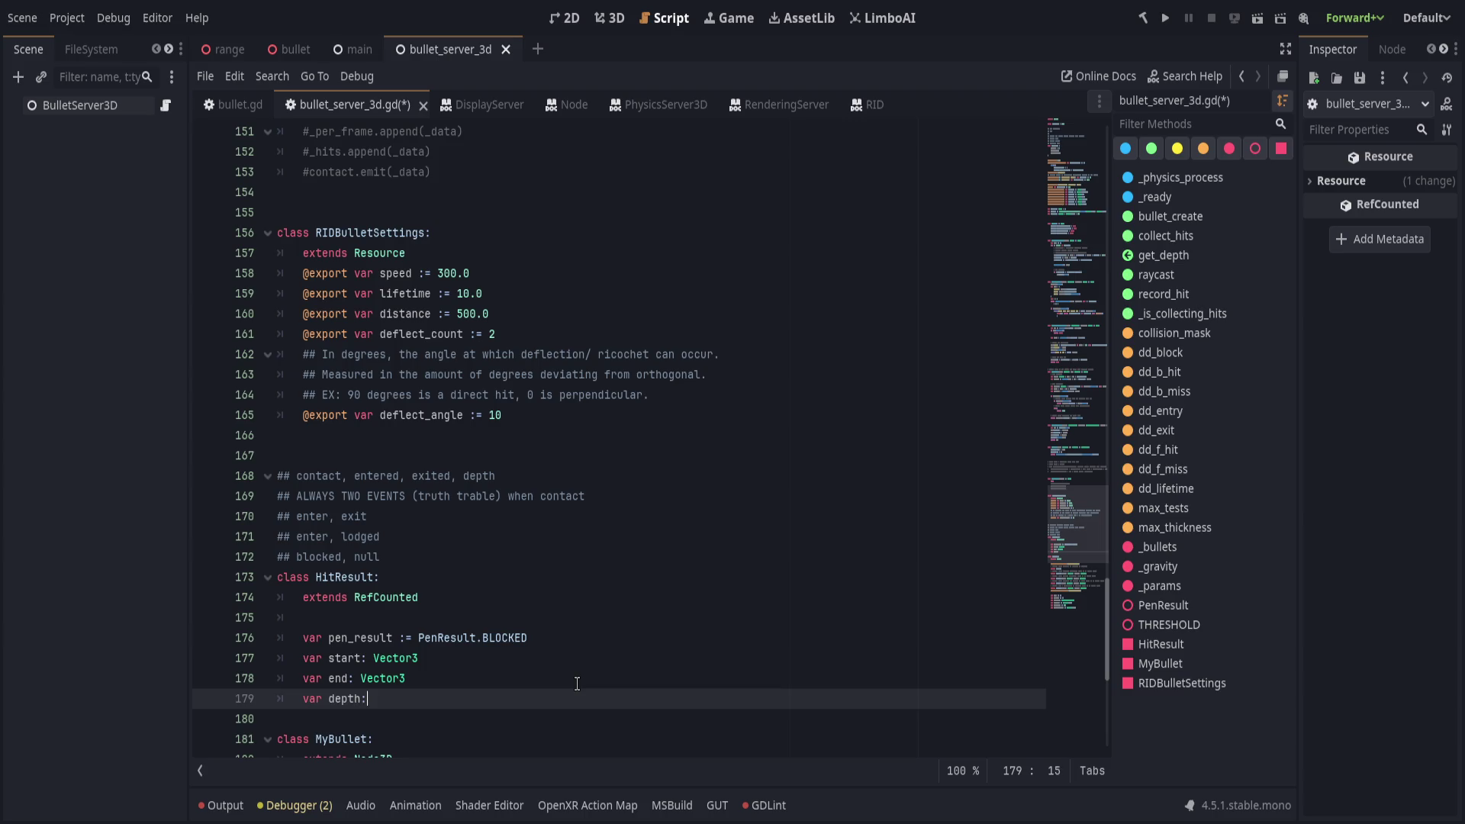
{"action": "type", "text": " float = 0"}
{"action": "key", "text": "BackSpace"}
{"action": "key", "text": "BackSpace"}
{"action": "type", "text": "-1.0"}
{"action": "left_click", "coordinate": [472, 598]}
{"action": "left_click", "coordinate": [336, 577]}
{"action": "left_click", "coordinate": [472, 613]}
Write static func create() -> HitResult that builds and returns a HitResult.new() instance.
{"action": "type", "text": "static func crea"}
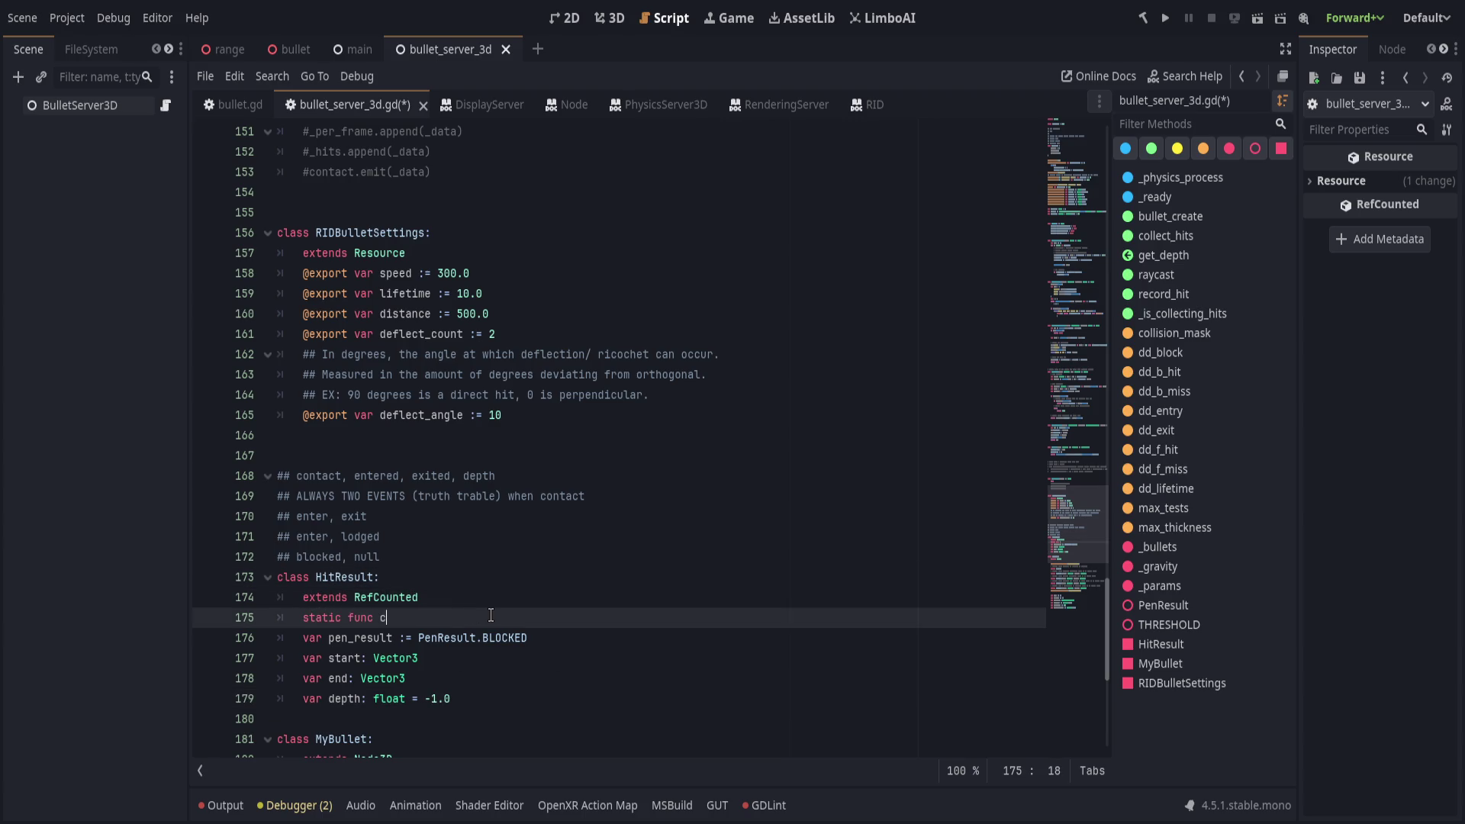
{"action": "type", "text": "te() "}
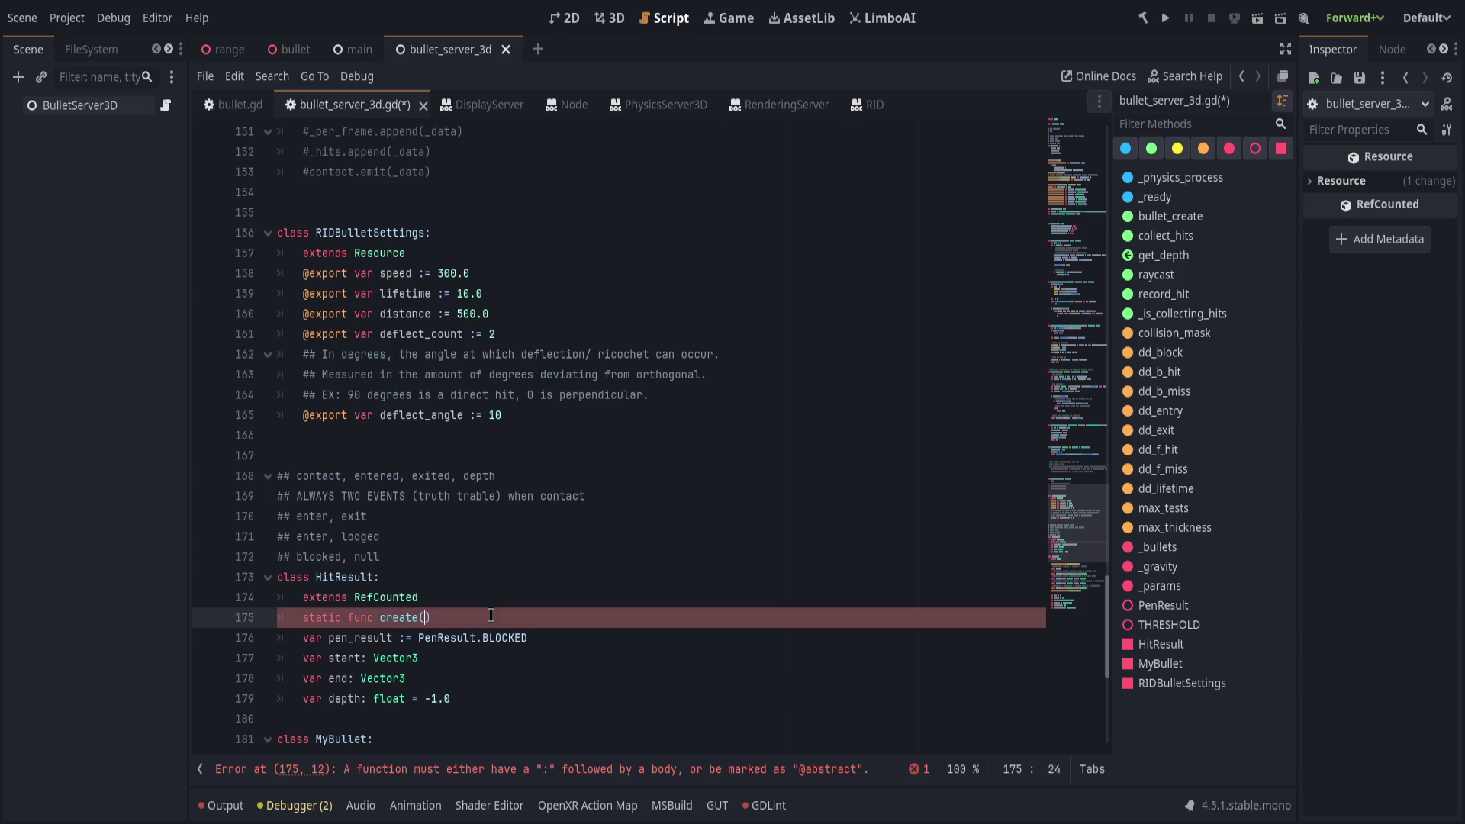
{"action": "type", "text": "-> HitRes"}
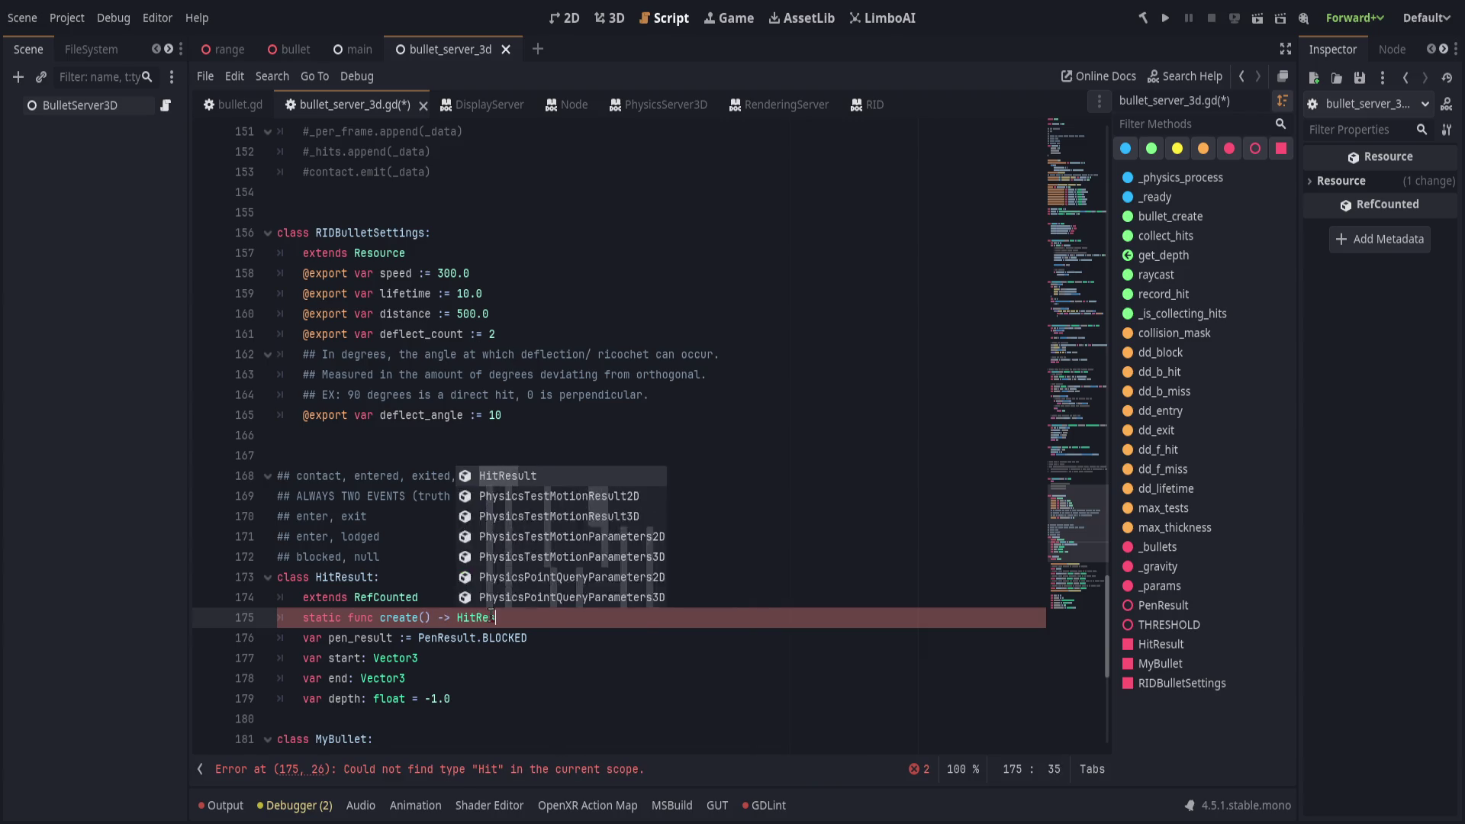
{"action": "key", "text": "Return"}
{"action": "type", "text": ":"}
{"action": "key", "text": "Return"}
{"action": "type", "text": "var new = Hit"}
{"action": "key", "text": "Return"}
{"action": "type", "text": ".new()"}
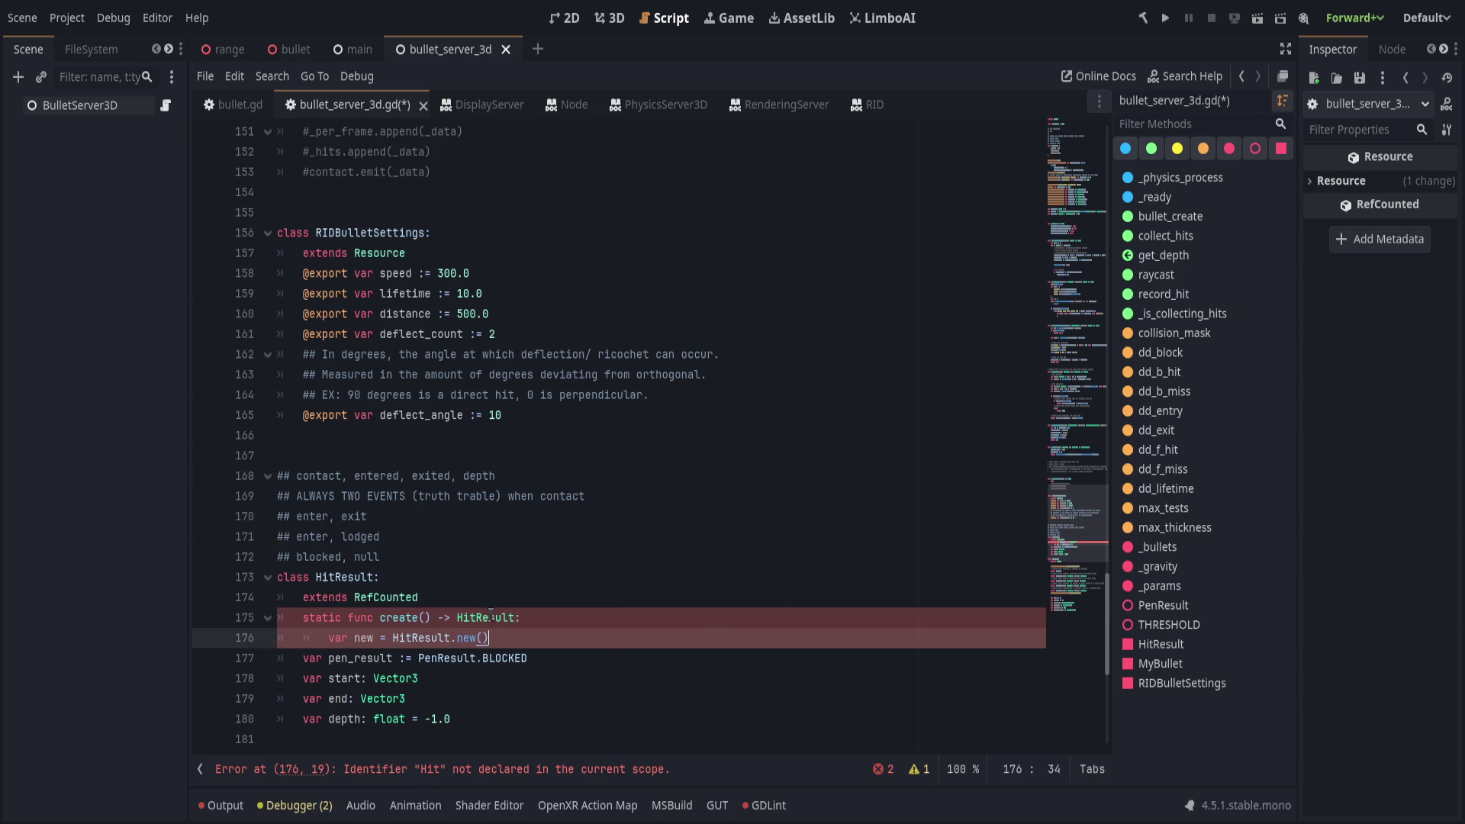
{"action": "key", "text": "Return"}
{"action": "key", "text": "Return"}
{"action": "type", "text": "return new"}
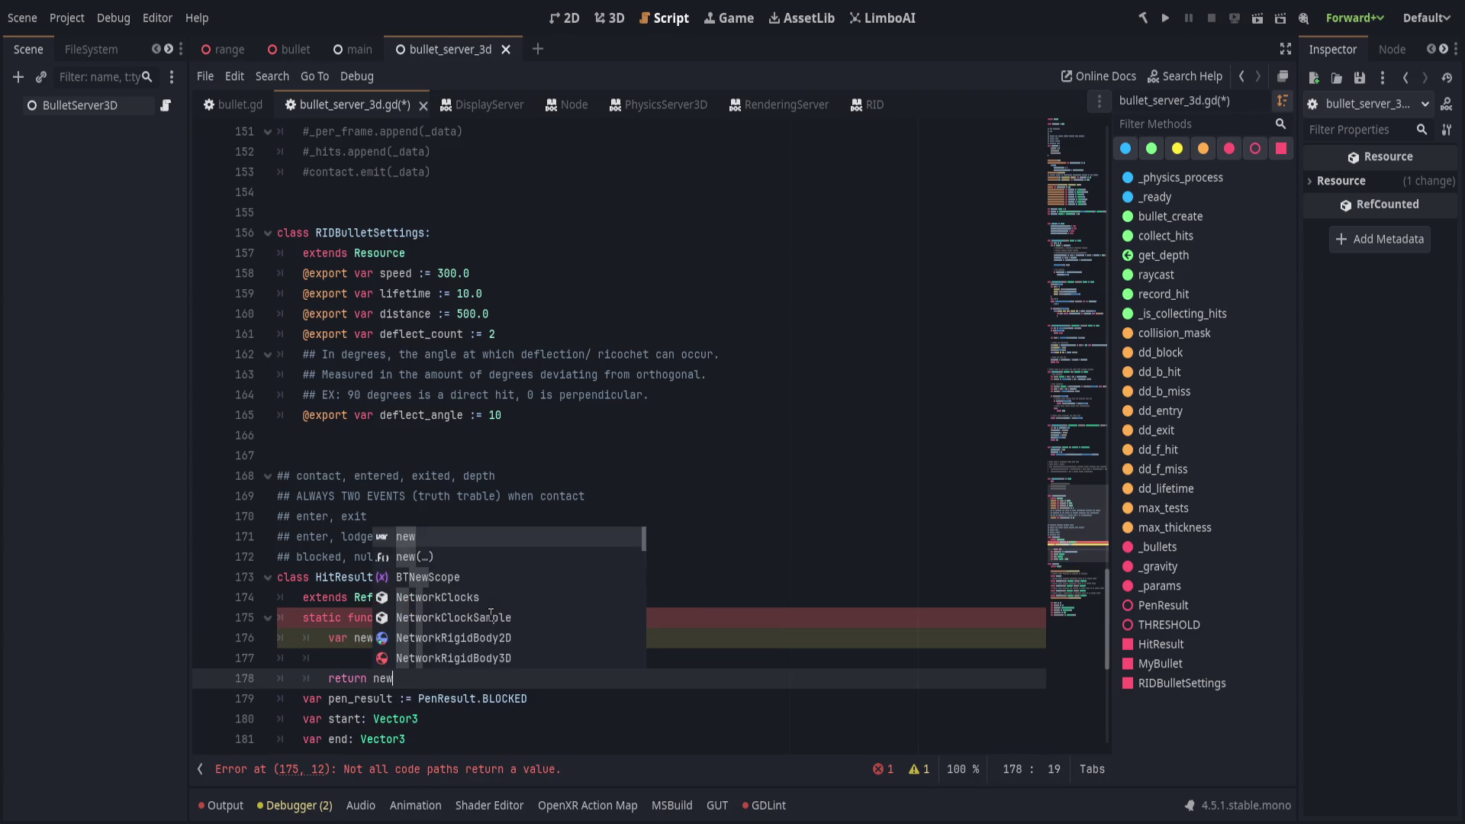
Add pen, start, end and depth parameters to create(), typing pen as PenResult.
{"action": "left_click", "coordinate": [490, 618]}
{"action": "key", "text": "Left"}
{"action": "key", "text": "Left"}
{"action": "key", "text": "Left"}
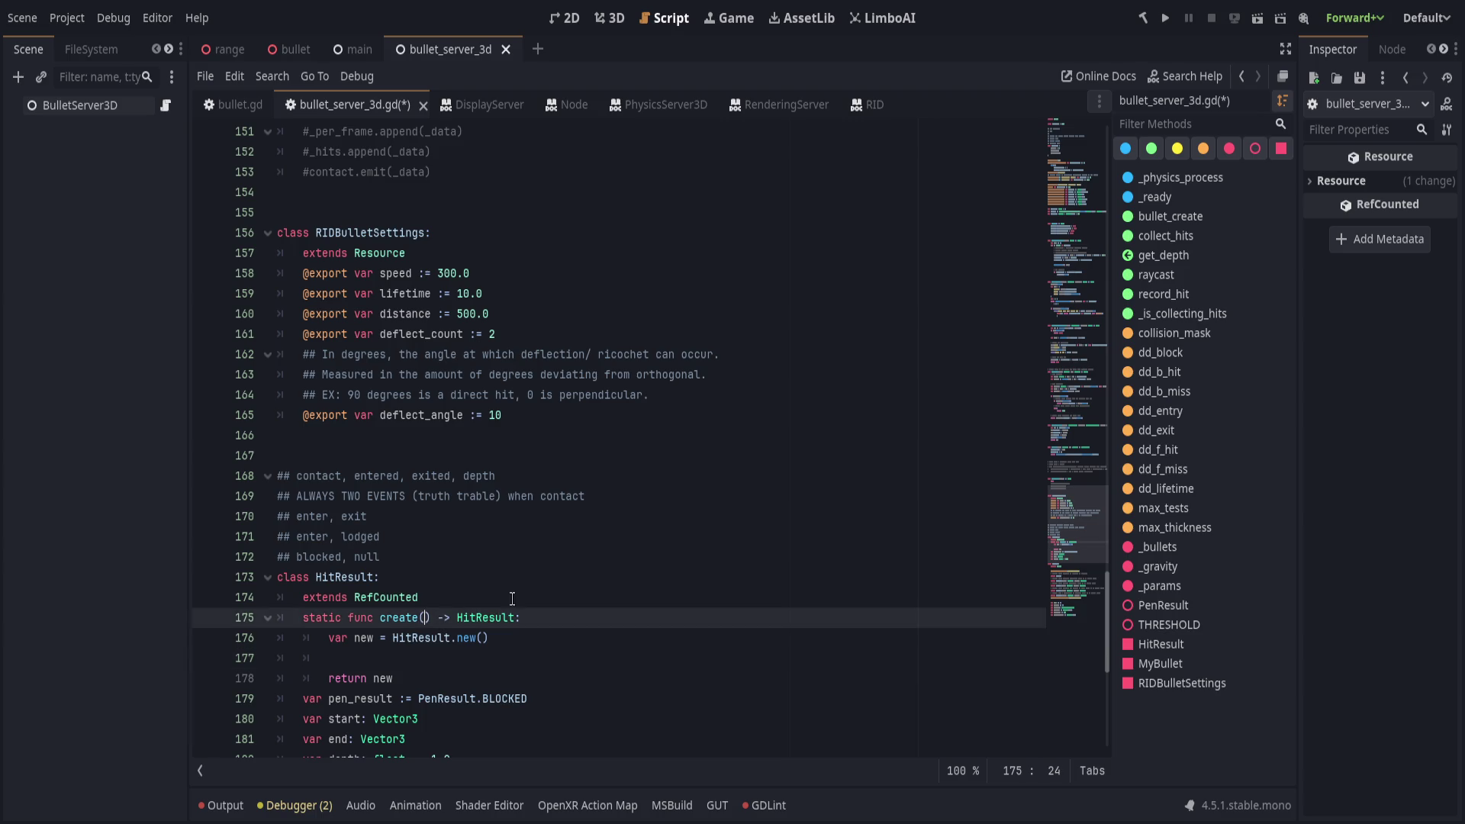
{"action": "scroll", "coordinate": [640, 537], "scroll_direction": "down", "scroll_amount": 2}
{"action": "type", "text": "start, end, depth"}
{"action": "key", "text": "ctrl+Left"}
{"action": "key", "text": "ctrl+Left"}
{"action": "key", "text": "ctrl+Left"}
{"action": "type", "text": "pen_type:"}
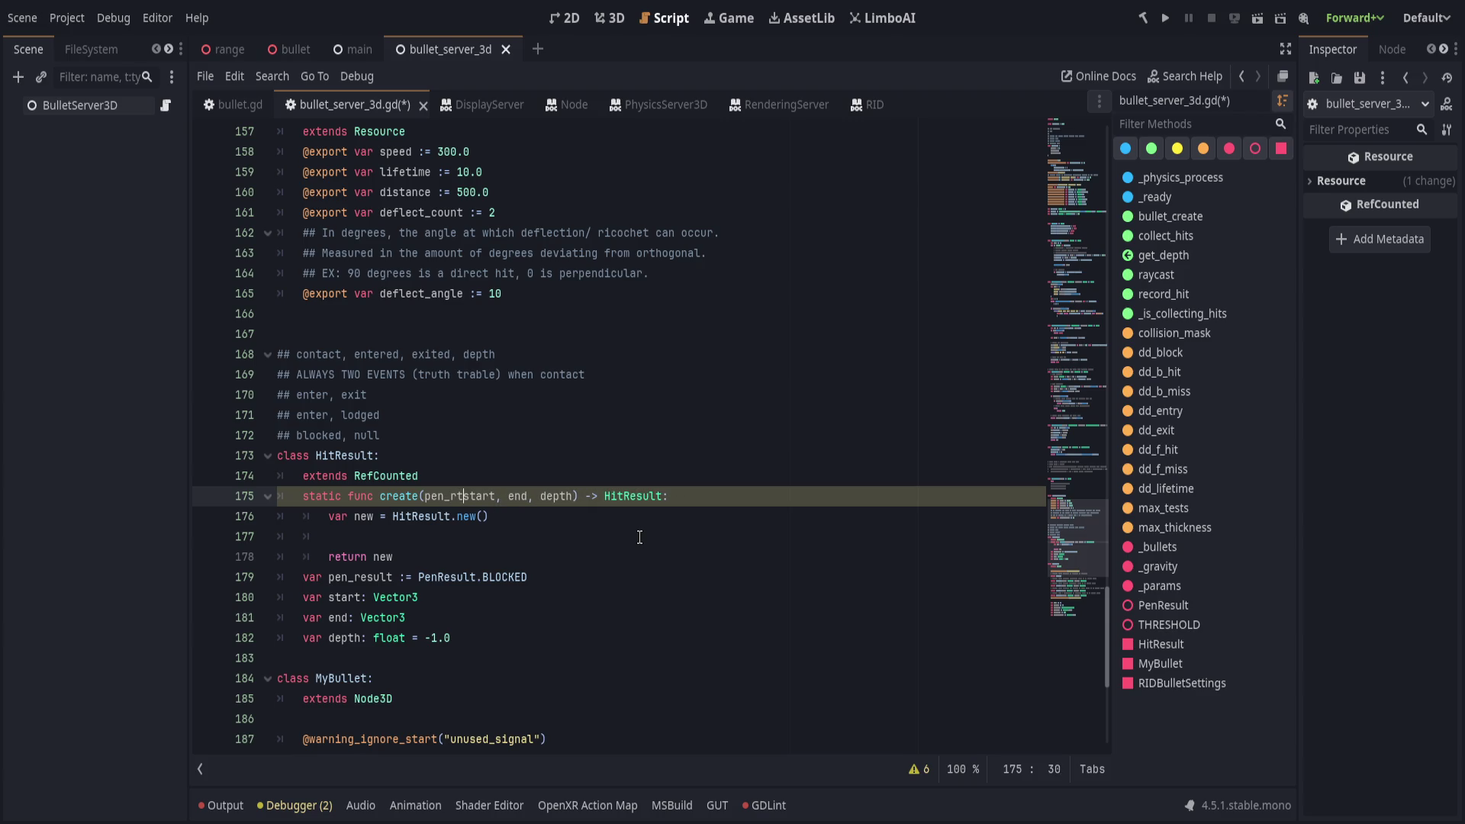
{"action": "key", "text": "BackSpace"}
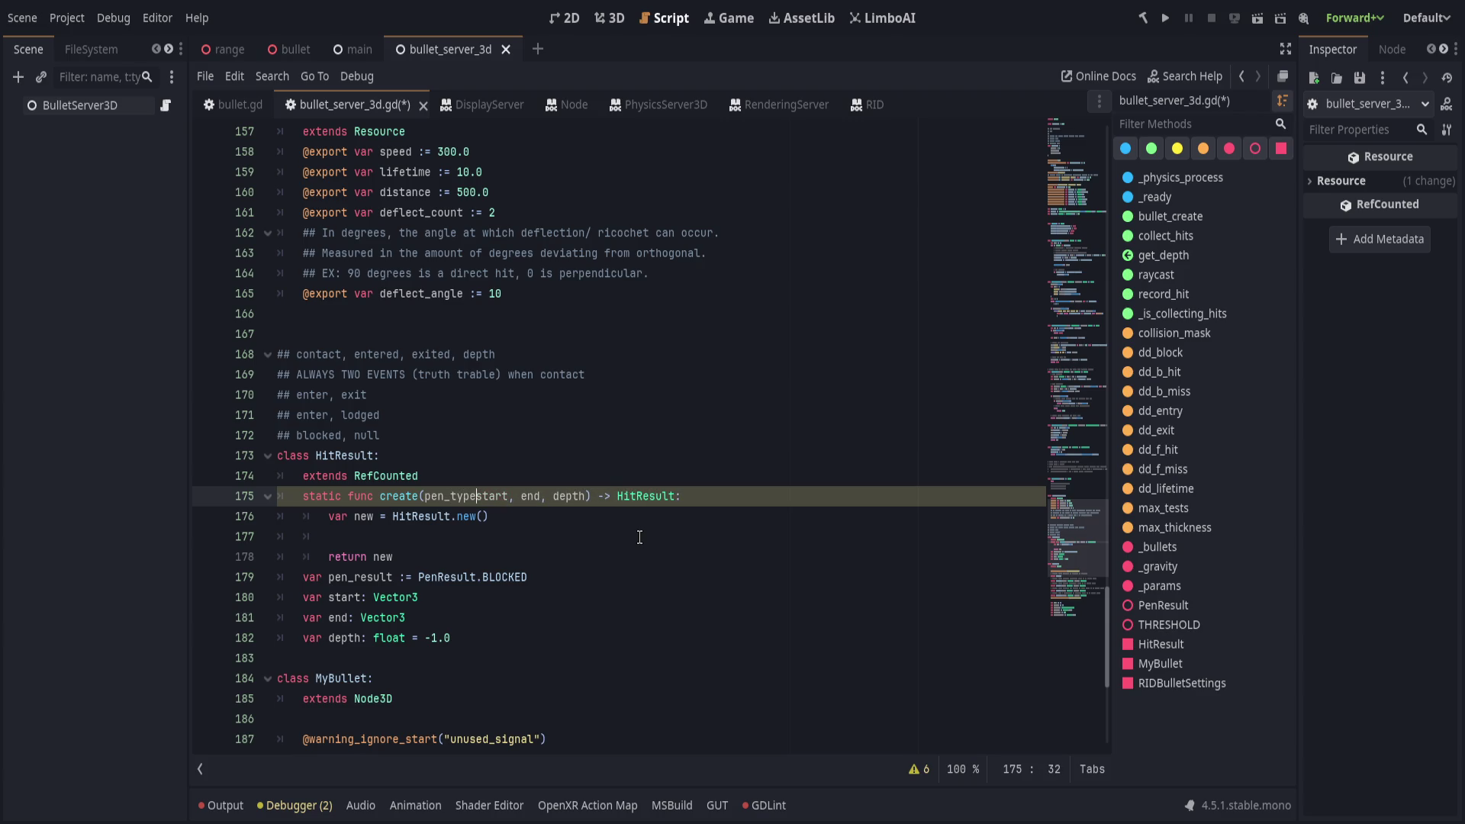
{"action": "type", "text": ": Pen"}
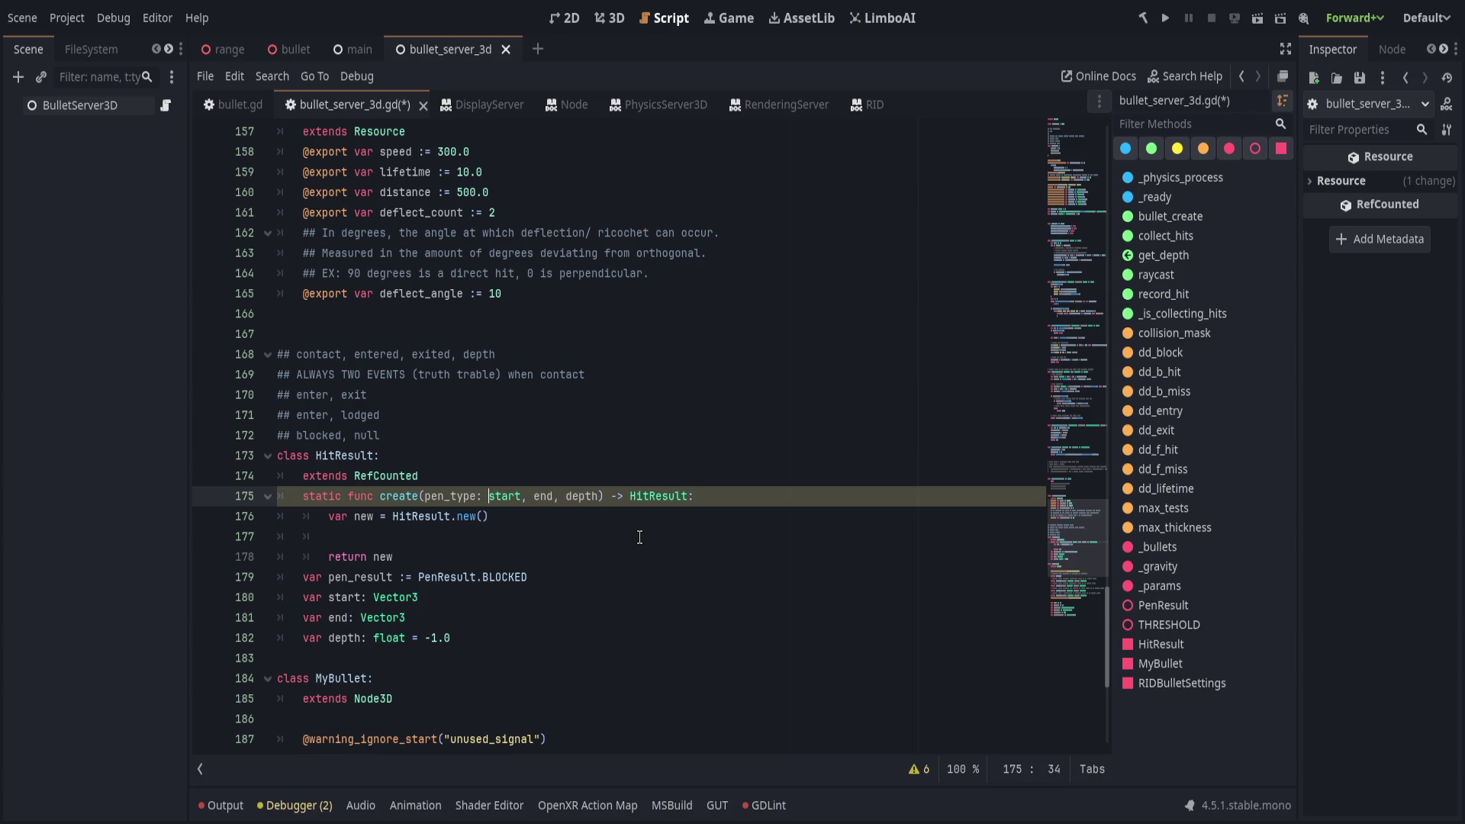
{"action": "type", "text": "pen: PenRes"}
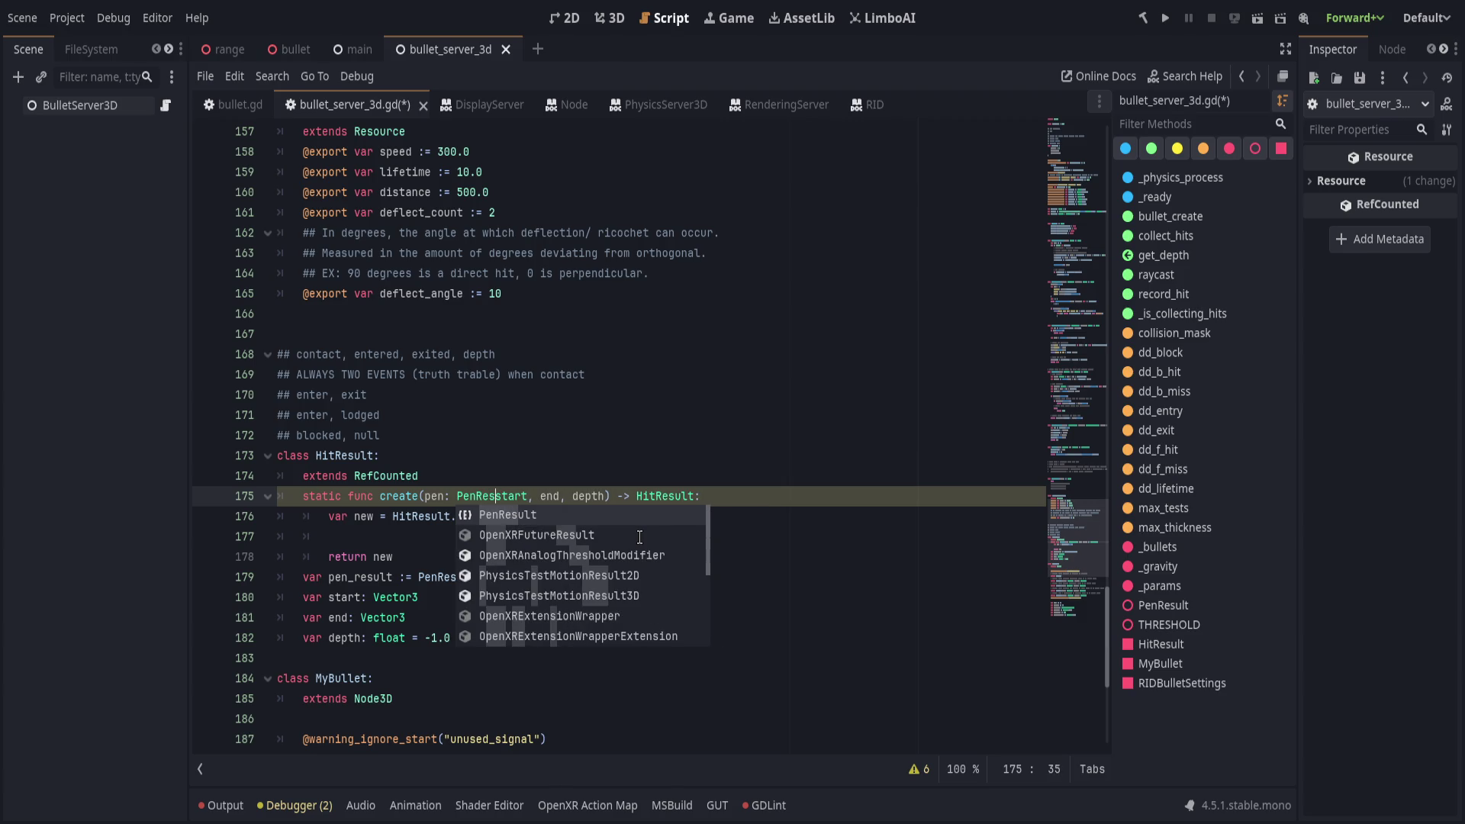
{"action": "key", "text": "Tab"}
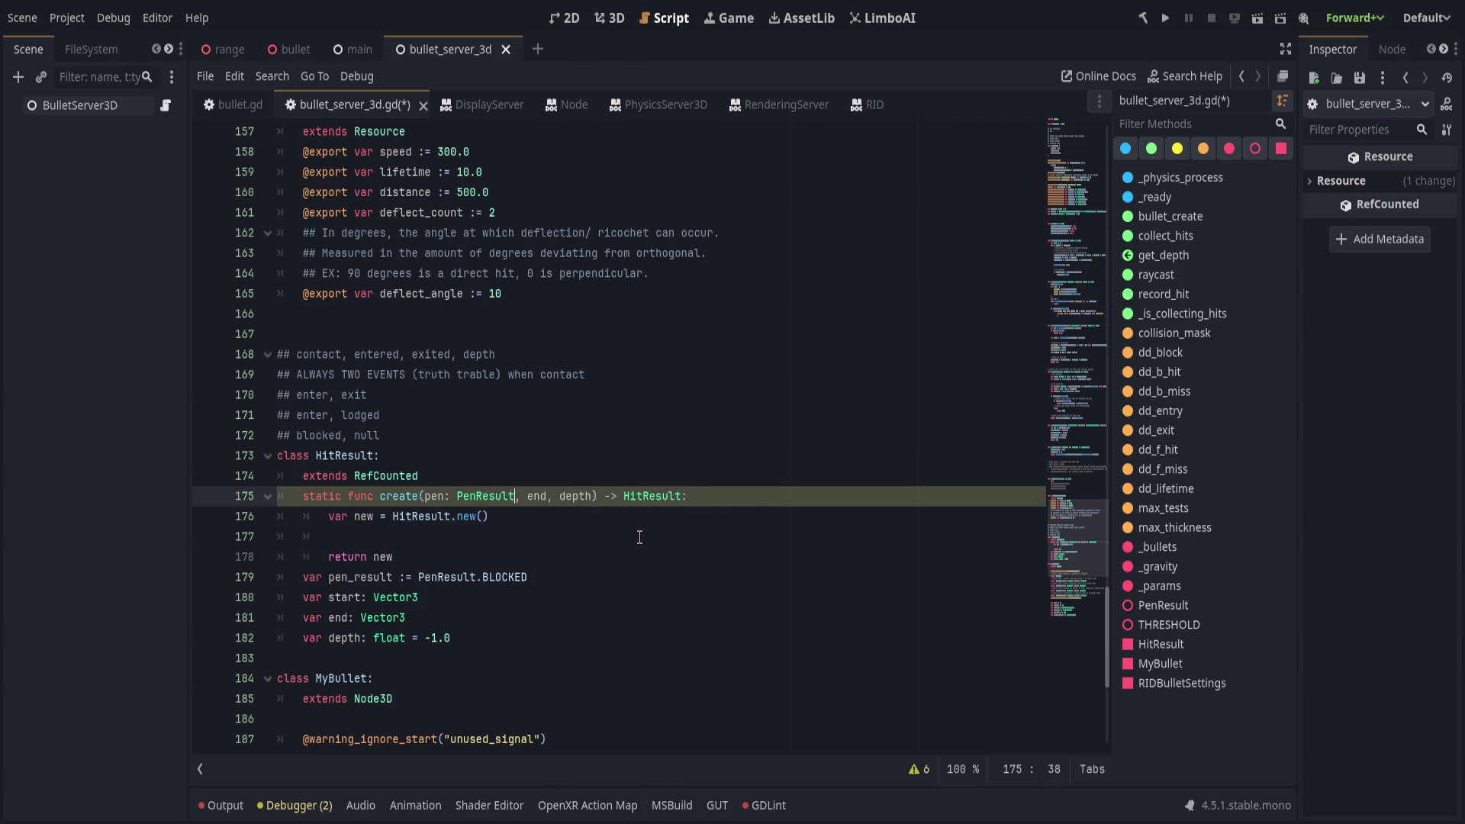
Type the start and end parameters as Vector3 and depth as float.
{"action": "type", "text": ", start:Ve"}
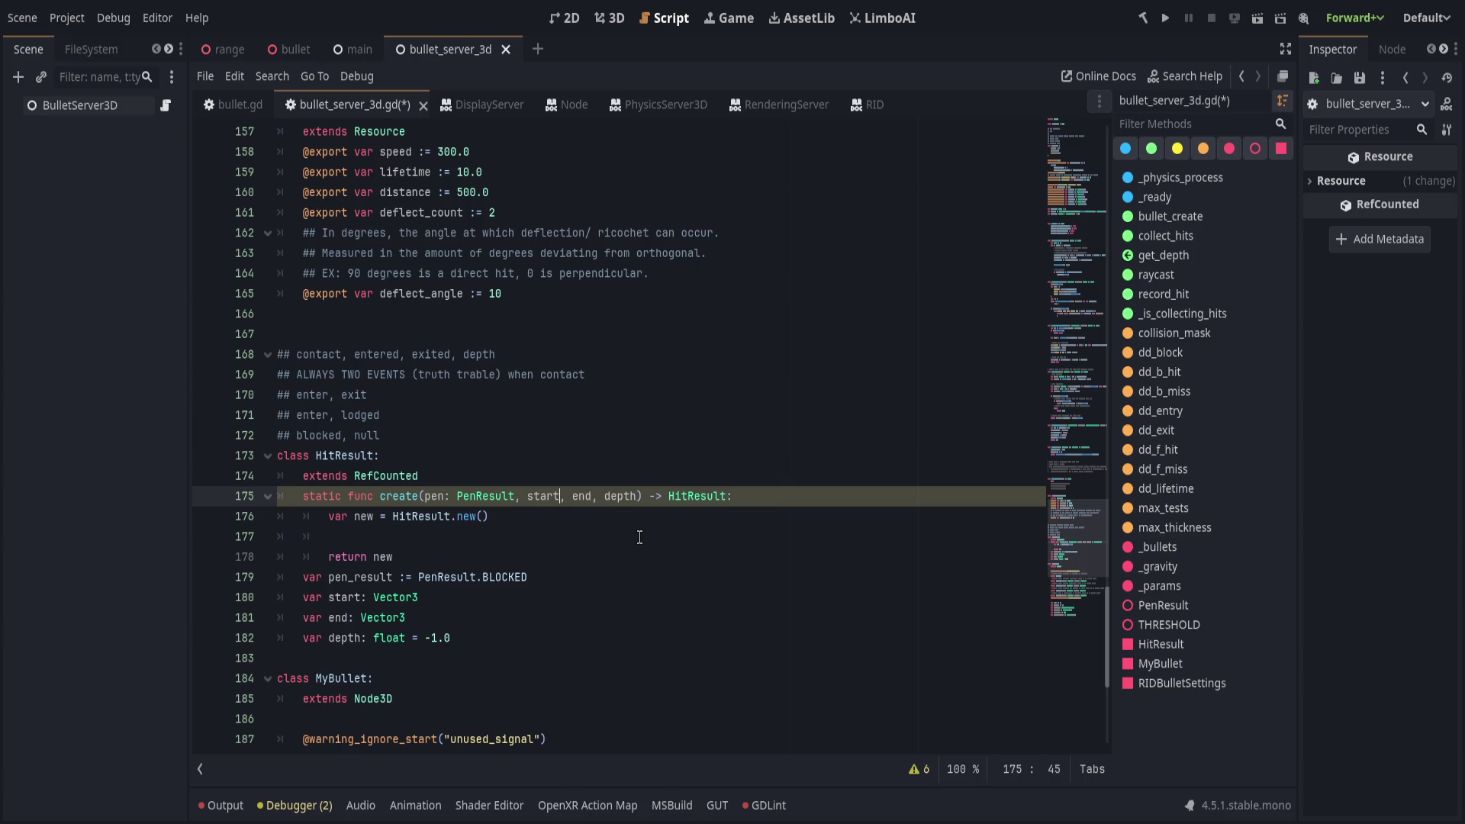
{"action": "key", "text": "Tab"}
{"action": "key", "text": "Right"}
{"action": "key", "text": "Right"}
{"action": "key", "text": "Right"}
{"action": "type", "text": ":ve"}
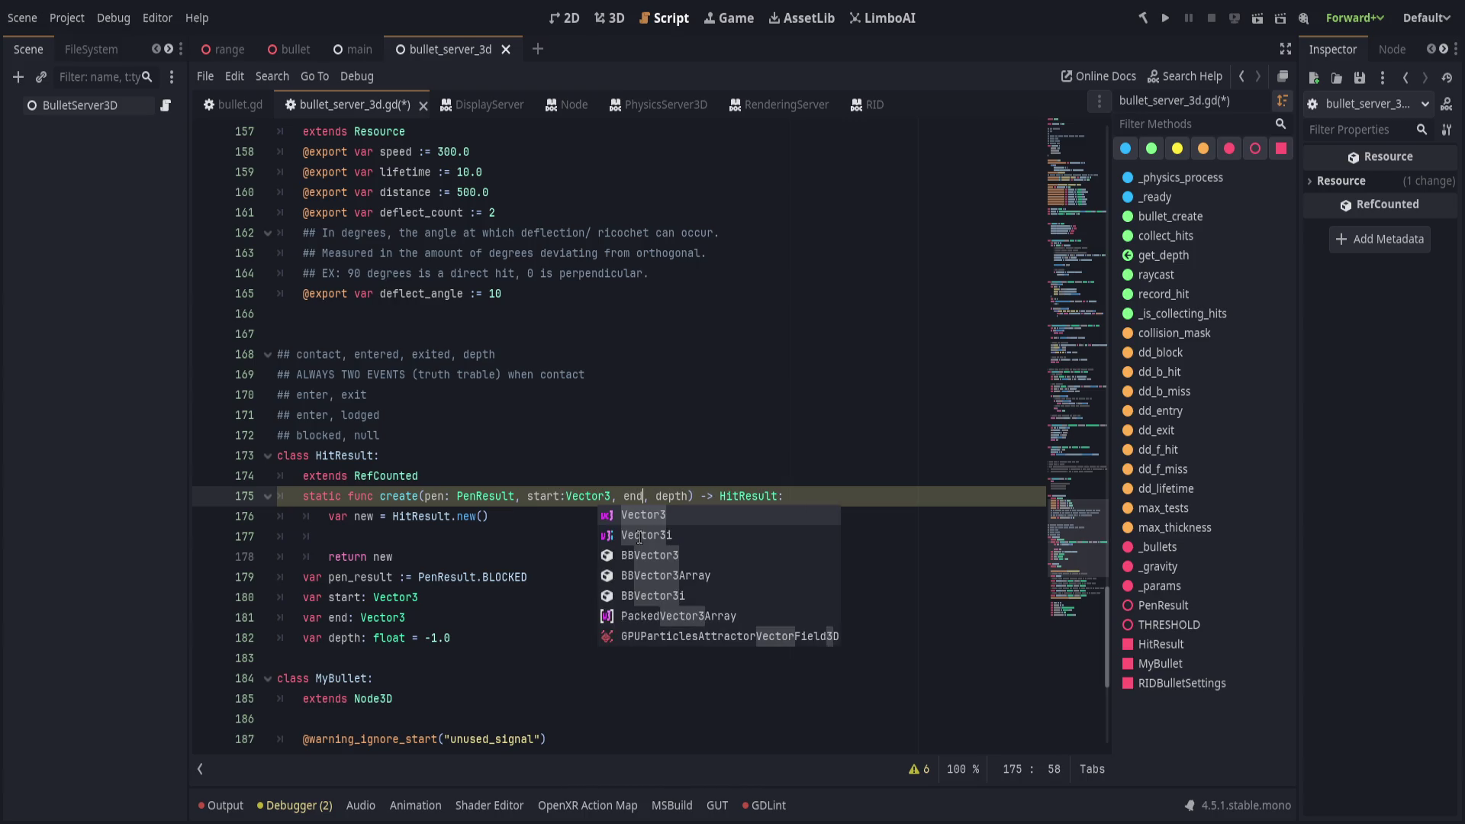
{"action": "key", "text": "Escape"}
{"action": "key", "text": "BackSpace"}
{"action": "key", "text": "BackSpace"}
{"action": "type", "text": "Vecto"}
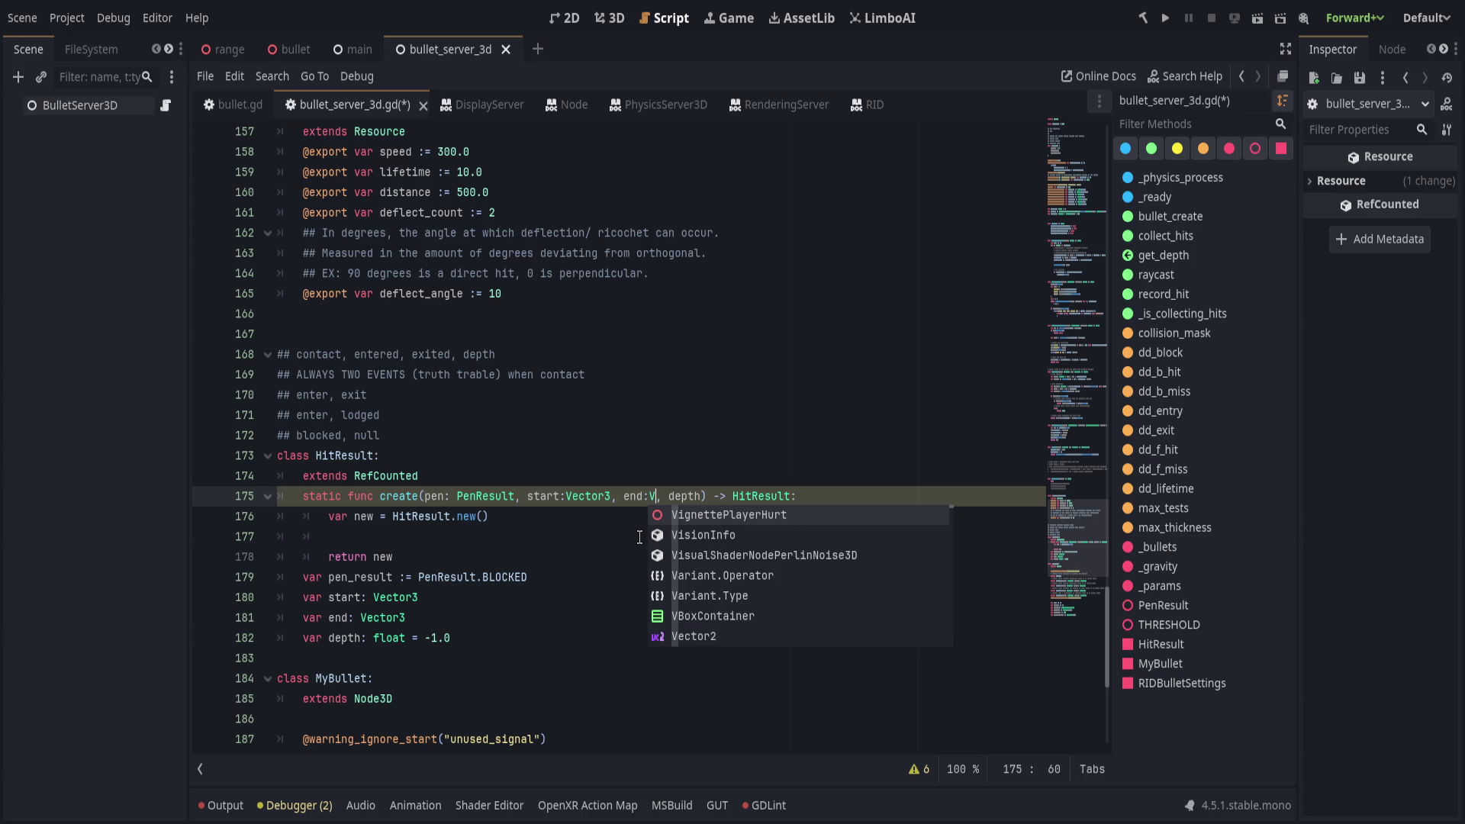
{"action": "type", "text": "r3"}
{"action": "key", "text": "Right"}
{"action": "key", "text": "Right"}
{"action": "key", "text": "Right"}
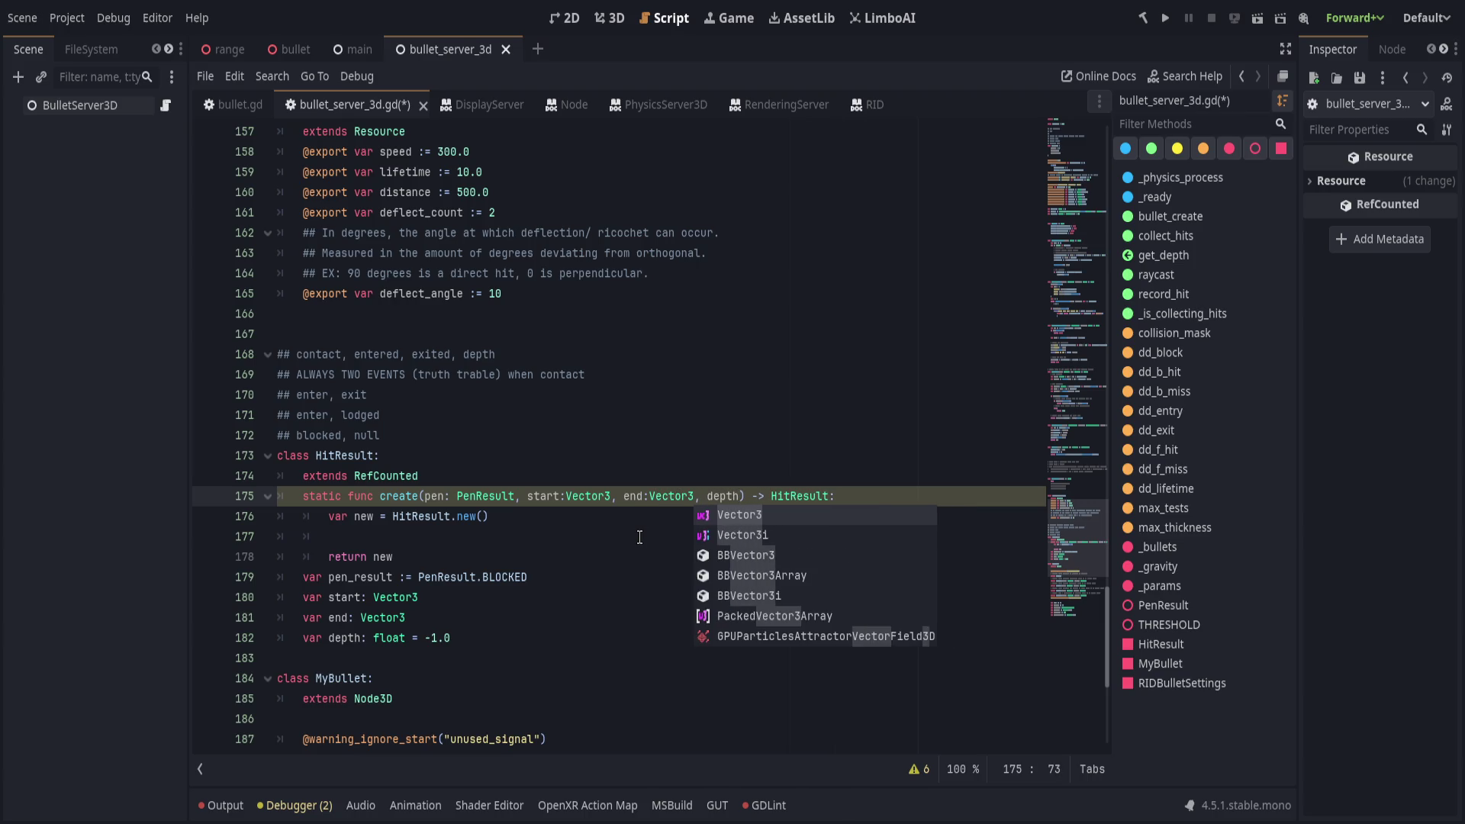
{"action": "key", "text": "Escape"}
{"action": "type", "text": ":float"}
{"action": "key", "text": "End"}
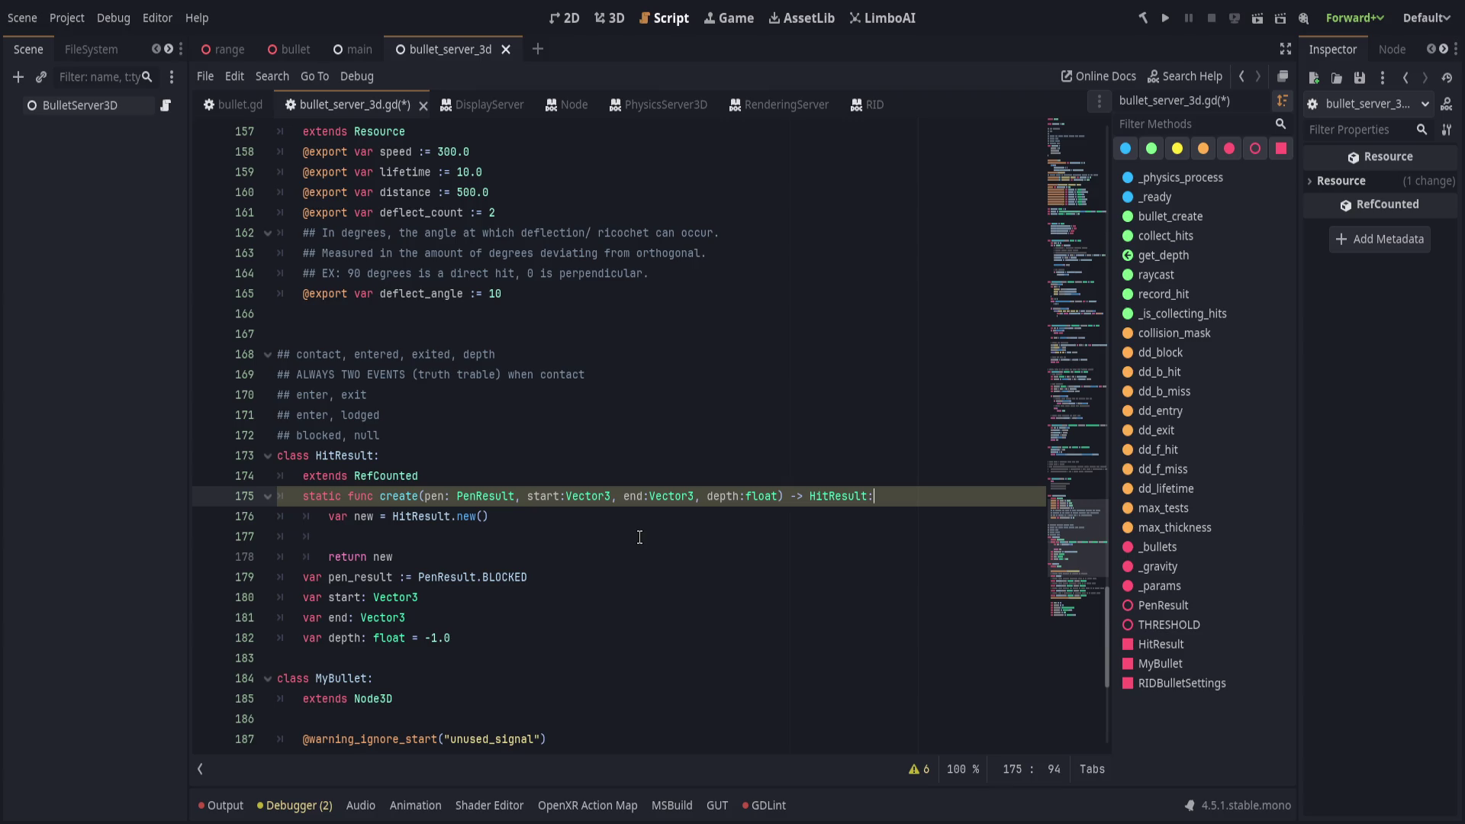
{"action": "key", "text": "Down"}
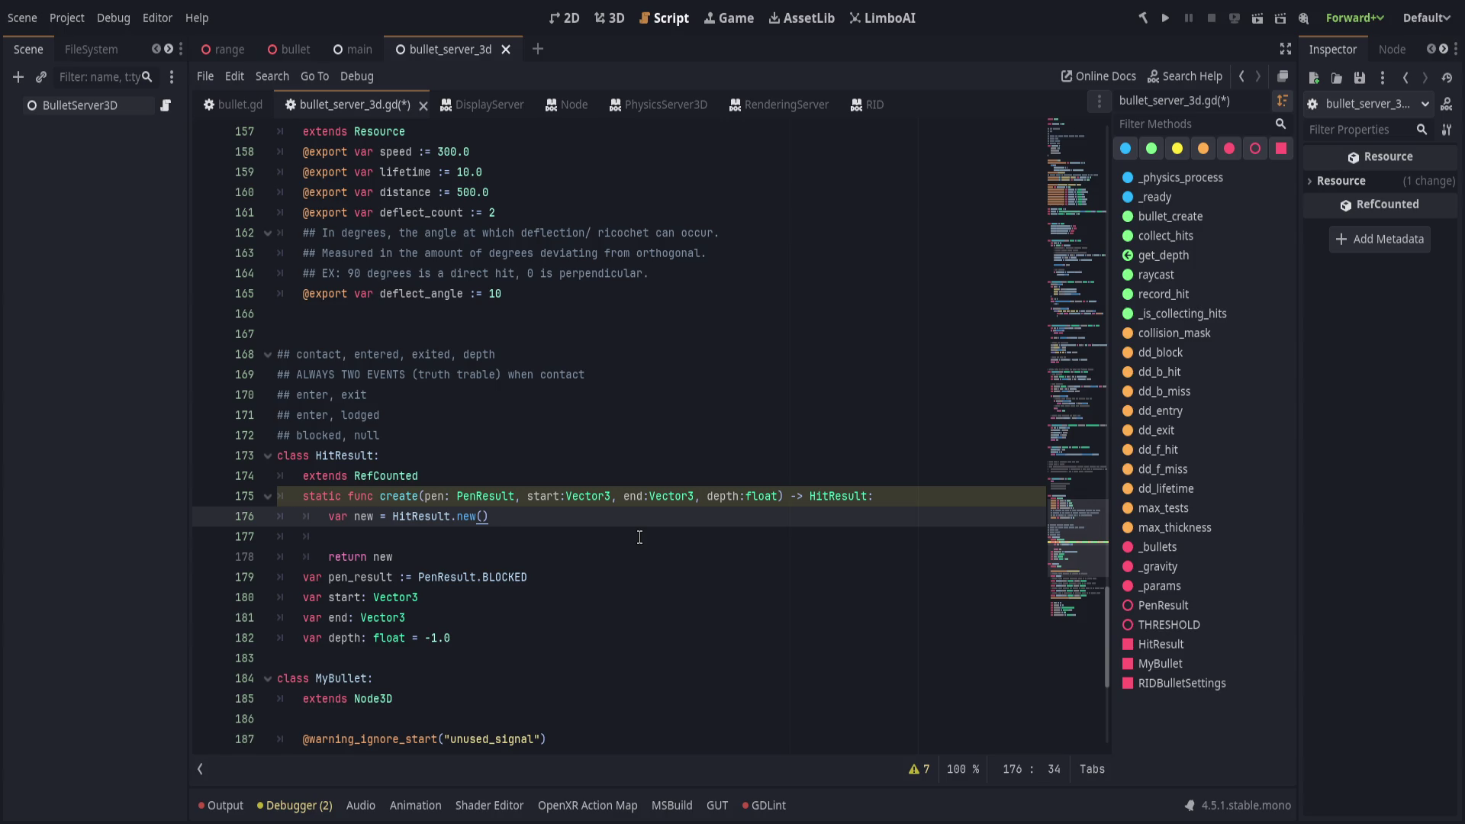
Rename the pen_result field to pen and start create()'s body with new.pen = pen.
{"action": "key", "text": "Down"}
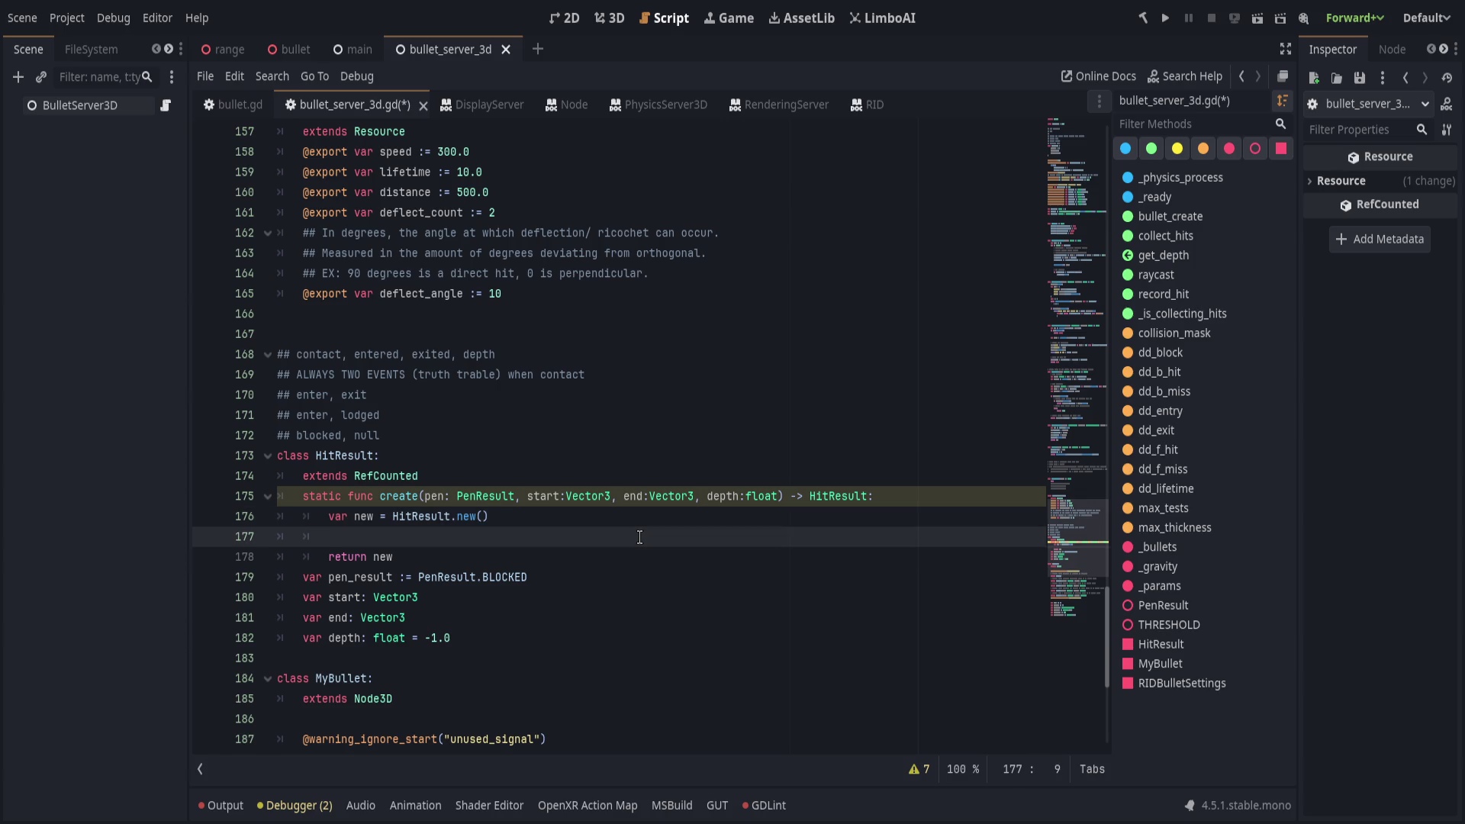
{"action": "type", "text": "new."}
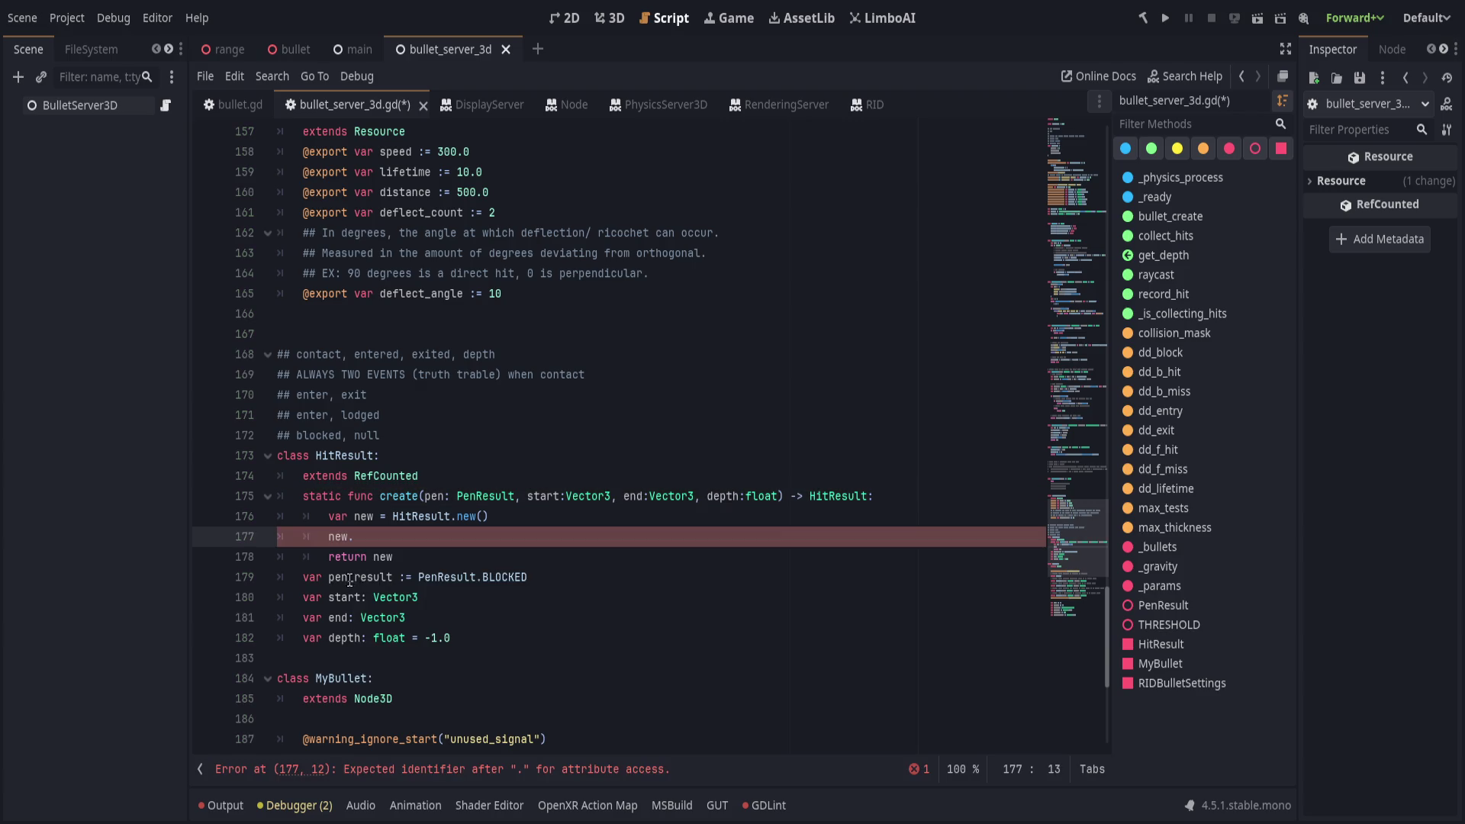
{"action": "left_click_drag", "start_coordinate": [348, 577], "coordinate": [392, 577]}
{"action": "key", "text": "Delete"}
{"action": "left_click", "coordinate": [487, 517]}
{"action": "key", "text": "Down"}
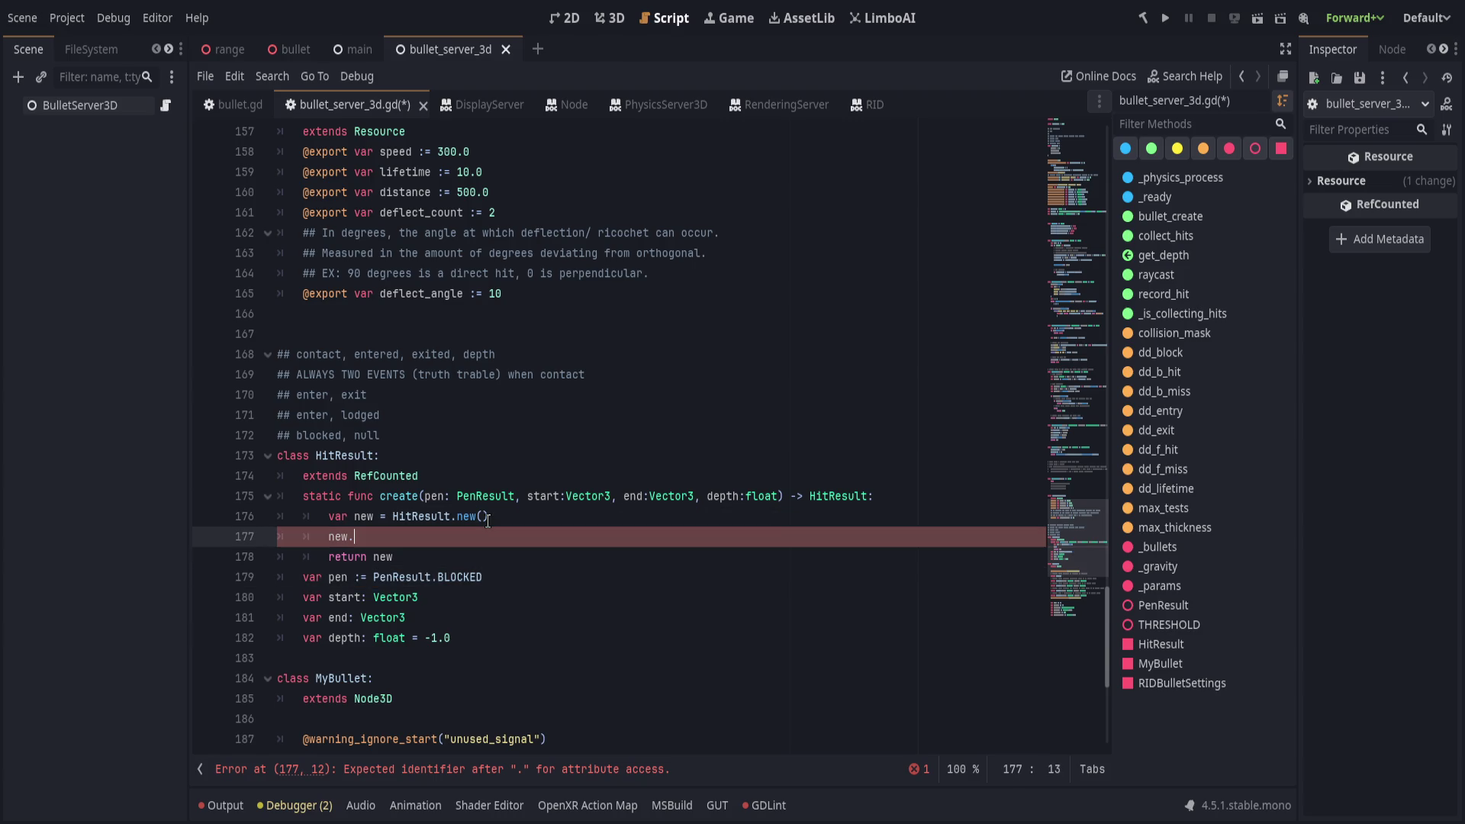
{"action": "type", "text": "= pen"}
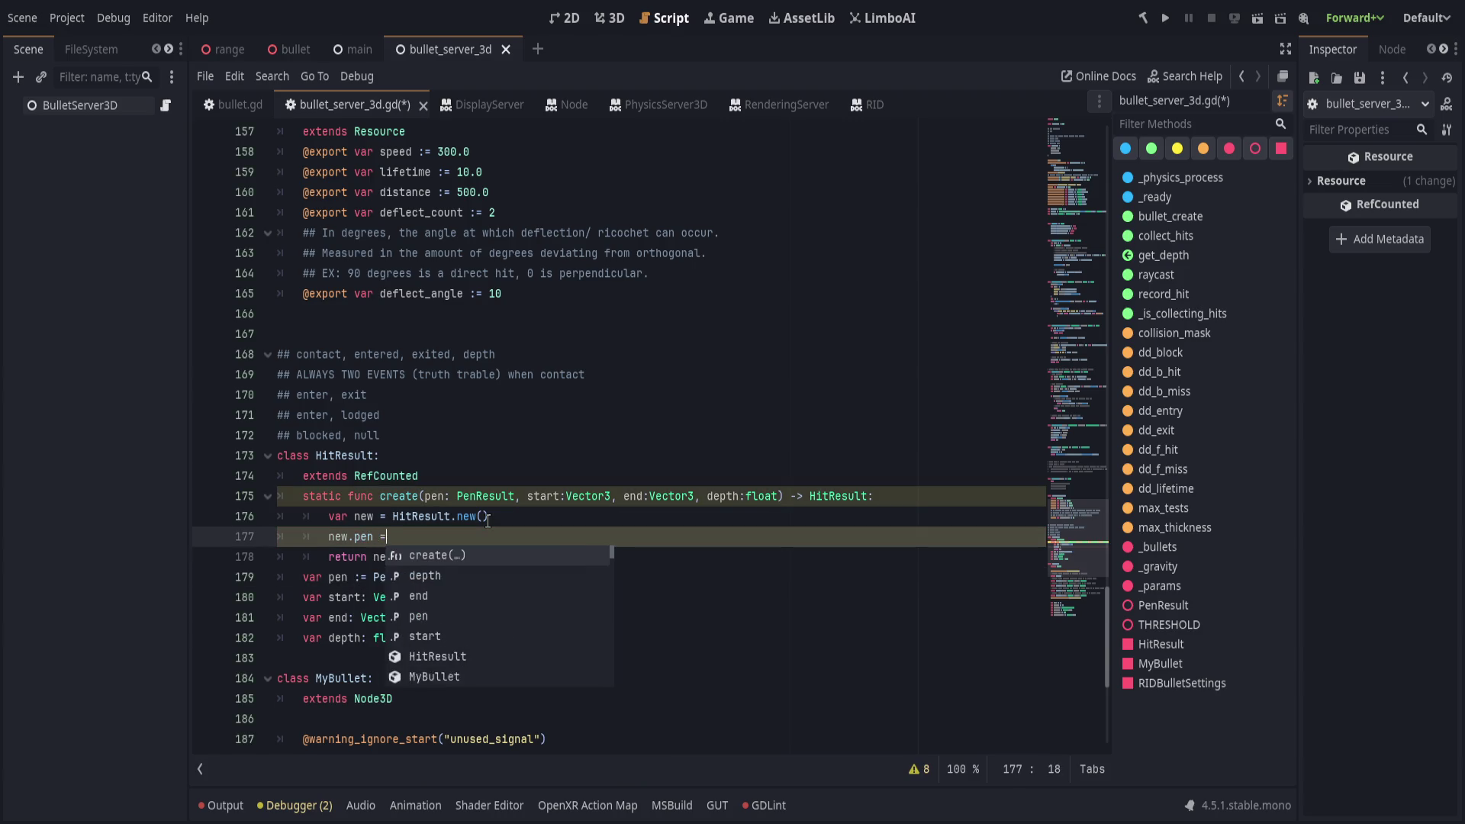
{"action": "key", "text": "Return"}
{"action": "key", "text": "Return"}
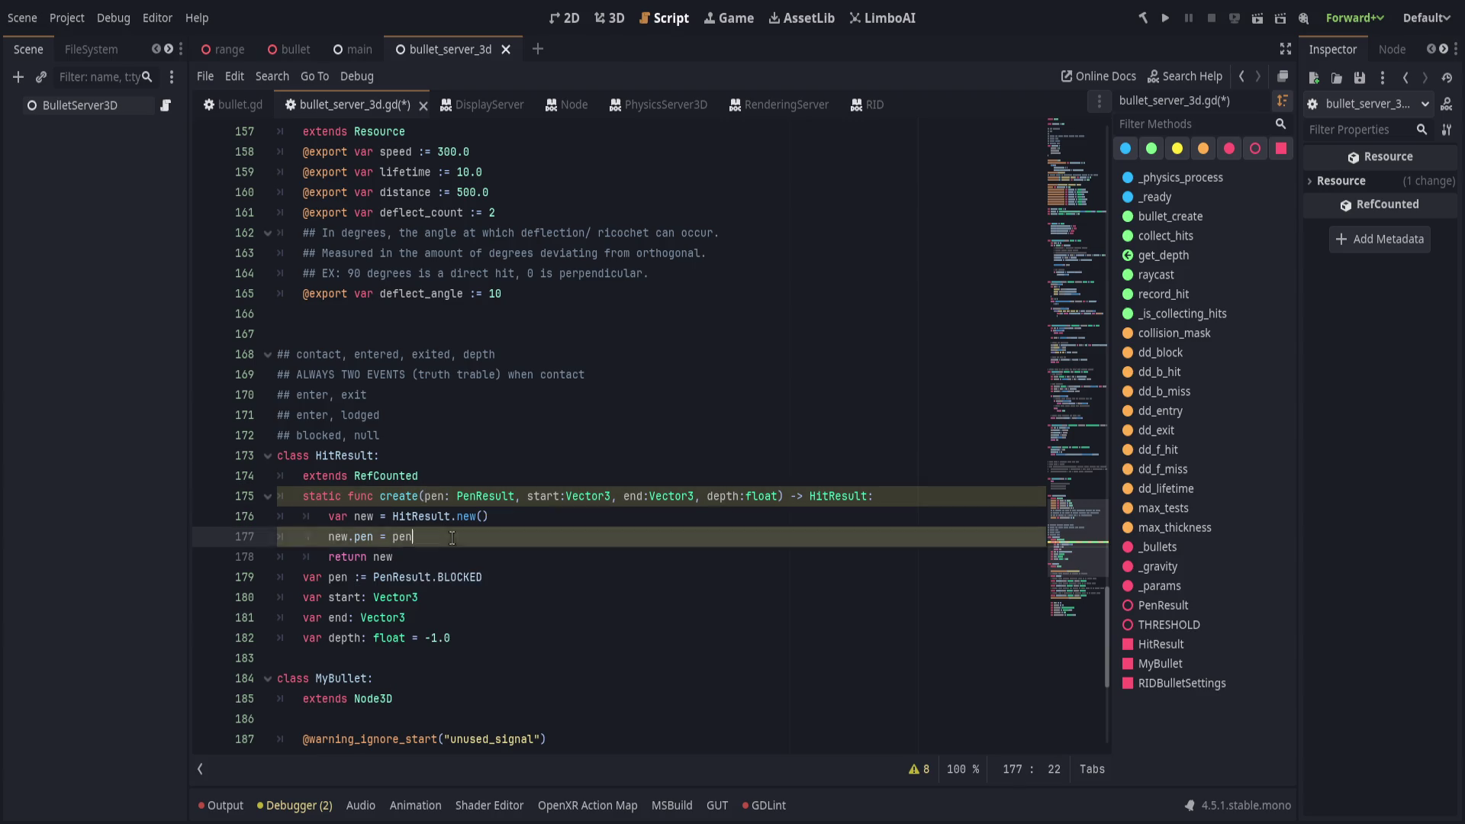
Add the new.start, new.end and new.depth assignments from the matching arguments.
{"action": "type", "text": "new.sta"}
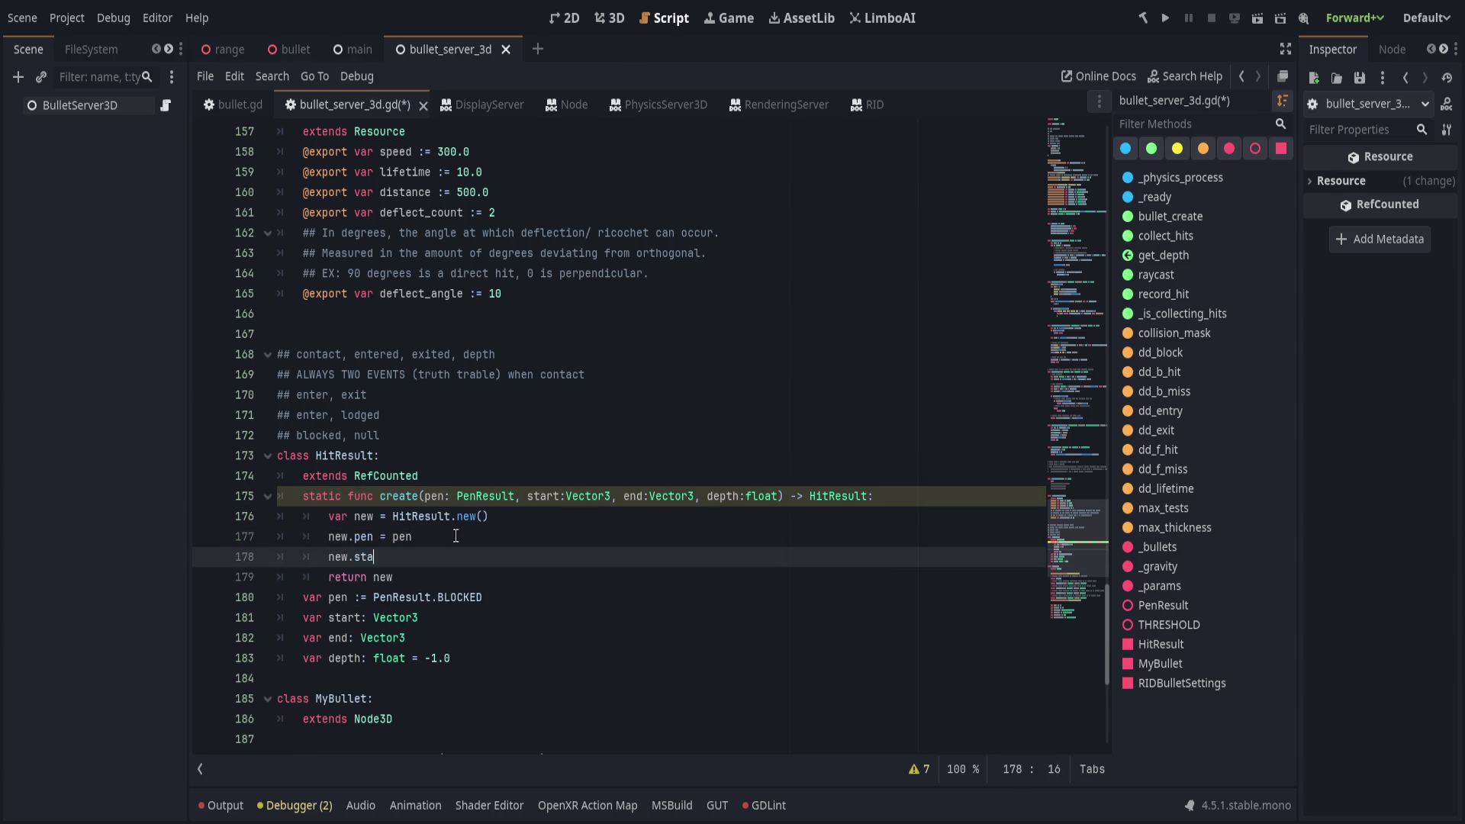
{"action": "type", "text": "rt = start = sta"}
{"action": "key", "text": "Return"}
{"action": "type", "text": "new."}
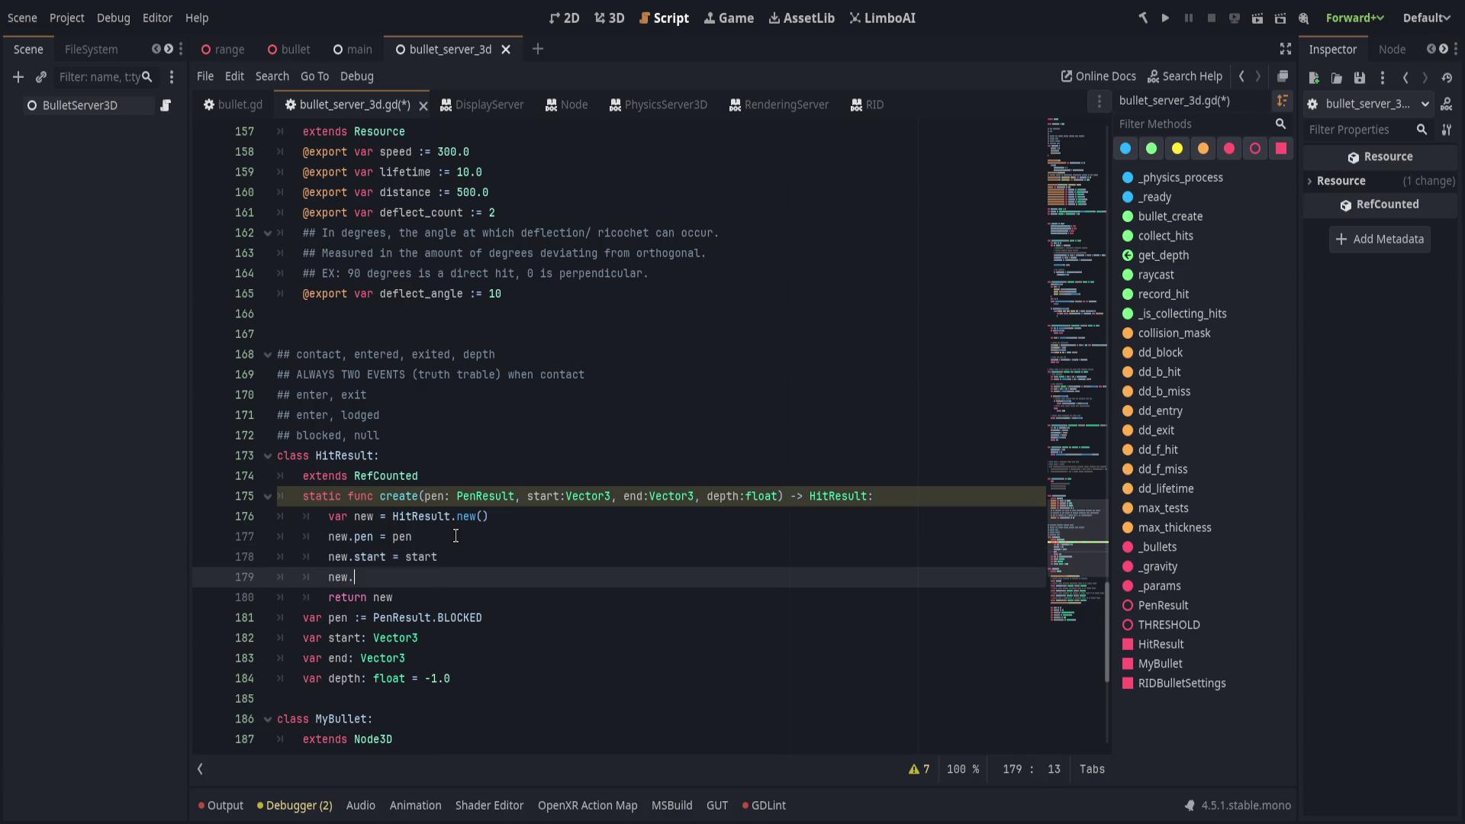
{"action": "type", "text": "end = endend"}
{"action": "key", "text": "Return"}
{"action": "key", "text": "Return"}
{"action": "type", "text": "new.depth = de"}
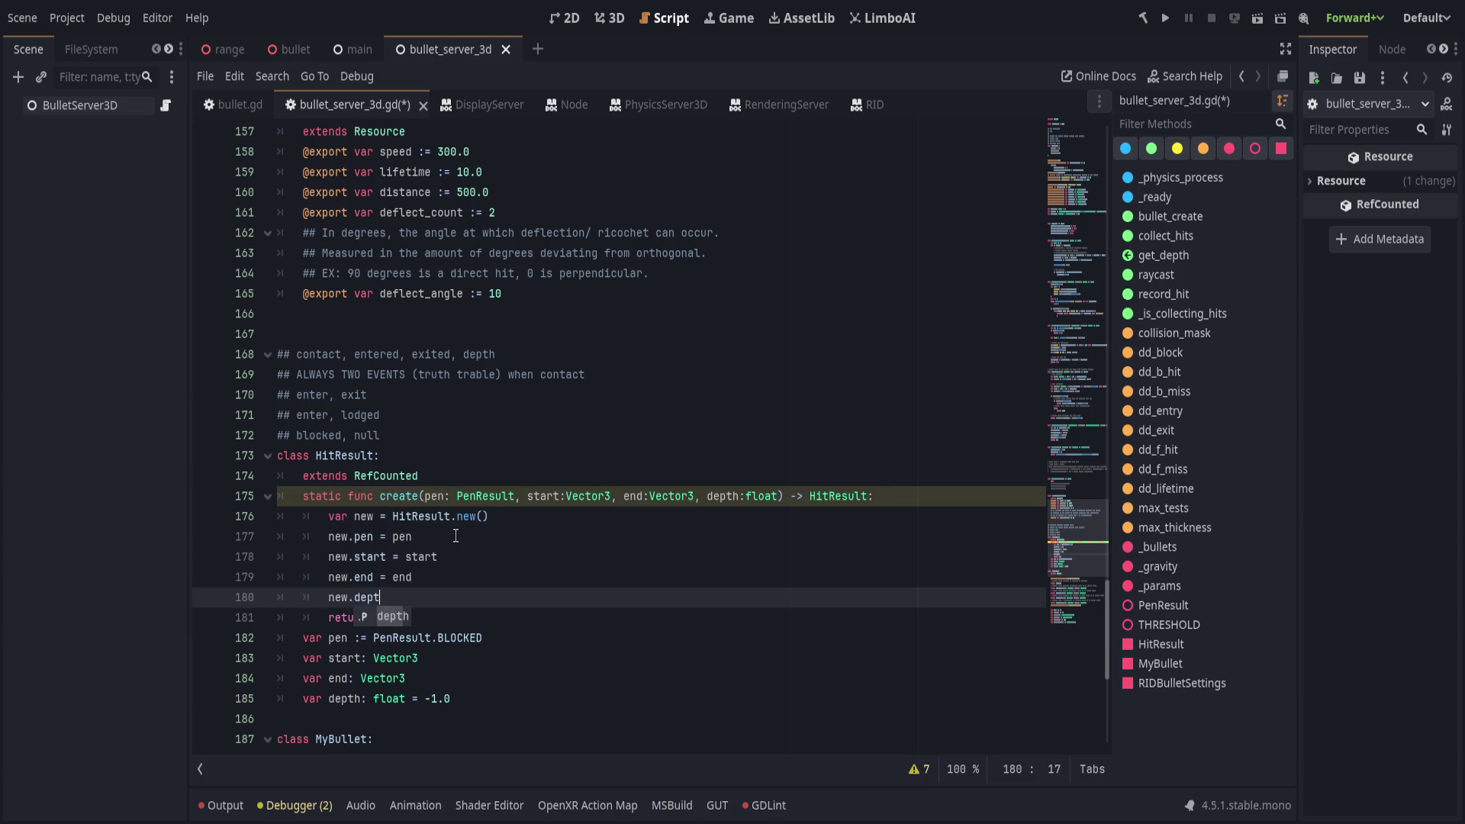
{"action": "type", "text": "pth"}
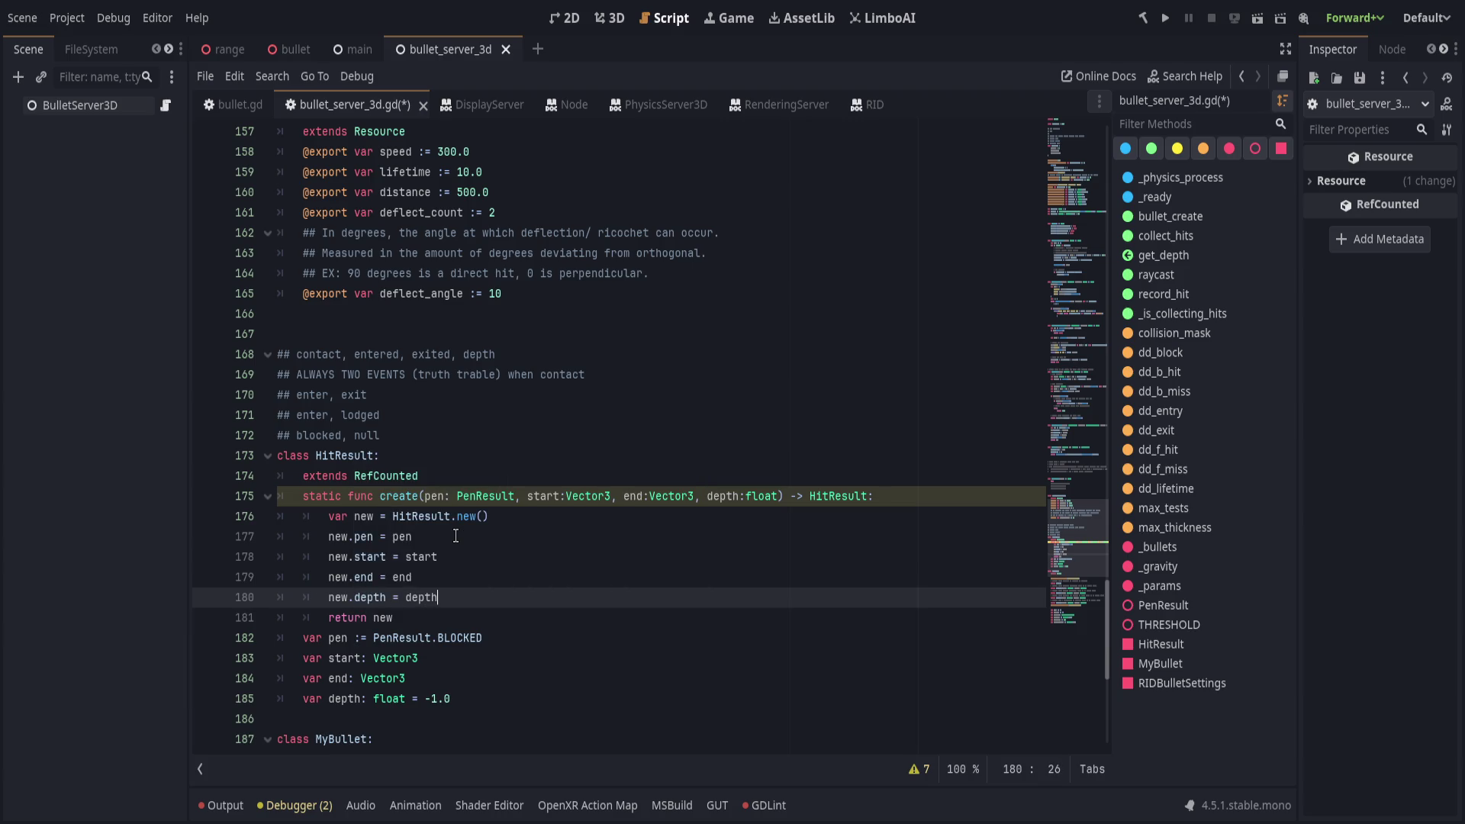
After checking the script warnings, rename create()'s parameters to _pen, _start, _end and _depth.
{"action": "left_click", "coordinate": [882, 503]}
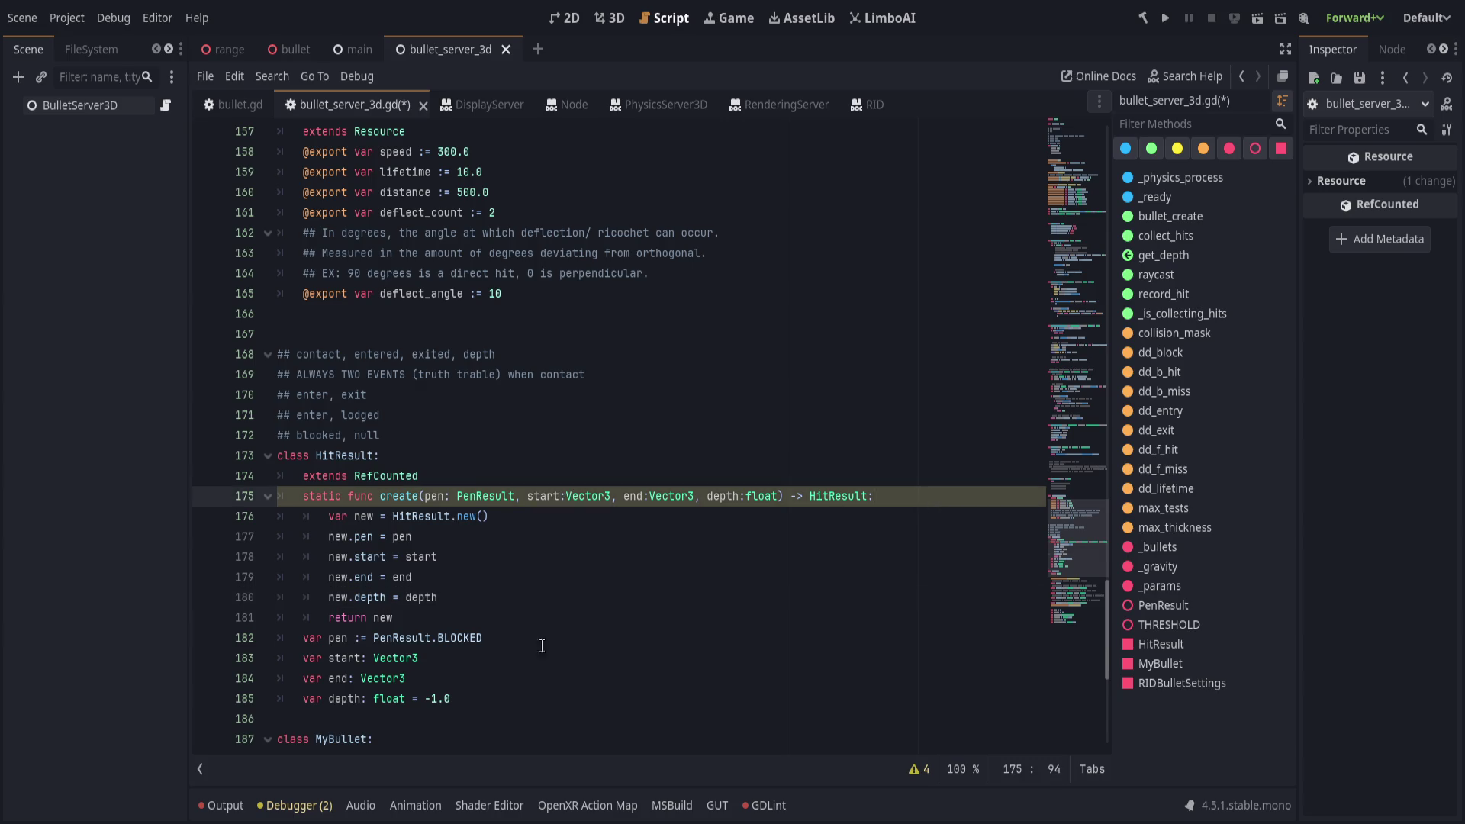
{"action": "left_click", "coordinate": [914, 769]}
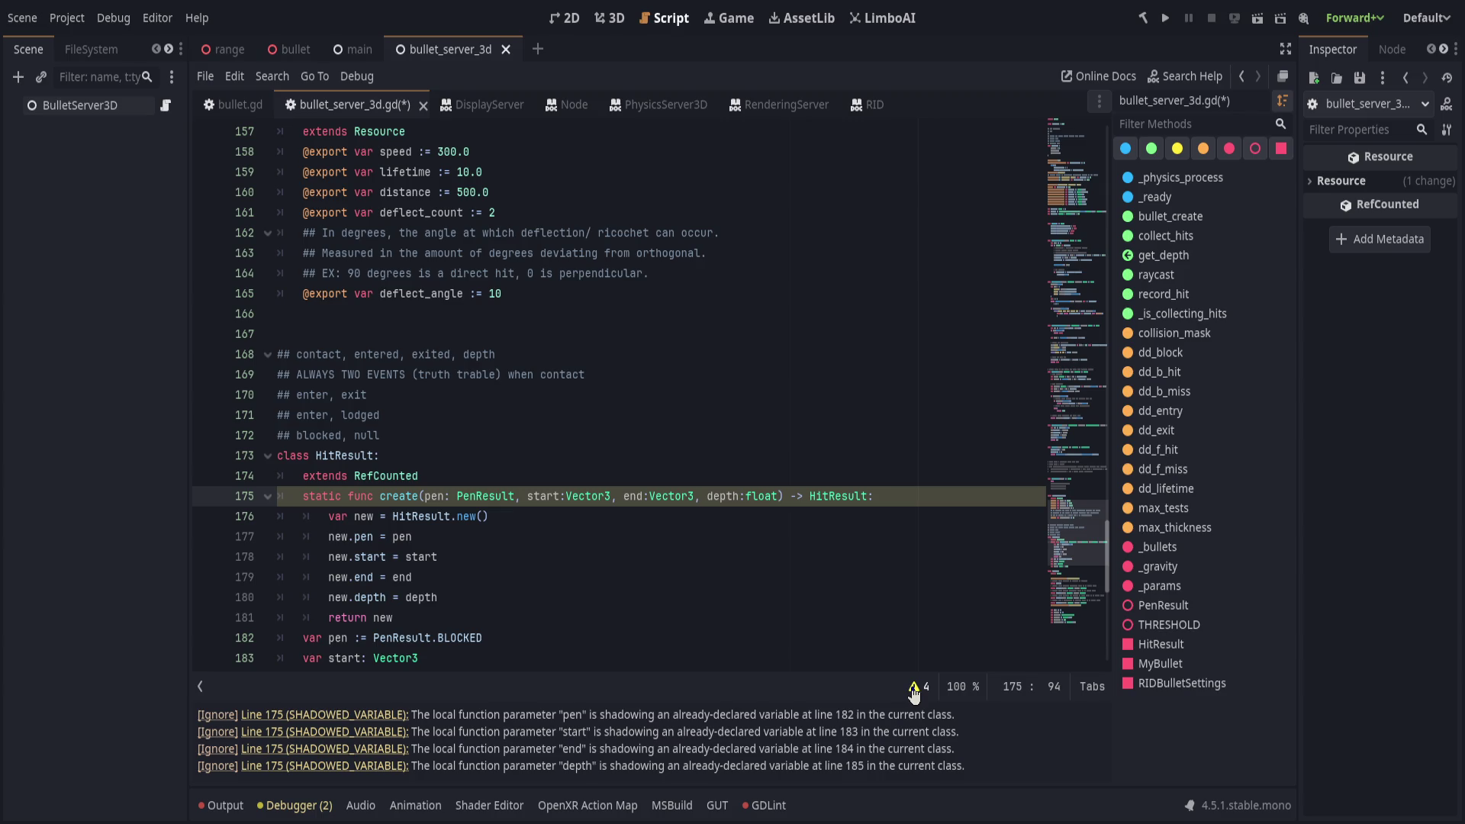
{"action": "left_click", "coordinate": [913, 686]}
{"action": "left_click", "coordinate": [396, 638]}
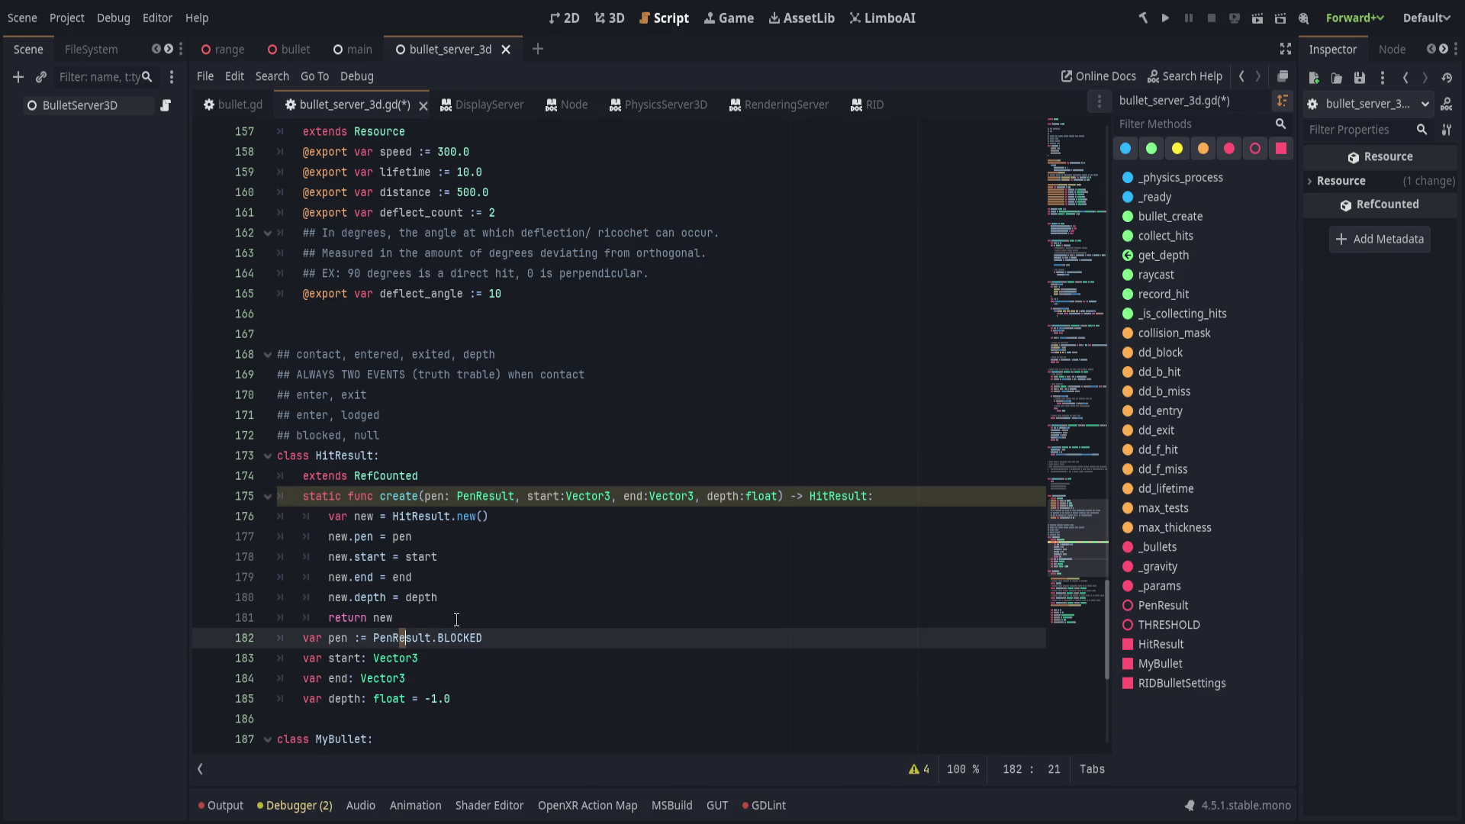
{"action": "left_click", "coordinate": [426, 496]}
{"action": "type", "text": "_"}
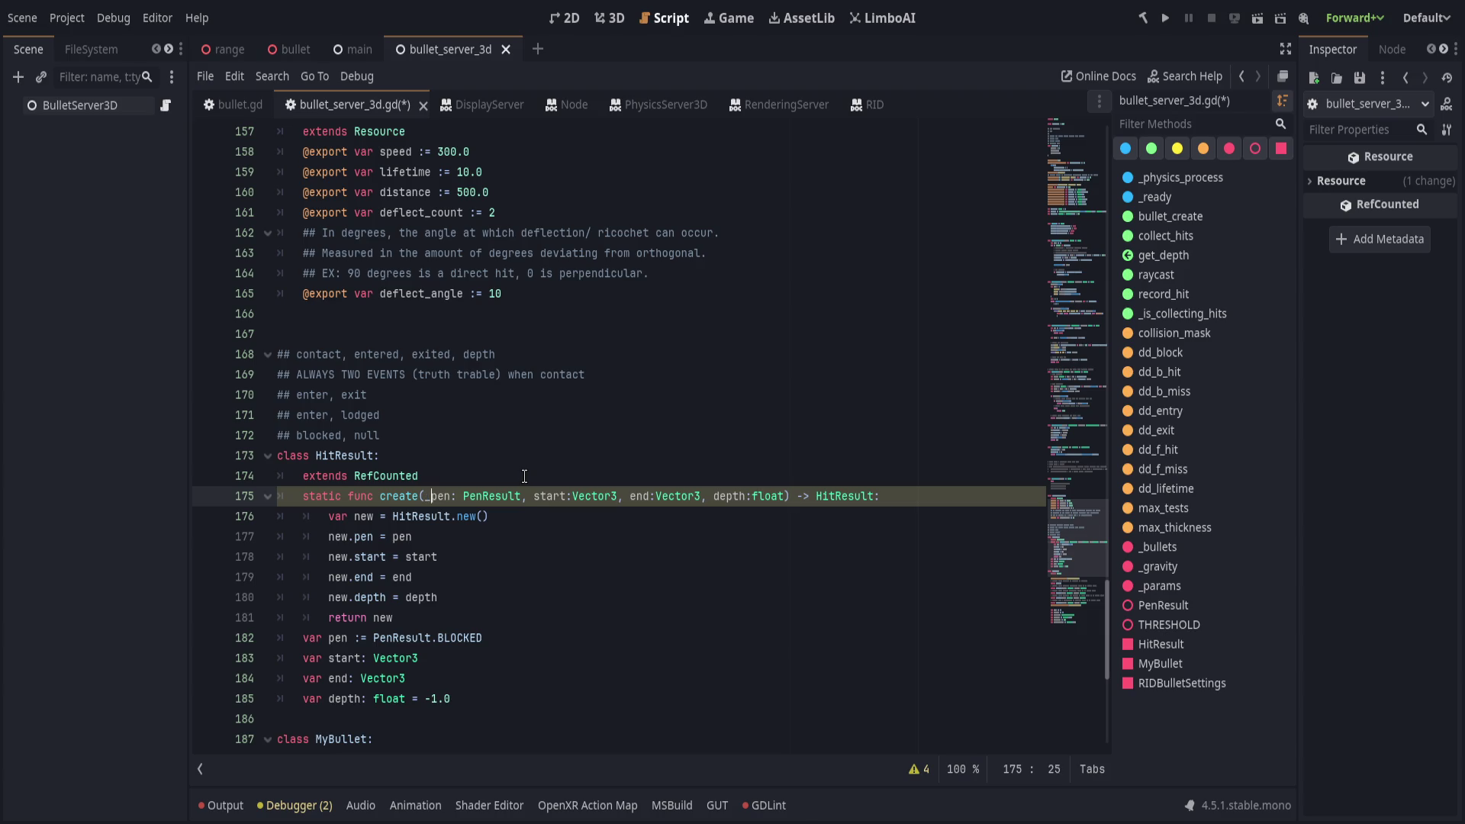
{"action": "left_click", "coordinate": [534, 496]}
{"action": "type", "text": "_"}
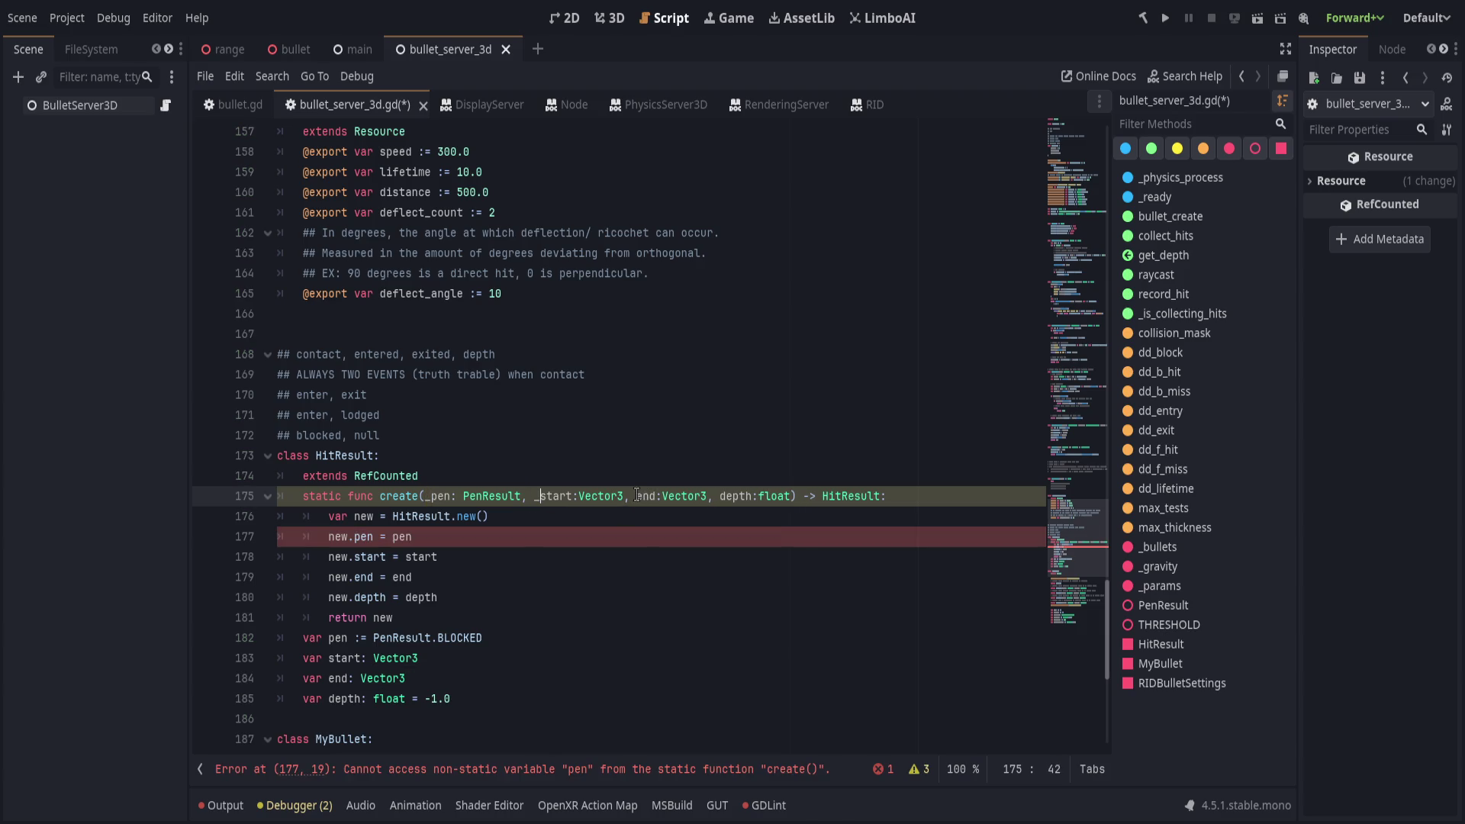
{"action": "left_click", "coordinate": [637, 496]}
{"action": "type", "text": "_"}
{"action": "left_click", "coordinate": [725, 495]}
{"action": "type", "text": "_"}
Assign the underscored arguments _pen, _start, _end and _depth to the new HitResult's fields.
{"action": "key", "text": "Down"}
{"action": "key", "text": "Down"}
{"action": "key", "text": "Down"}
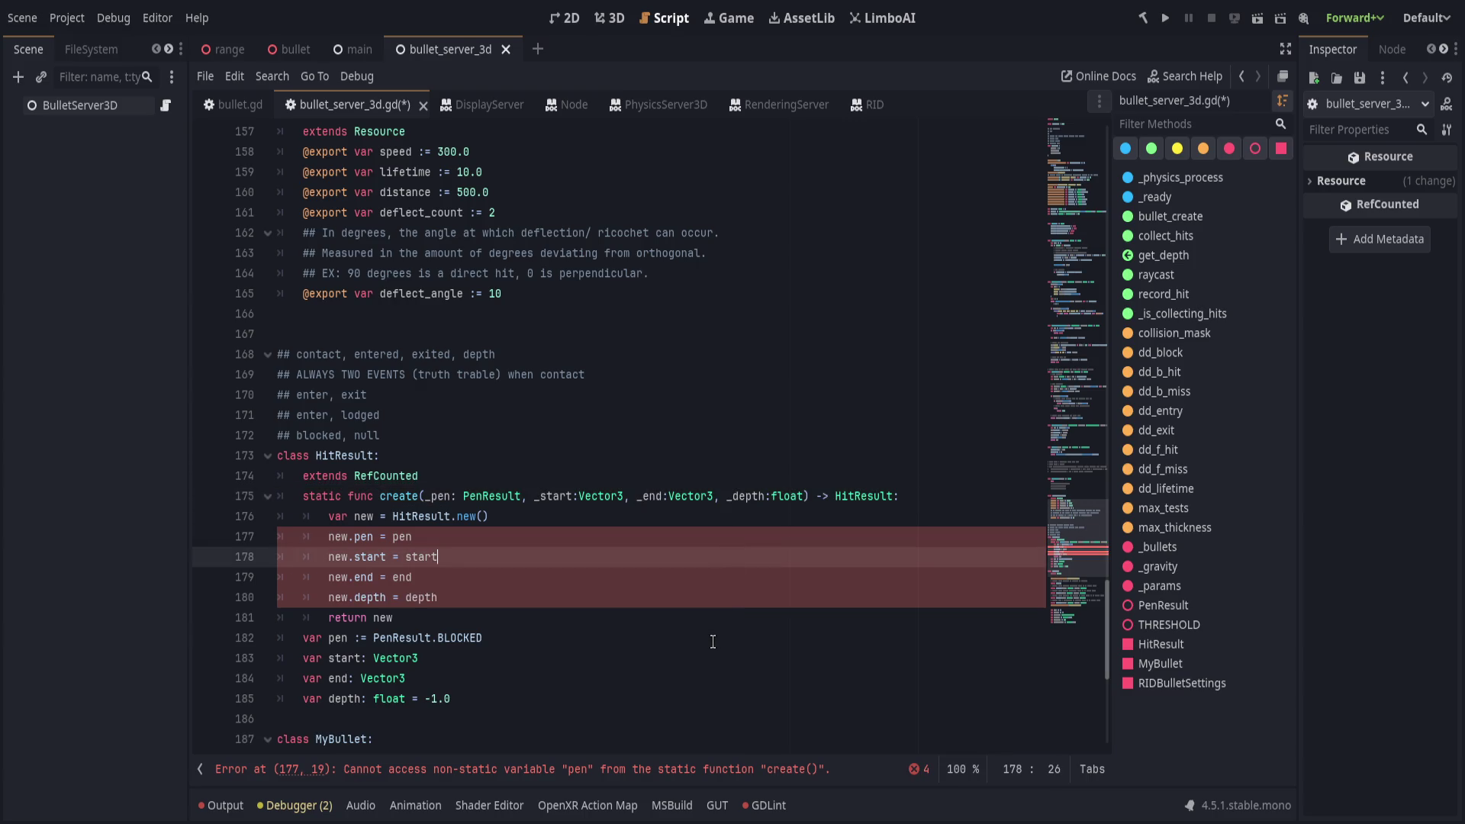
{"action": "left_click", "coordinate": [393, 537]}
{"action": "type", "text": "_"}
{"action": "left_click", "coordinate": [405, 557]}
{"action": "type", "text": "_"}
{"action": "left_click", "coordinate": [392, 577]}
{"action": "type", "text": "_"}
{"action": "left_click", "coordinate": [405, 598]}
{"action": "type", "text": "_"}
Save the script, add a blank line after return new, and save again.
{"action": "left_click", "coordinate": [605, 577]}
{"action": "key", "text": "ctrl+s"}
{"action": "left_click", "coordinate": [488, 617]}
{"action": "key", "text": "Return"}
{"action": "key", "text": "ctrl+s"}
Scroll through the other code editor window, then return to the Godot script editor.
{"action": "key", "text": "alt+Tab"}
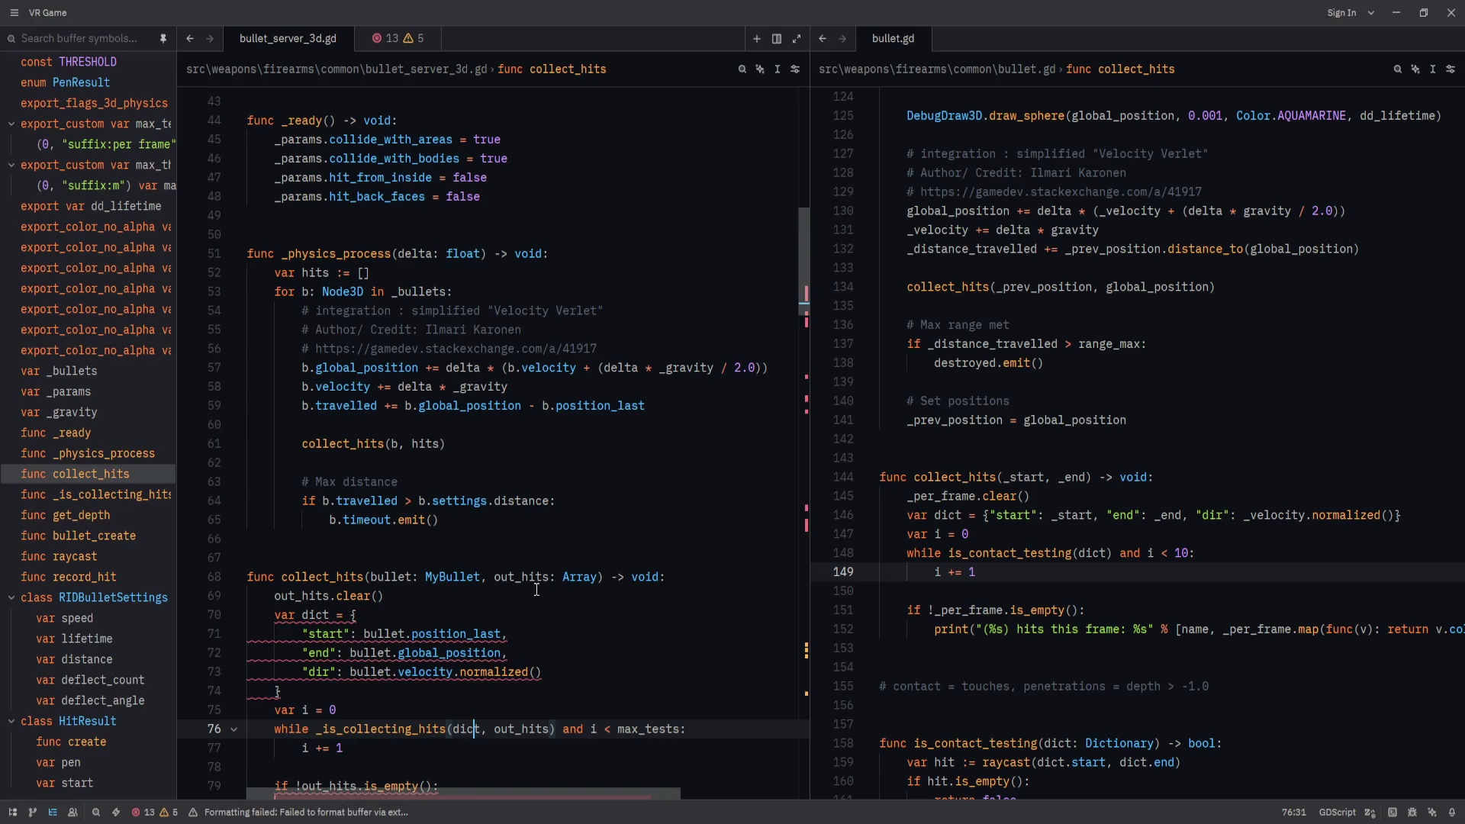
{"action": "left_click", "coordinate": [569, 535]}
{"action": "scroll", "coordinate": [569, 535], "scroll_direction": "down", "scroll_amount": 1}
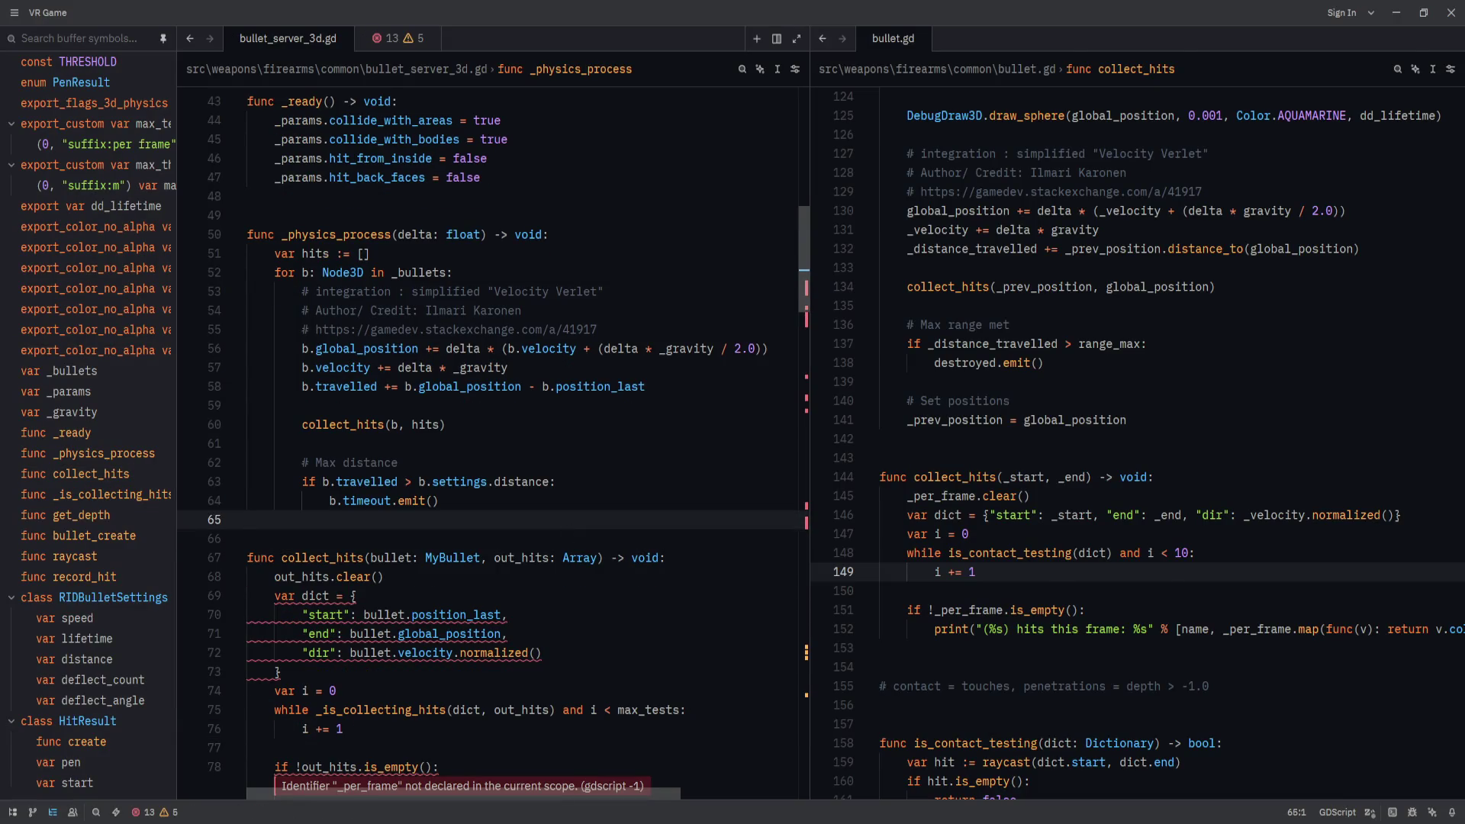
{"action": "key", "text": "alt+Tab"}
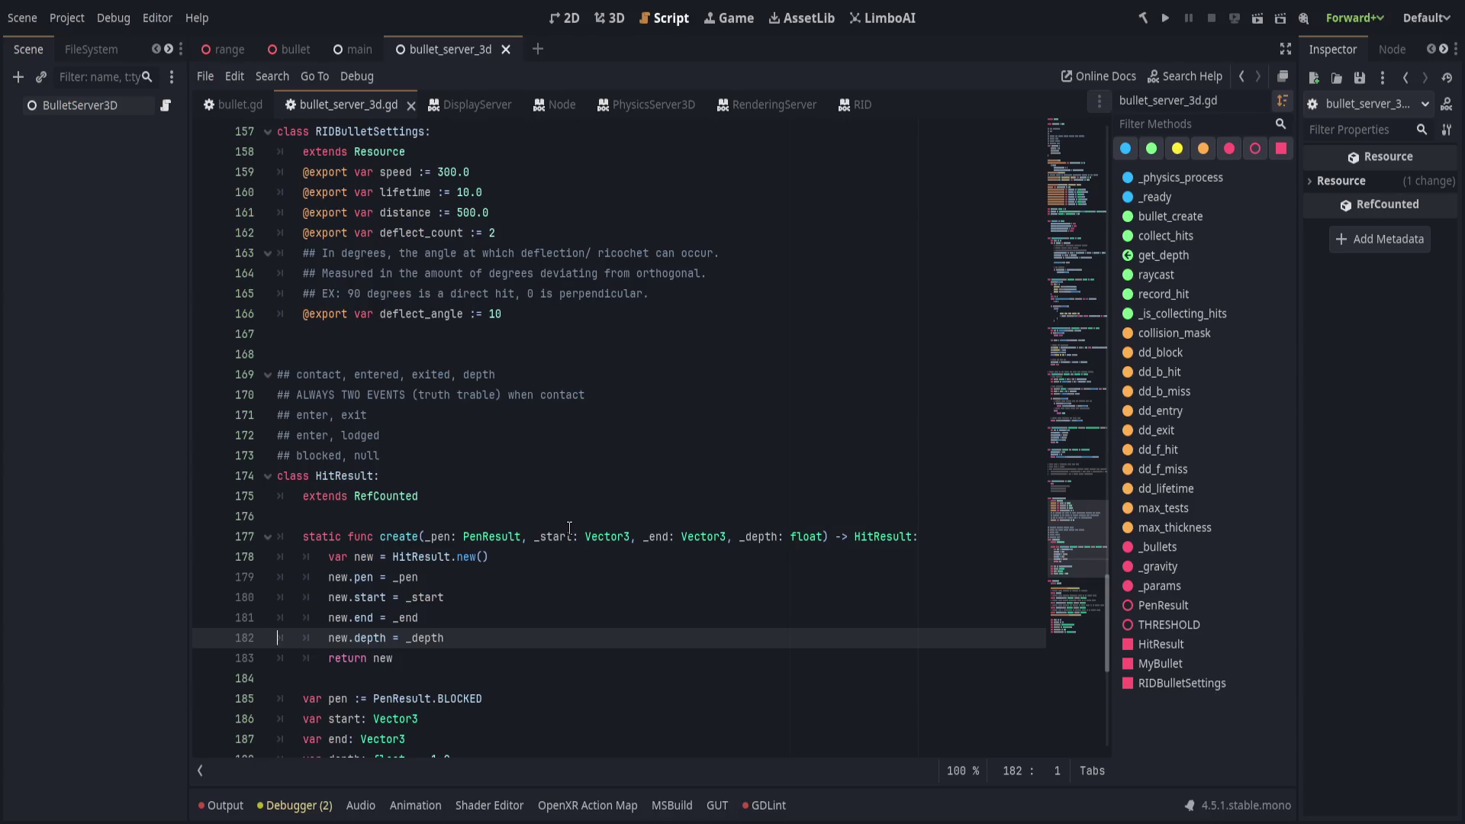
{"action": "scroll", "coordinate": [569, 527], "scroll_direction": "down", "scroll_amount": 1}
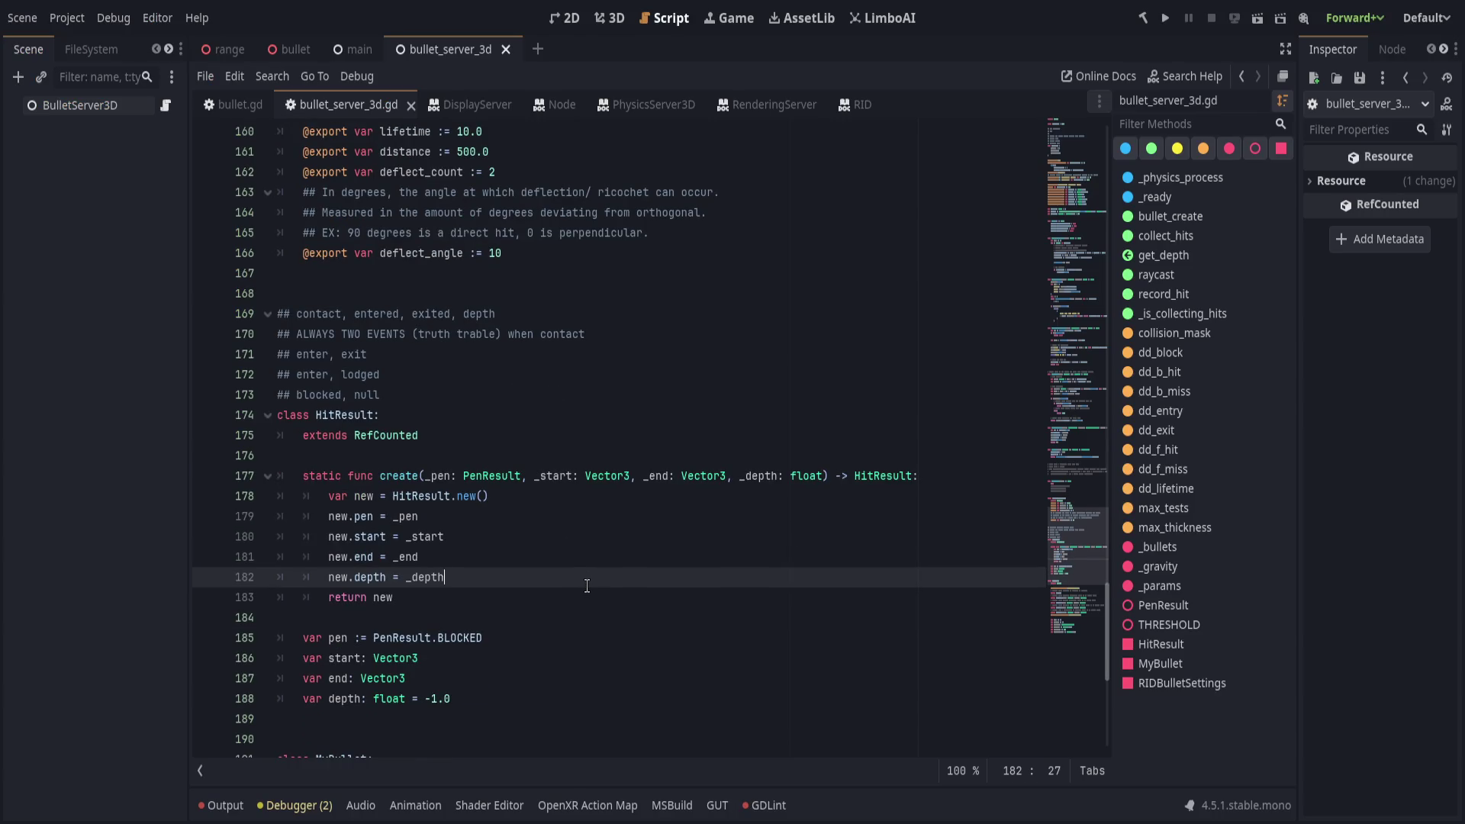